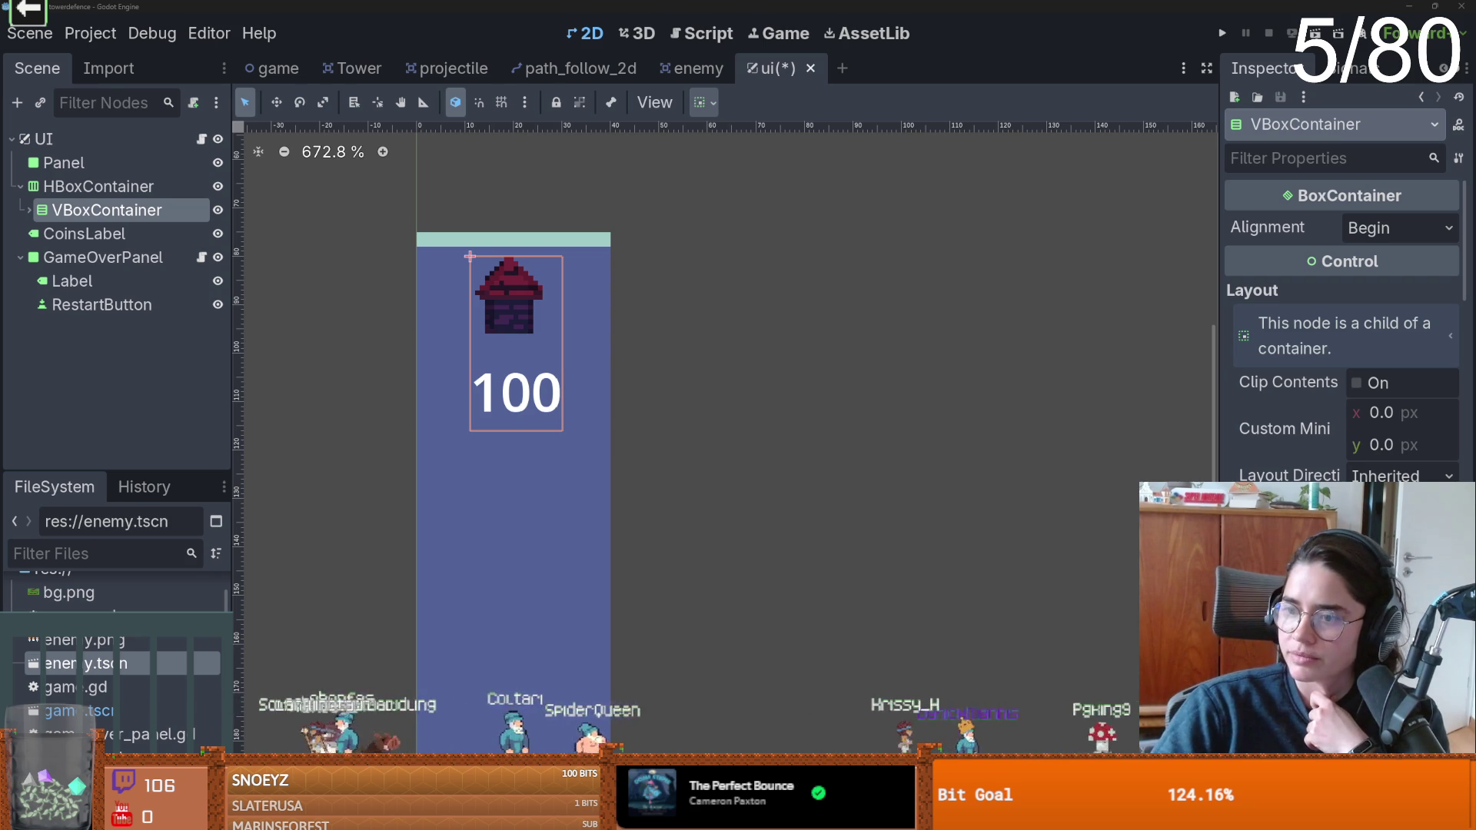
- Switch to the browser and start the 'Difficulty Systems in Modern Roguelikes' video from the channel's Videos list
key("alt+Tab")
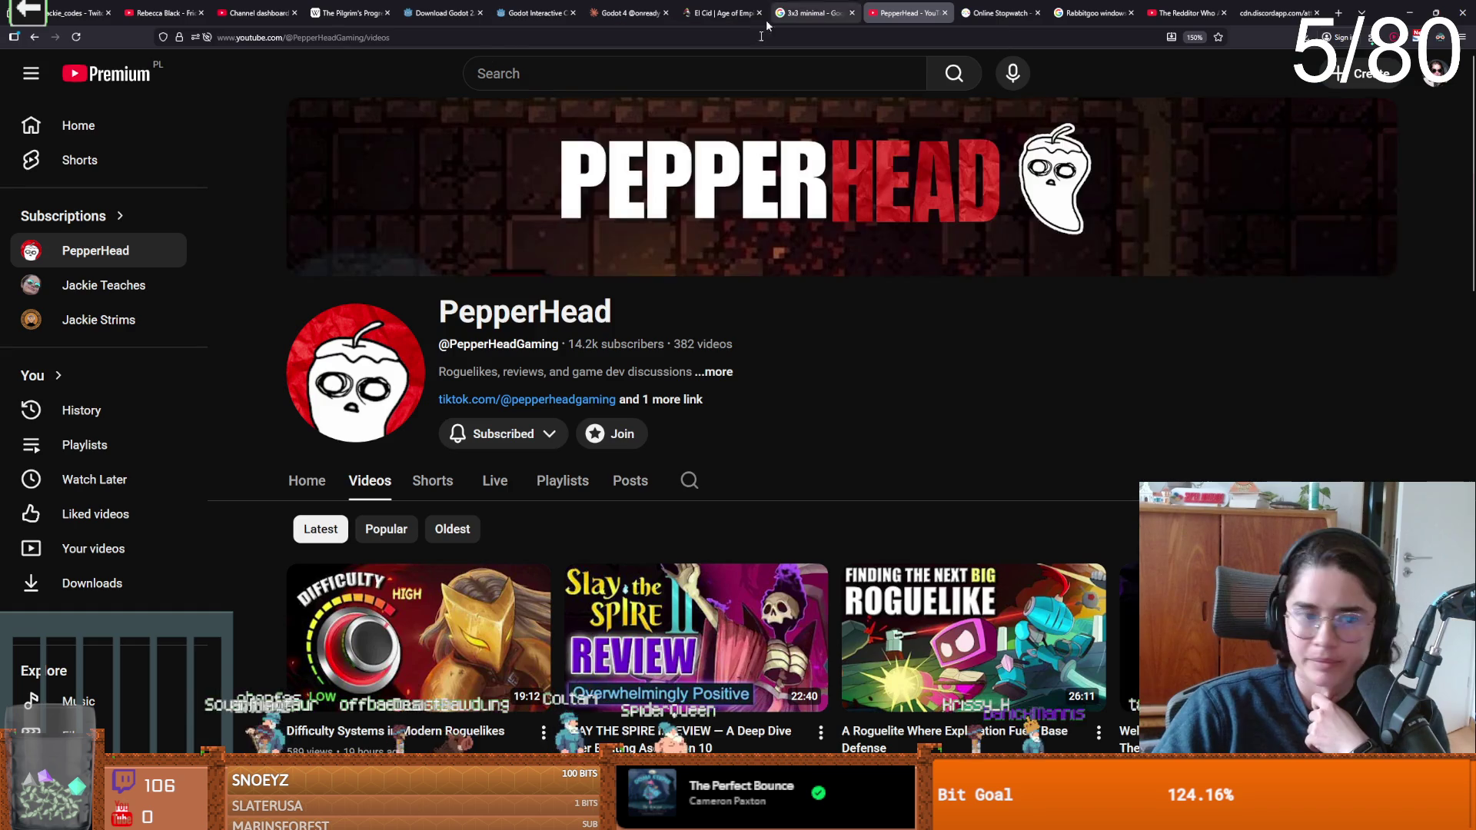
scroll(457, 593, "down", 3)
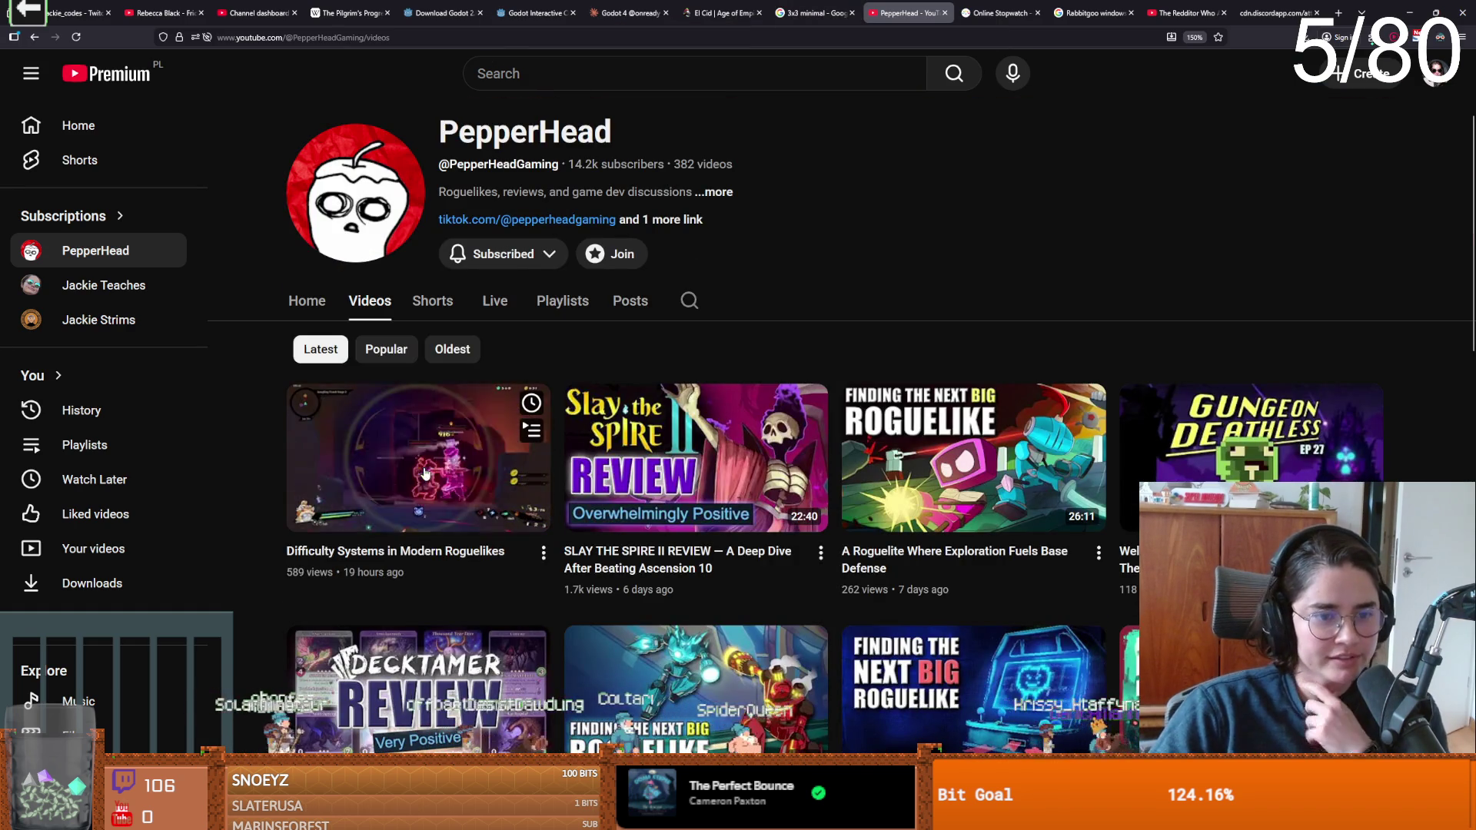
left_click(531, 419)
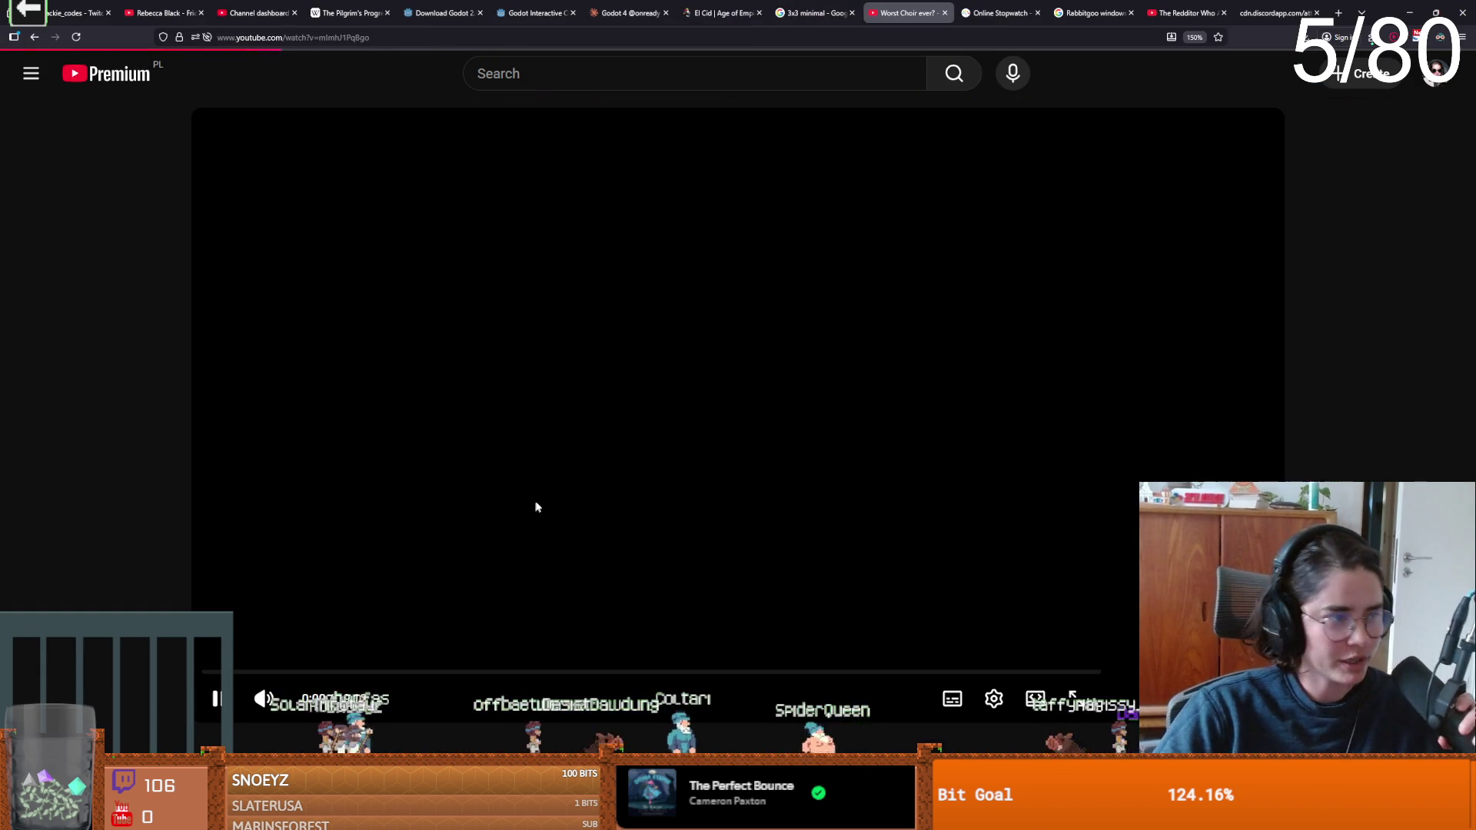
- Make the video full screen, pause and resume it, then stop it at the Pact of Punishment conditions screen
key("f")
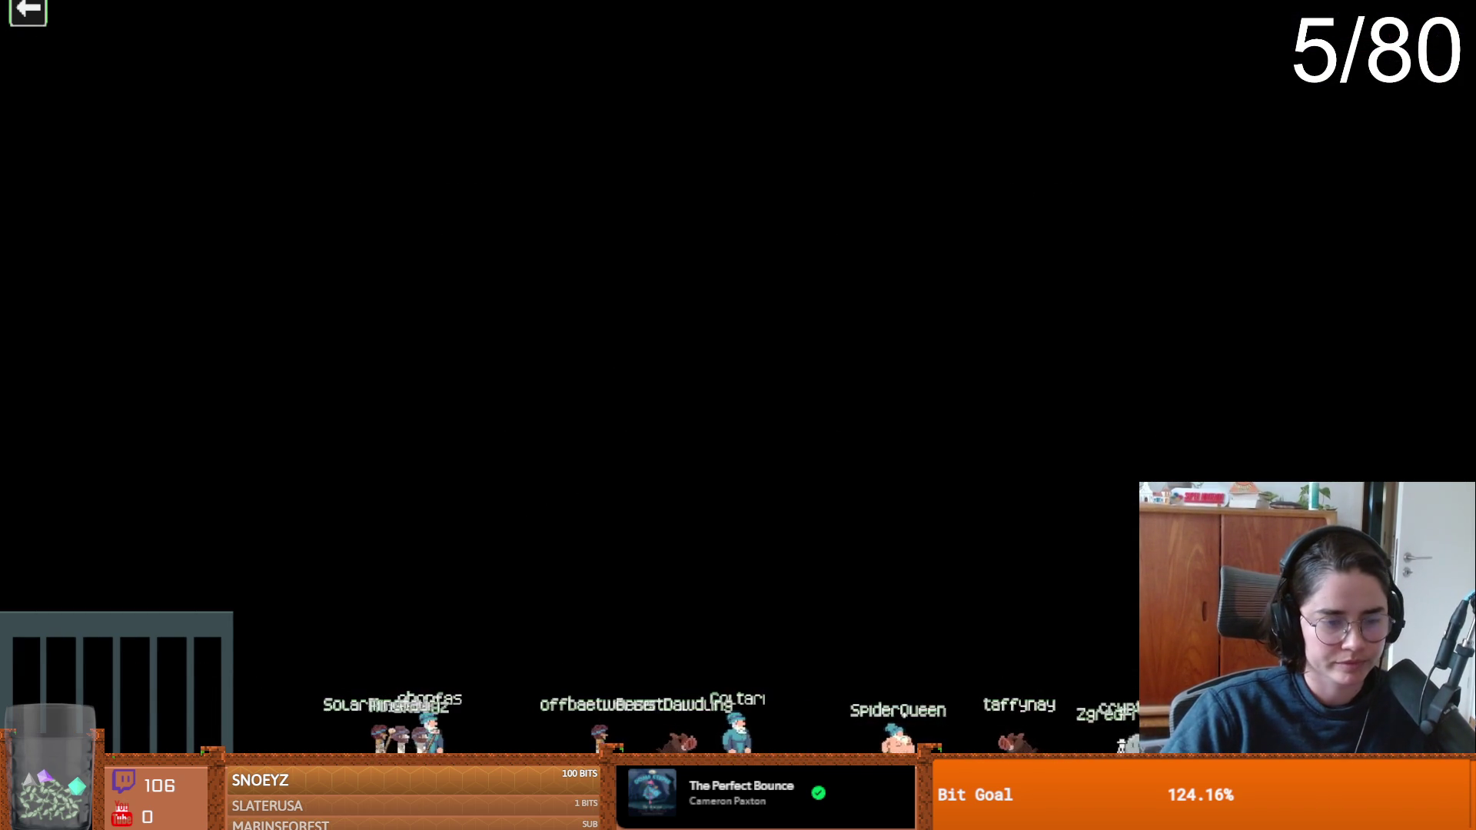
key("space")
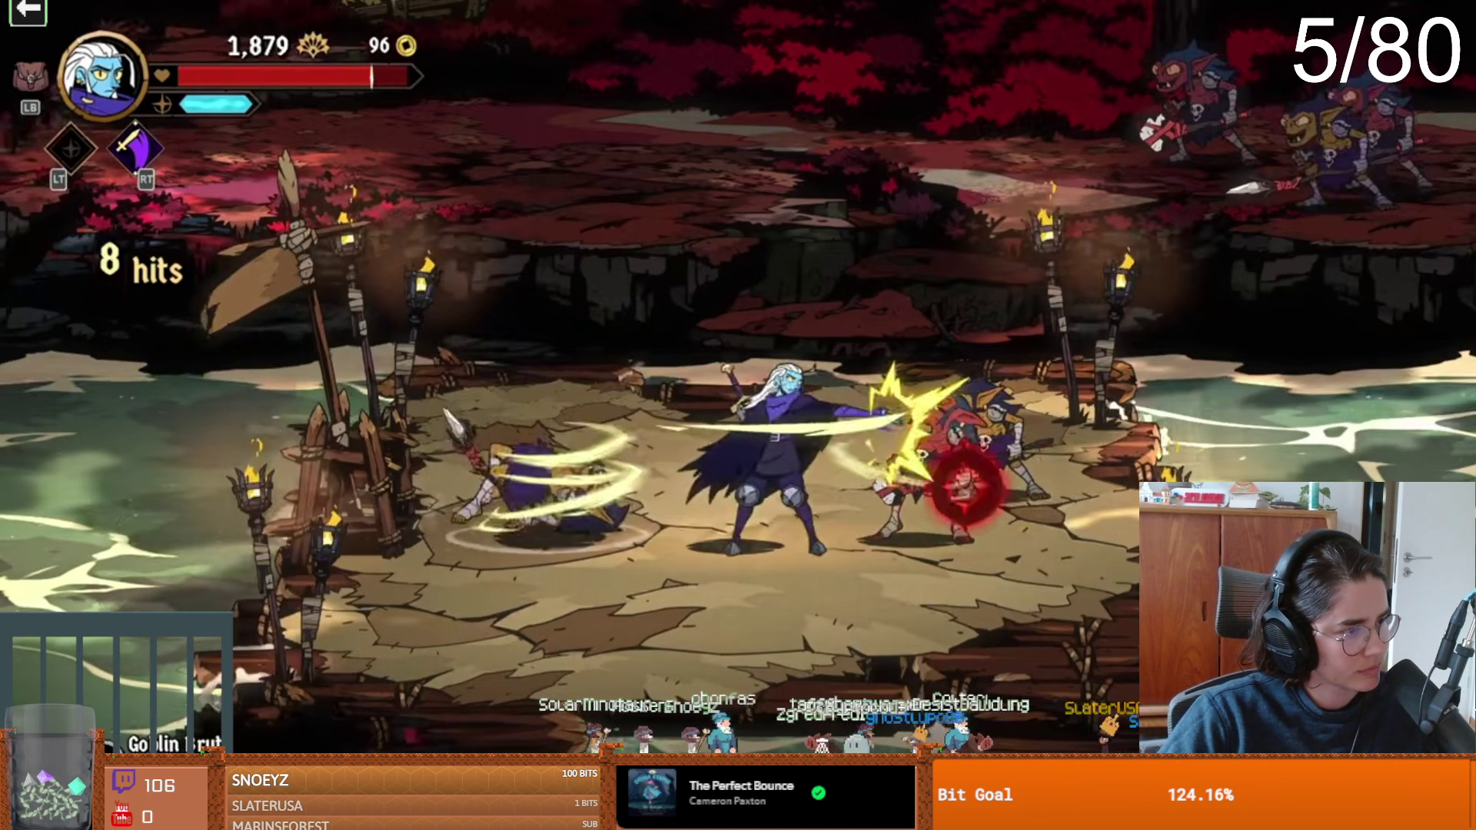
left_click(680, 449)
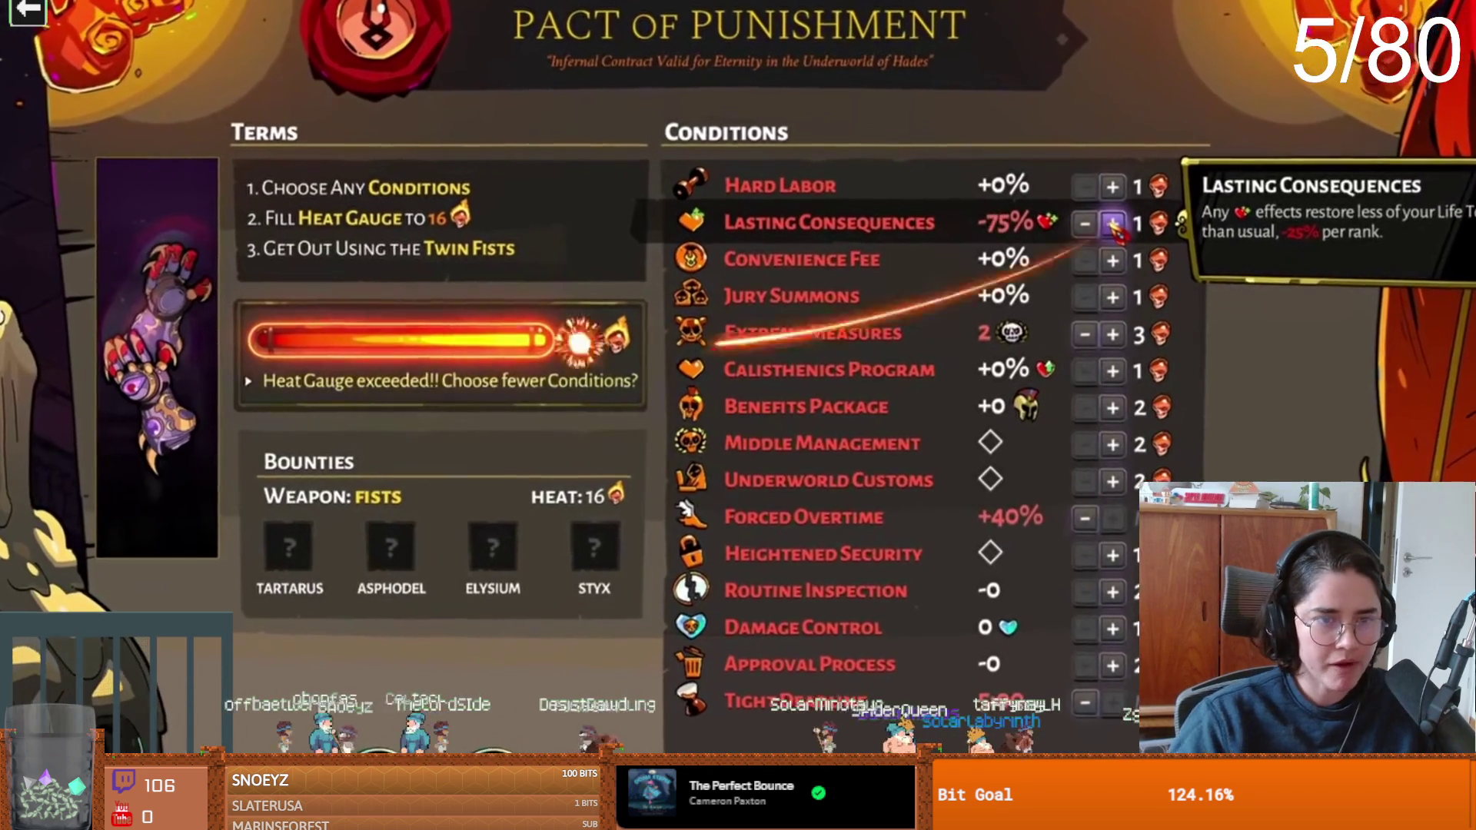
left_click(591, 615)
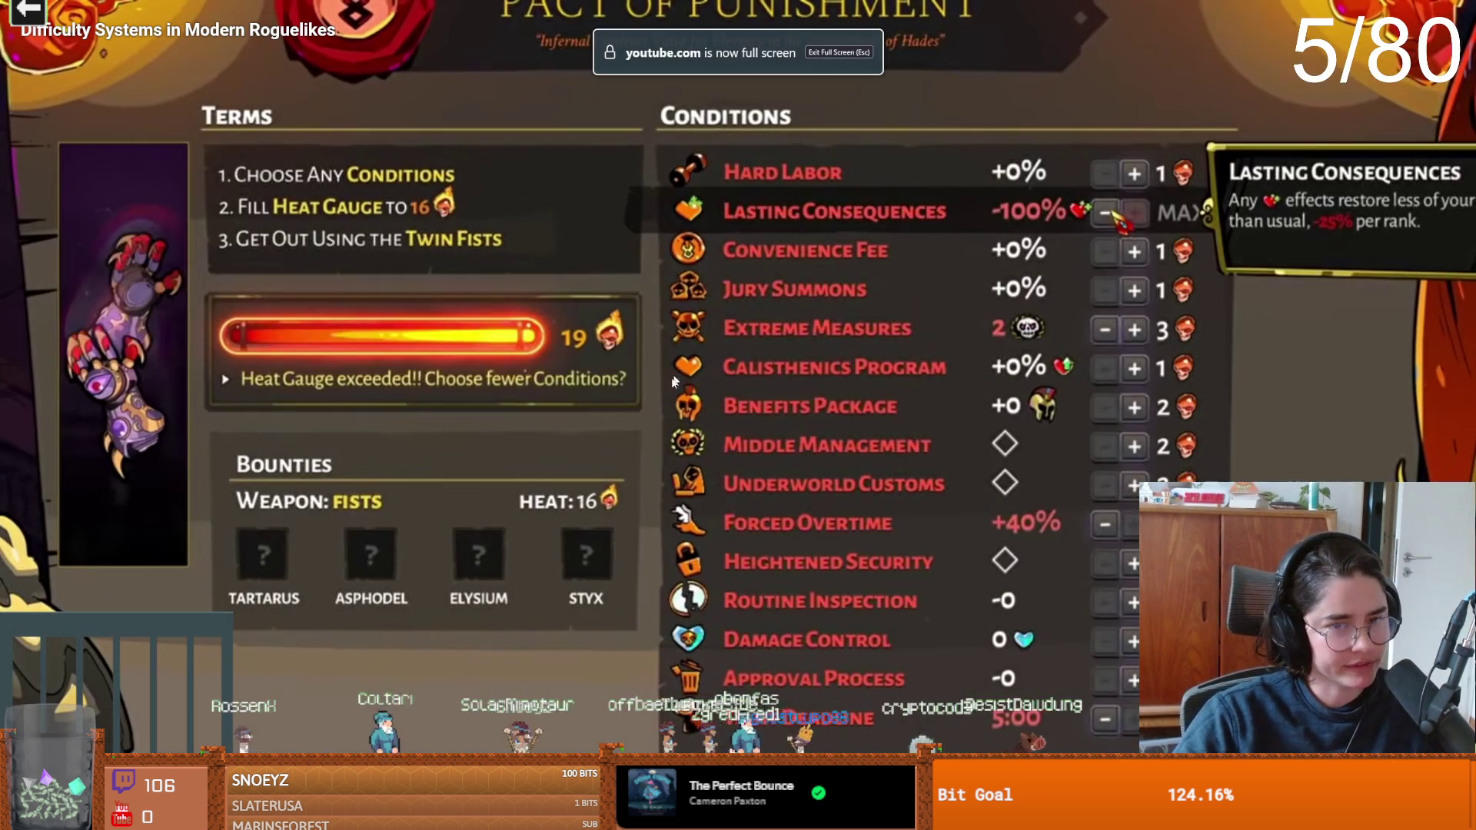
- Resume full-screen playback of the roguelike video past the Pact of Punishment section
left_click(638, 409)
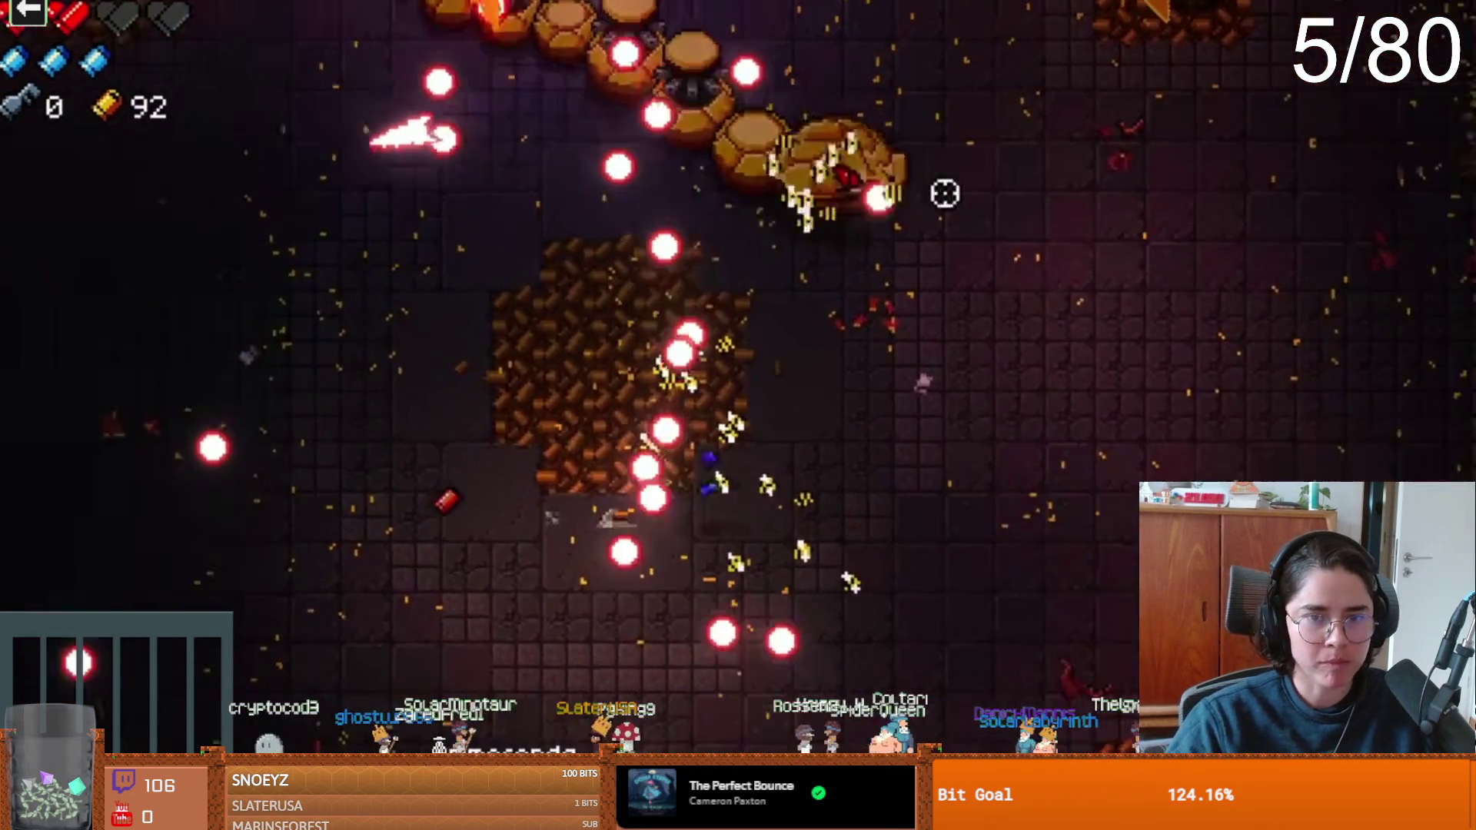
- Pause and resume the video several times as it plays on to a game's options checklist
mouse_move(879, 454)
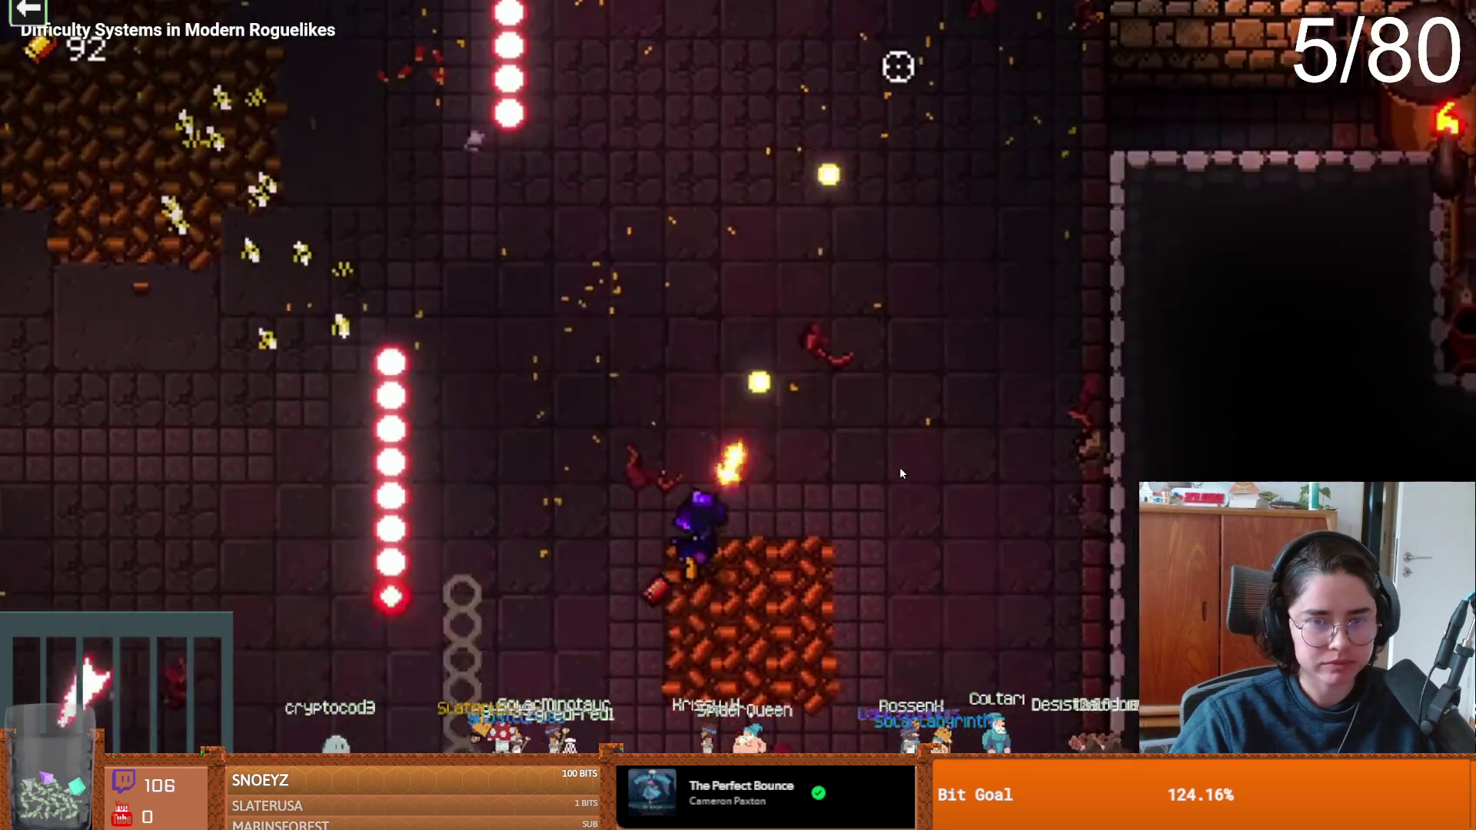
left_click(901, 473)
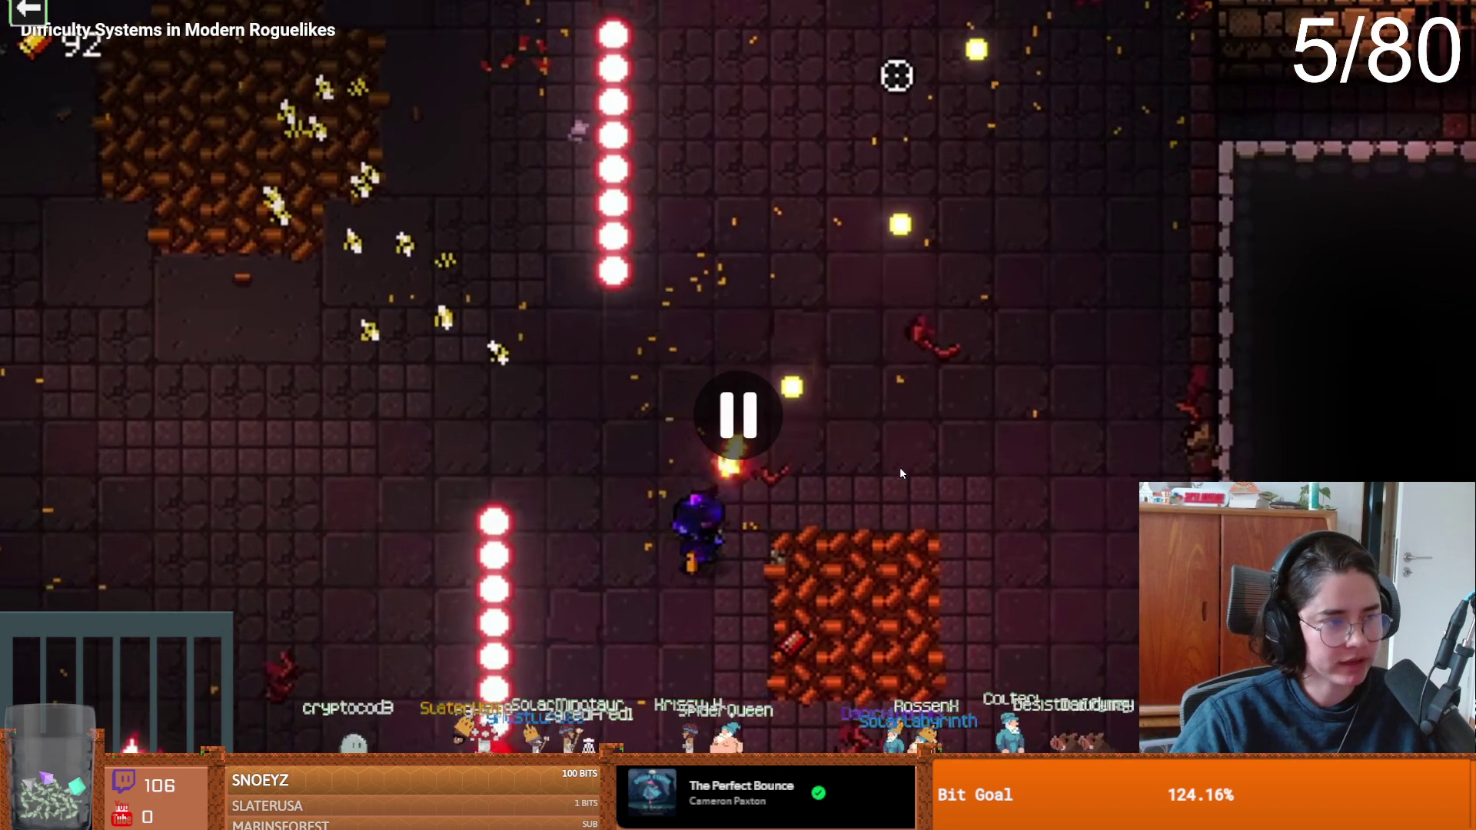
left_click(901, 473)
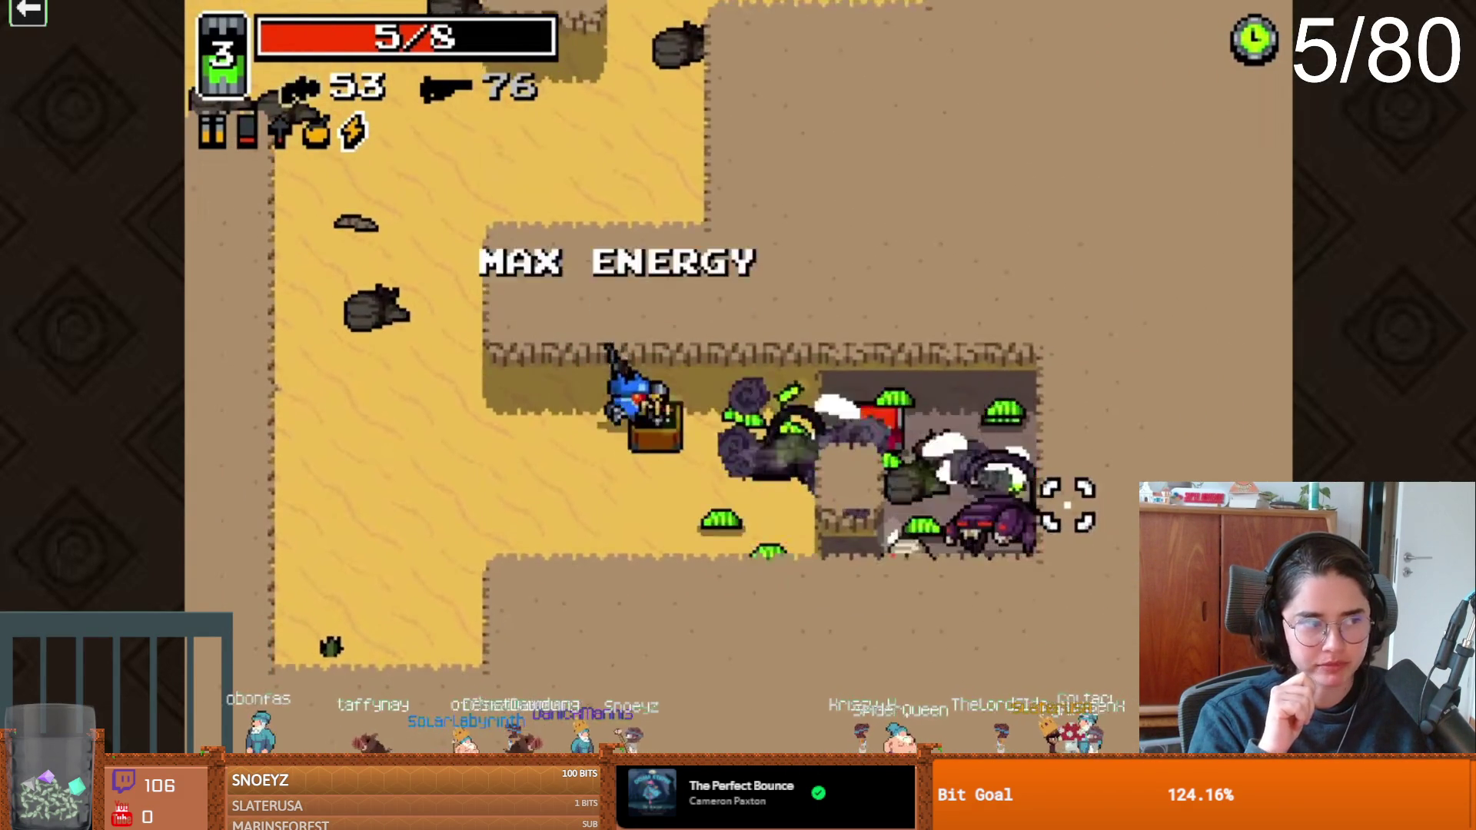
left_click(898, 343)
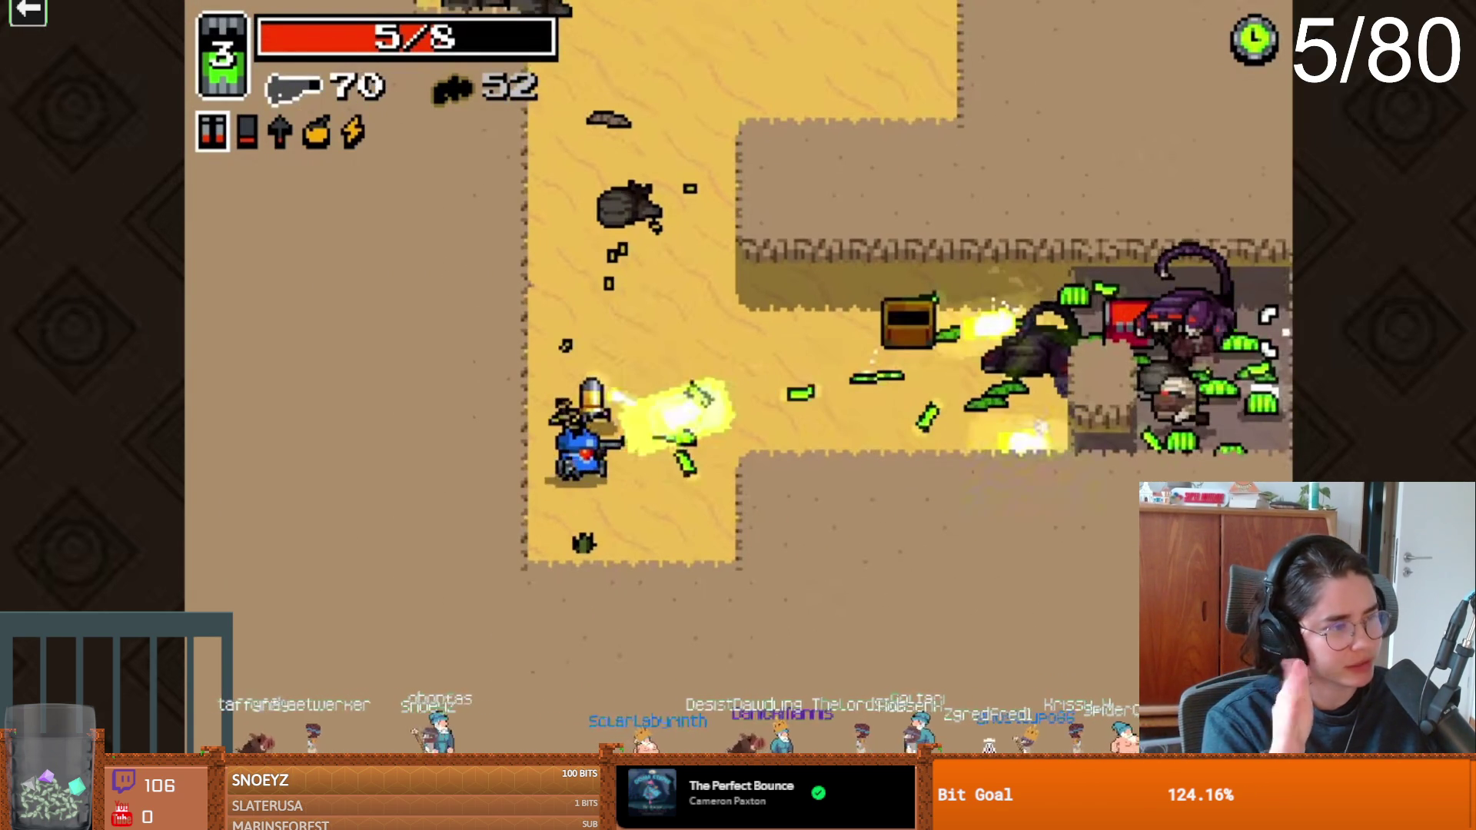
left_click(896, 381)
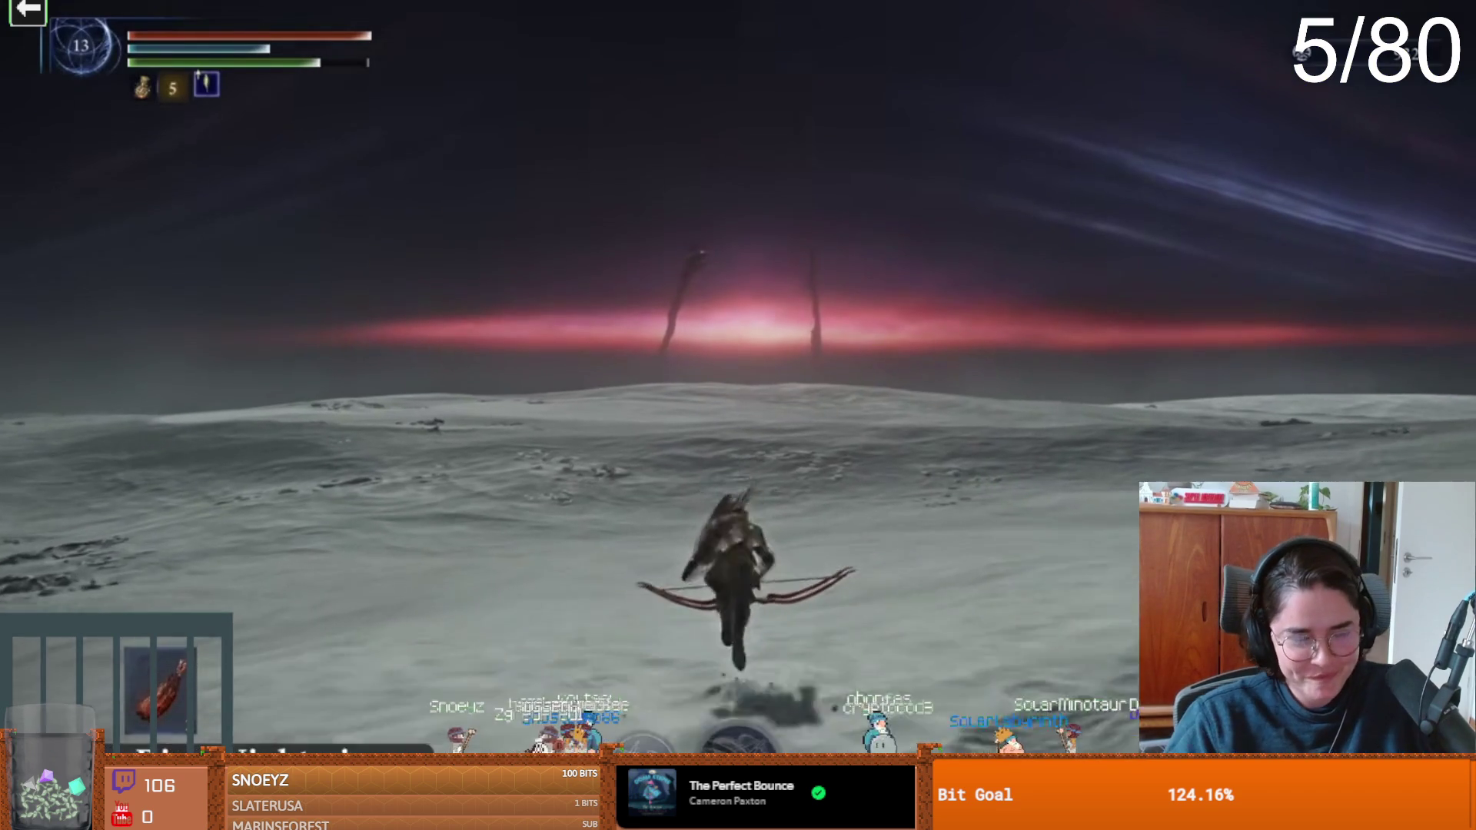
left_click(887, 339)
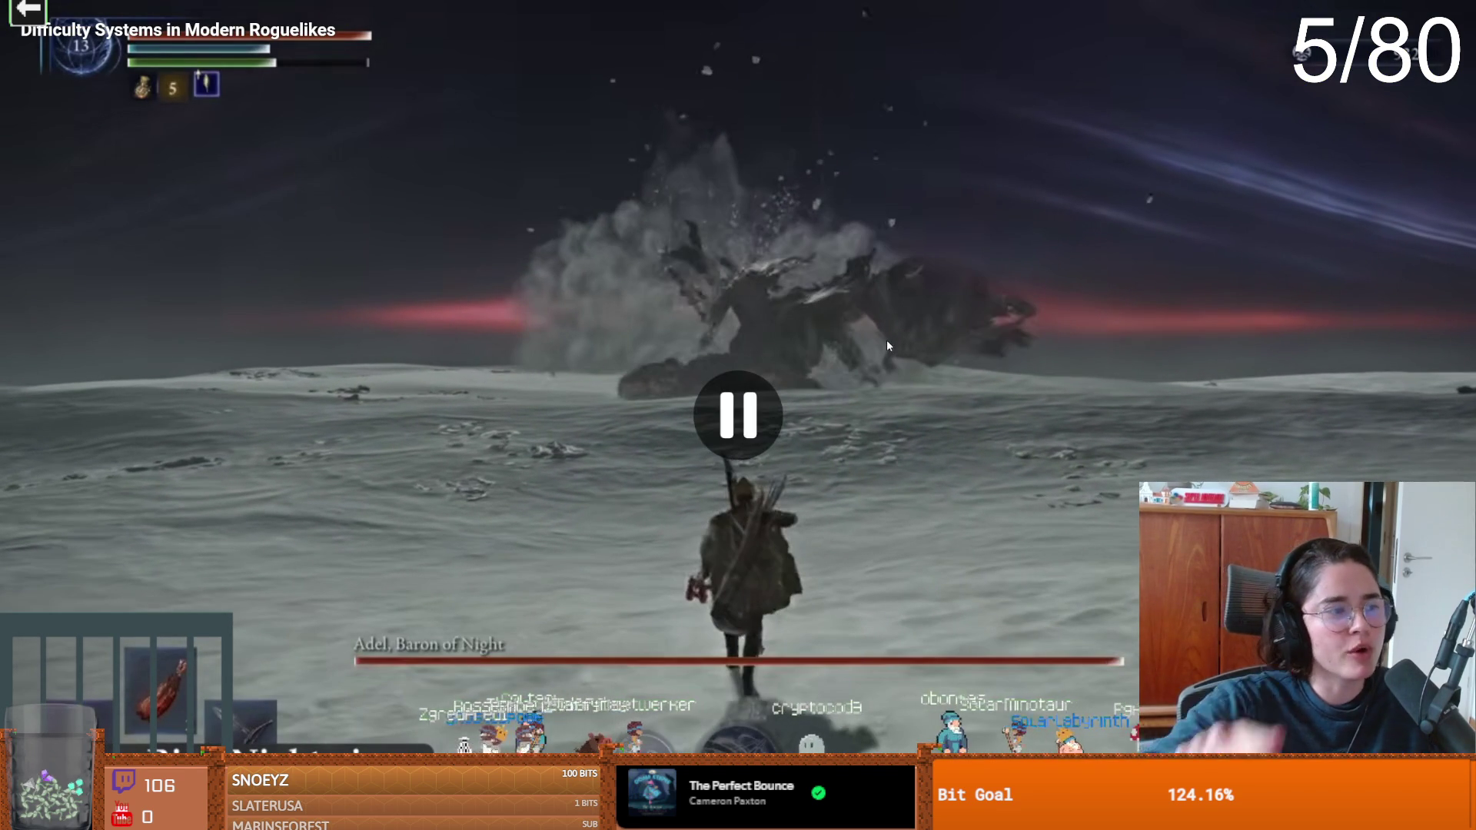
left_click(887, 340)
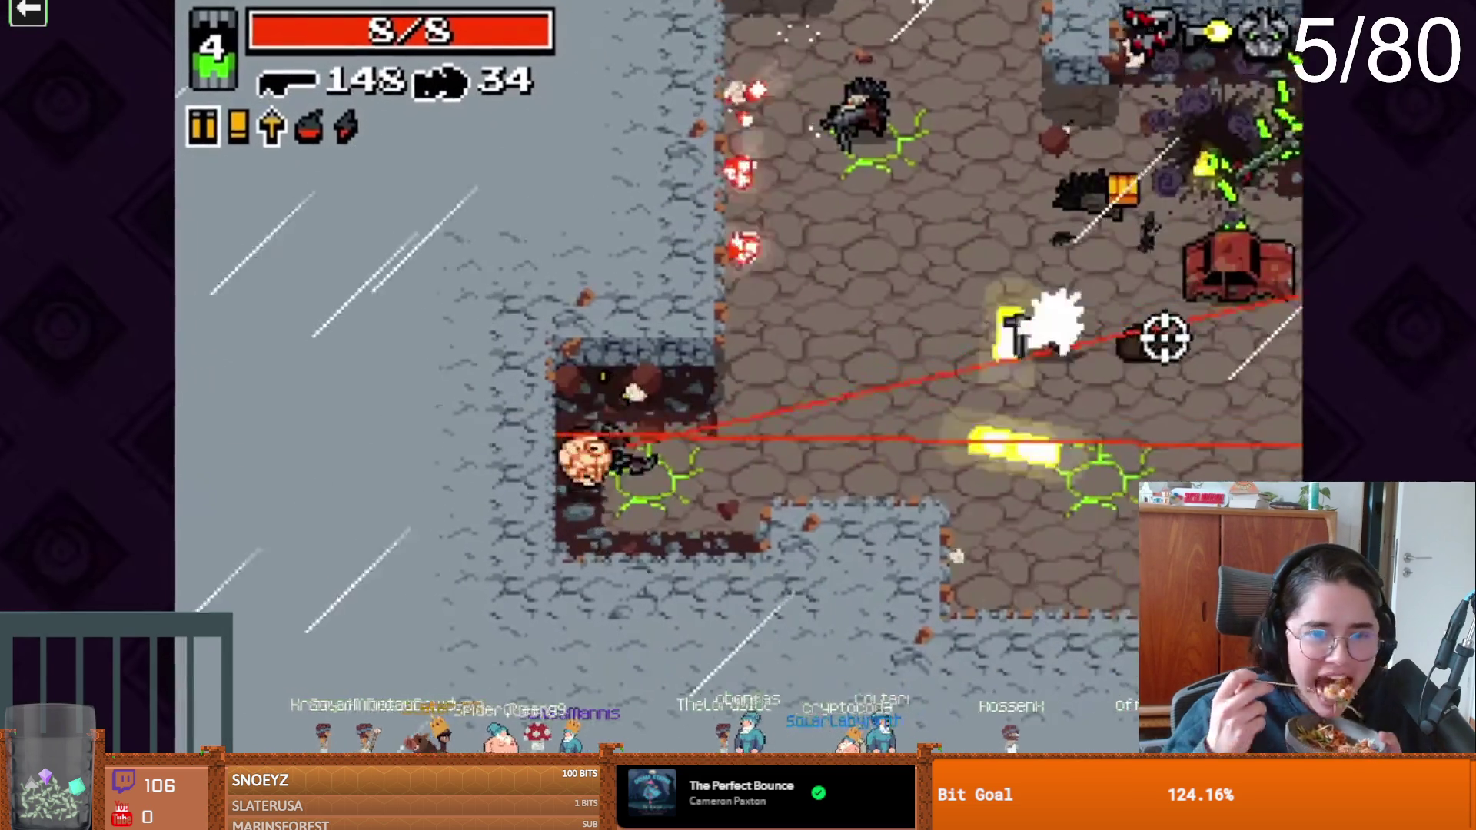
- Resume the video and pause it where the Slay the Spire footage crossfades into Balatro
left_click_drag(1165, 337, 1084, 161)
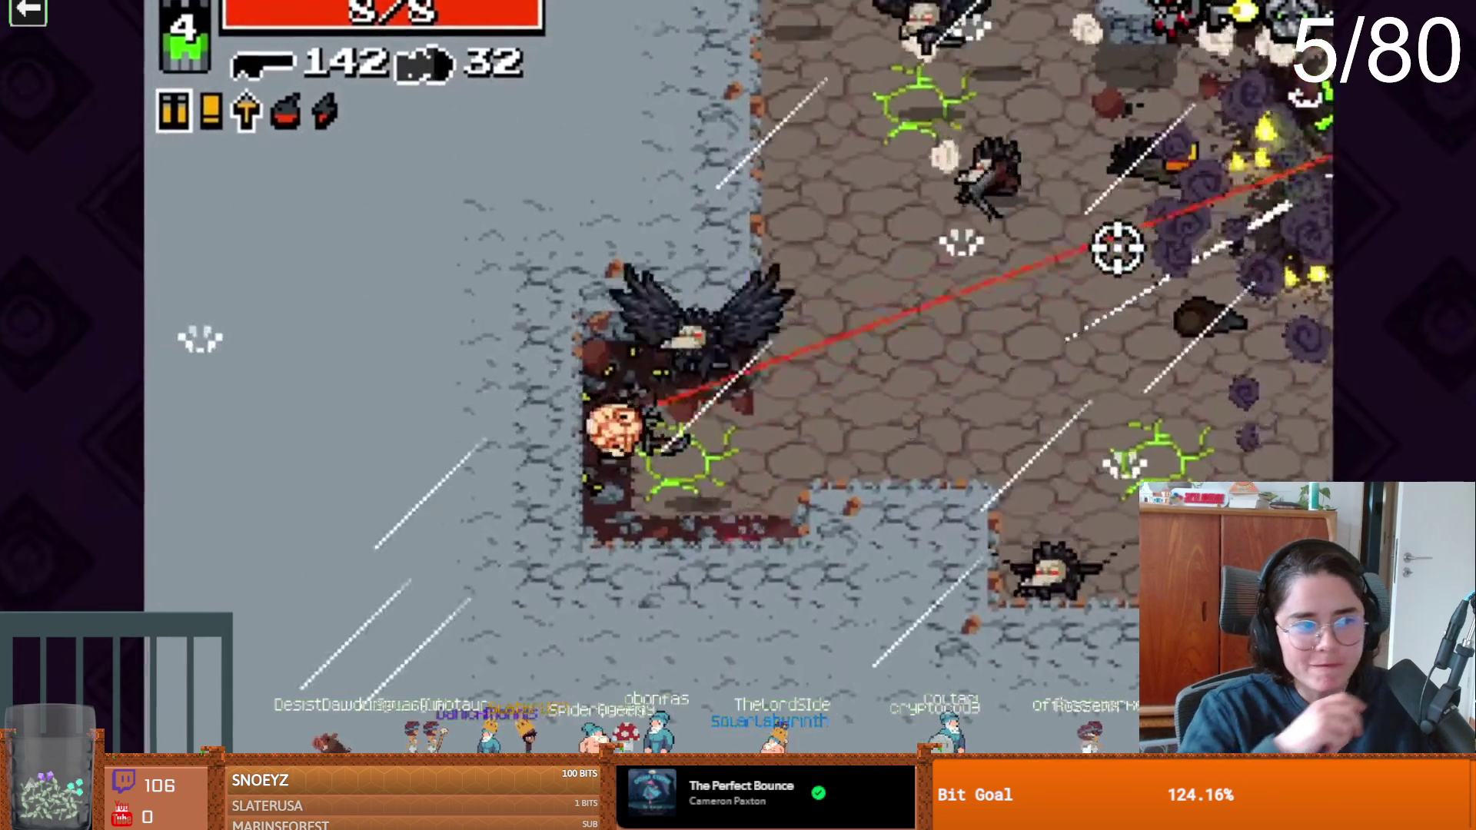
mouse_move(1117, 251)
left_mouse_down()
mouse_move(975, 241)
mouse_move(815, 388)
mouse_move(1002, 412)
mouse_move(728, 592)
mouse_move(860, 668)
mouse_move(954, 410)
mouse_move(769, 538)
mouse_move(1047, 448)
mouse_move(1129, 461)
mouse_move(1136, 260)
left_mouse_up()
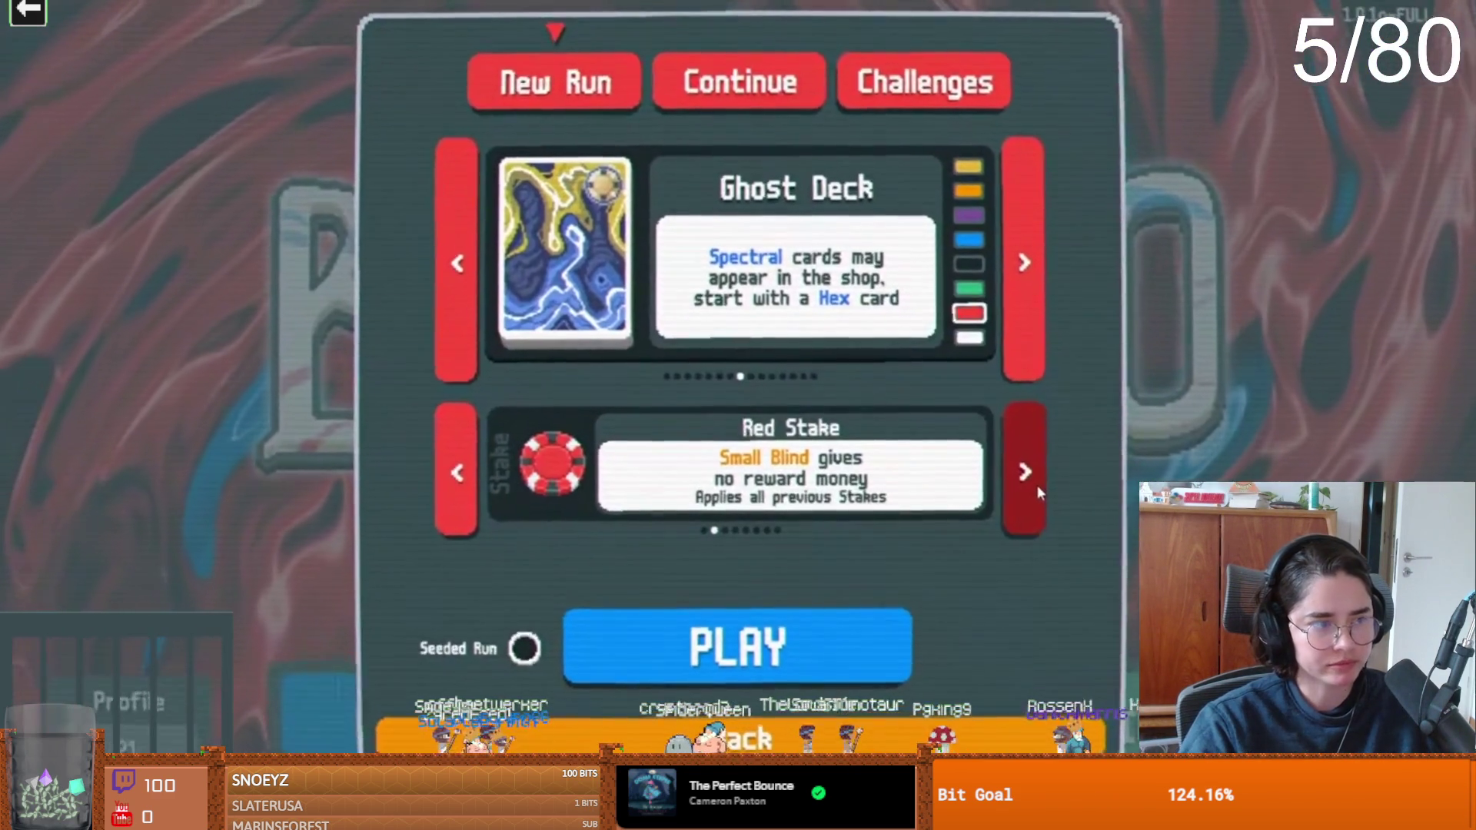
left_click(1035, 486)
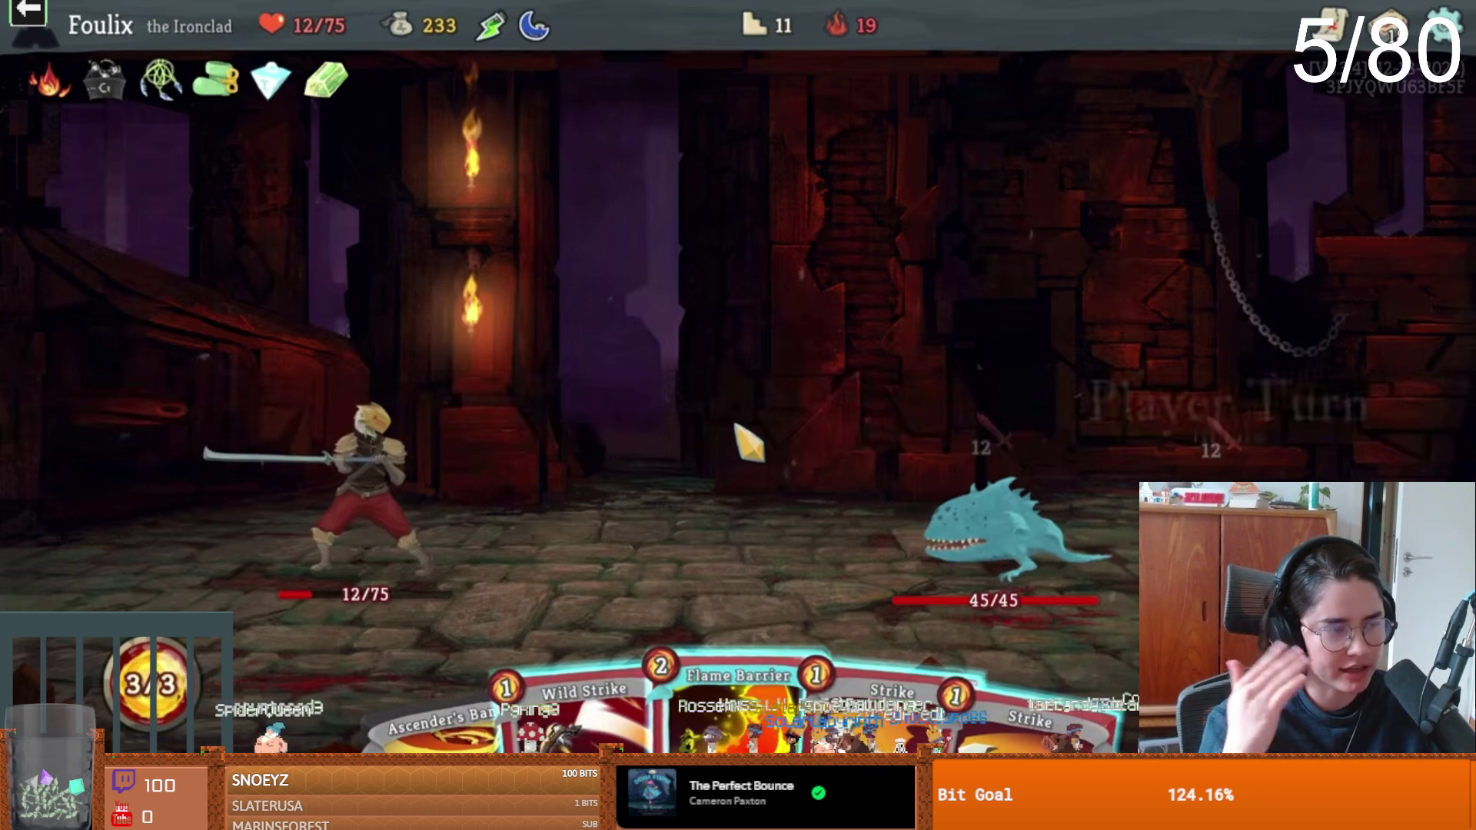
left_click(989, 404)
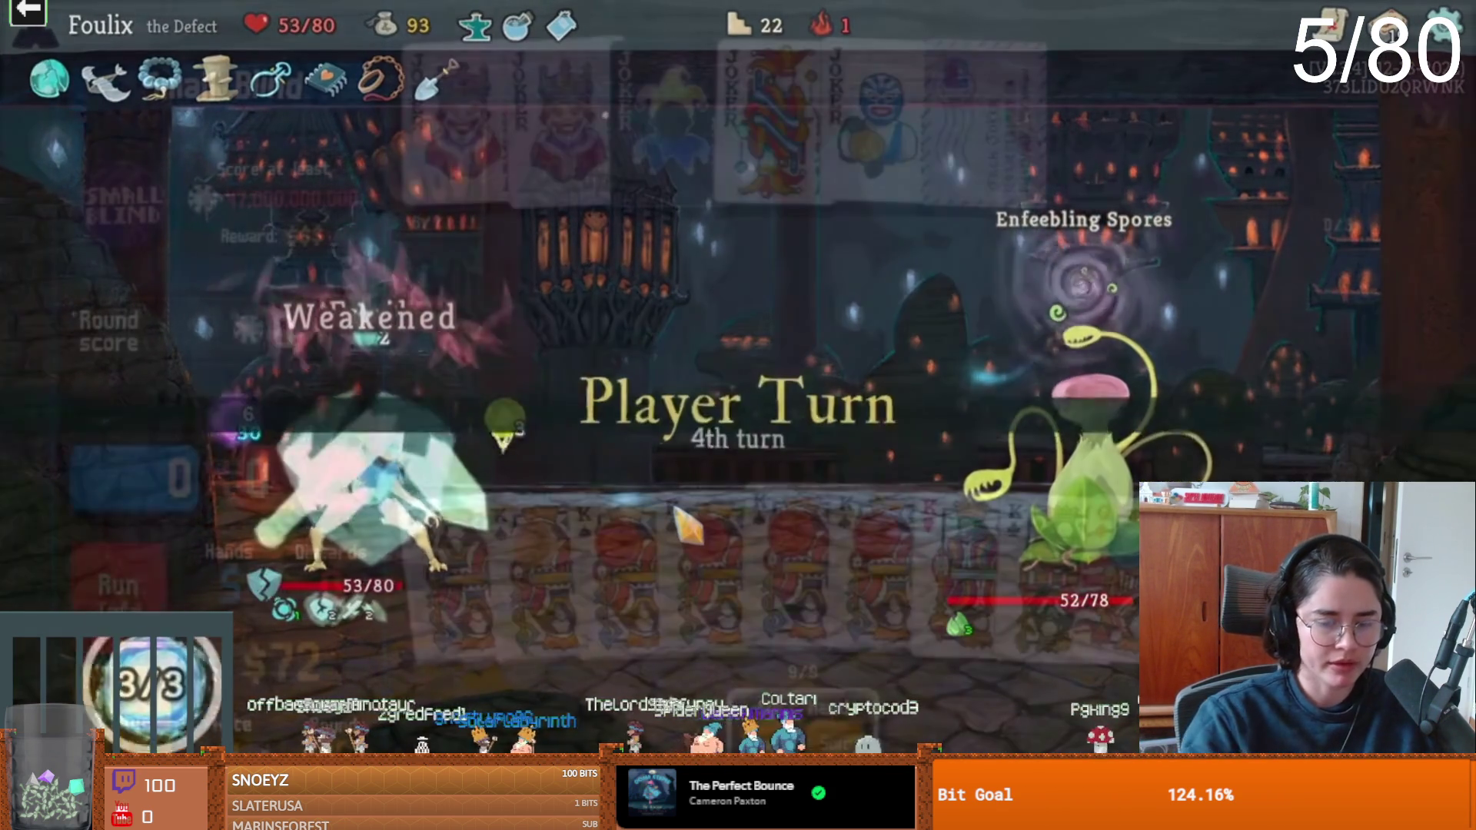
left_click(989, 411)
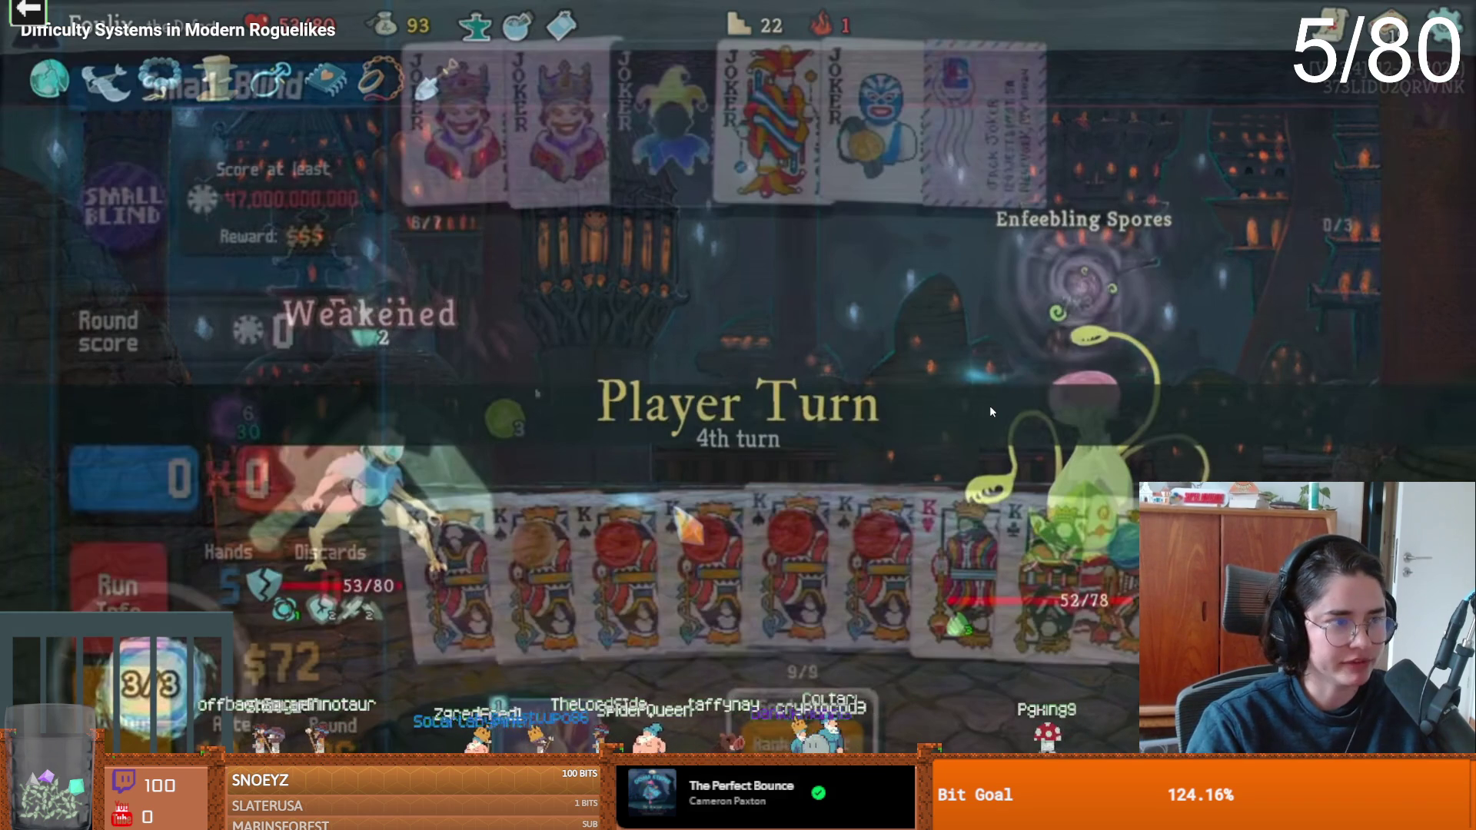
- Resume the video and let it play through to Balatro footage at The Flint boss blind
left_click(990, 411)
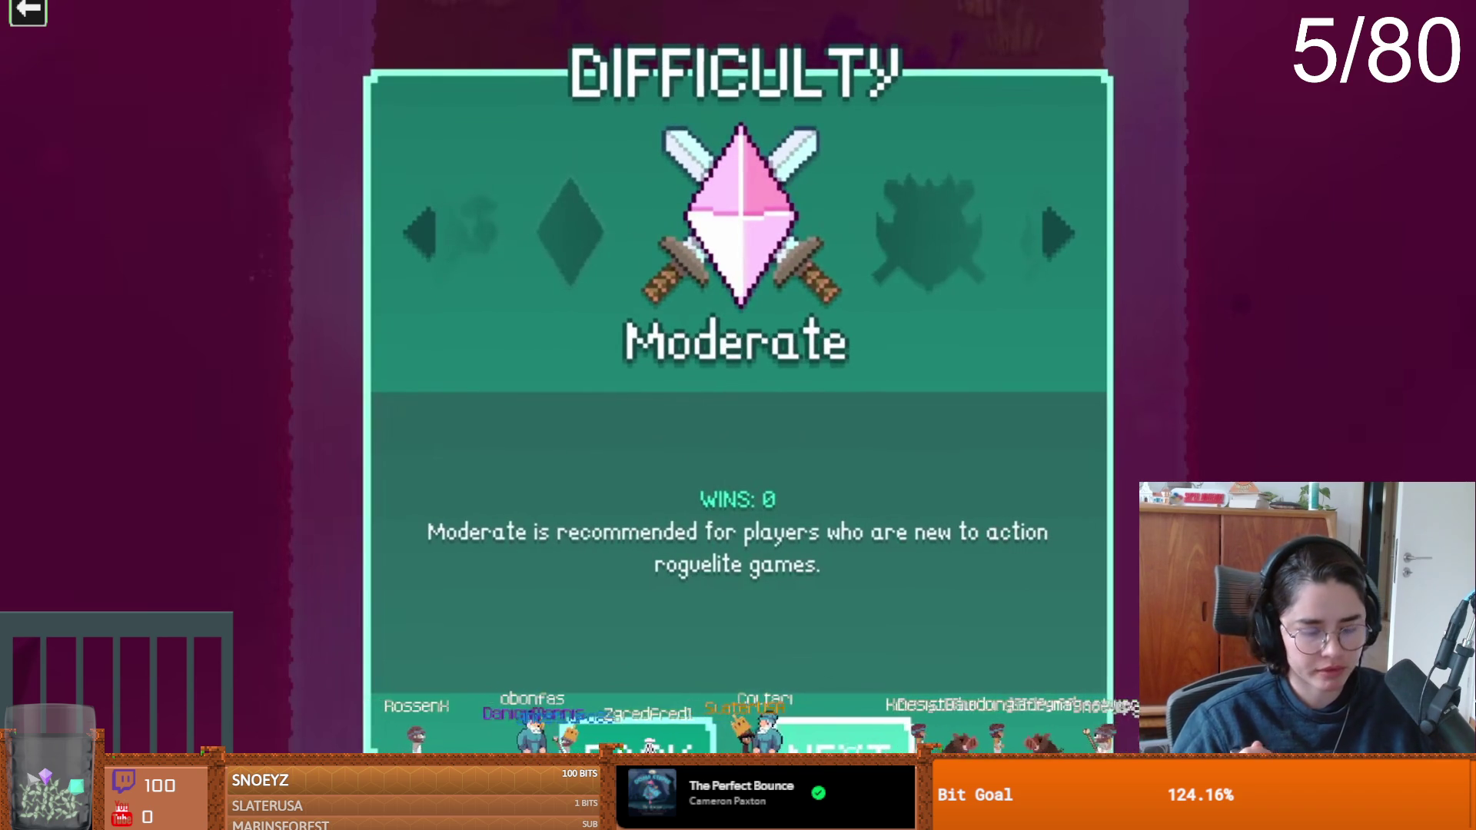
key("Return")
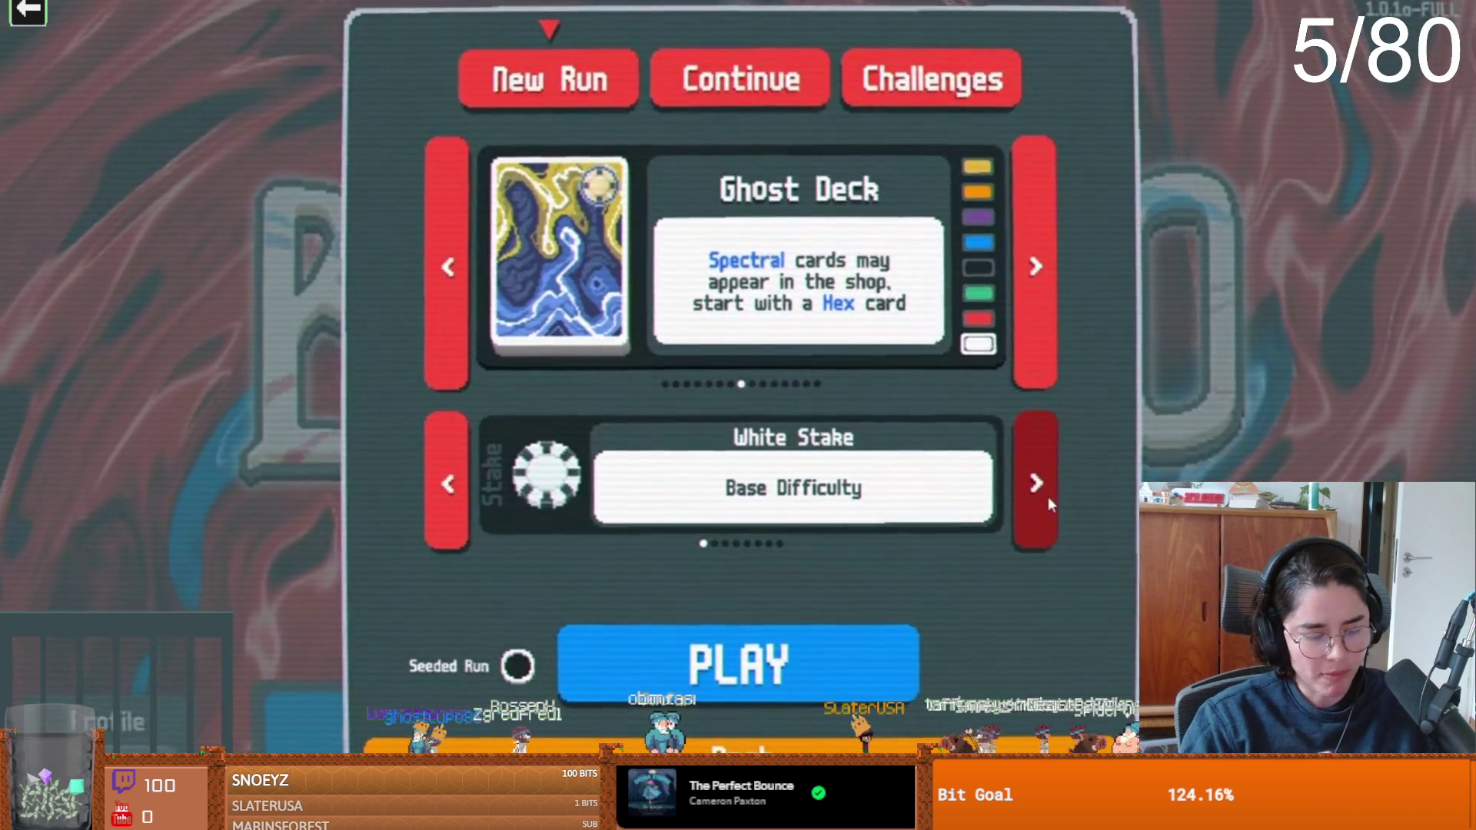
left_click(1048, 496)
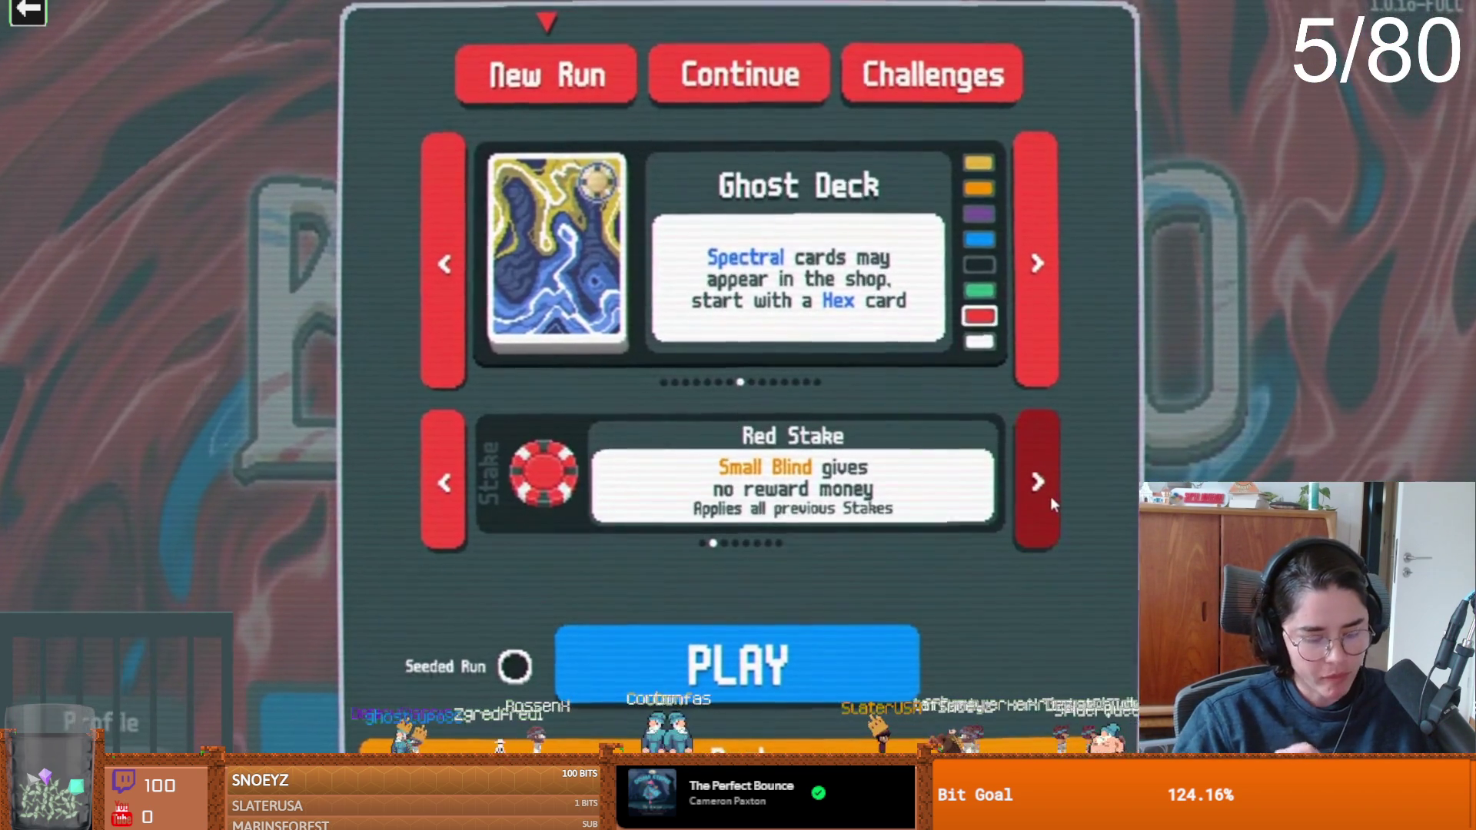
left_click(1054, 495)
left_click(1058, 495)
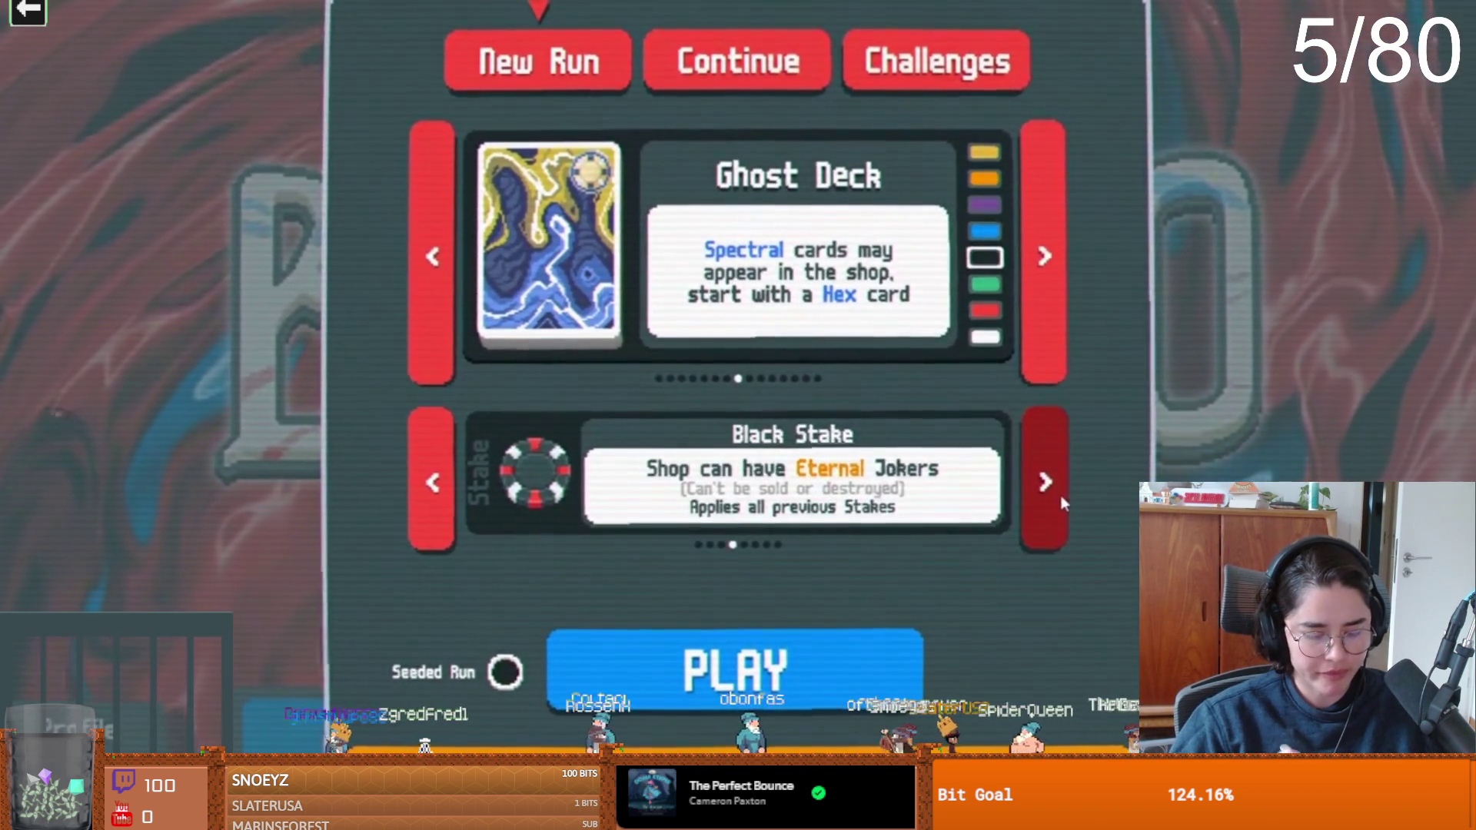
left_click(1064, 495)
key("Escape")
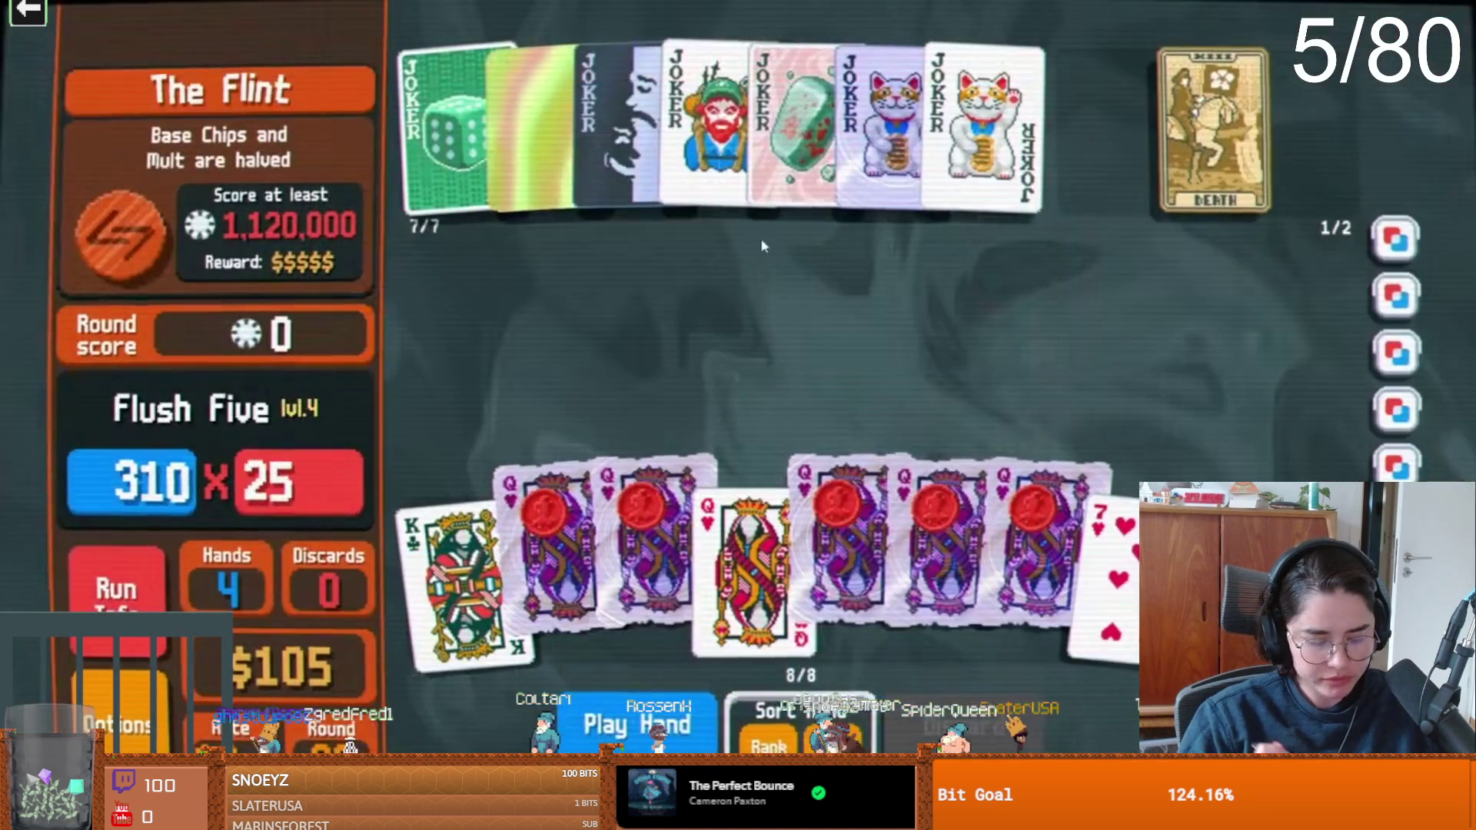
left_click(663, 737)
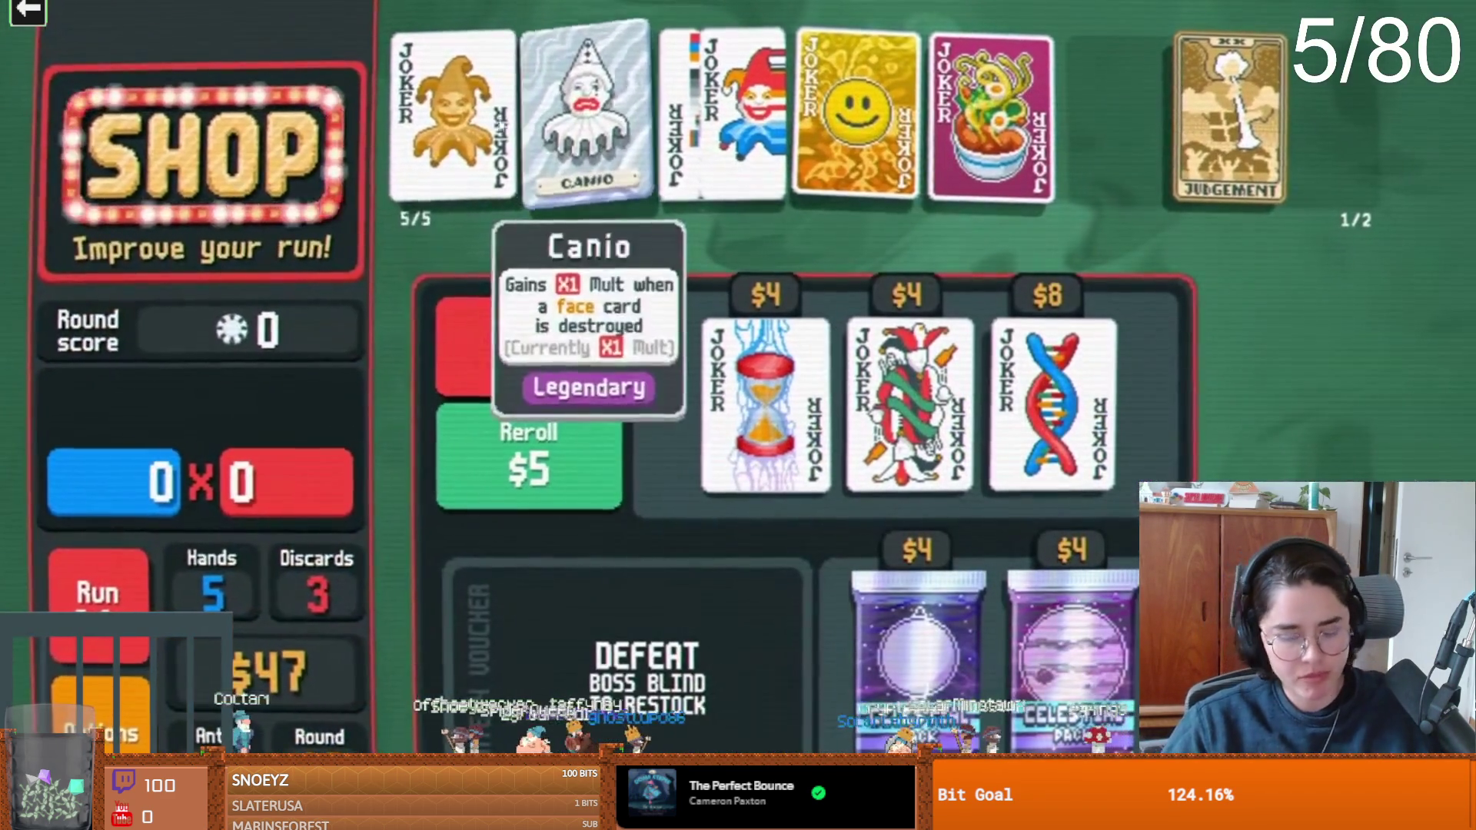
left_click(452, 116)
left_click(561, 100)
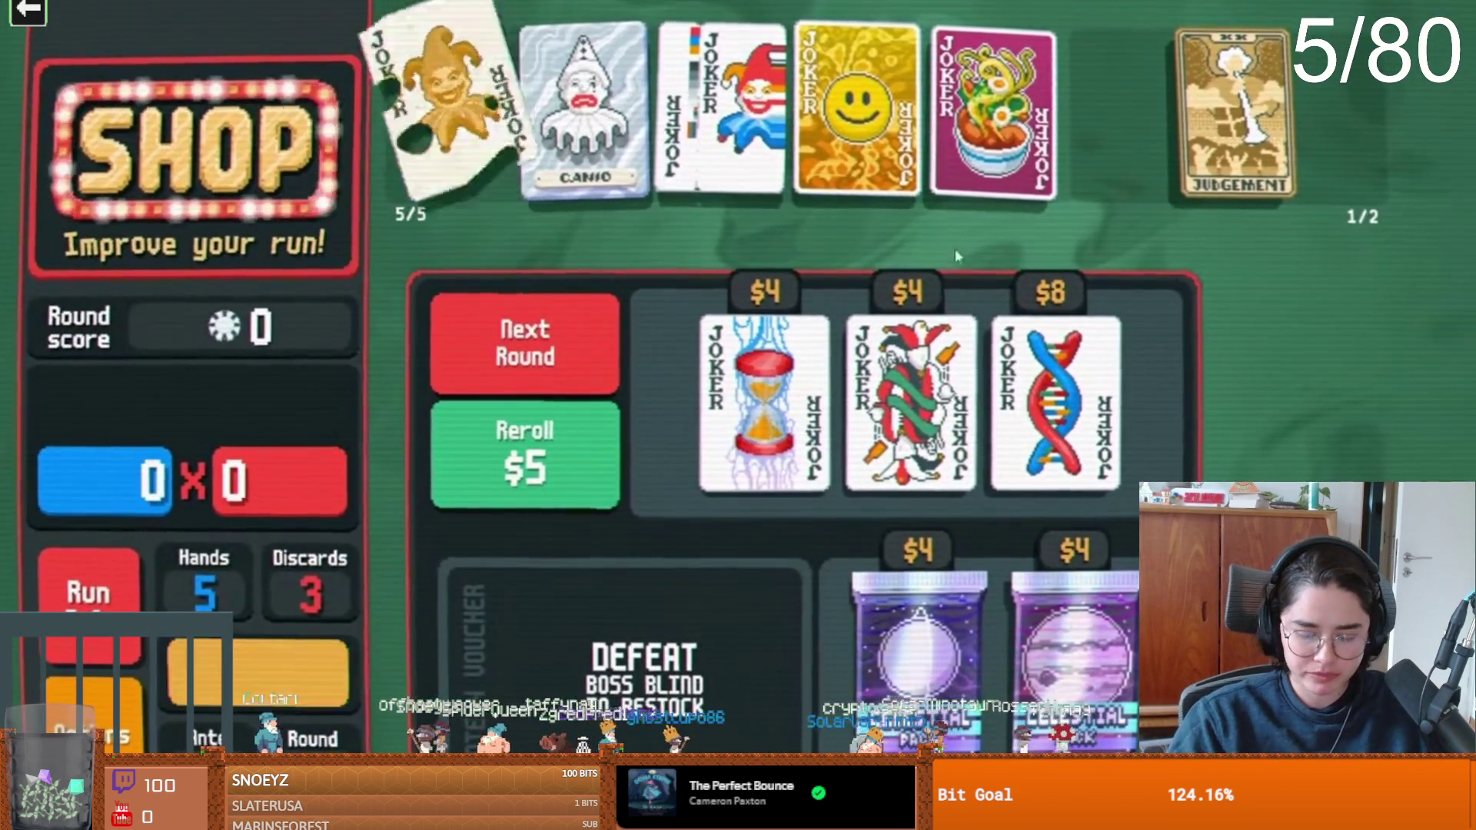
left_click(1053, 404)
left_click(1076, 483)
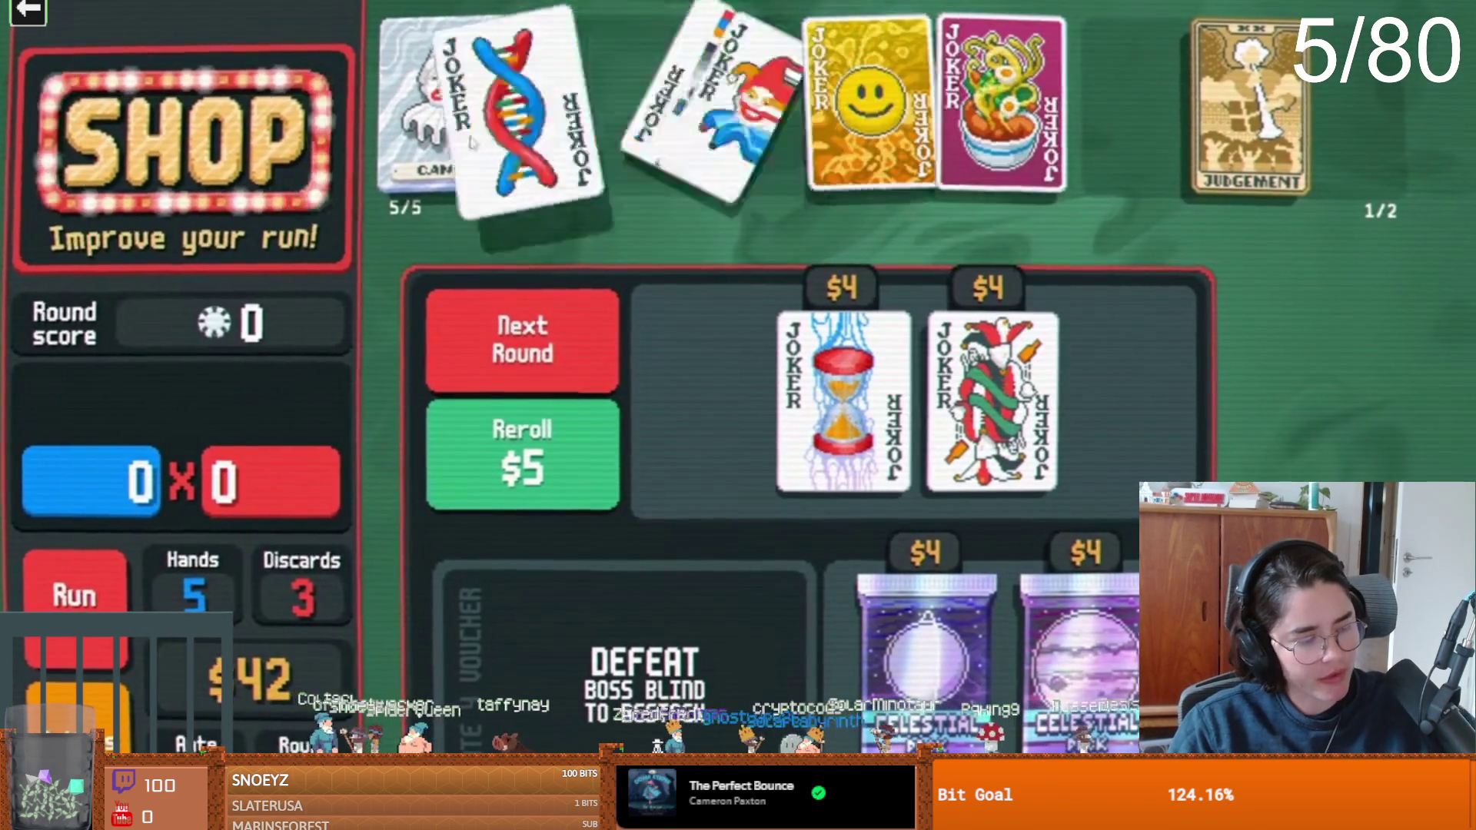
mouse_move(882, 396)
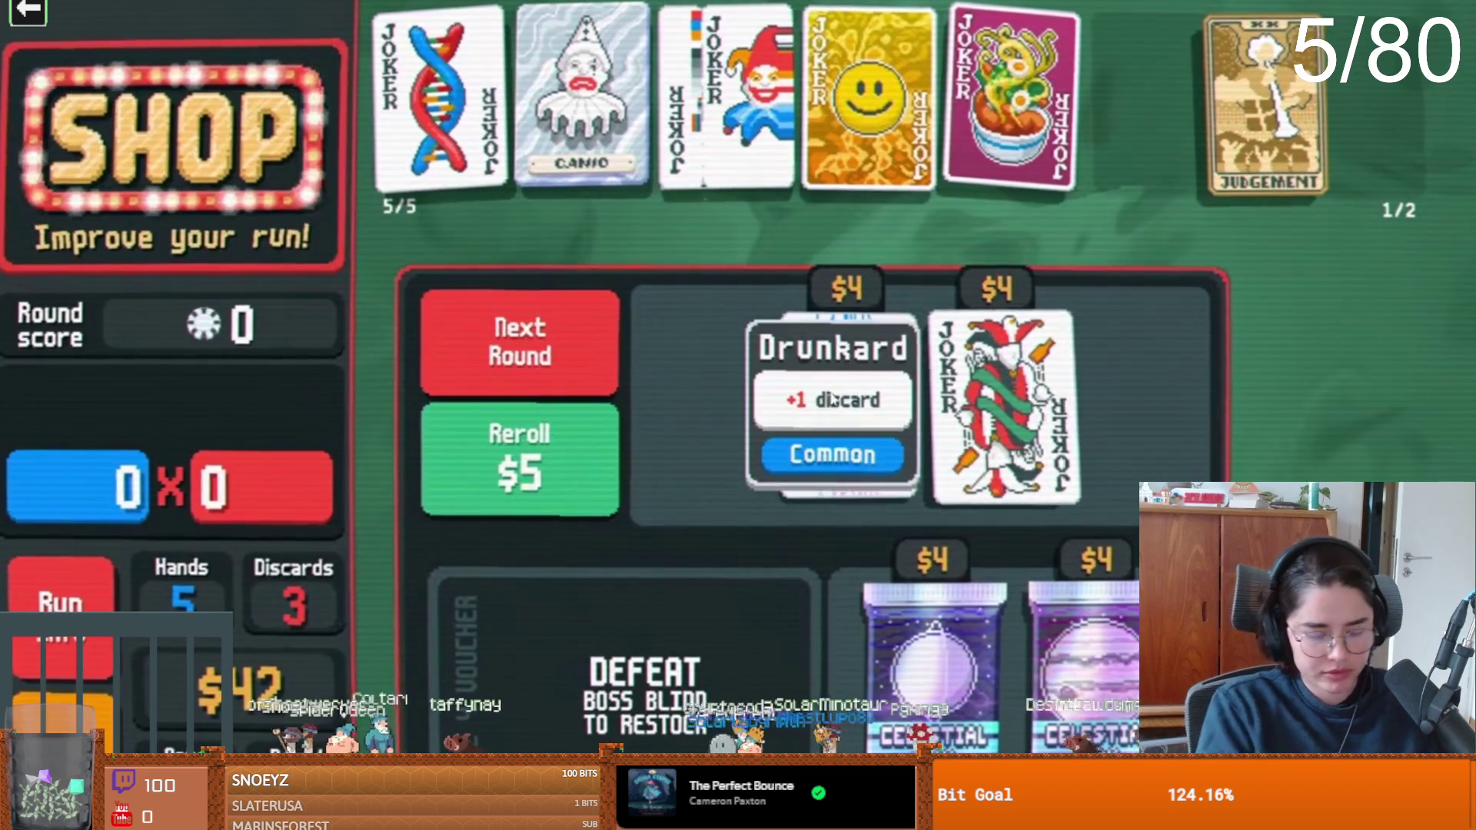
left_click(514, 462)
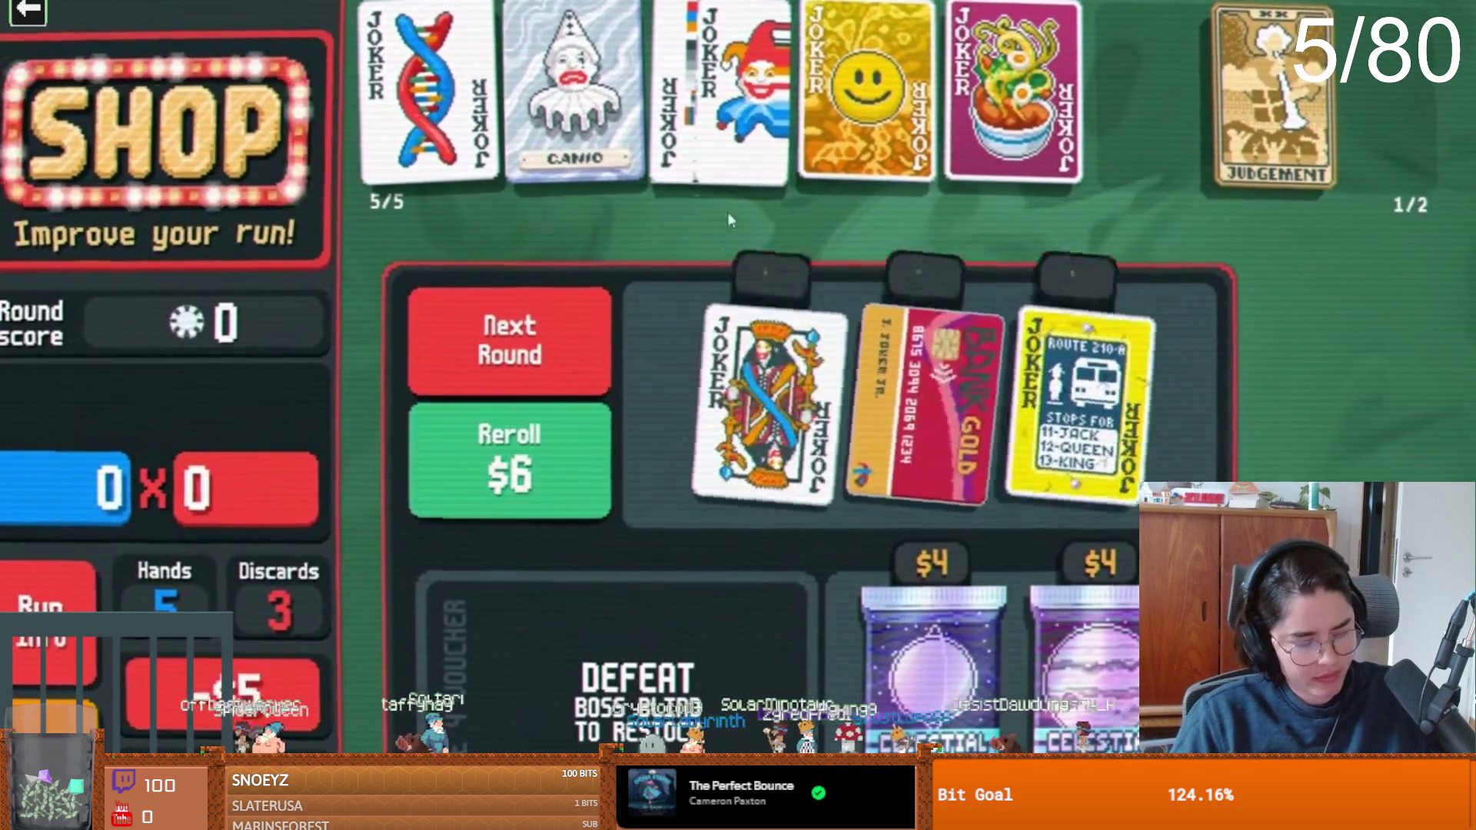
mouse_move(823, 415)
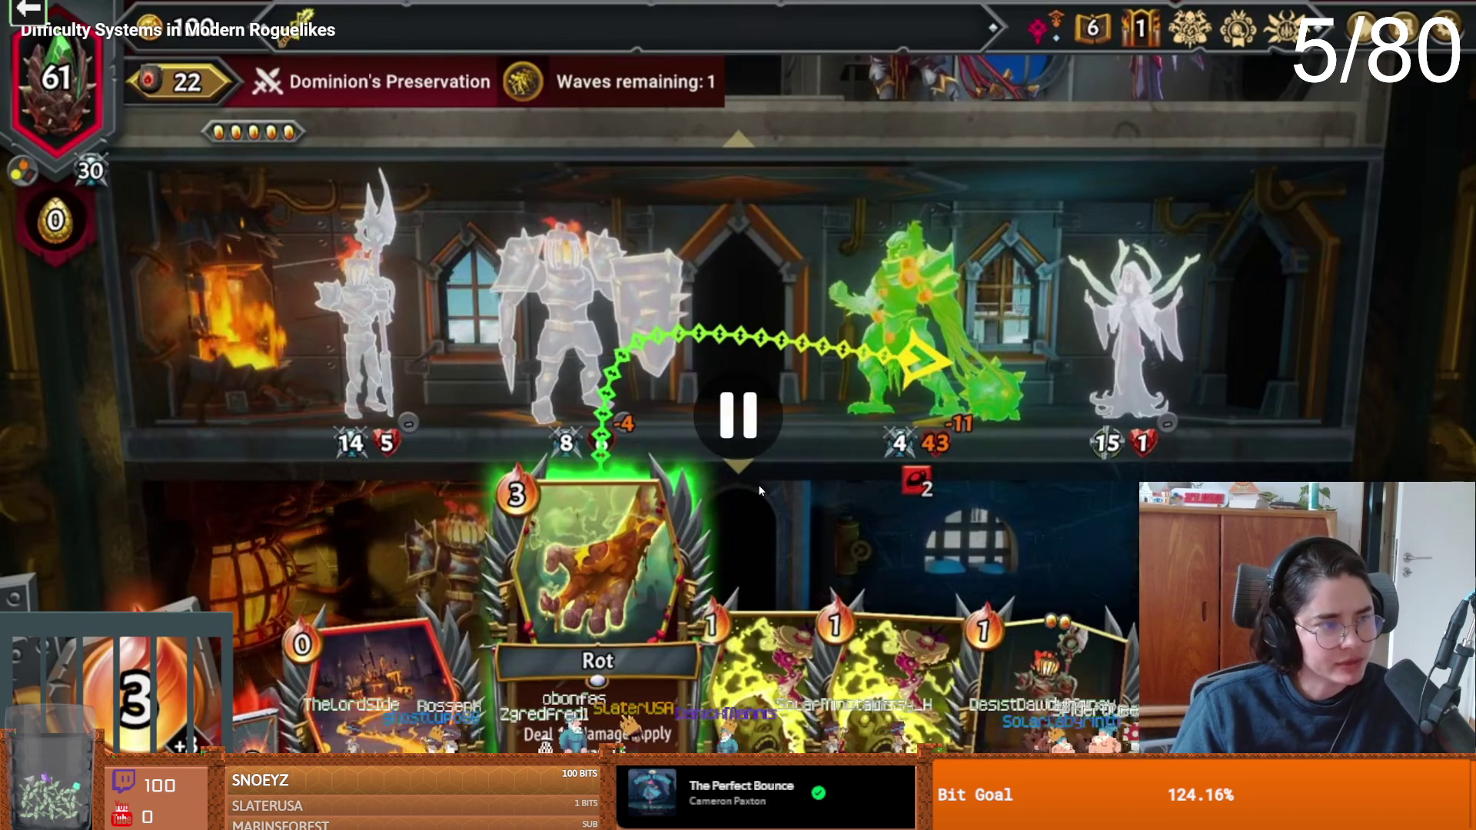
left_click(758, 486)
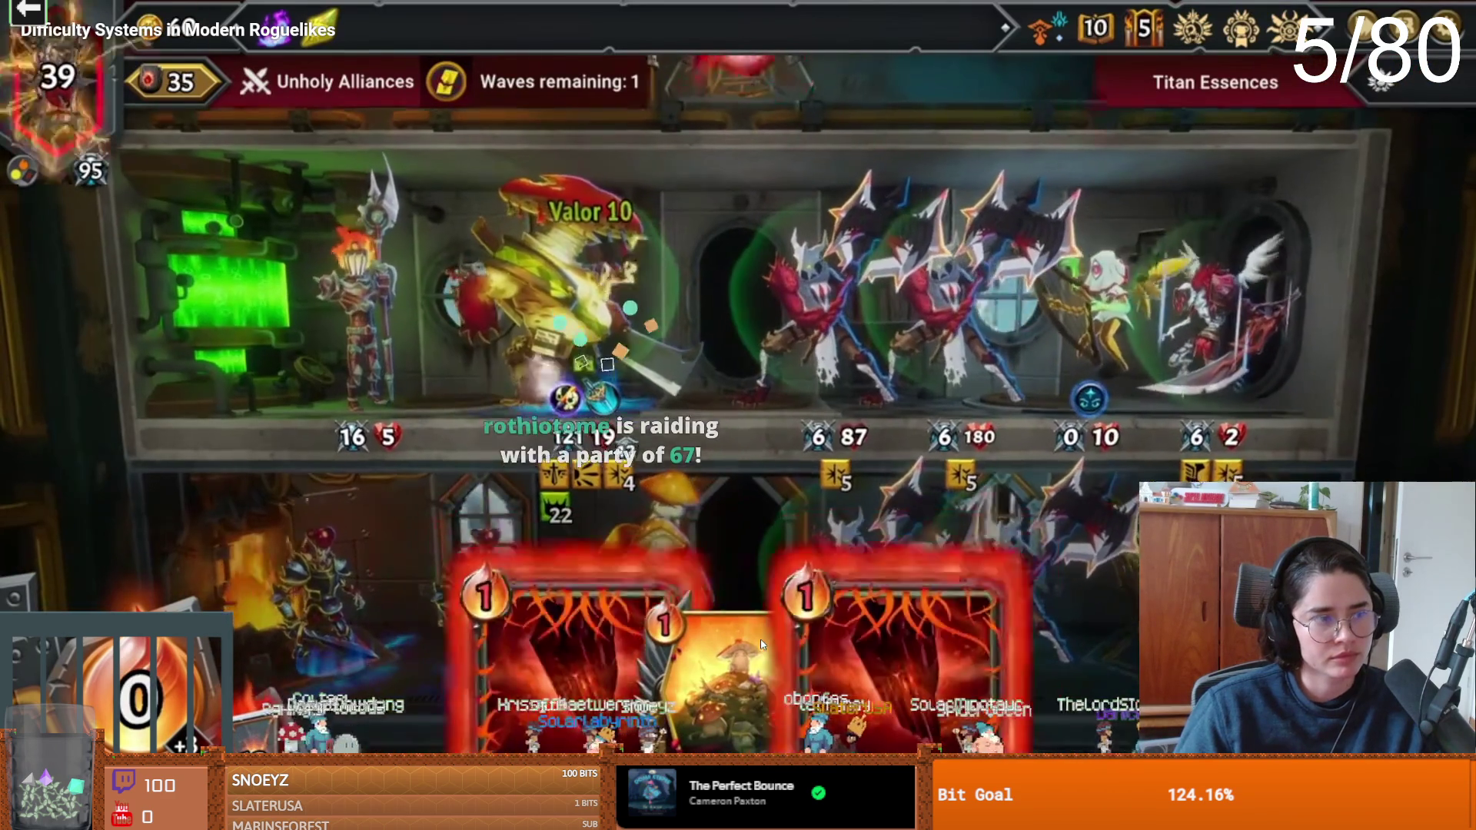
left_click(760, 638)
- Leave the fullscreen video, return to Godot and save the ui scene with Ctrl+S
key("Escape")
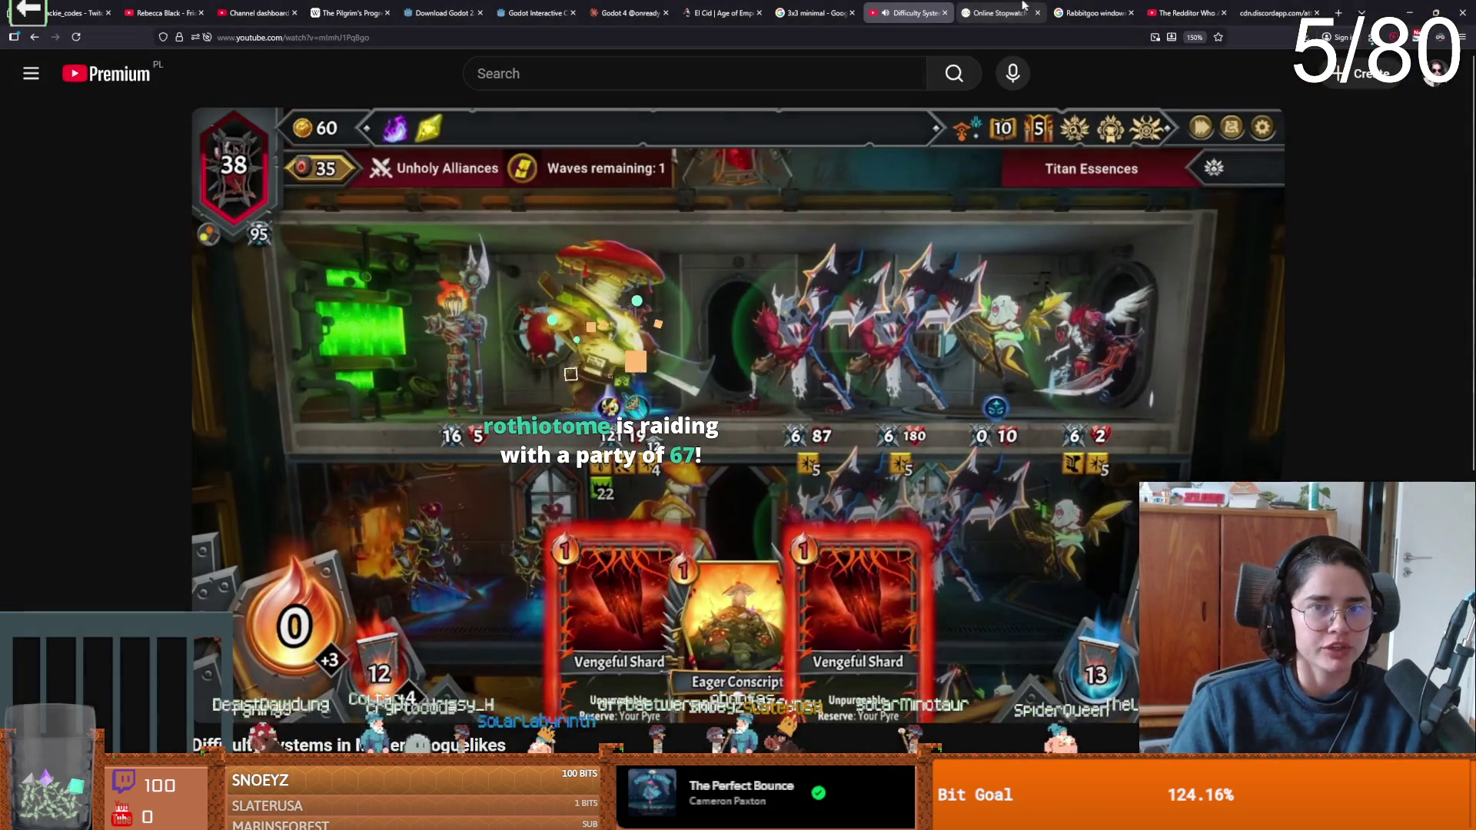
key("alt+Tab")
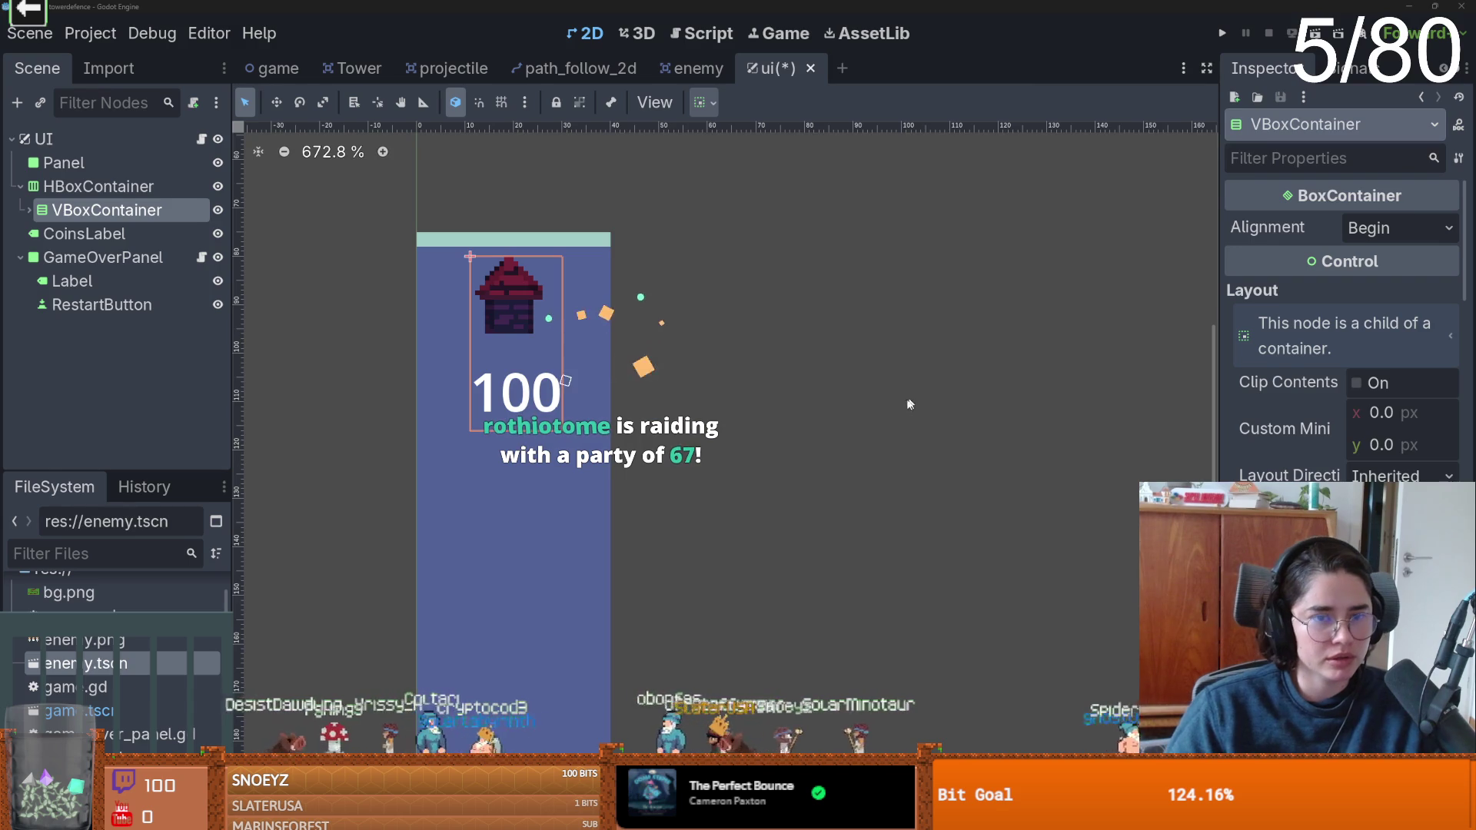
key("ctrl+s")
- Look over the ui scene, save it again, and switch to the game scene with its winding path map
scroll(766, 473, "down", 3)
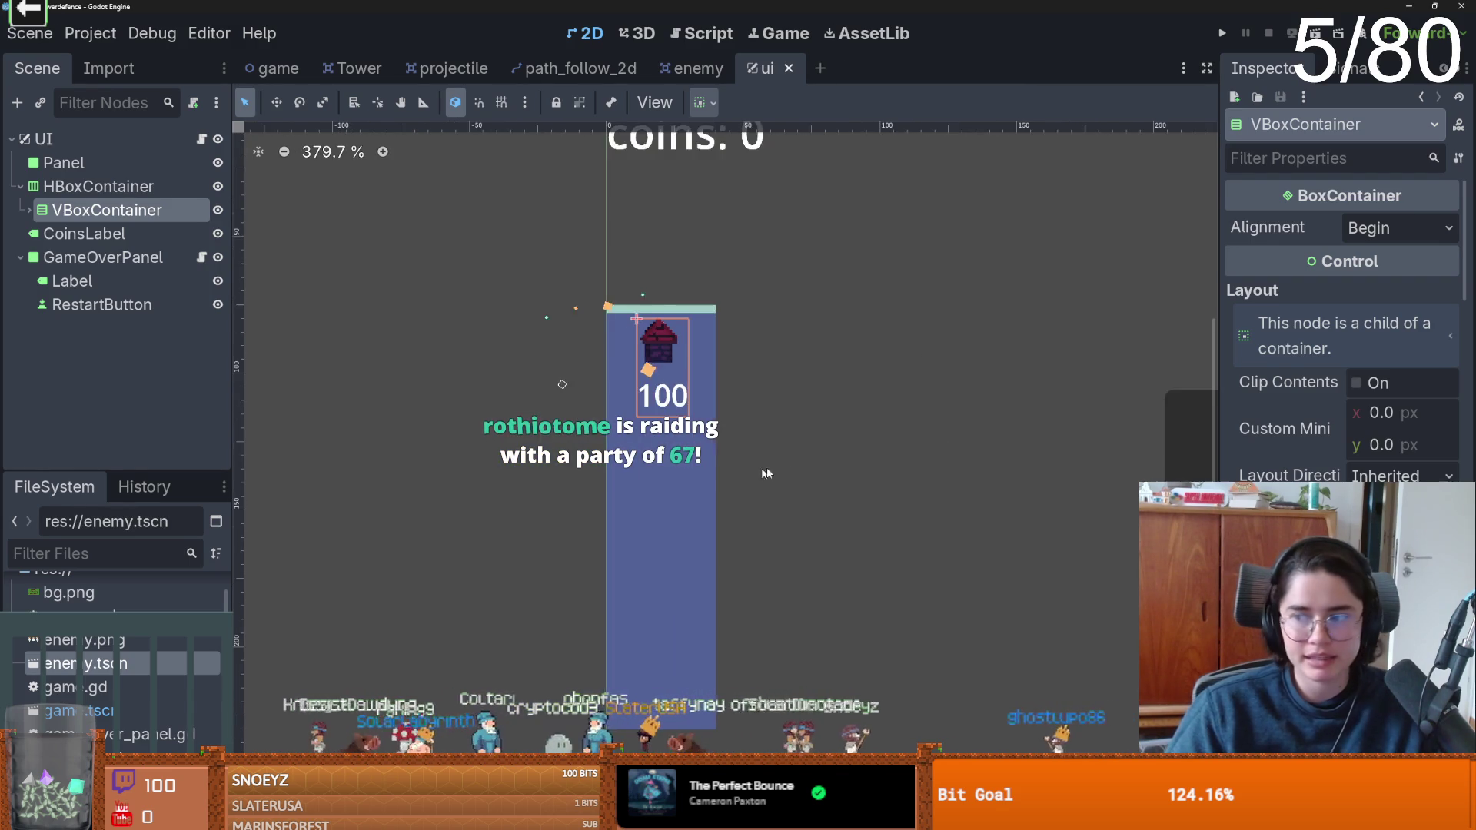
scroll(750, 481, "right", 2)
scroll(731, 488, "down", 2)
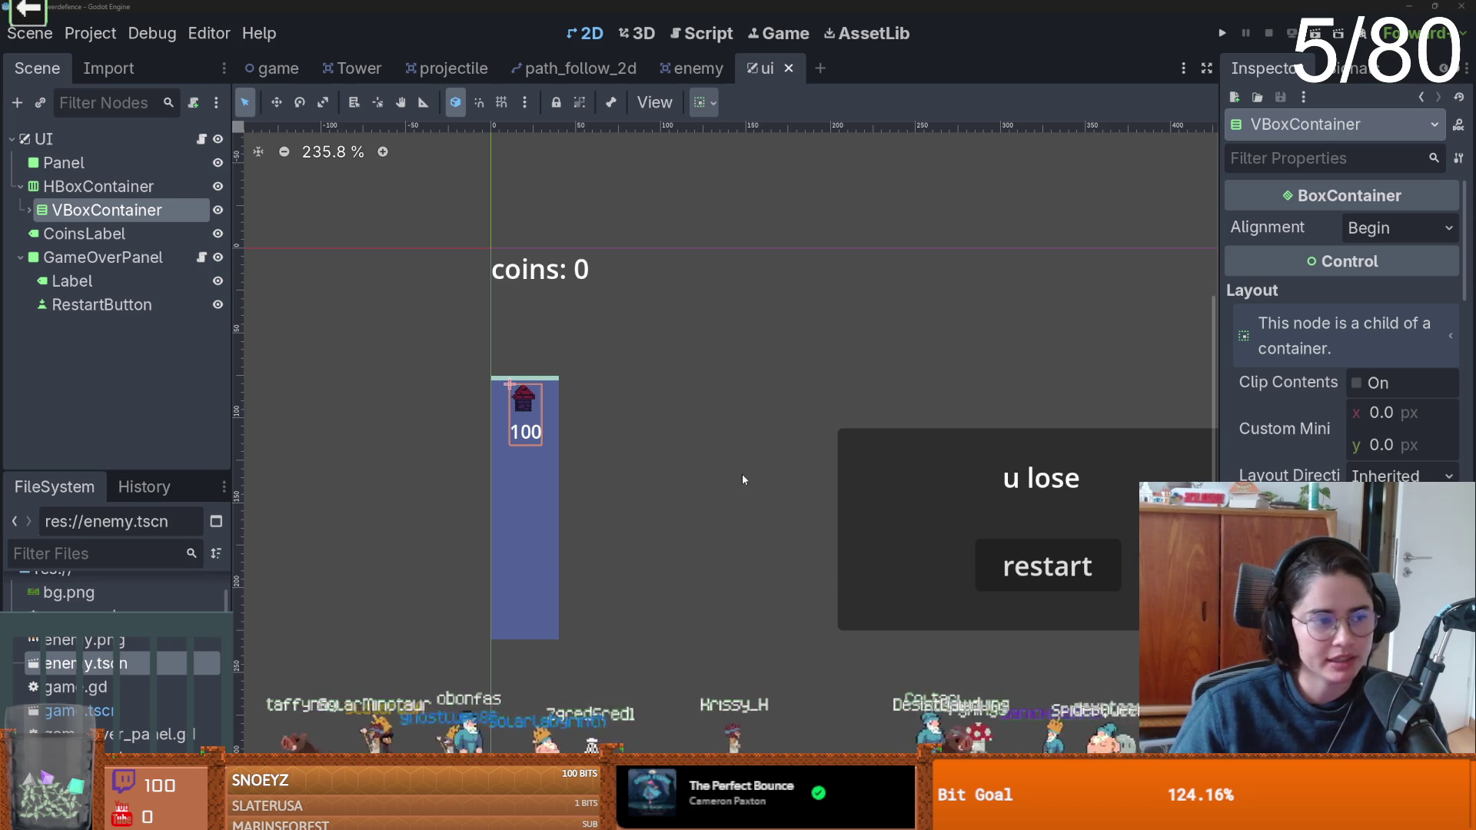
scroll(525, 438, "up", 2)
key("ctrl+s")
scroll(523, 450, "down", 4)
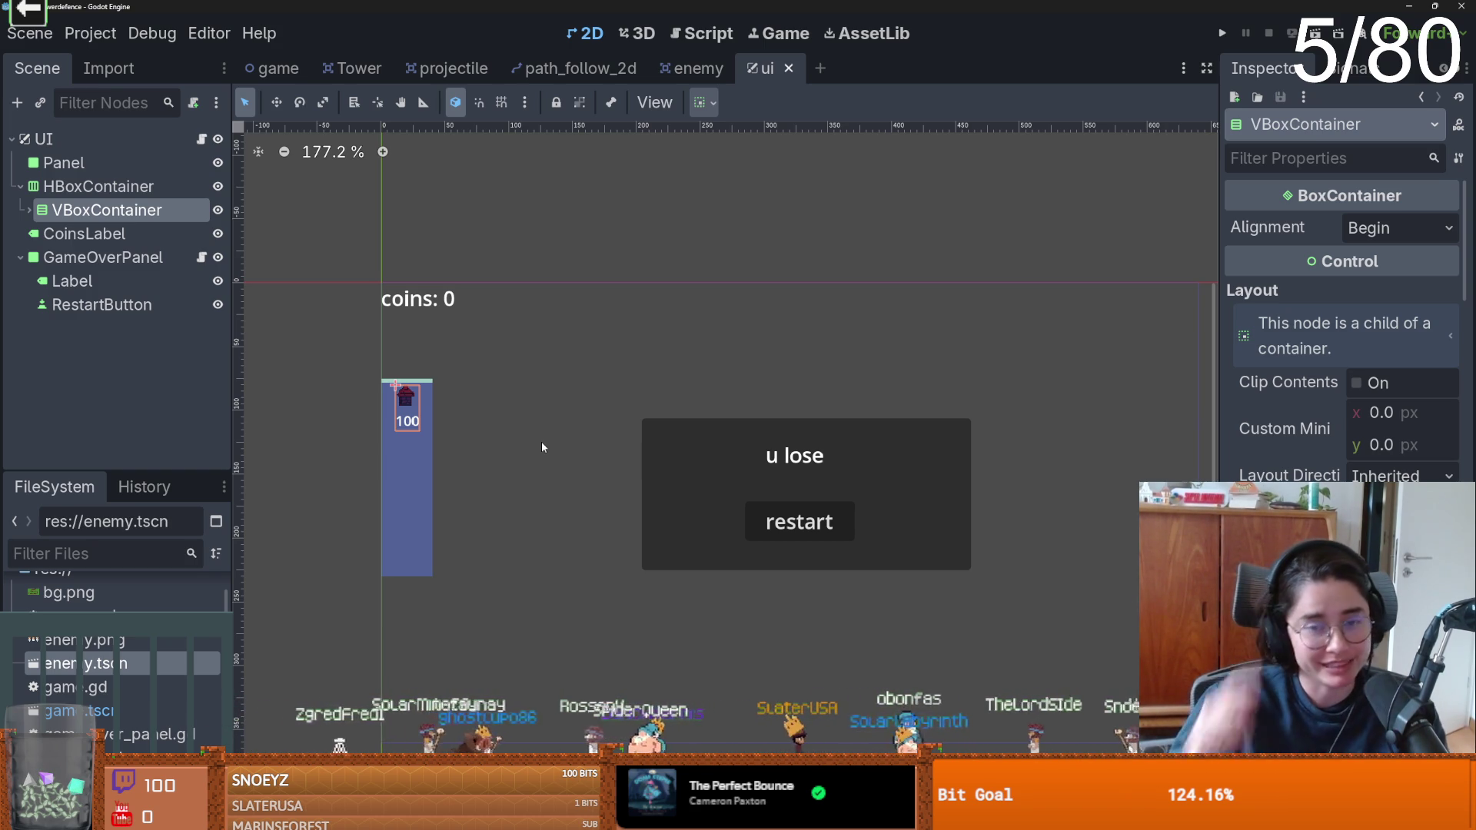
scroll(585, 395, "right", 3)
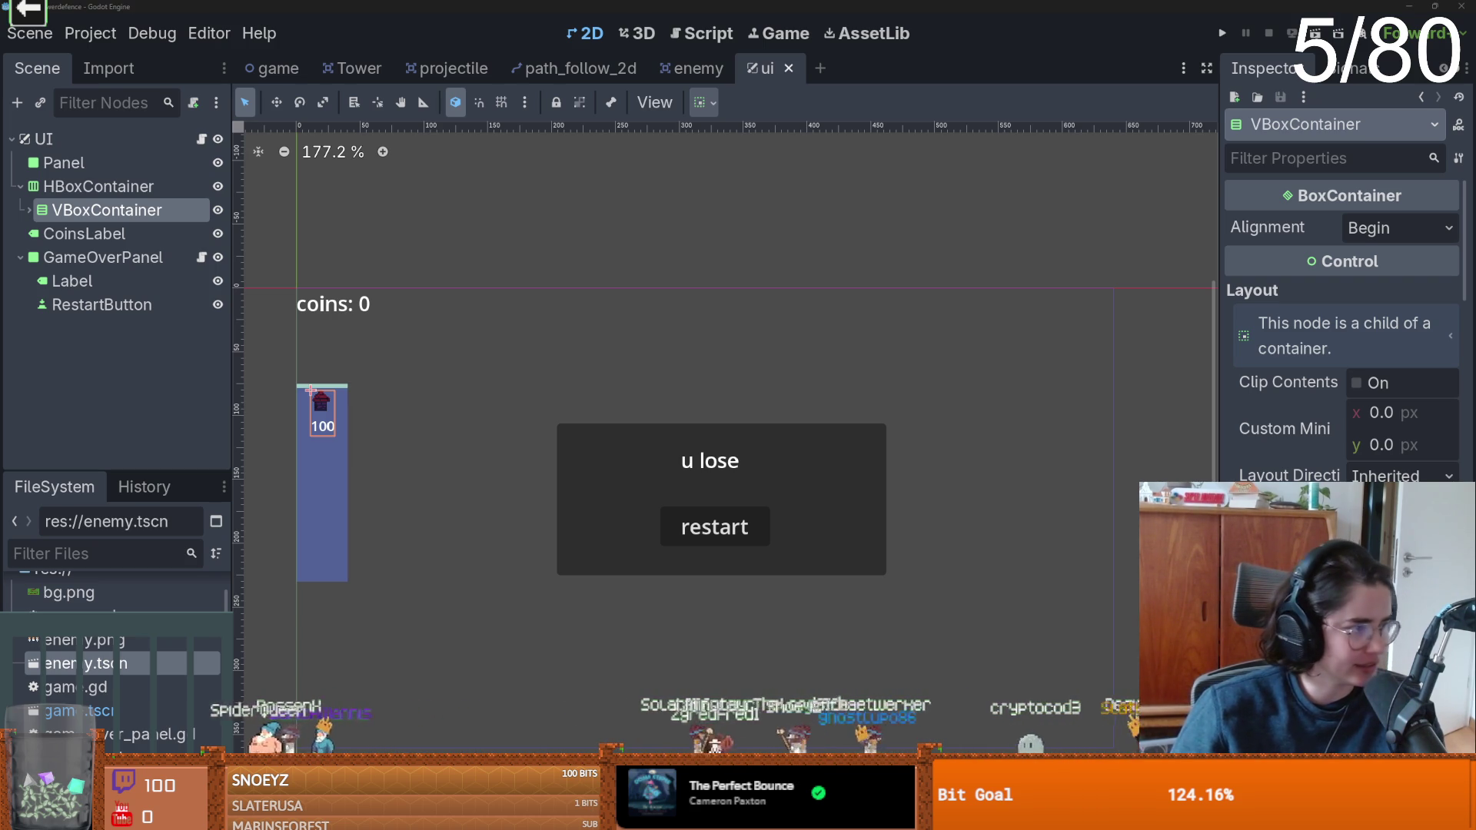
scroll(814, 619, "up", 2)
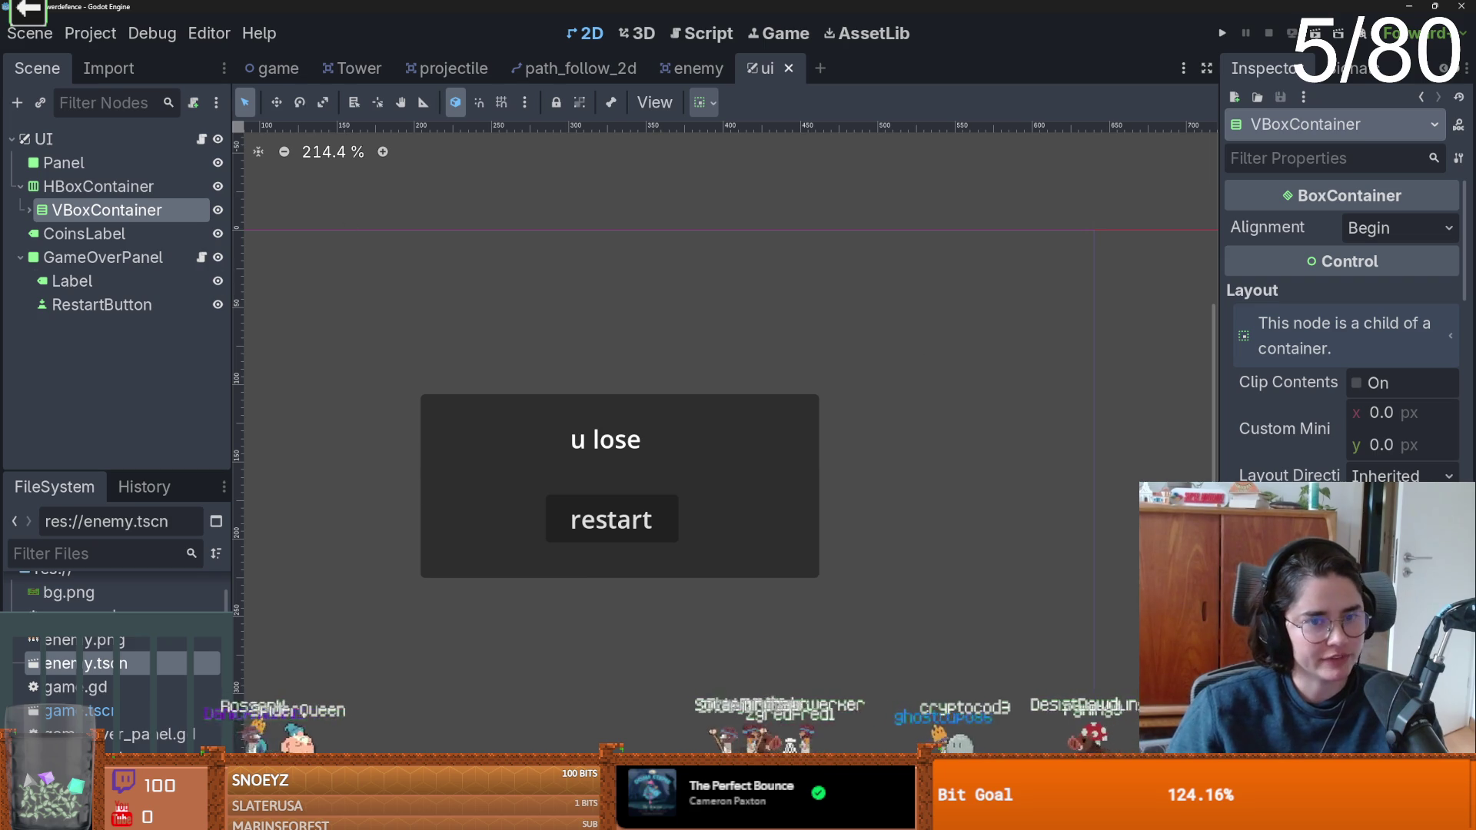
left_click(273, 68)
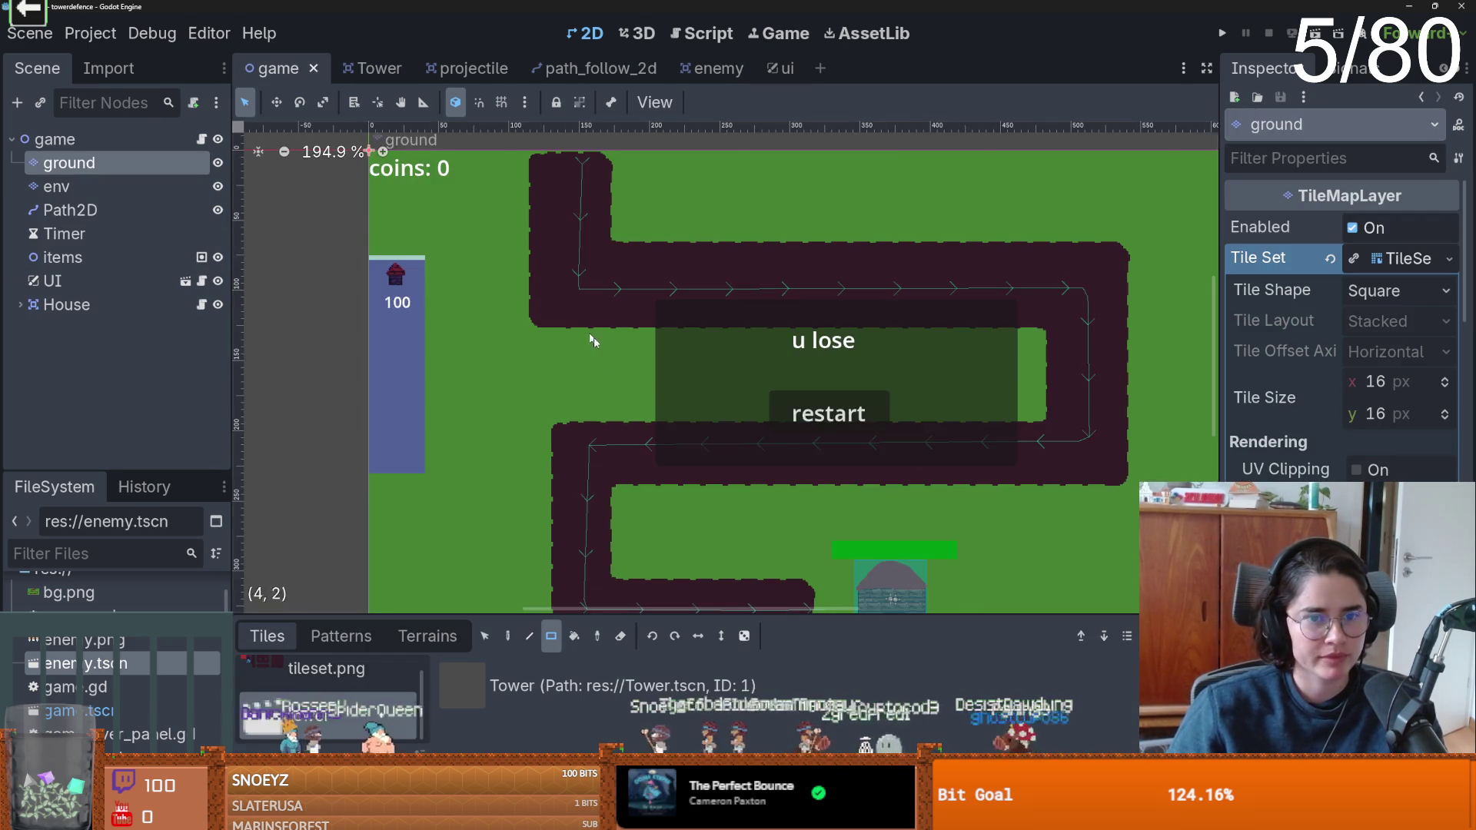
- Test-run the game, use restart on the 'u lose' panel, then close the game window
scroll(593, 336, "up", 3)
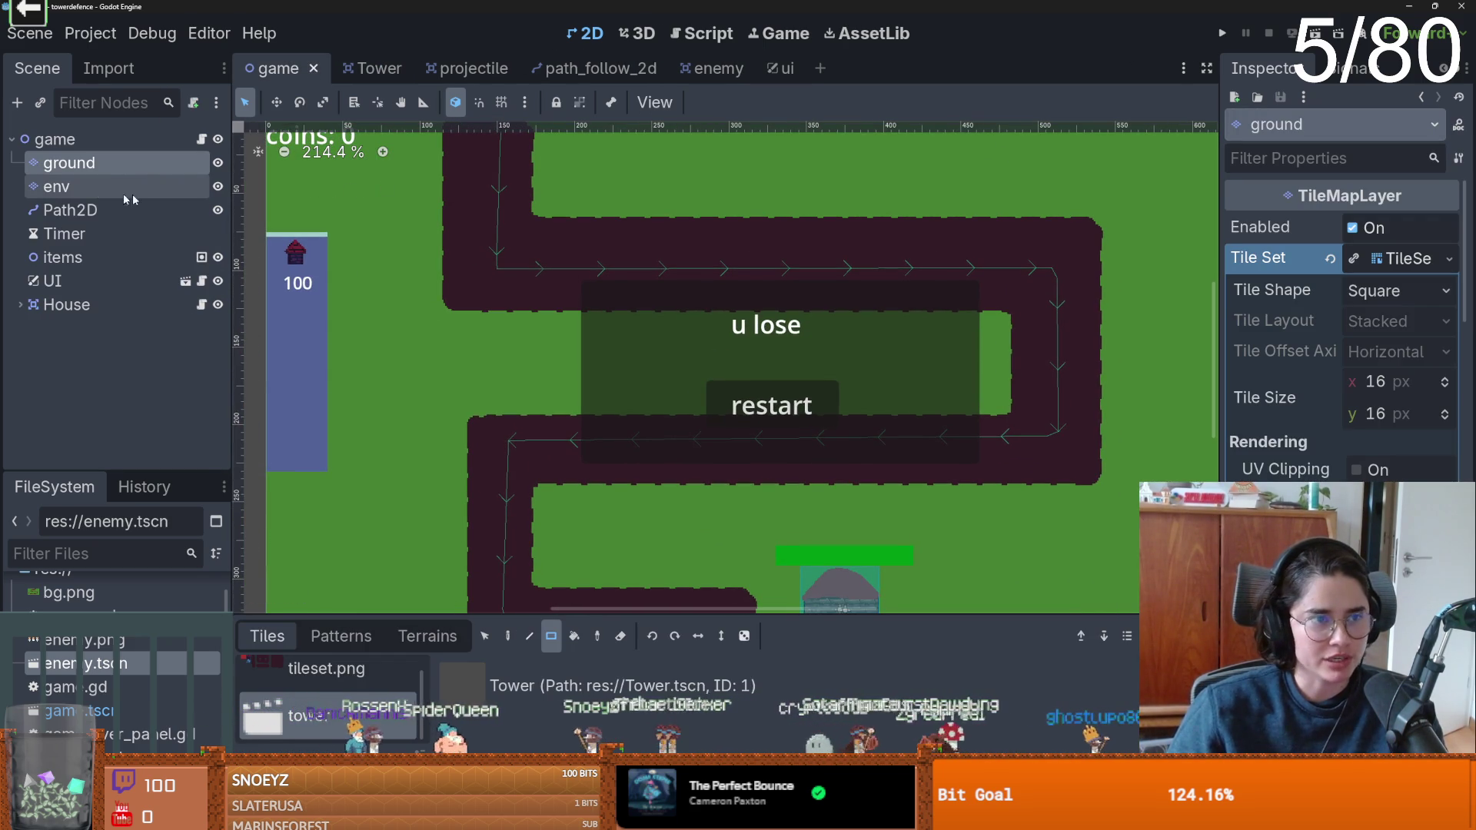
left_click(1222, 33)
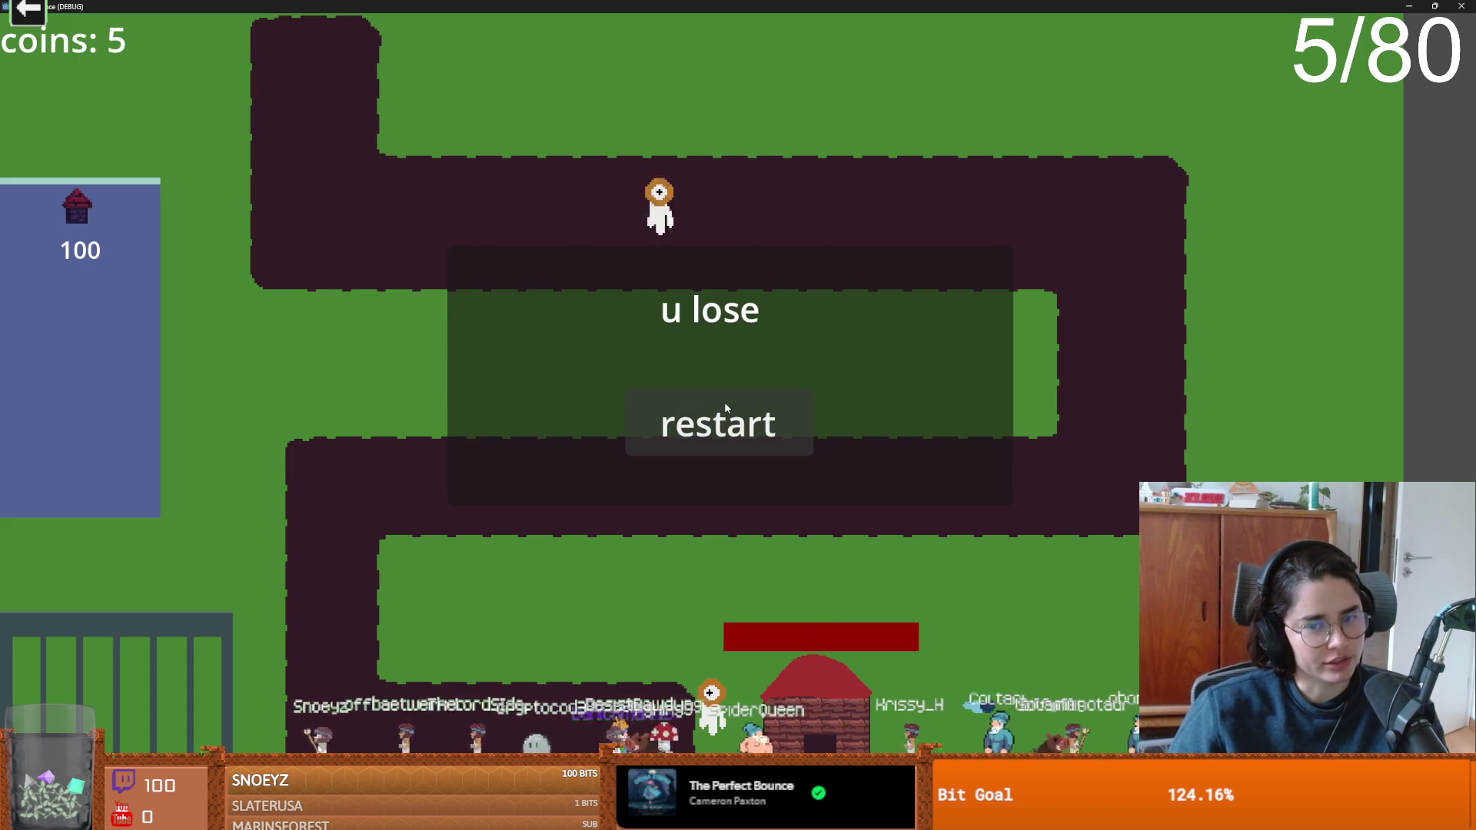
left_click(726, 415)
double_click(658, 14)
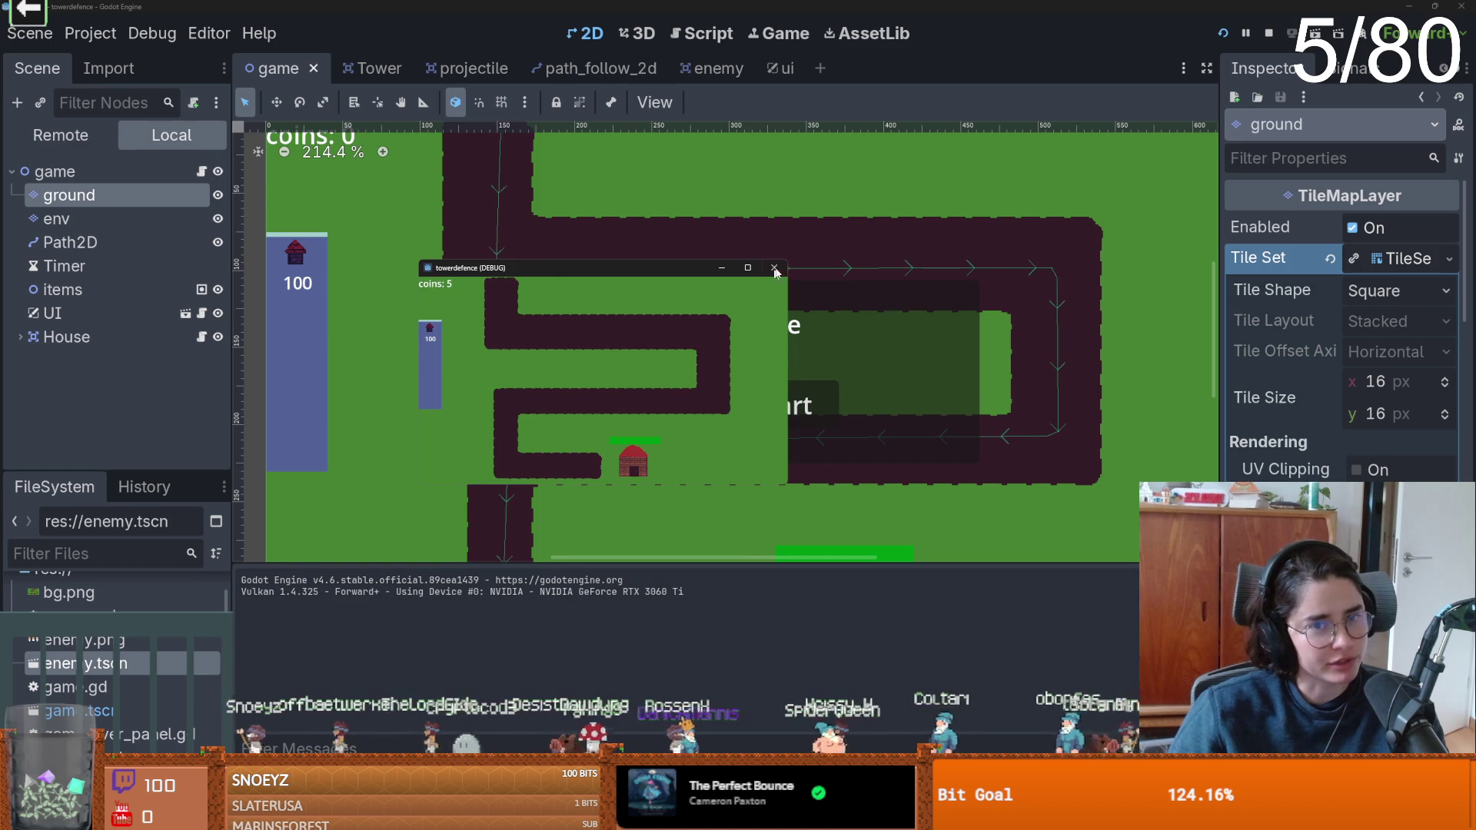
left_click(773, 268)
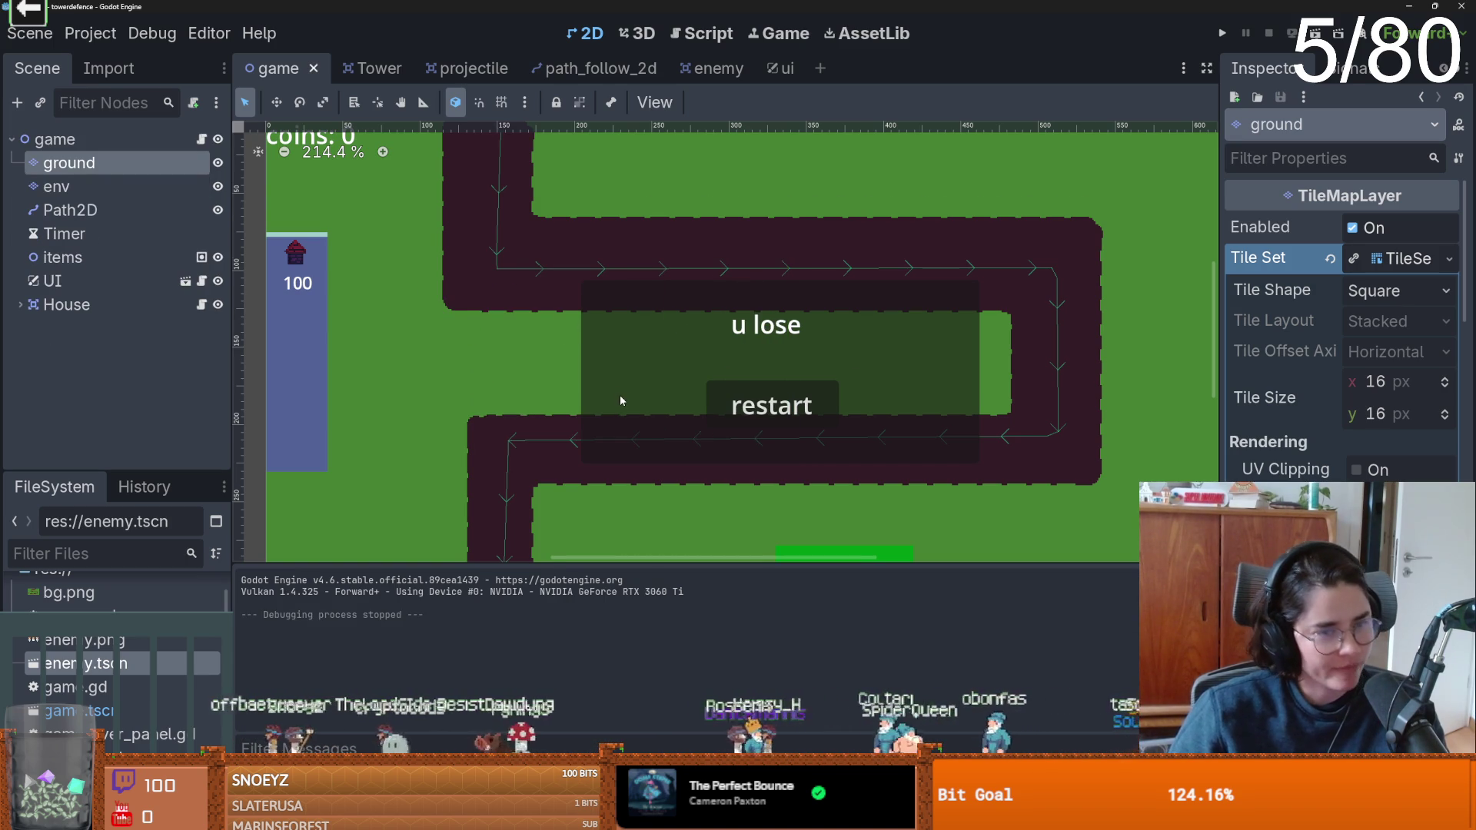
scroll(619, 394, "down", 1)
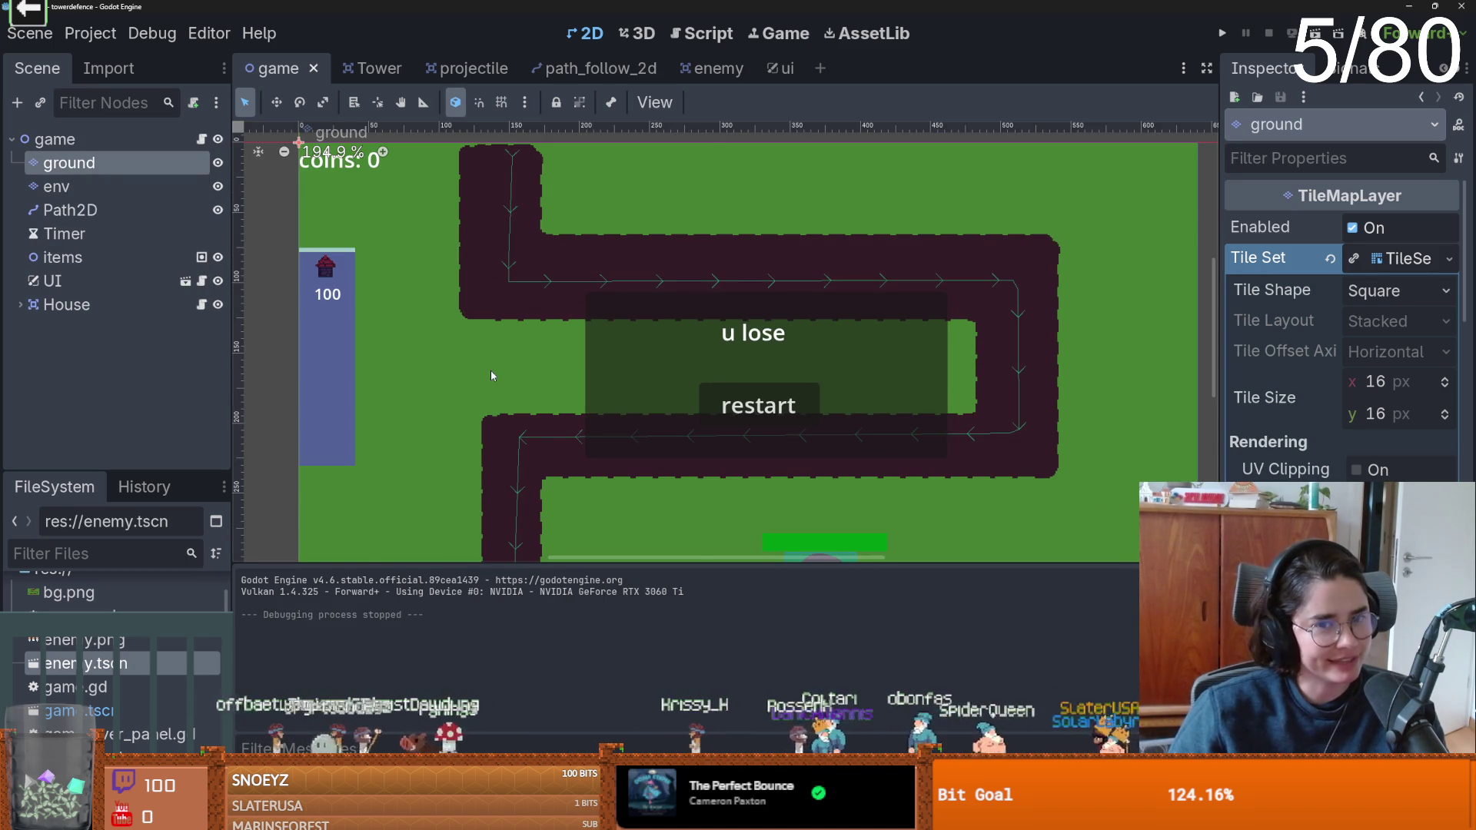
scroll(588, 403, "down", 1)
scroll(588, 402, "up", 2)
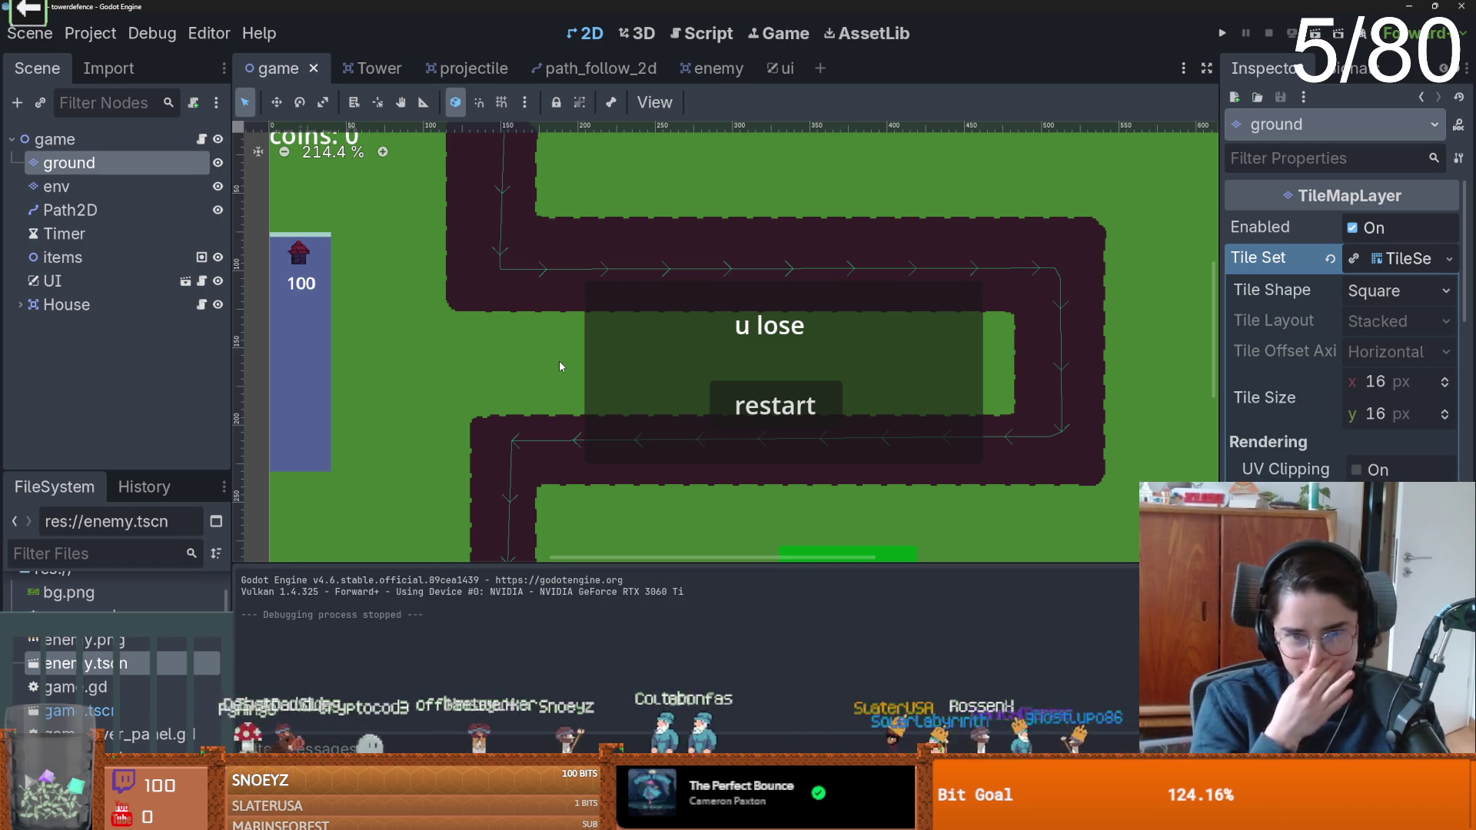
scroll(548, 361, "down", 2)
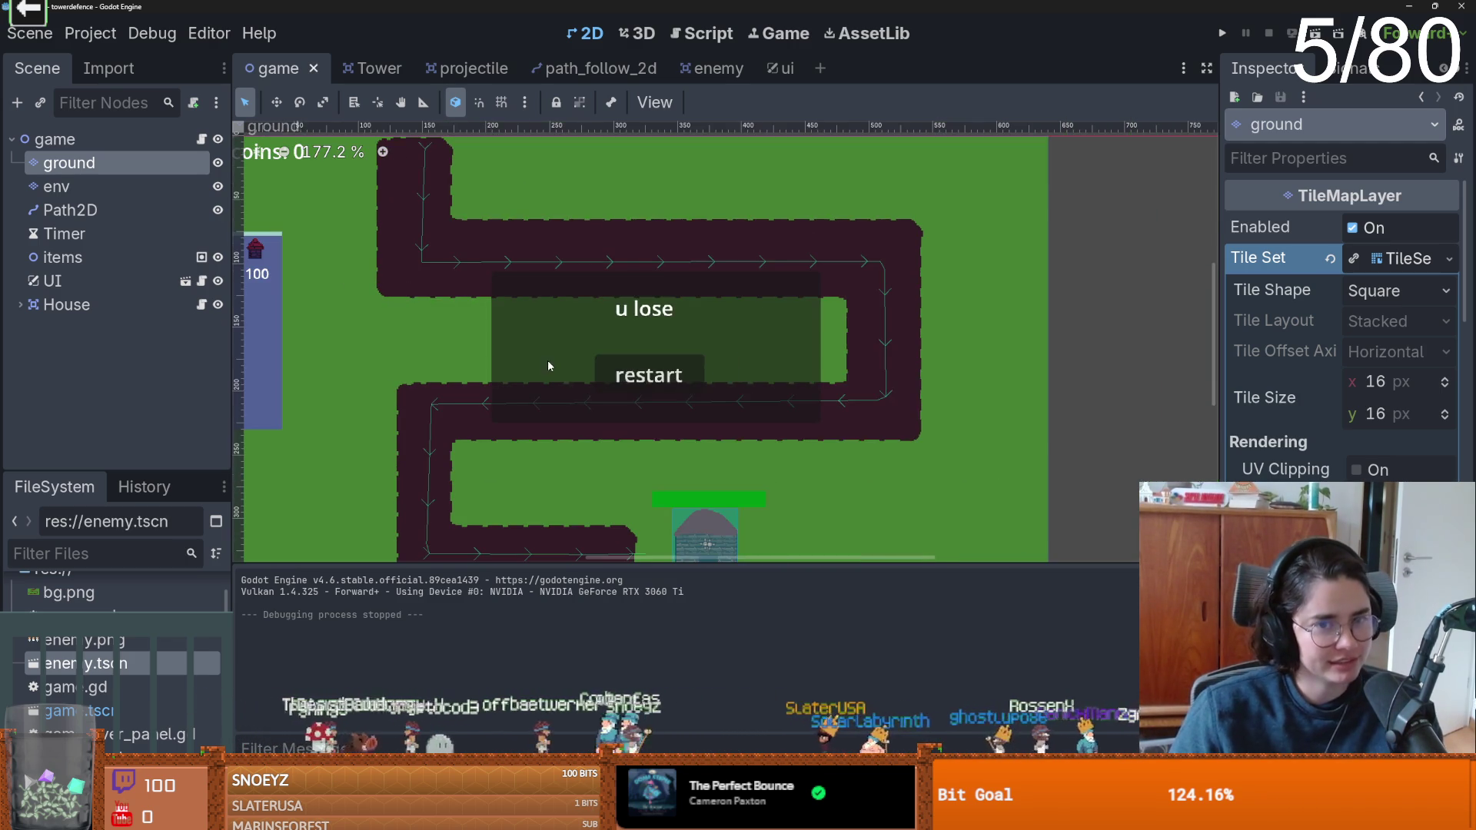
mouse_move(590, 467)
left_mouse_down()
mouse_move(624, 280)
mouse_move(644, 385)
left_mouse_up()
scroll(640, 354, "up", 2)
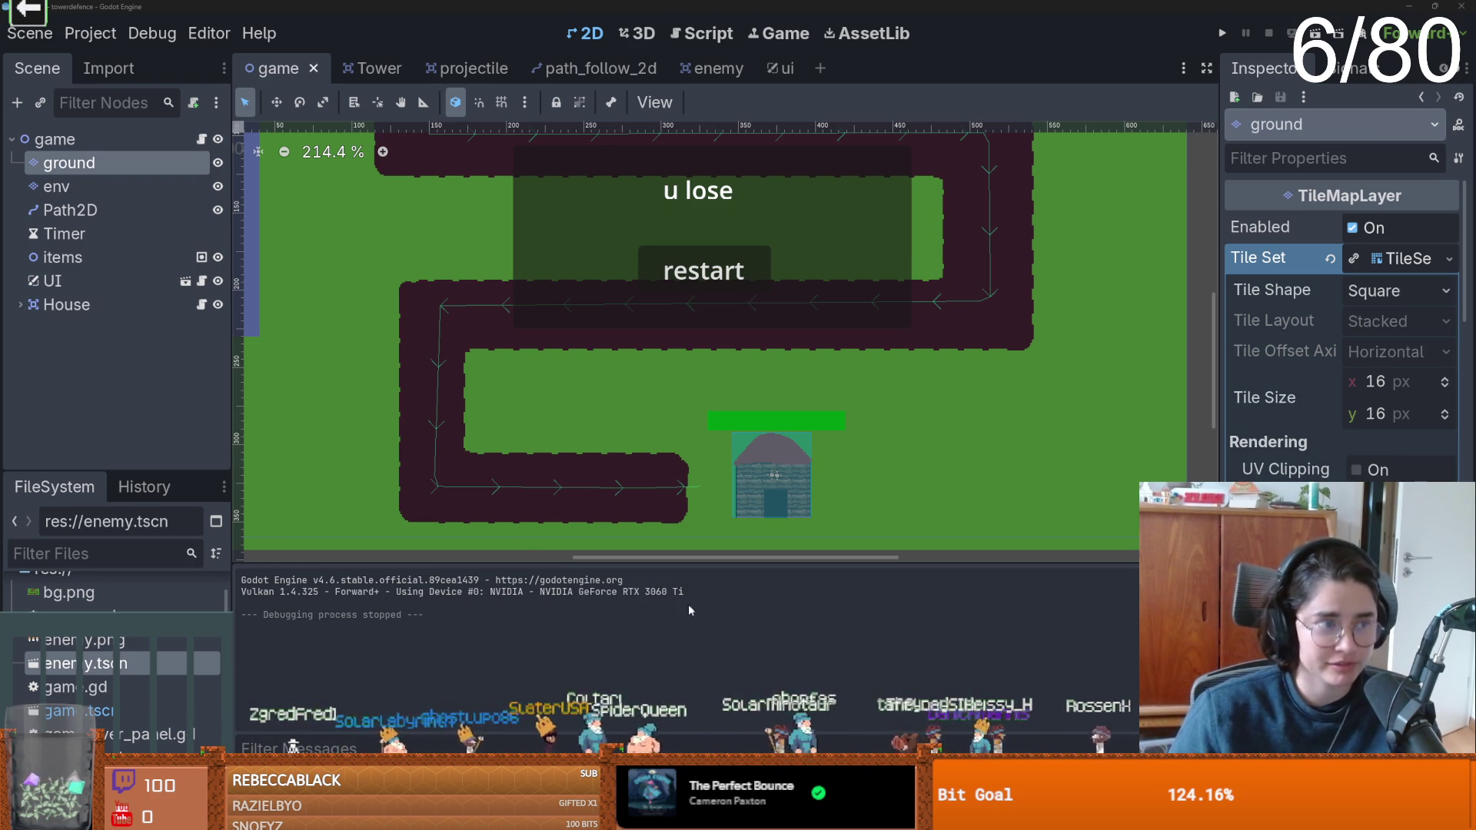
scroll(606, 426, "down", 1)
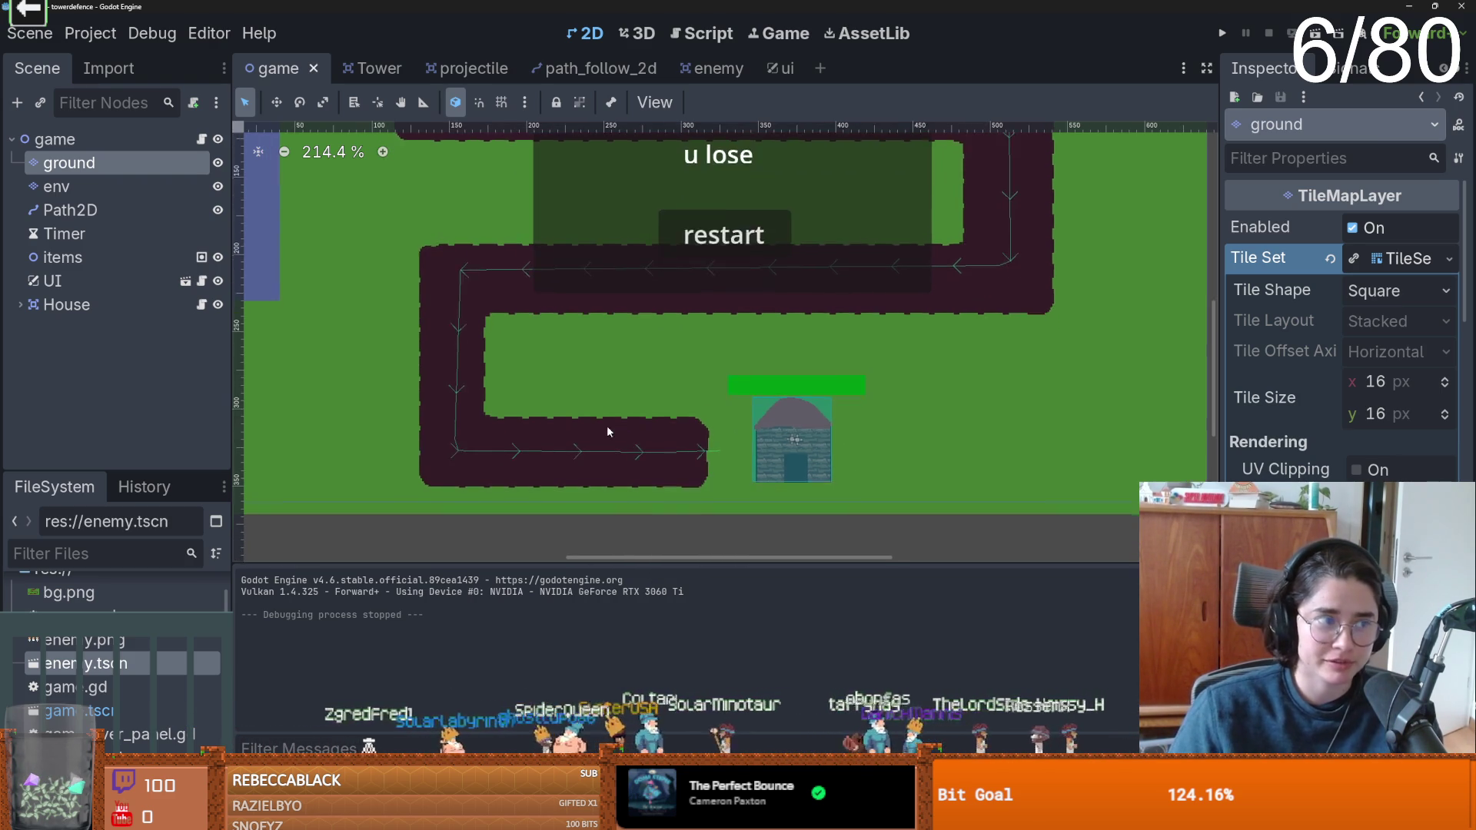
mouse_move(606, 458)
left_mouse_down()
mouse_move(629, 450)
mouse_move(615, 425)
mouse_move(645, 432)
left_mouse_up()
scroll(648, 494, "down", 1)
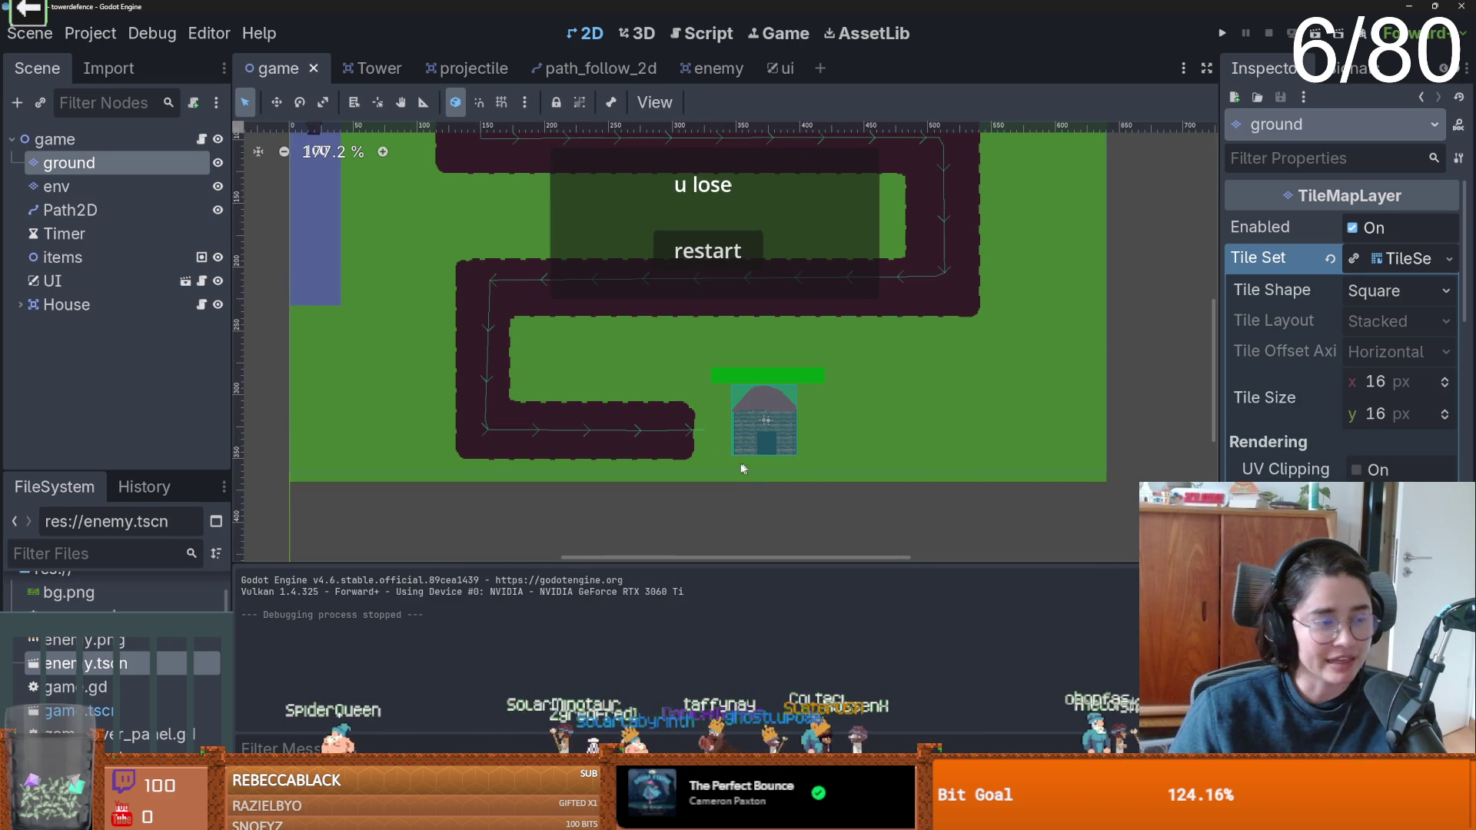
scroll(614, 434, "up", 3)
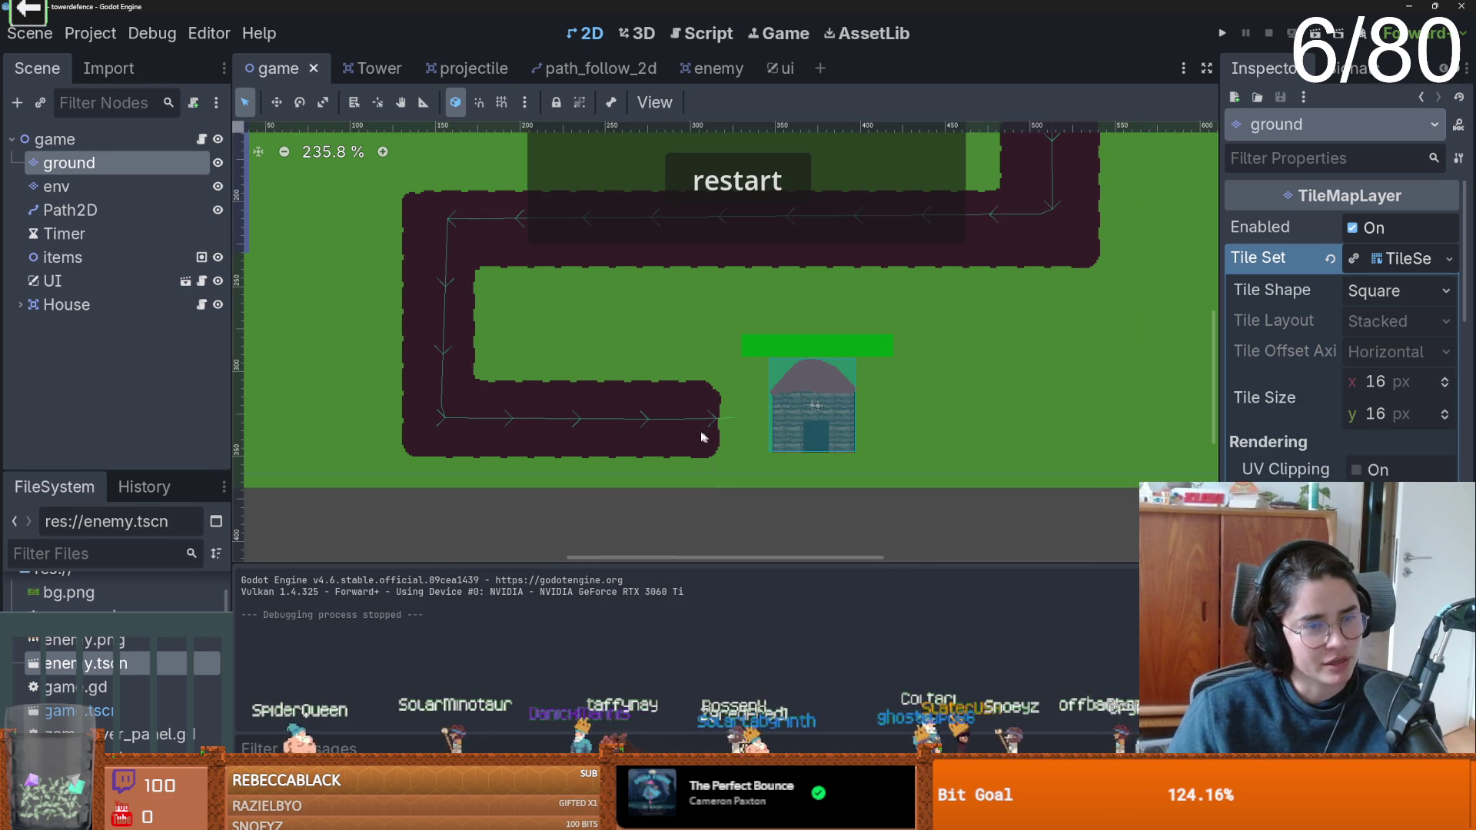
left_click_drag(702, 431, 655, 431)
scroll(584, 428, "up", 1)
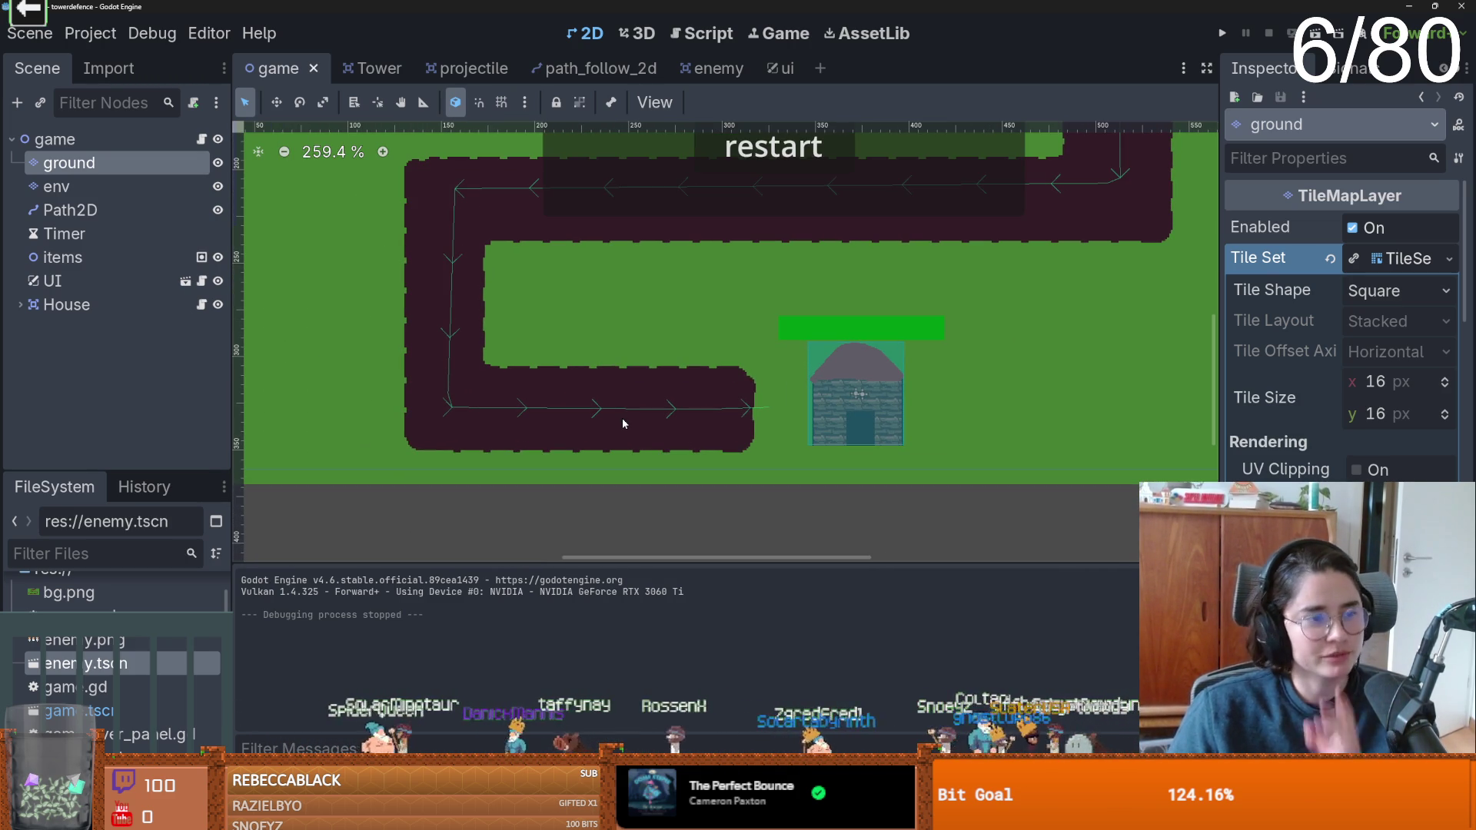
left_click_drag(622, 423, 578, 432)
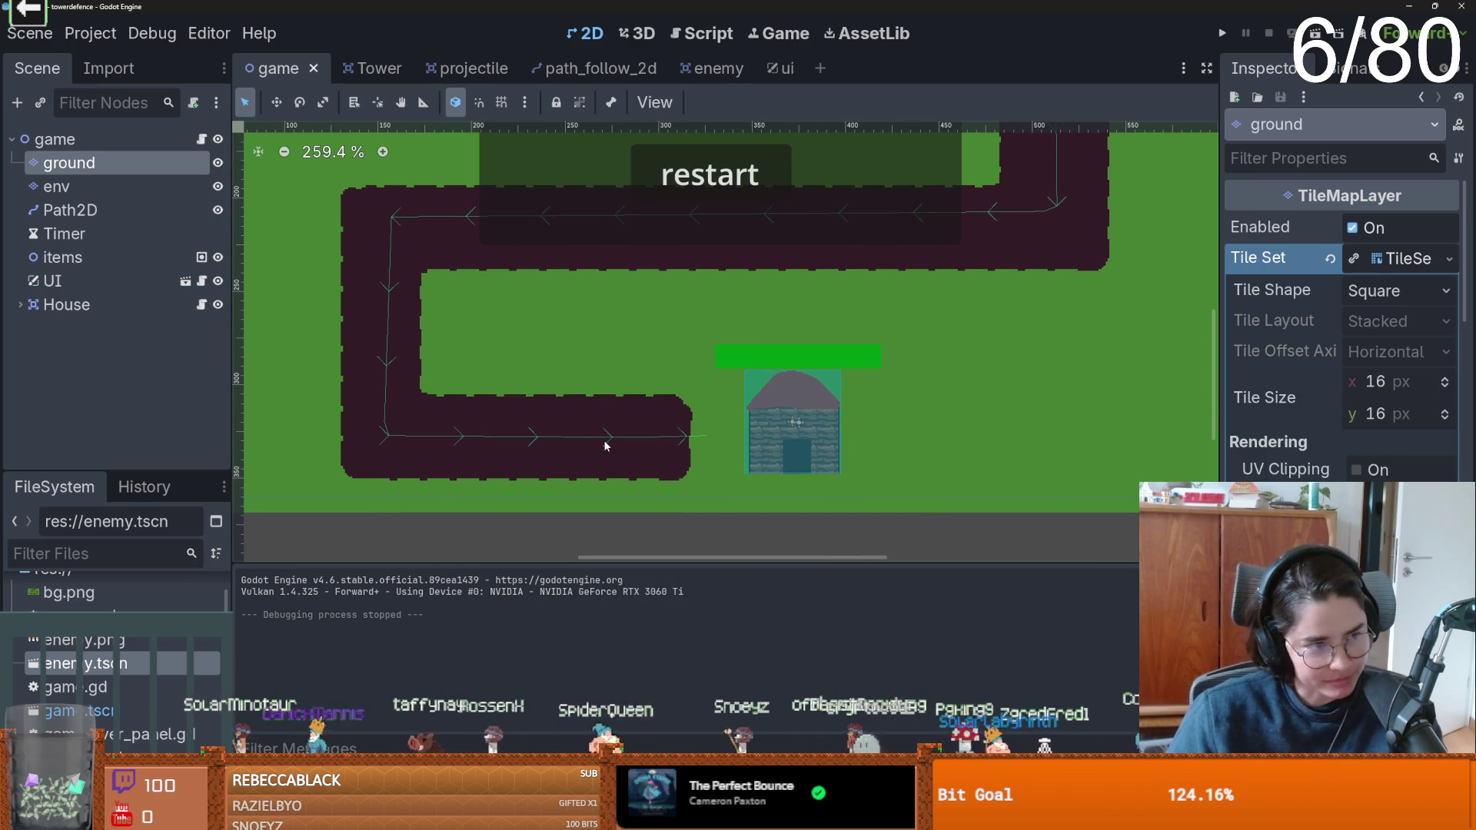
left_click_drag(605, 444, 640, 398)
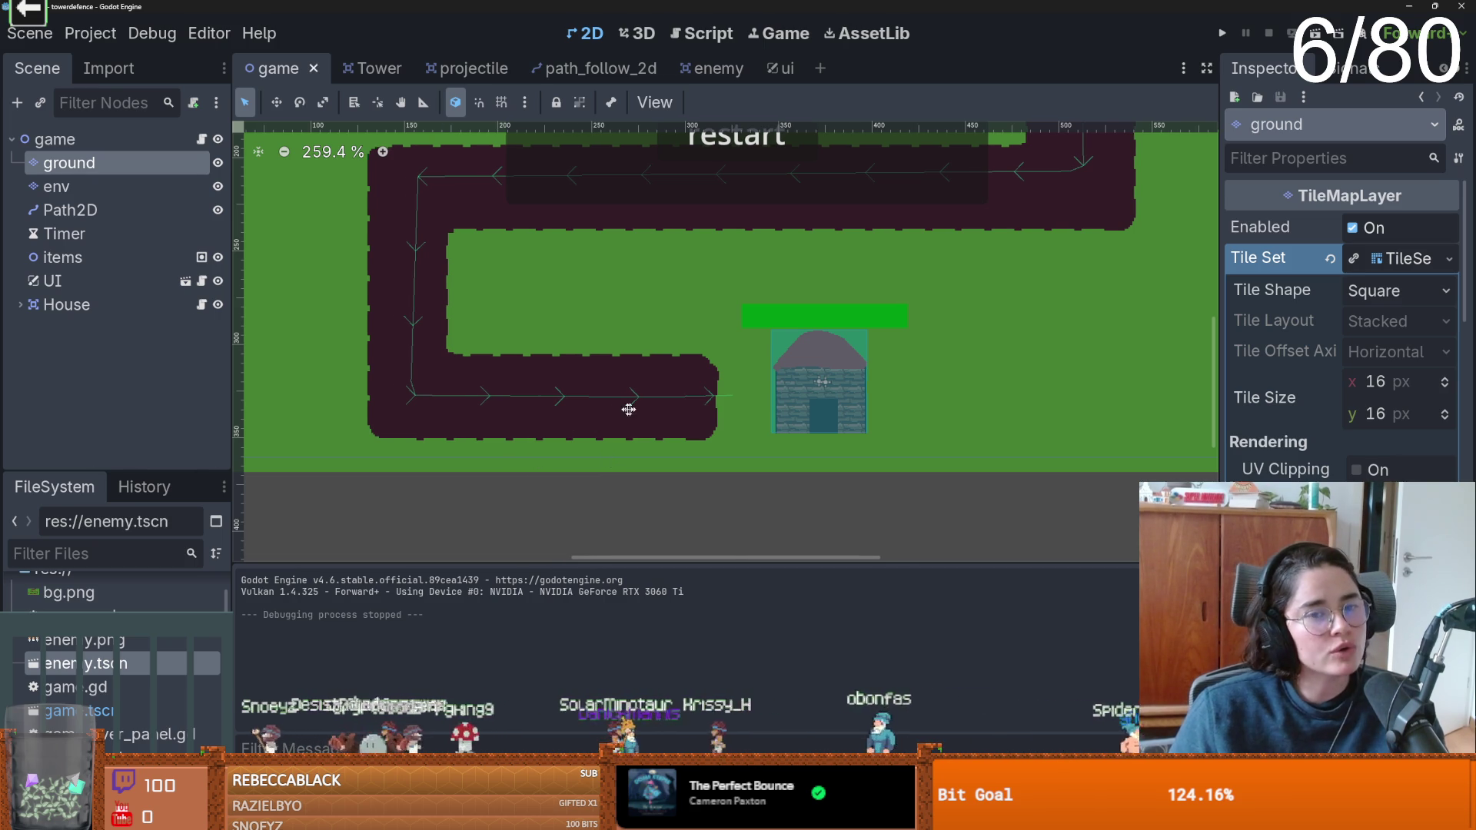
key("ctrl+s")
scroll(593, 404, "down", 1)
scroll(571, 422, "up", 2)
left_click_drag(582, 425, 605, 447)
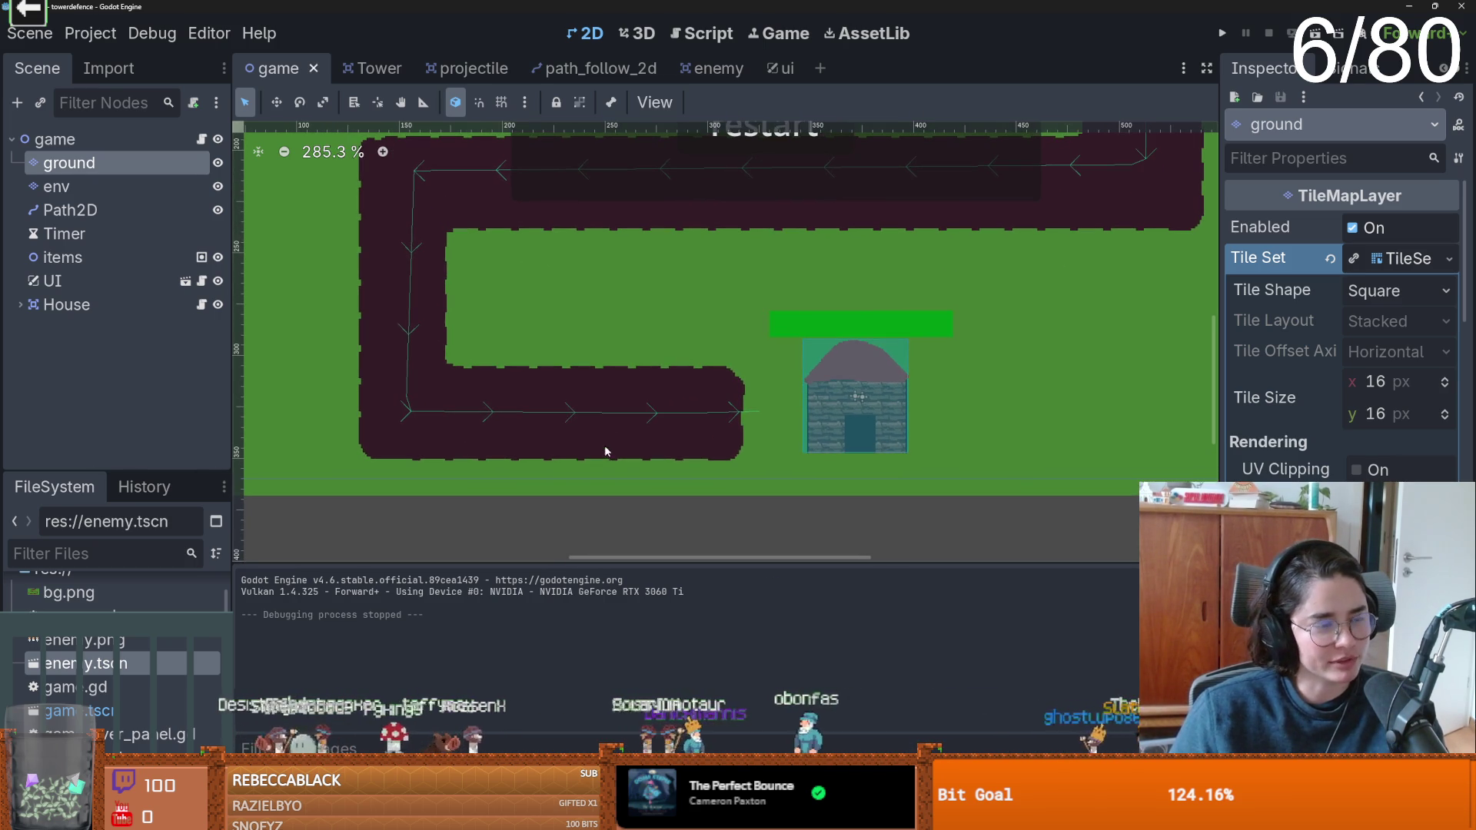
scroll(711, 459, "down", 1)
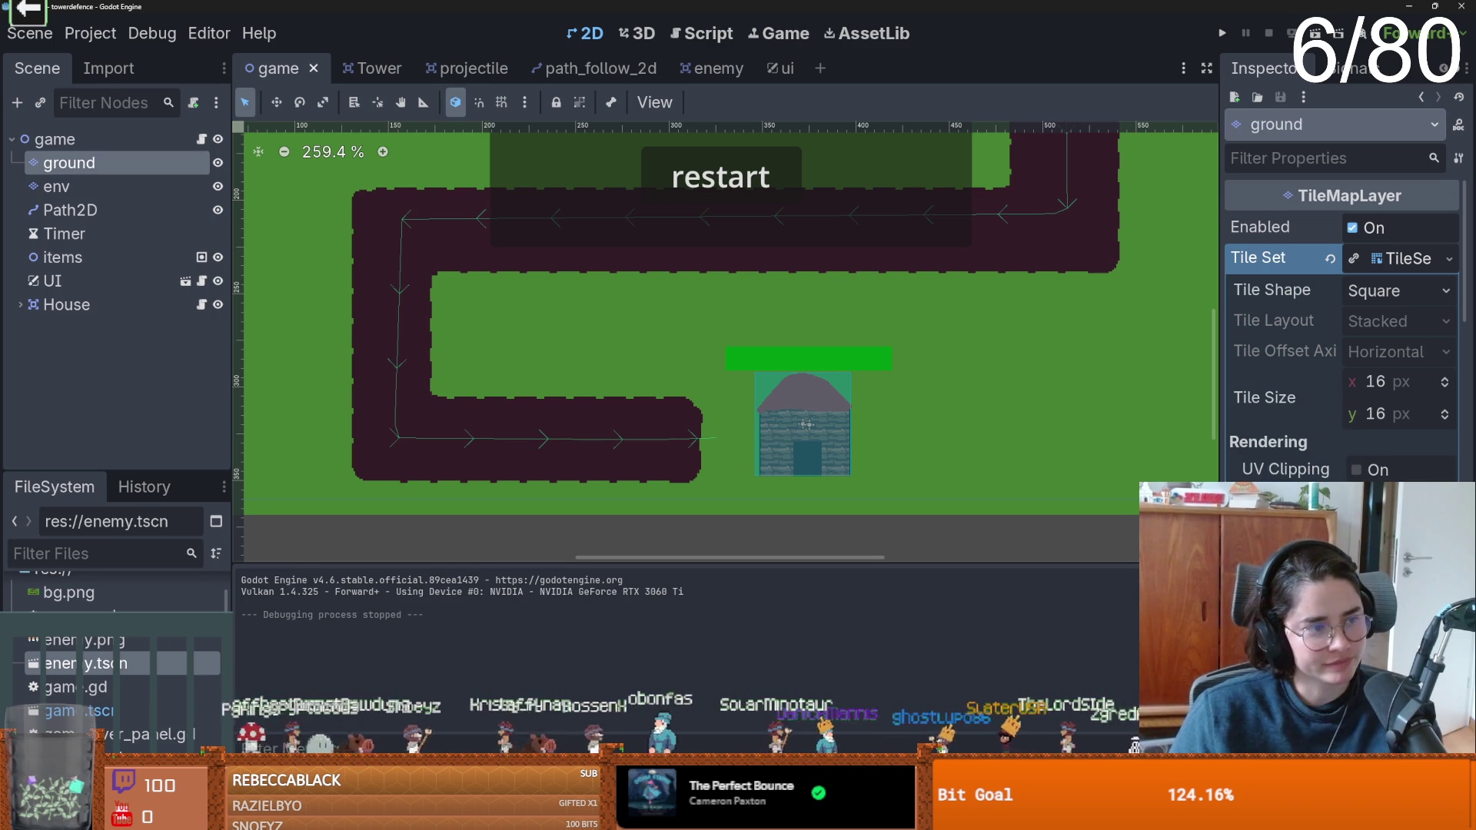
scroll(618, 431, "down", 1)
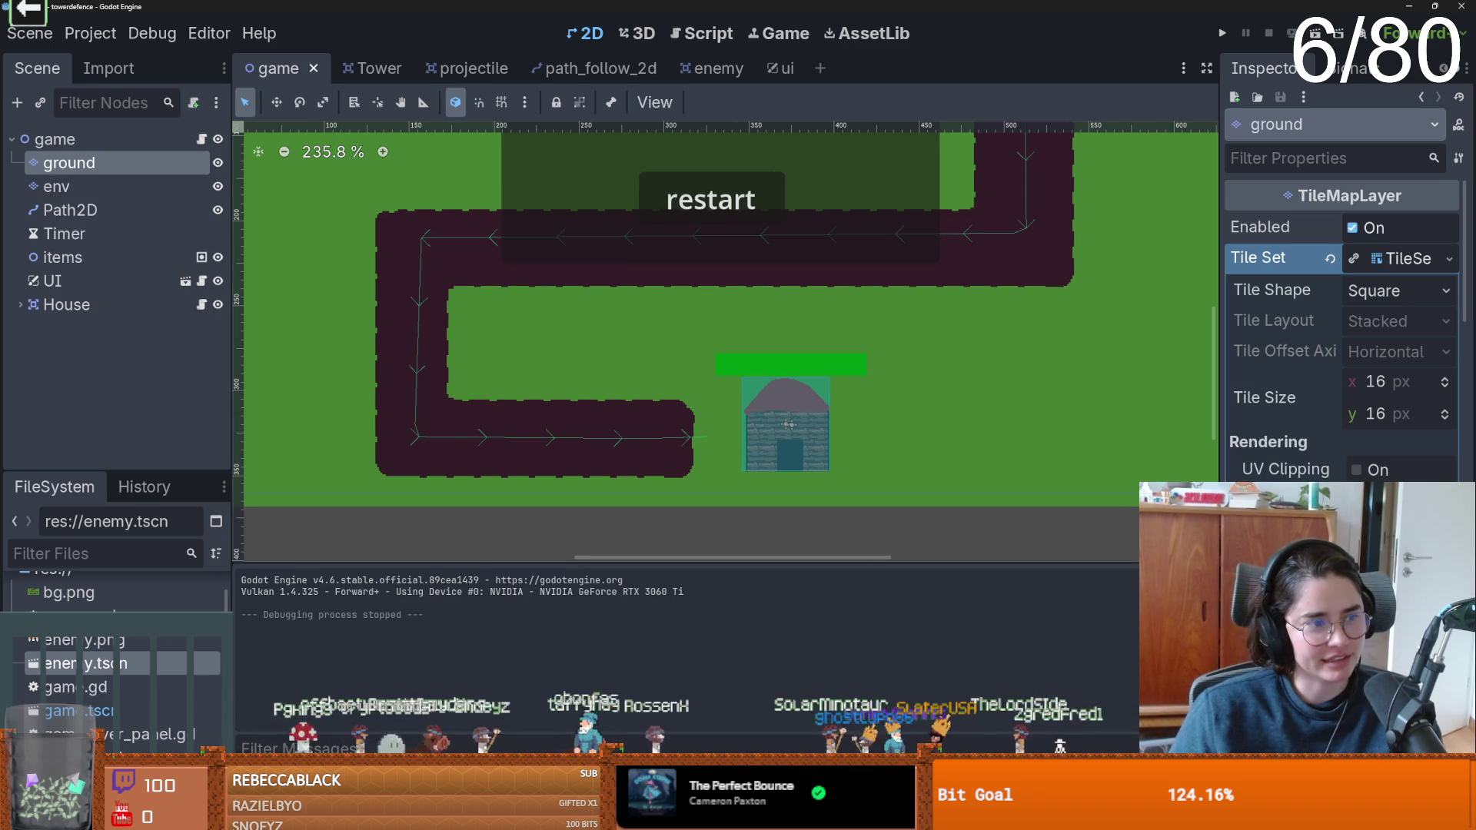
scroll(496, 422, "down", 1)
scroll(495, 422, "up", 2)
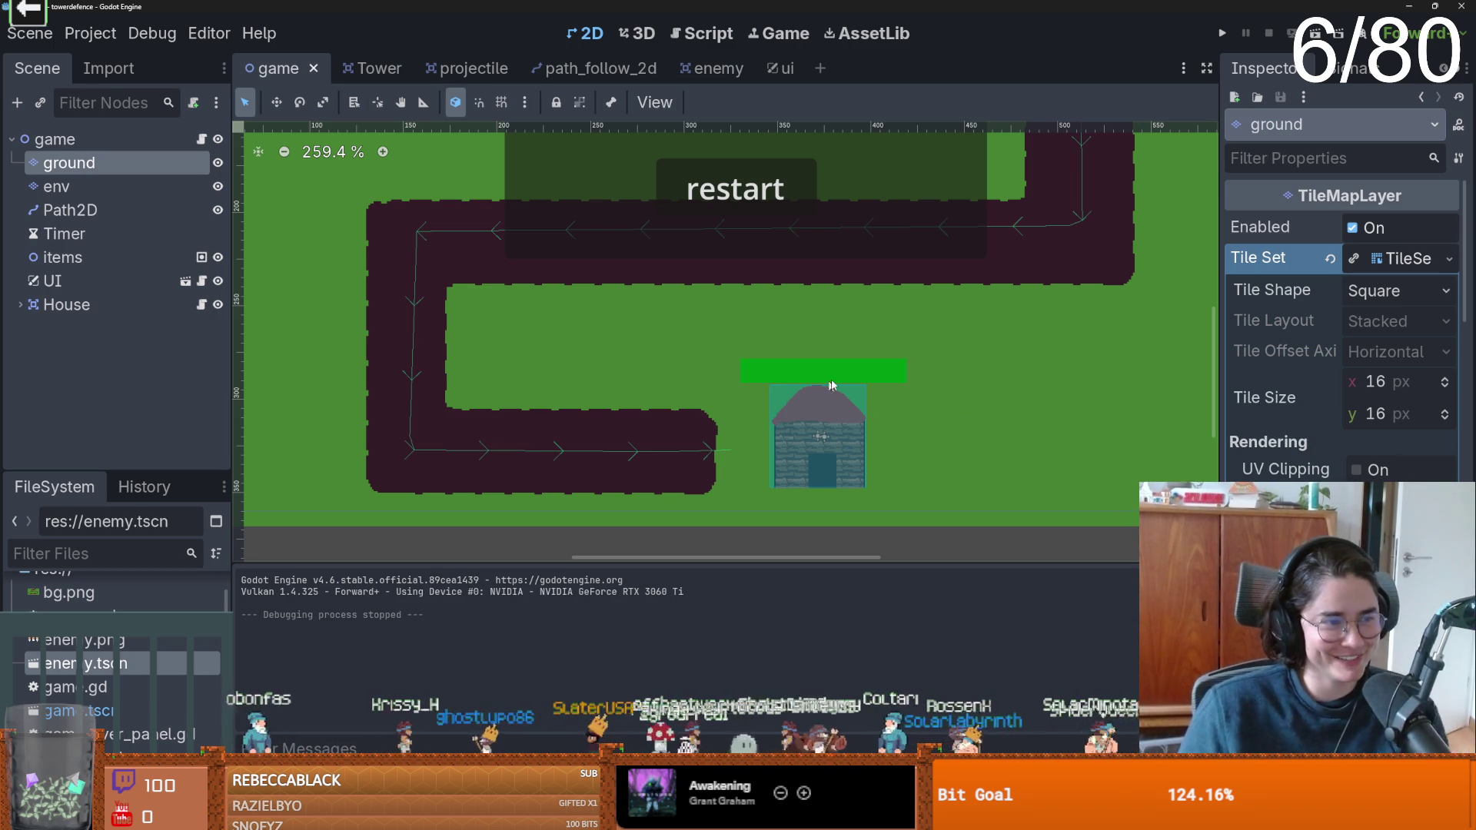
scroll(734, 344, "up", 1)
scroll(744, 350, "down", 1)
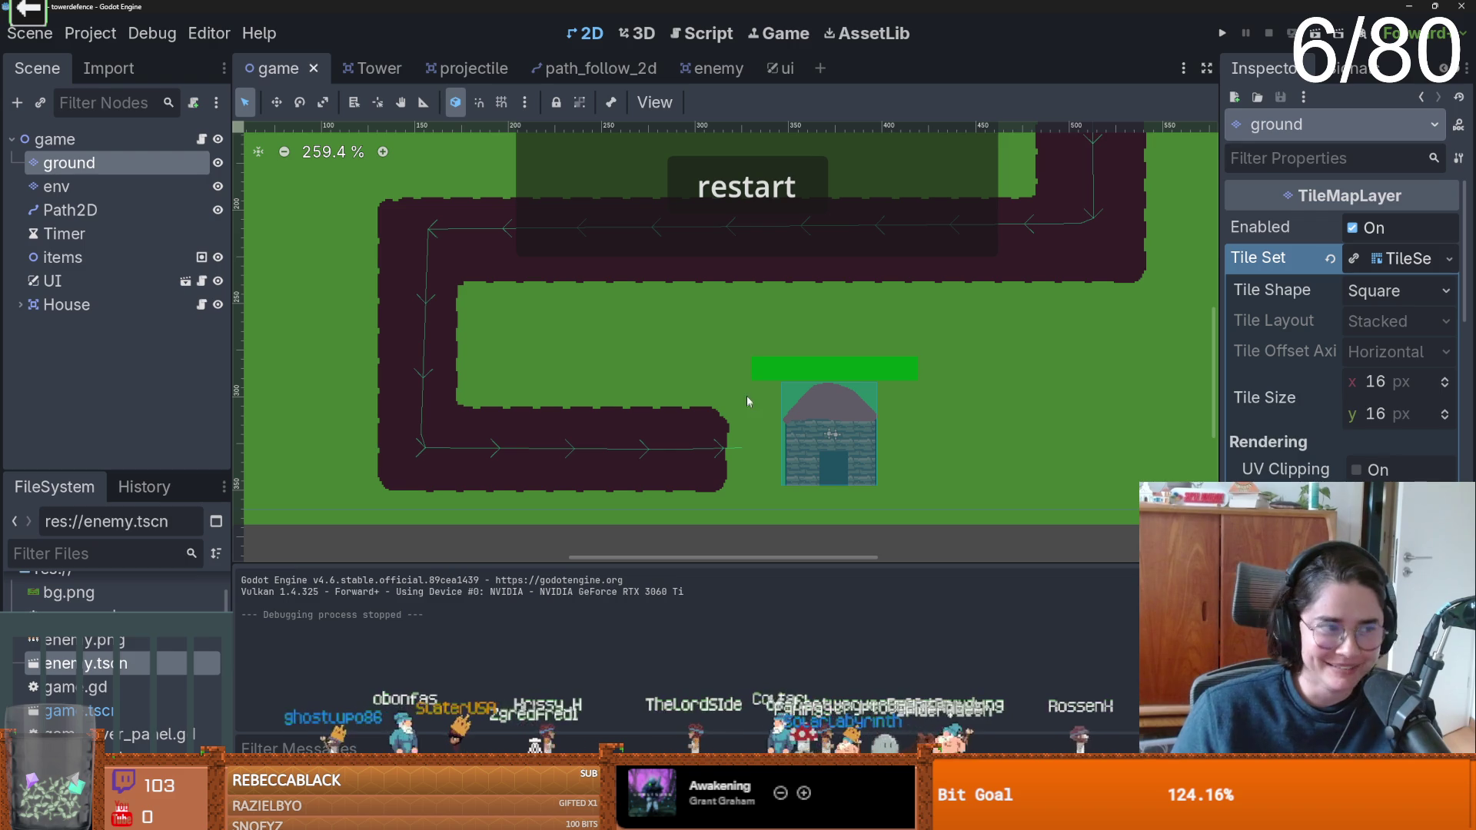
scroll(571, 309, "down", 4)
scroll(641, 374, "up", 4)
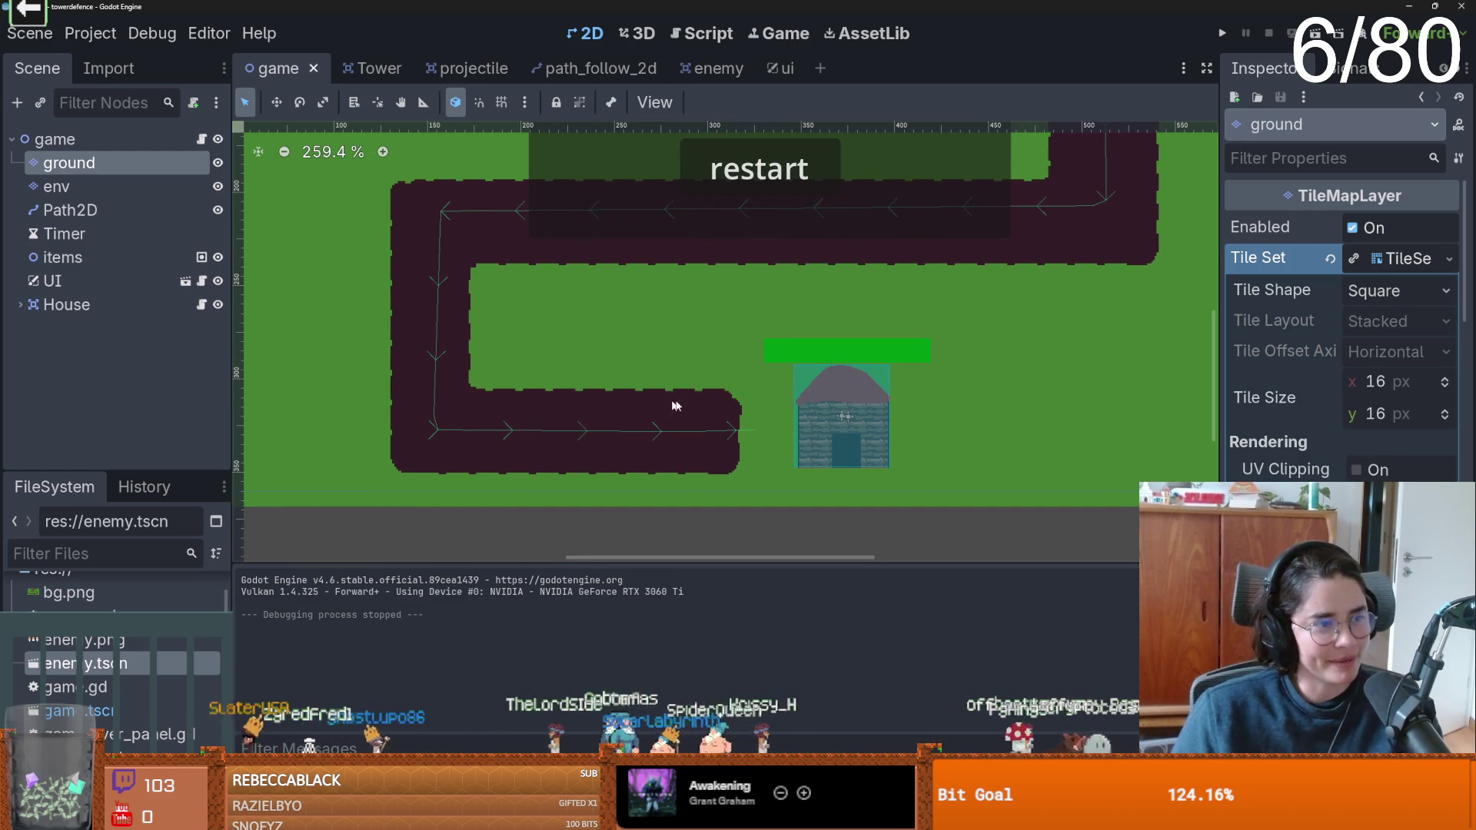
scroll(592, 398, "right", 2)
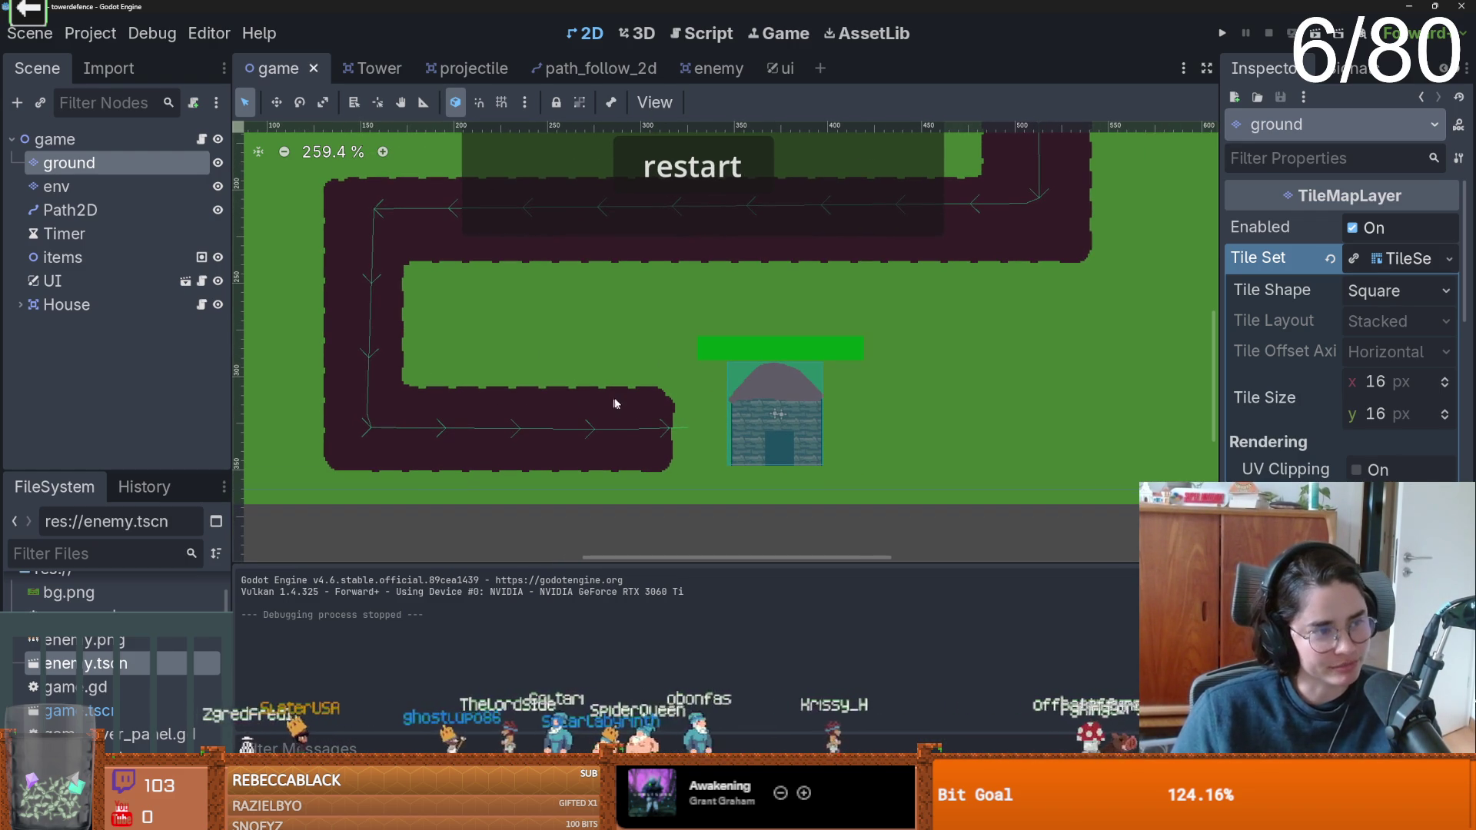
left_click_drag(566, 398, 617, 407)
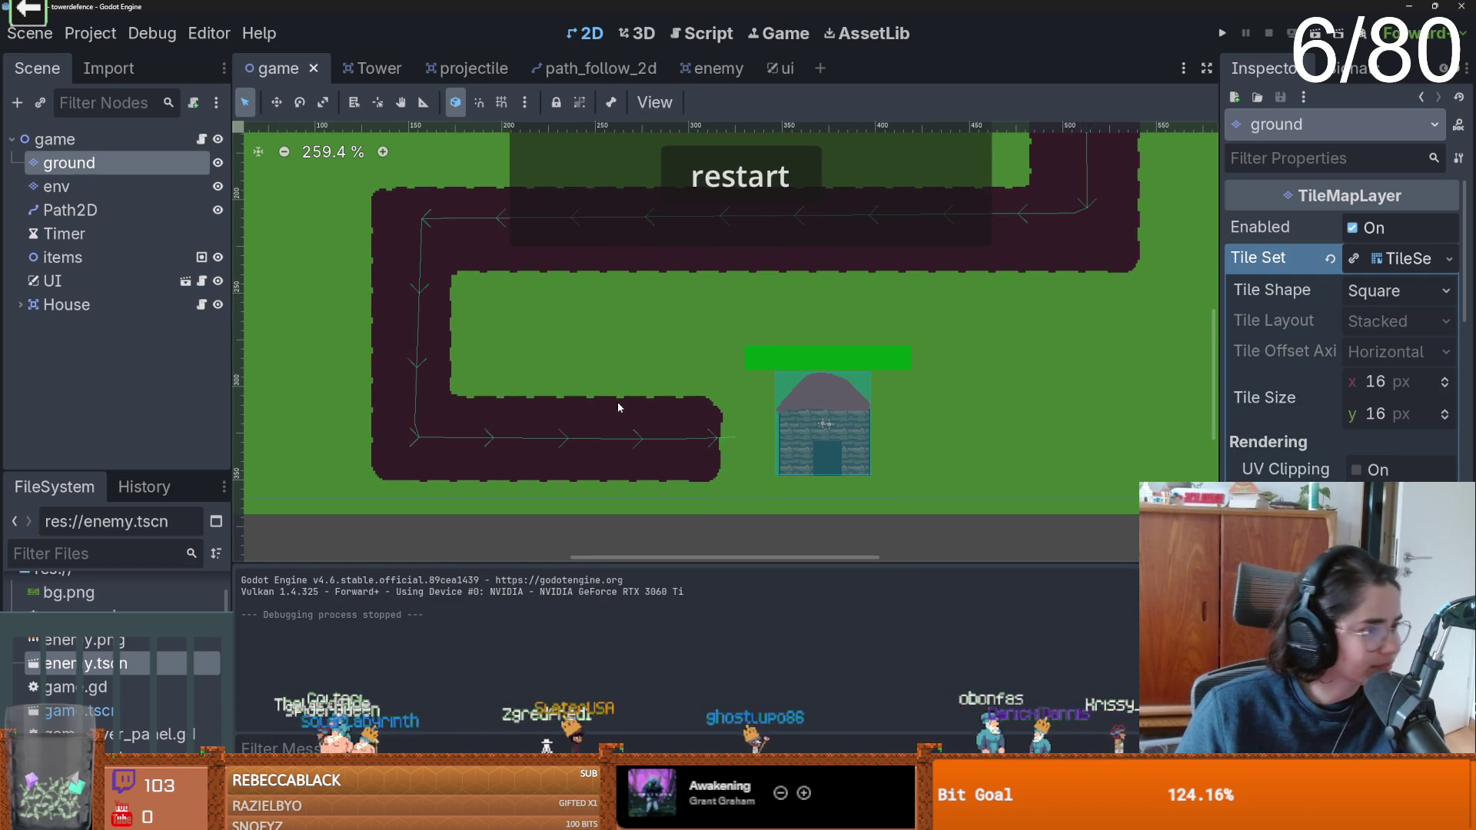
scroll(575, 453, "down", 1)
scroll(581, 455, "up", 1)
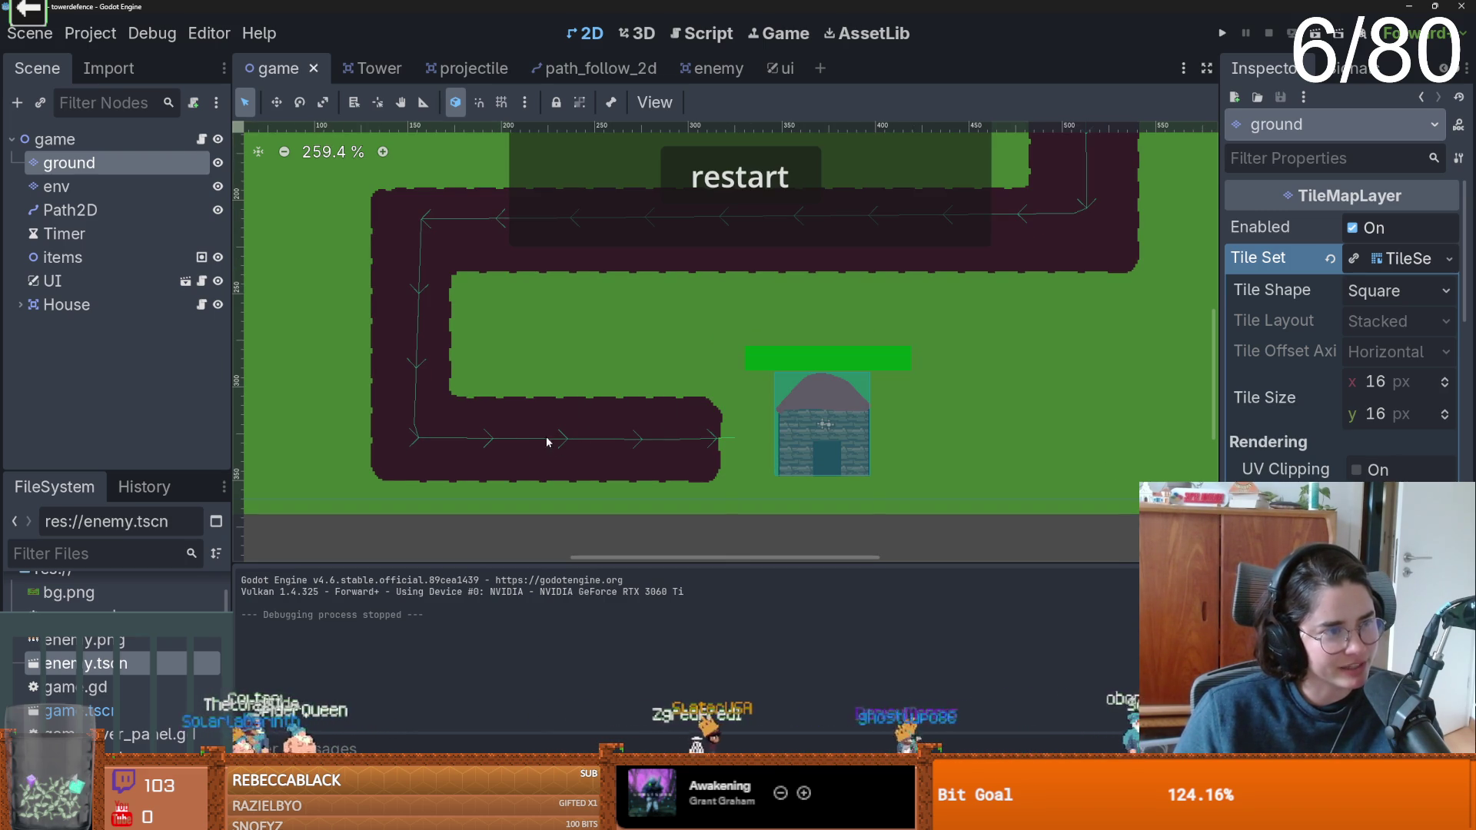
scroll(527, 431, "up", 1)
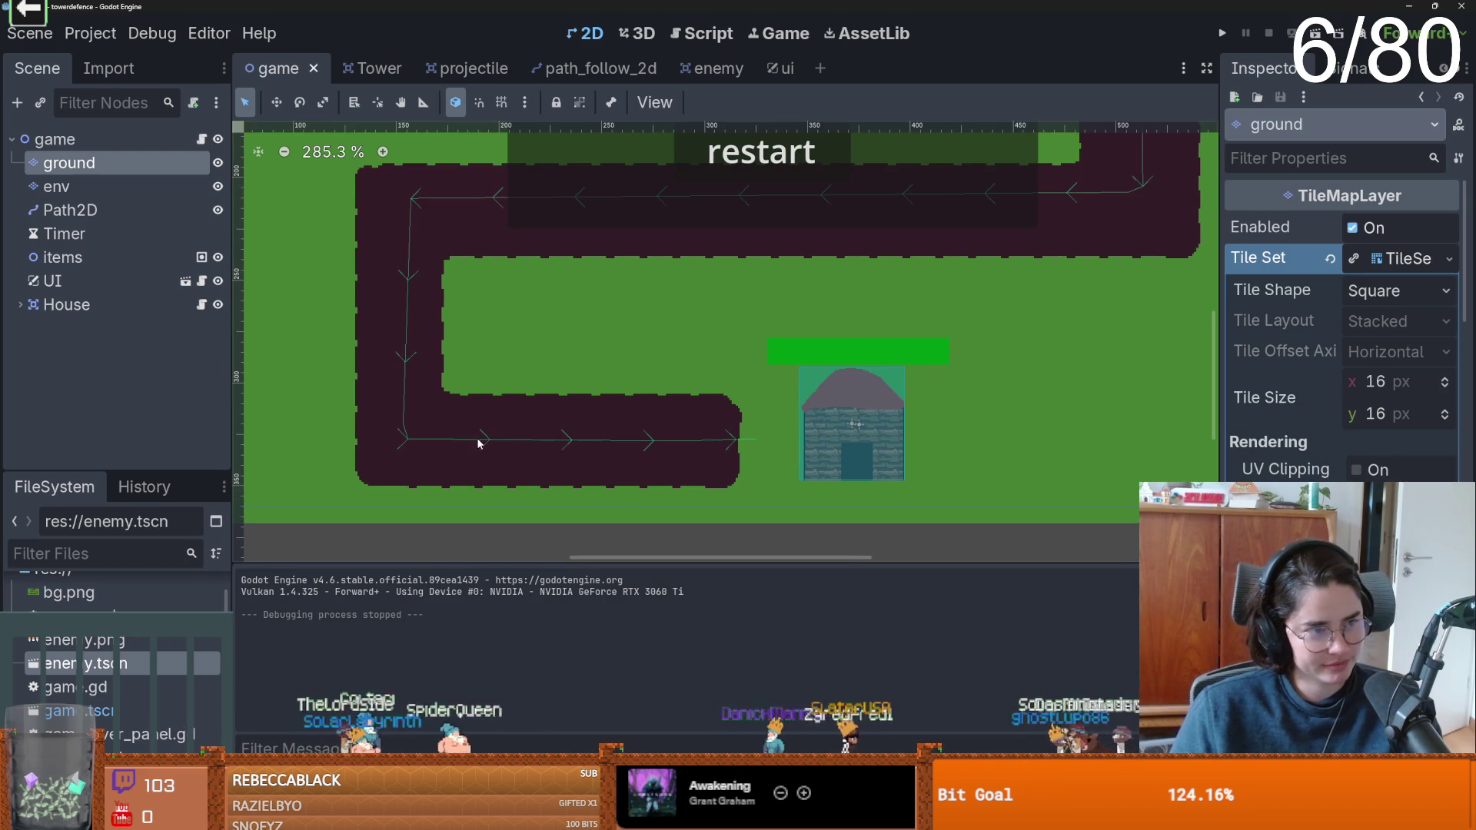
scroll(547, 456, "down", 2)
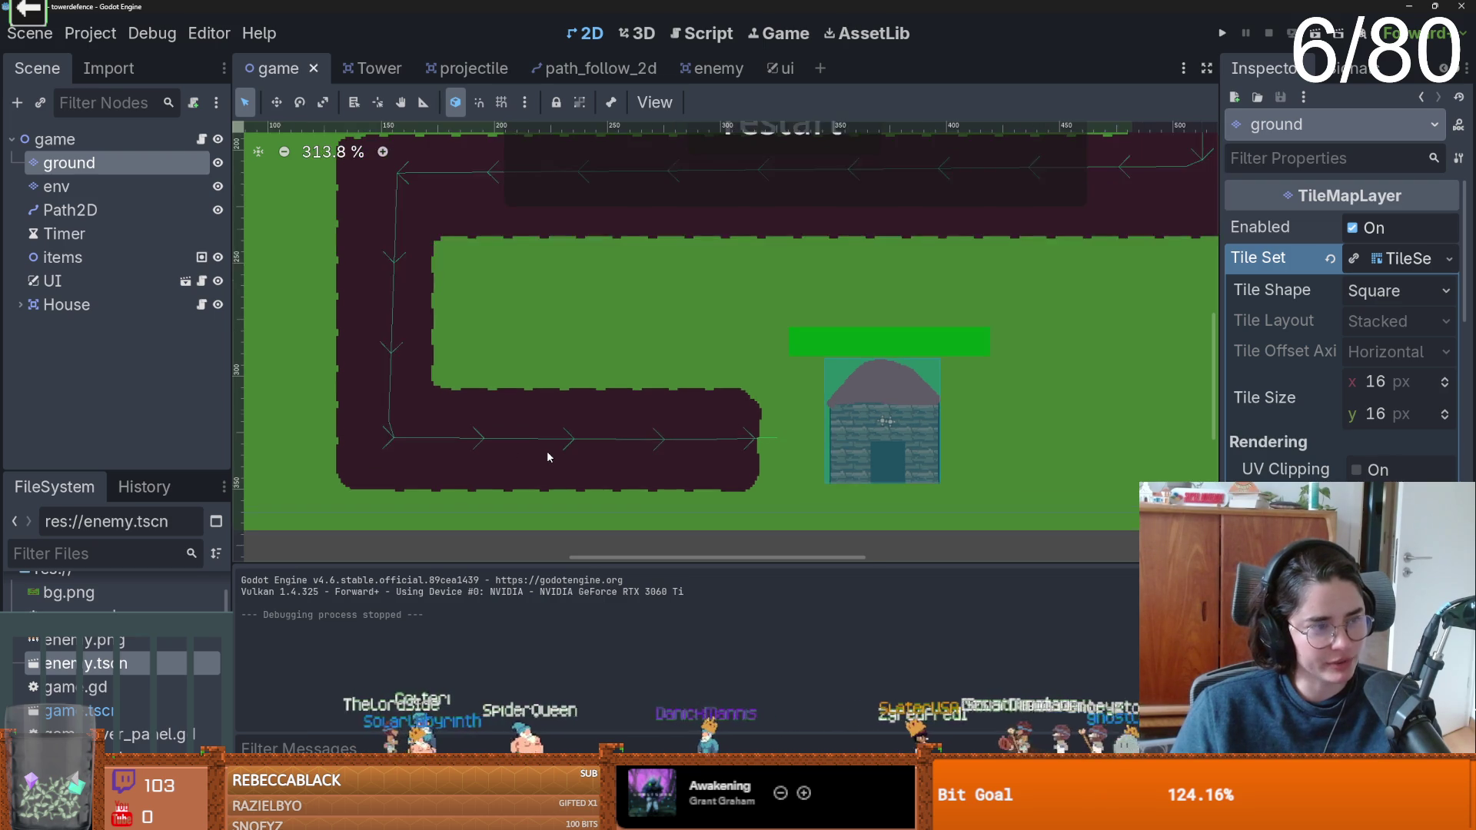
scroll(567, 454, "up", 1)
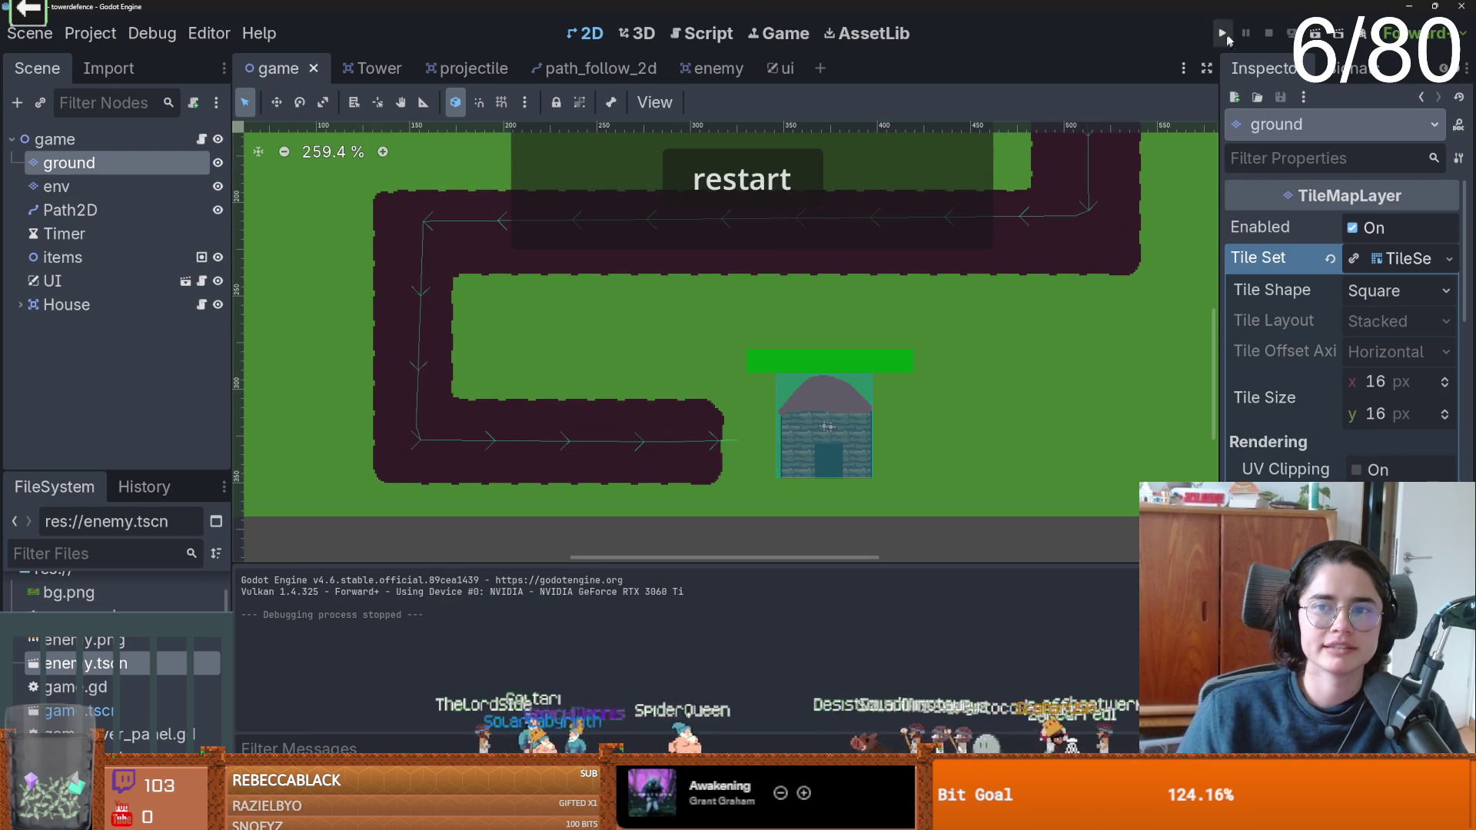
left_click_drag(554, 271, 644, 298)
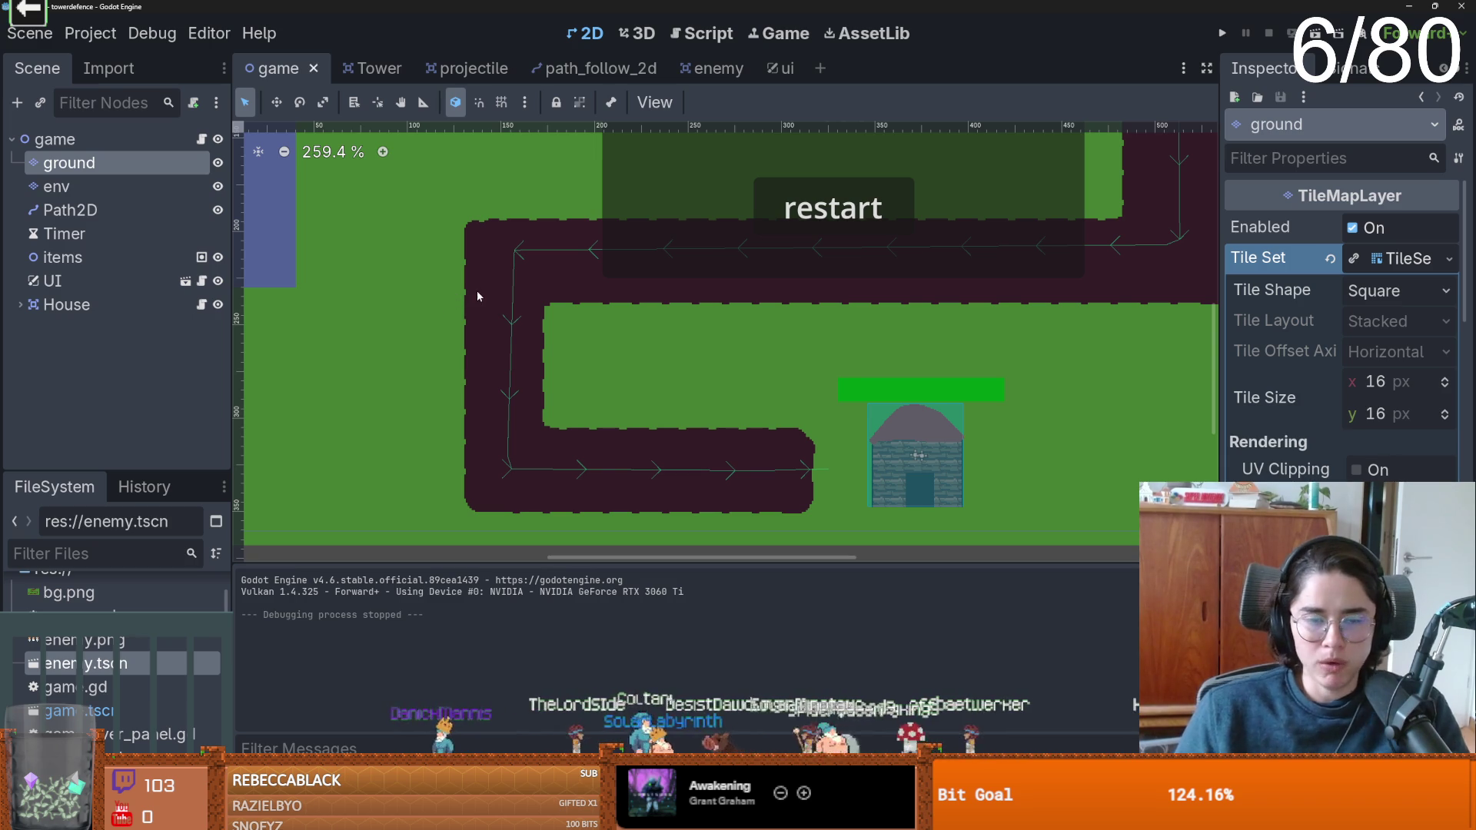
mouse_move(545, 343)
left_mouse_down()
mouse_move(404, 366)
mouse_move(604, 409)
left_mouse_up()
left_click_drag(507, 259, 493, 406)
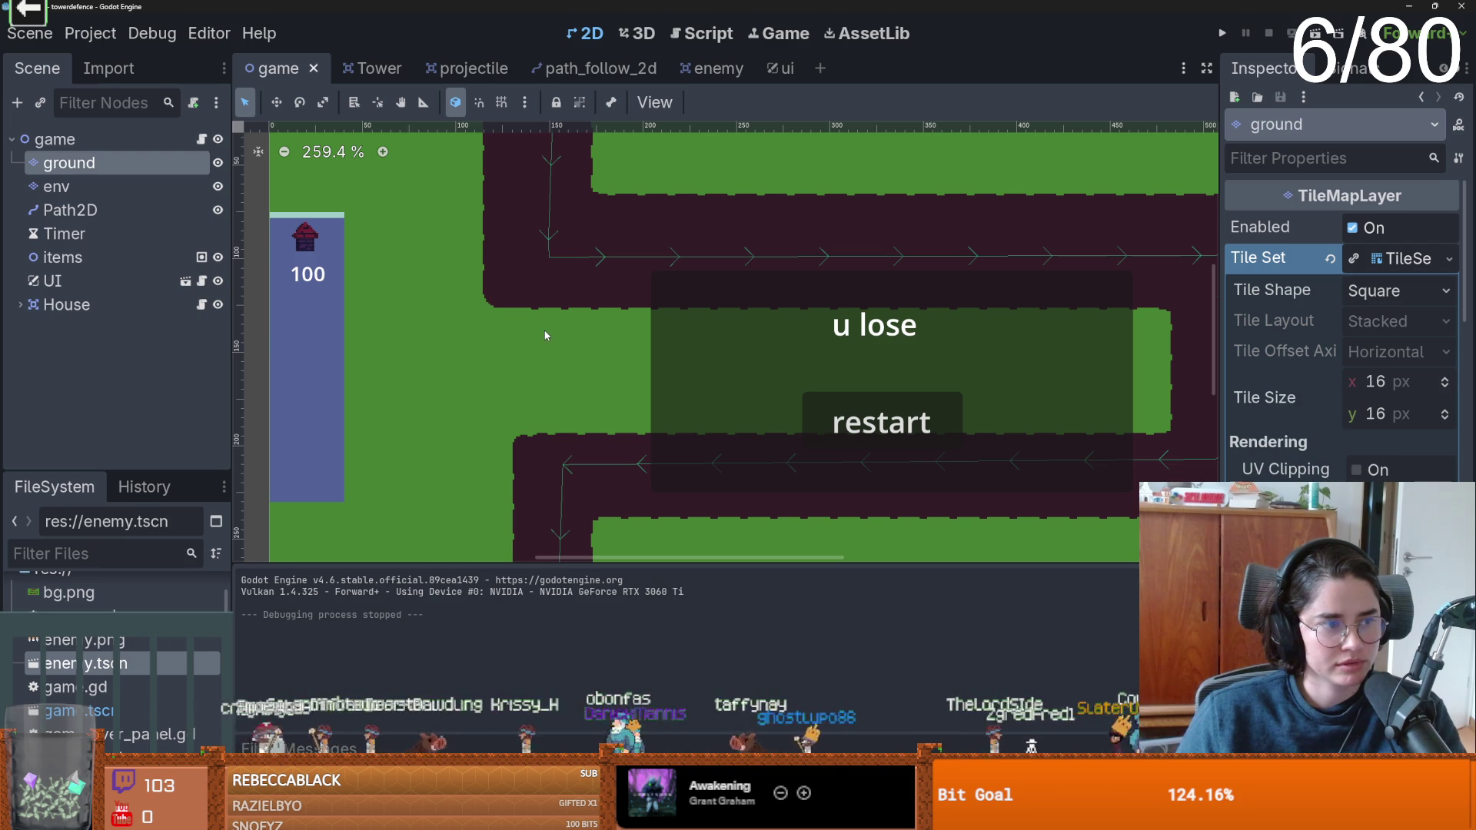
scroll(610, 344, "down", 3)
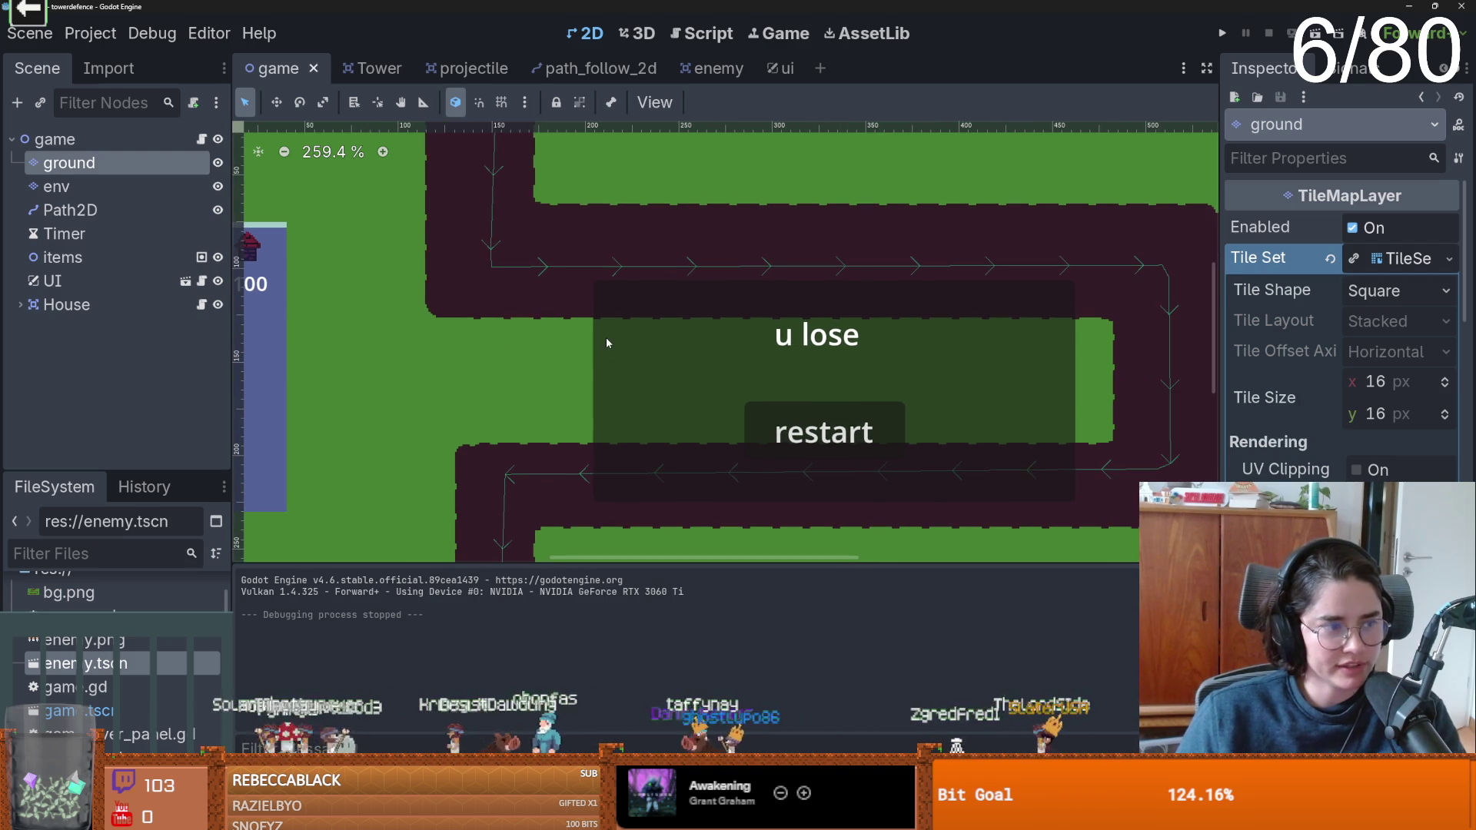
scroll(651, 344, "up", 3)
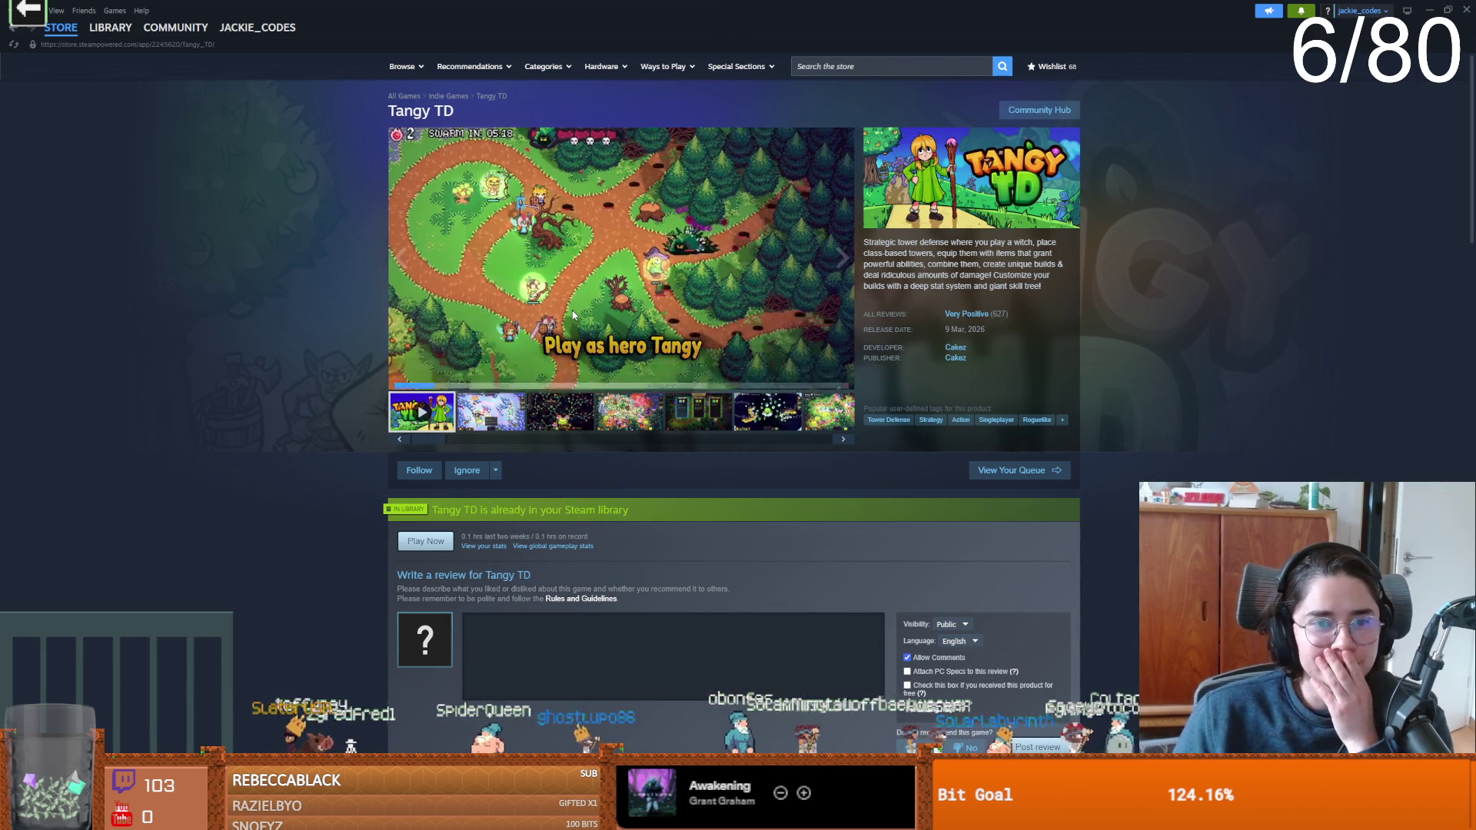
left_click(401, 378)
mouse_move(1025, 319)
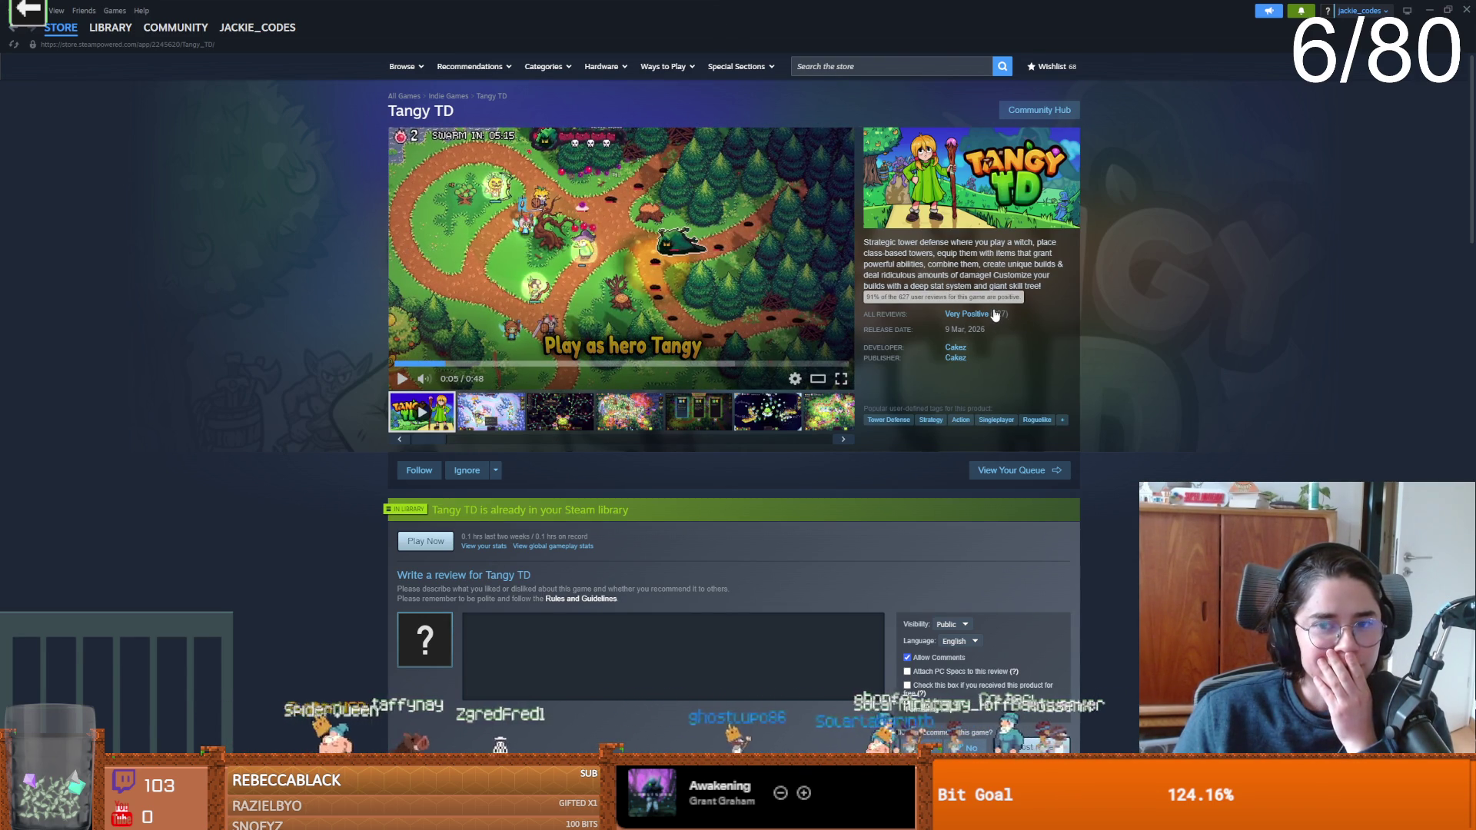
key("alt+Tab")
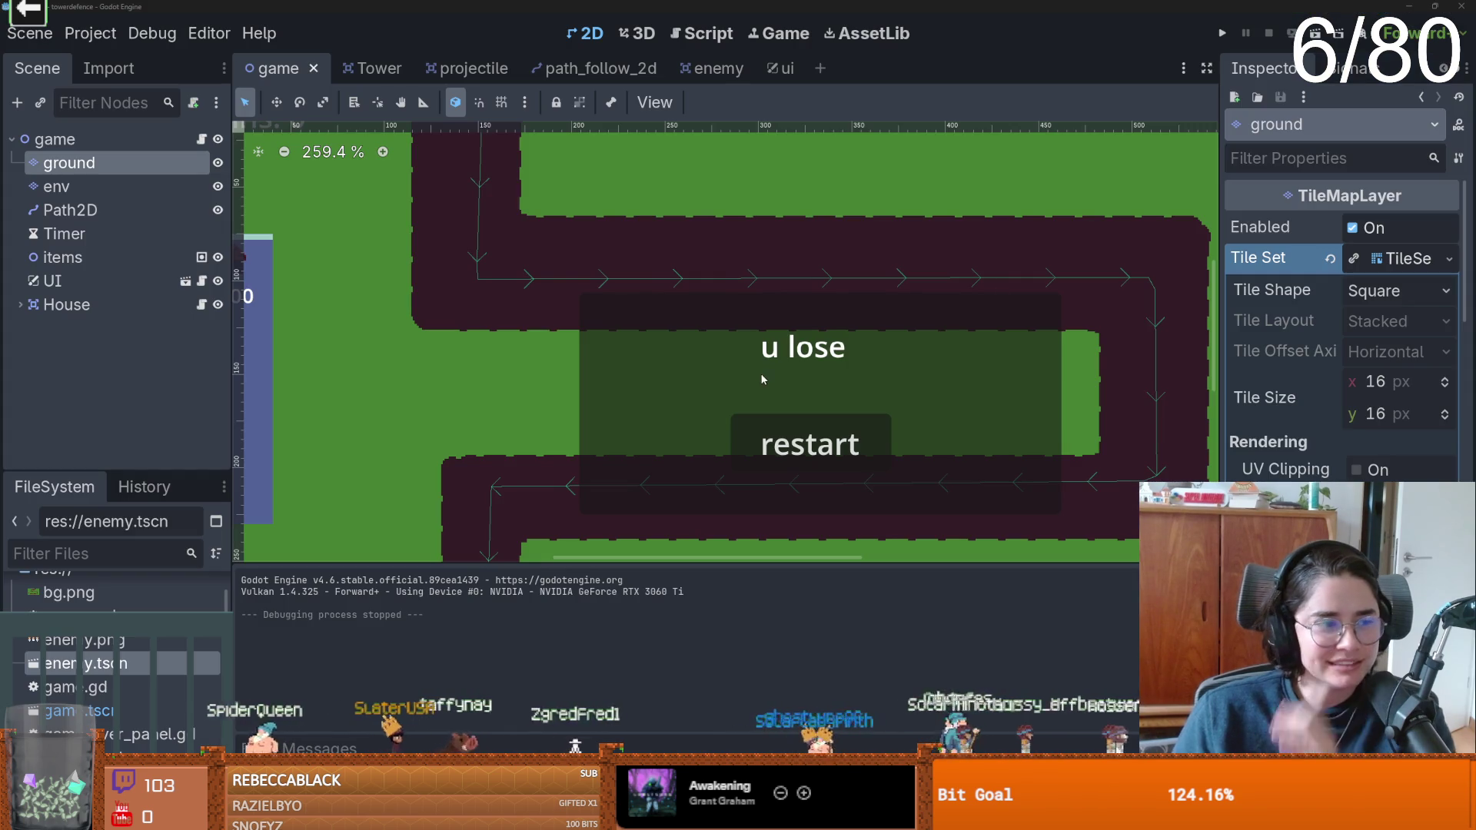
scroll(582, 339, "up", 1)
scroll(690, 375, "down", 1)
left_click_drag(690, 375, 632, 379)
scroll(678, 375, "up", 1)
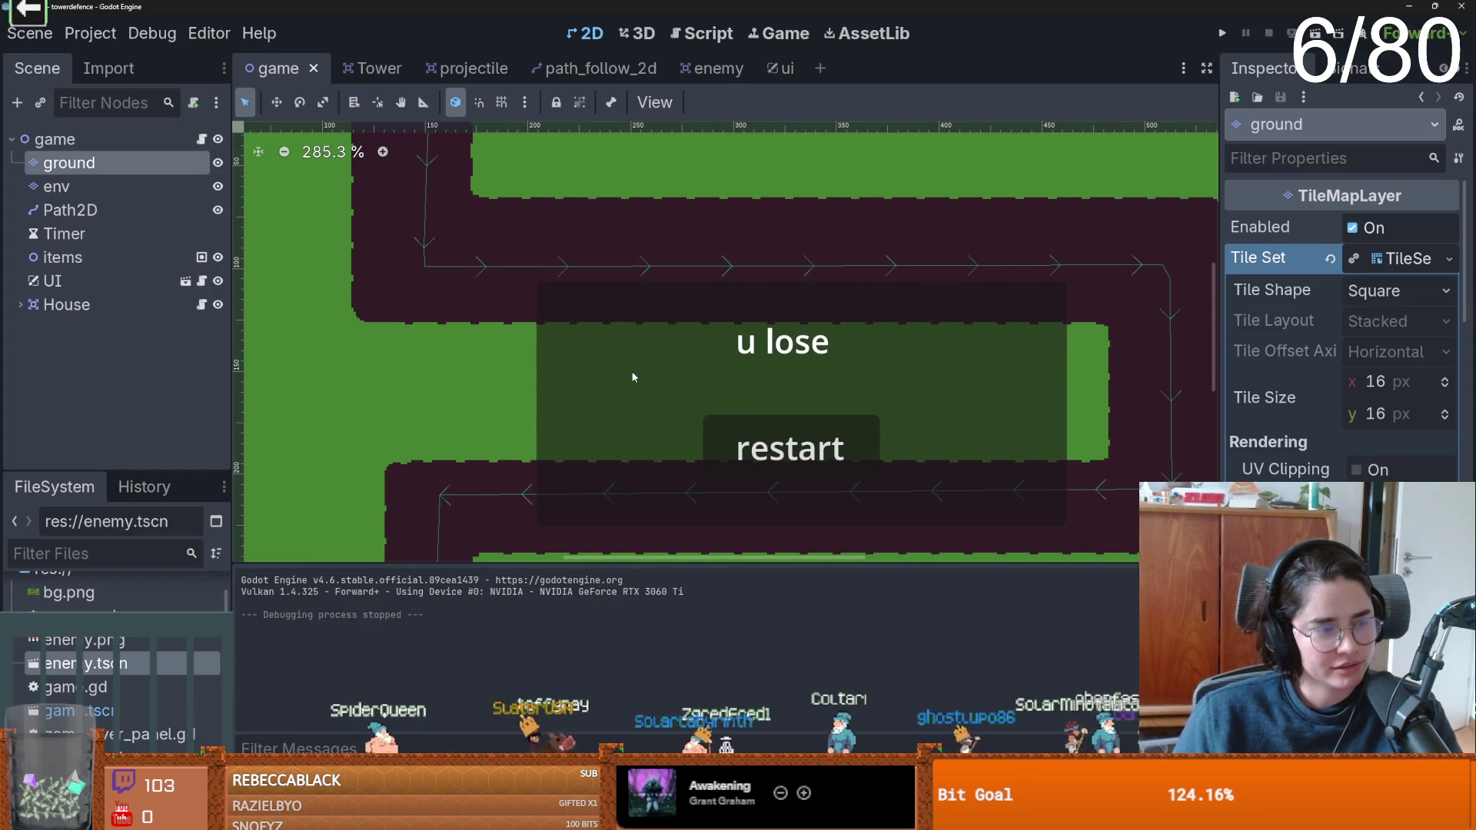
scroll(632, 377, "down", 1)
scroll(654, 368, "up", 1)
scroll(652, 367, "down", 2)
scroll(690, 355, "up", 2)
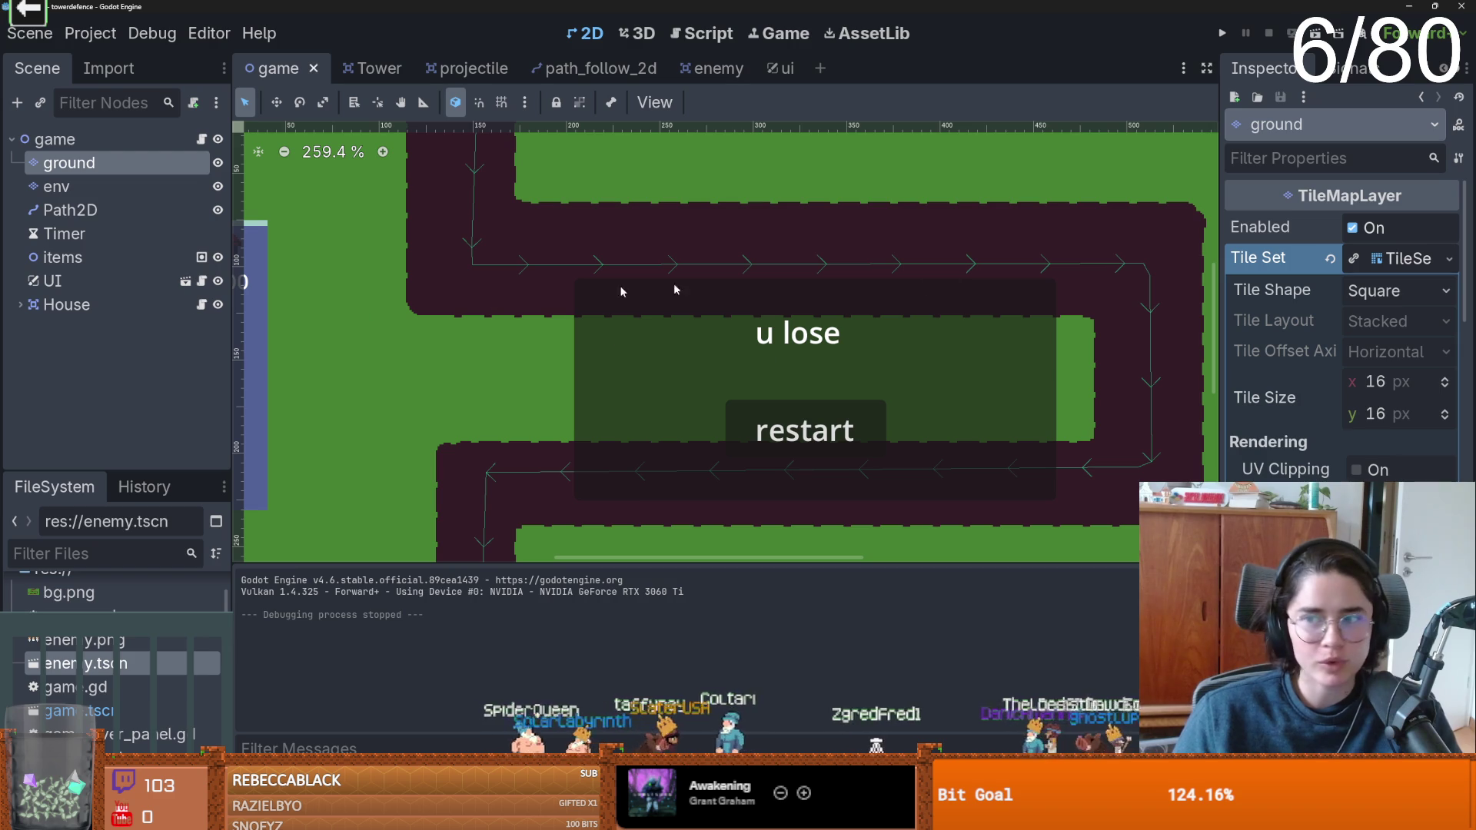
scroll(697, 378, "down", 2)
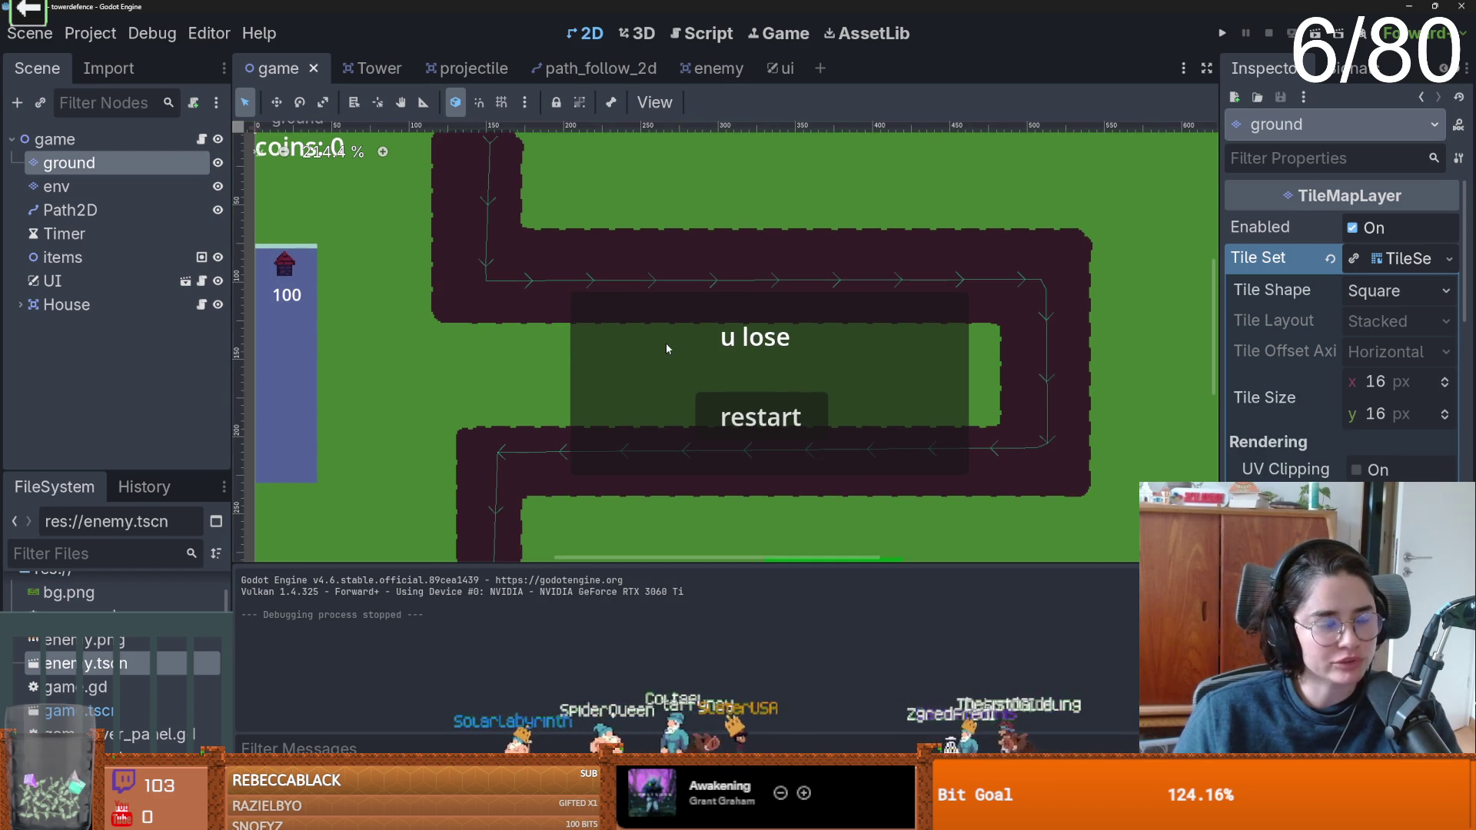
scroll(665, 345, "down", 1)
scroll(665, 346, "up", 1)
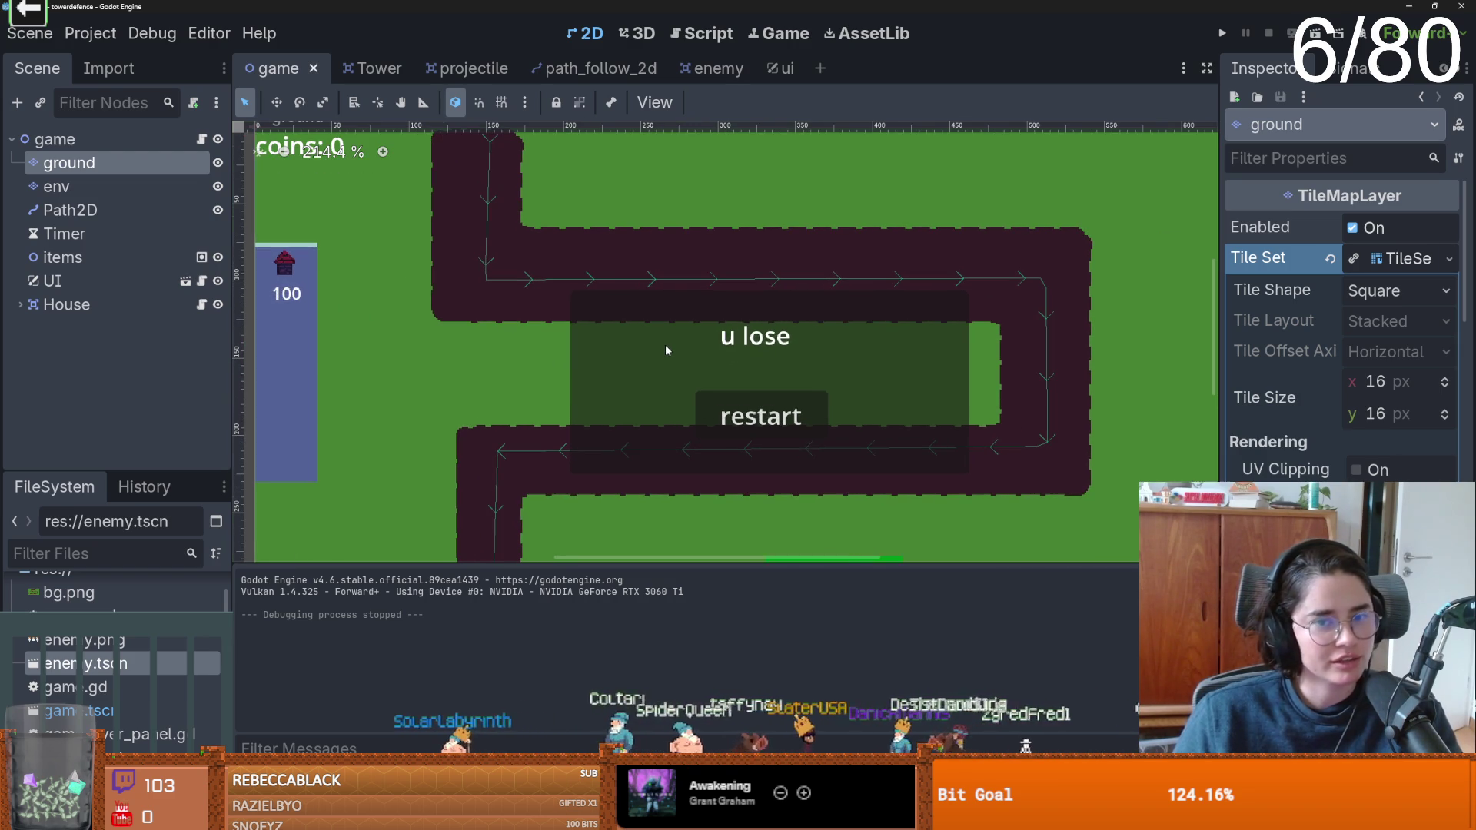
scroll(667, 350, "down", 1)
scroll(667, 350, "up", 1)
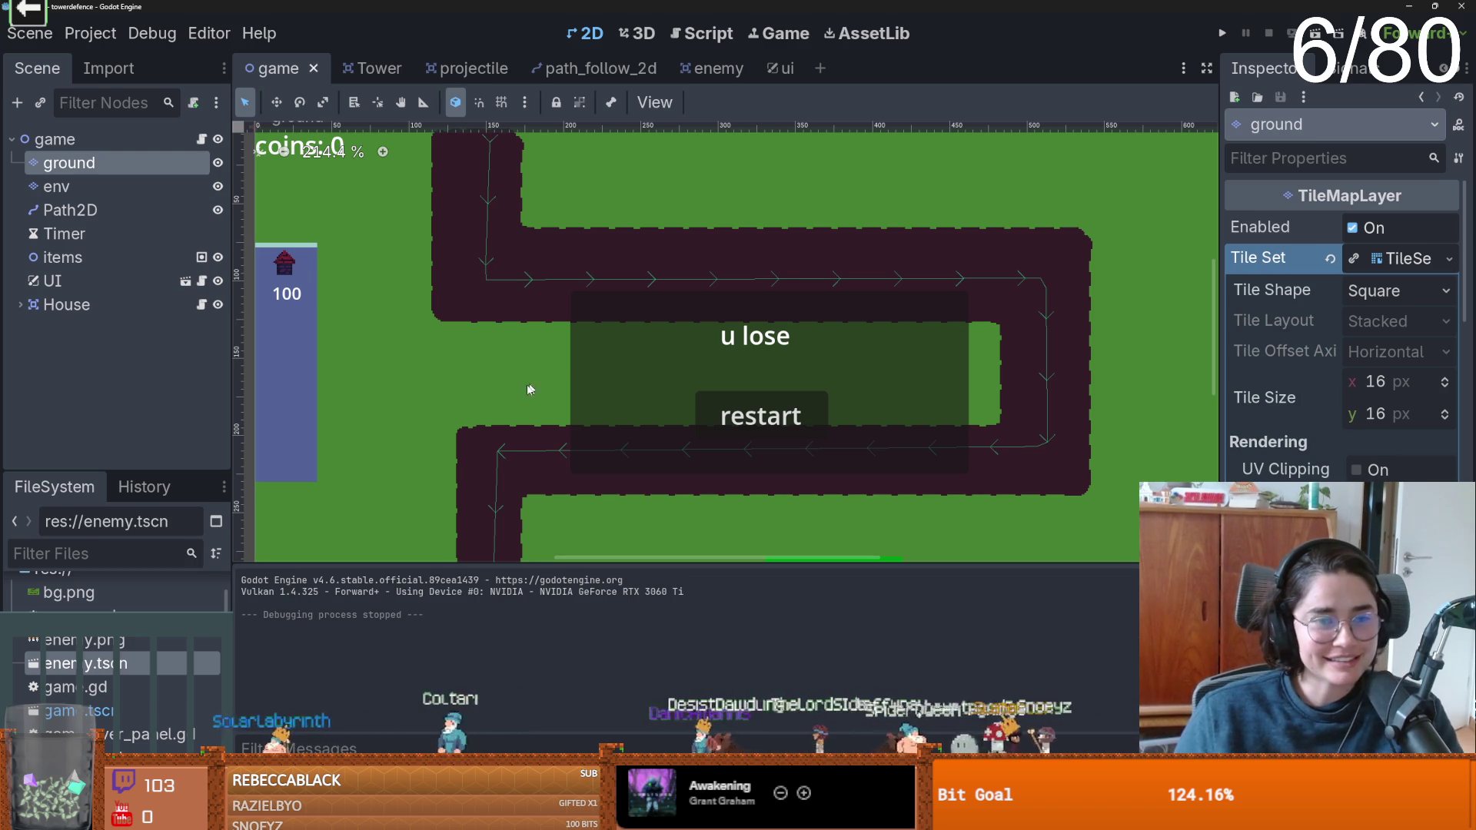
scroll(528, 389, "down", 1)
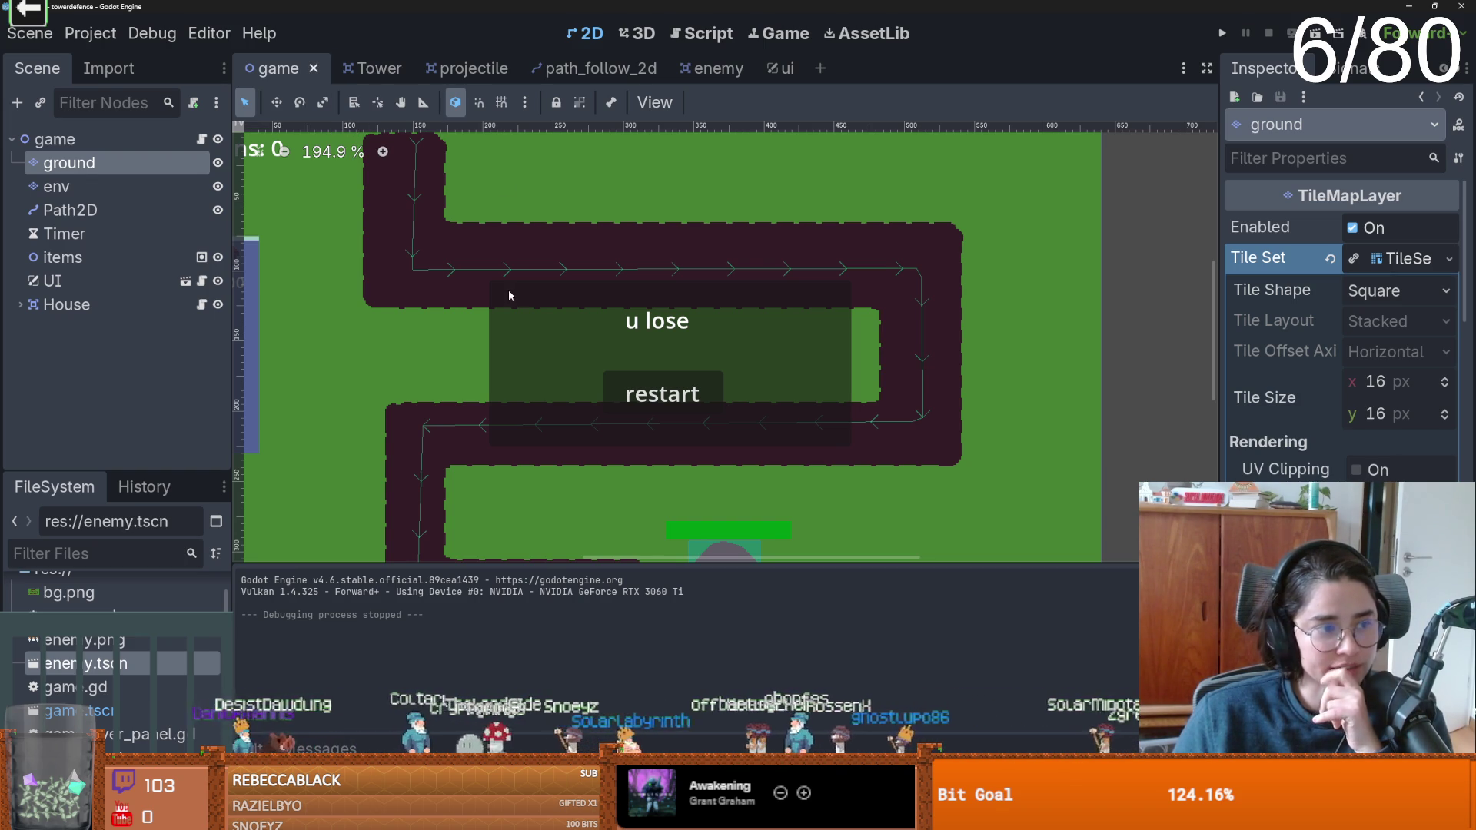
key("alt+Tab")
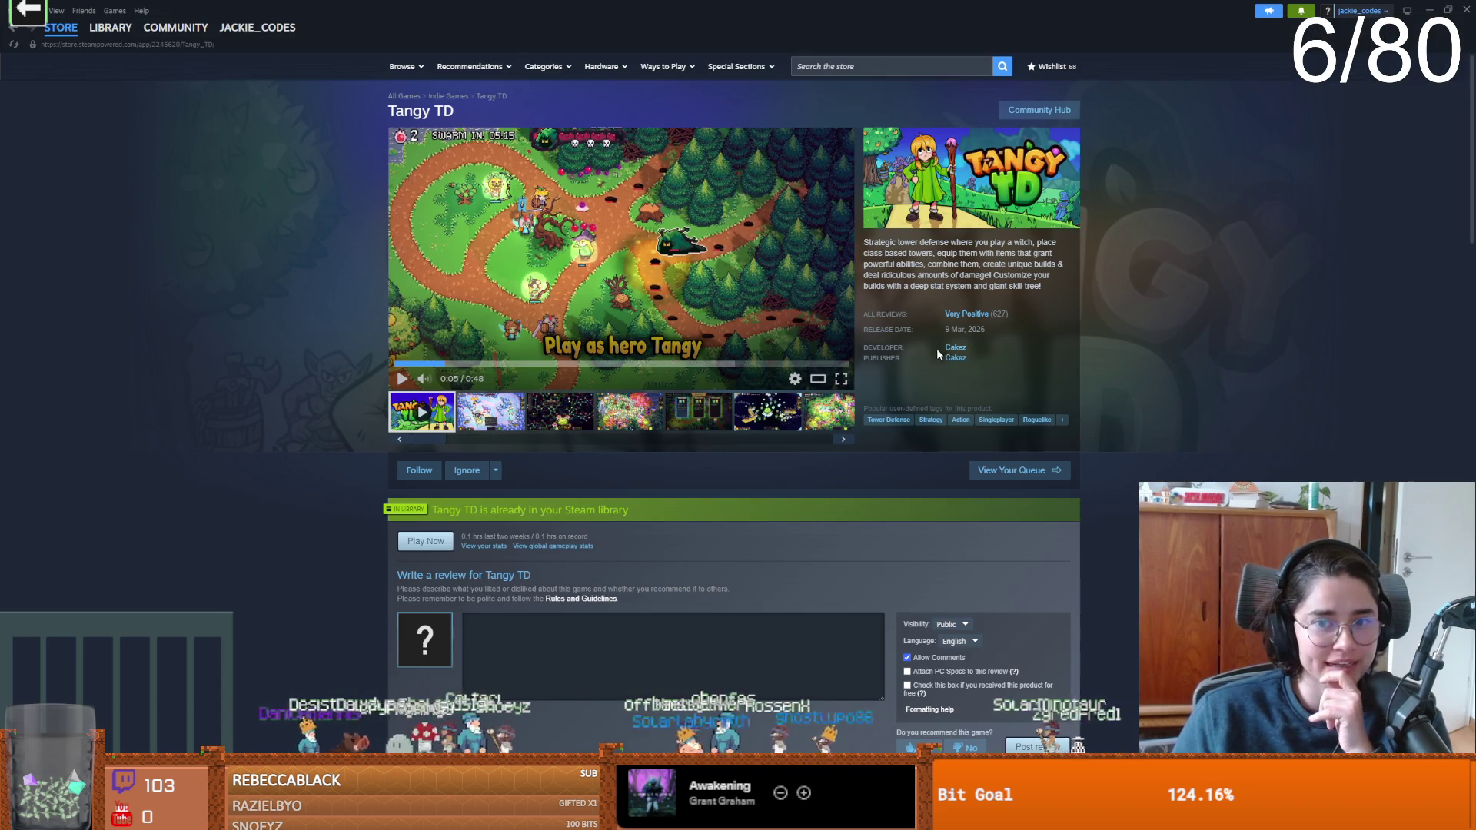
mouse_move(999, 321)
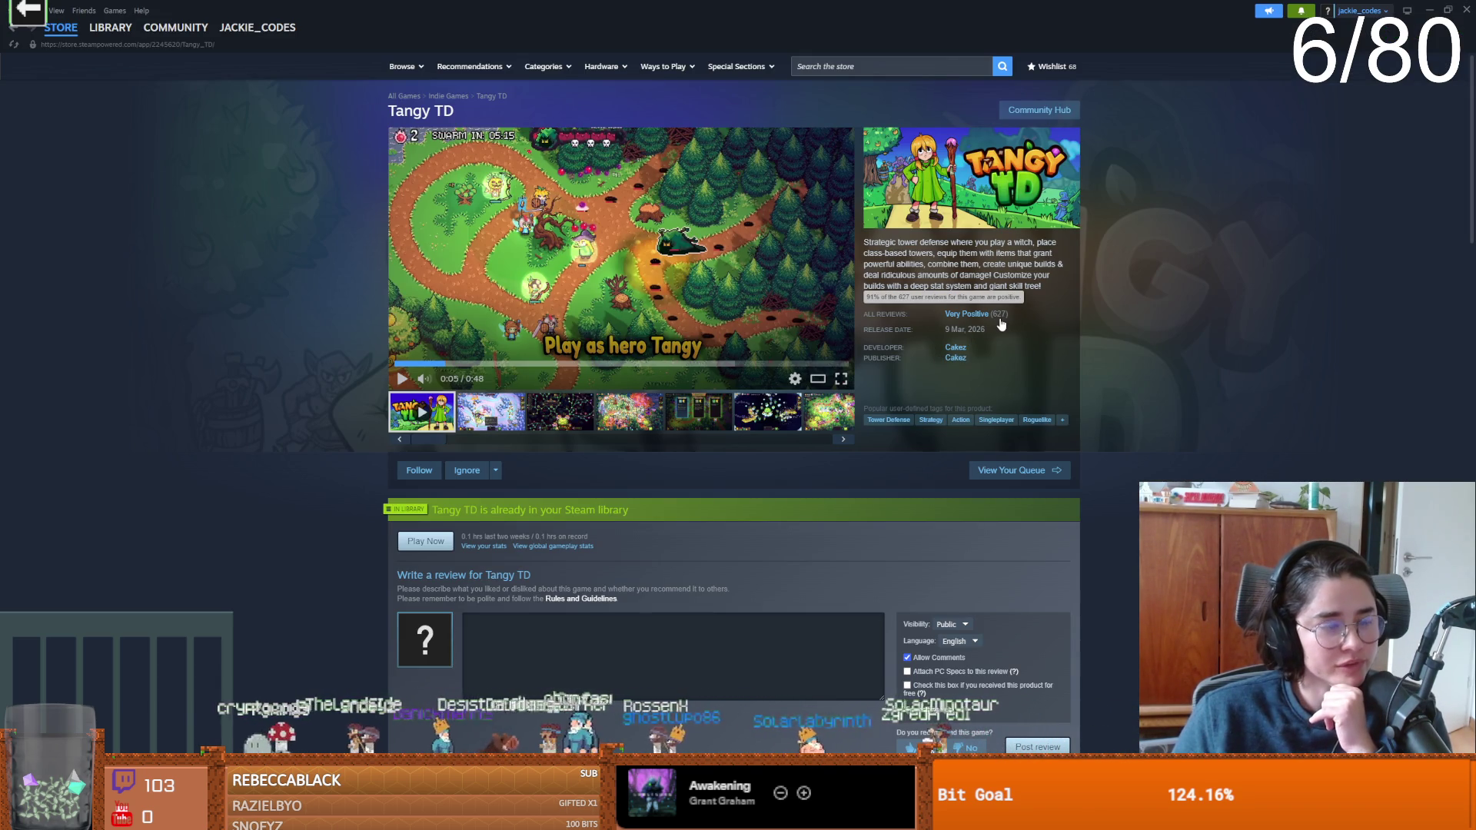
key("alt+Tab")
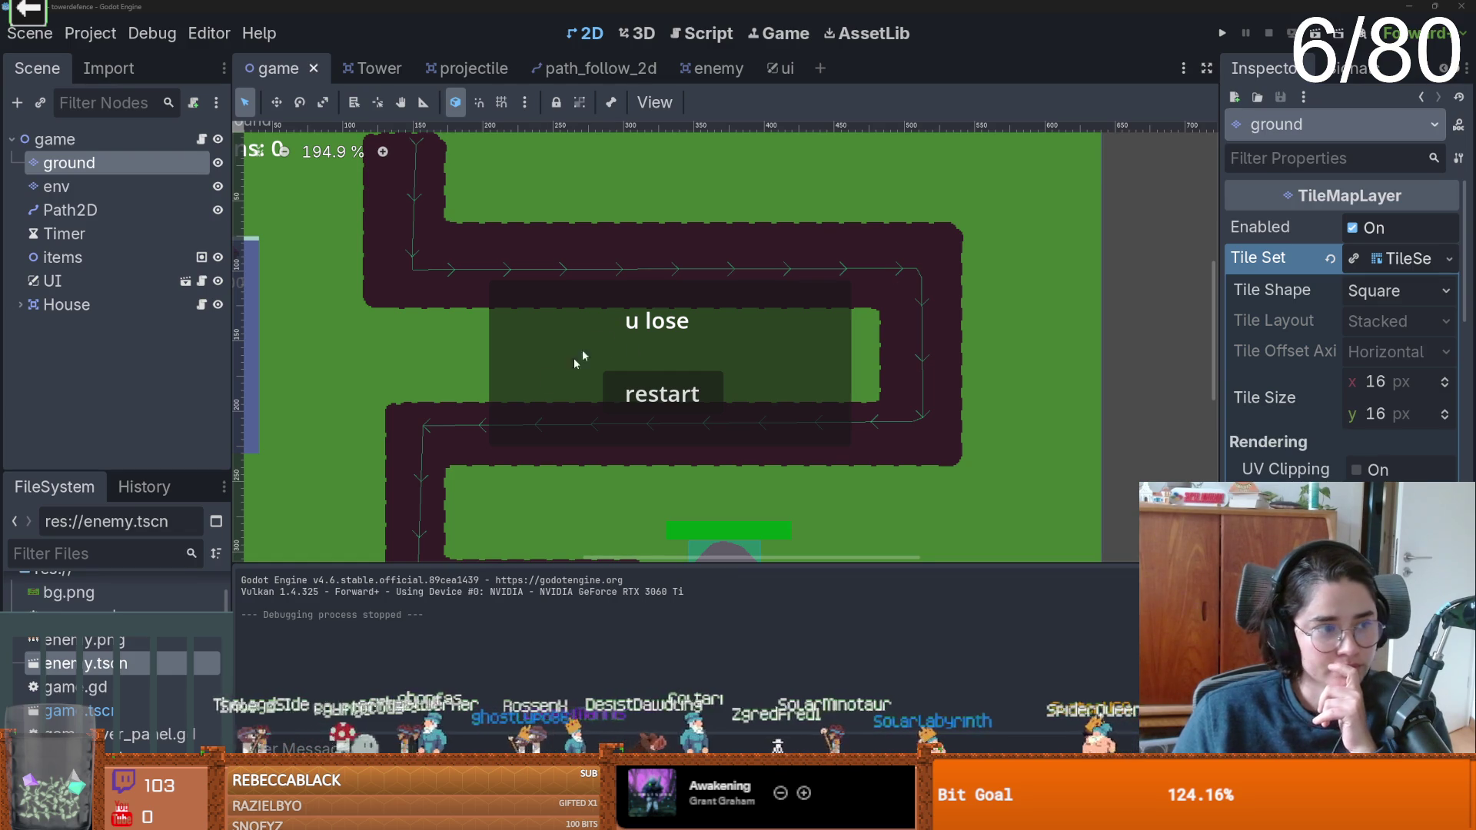
- Shift the game scene's map view and save the game scene
scroll(543, 382, "up", 1)
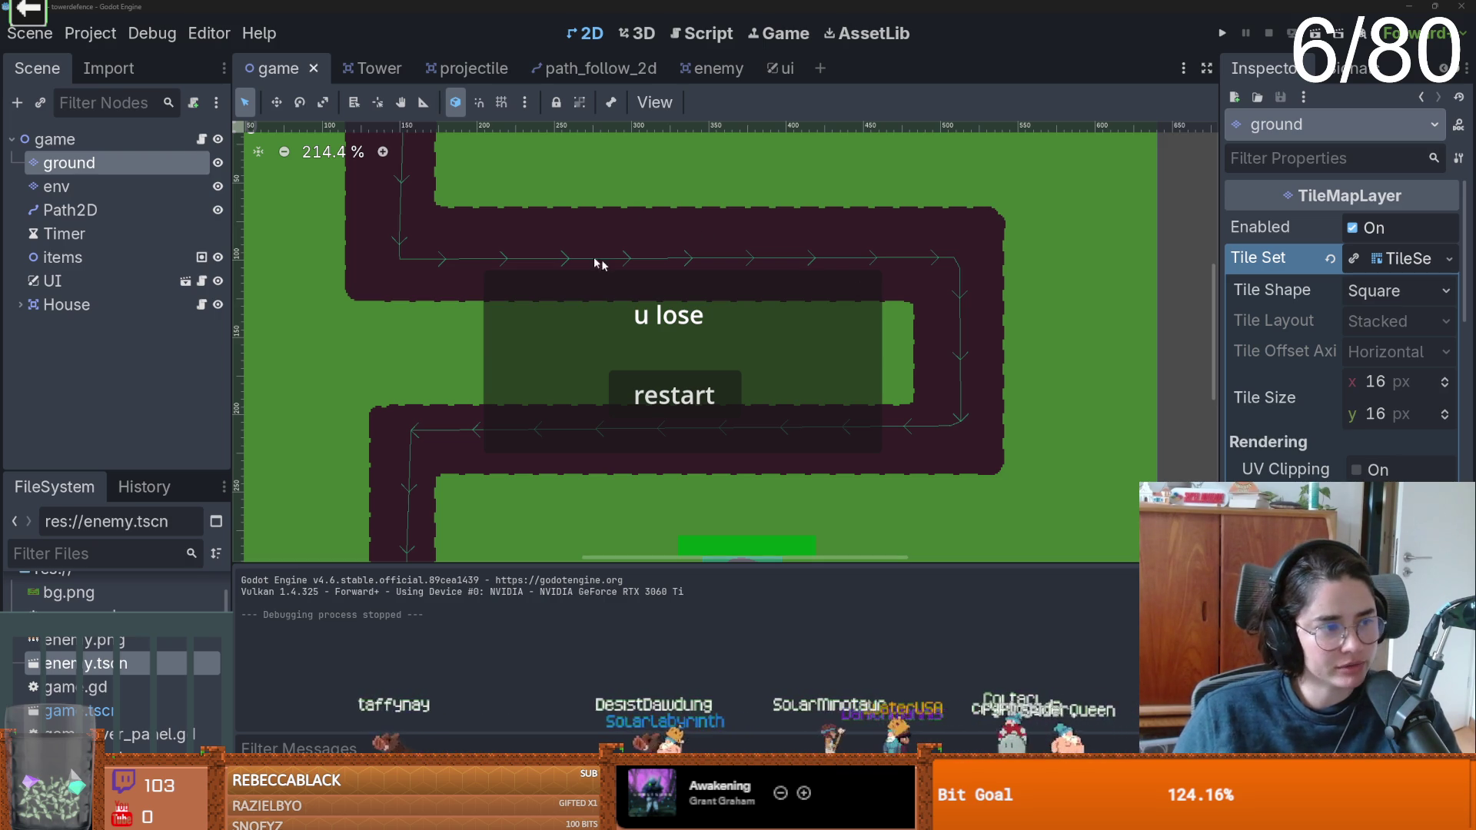
left_click_drag(491, 320, 413, 333)
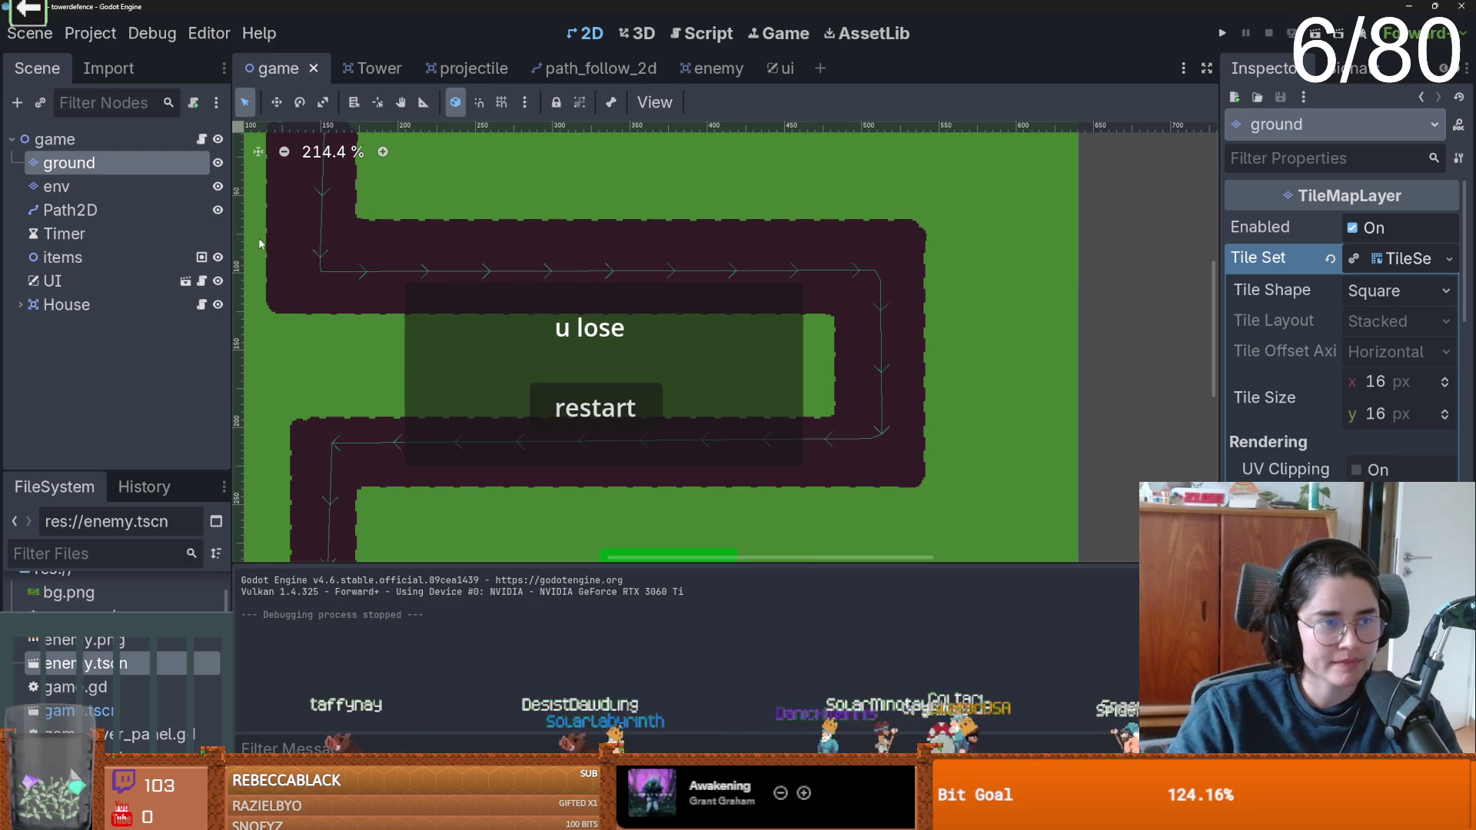
scroll(566, 206, "left", 3)
scroll(567, 206, "down", 1)
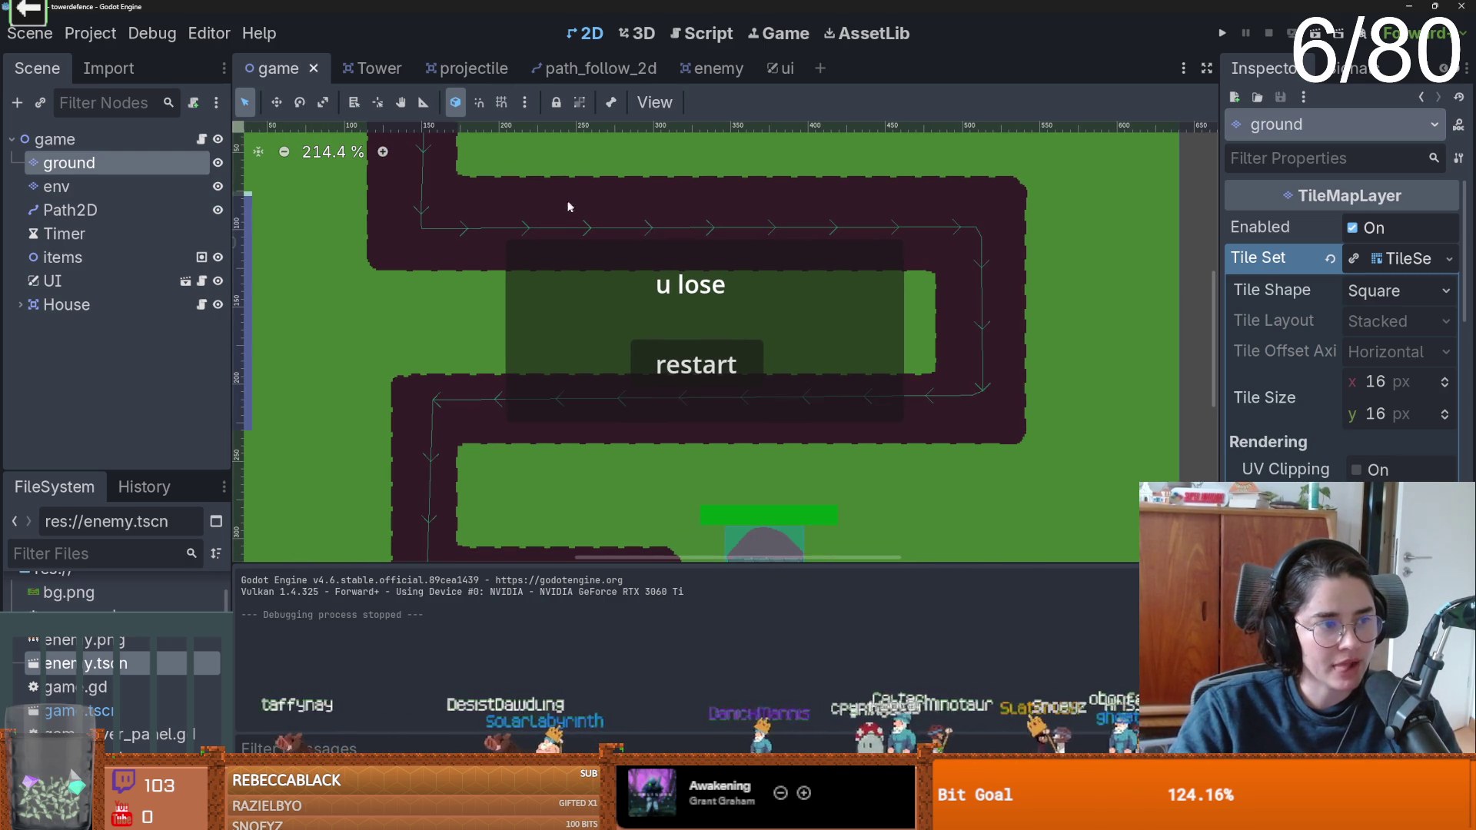
scroll(669, 272, "down", 1)
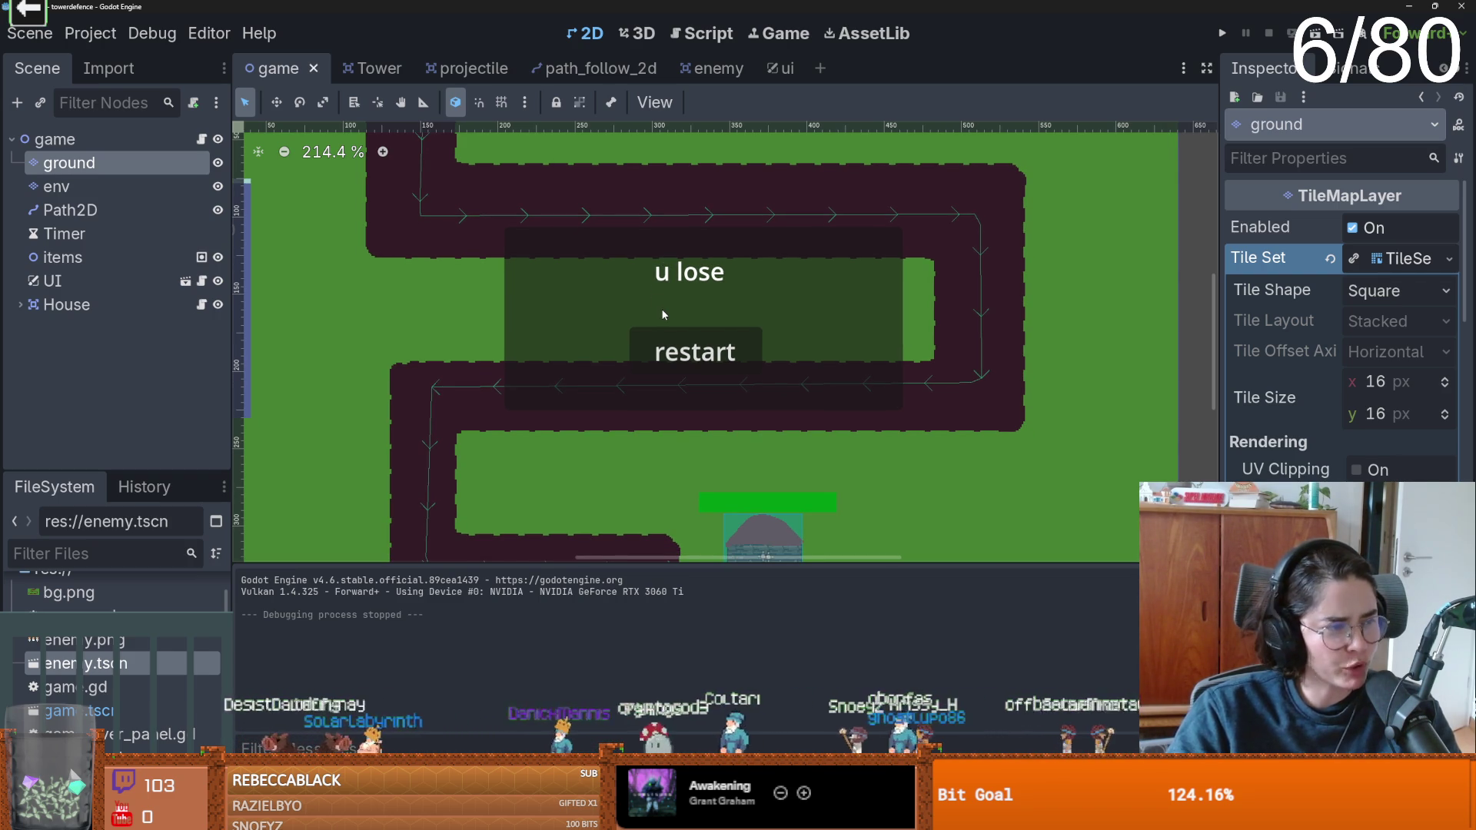
key("ctrl+s")
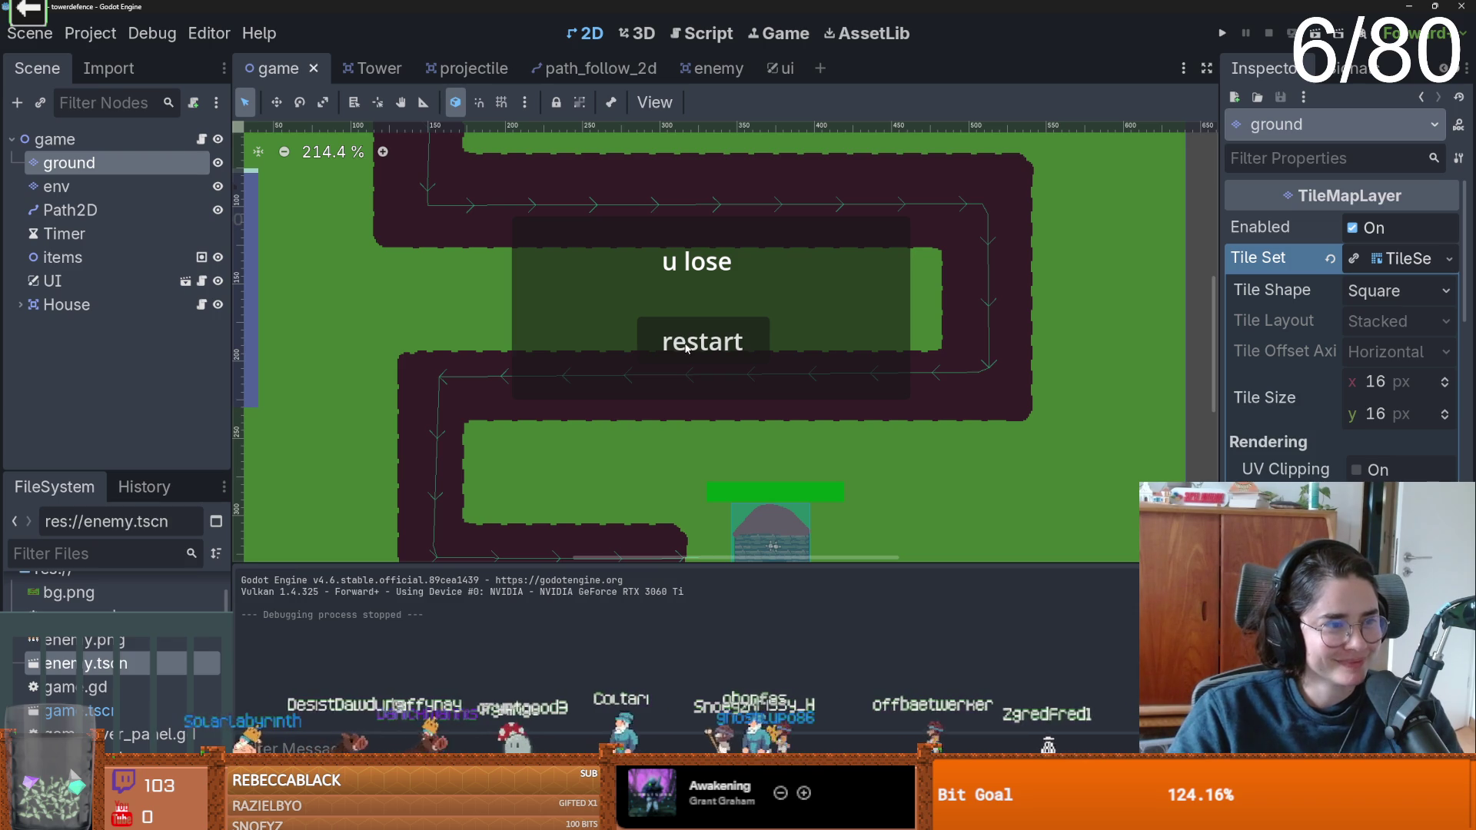
scroll(684, 350, "up", 1)
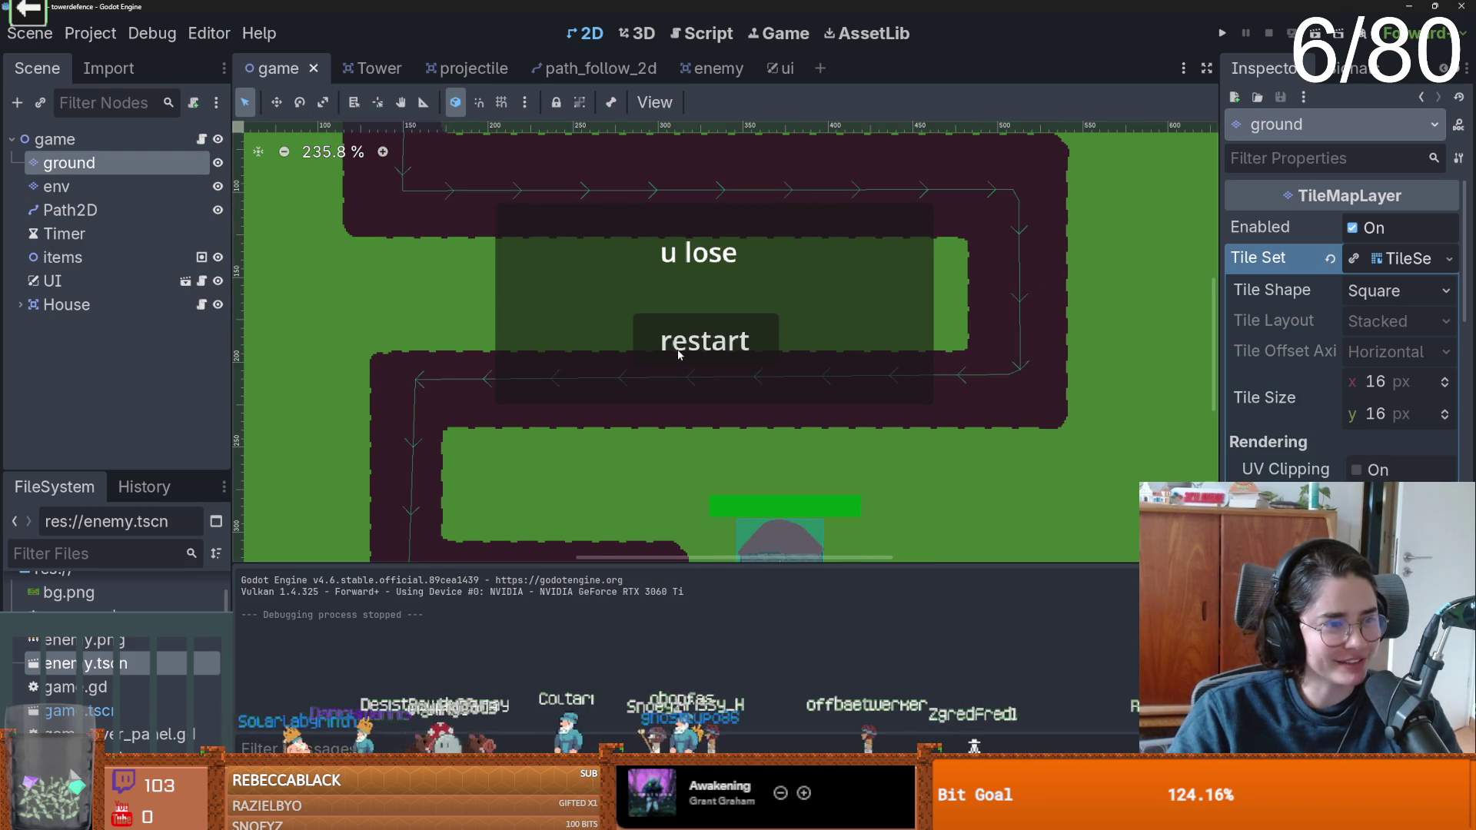
left_click_drag(661, 368, 678, 347)
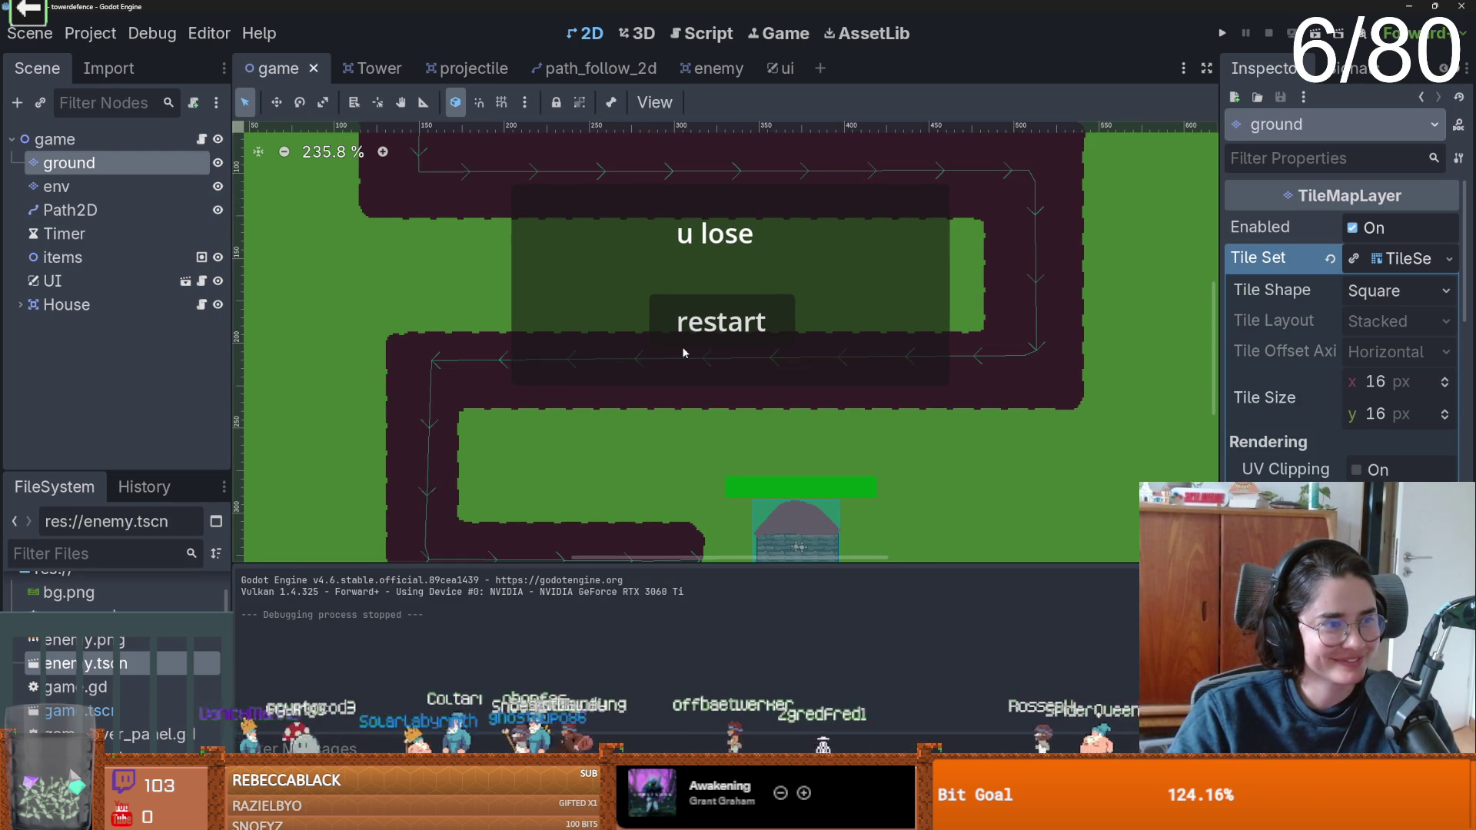
scroll(650, 308, "up", 1)
scroll(617, 315, "down", 2)
key("ctrl+s")
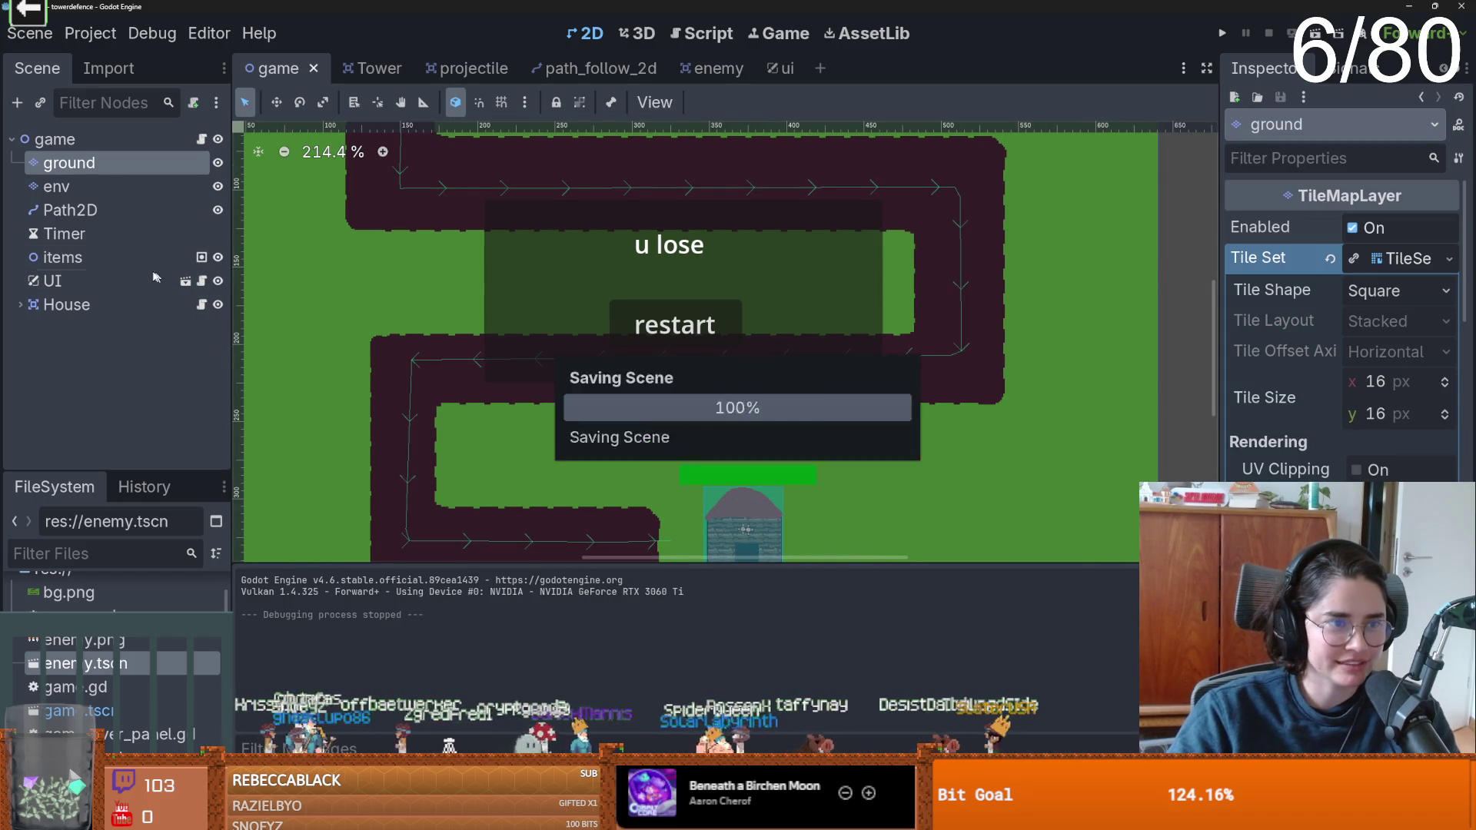
- Open the ui scene from the game's UI node and select its 'u lose' label
left_click(192, 278)
left_click(186, 281)
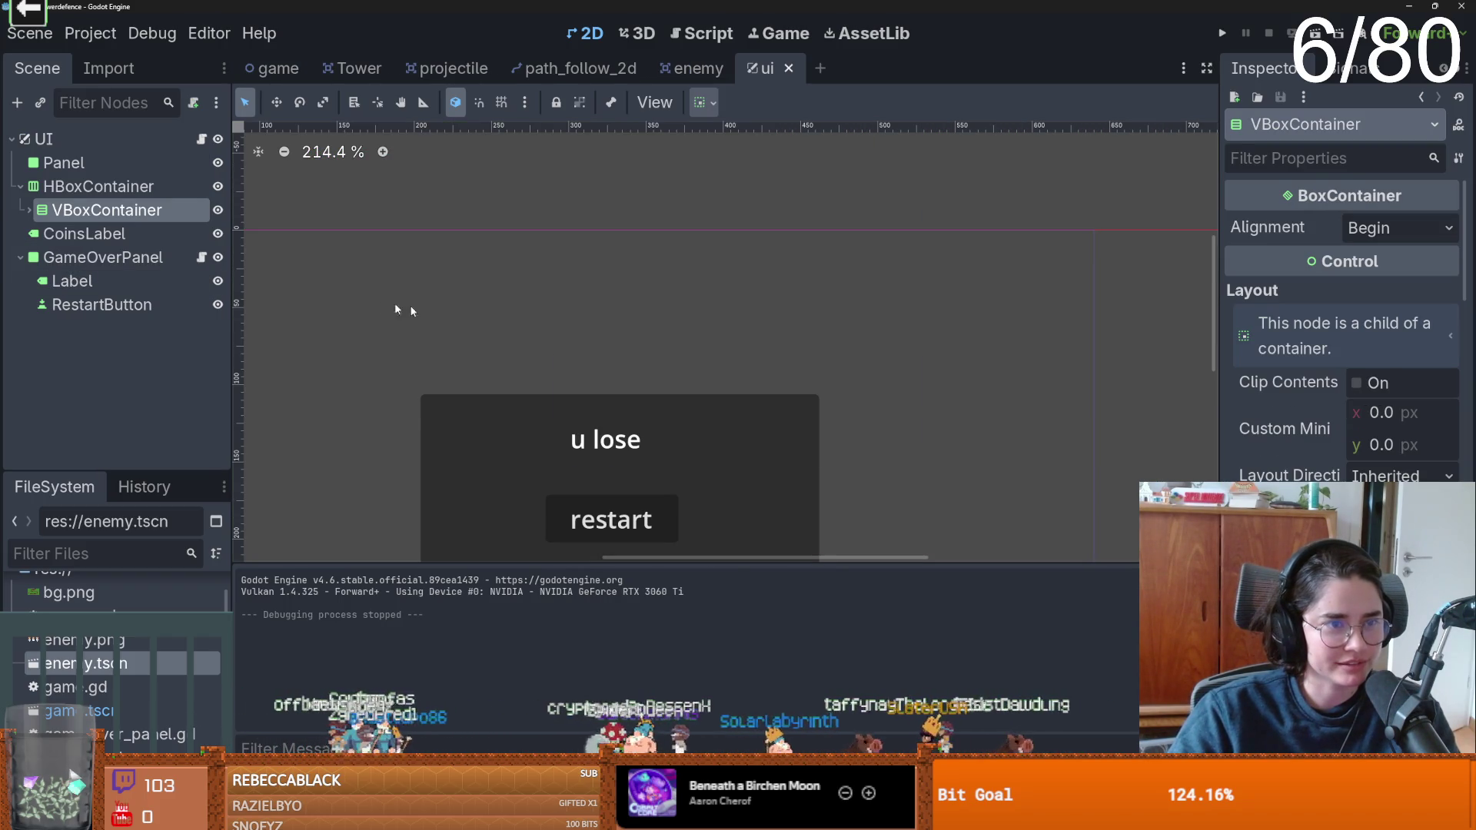
scroll(612, 412, "down", 3)
left_click(521, 426)
scroll(461, 369, "up", 1)
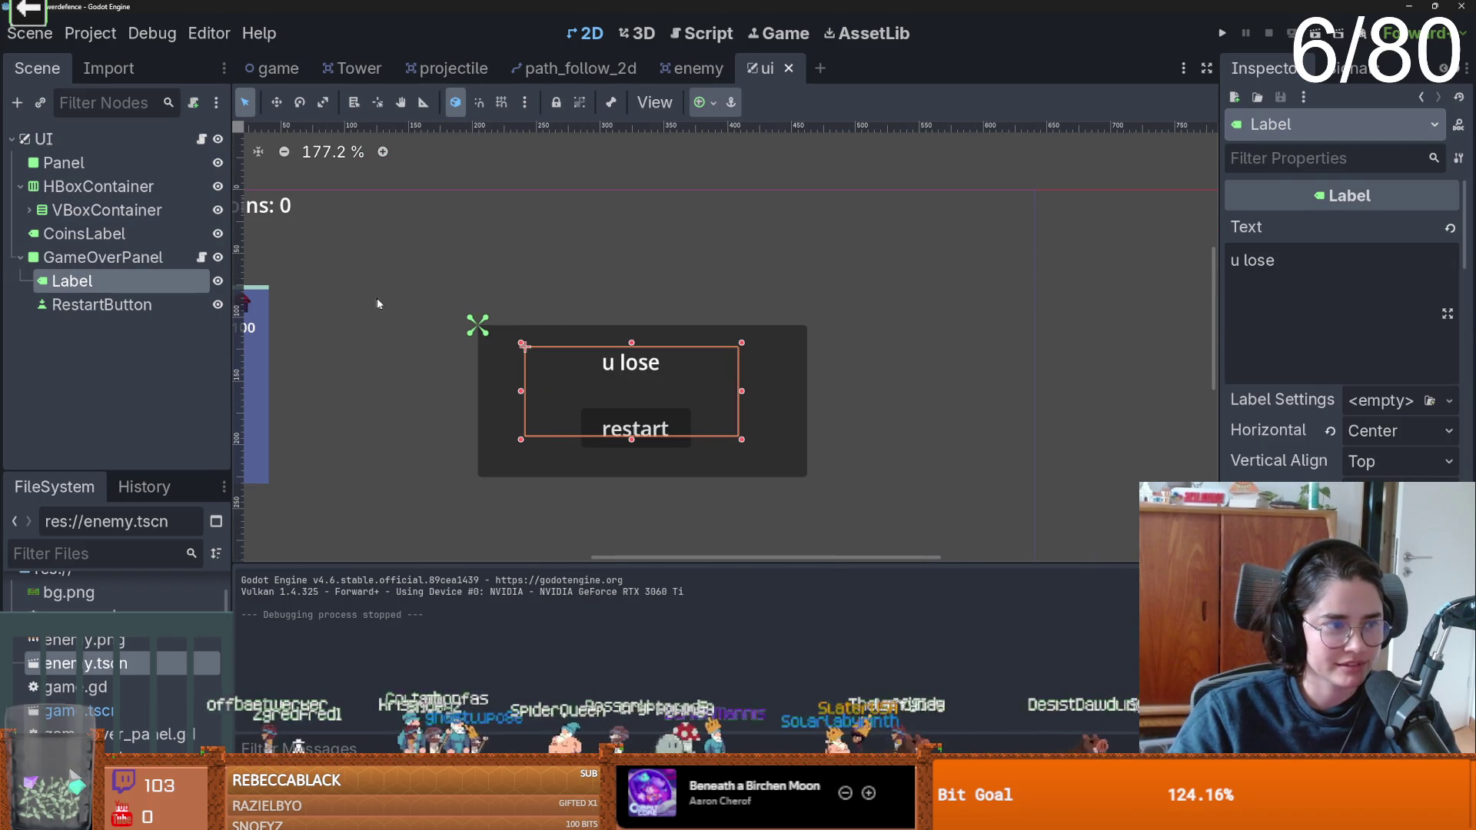
scroll(523, 215, "up", 1)
scroll(538, 207, "up", 2)
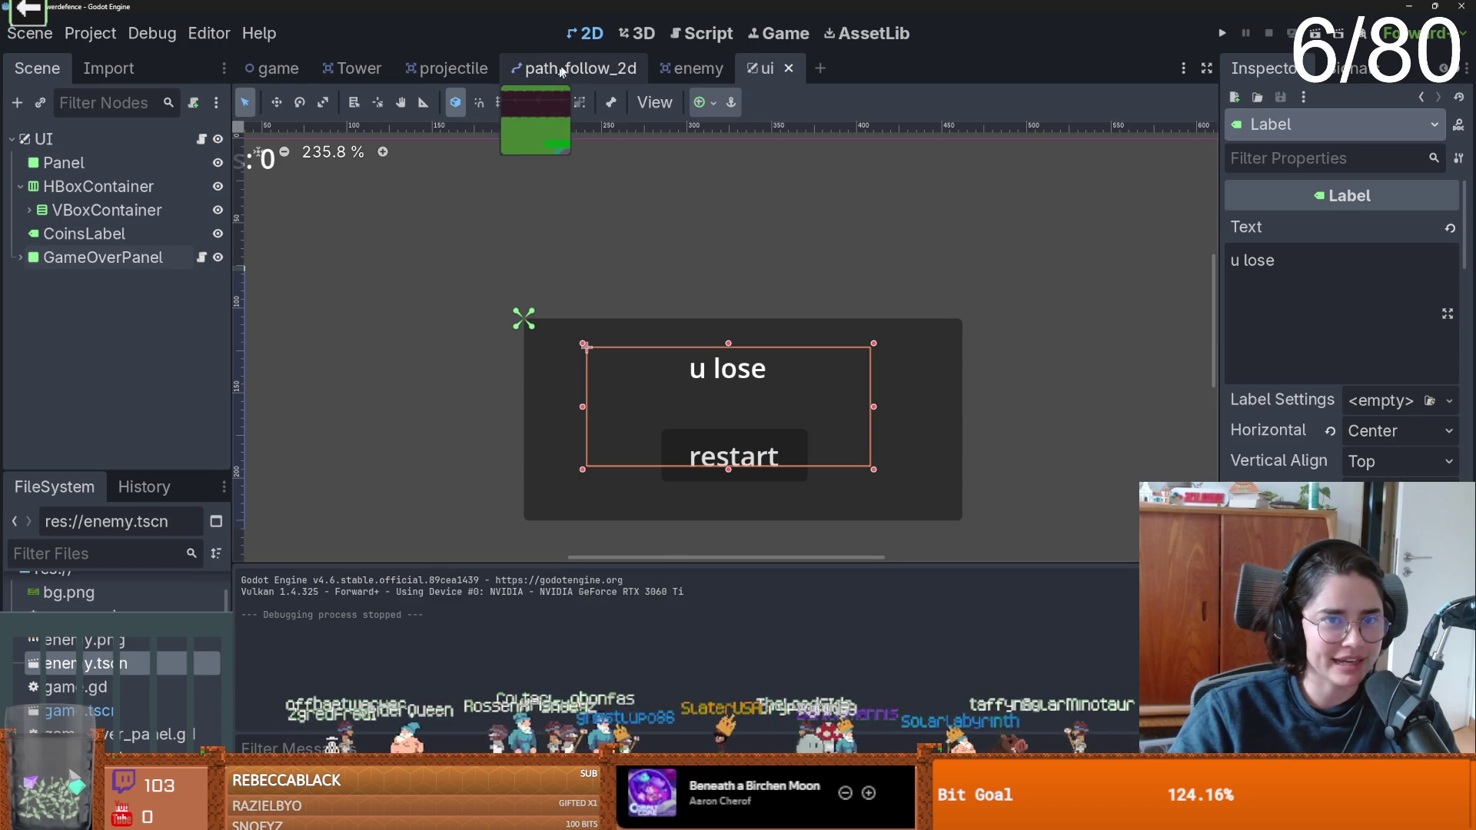
- Inspect the enemy scene, then return to the game scene and open its game.gd script
key("ctrl+shift+Tab")
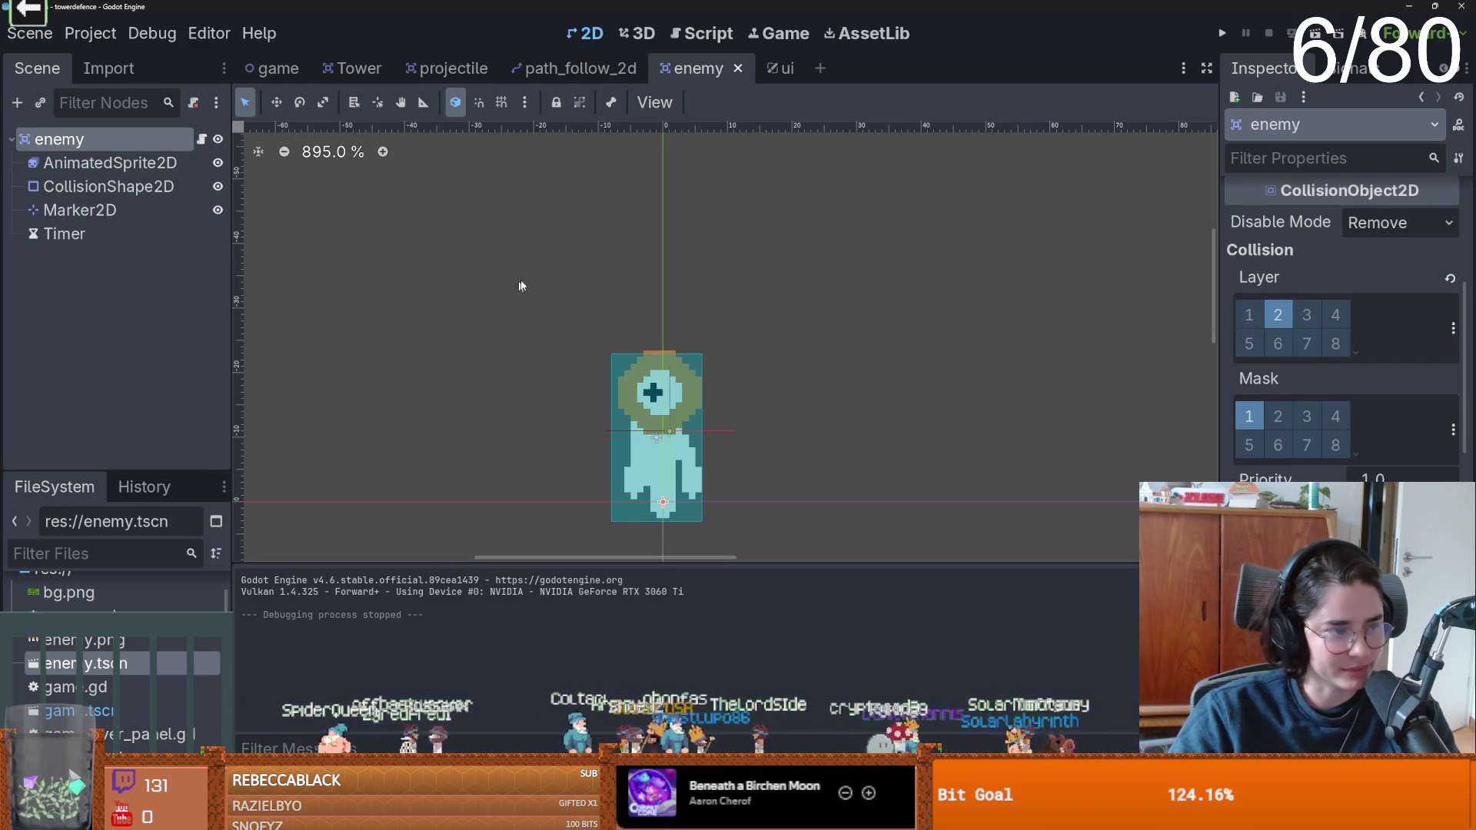
scroll(507, 246, "up", 1)
scroll(592, 235, "down", 5)
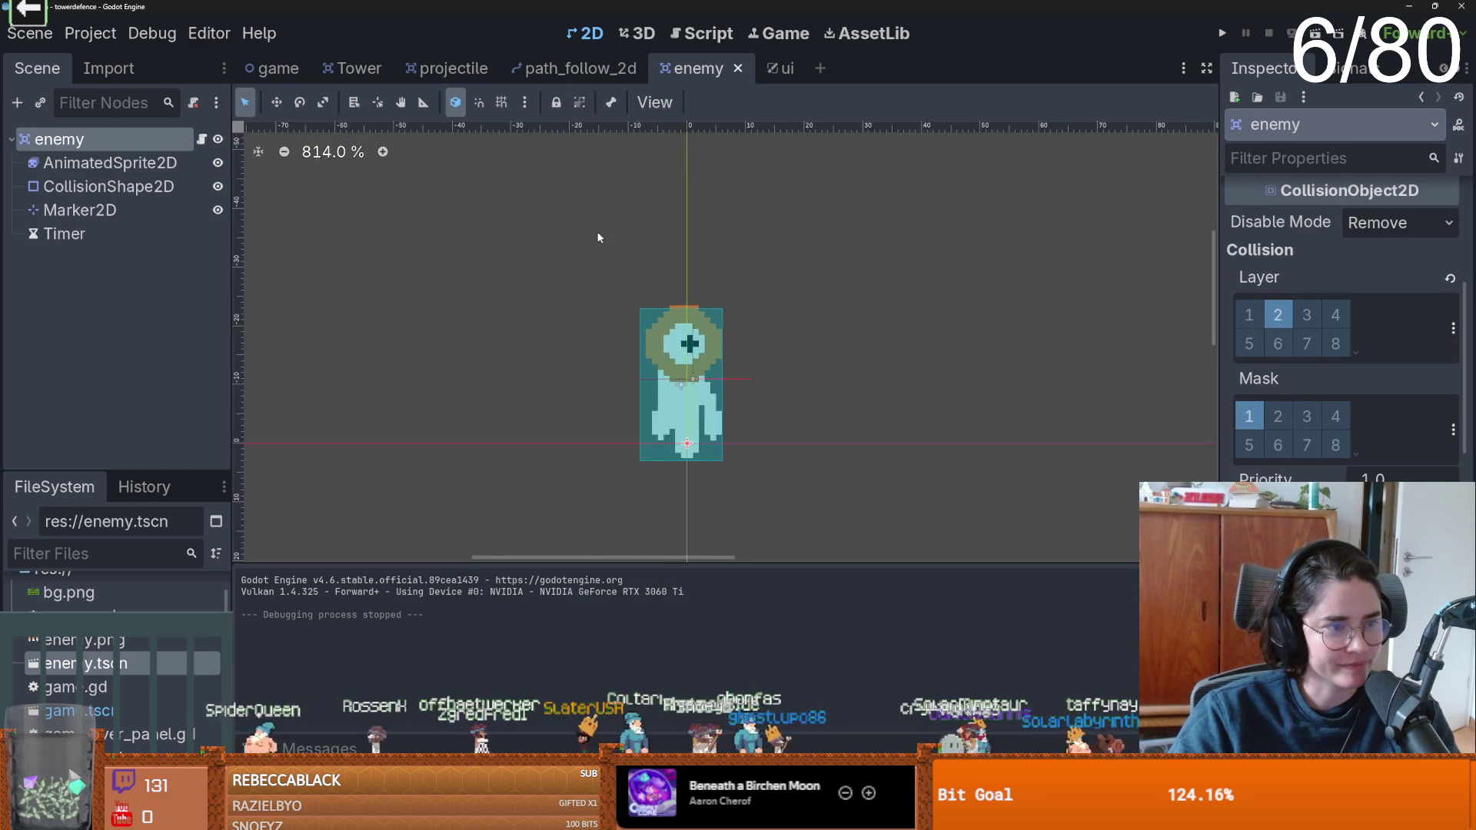
scroll(517, 181, "up", 5)
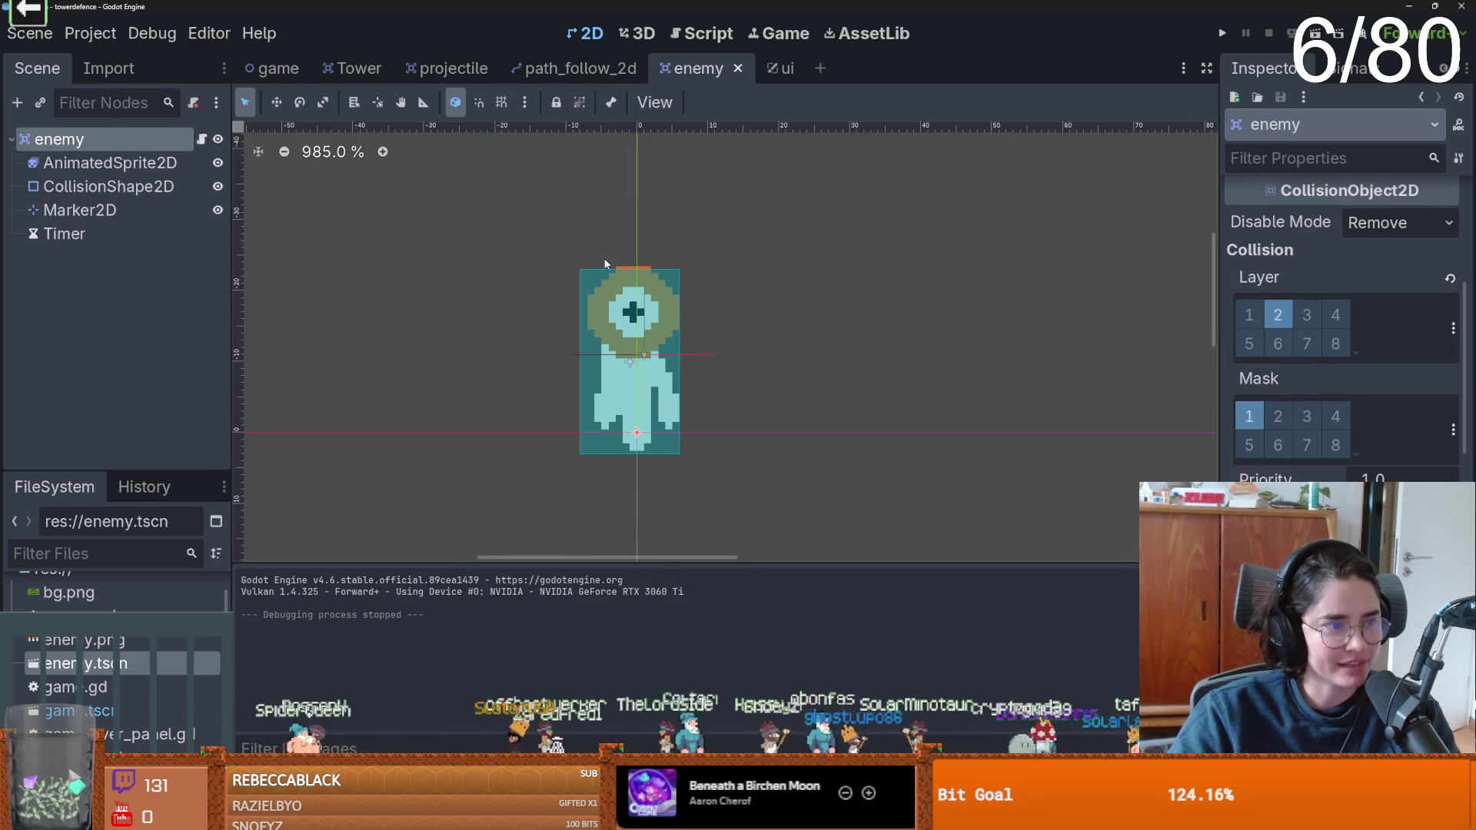
scroll(510, 274, "down", 2)
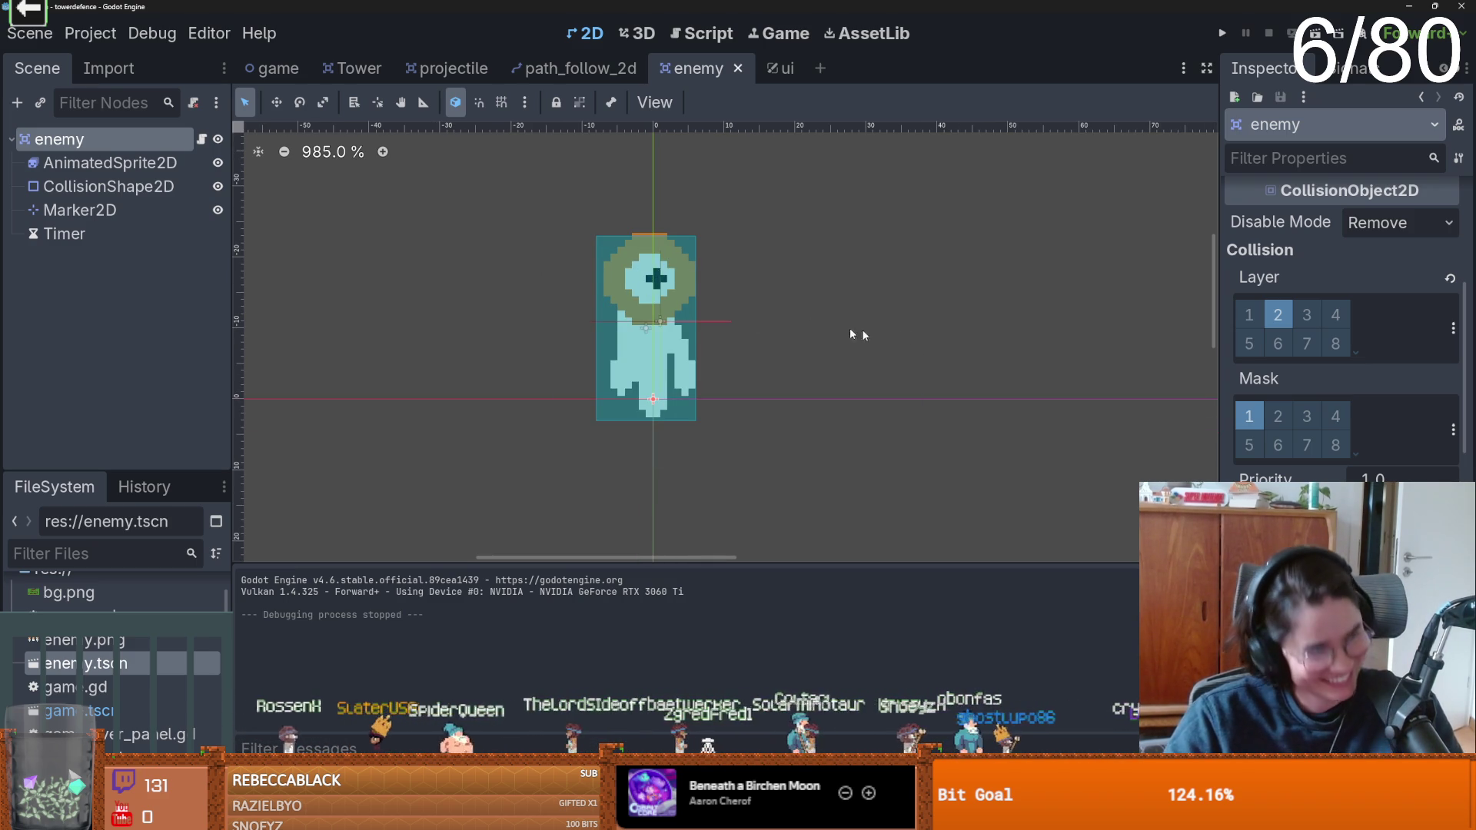
scroll(532, 209, "left", 1)
left_click(285, 68)
scroll(615, 261, "up", 3)
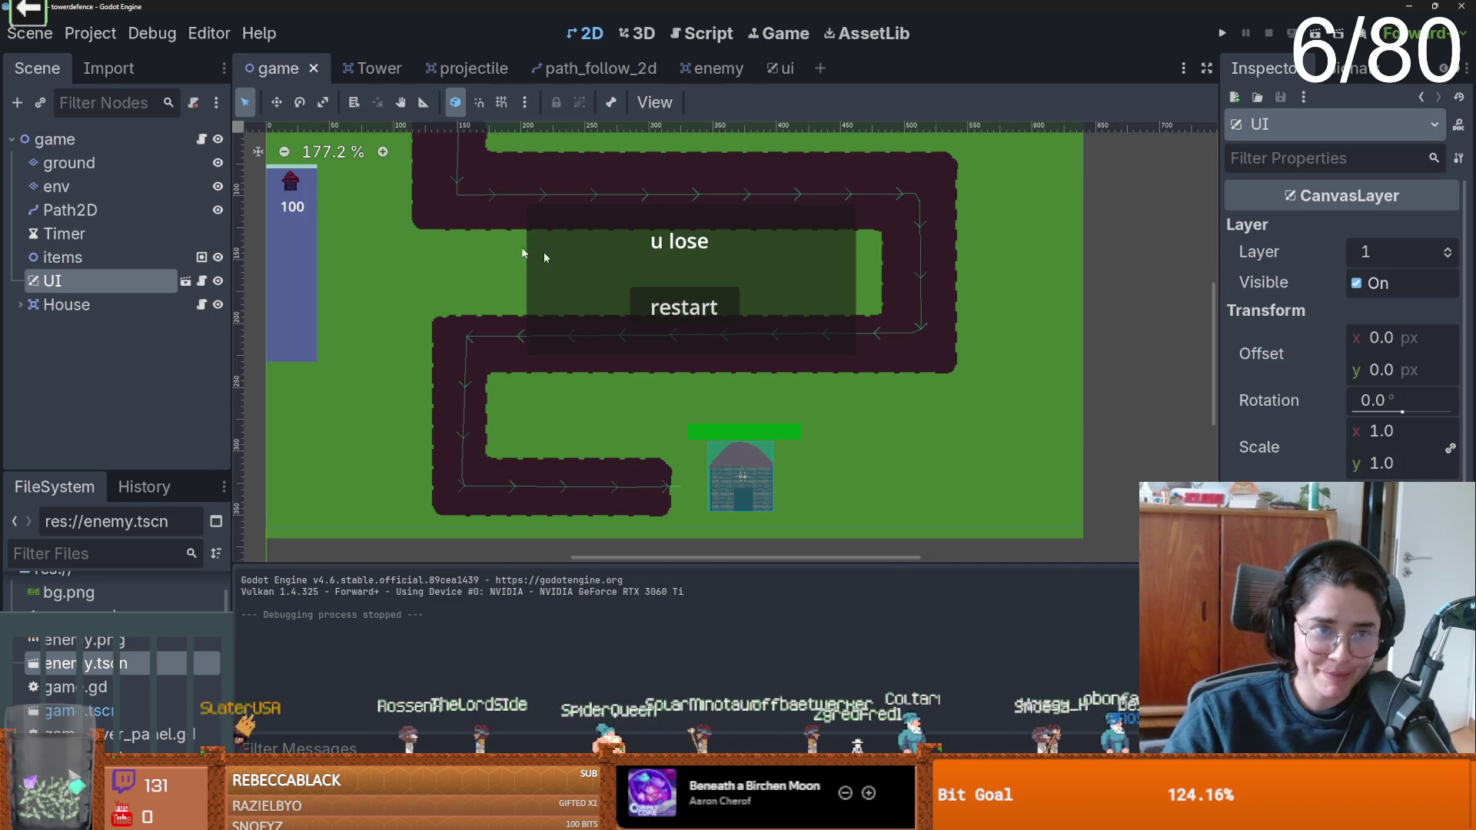
scroll(471, 240, "up", 3)
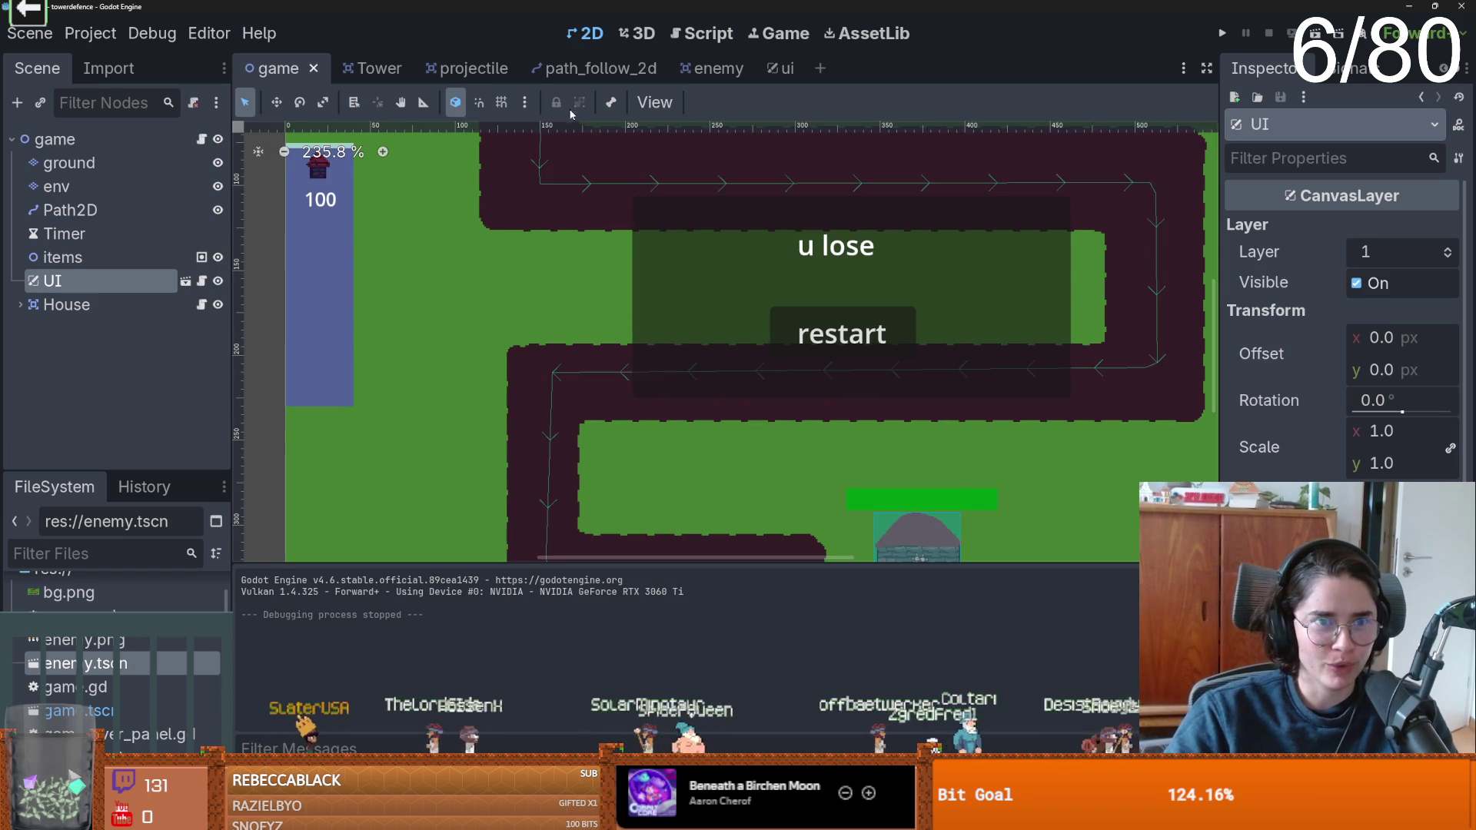
left_click(203, 139)
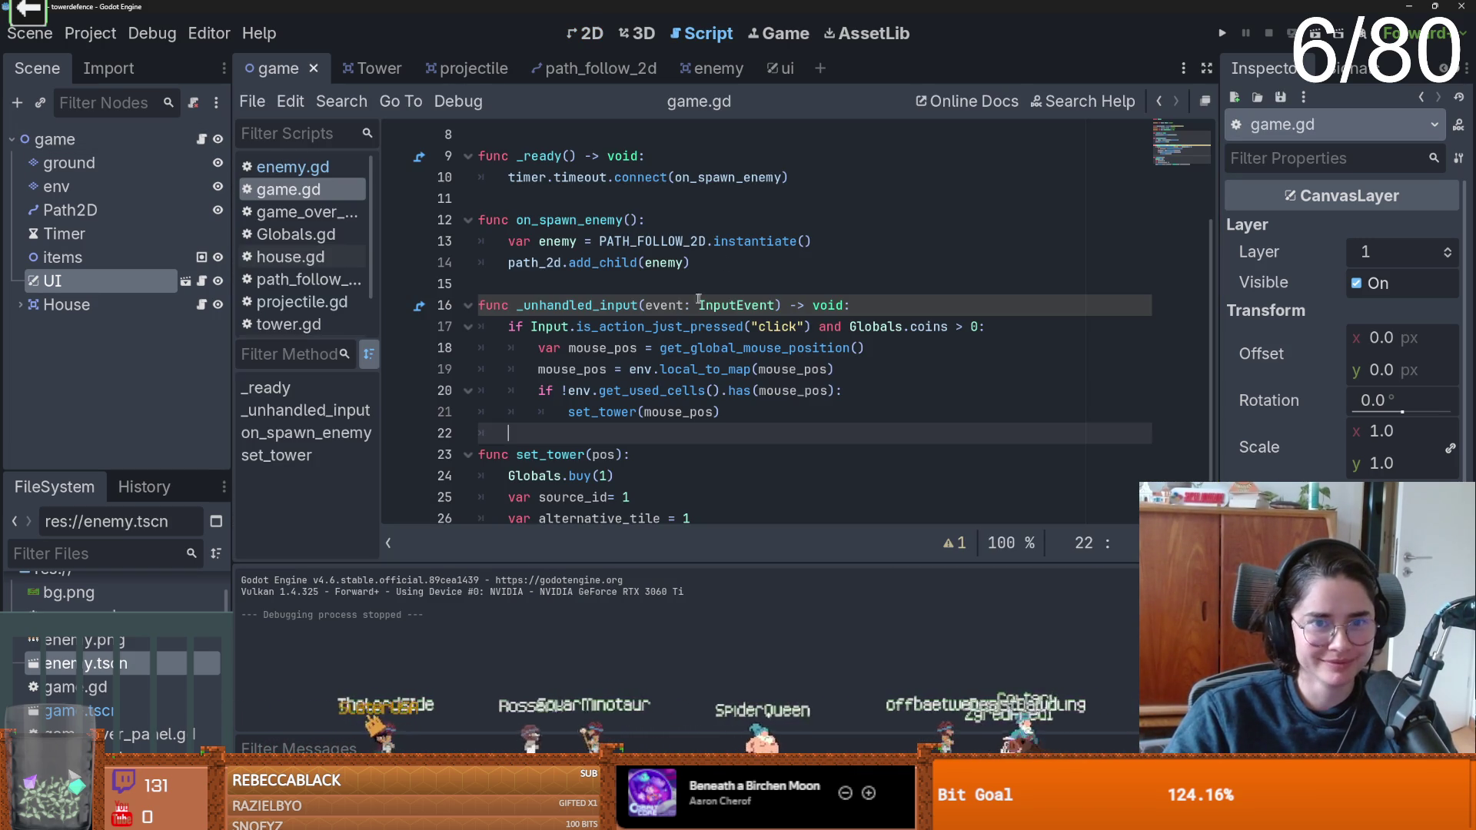
- Open Globals.gd from the FileSystem dock, then launch the Cannon mini-game
scroll(645, 321, "up", 3)
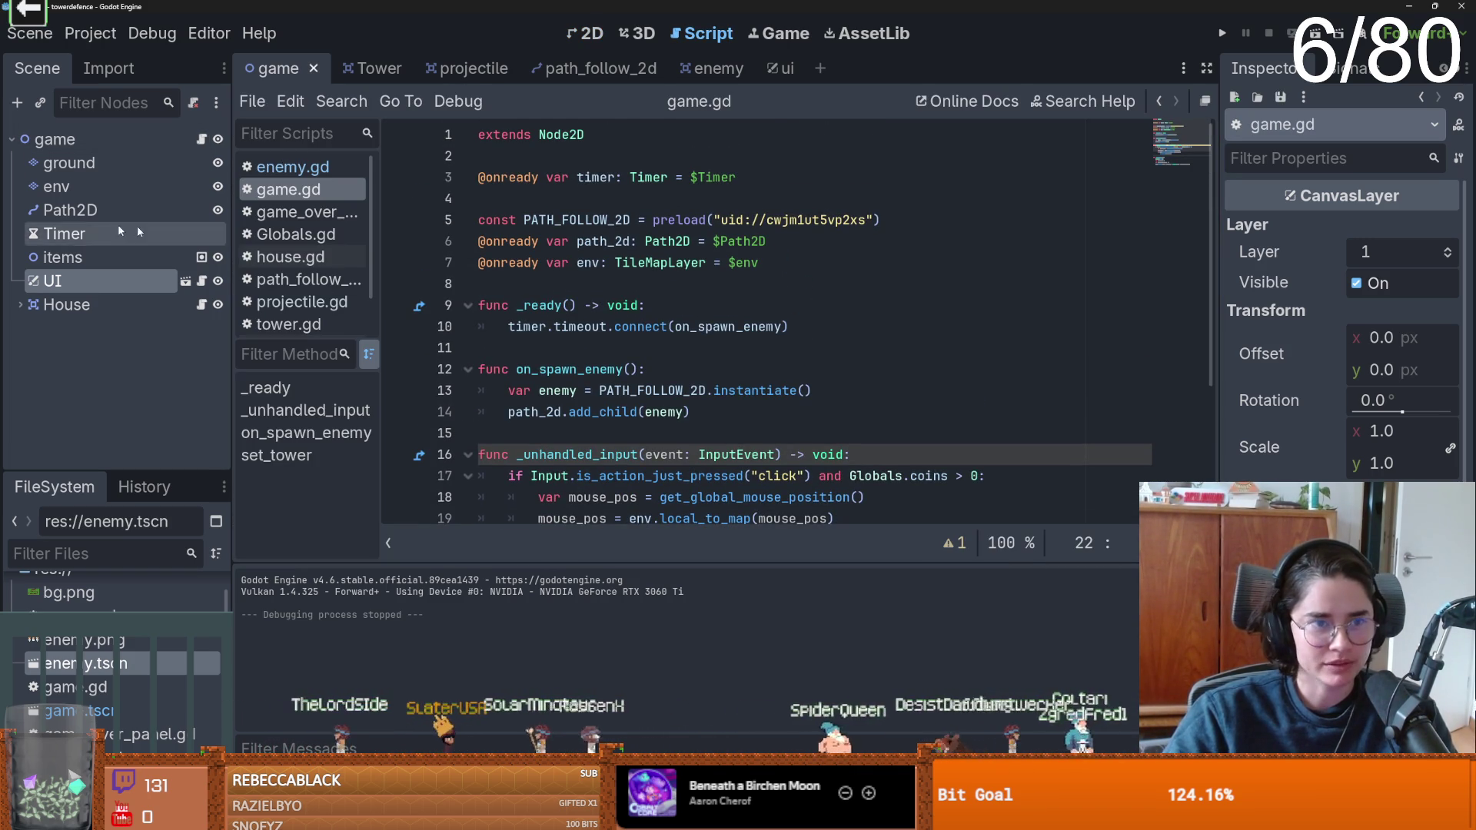
scroll(98, 687, "down", 4)
scroll(99, 687, "up", 1)
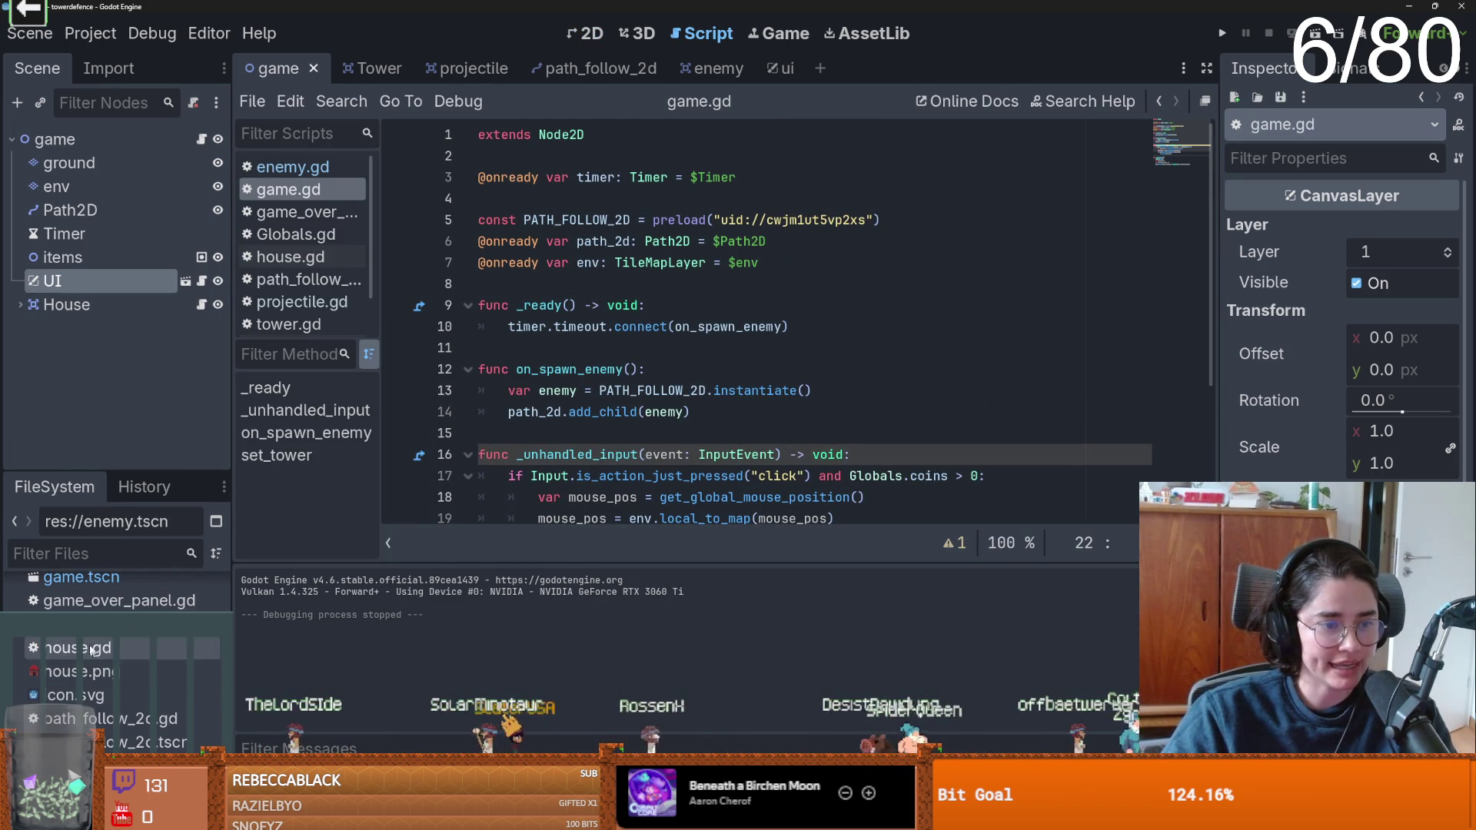
double_click(81, 624)
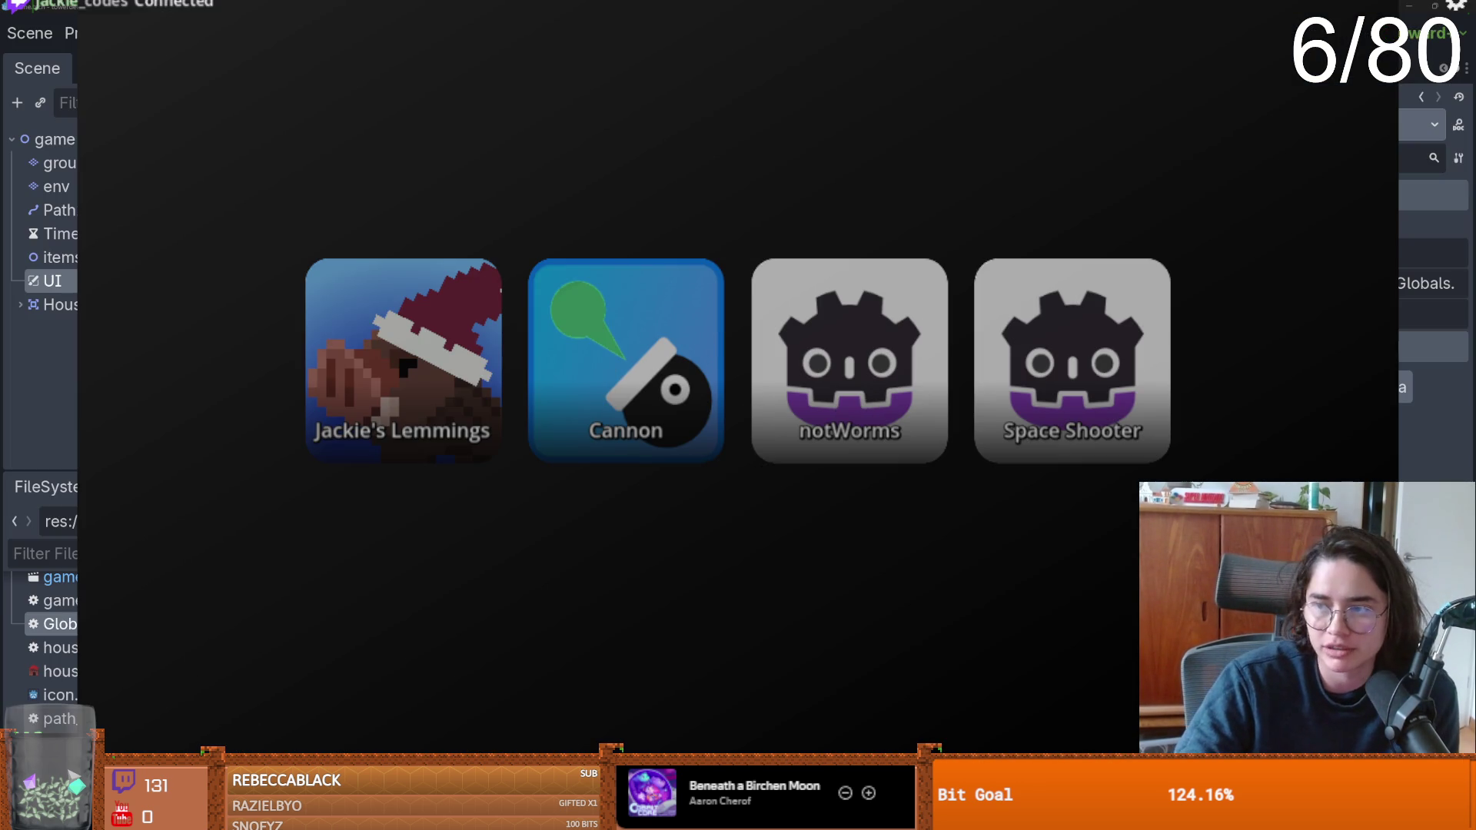
left_click(547, 384)
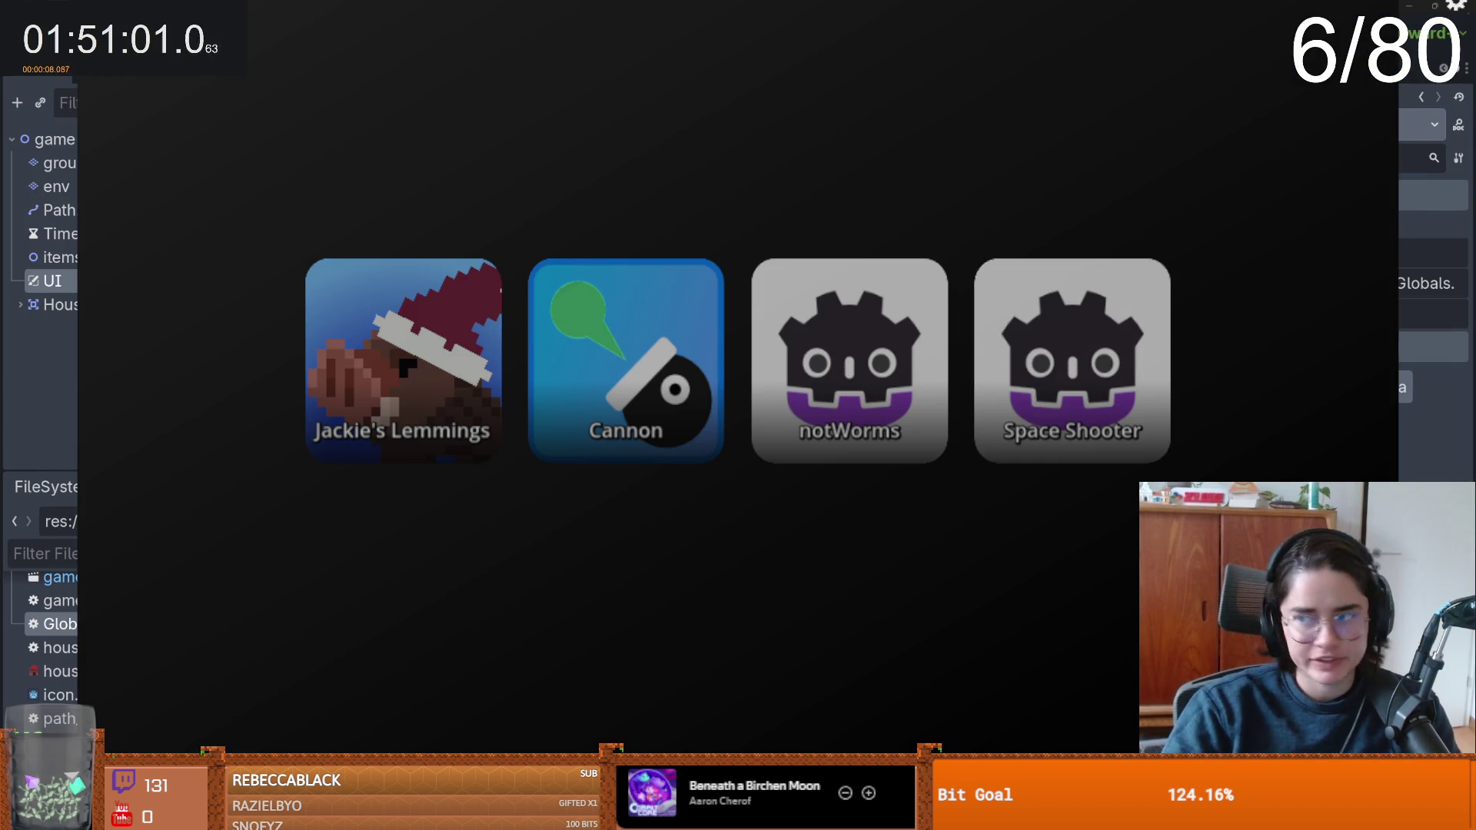
left_click(371, 391)
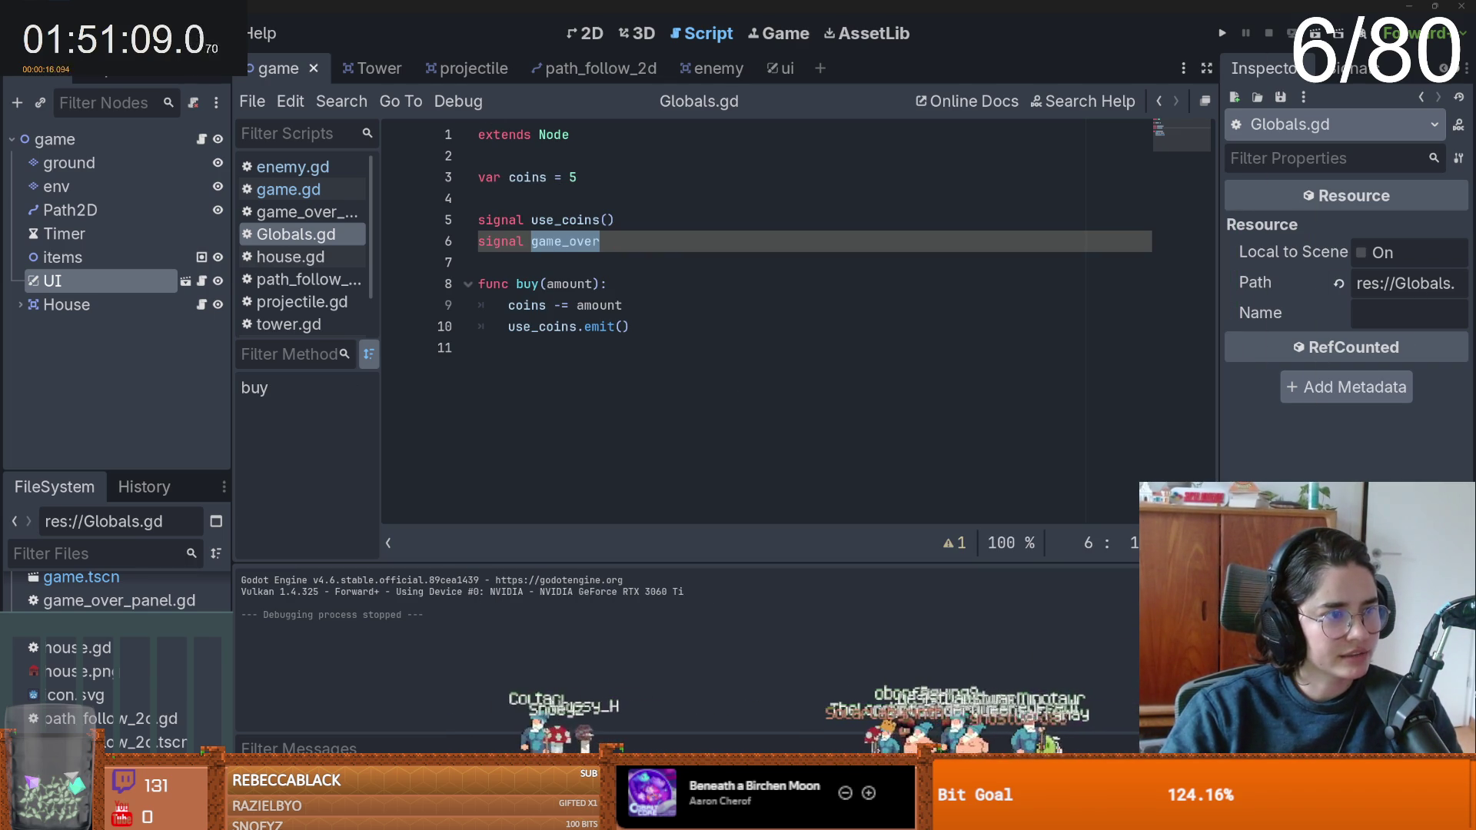
- Add a current_tower variable set to Towers.Tower1 below coins in Globals.gd
left_click(664, 345)
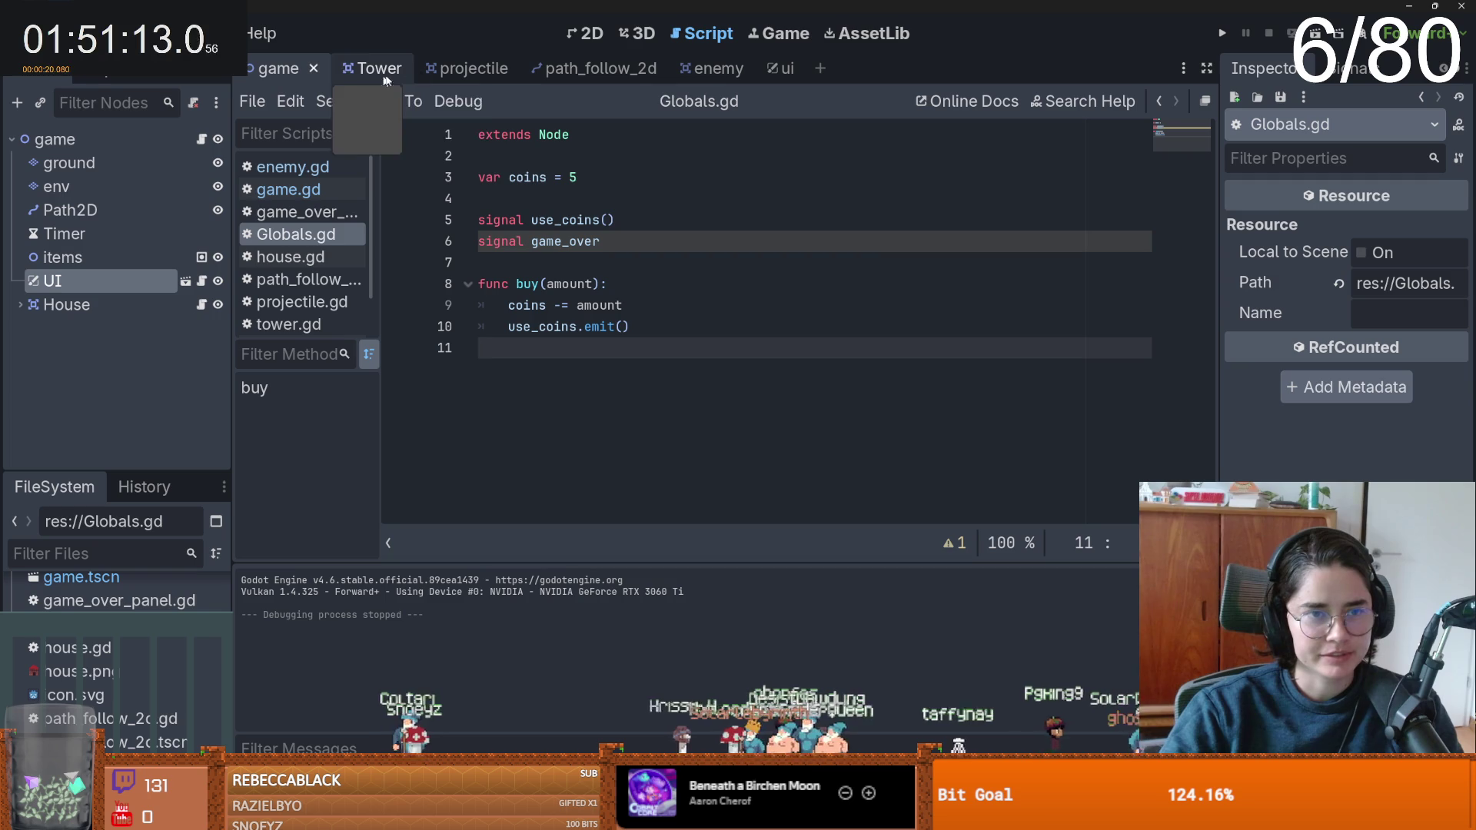
left_click(514, 206)
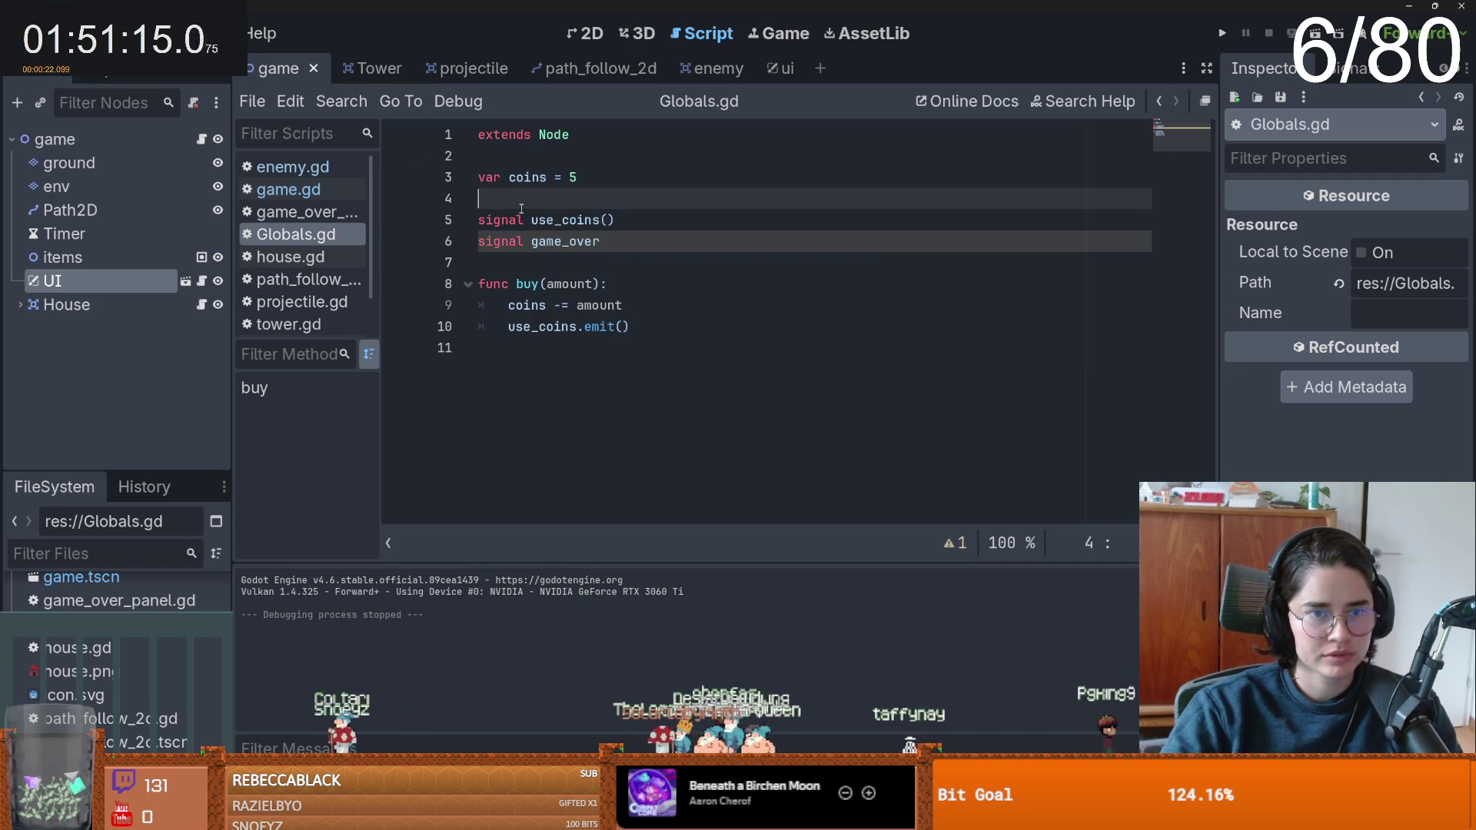
key("Return")
key("Return")
key("Up")
type("var current_tower")
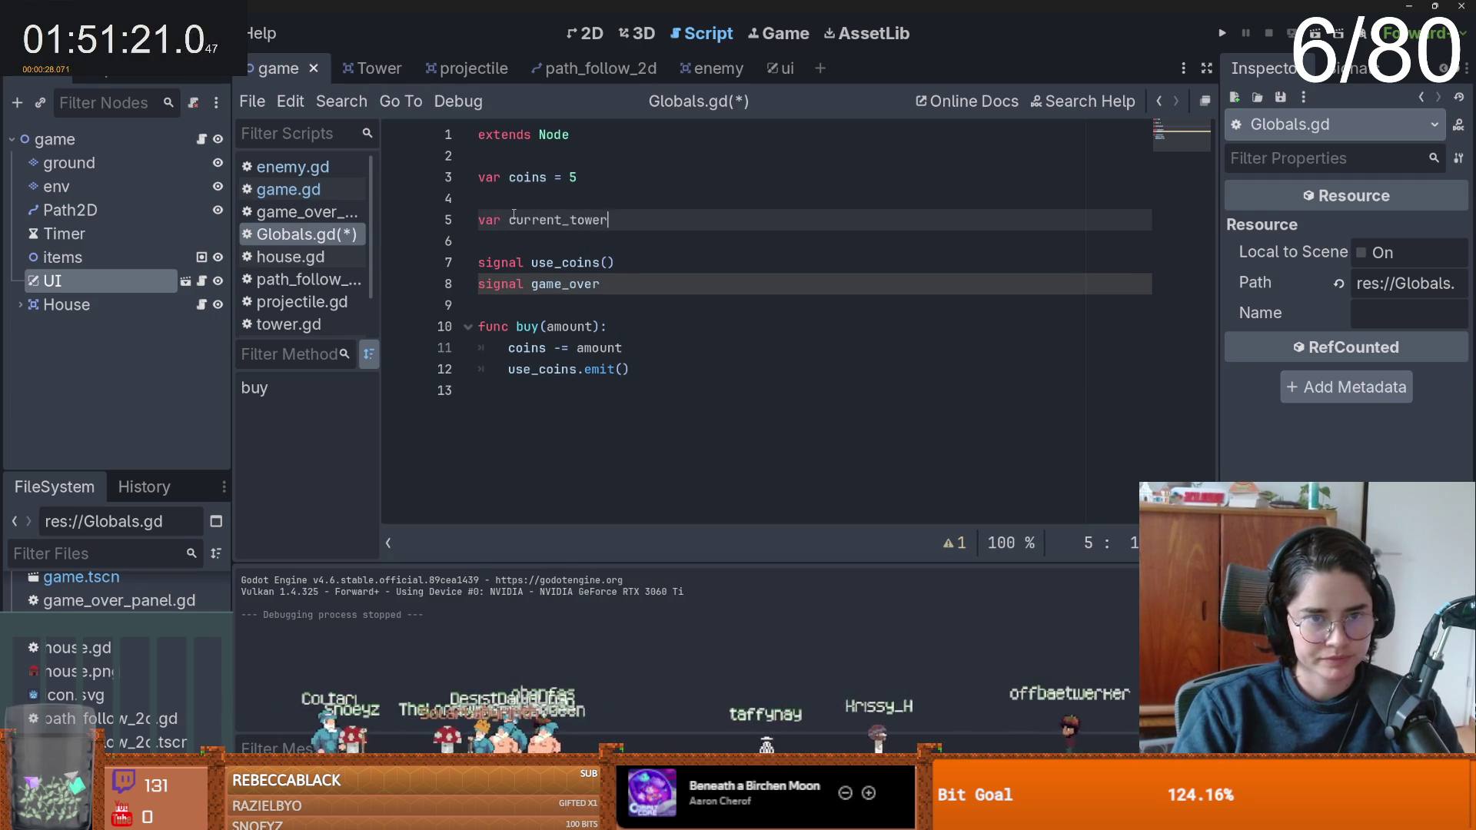
key("Up")
key("Return")
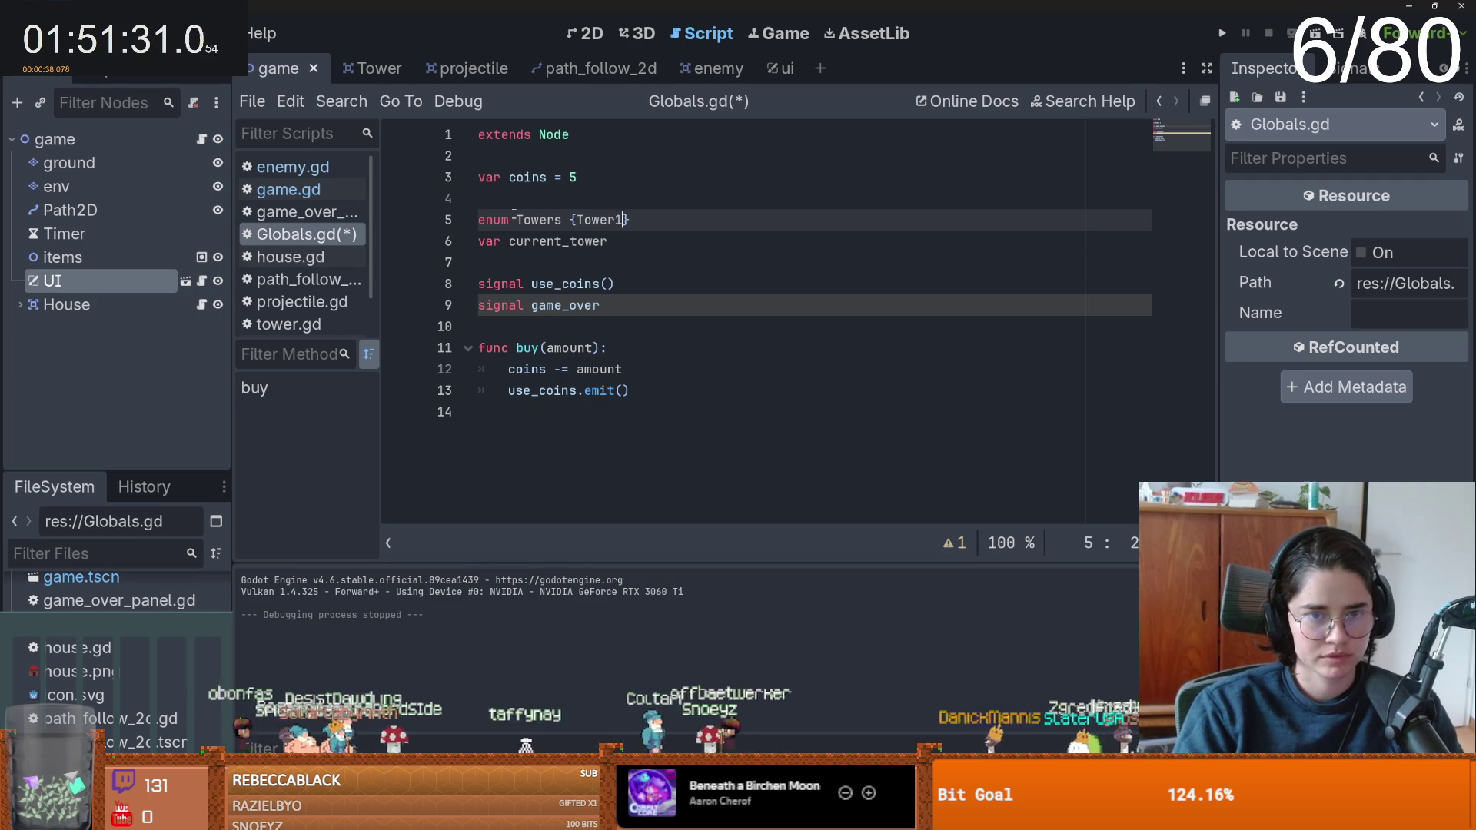
left_click(648, 241)
type("6")
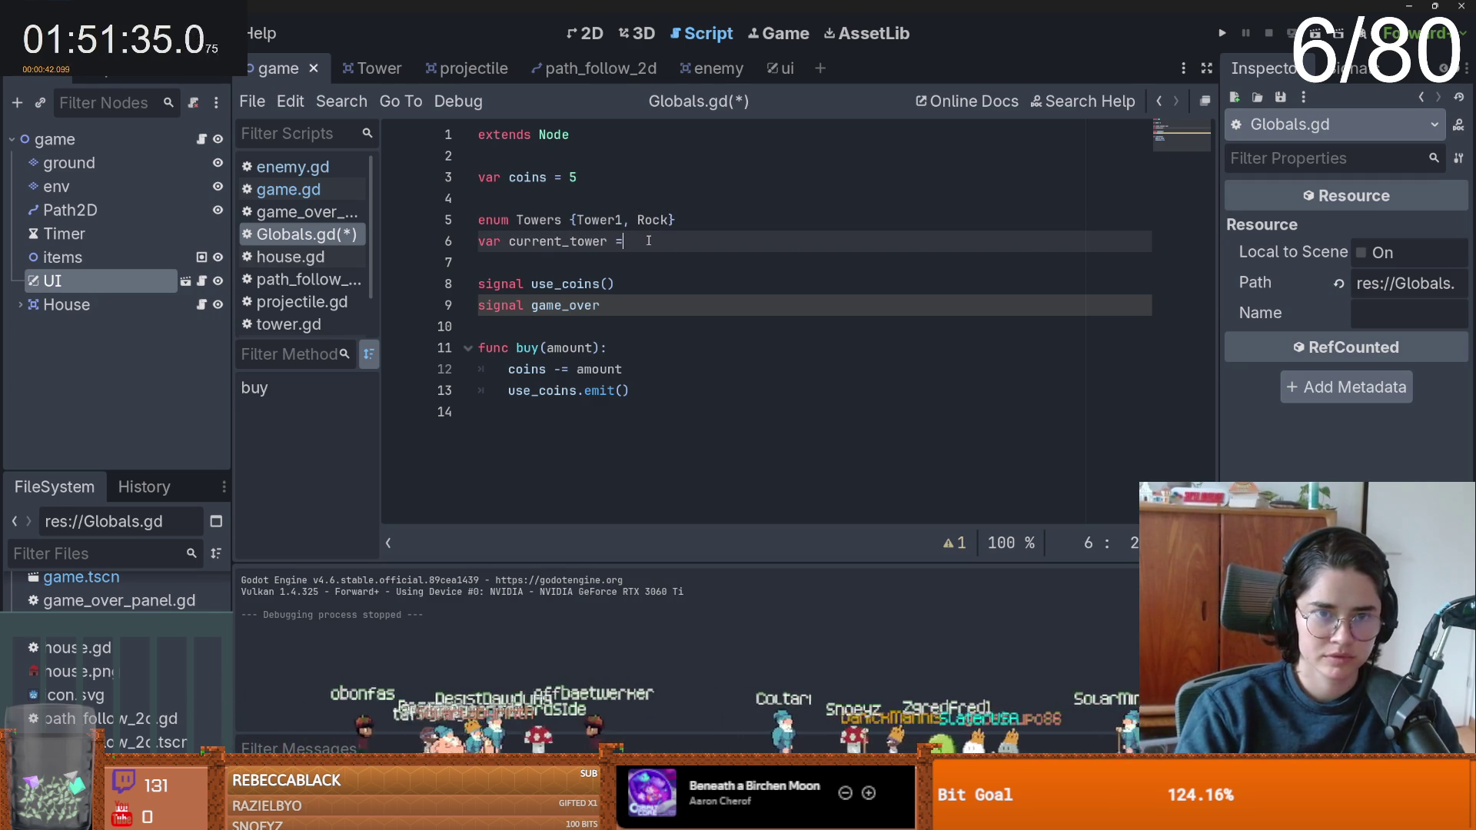
type("Tower")
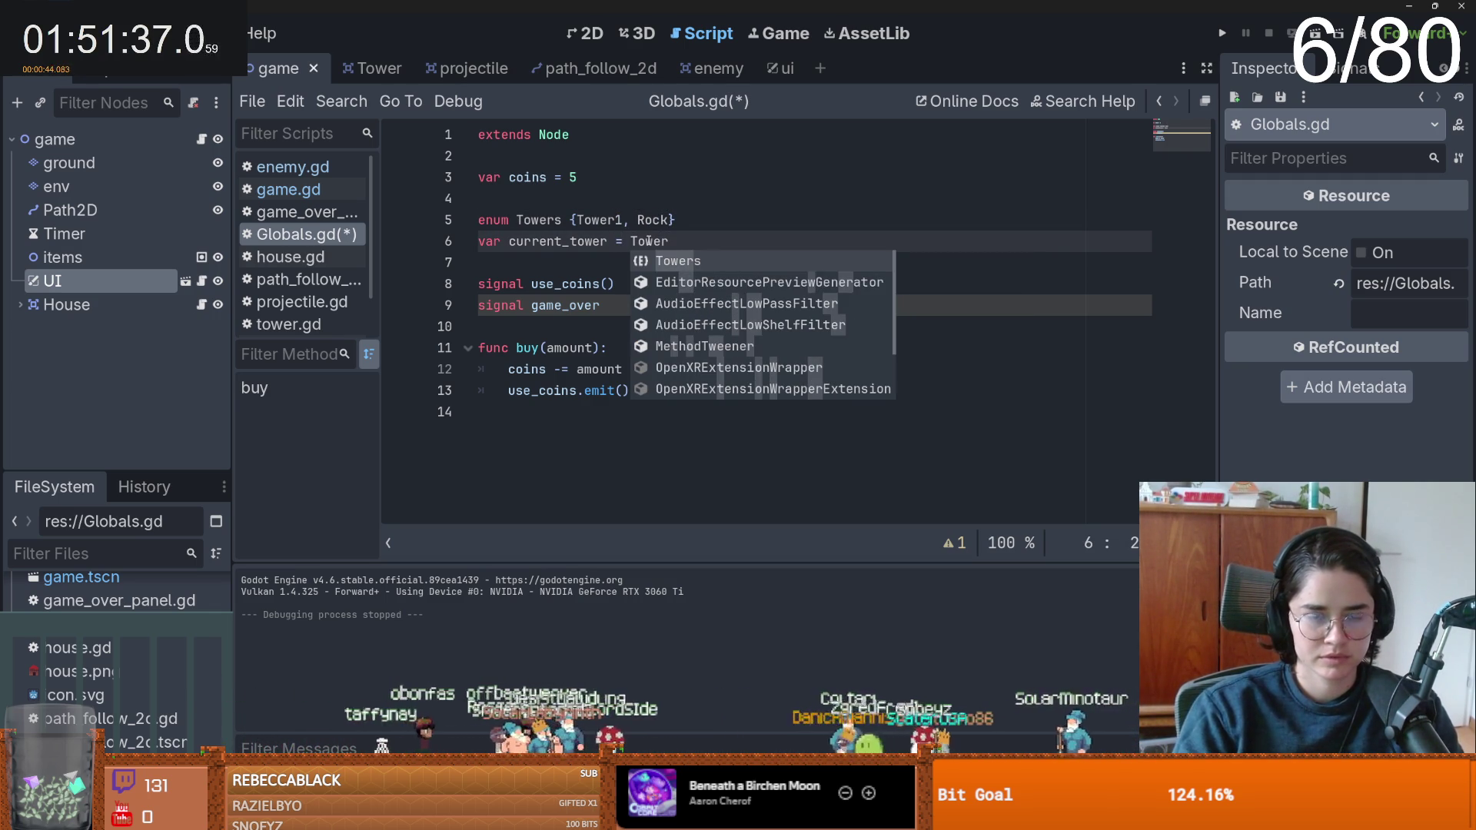
type("s.T")
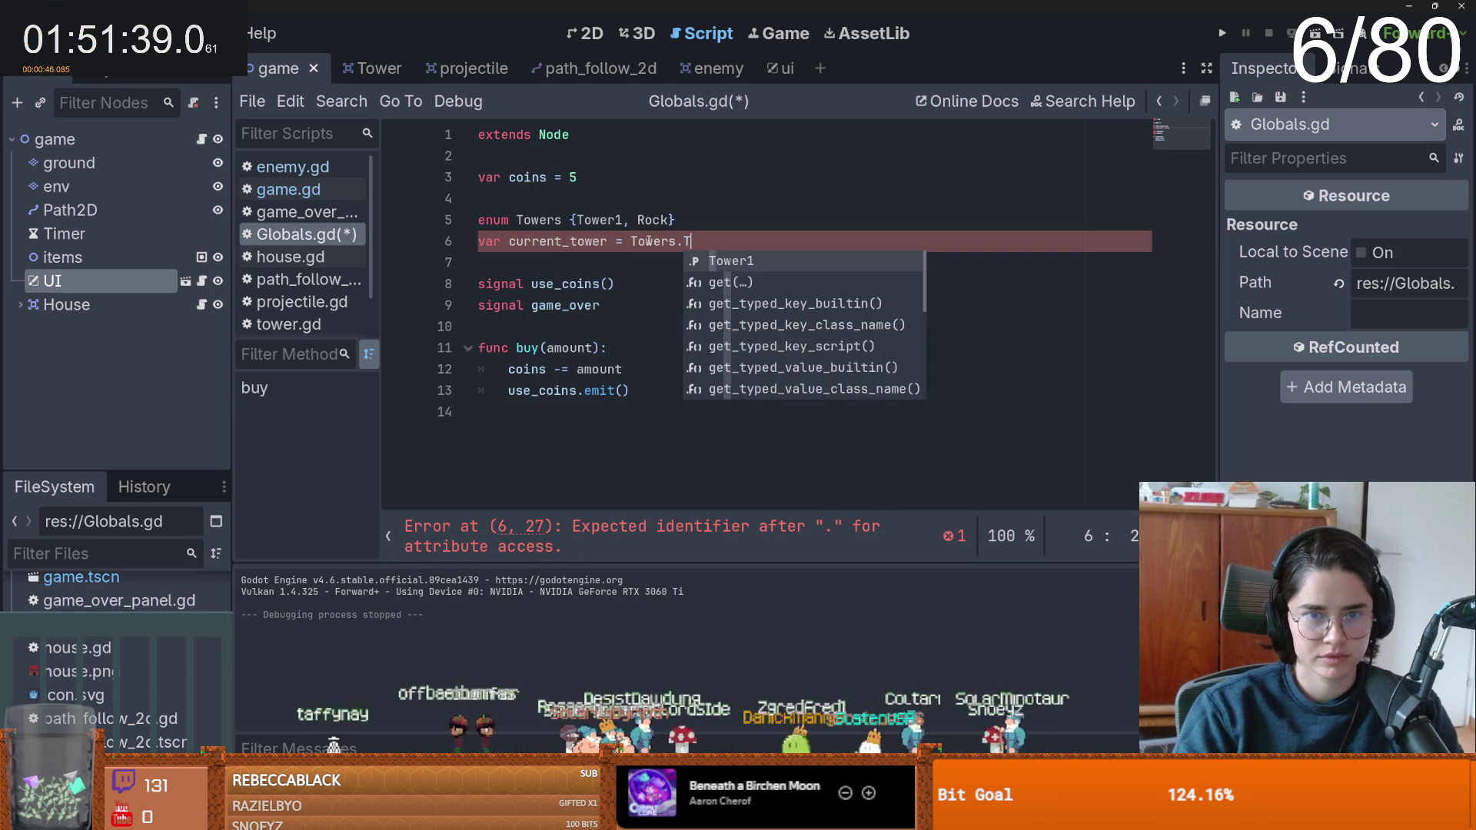
key("Return")
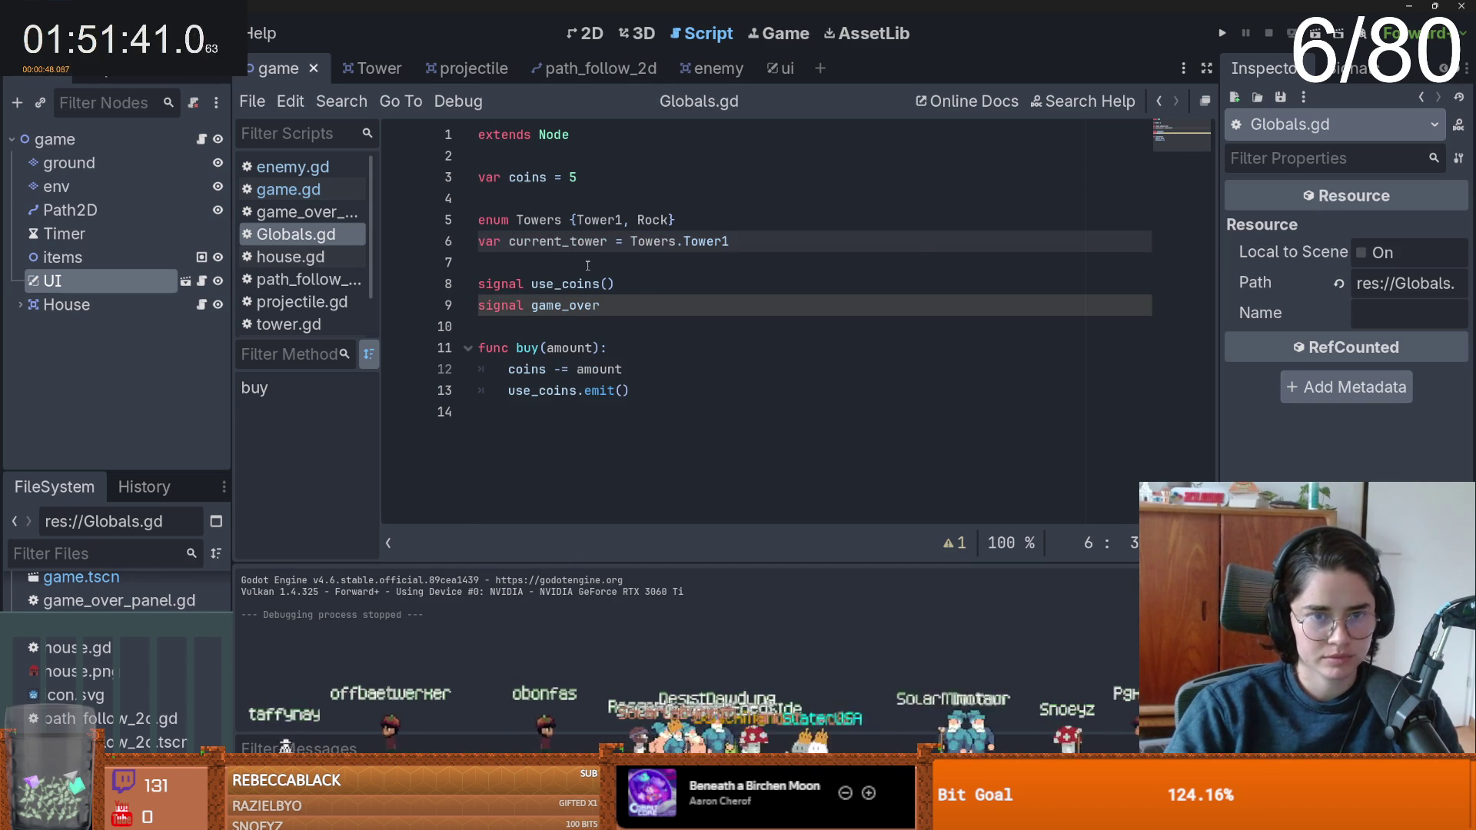
left_click(587, 265)
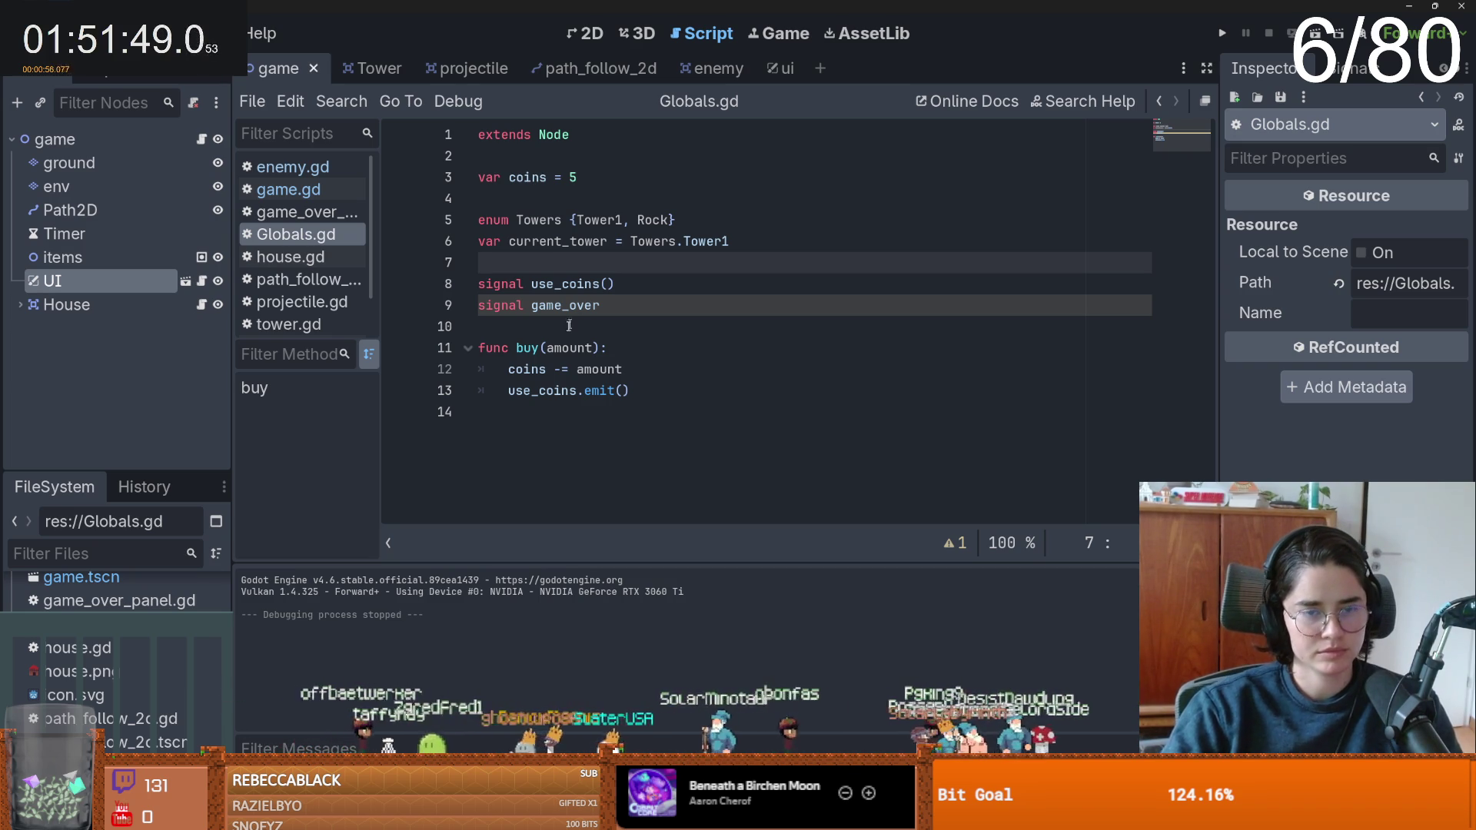
- Write switch_tower_type(tower) so it sets current_tower = tower, then switch to ui.gd
left_click(653, 390)
key("Return")
key("Return")
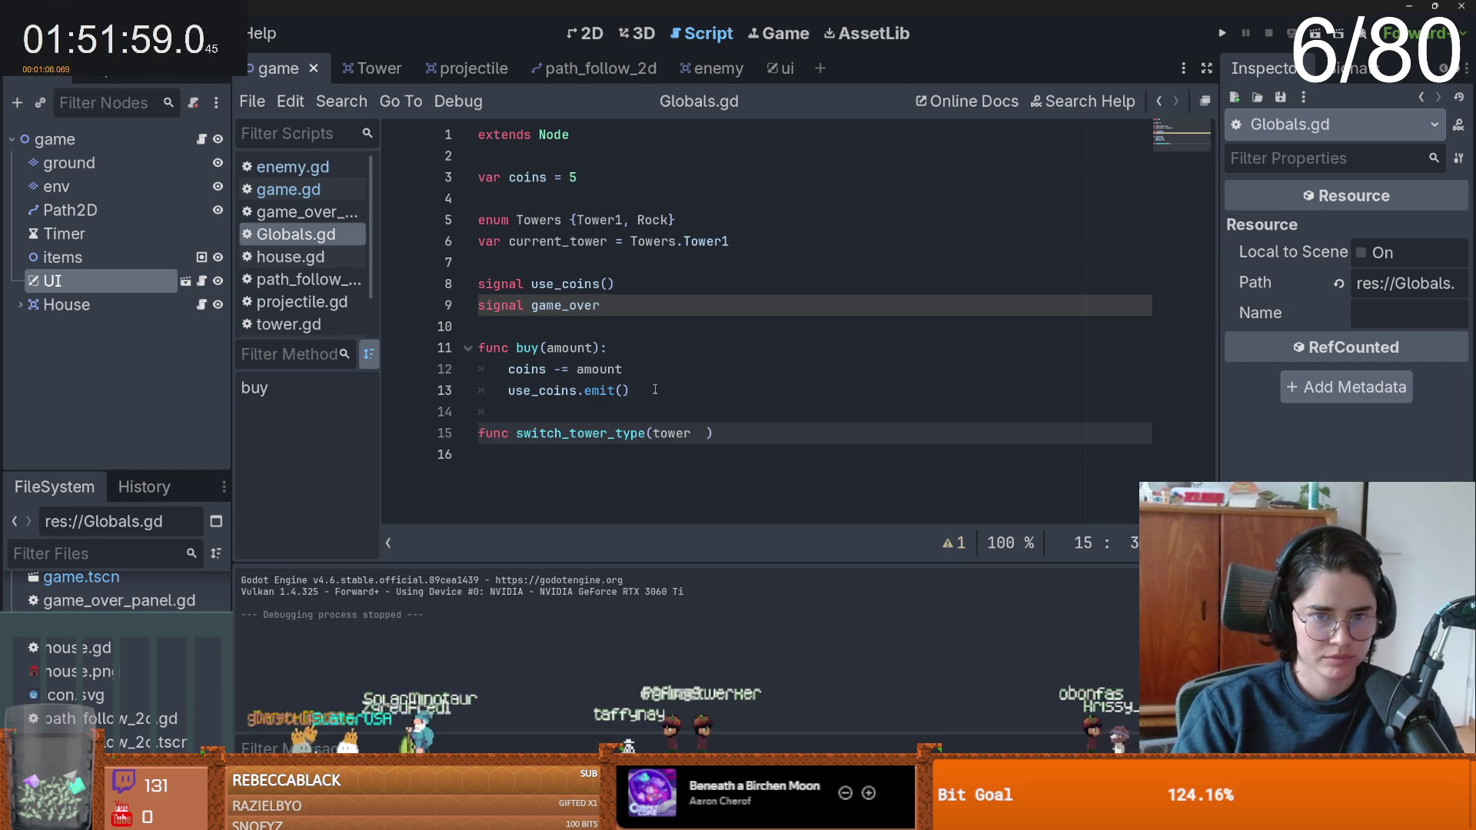
type("s)")
key("Return")
type("pass")
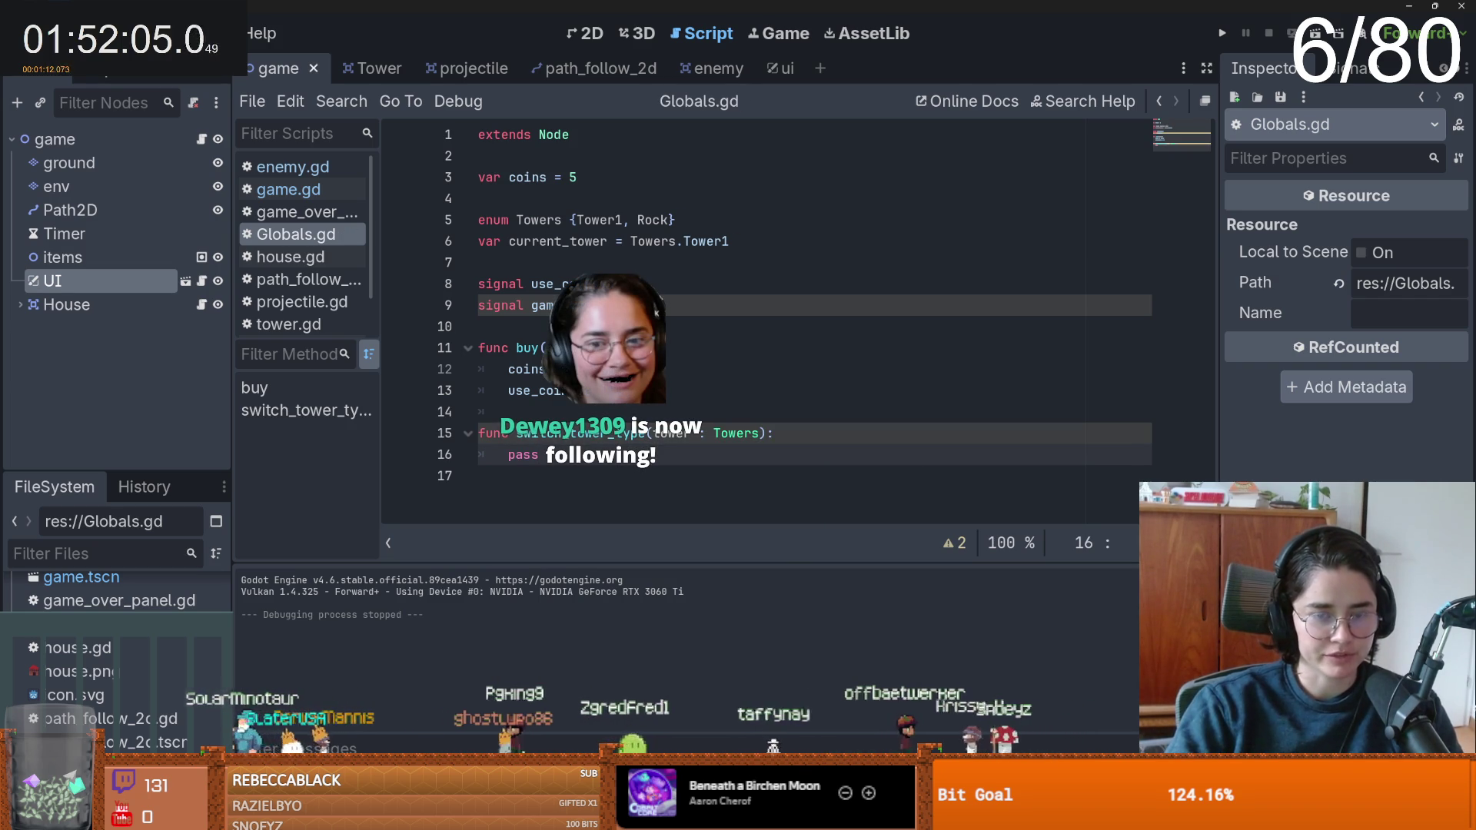
double_click(566, 238)
double_click(523, 455)
key("ctrl+v")
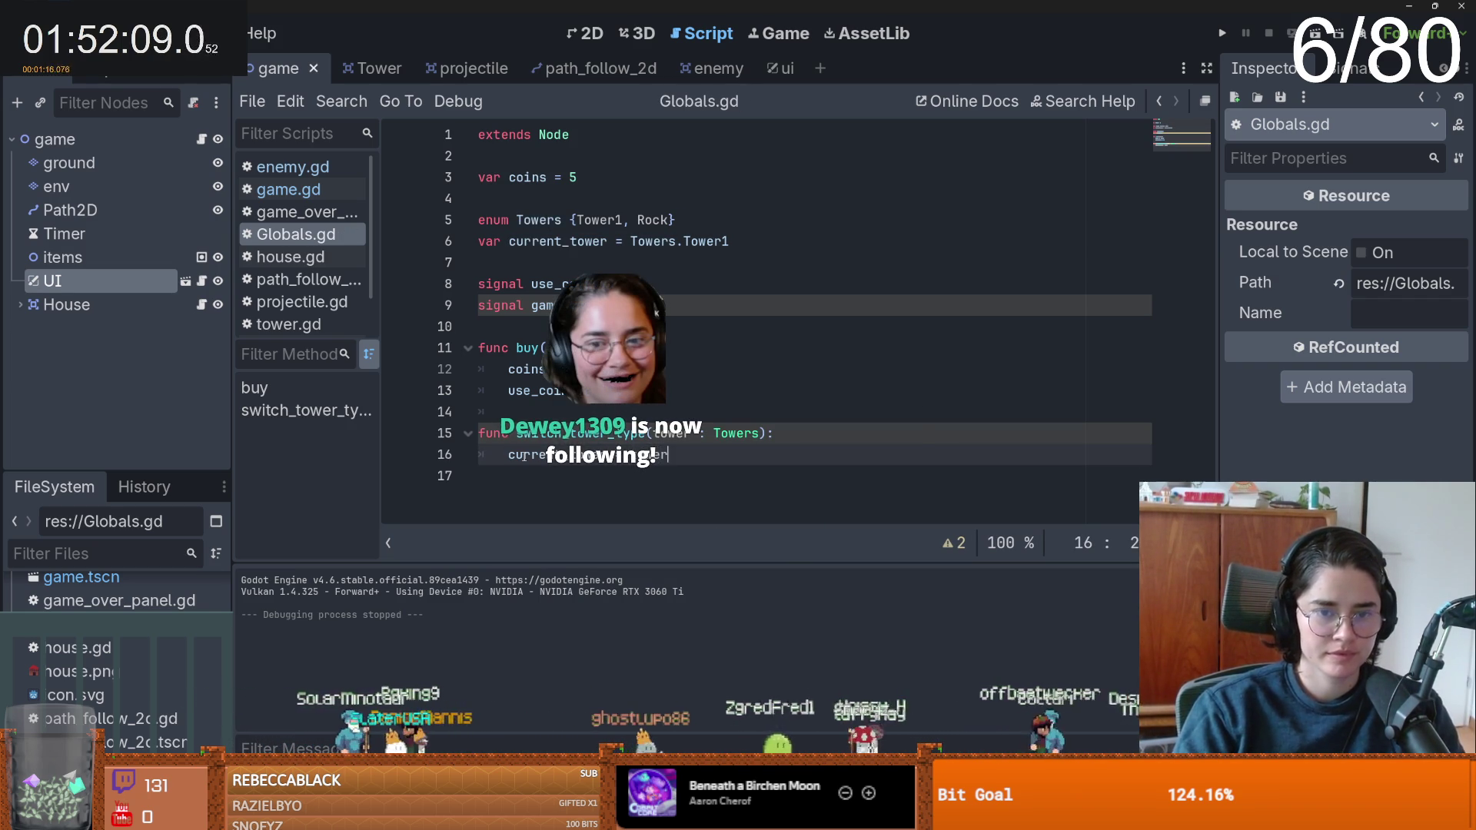
type("ower")
double_click(587, 433)
mouse_move(768, 432)
left_mouse_down()
mouse_move(521, 432)
mouse_move(768, 433)
left_mouse_up()
left_click(521, 430)
key("ctrl+shift+Tab")
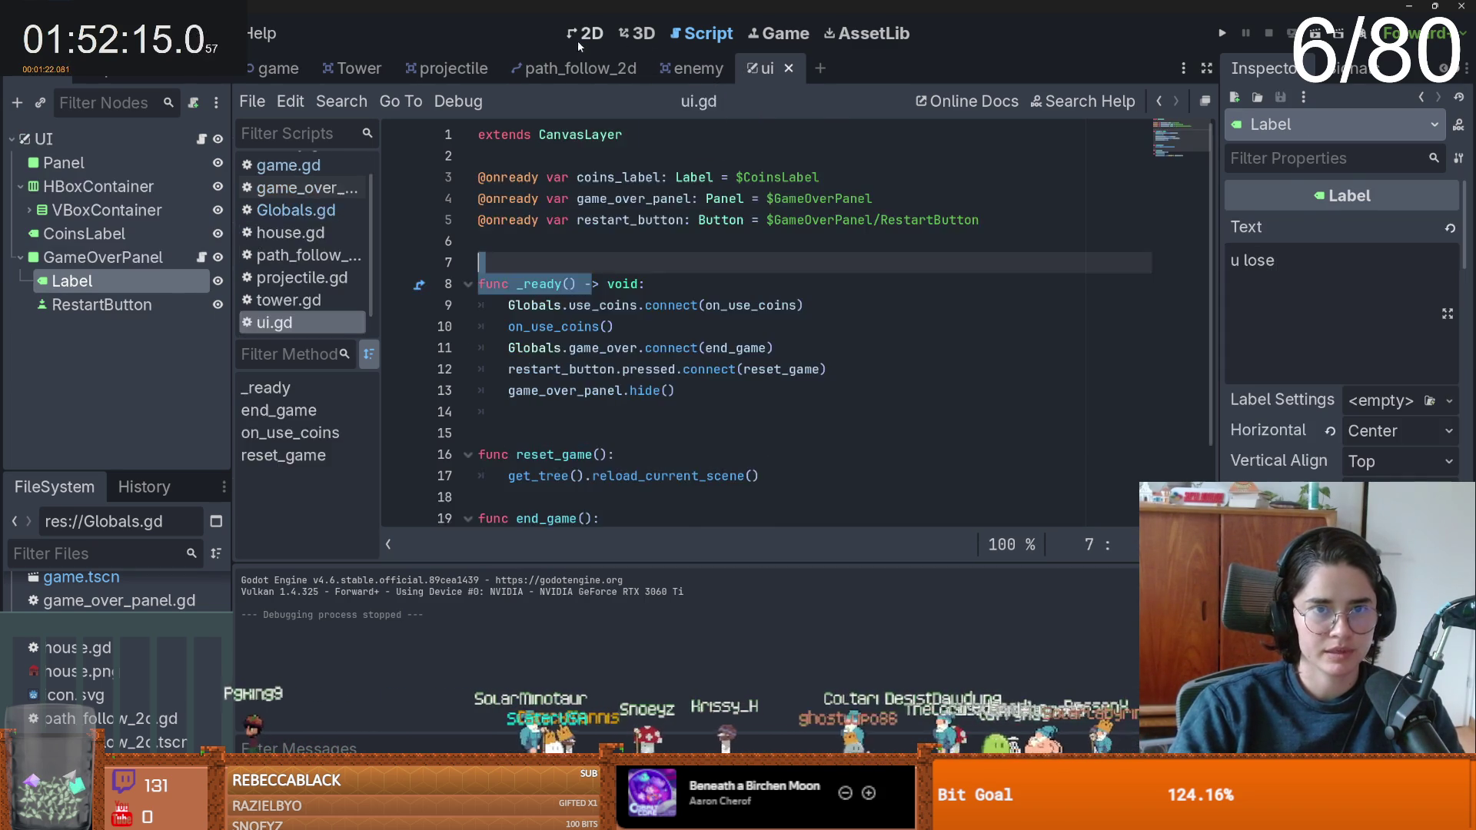
- Duplicate the VBoxContainer tower button column in the ui scene's 2D view
left_click(588, 33)
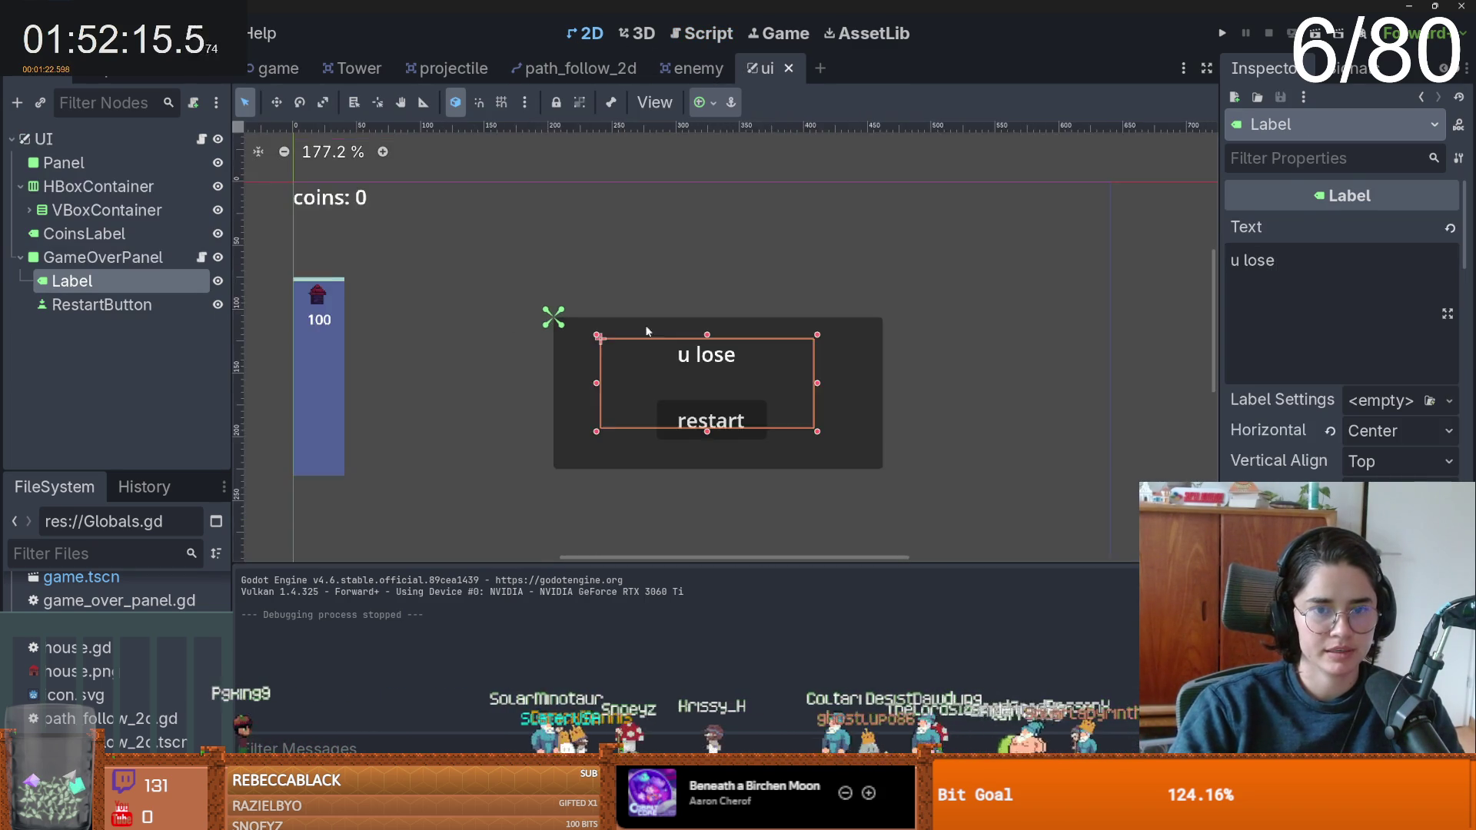
left_click(28, 210)
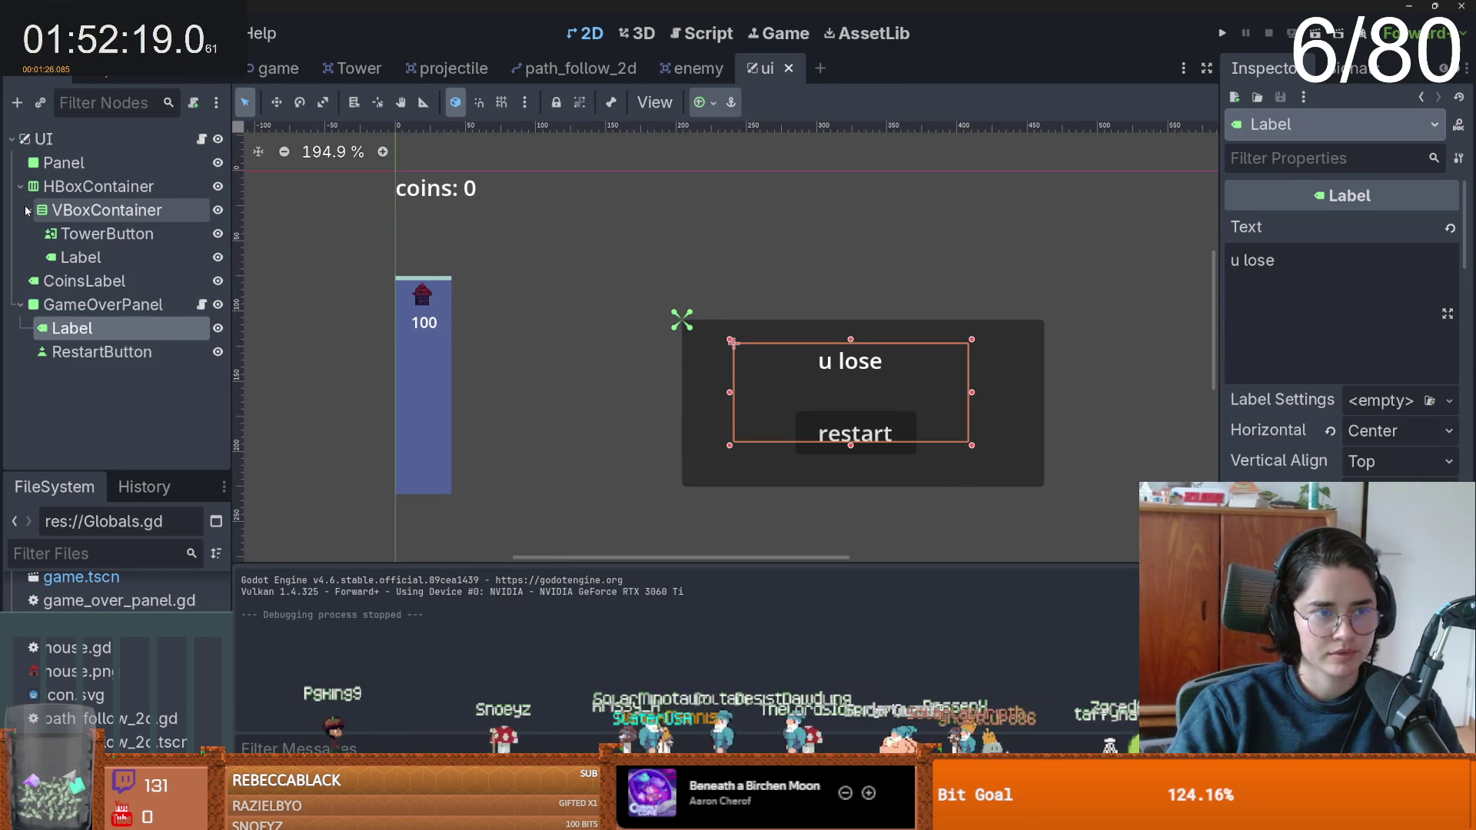
scroll(369, 315, "left", 3)
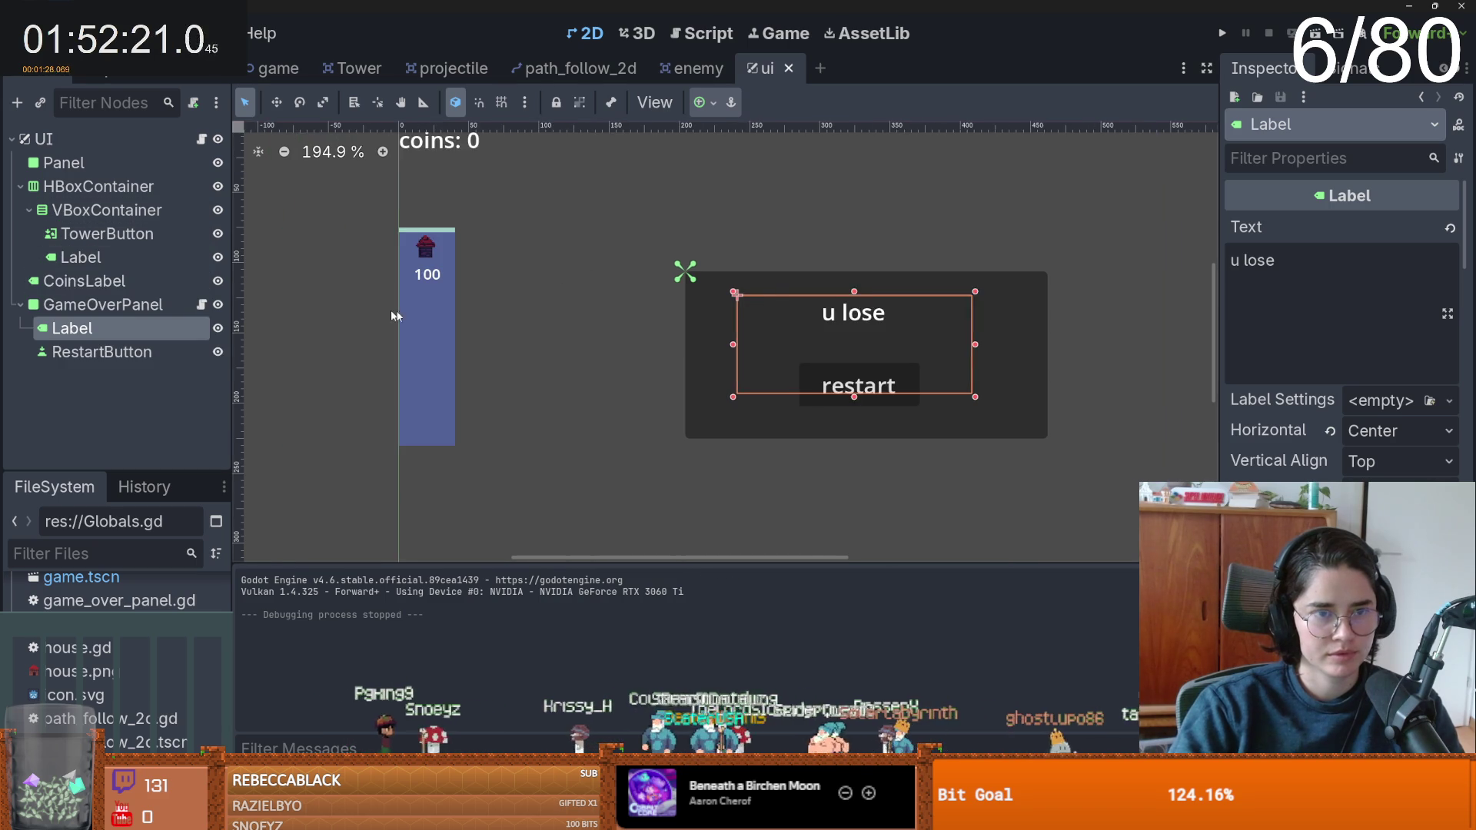
scroll(369, 315, "up", 1)
left_click(81, 212)
key("ctrl+d")
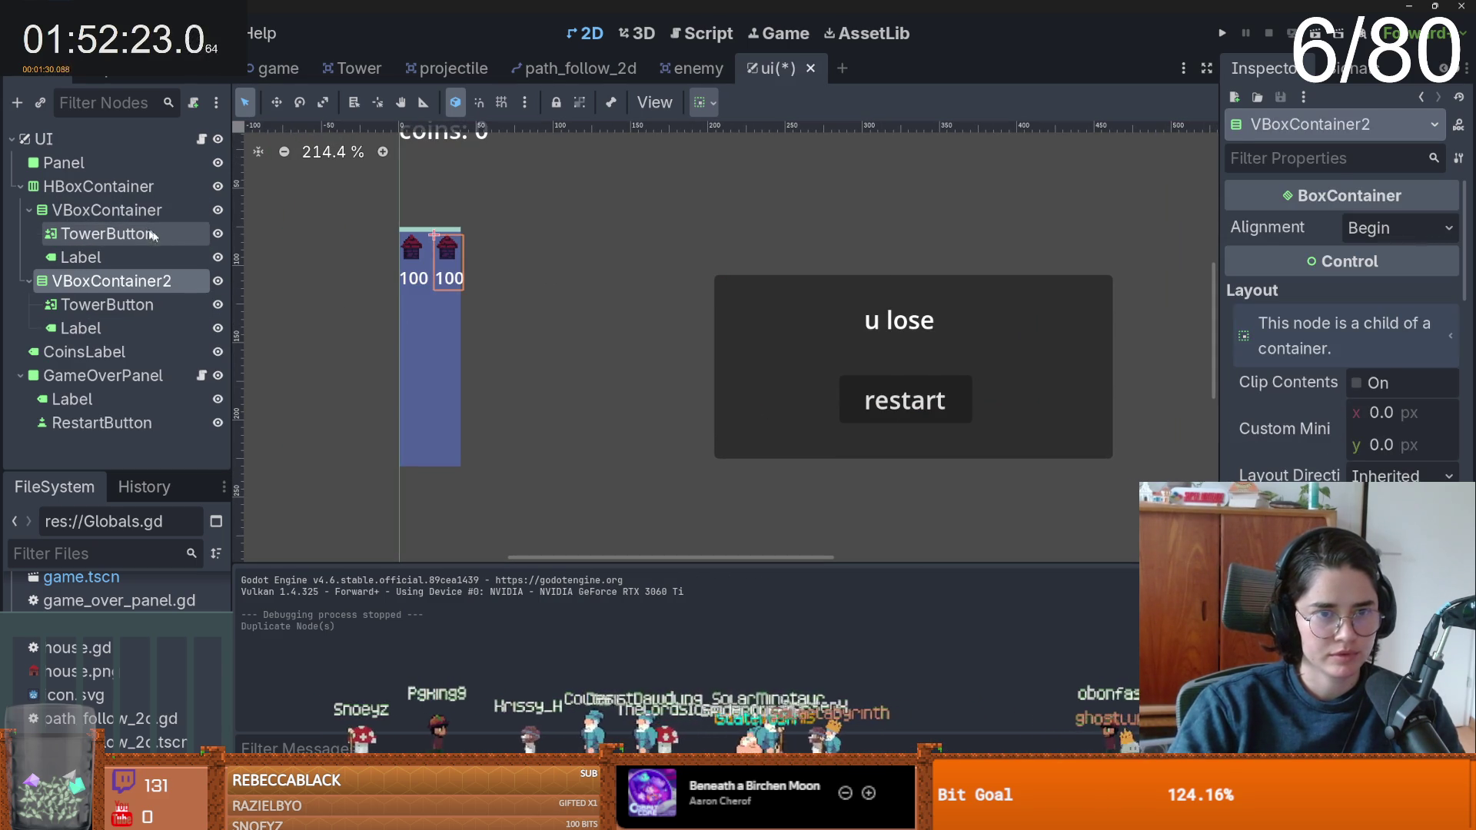
- Change the parent container's type so it becomes a VBoxContainer stacking both columns vertically
right_click(76, 209)
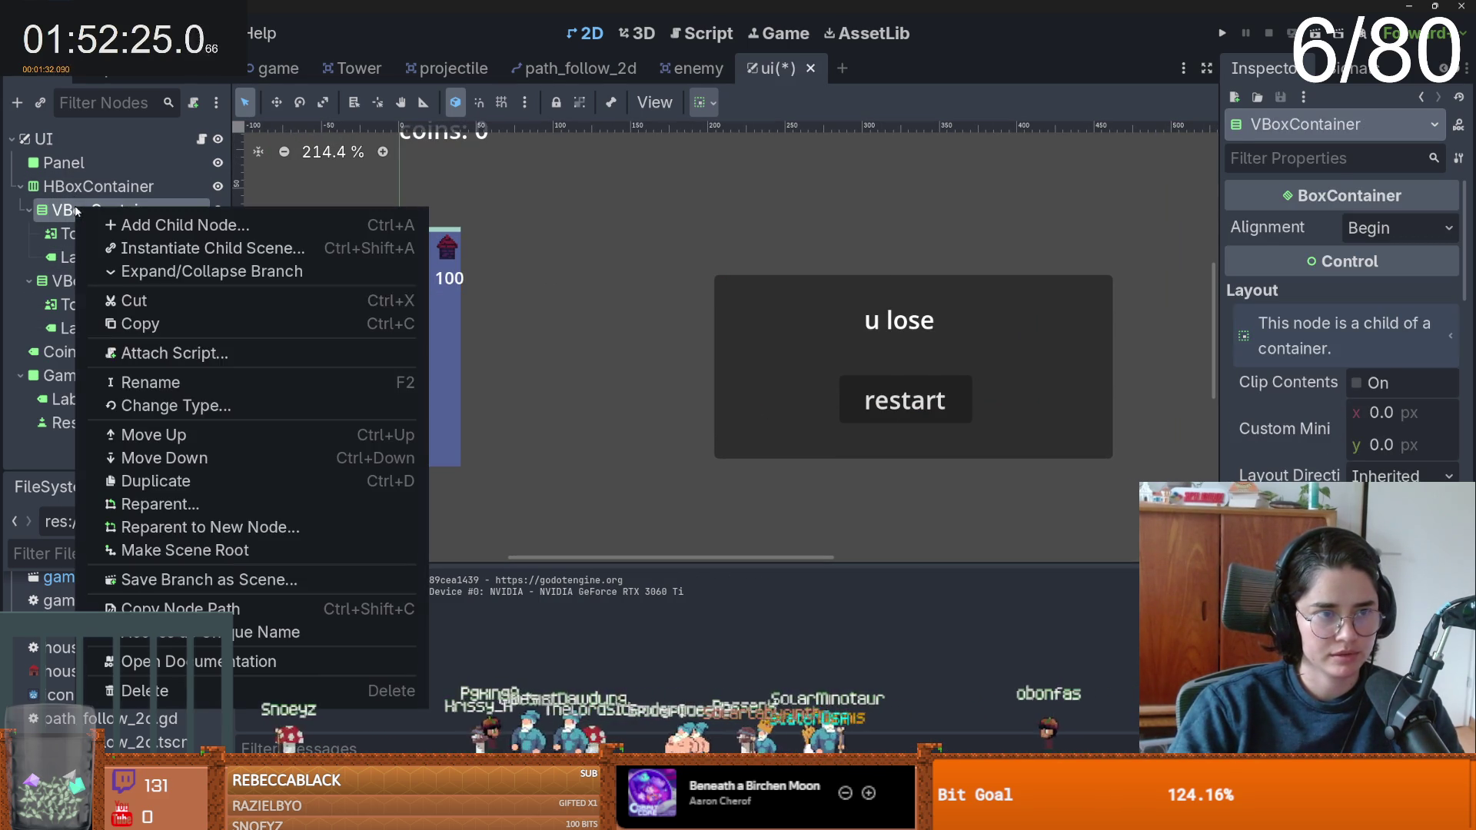
left_click(172, 401)
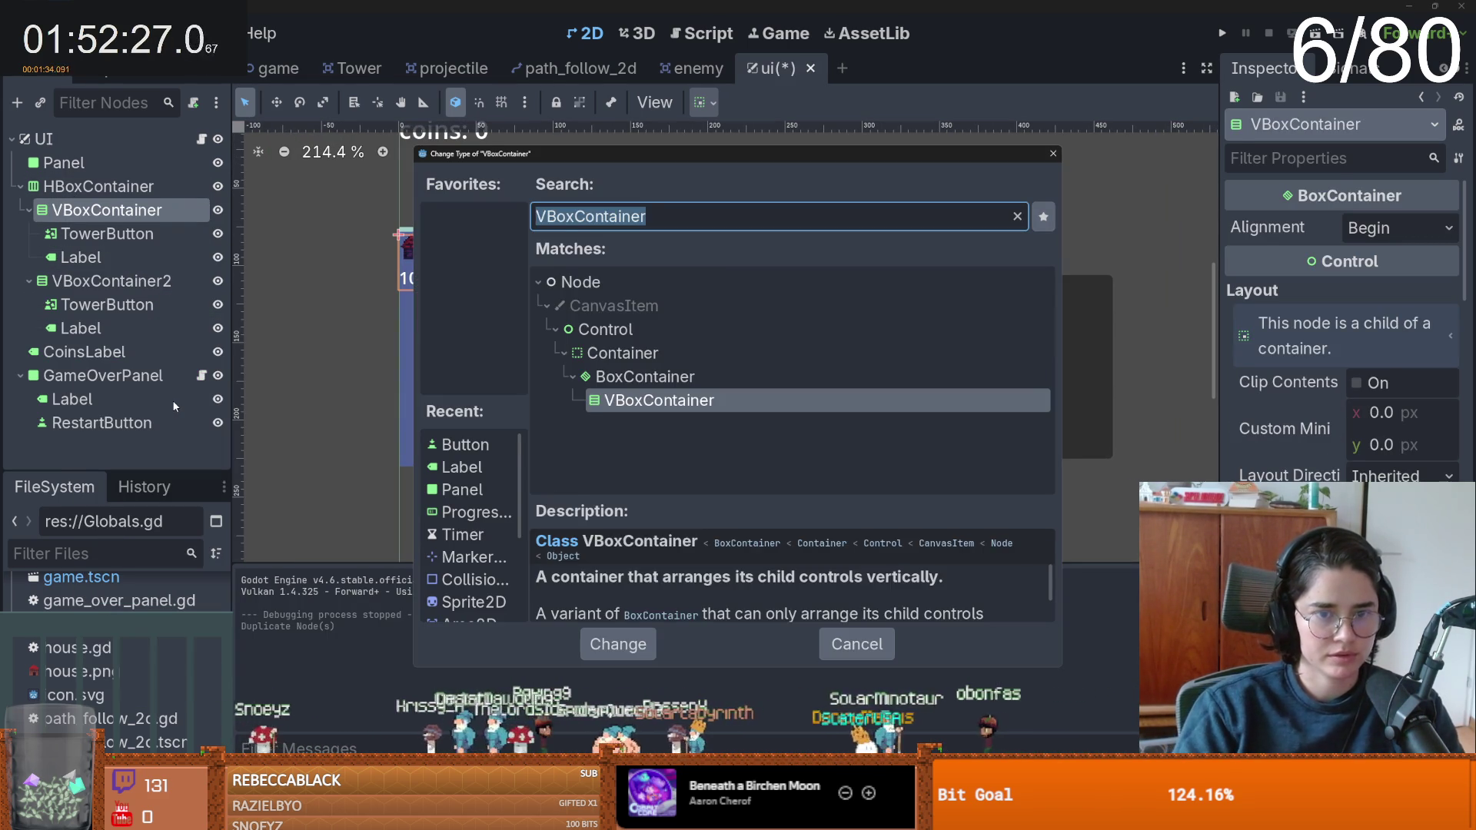
type("h")
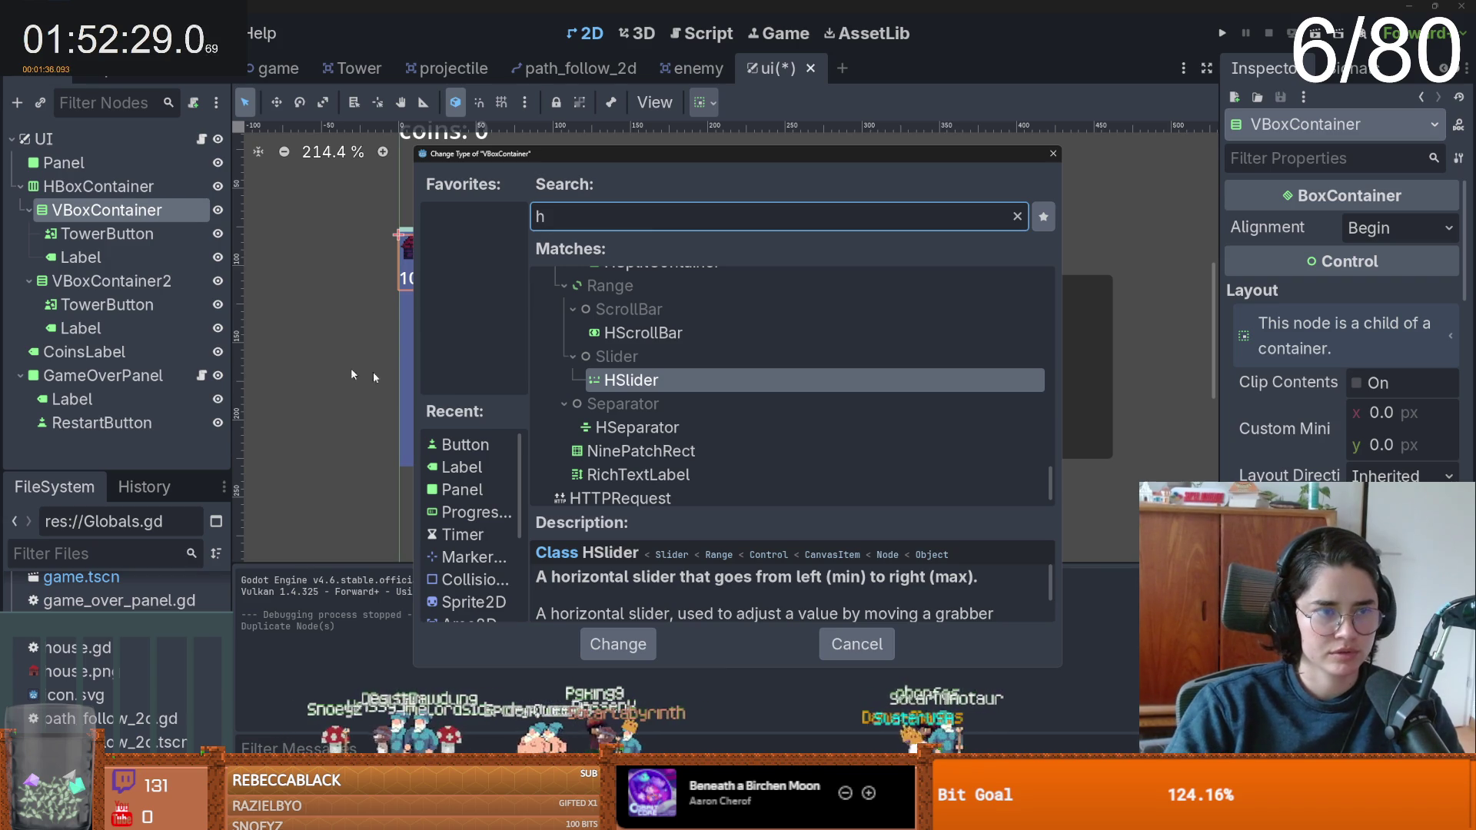
type("b")
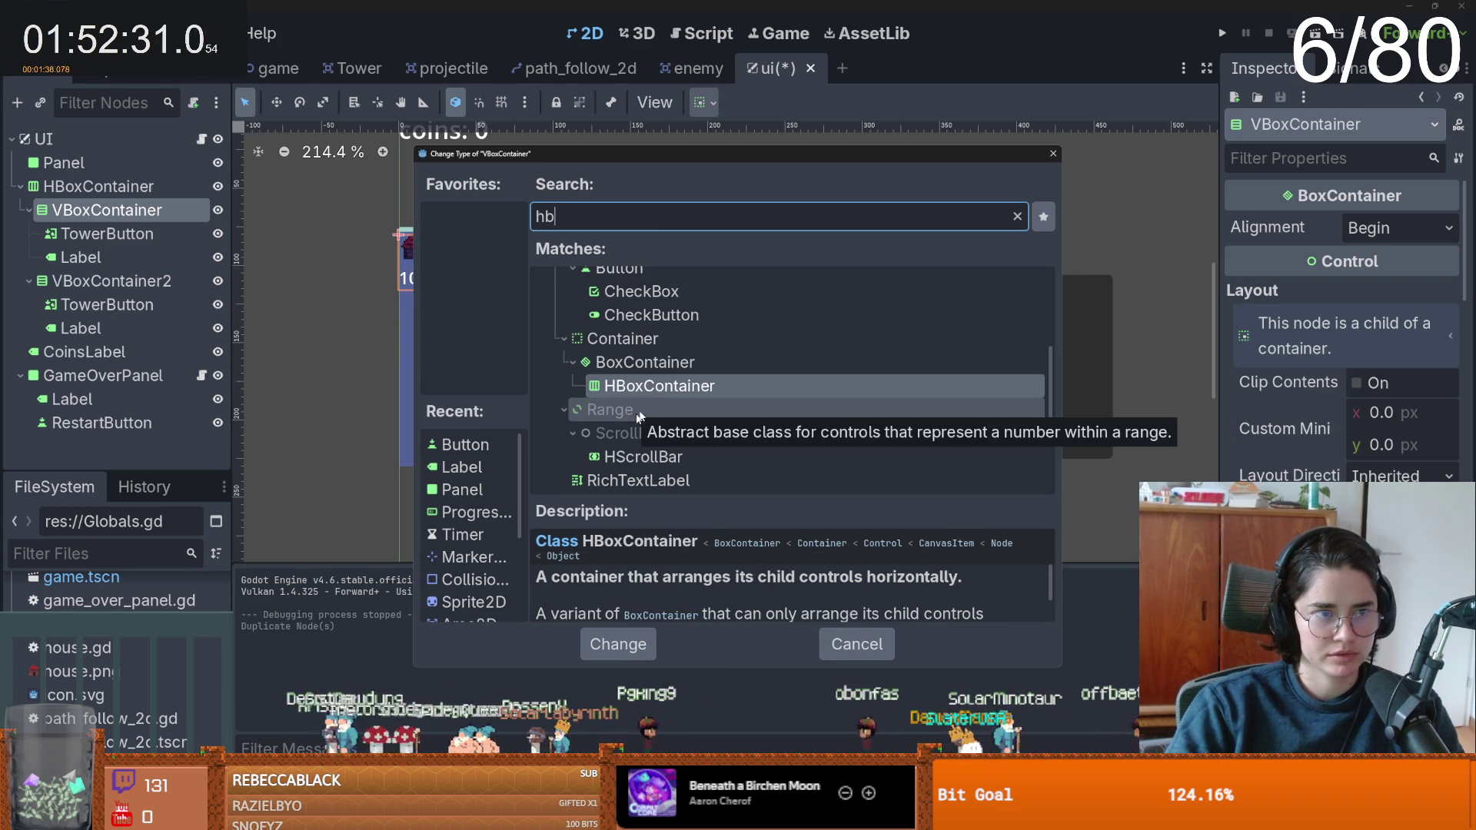
key("Return")
right_click(132, 189)
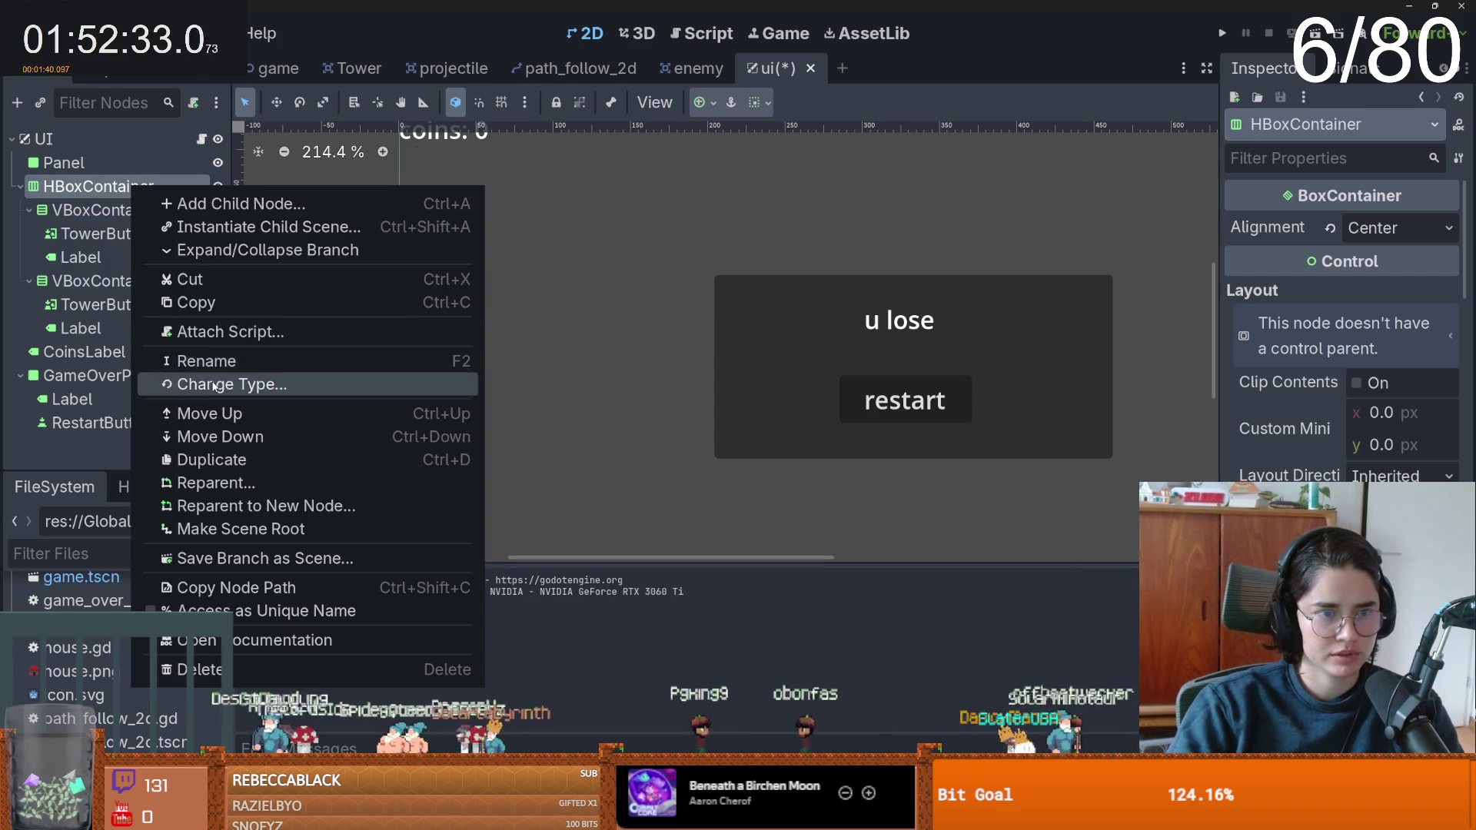
left_click(215, 385)
type("c")
key("BackSpace")
type("vb")
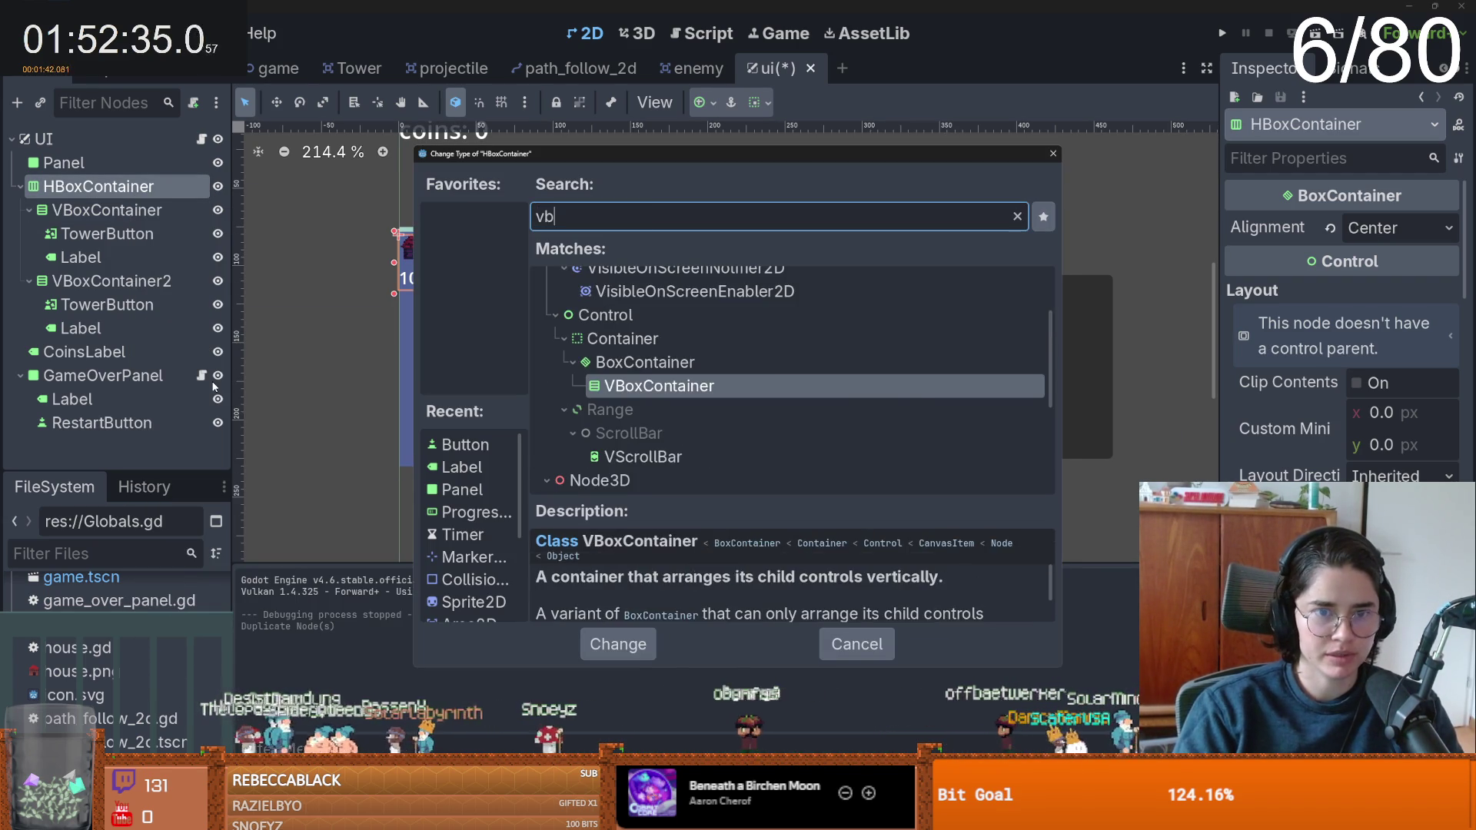
key("Return")
- Narrow the button container, shift the stack about 21 px right, and save
left_click_drag(469, 293, 437, 295)
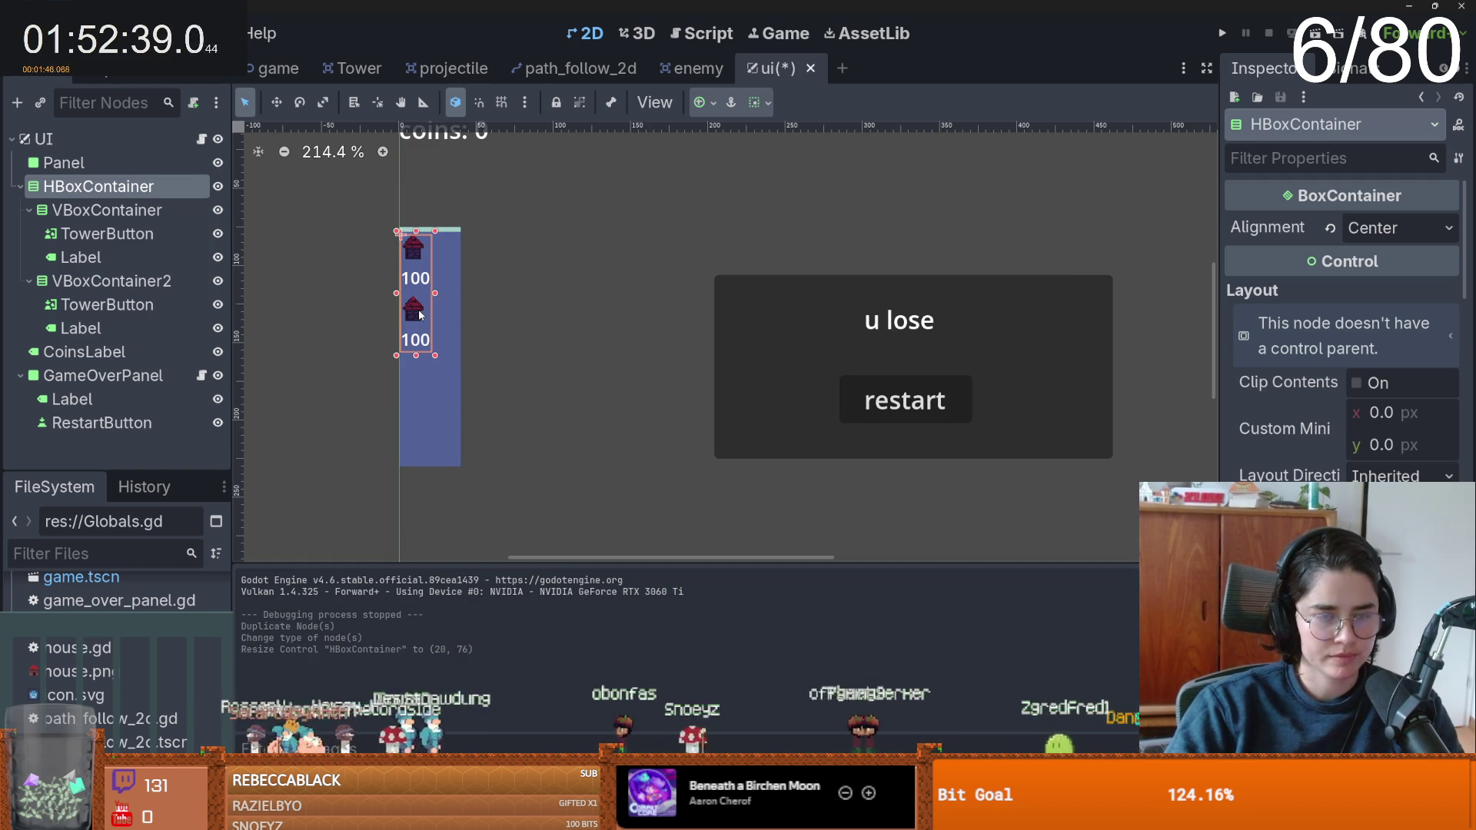
left_click(418, 309)
left_click(58, 201)
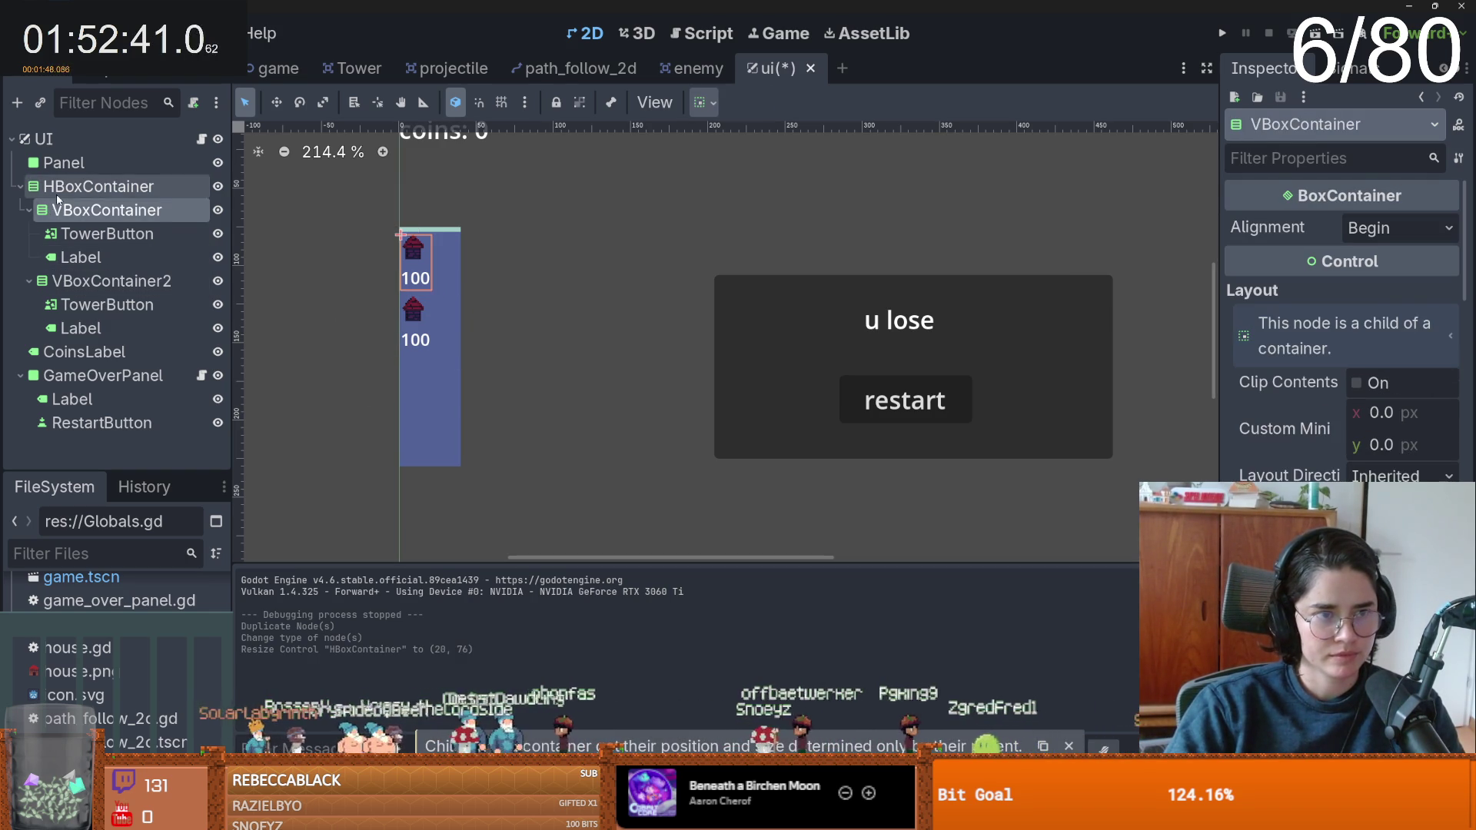
left_click(58, 195)
left_click_drag(429, 293, 445, 295)
key("ctrl+s")
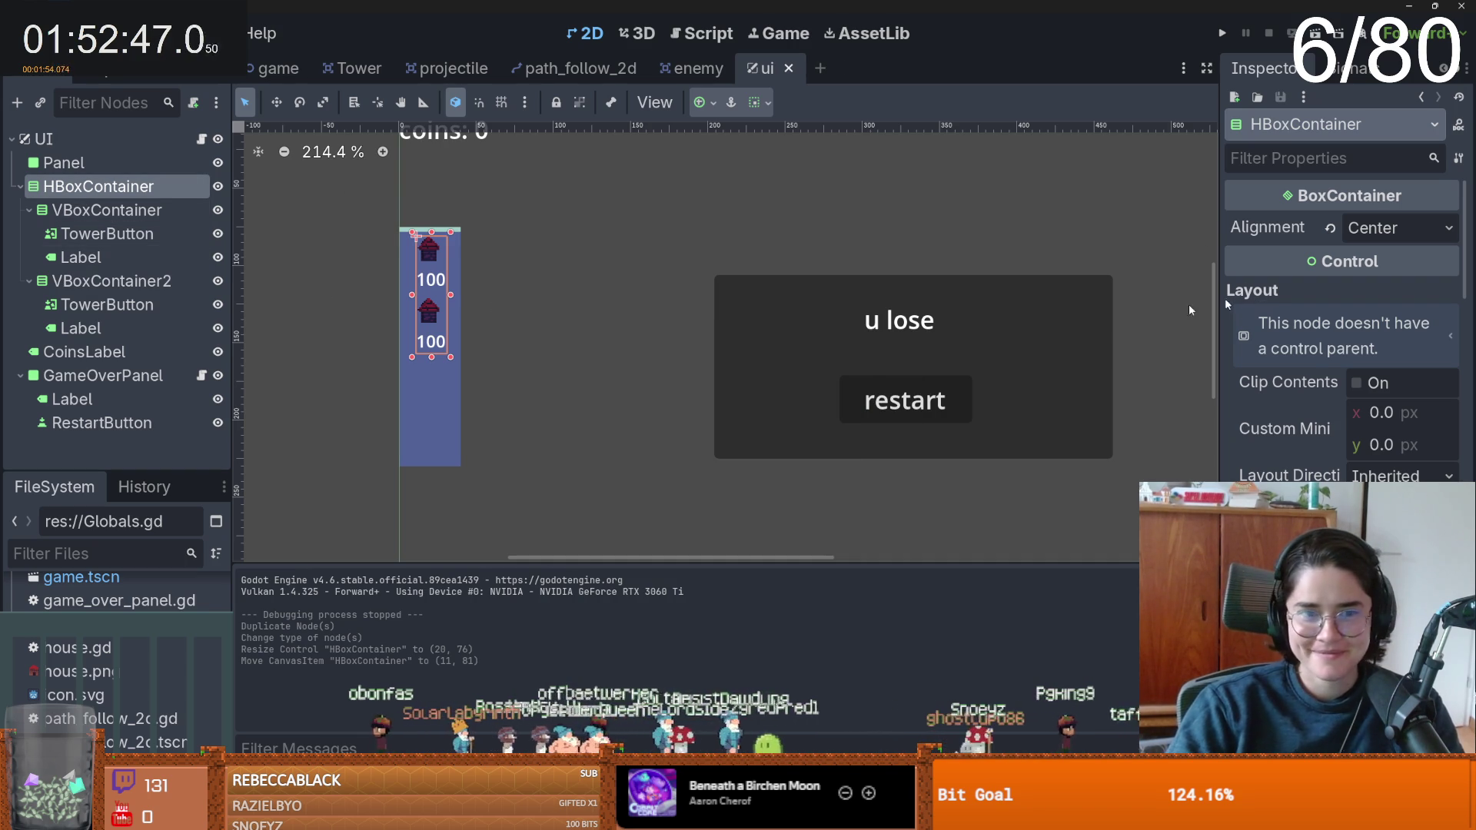
- Rename the second TowerButton to RockButton and save the ui scene
scroll(509, 329, "up", 1)
left_click(99, 305)
left_click(98, 306)
type("Rock")
key("Return")
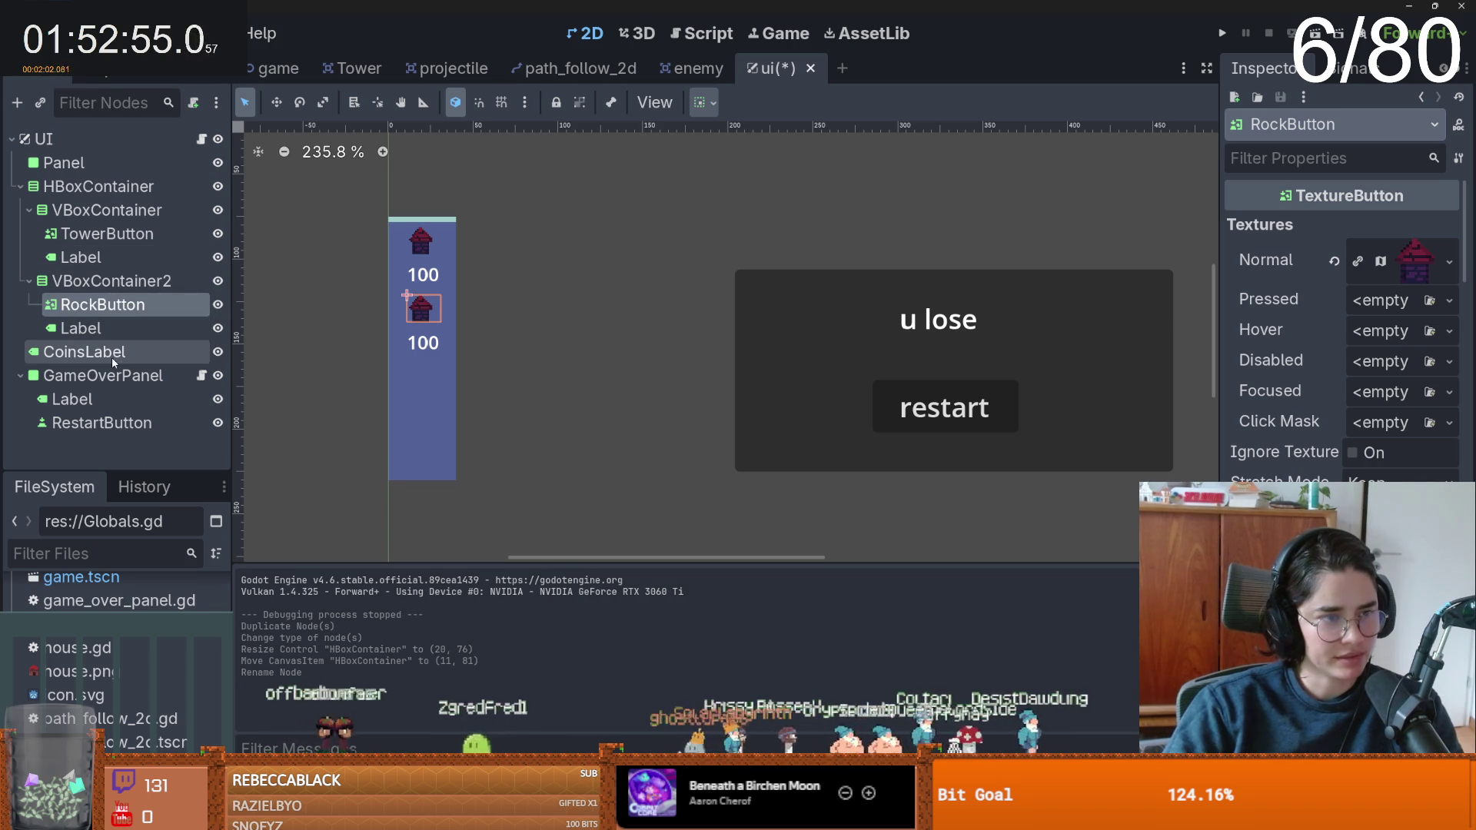
key("ctrl+s")
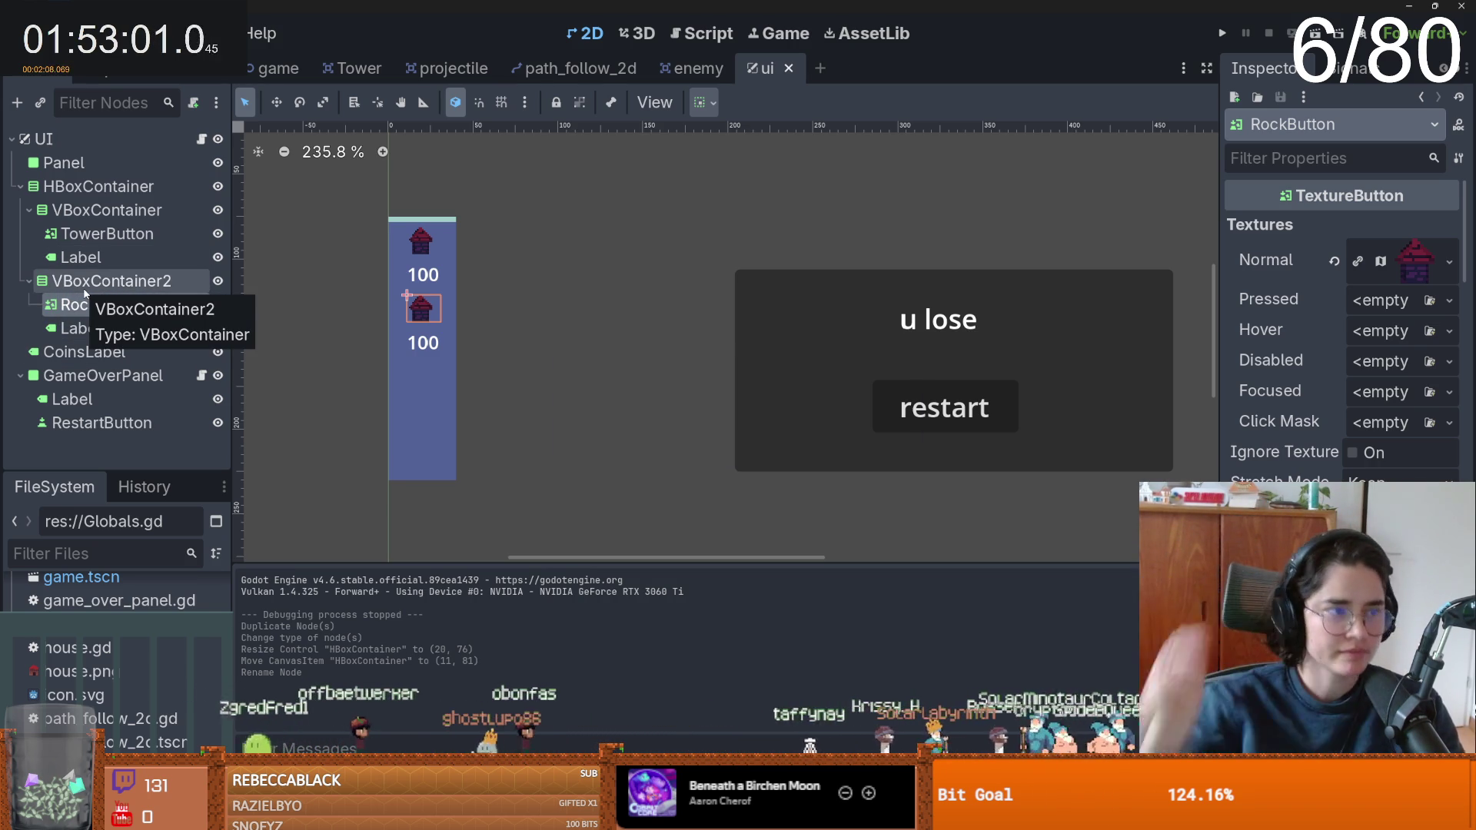
- Widen the Inspector and try moving the Normal atlas region onto the rock, then undo it
left_click_drag(1196, 266, 1126, 263)
left_click(1448, 260)
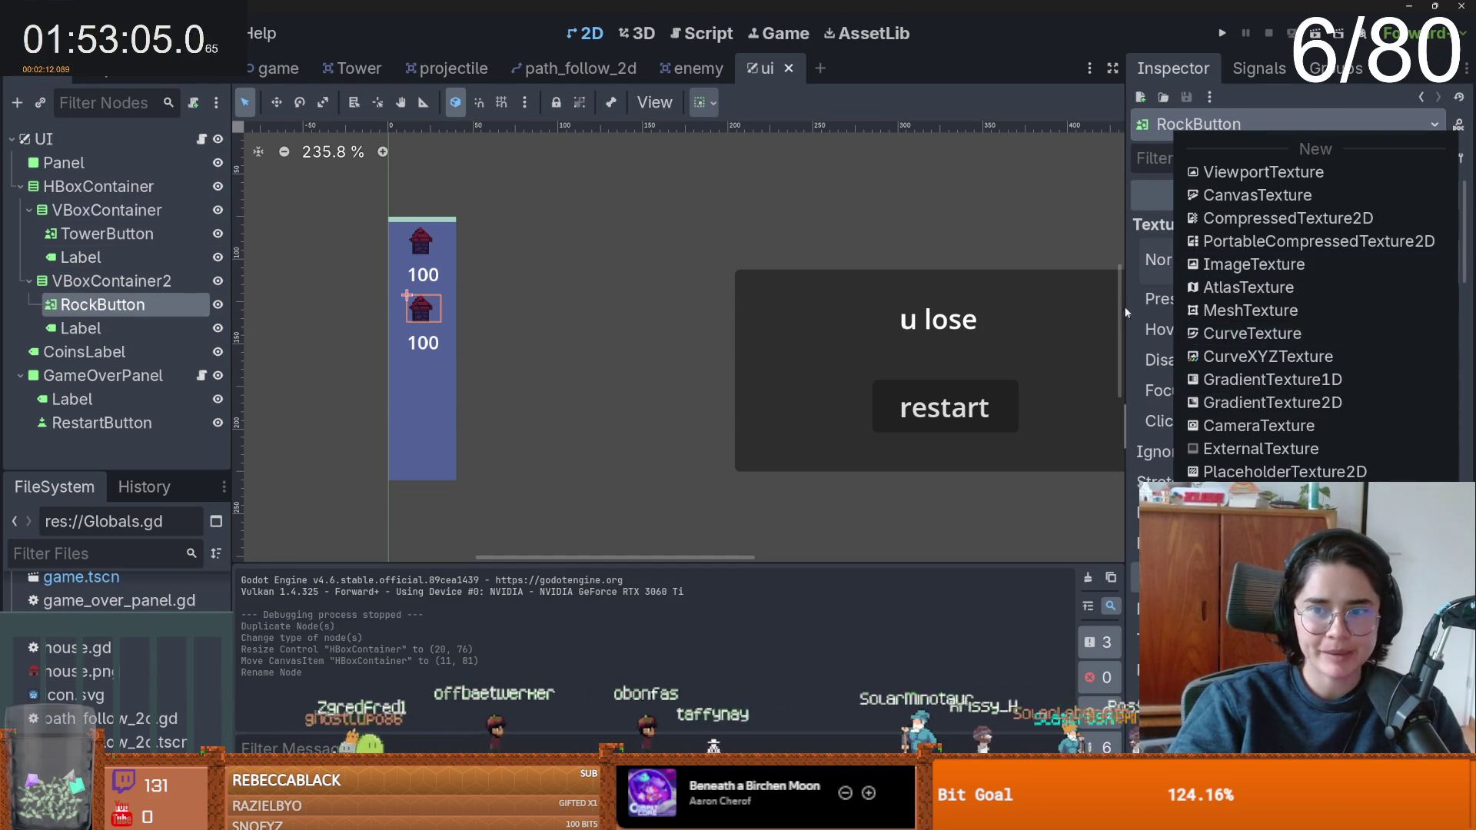
left_click(1125, 312)
left_click(1397, 264)
scroll(1401, 440, "down", 2)
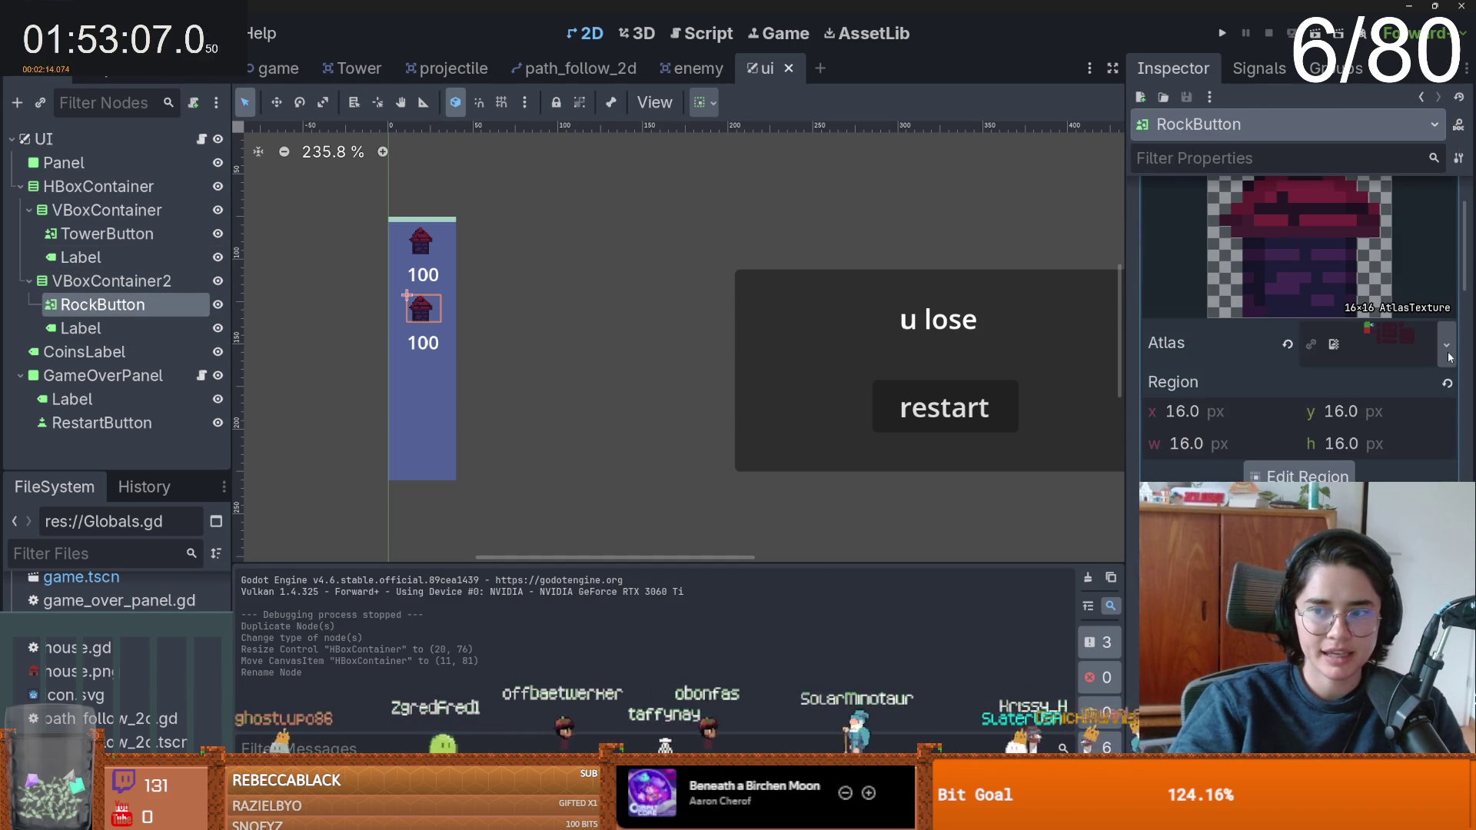
left_click(1298, 476)
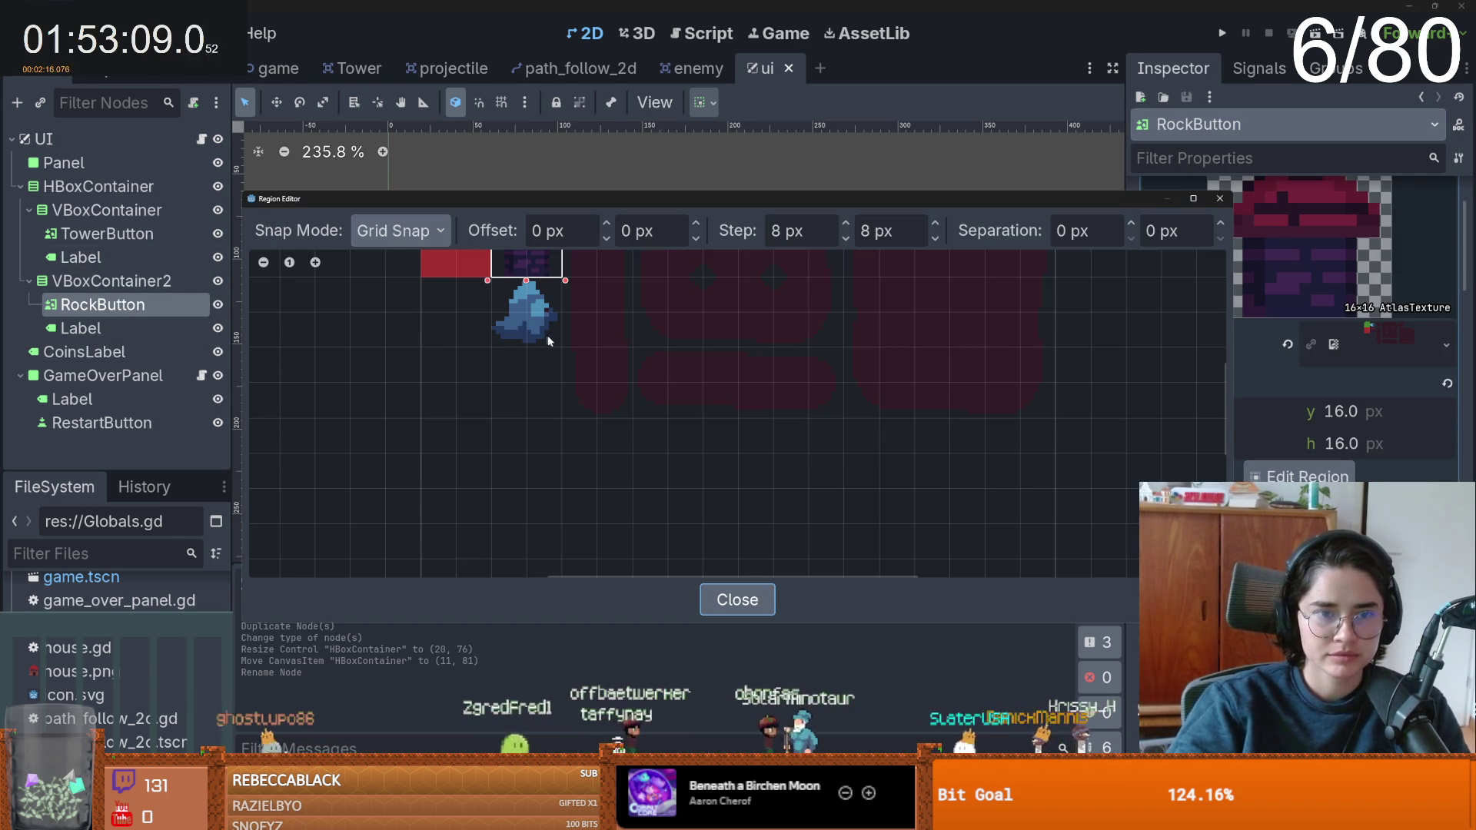
left_click_drag(515, 330, 496, 282)
left_click(1219, 198)
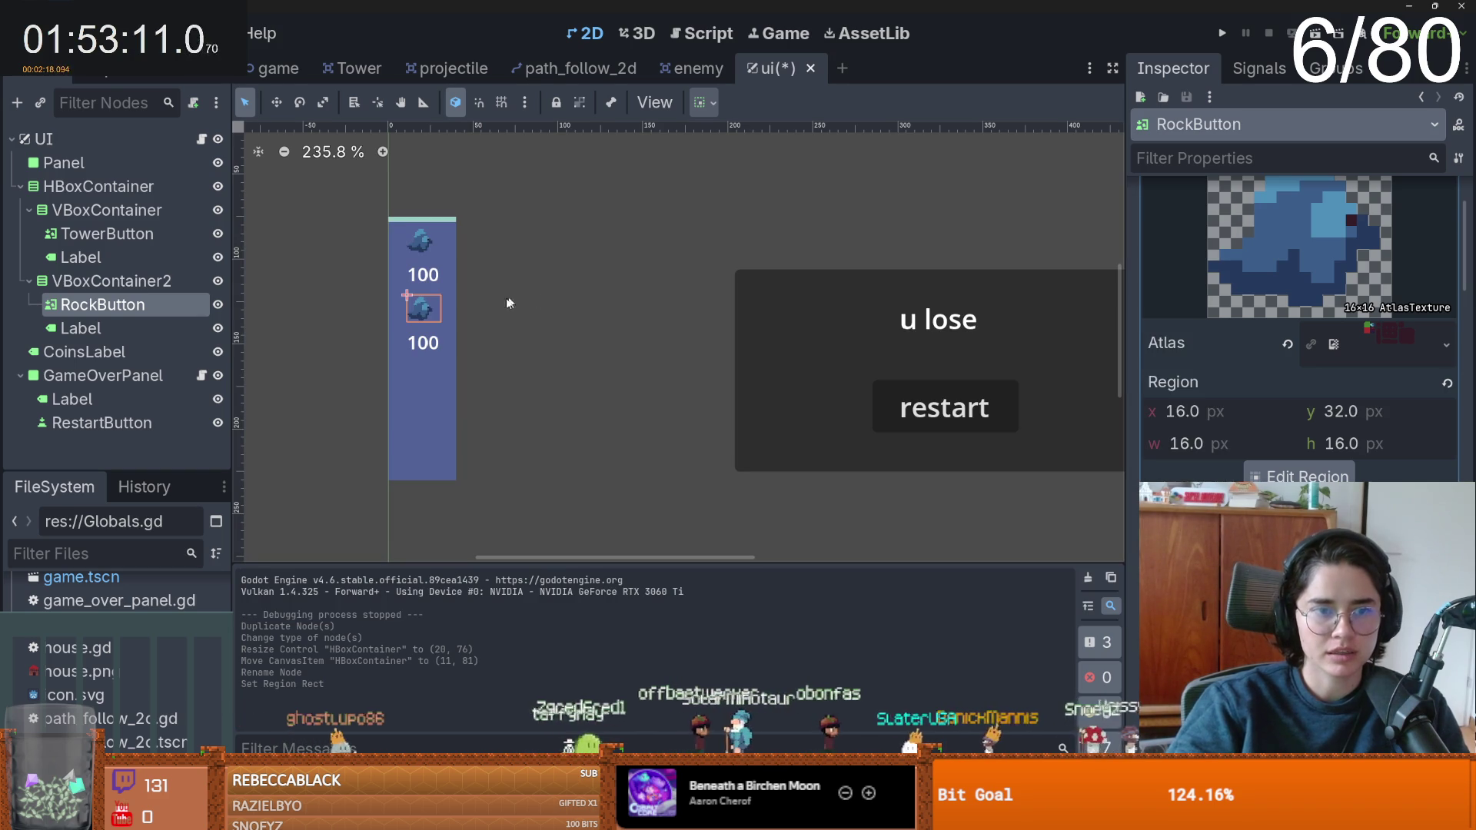
key("ctrl+z")
scroll(1405, 240, "up", 2)
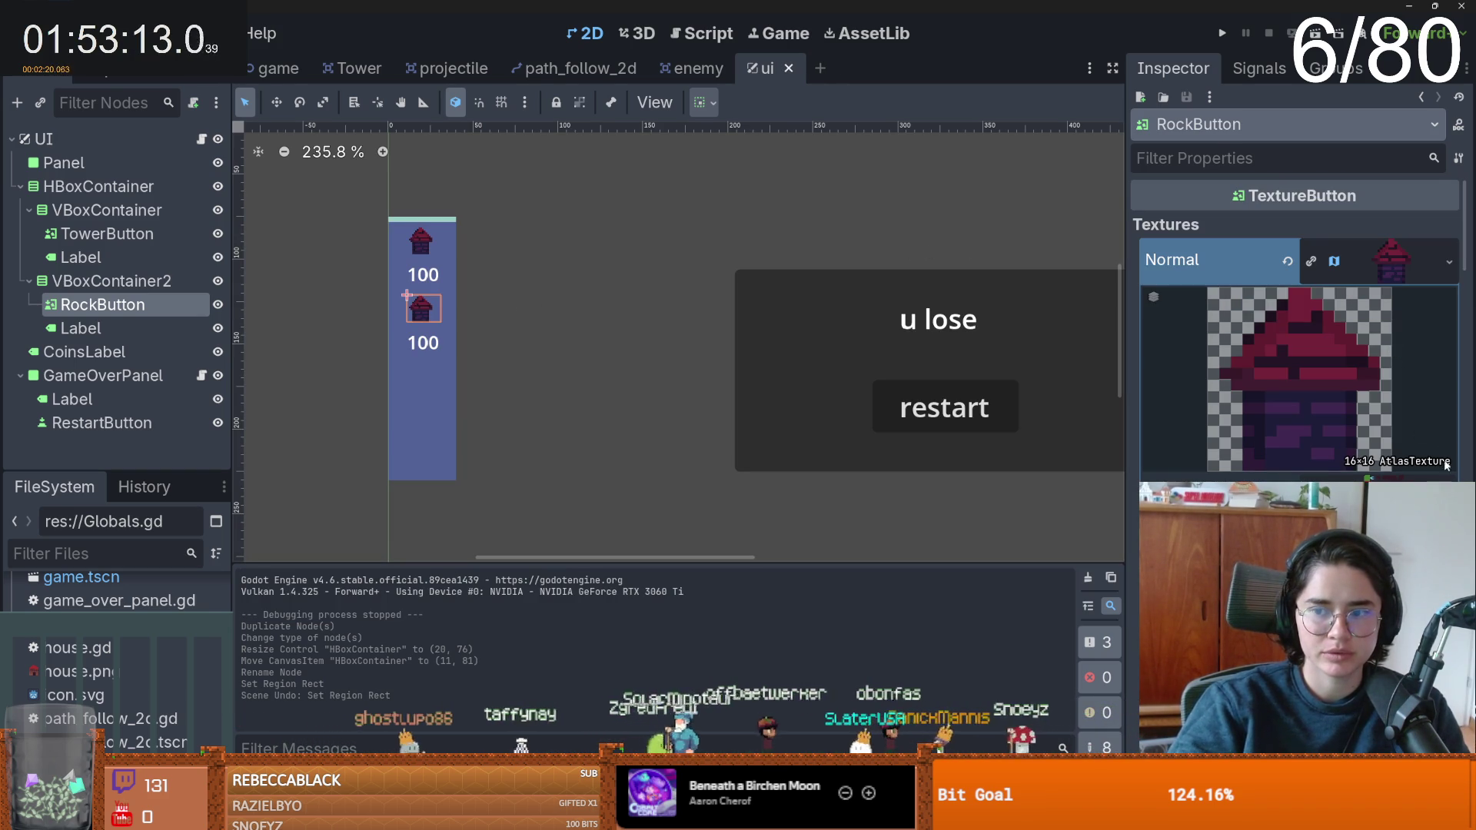
- Give Normal a 16x16 AtlasTexture on the blue rock sprite, save, and open ui.gd
left_click(1444, 262)
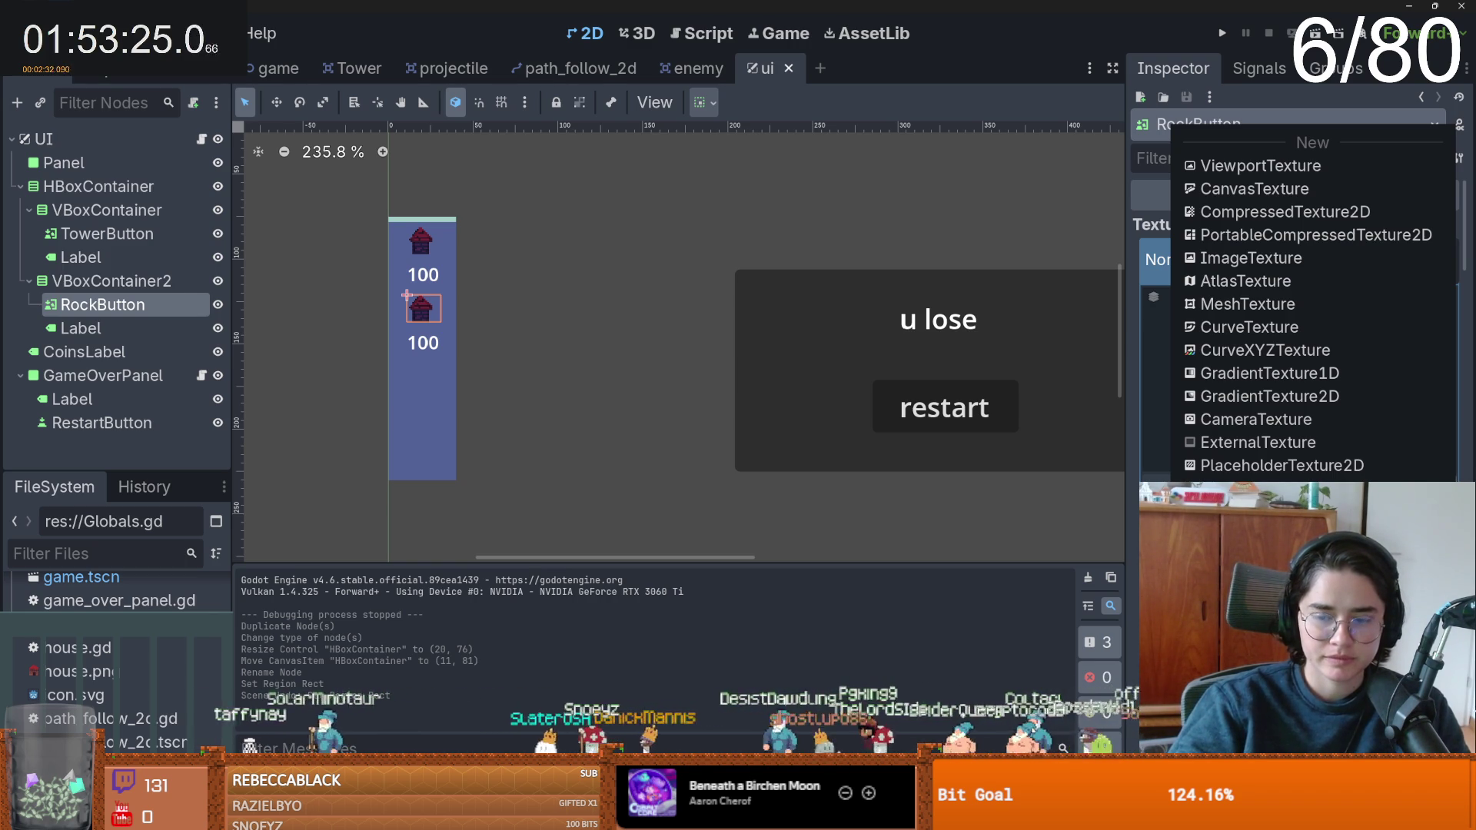
left_click(1131, 572)
left_click(1447, 261)
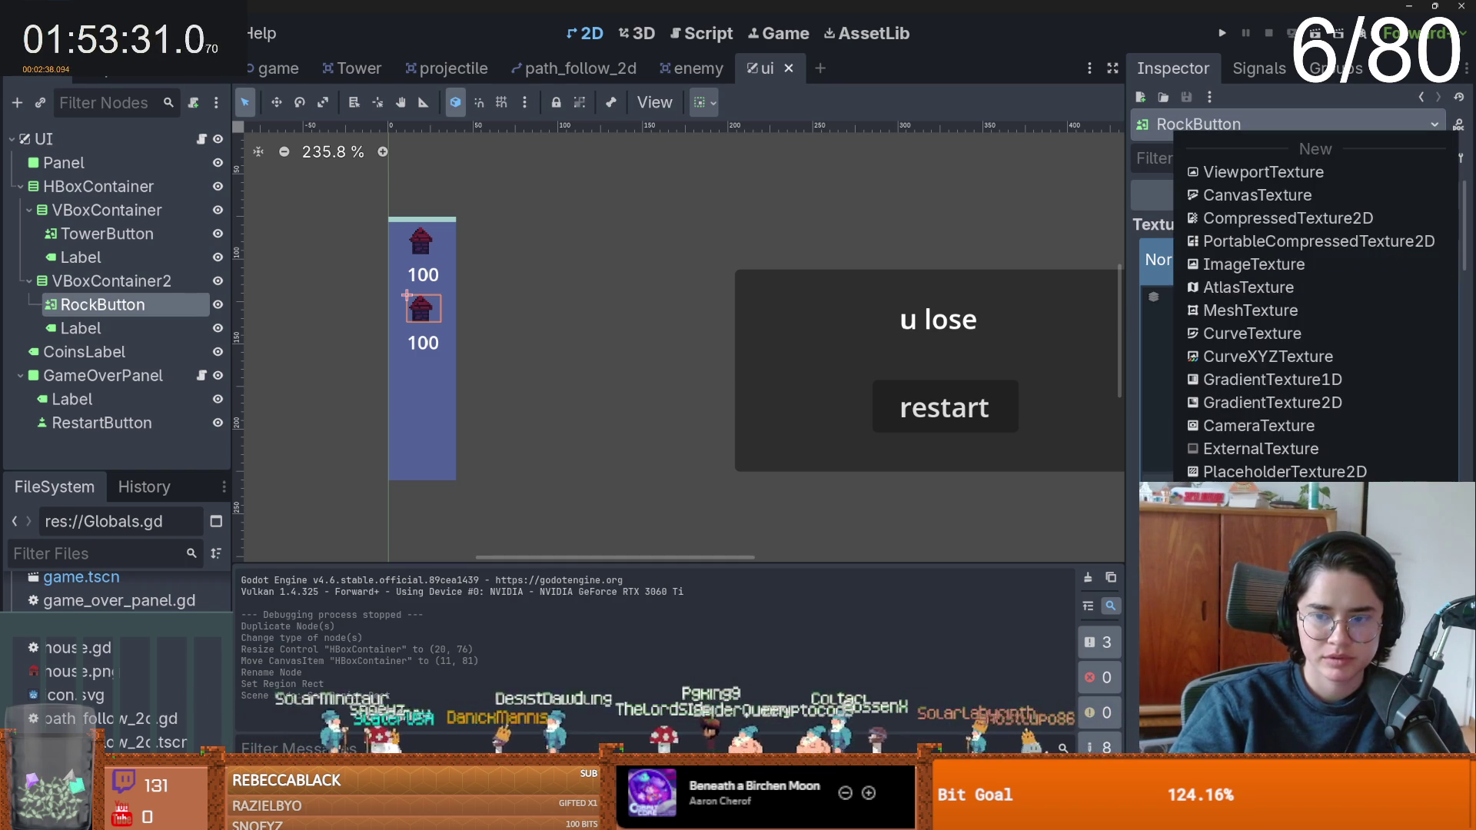
left_click(1268, 592)
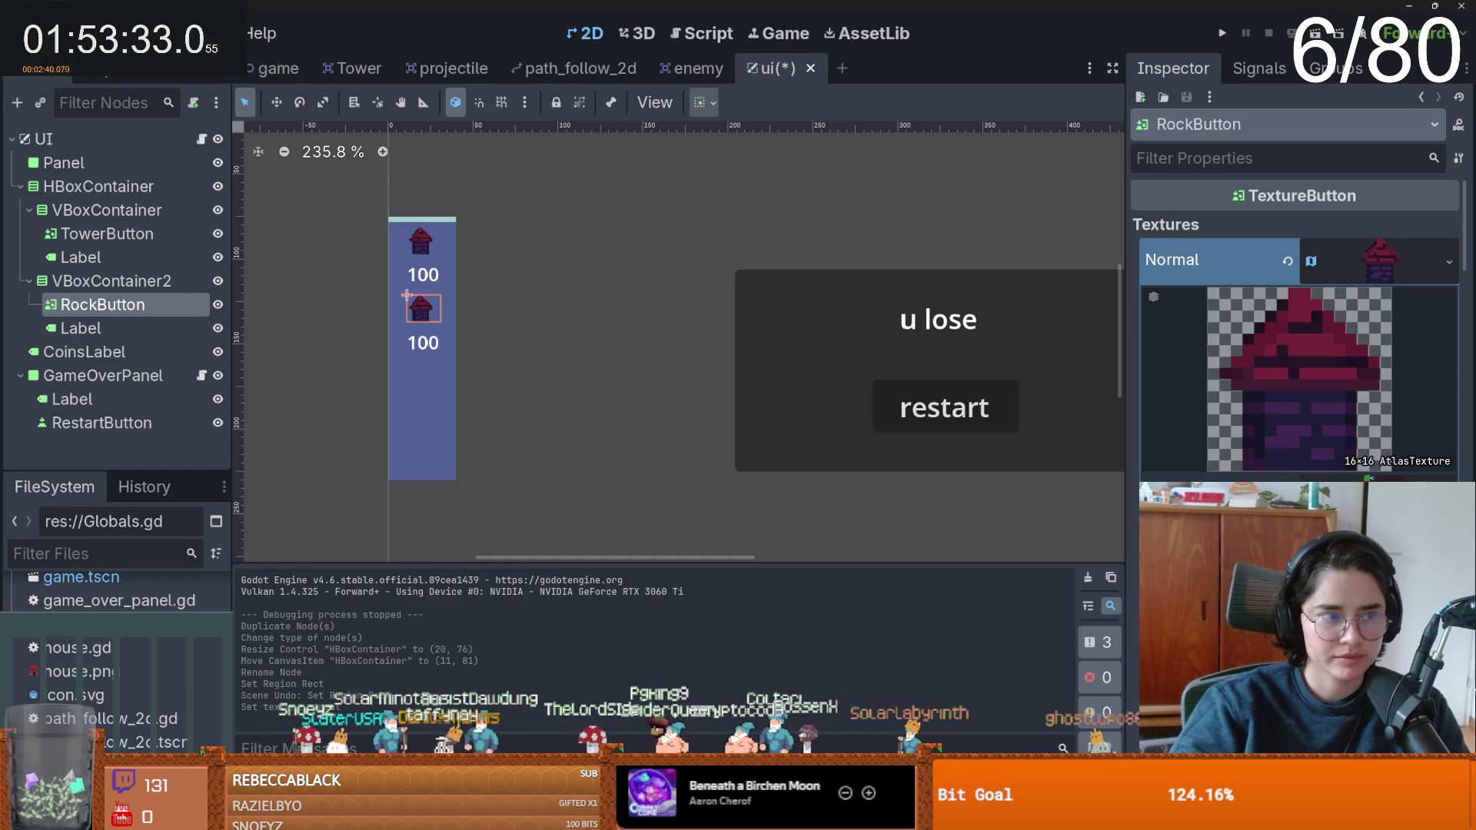
left_click(1449, 261)
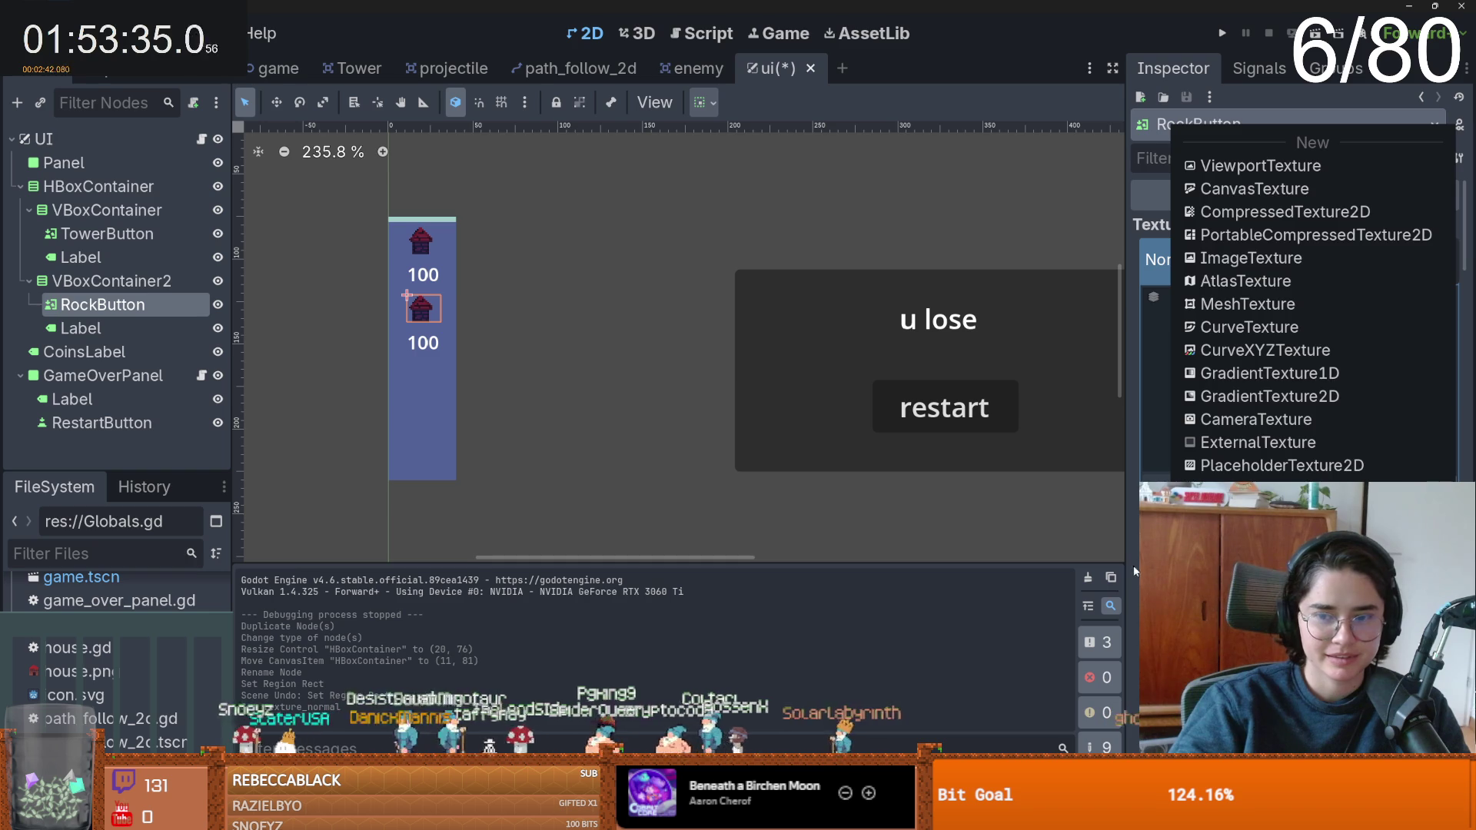
key("Escape")
left_click(1310, 261)
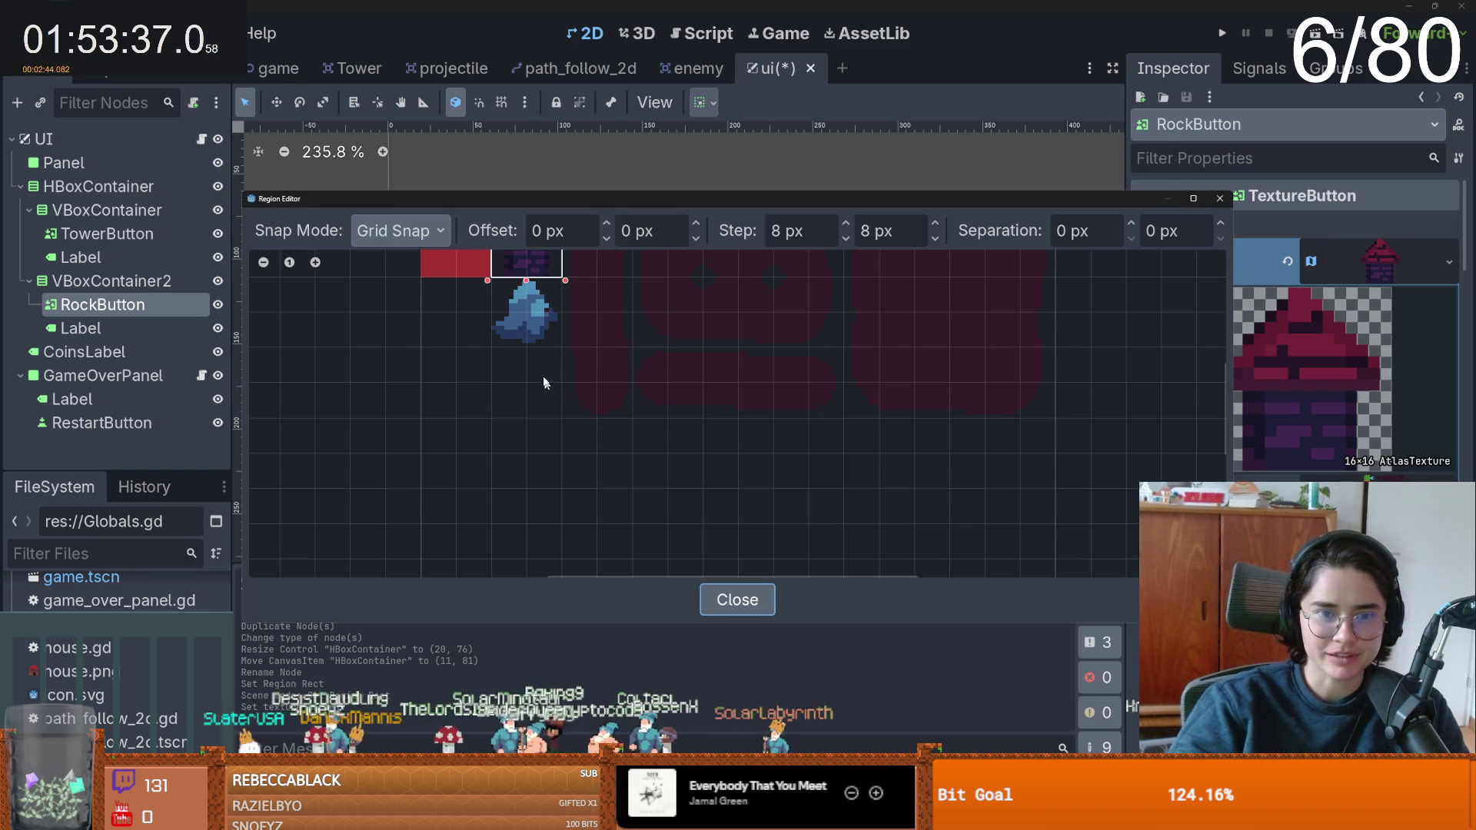
left_click_drag(564, 349, 495, 283)
left_click_drag(679, 200, 702, 463)
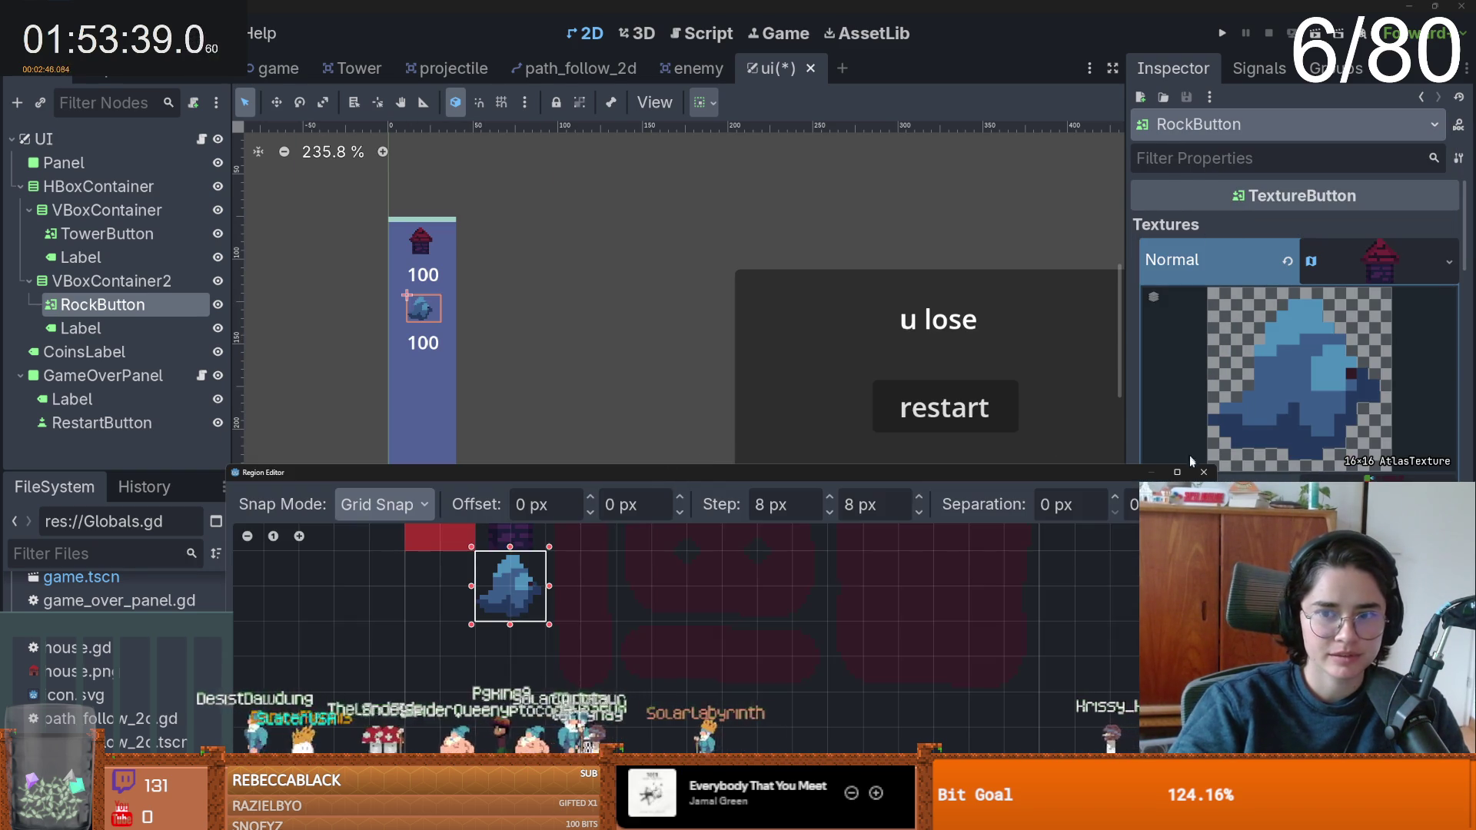
left_click(1204, 472)
key("ctrl+s")
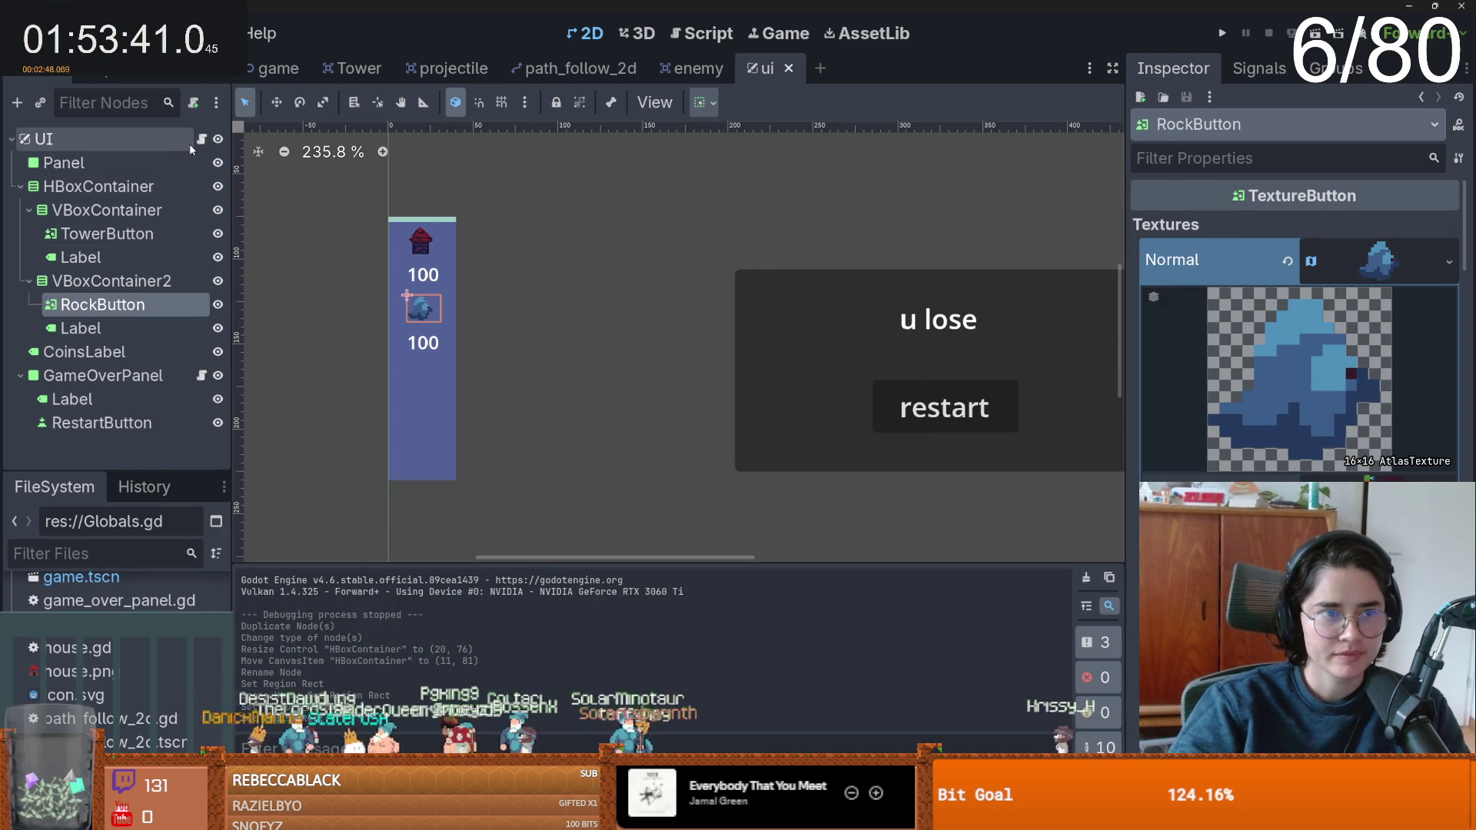
left_click(189, 141)
left_click(202, 139)
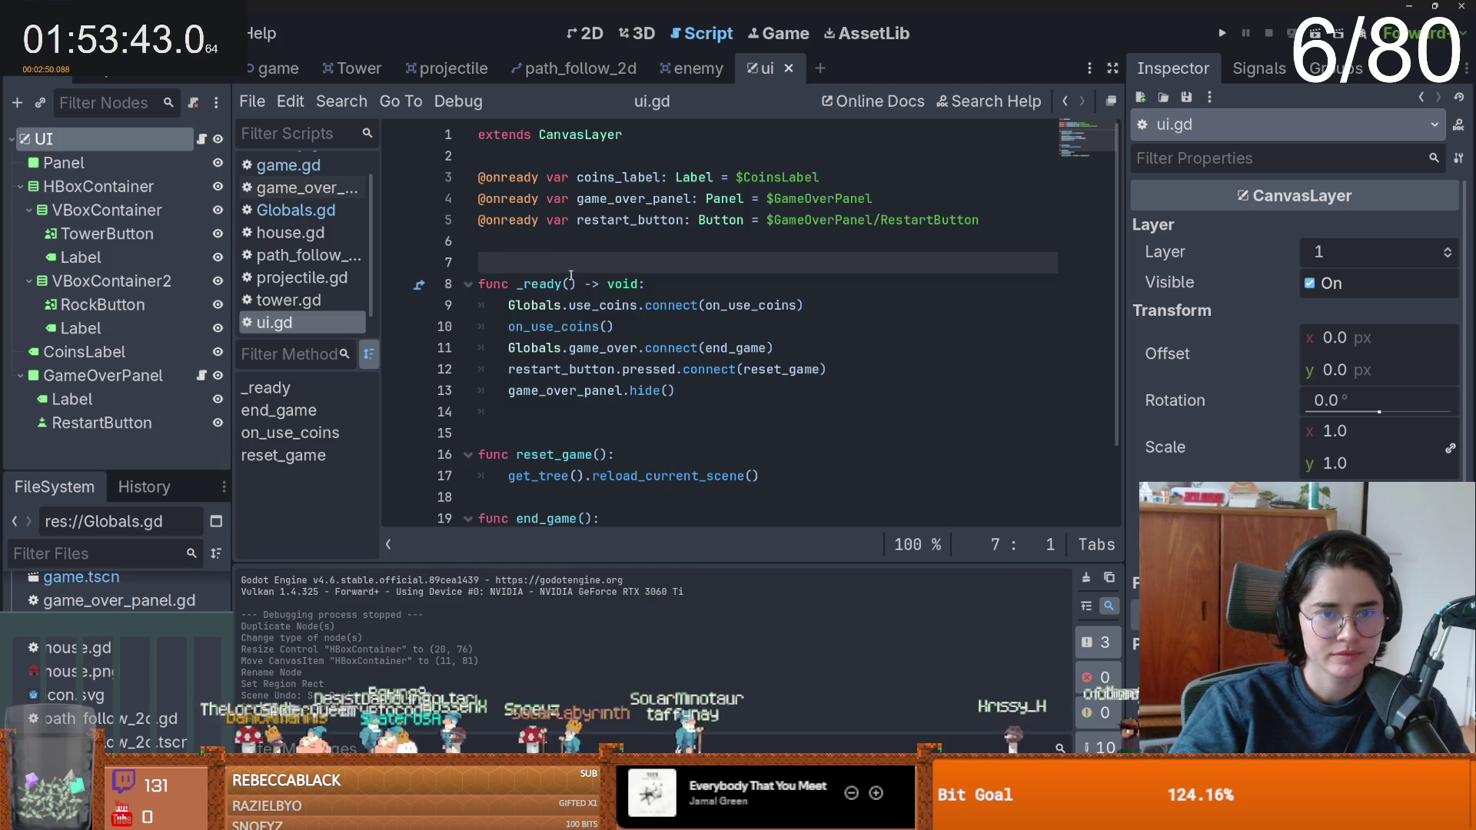
- Remove the extra blank lines above _ready in ui.gd
key("Return")
key("Return")
key("Up")
key("Up")
mouse_move(107, 234)
left_mouse_down()
mouse_move(562, 266)
mouse_move(484, 257)
left_mouse_up()
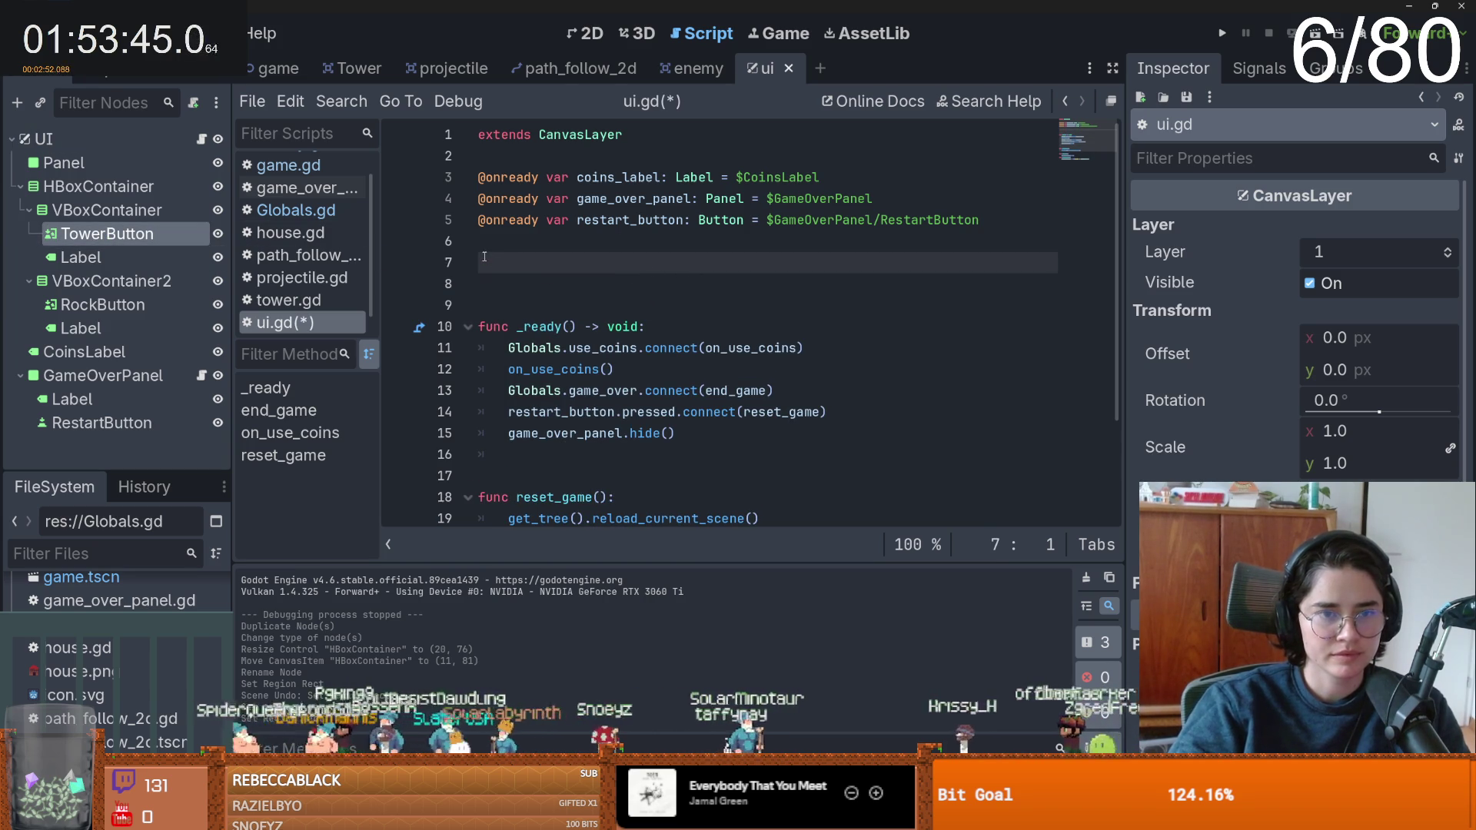
left_click(80, 257)
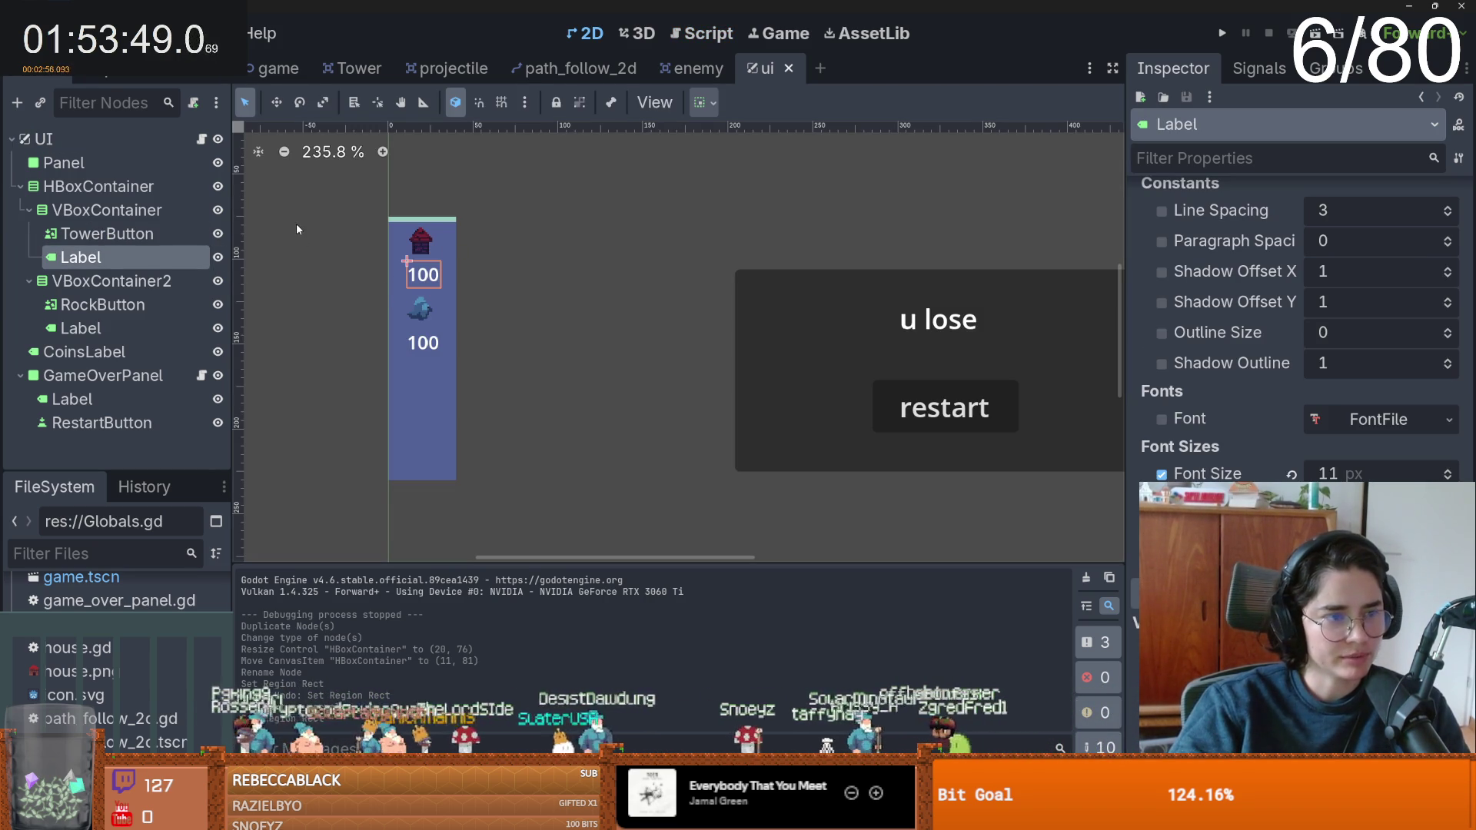
left_click(202, 139)
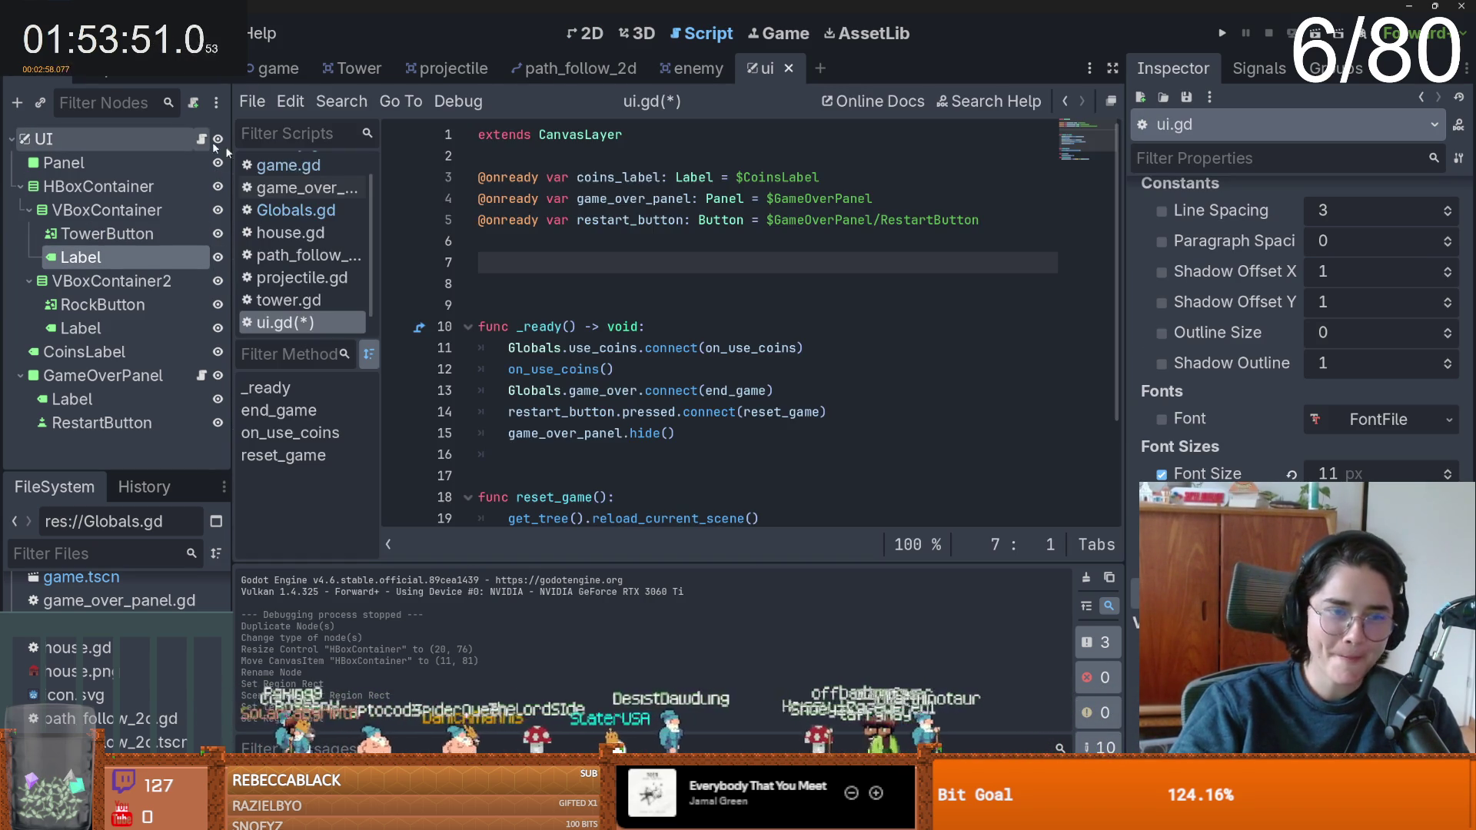
key("BackSpace")
key("BackSpace")
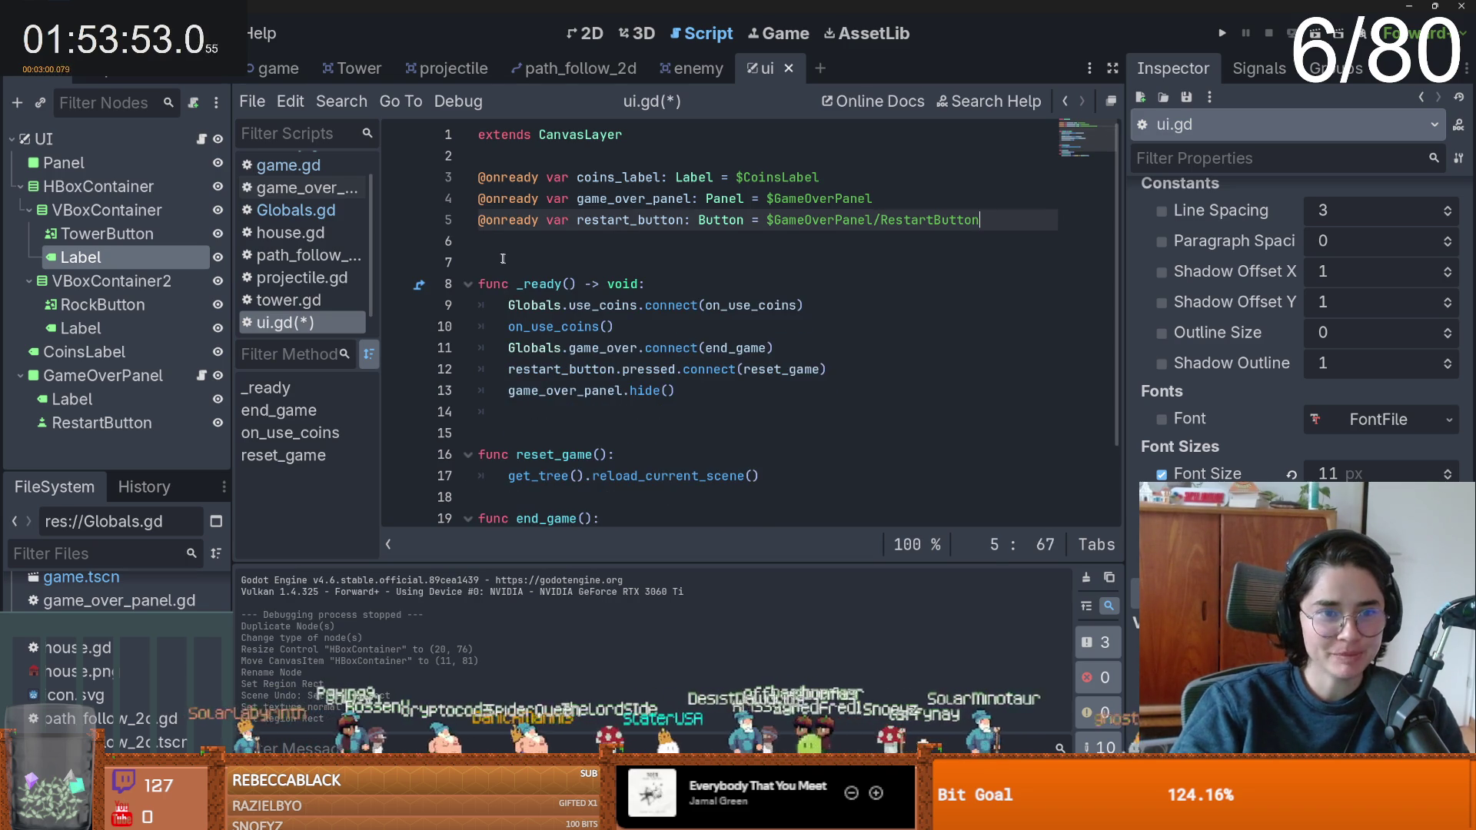
key("Down")
key("Delete")
- Add func on_tower_button_pressed(tower : Global.Towers): with a pass body on line 14, and save
left_click(495, 415)
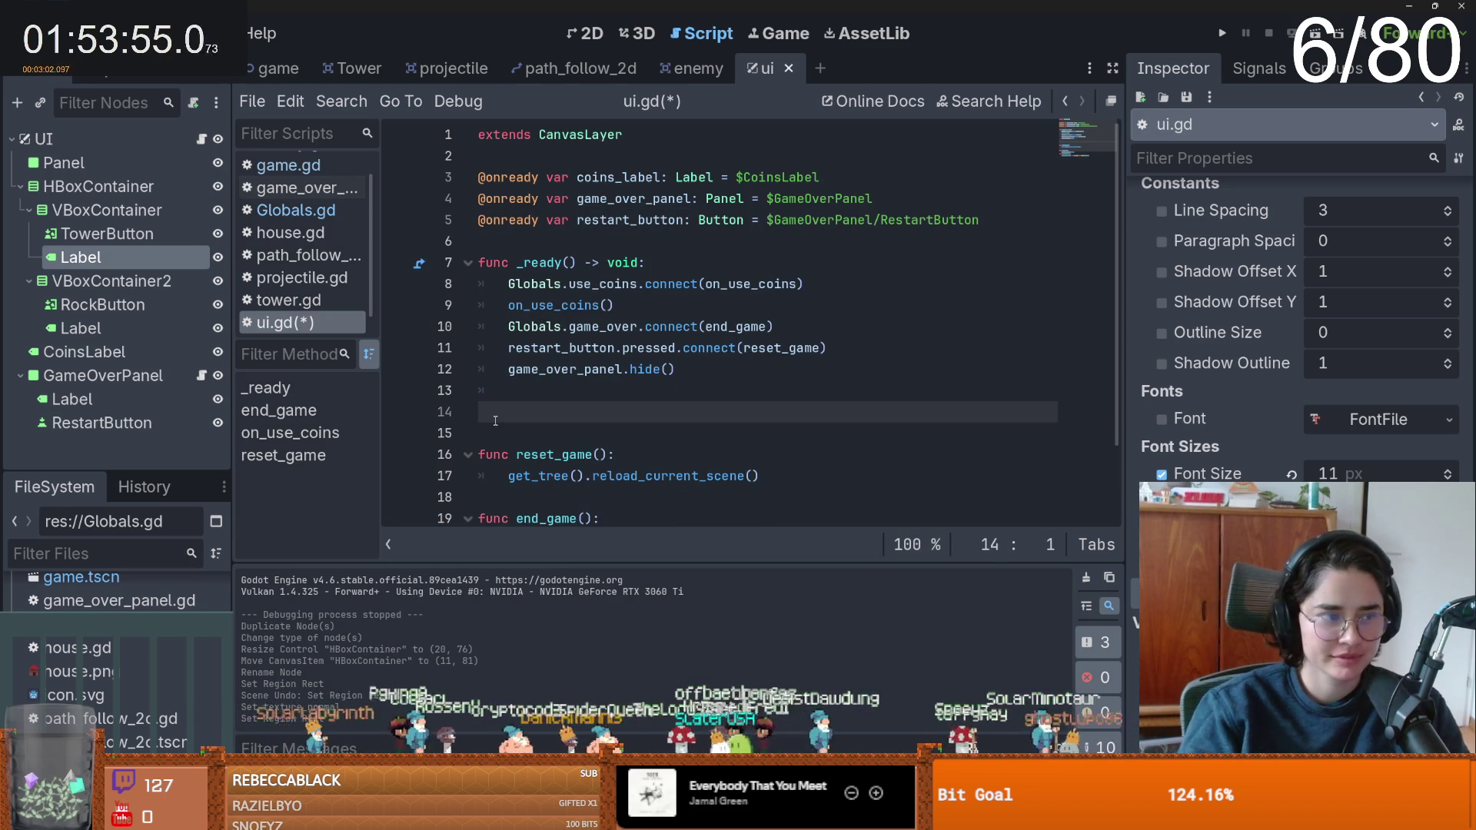
type("f")
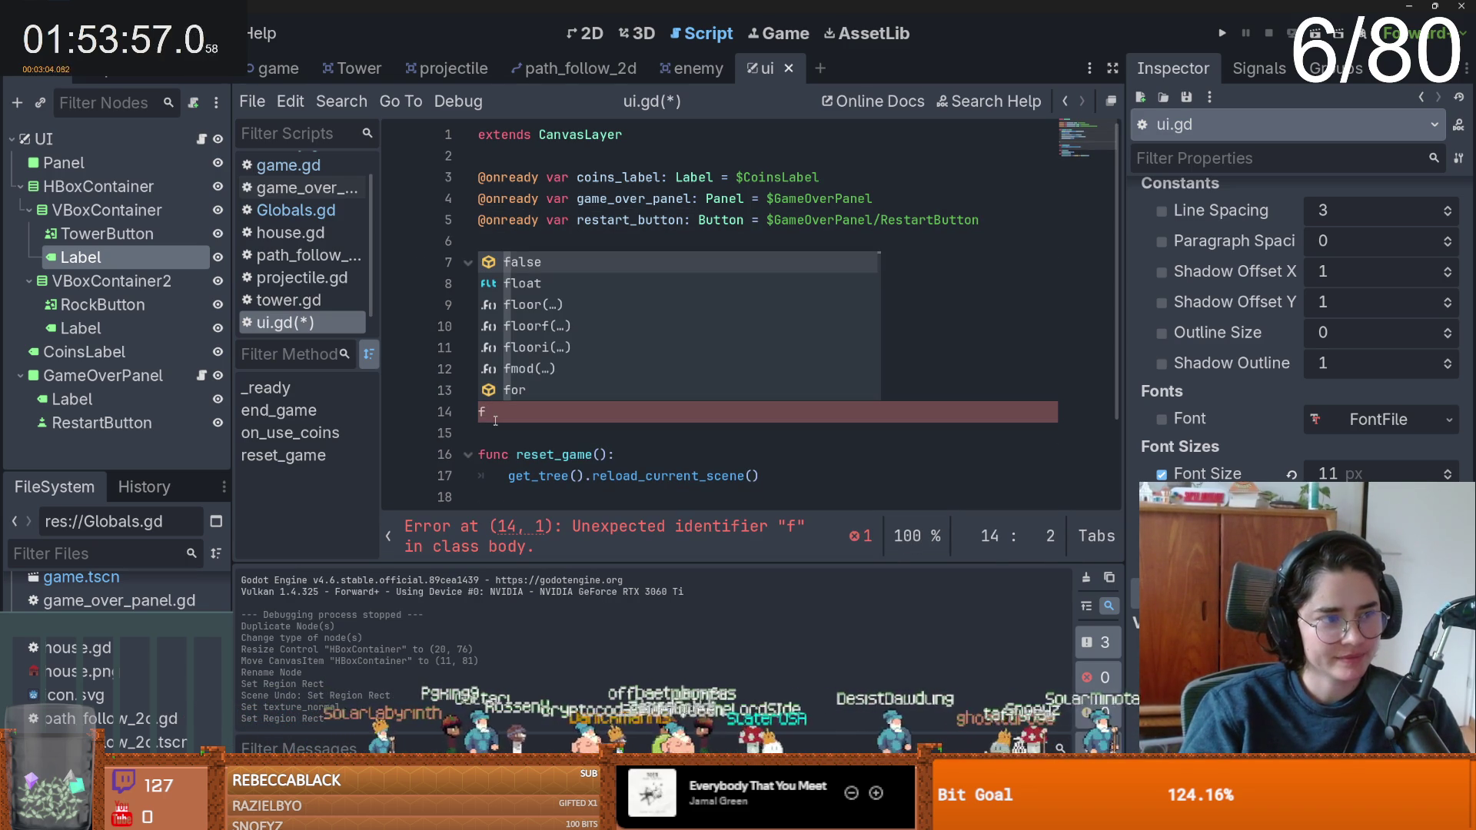
type("unc _")
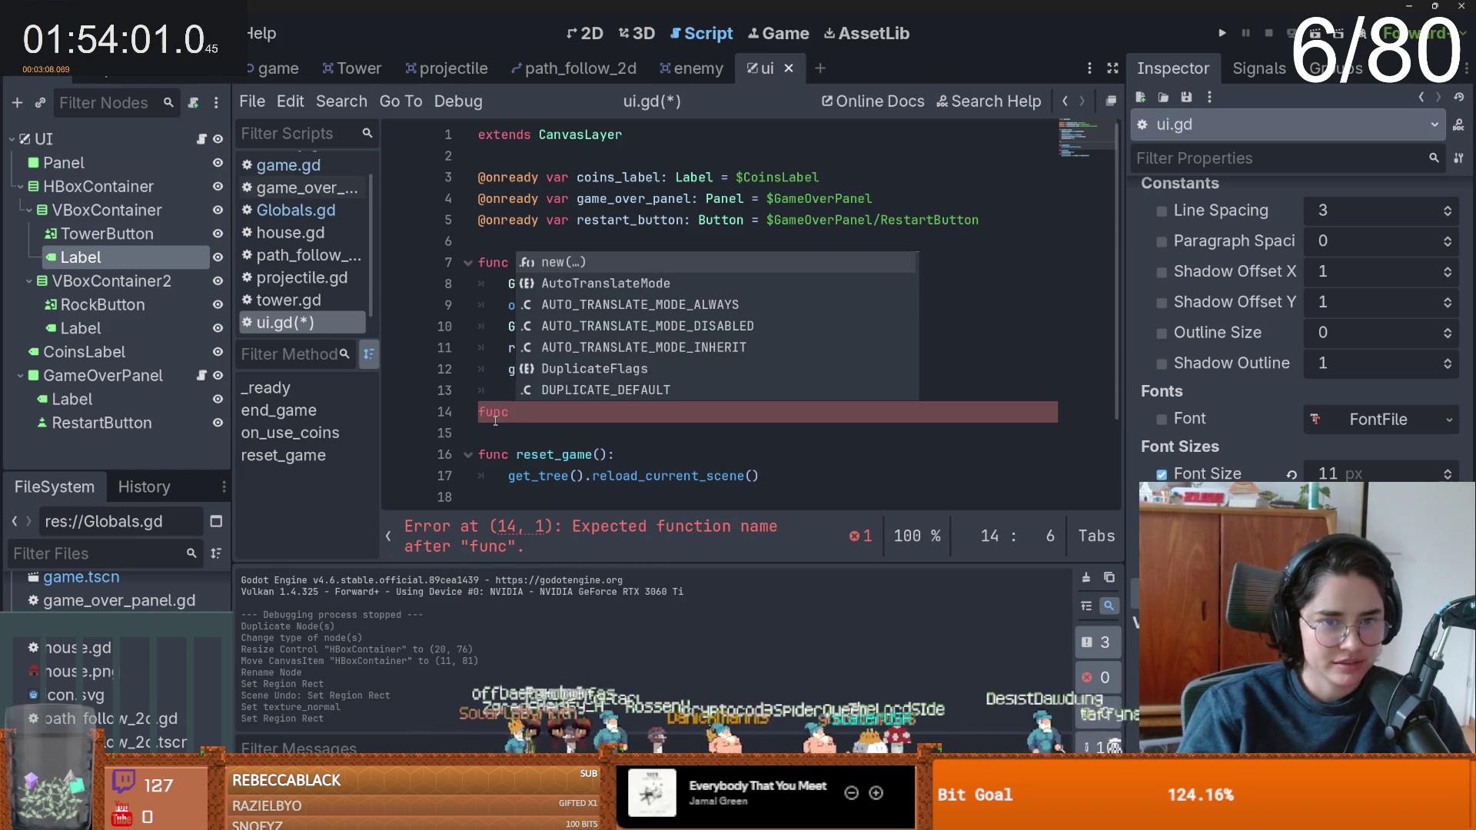
key("BackSpace")
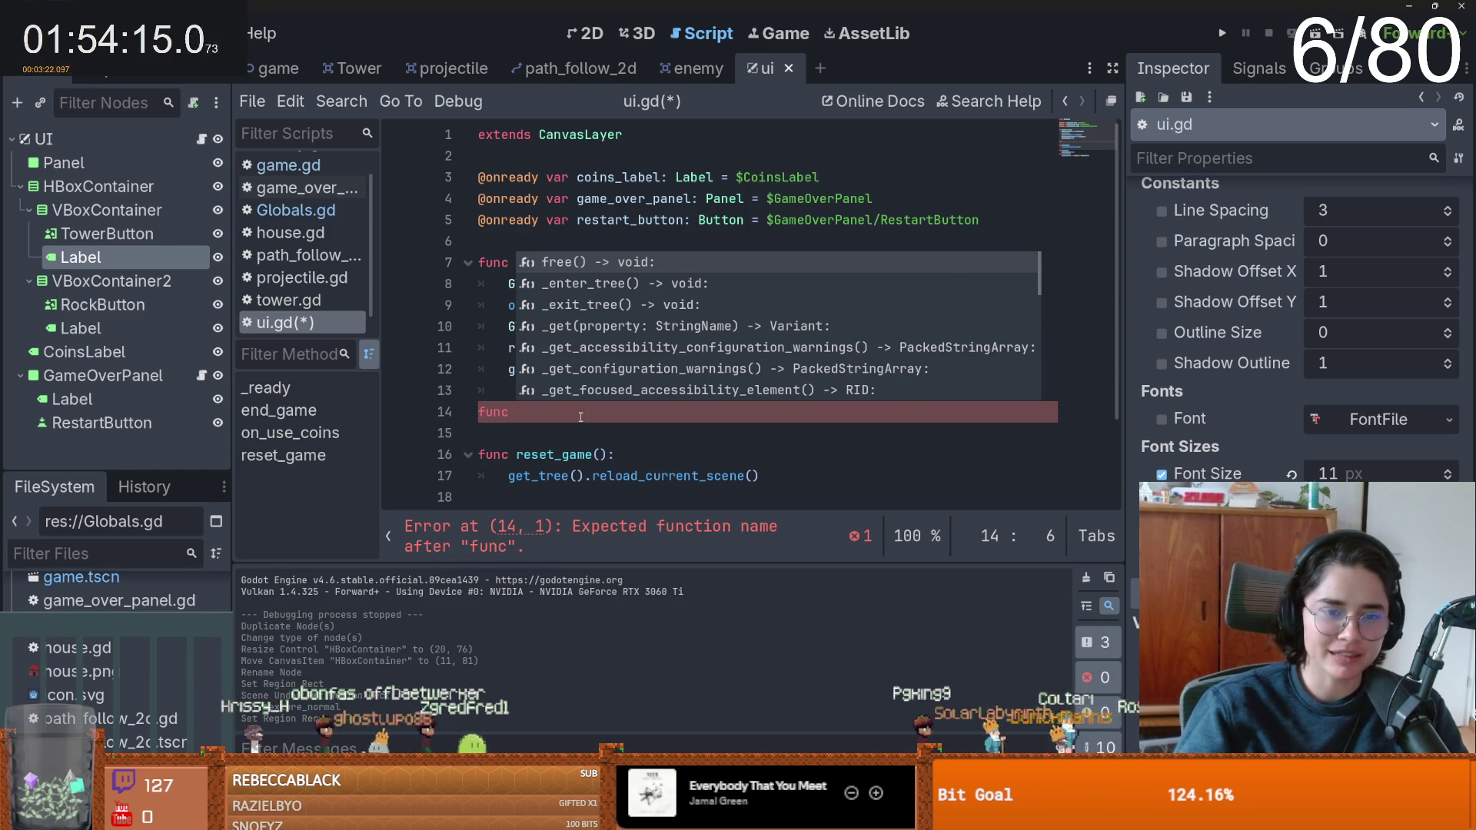
key("Escape")
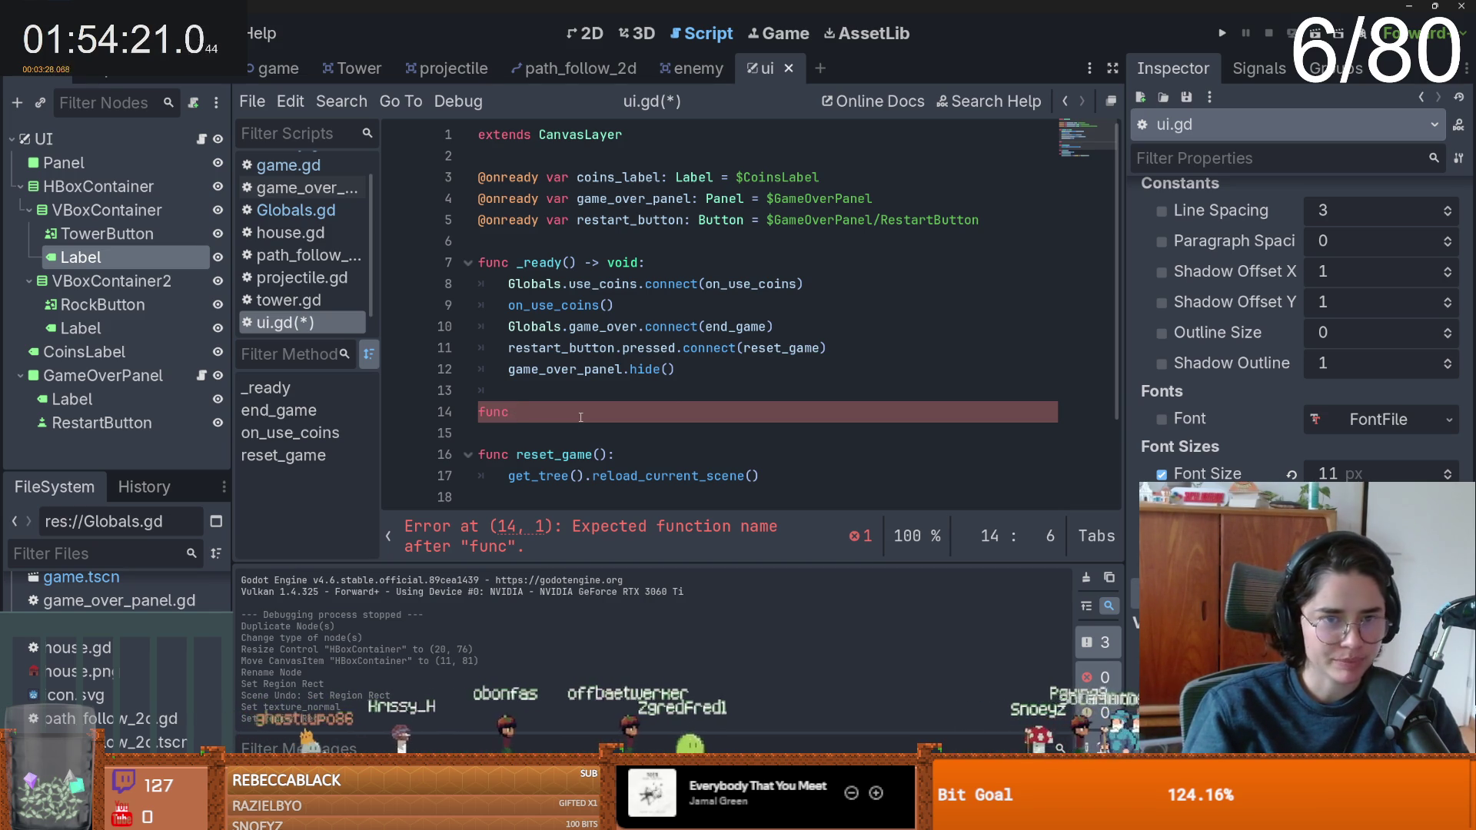
type("_but")
key("BackSpace")
key("BackSpace")
key("BackSpace")
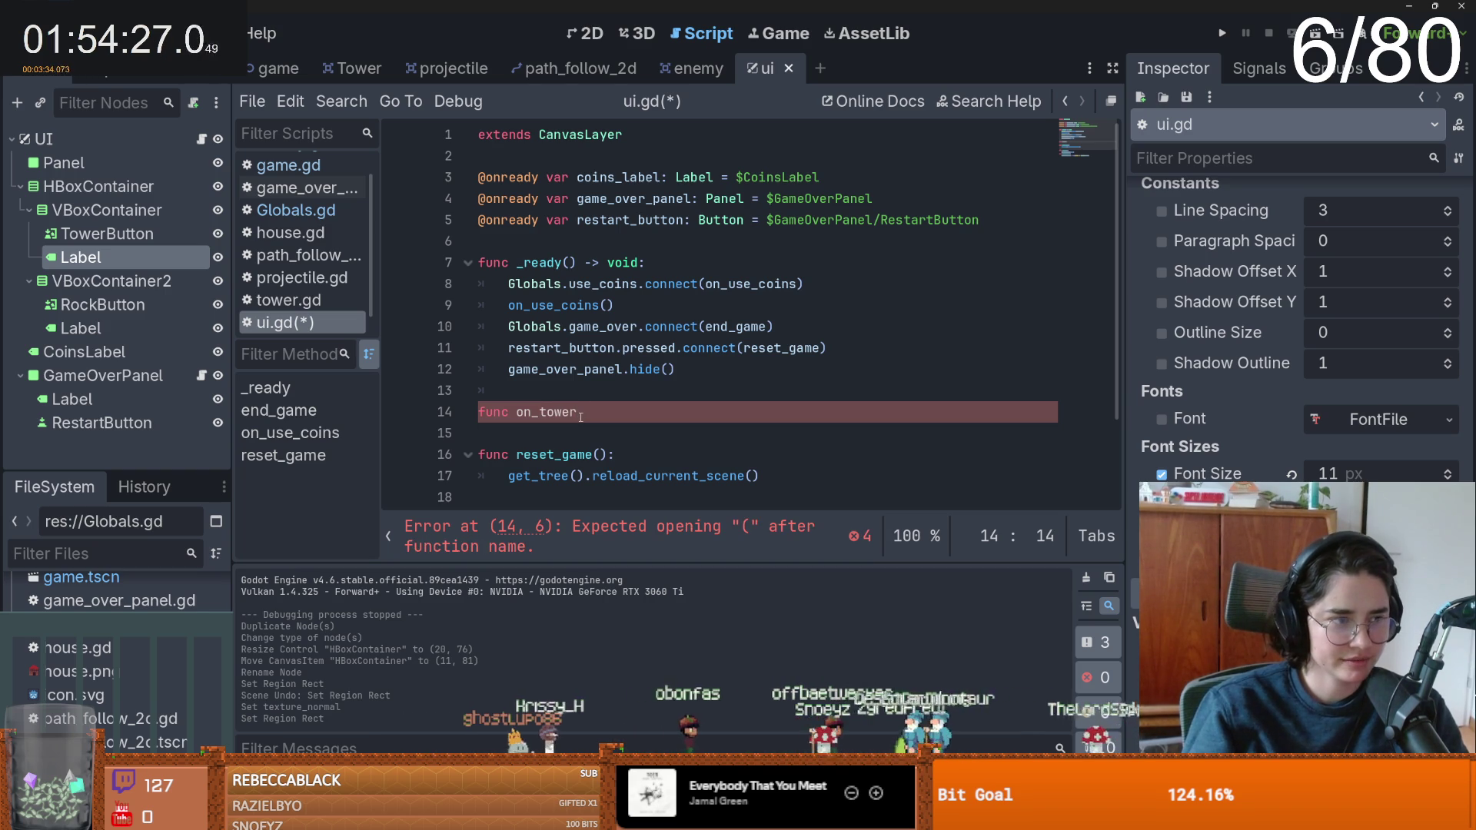
type("tton_")
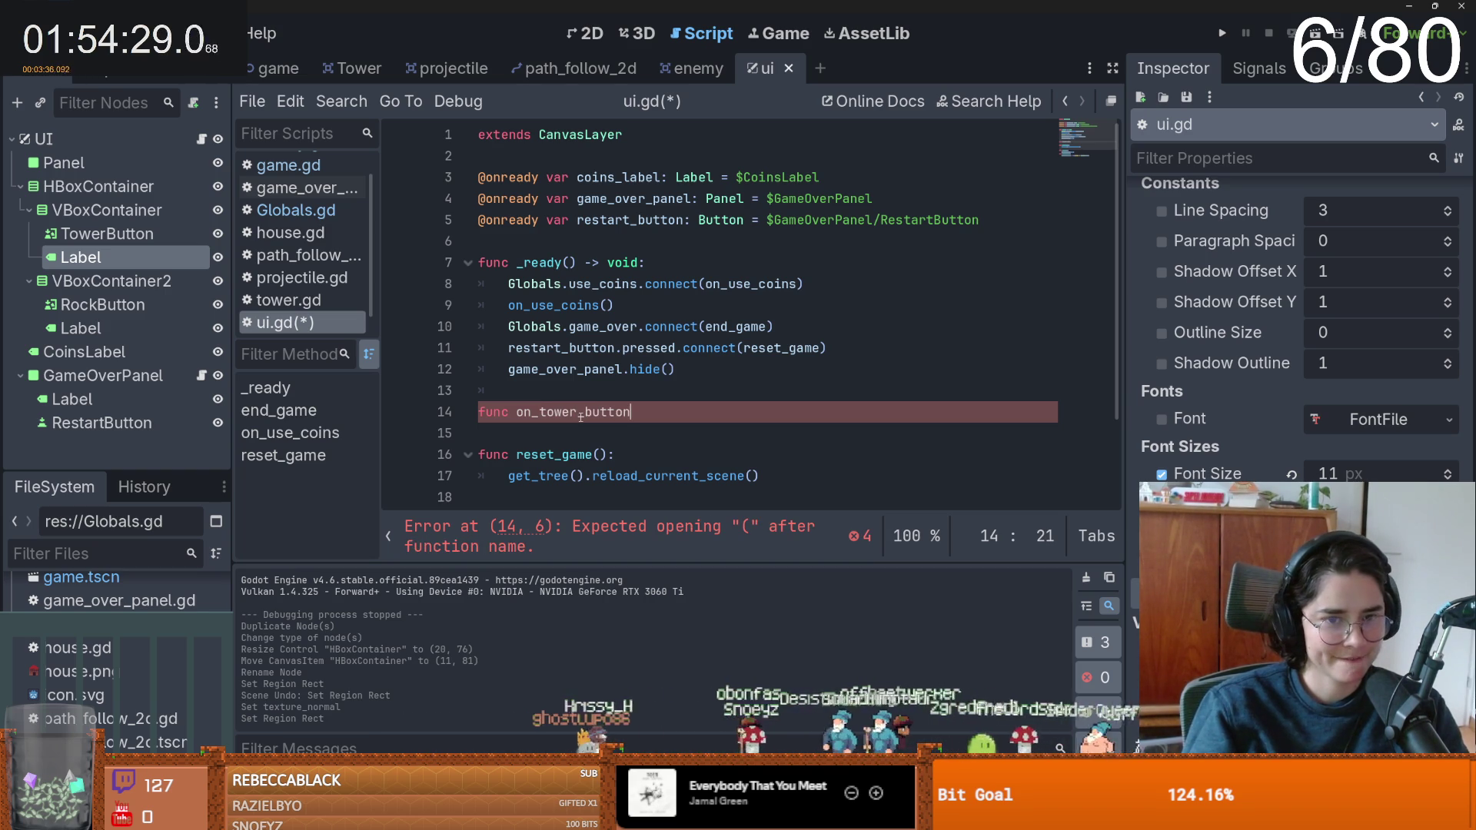
type("pressed(")
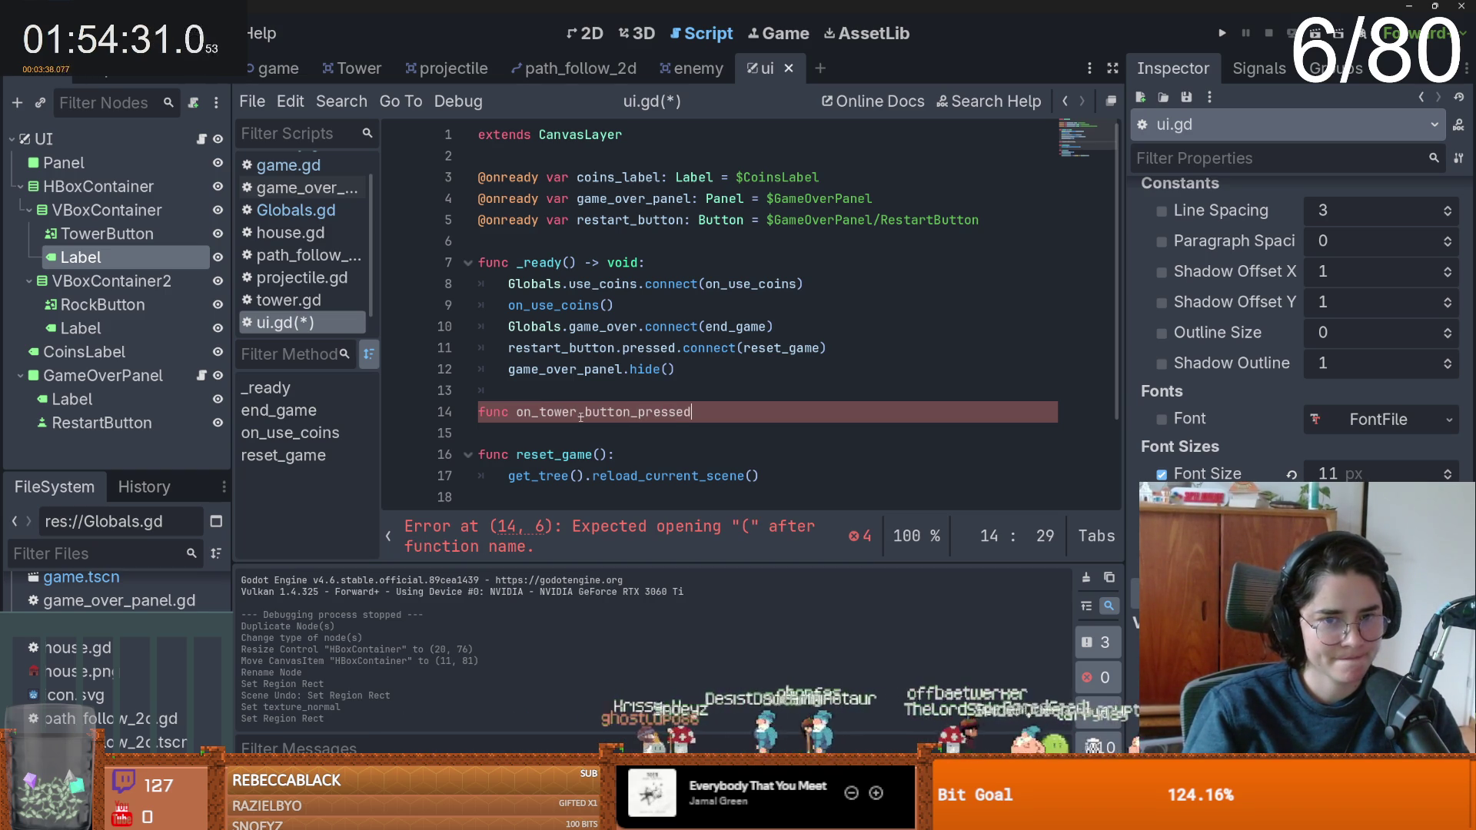
type("tower : Gl")
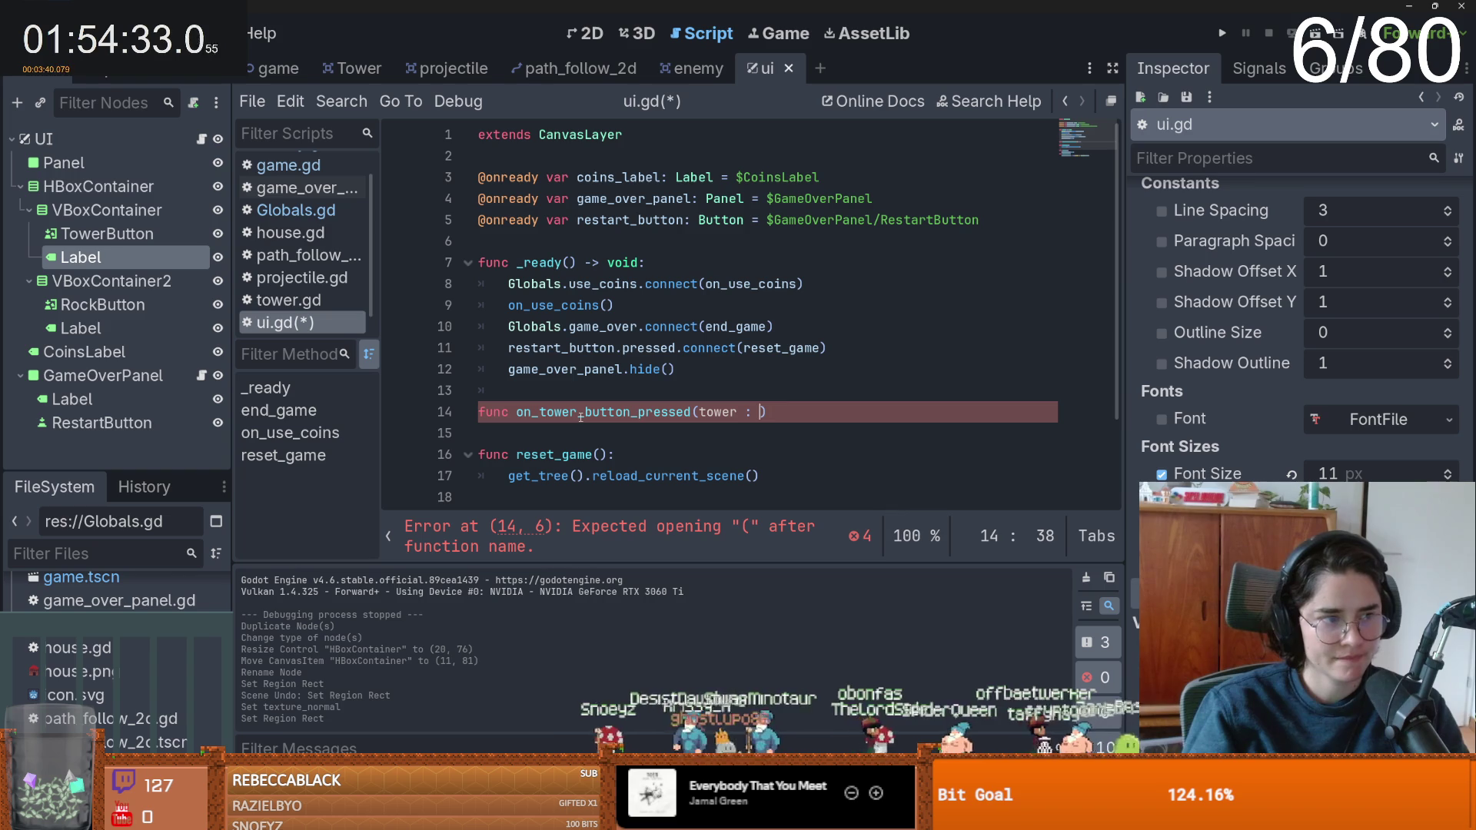
type("obal")
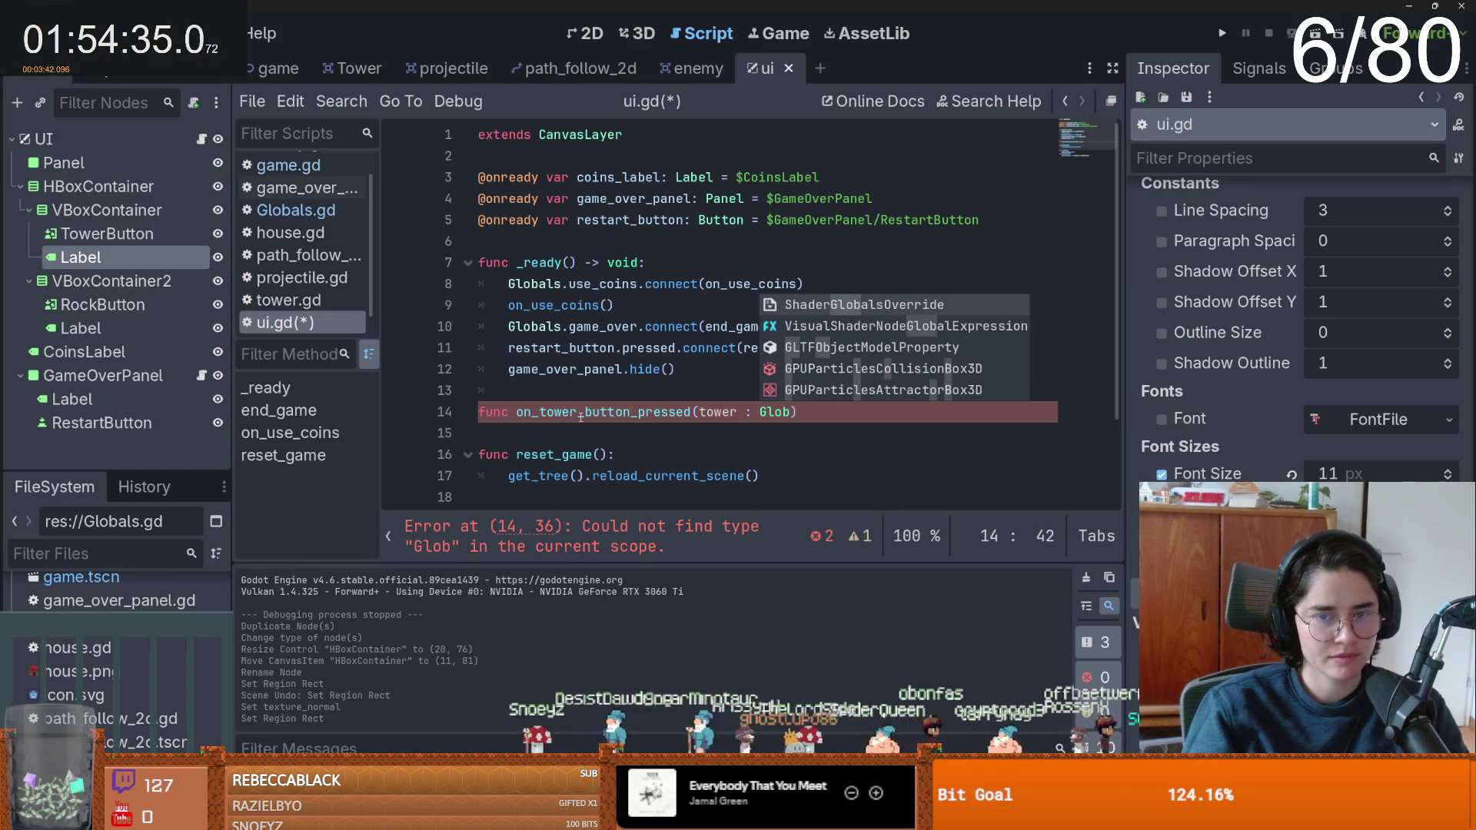
type(".")
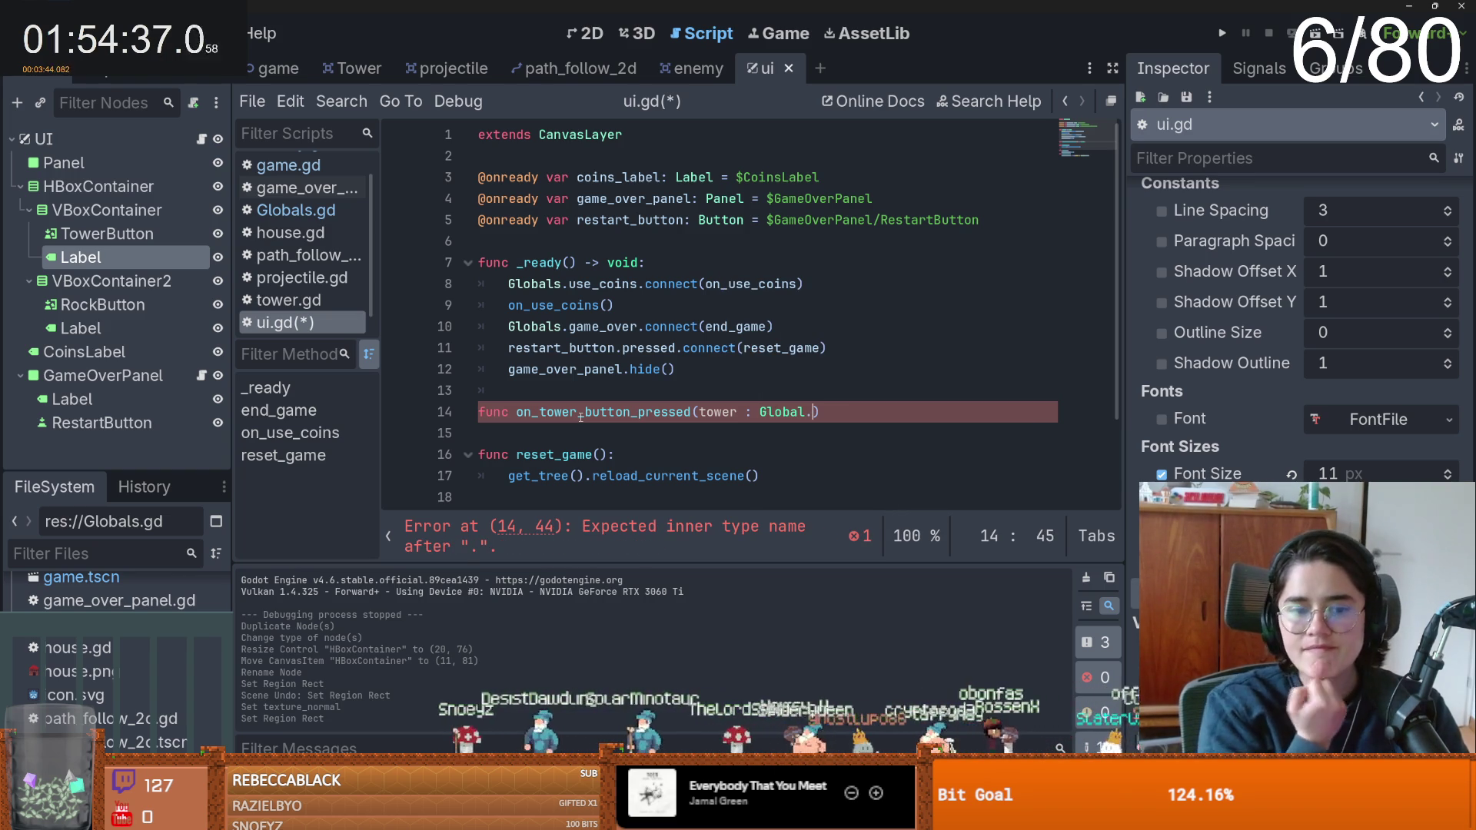
type("Towers")
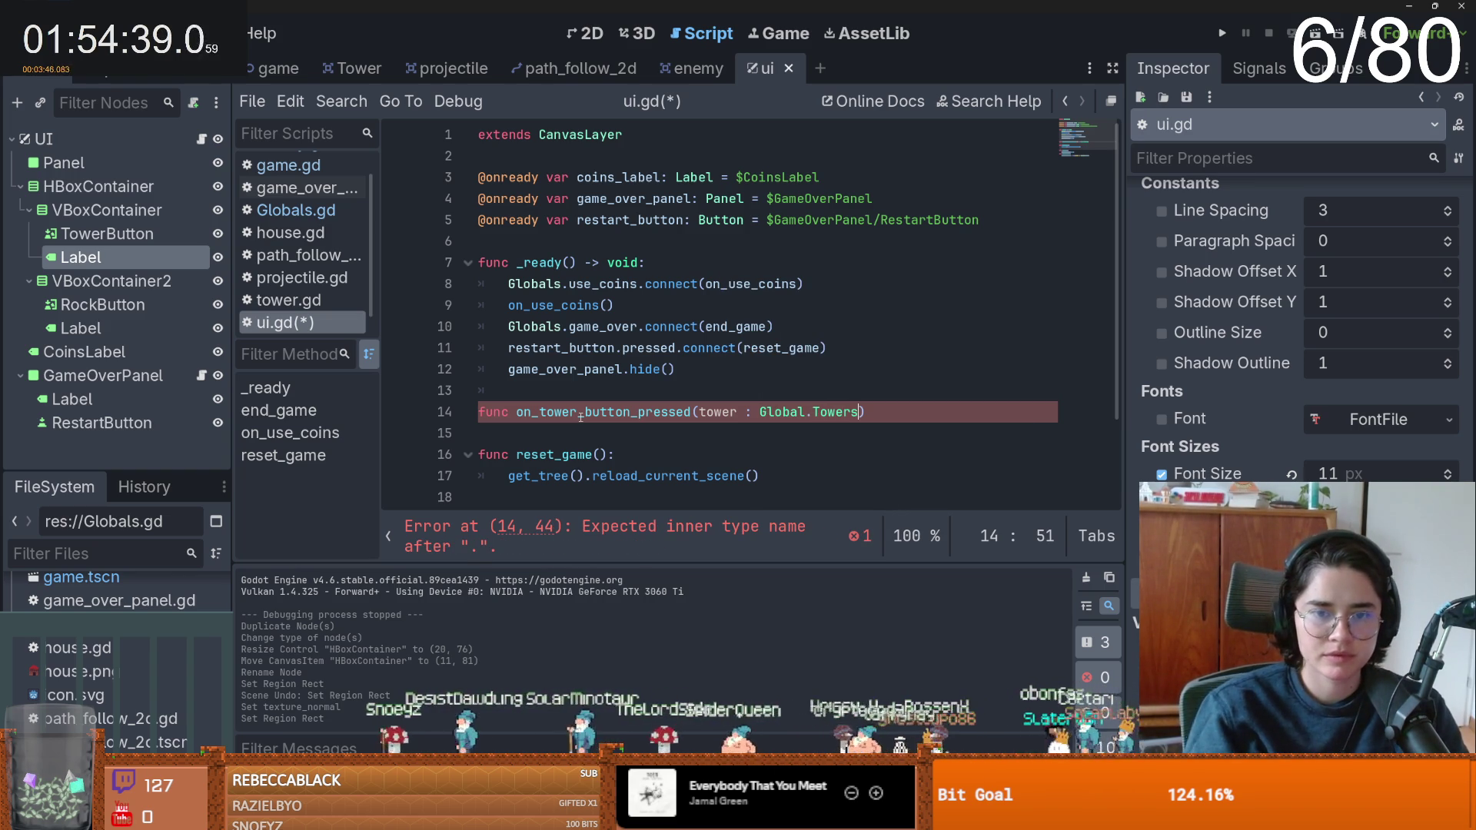
left_click(875, 412)
type(":")
key("Return")
type("pass")
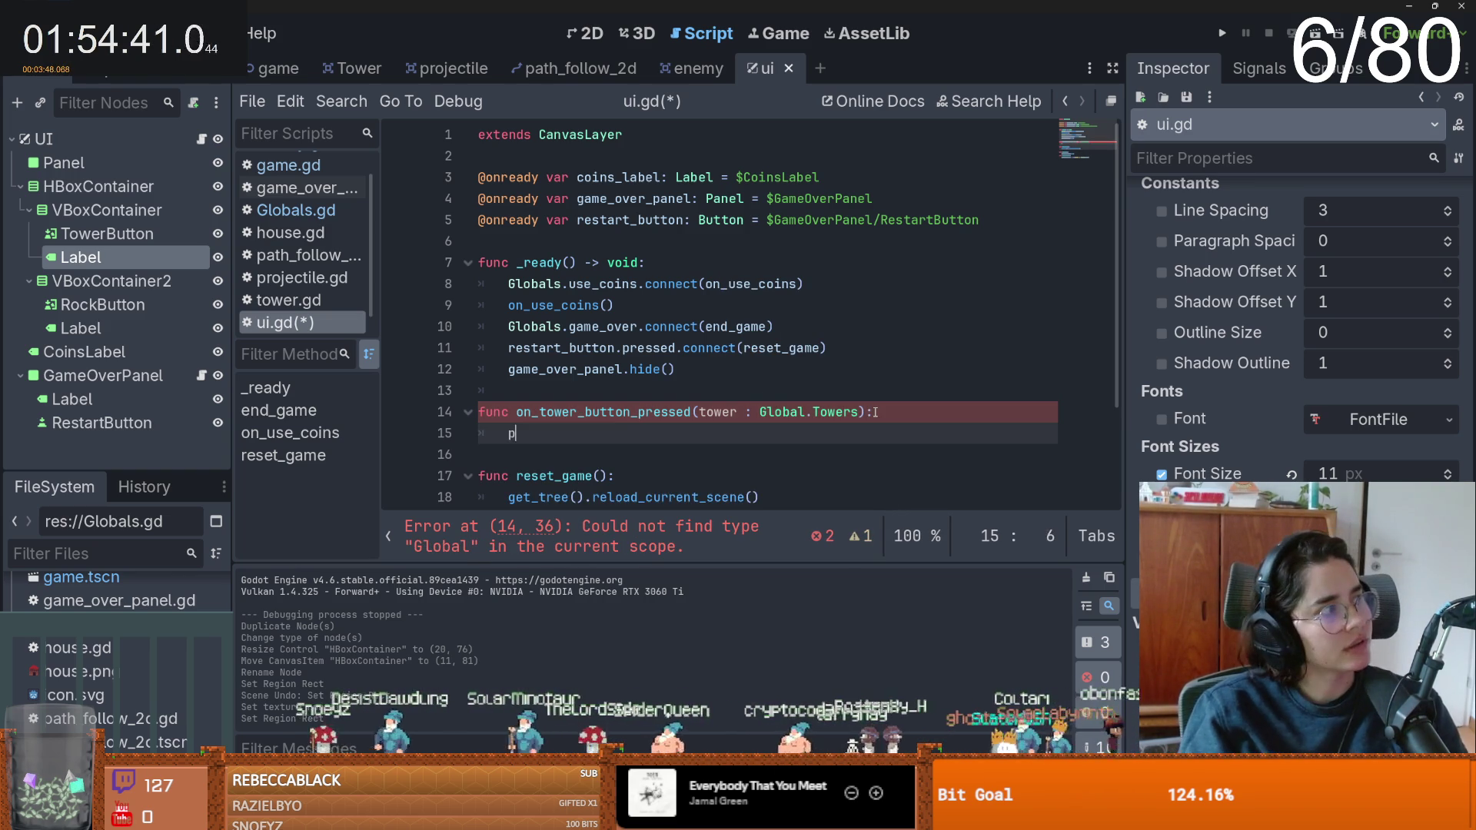
key("ctrl+s")
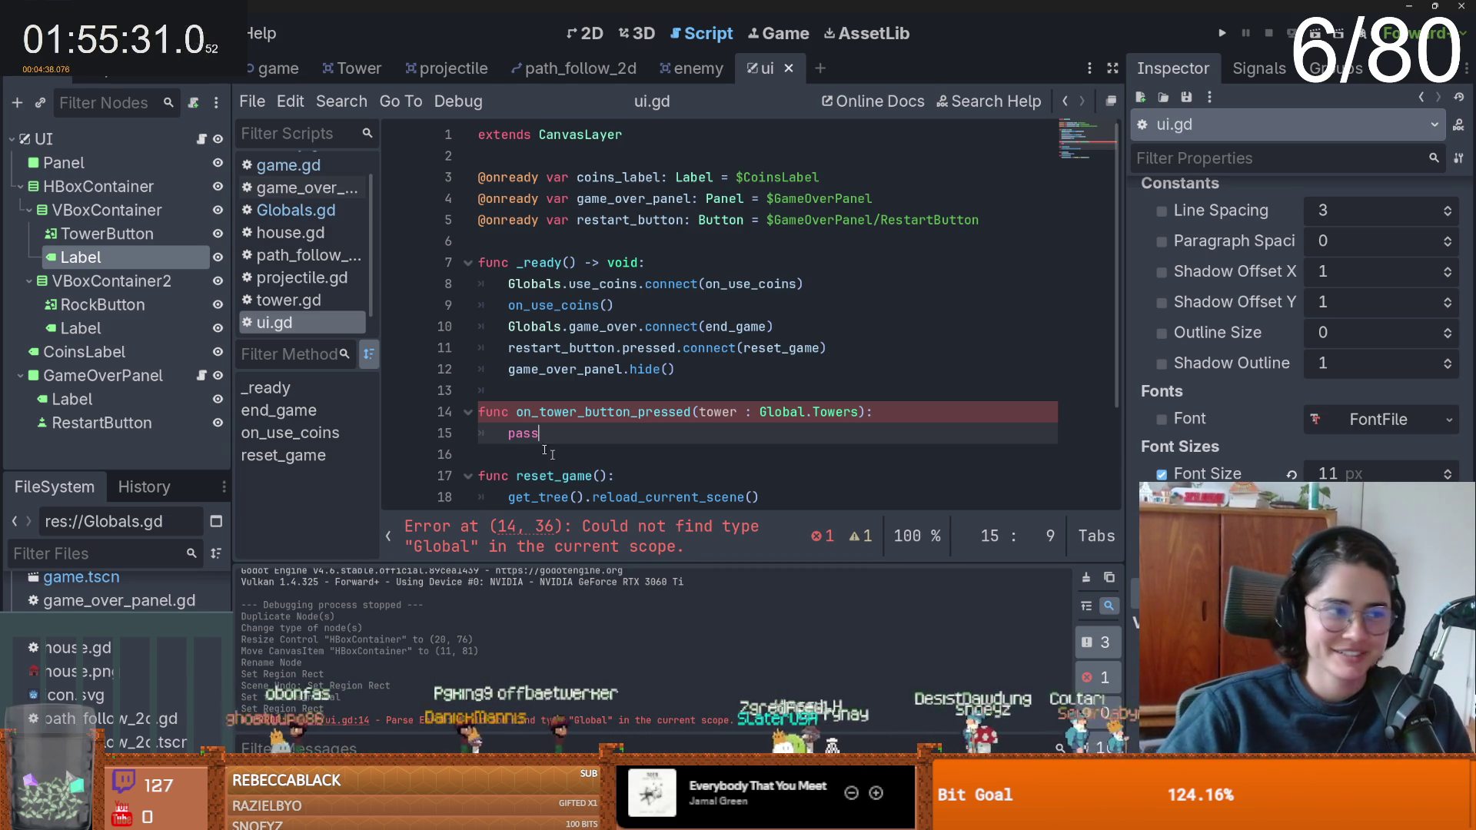
- Change the parameter type from Global.Towers to Globals.Towers
left_click(516, 411)
key("Down")
key("shift+End")
left_click(804, 412)
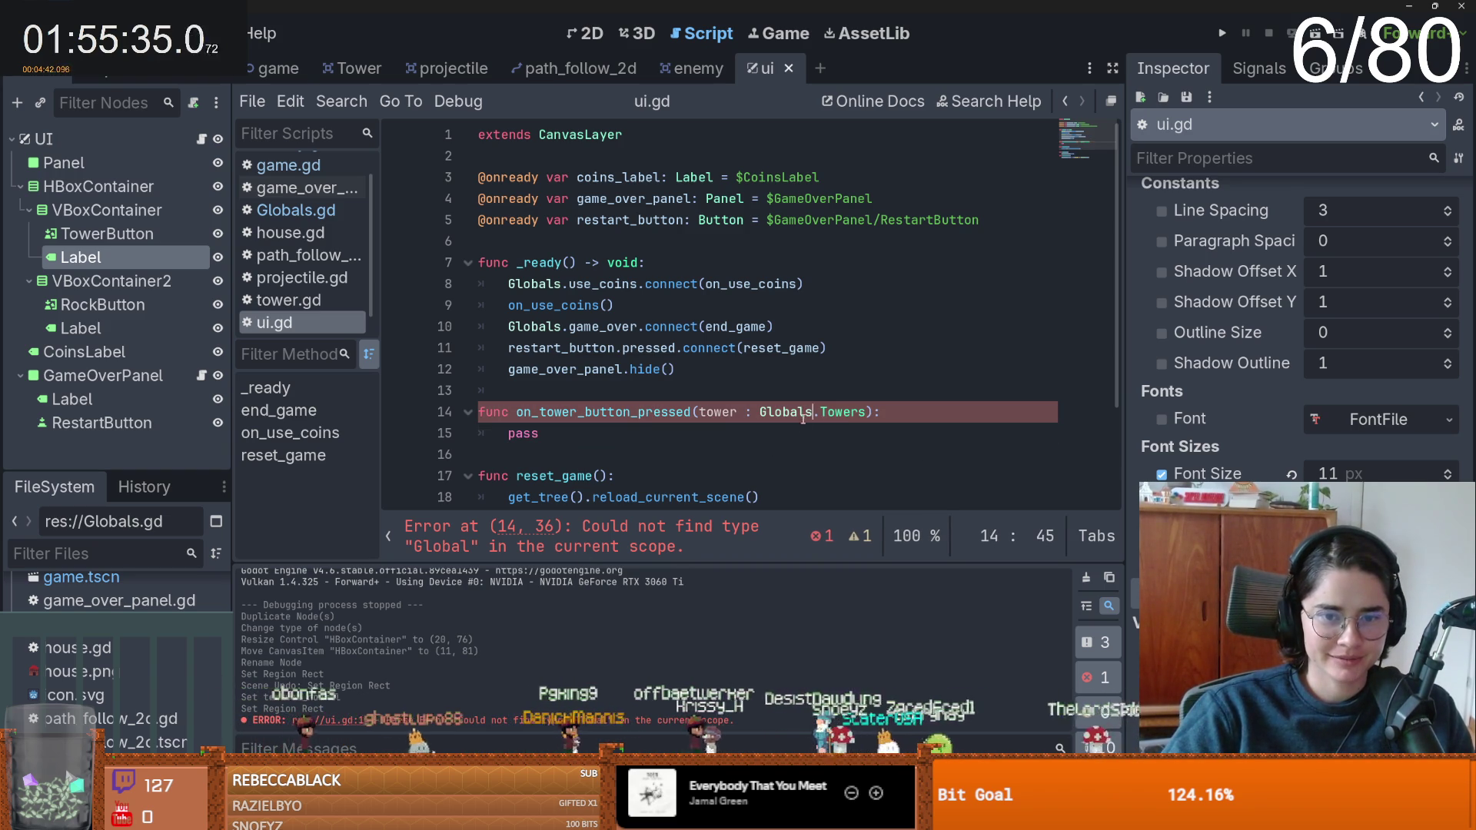
type("s")
left_click(701, 411)
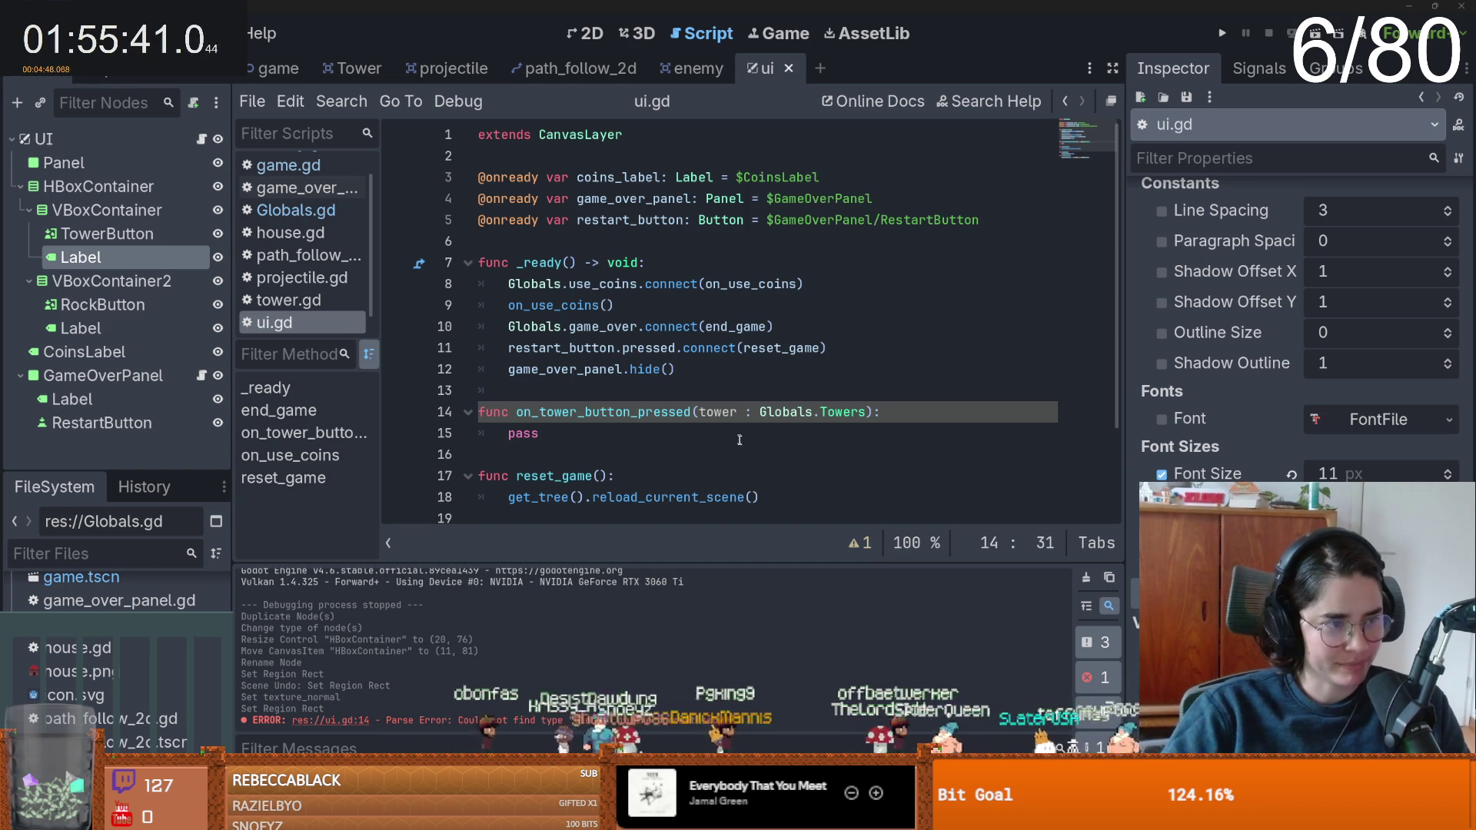
- Replace pass with Globals.switch_tower_type(tower) using autocomplete
left_click(604, 434)
double_click(532, 433)
scroll(667, 457, "down", 1)
scroll(637, 454, "up", 1)
scroll(605, 443, "down", 1)
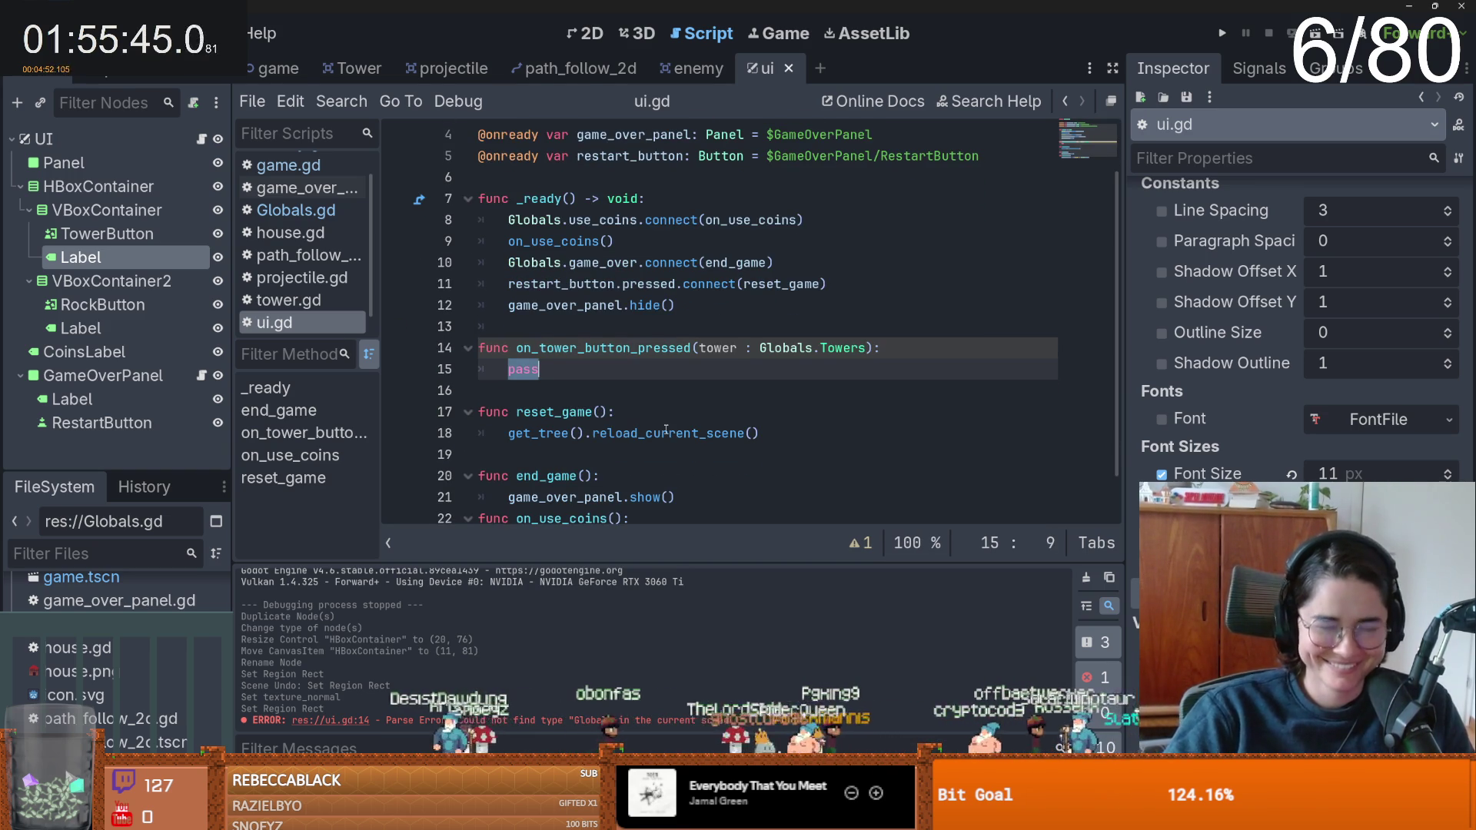
mouse_move(666, 430)
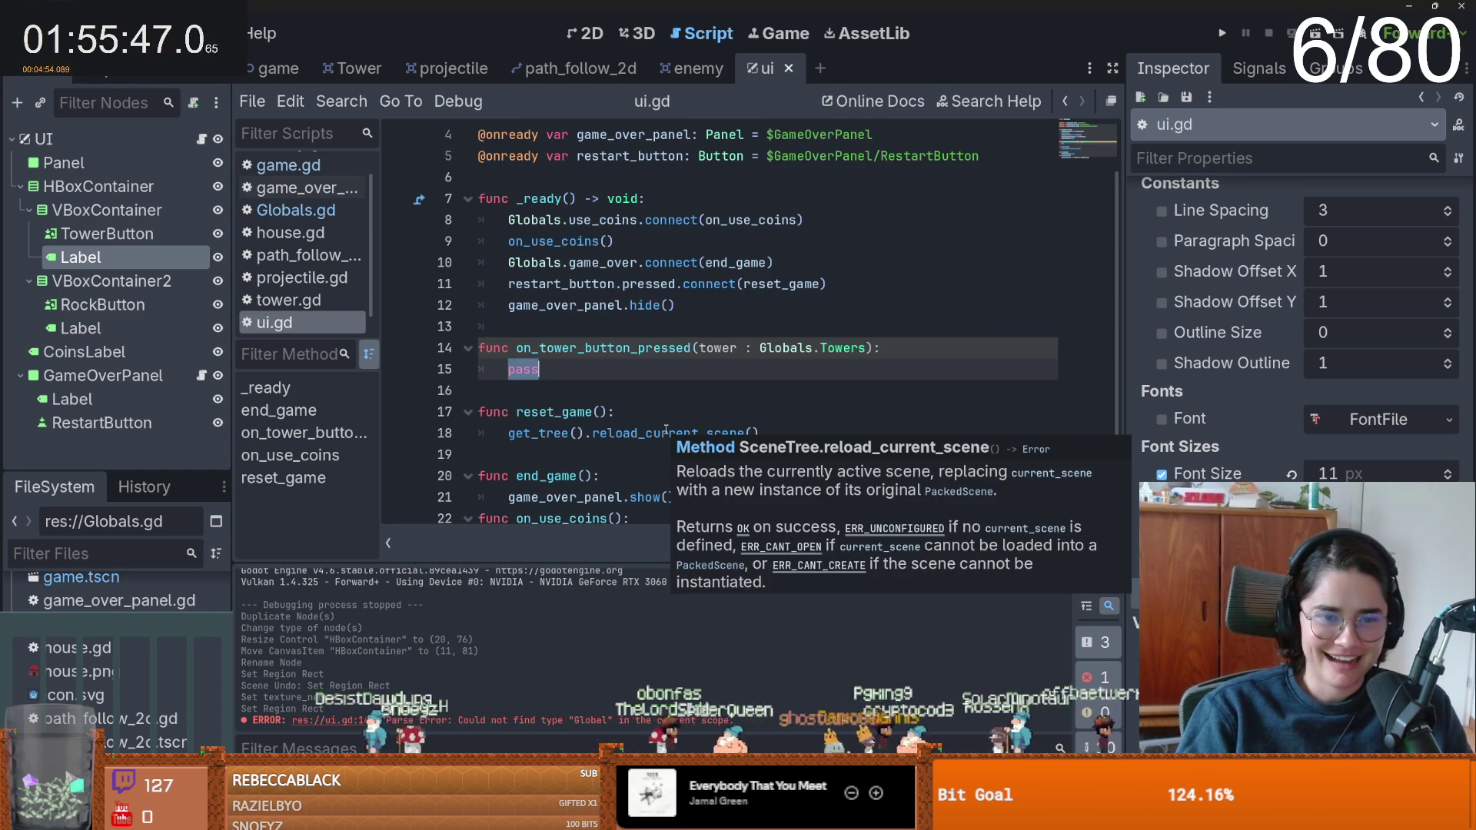
type("Glboa")
key("BackSpace")
key("BackSpace")
key("BackSpace")
type("obals")
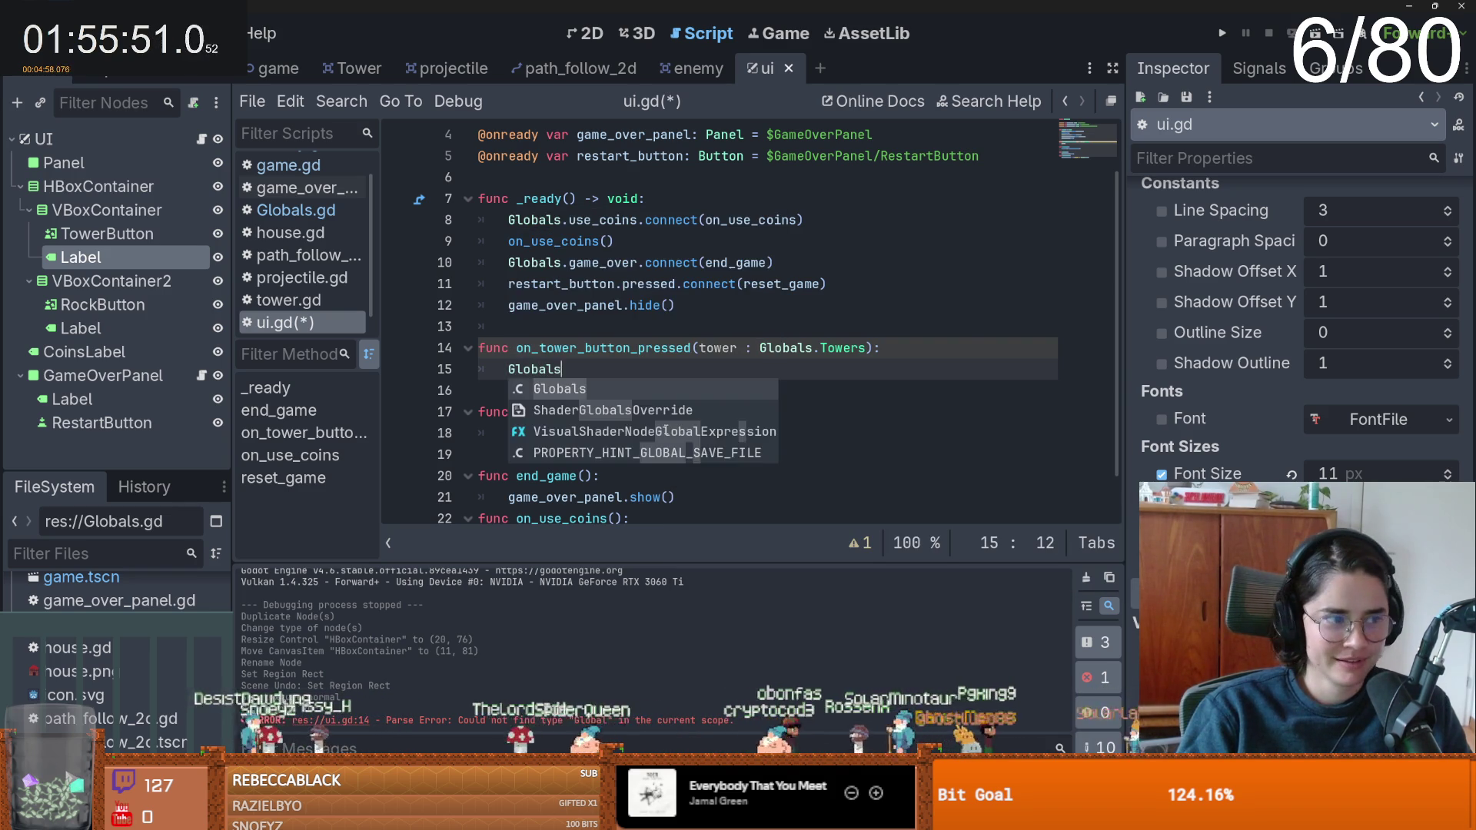
type(".")
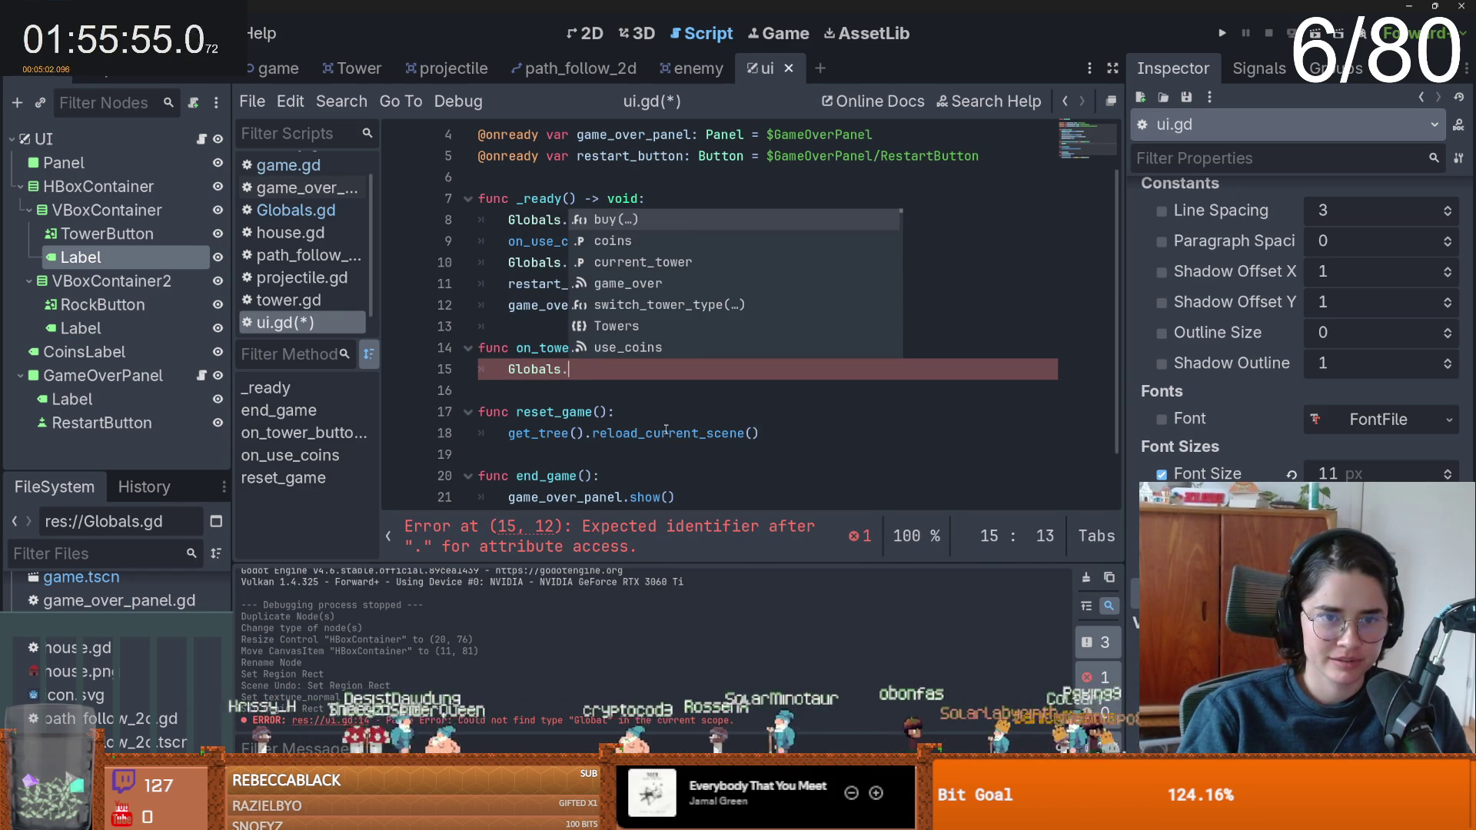
key("Down")
key("Down")
key("Down")
key("Return")
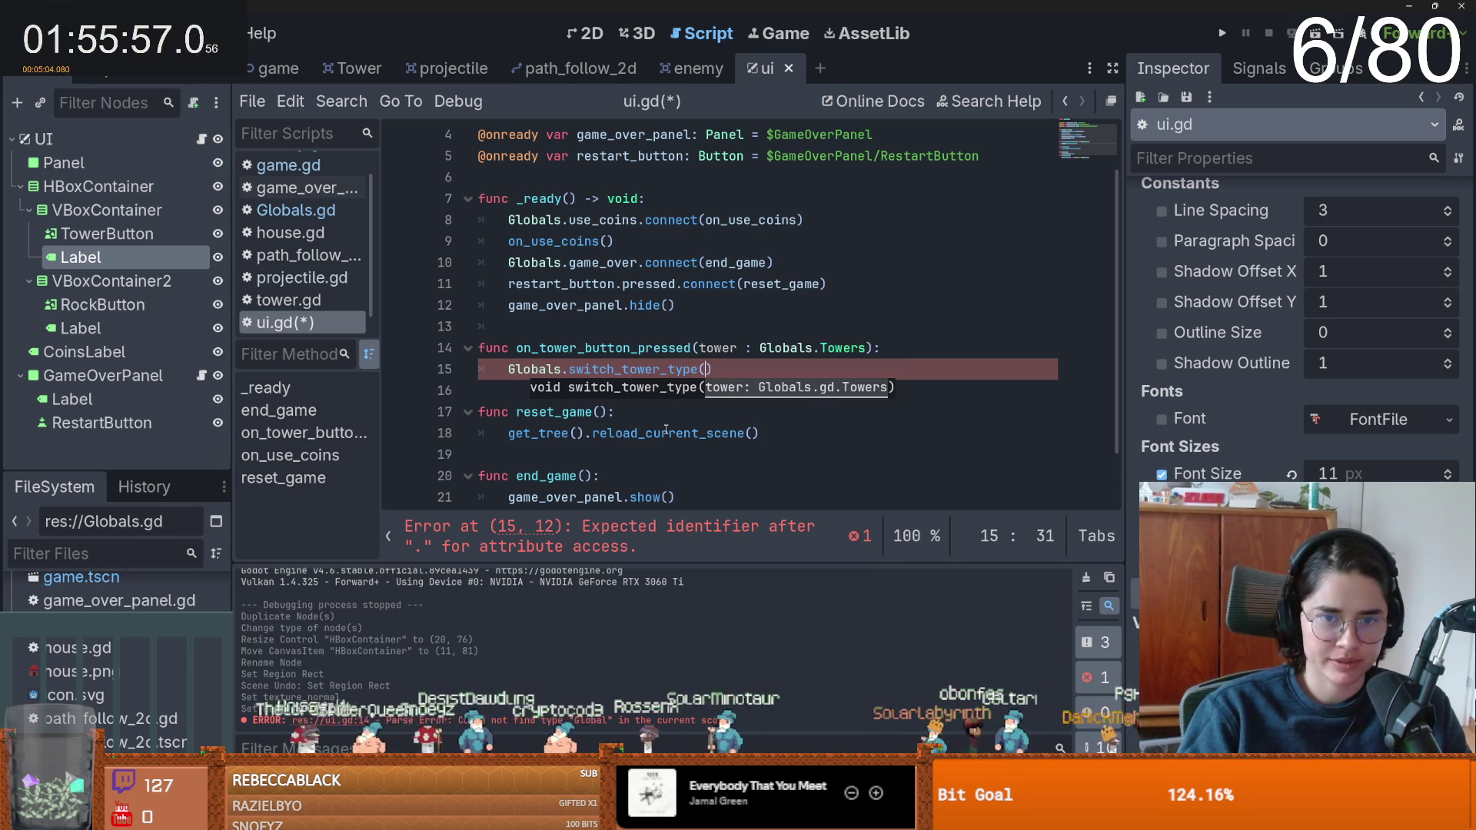
type("tower")
key("Return")
key("Down")
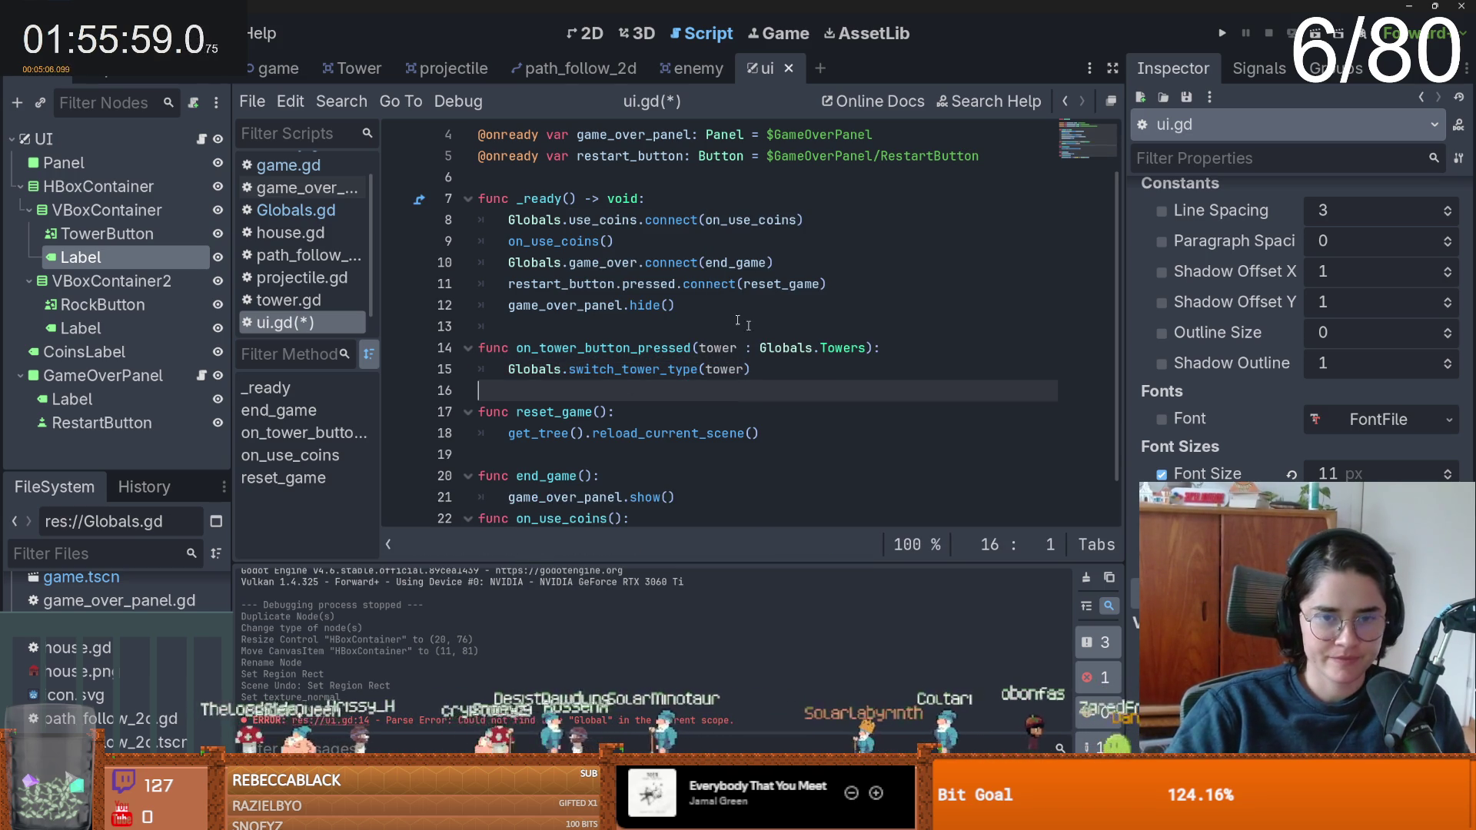
- Add a blank line at the end of line 12 inside _ready
left_click(706, 305)
key("Return")
scroll(705, 305, "up", 1)
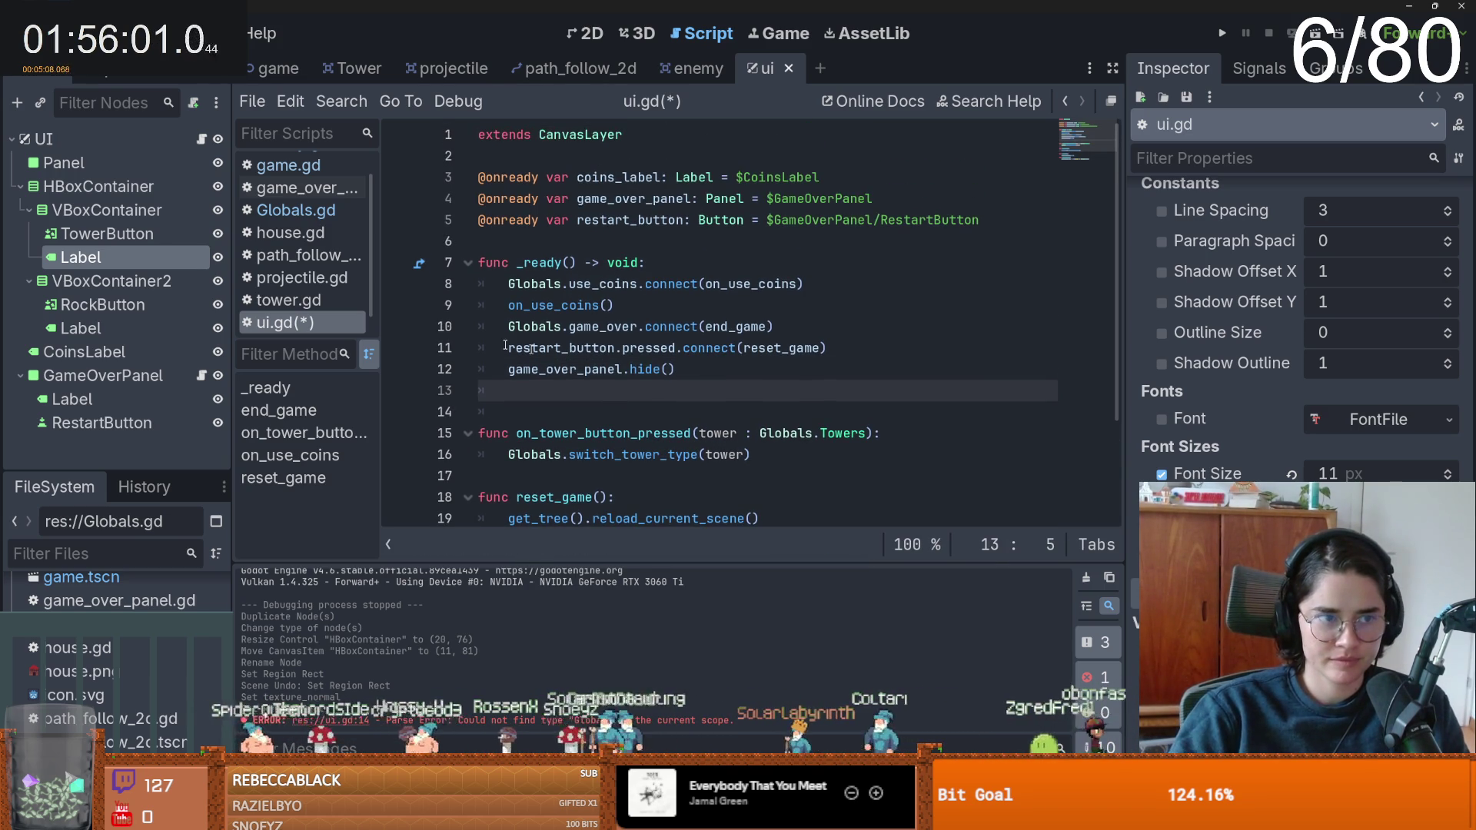
- Add onready references for TowerButton and RockButton, then begin a rock_button.pressed.connect call in _ready
left_click_drag(112, 238, 538, 251)
left_click_drag(108, 304, 560, 262)
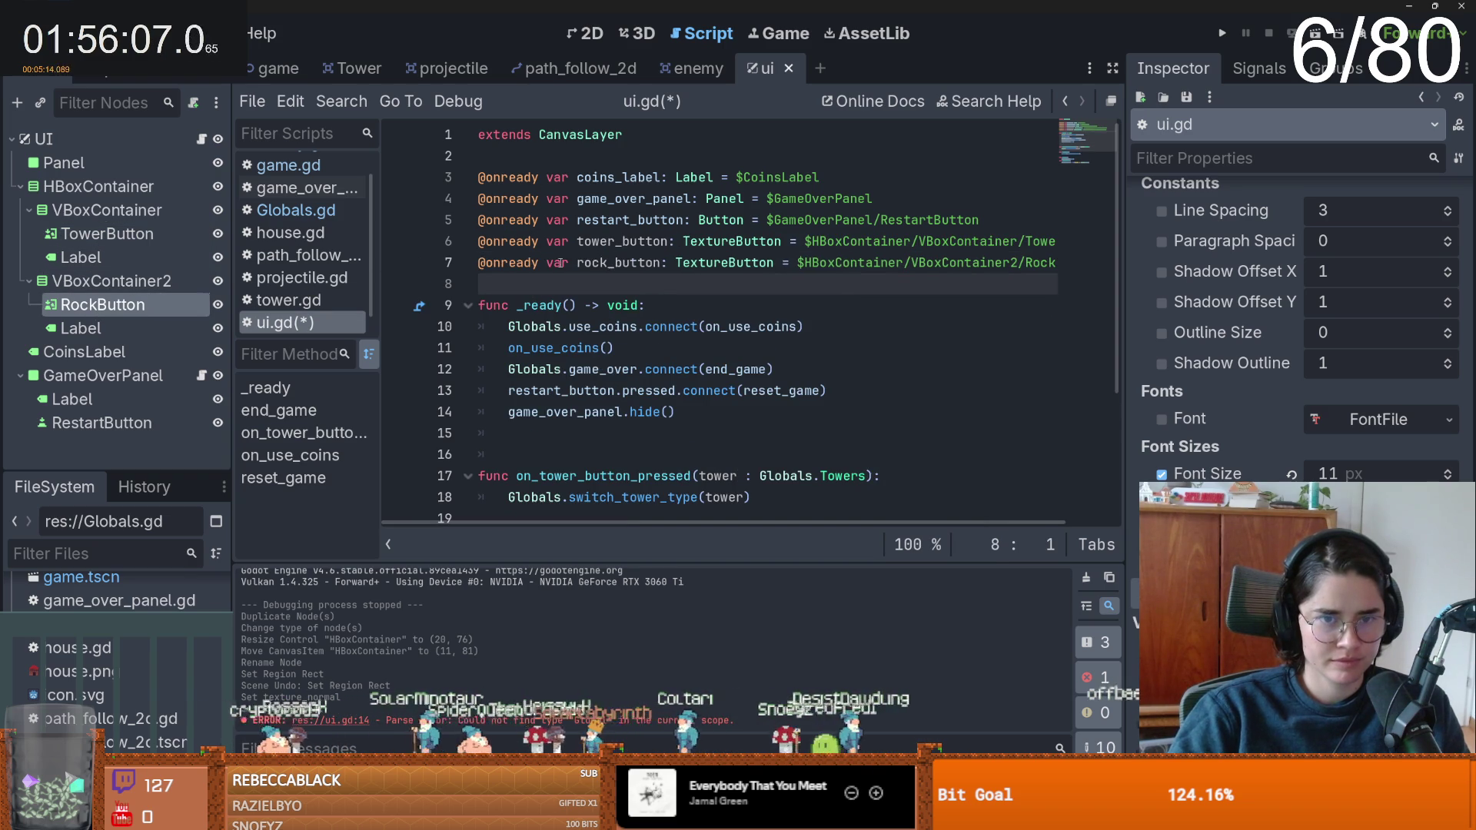
double_click(619, 262)
left_click(714, 413)
key("Return")
type("rock_button.")
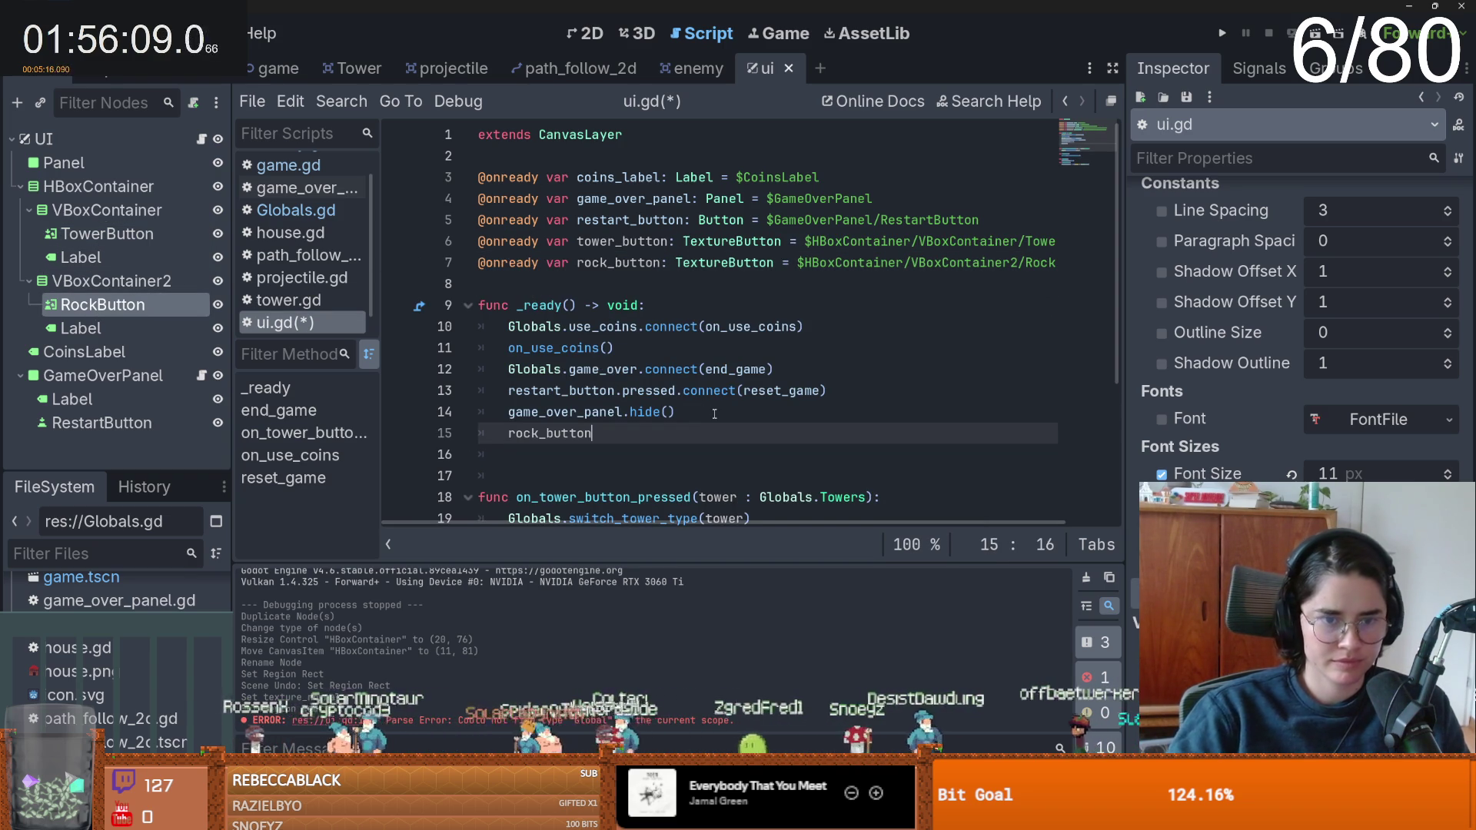
type("pressed.c")
key("Return")
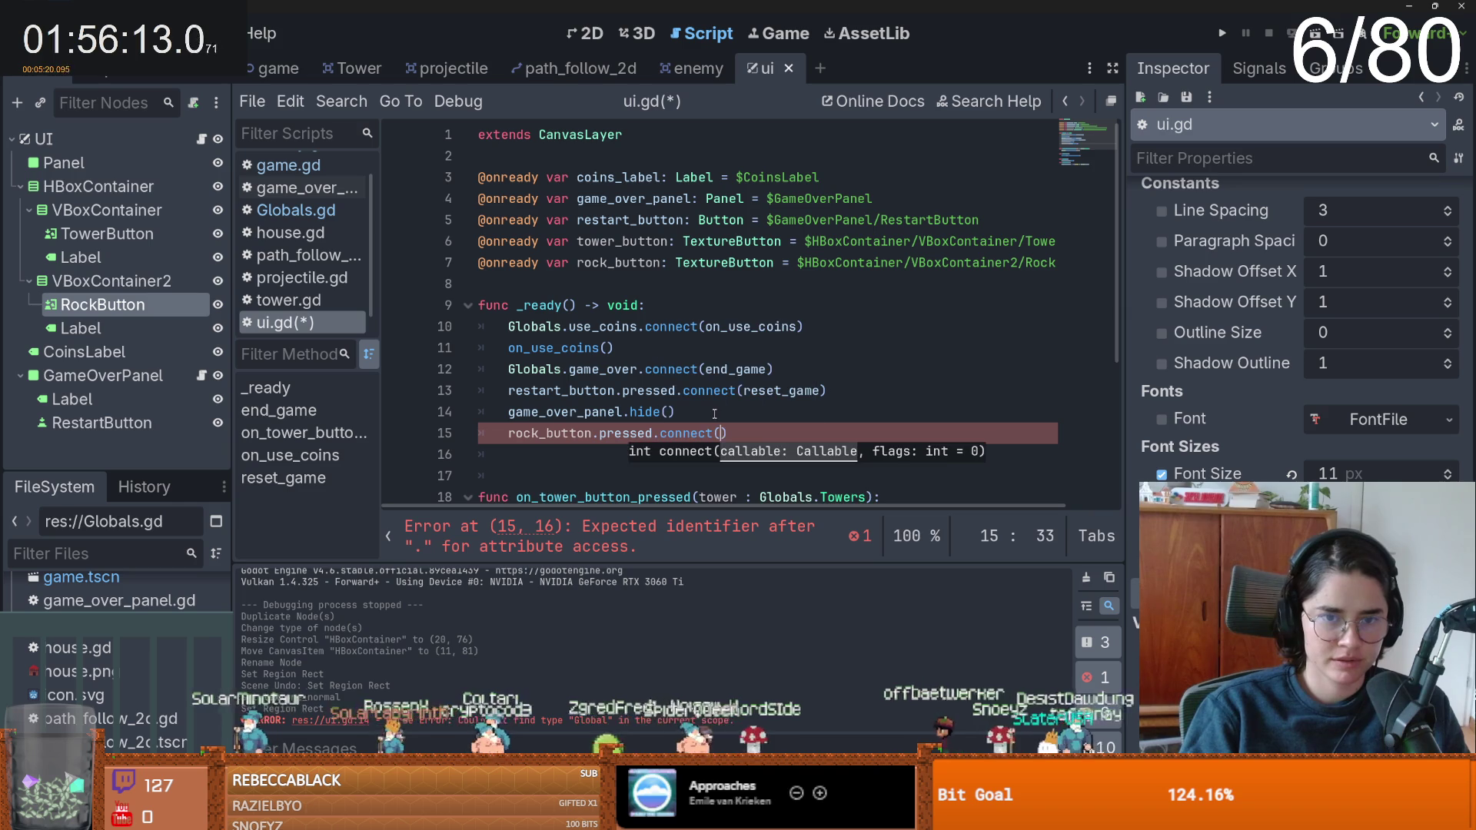
- Pass on_tower_button_pressed.bind(Globals.Towers.Rock) as the connect argument
type("on_")
scroll(719, 411, "down", 4)
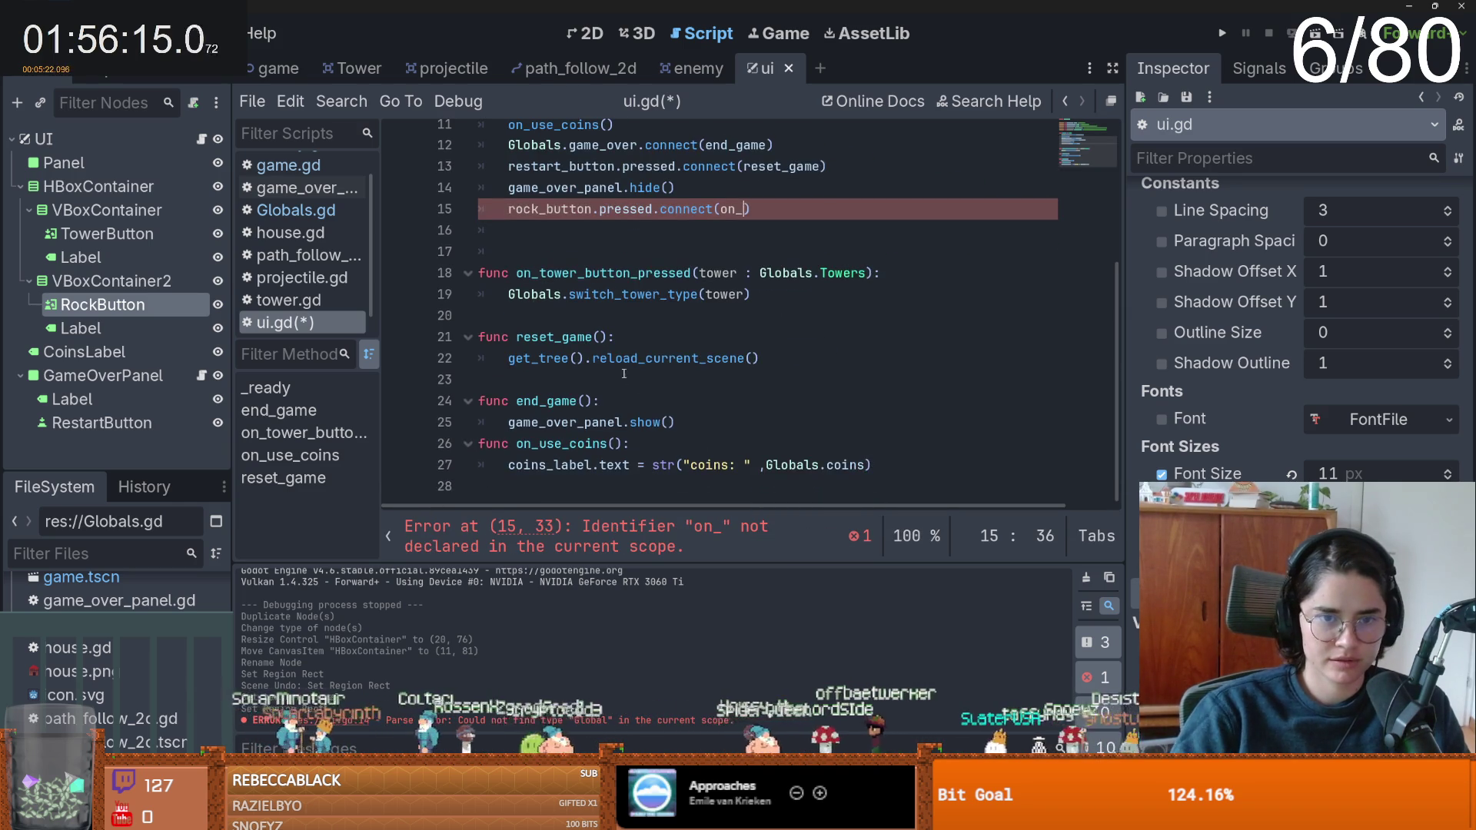
double_click(603, 272)
key("ctrl+c")
double_click(726, 208)
key("ctrl+v")
type(",b")
key("BackSpace")
key("BackSpace")
type(".bind(Globals.")
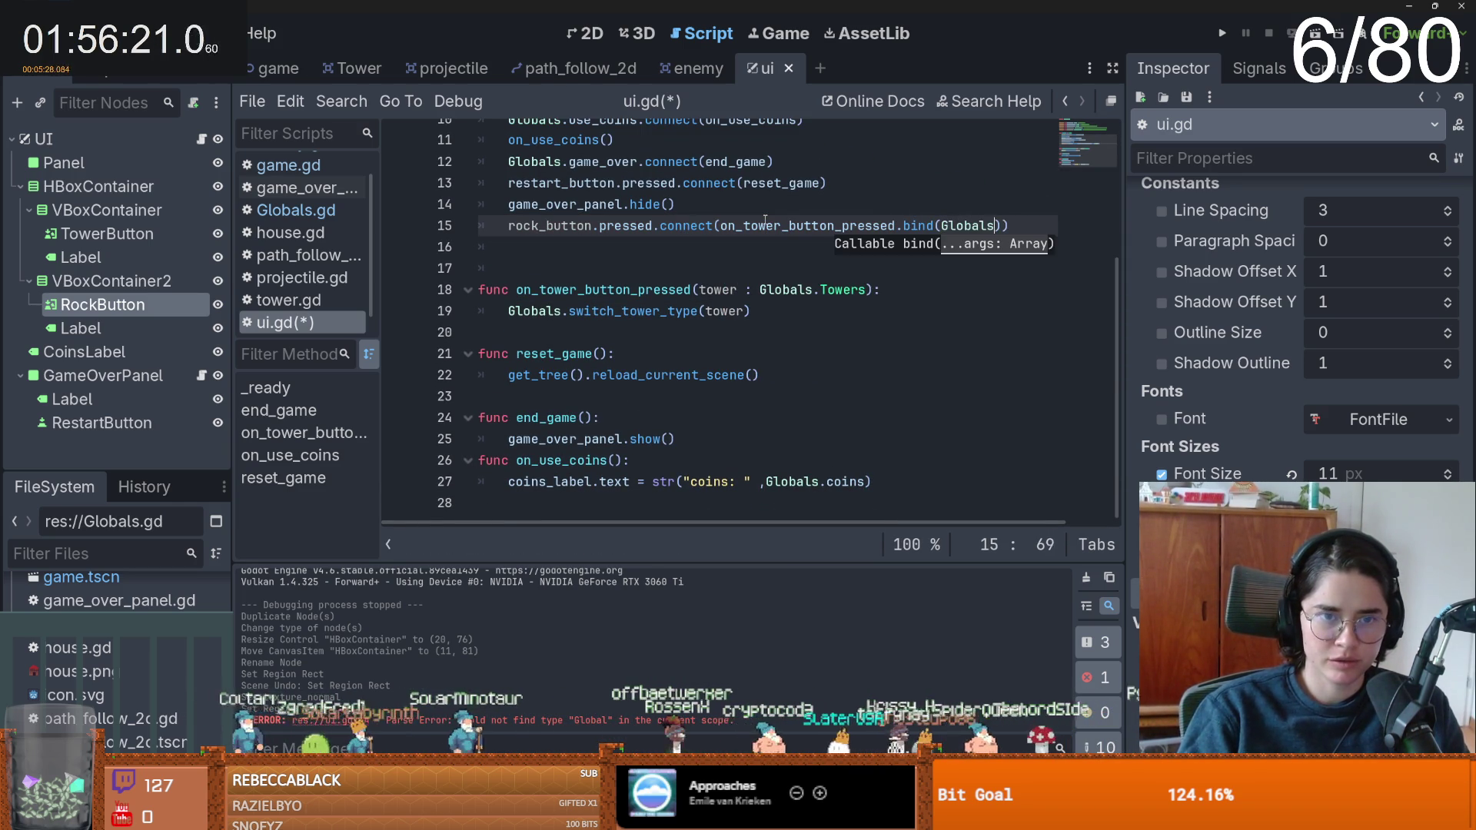
type("Towers.R")
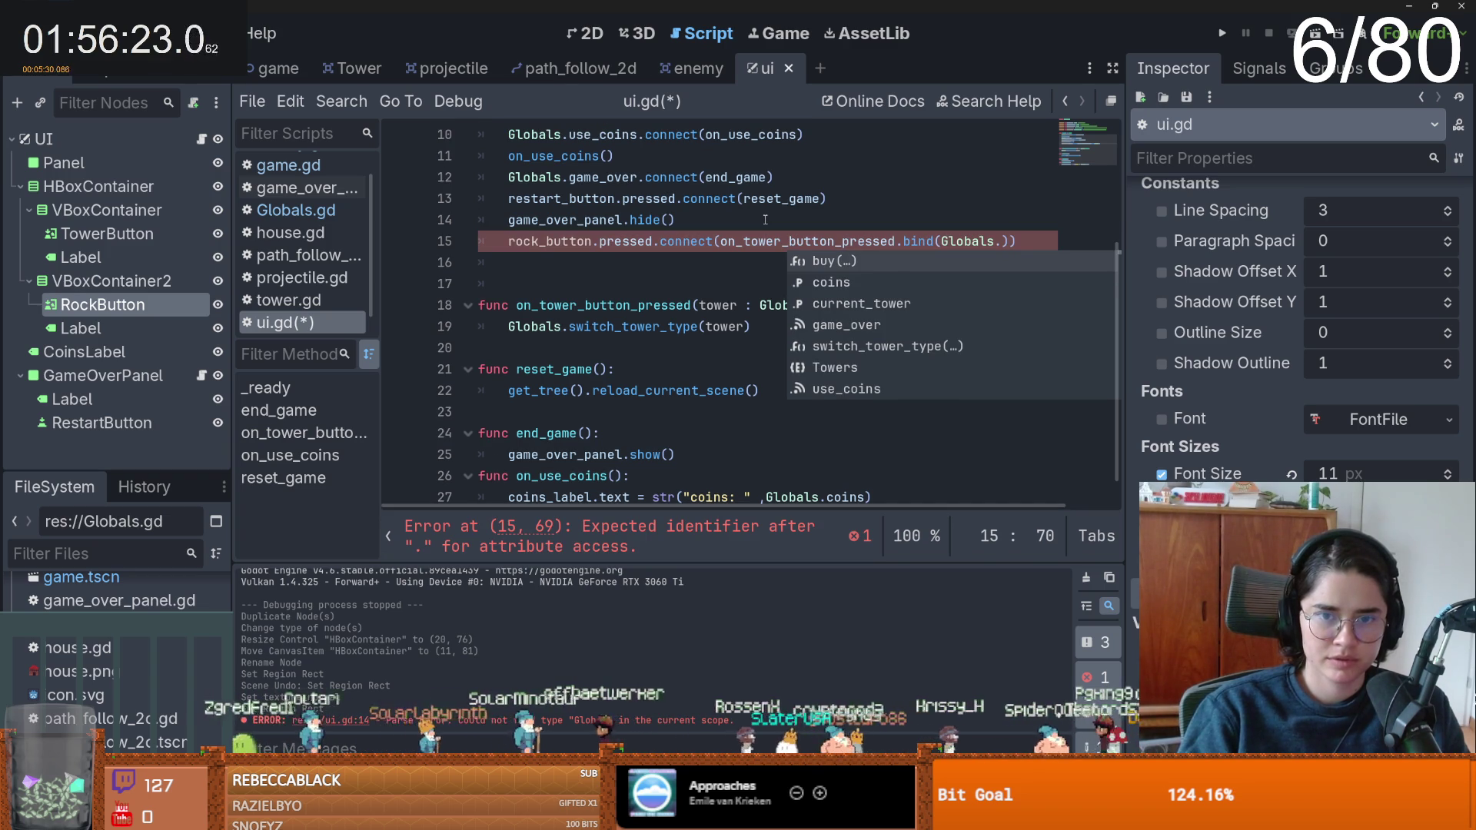
key("Return")
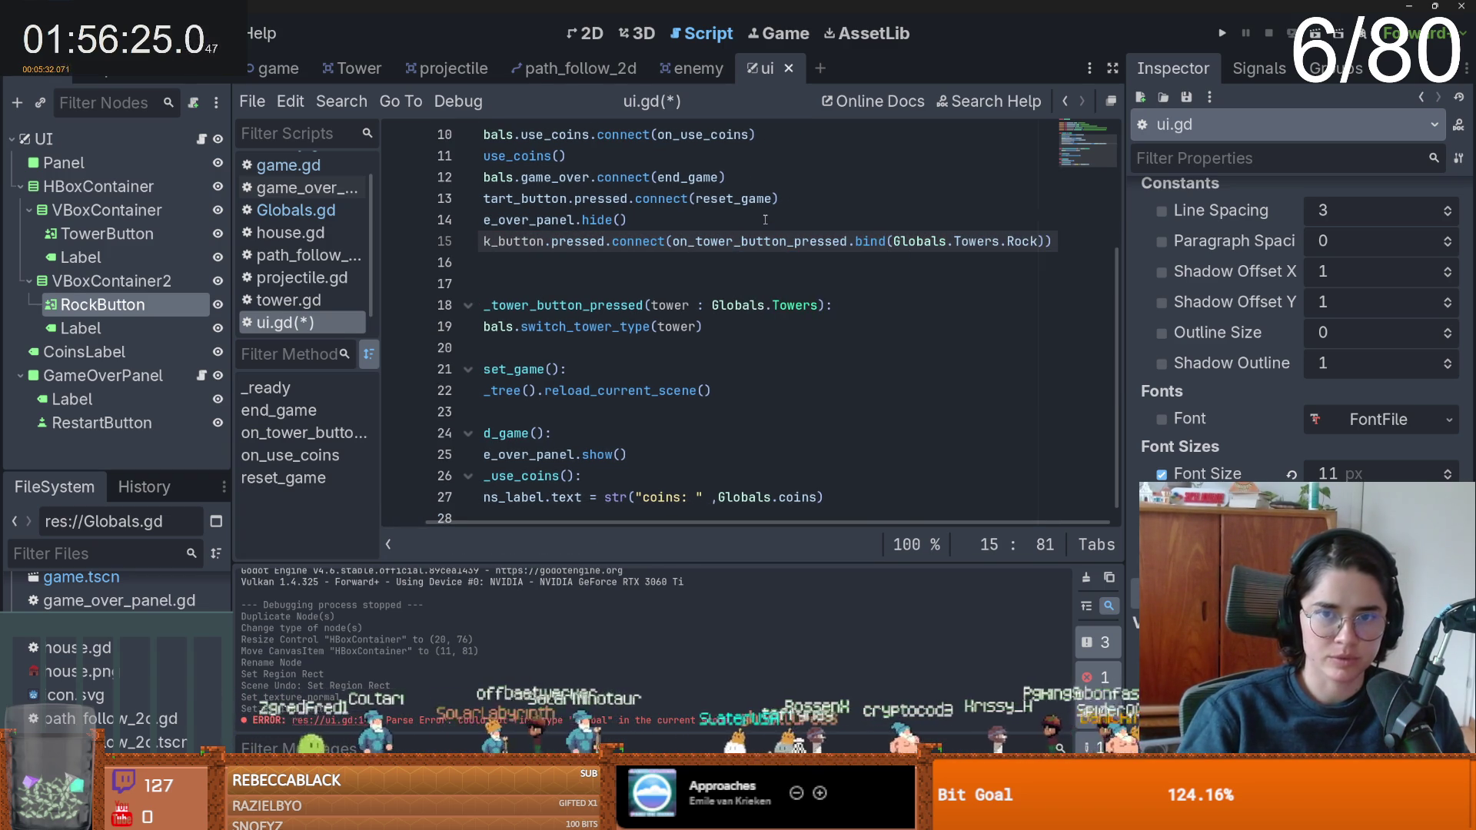
- Duplicate the connect line with Tower1 bound instead of Rock, and save ui.gd
left_click_drag(1049, 241, 399, 232)
key("ctrl+c")
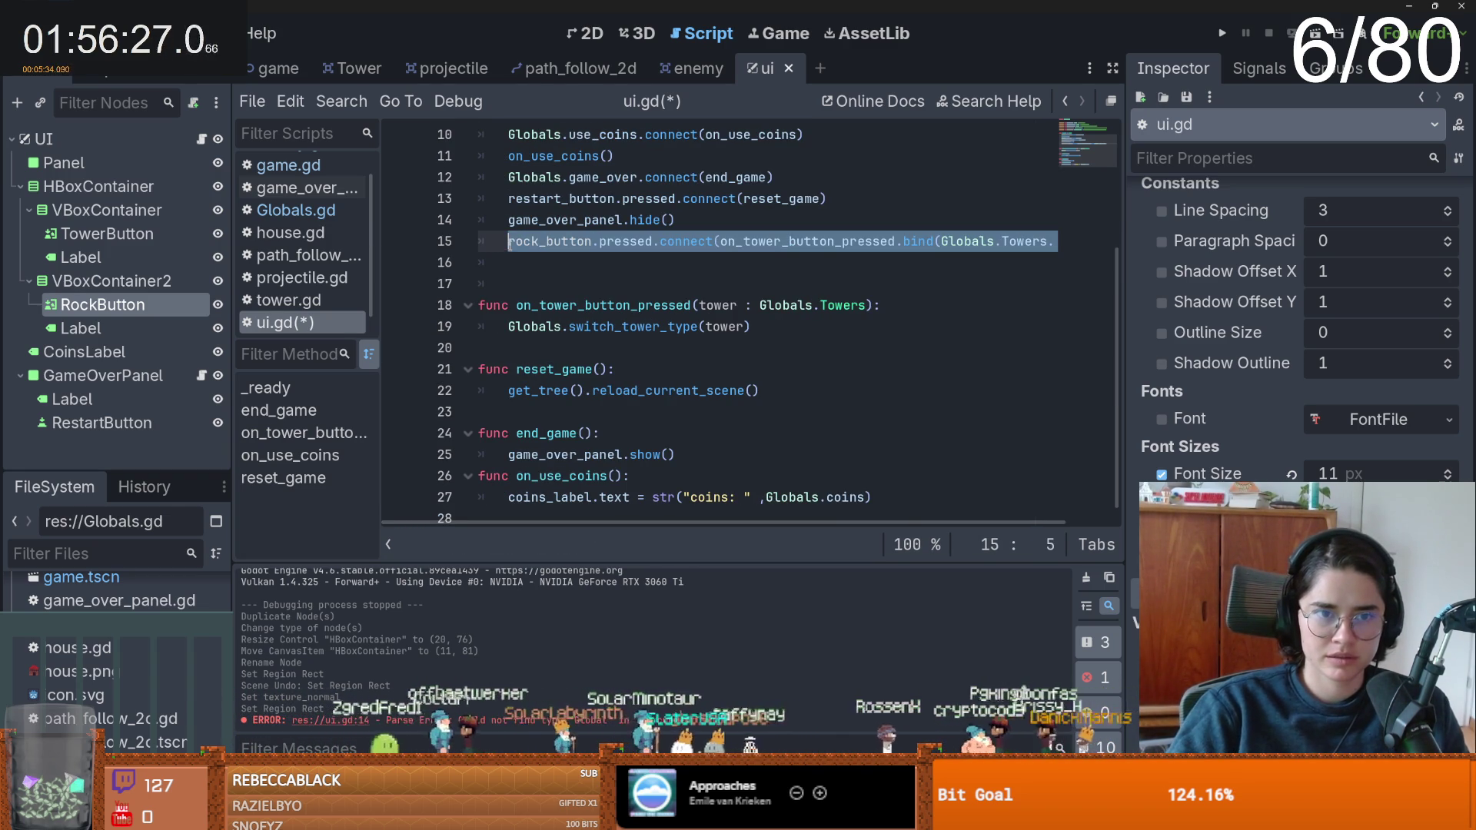
left_click(1008, 262)
key("ctrl+v")
double_click(1015, 262)
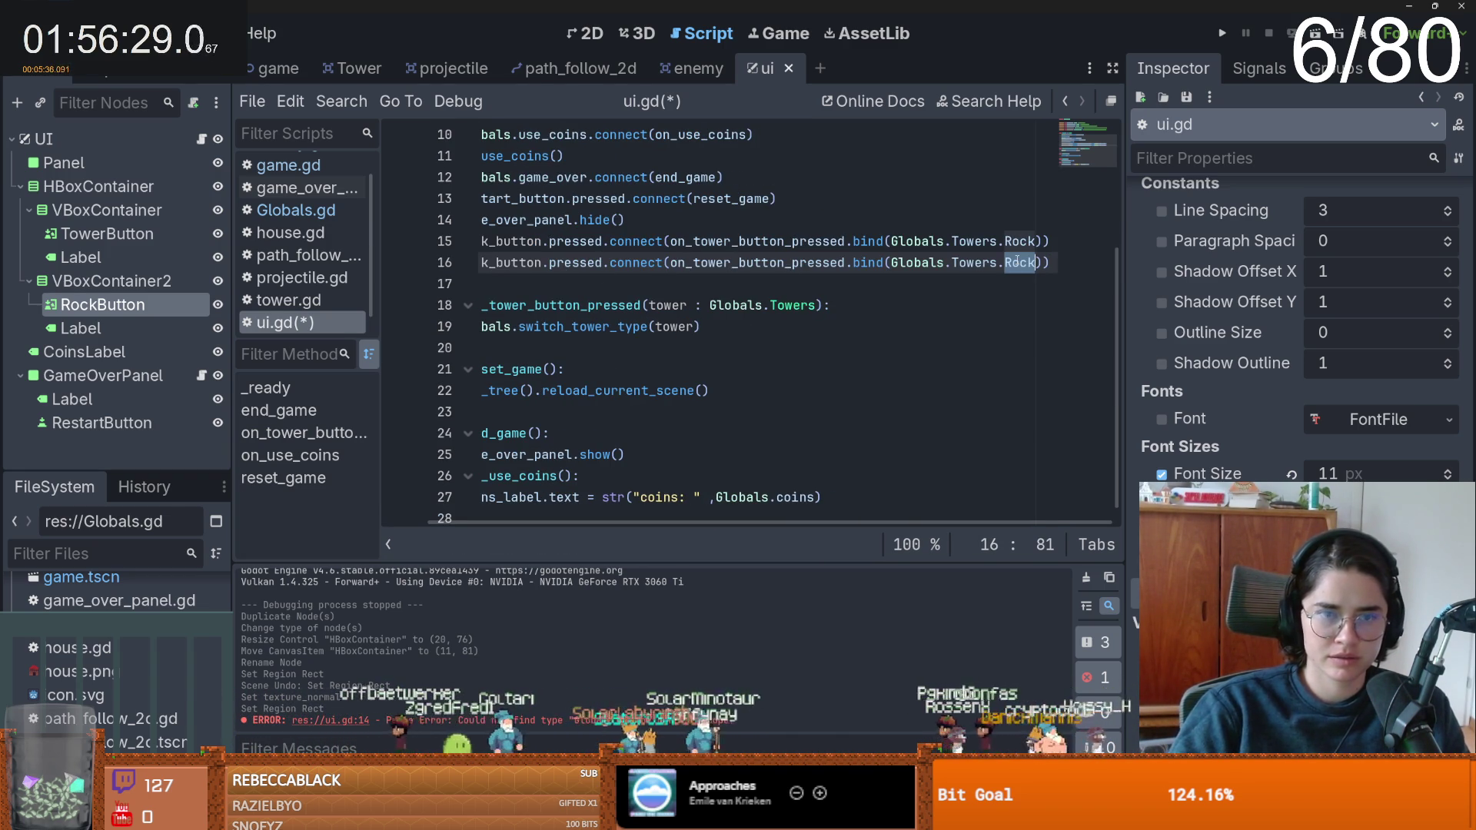
type("T")
key("Return")
key("ctrl+s")
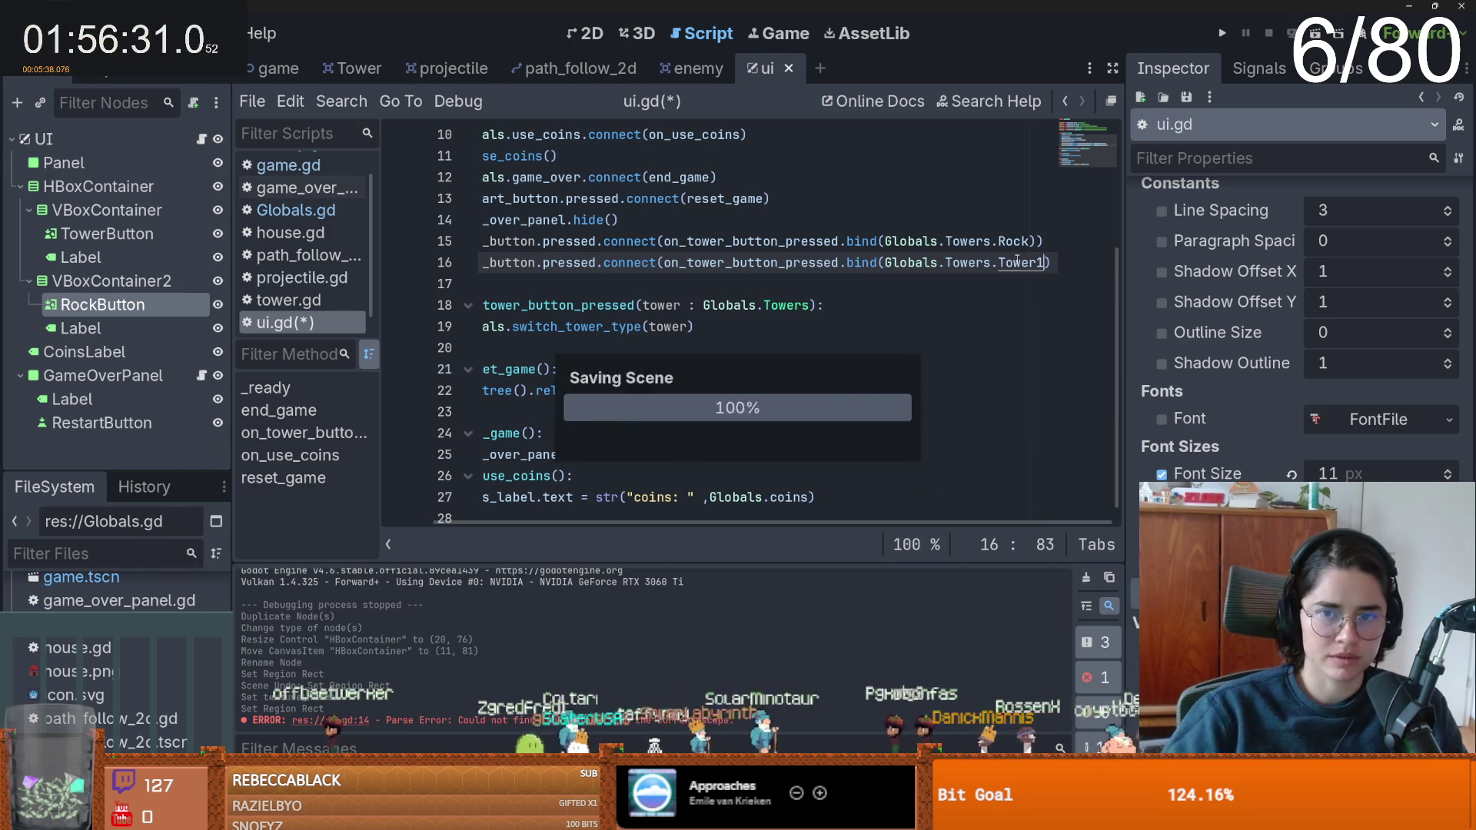
left_click(277, 68)
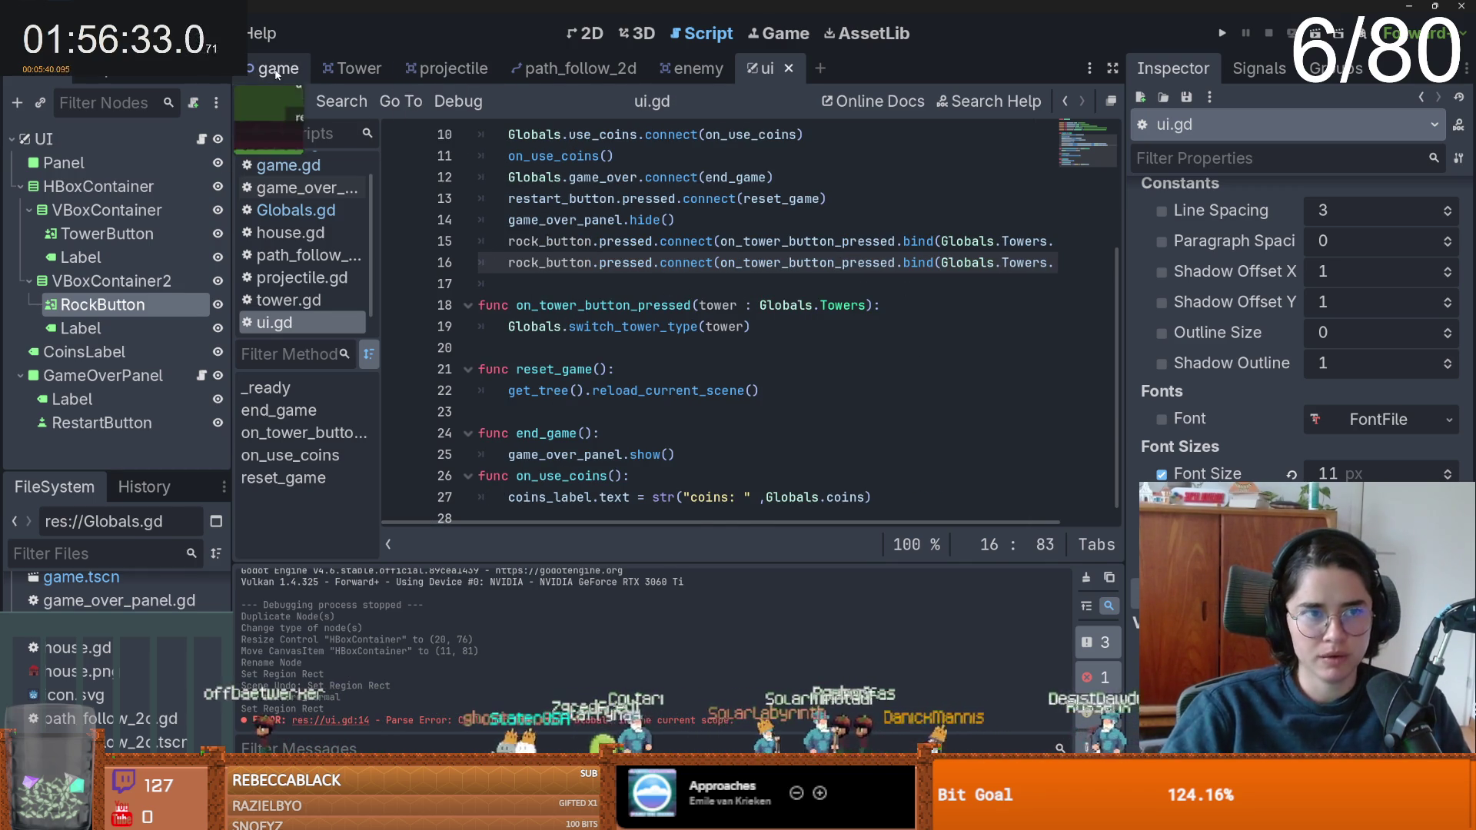
- In _unhandled_input, nest the two tower placement lines under an if check for Globals.Towers.Tower1
scroll(760, 307, "down", 3)
left_click(759, 307)
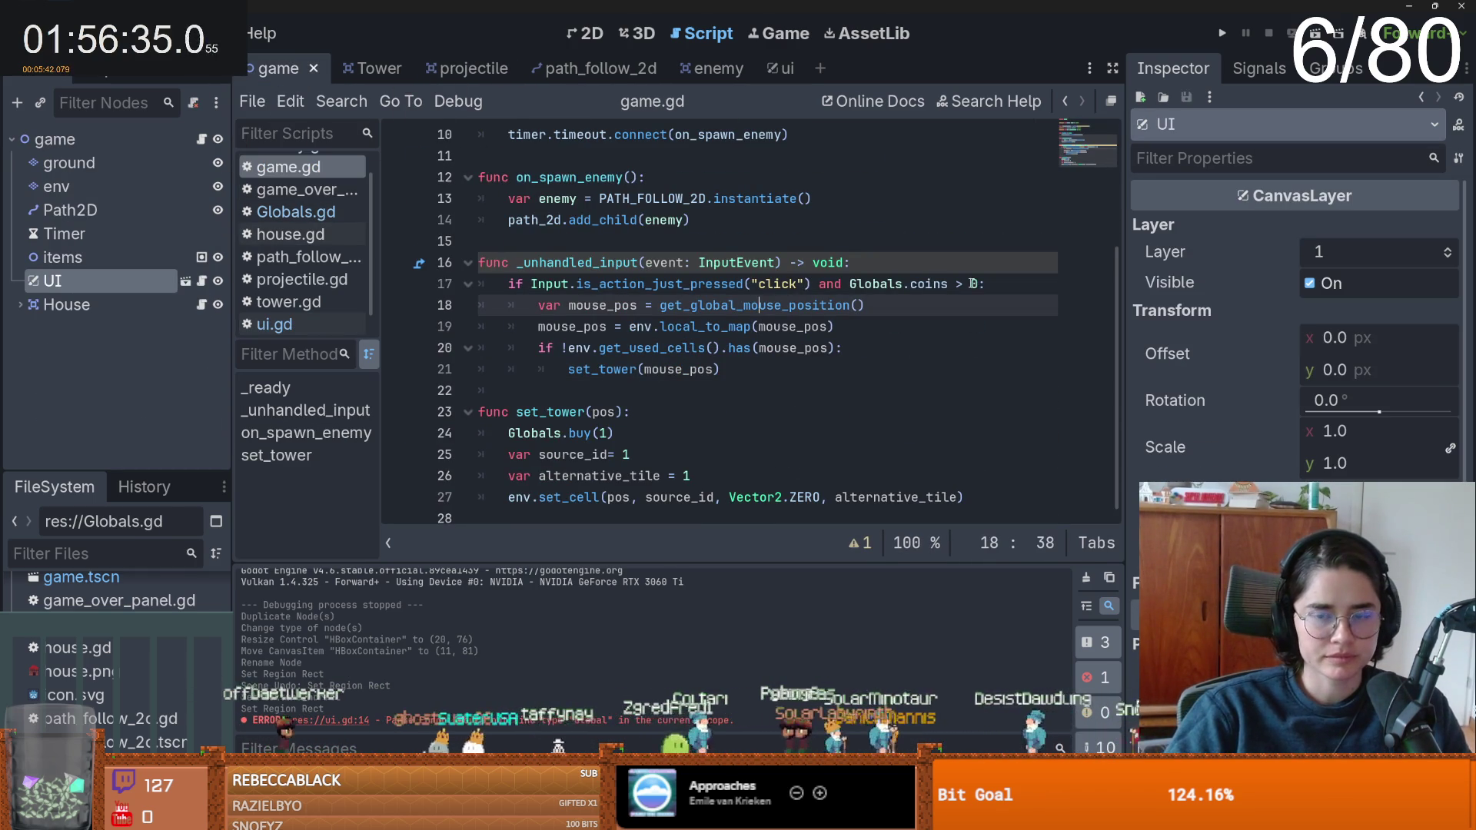
left_click(837, 330)
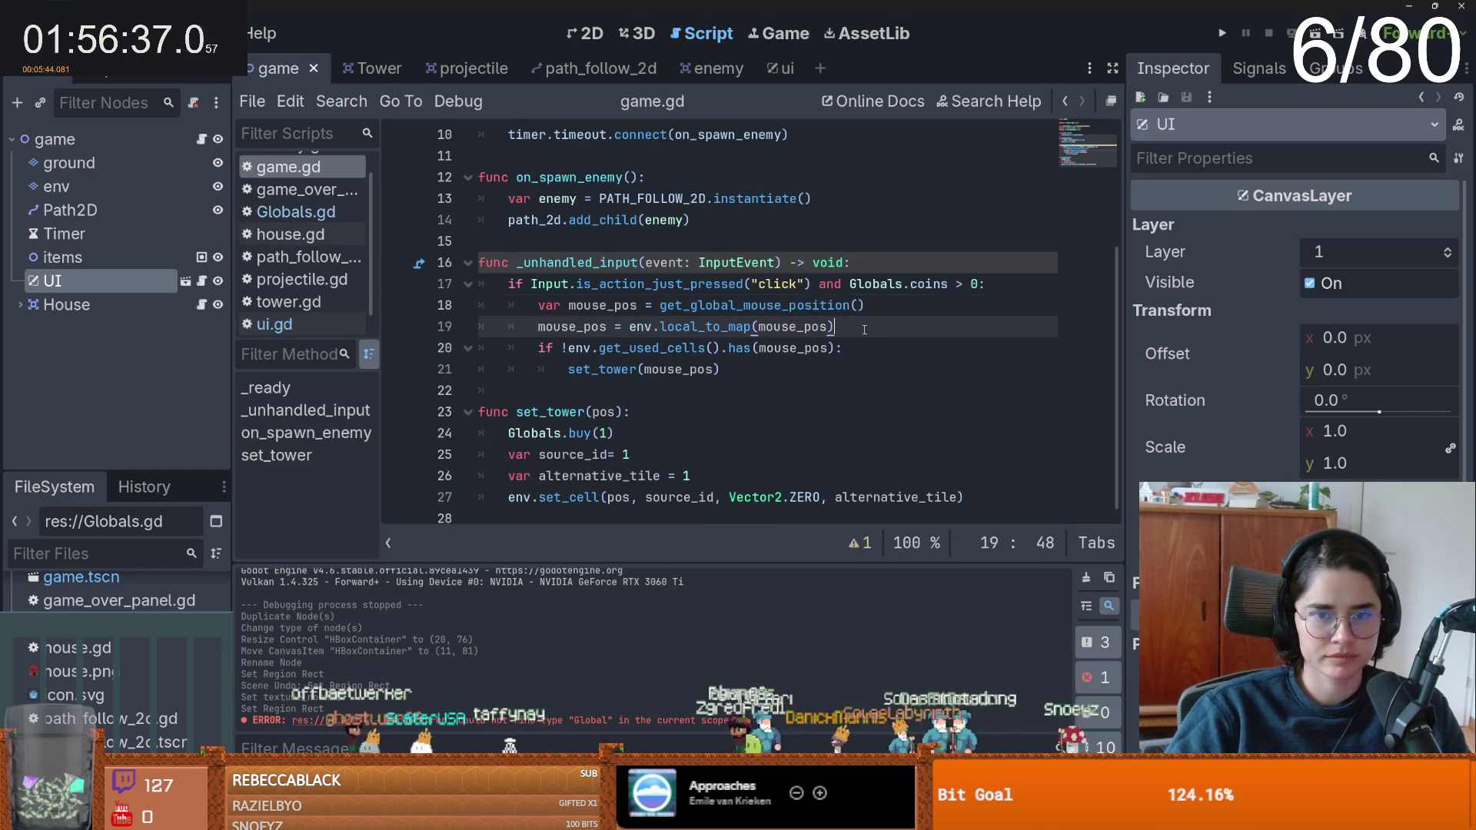
key("Return")
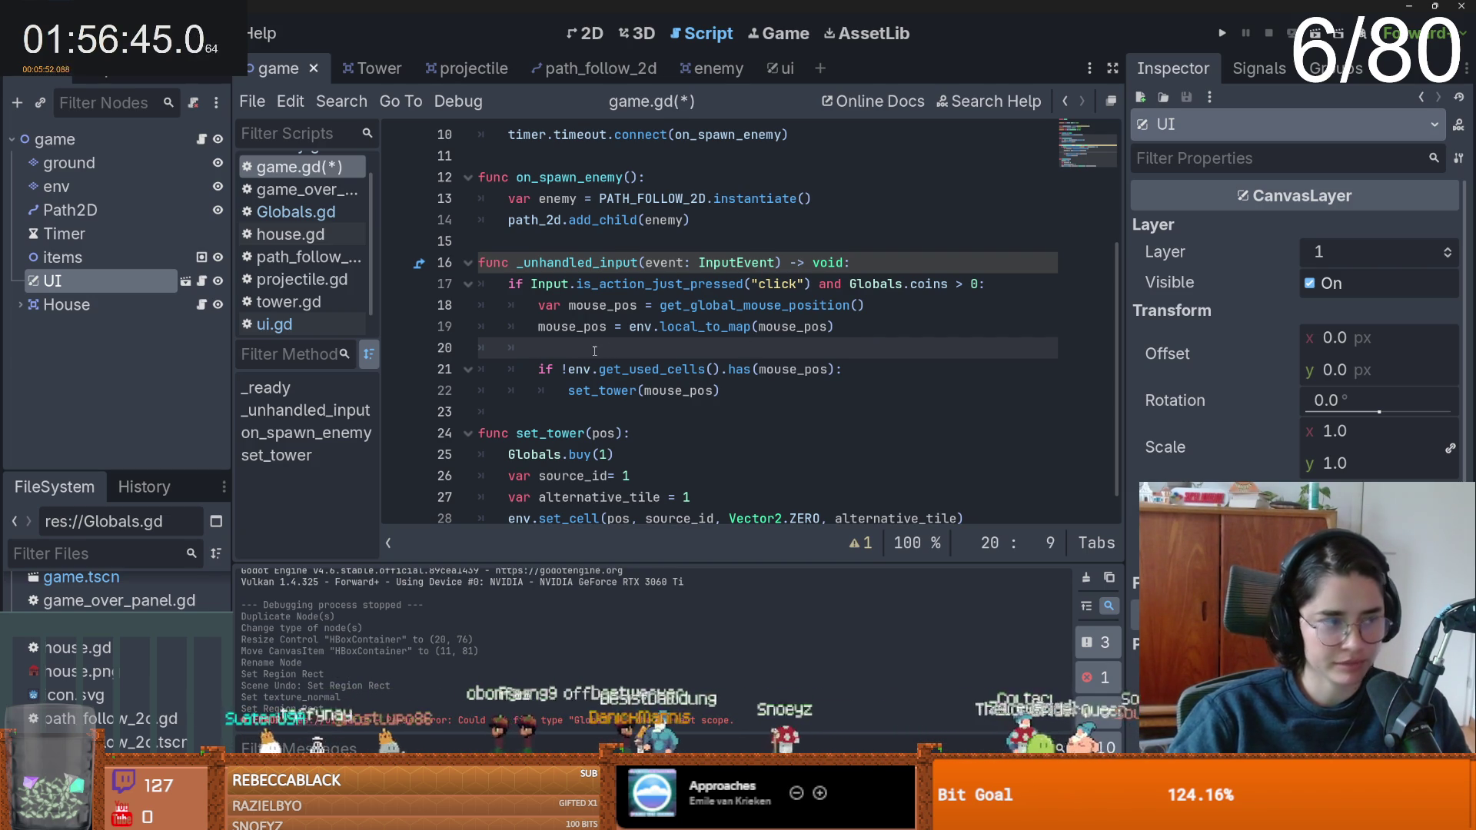
type("if Globals.can_set_tower ")
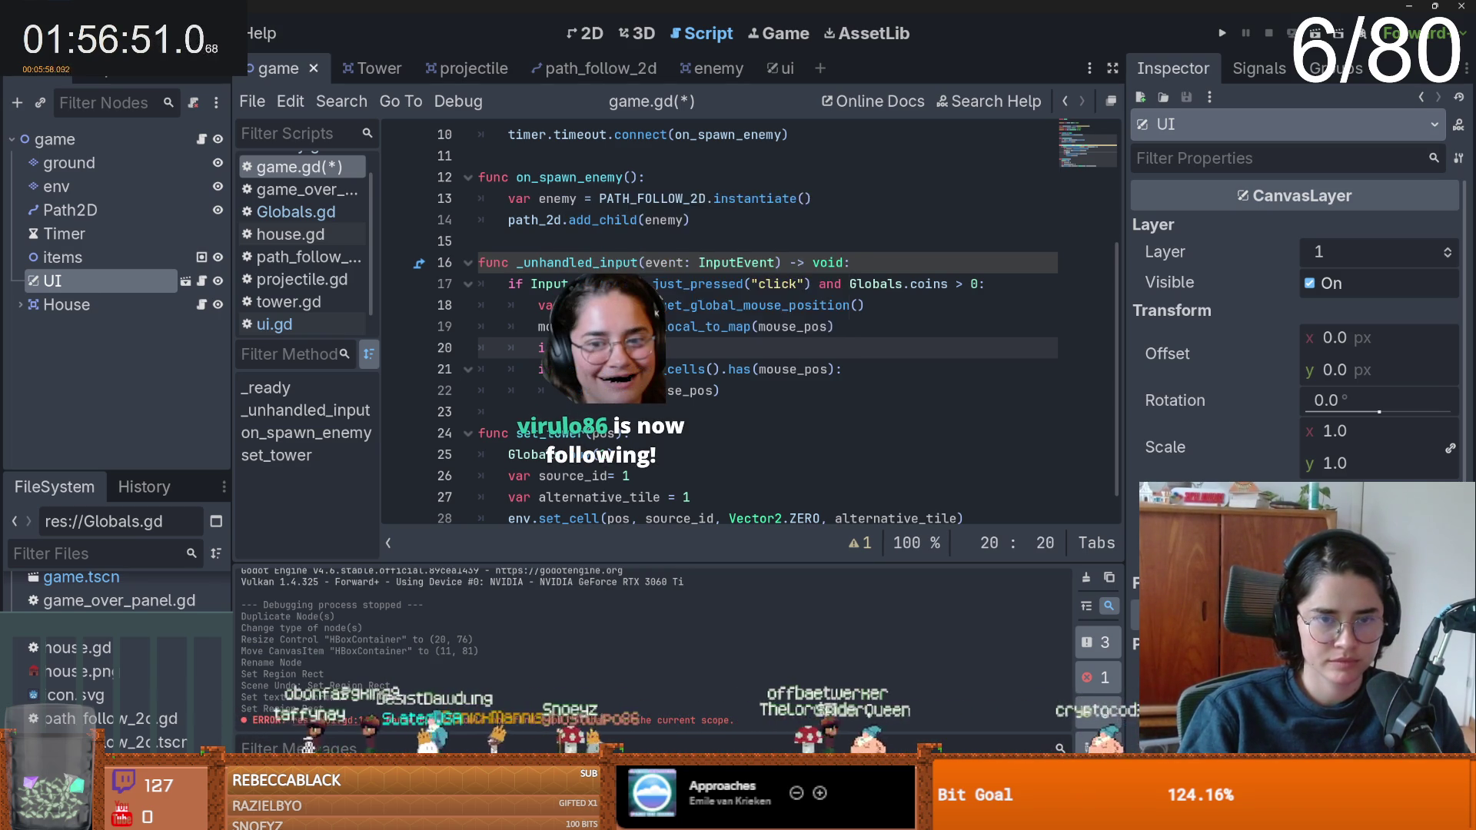
type("== Globals.")
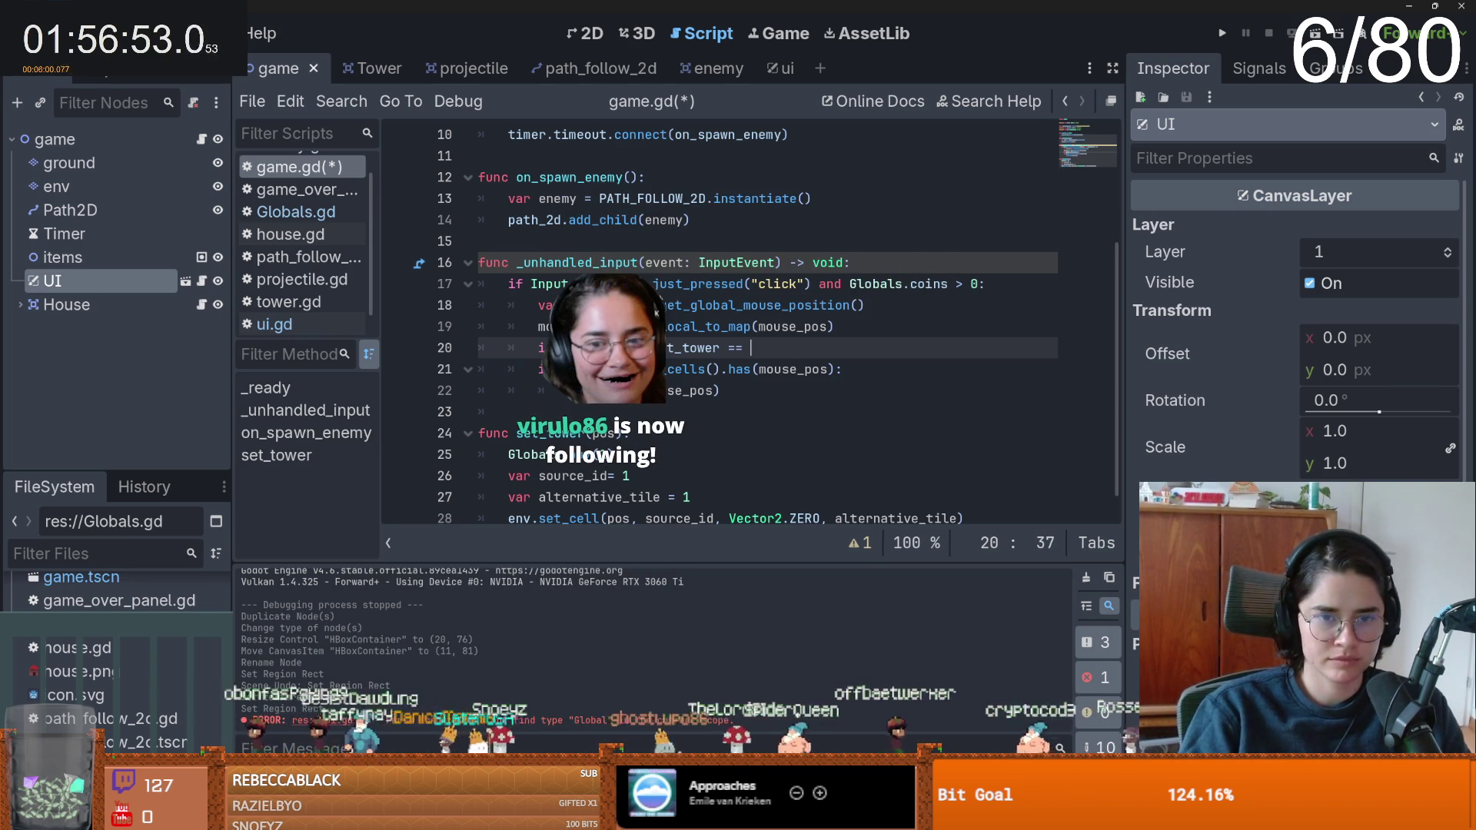
type("T")
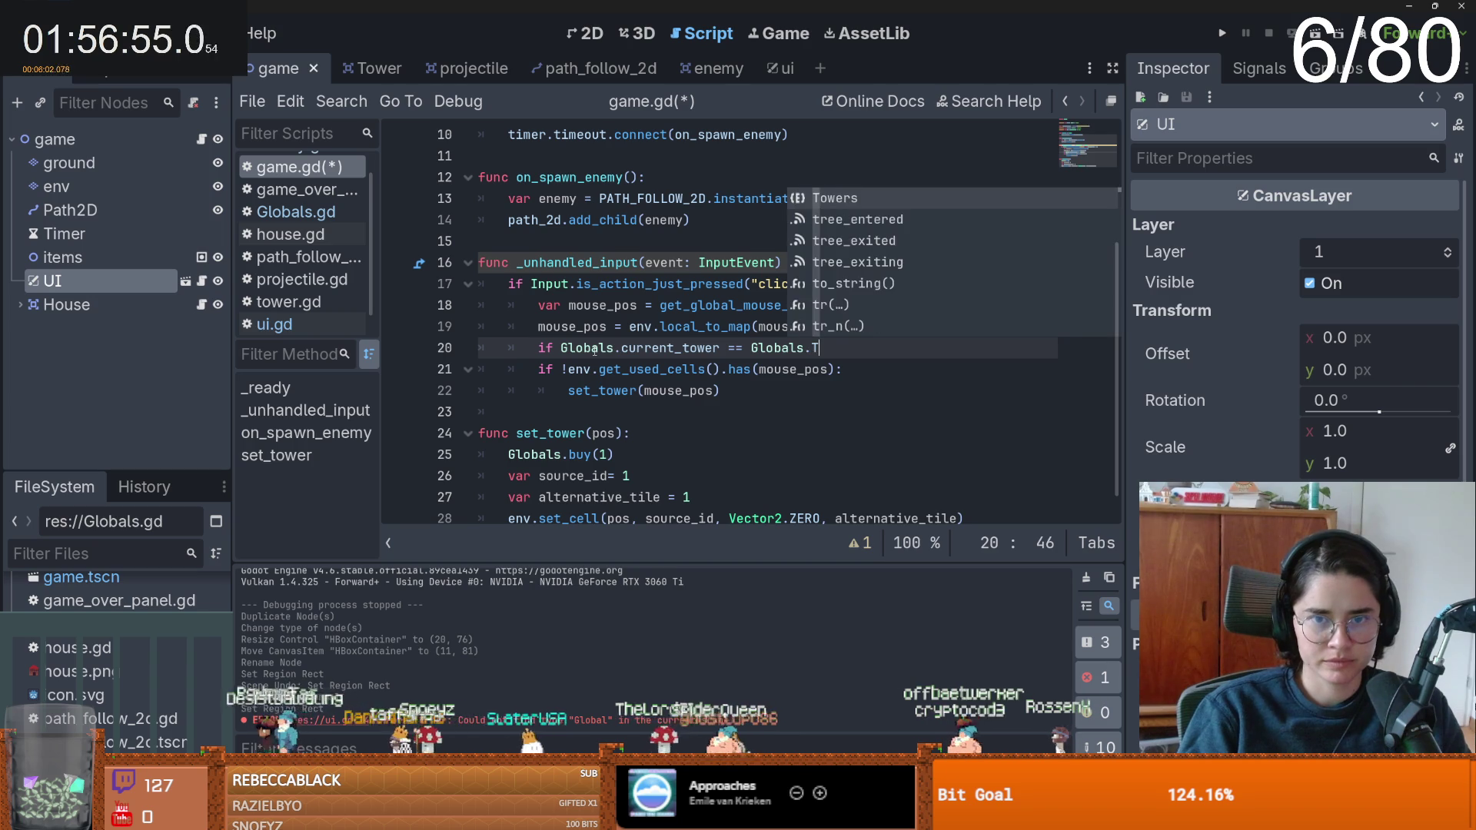
key("Return")
key("Return")
type(":")
left_click_drag(508, 375, 723, 392)
key("Tab")
left_click(776, 395)
key("Return")
- Add an elif branch holding a pasted copy of the Tower1 block, then start a new func line
key("BackSpace")
type("elif")
mouse_move(584, 411)
left_mouse_down()
mouse_move(883, 388)
mouse_move(922, 350)
left_mouse_up()
key("ctrl+c")
left_click(588, 411)
key("ctrl+v")
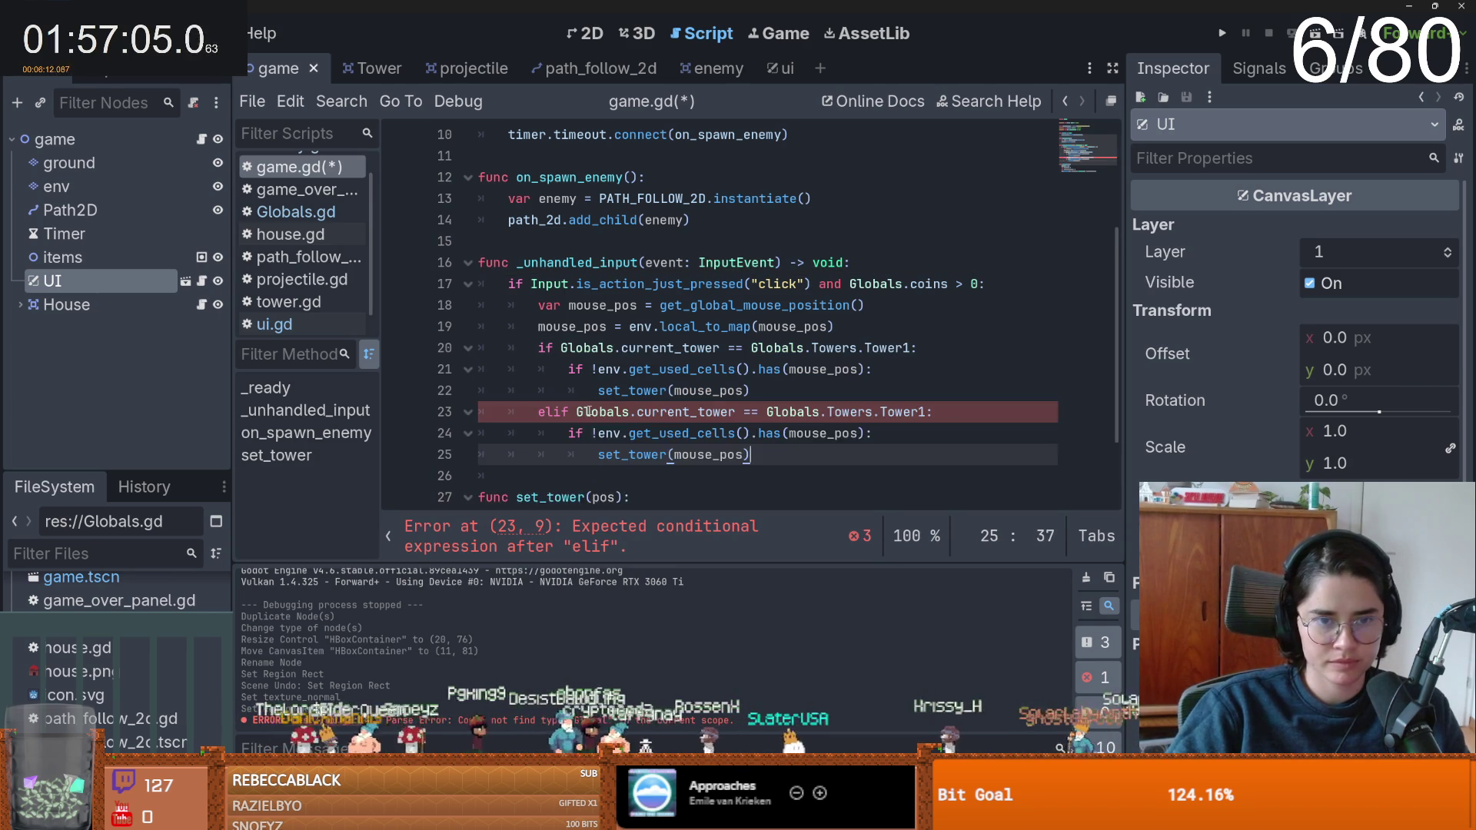
scroll(704, 407, "down", 1)
key("Down")
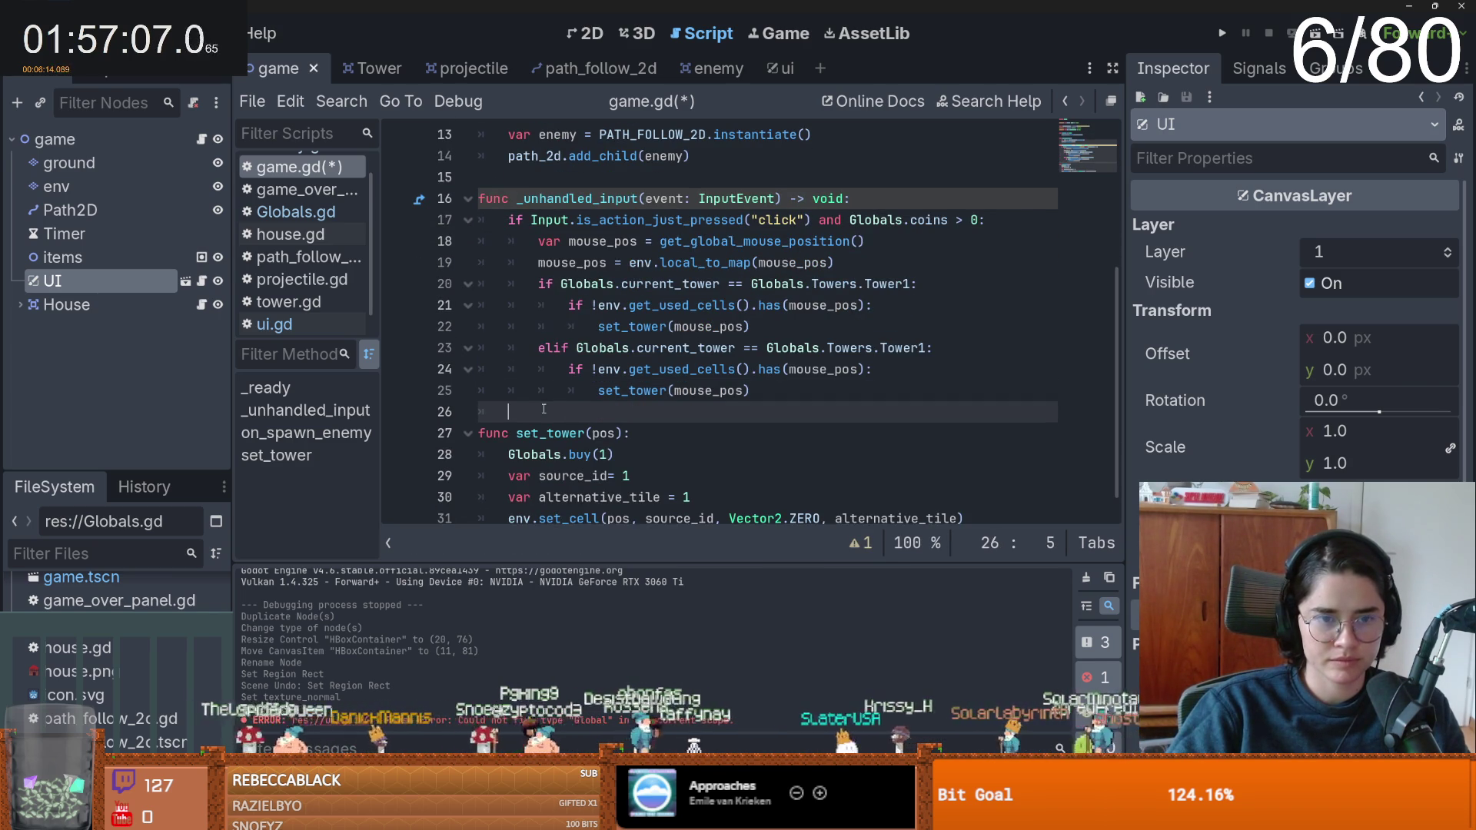
key("Return")
key("Return")
key("Up")
type("func")
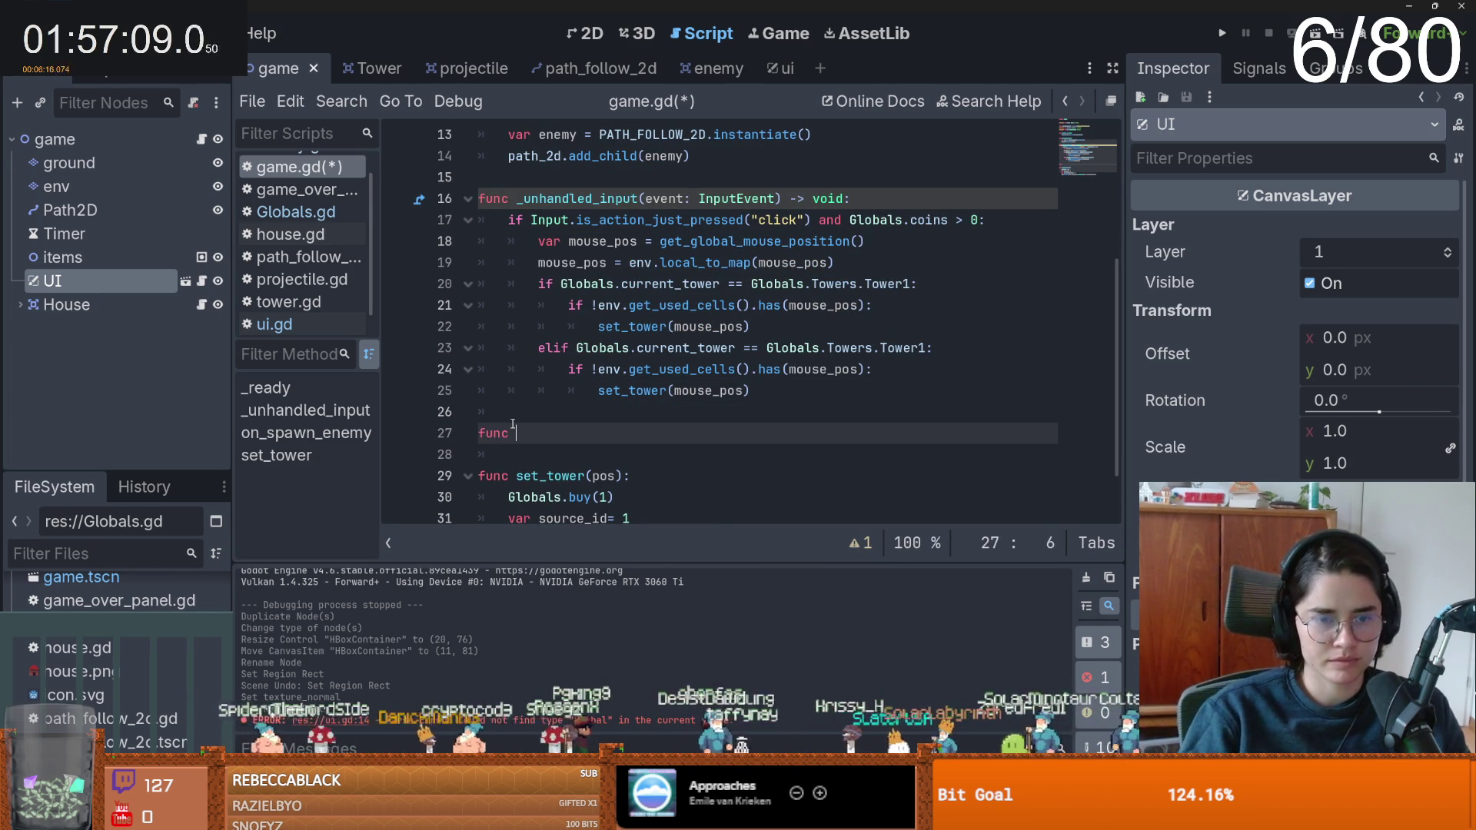
scroll(692, 399, "down", 1)
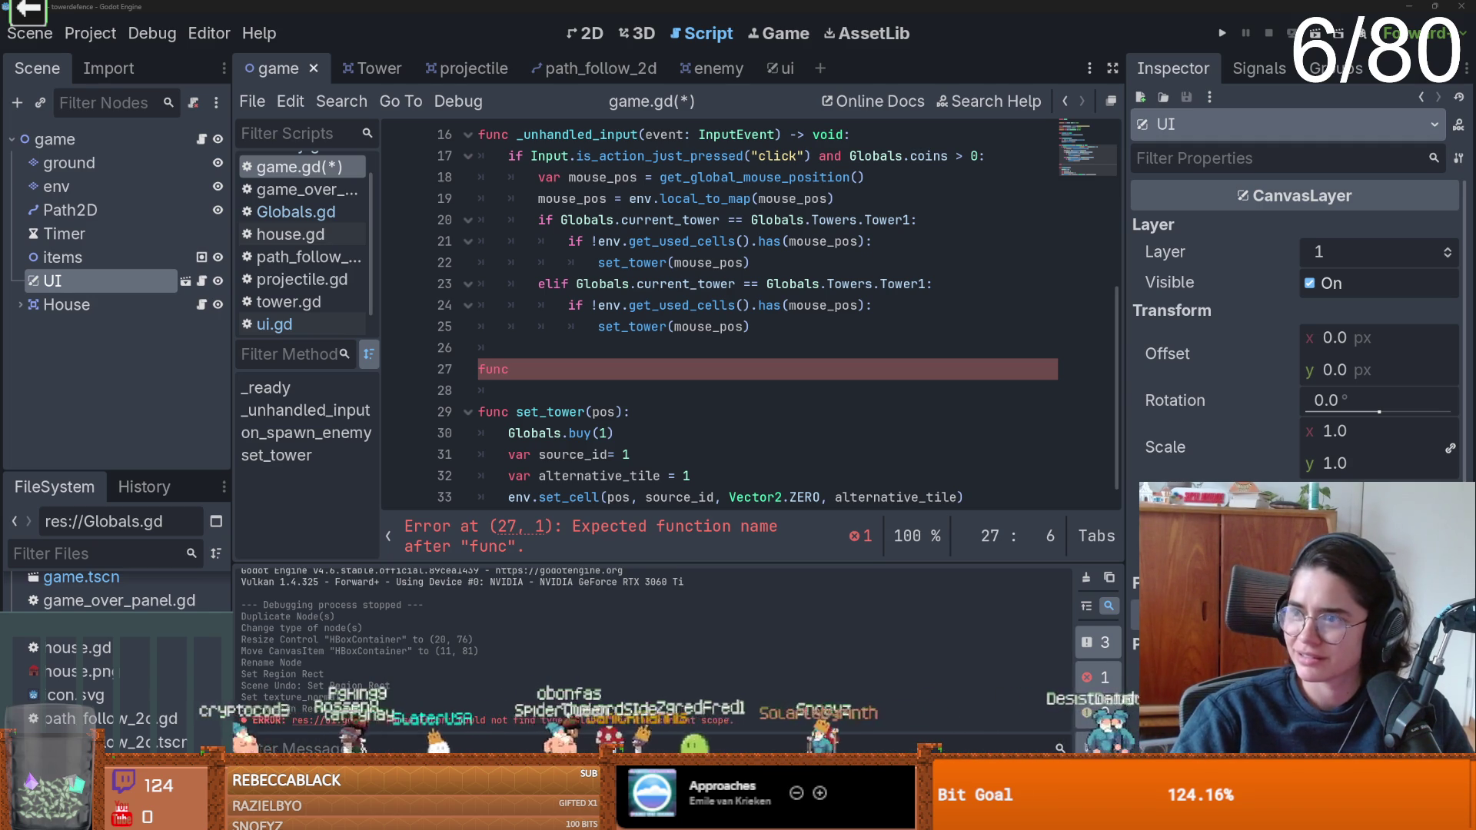
key("alt+Tab")
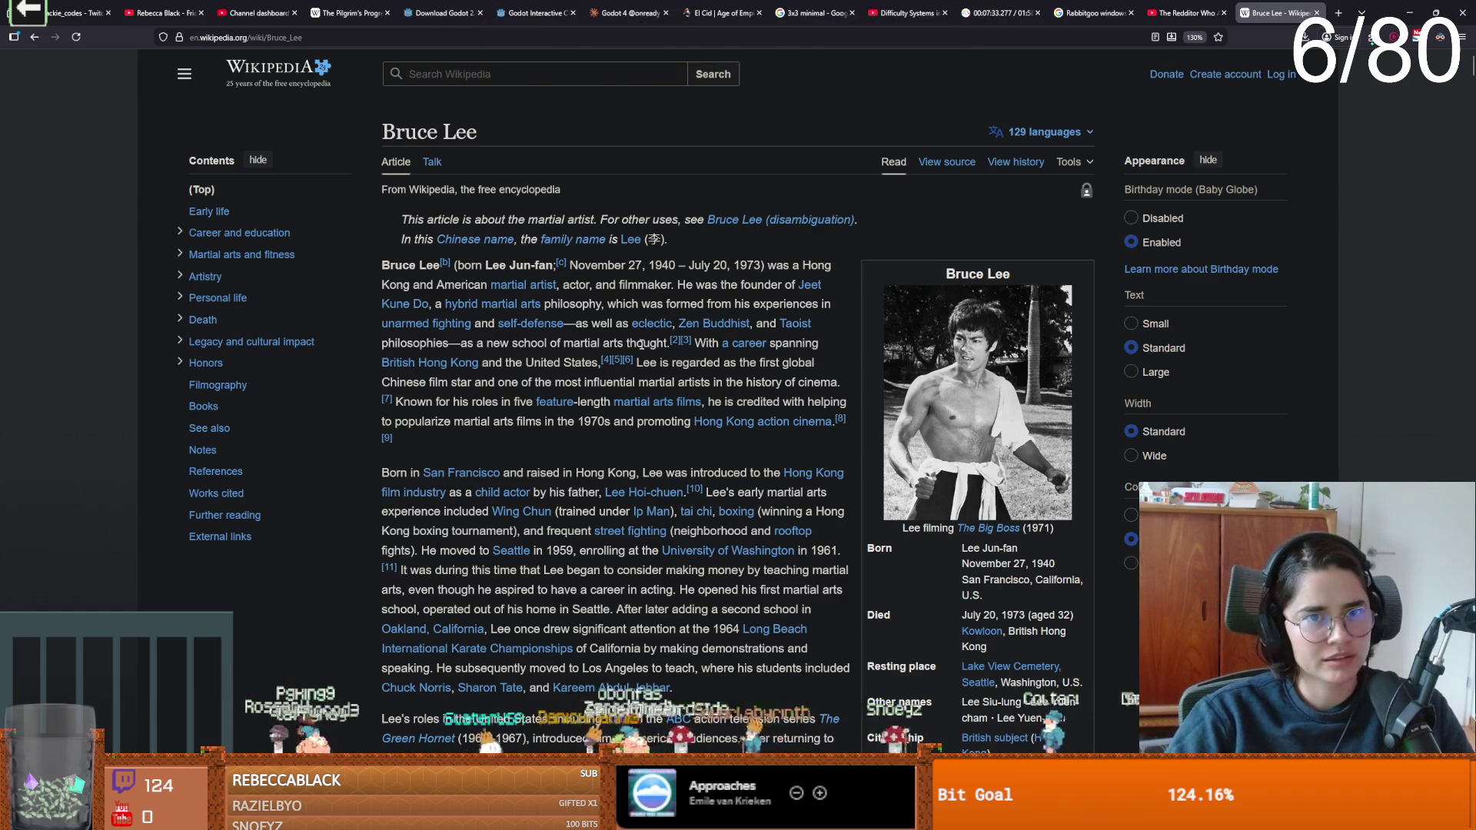
scroll(649, 350, "down", 8)
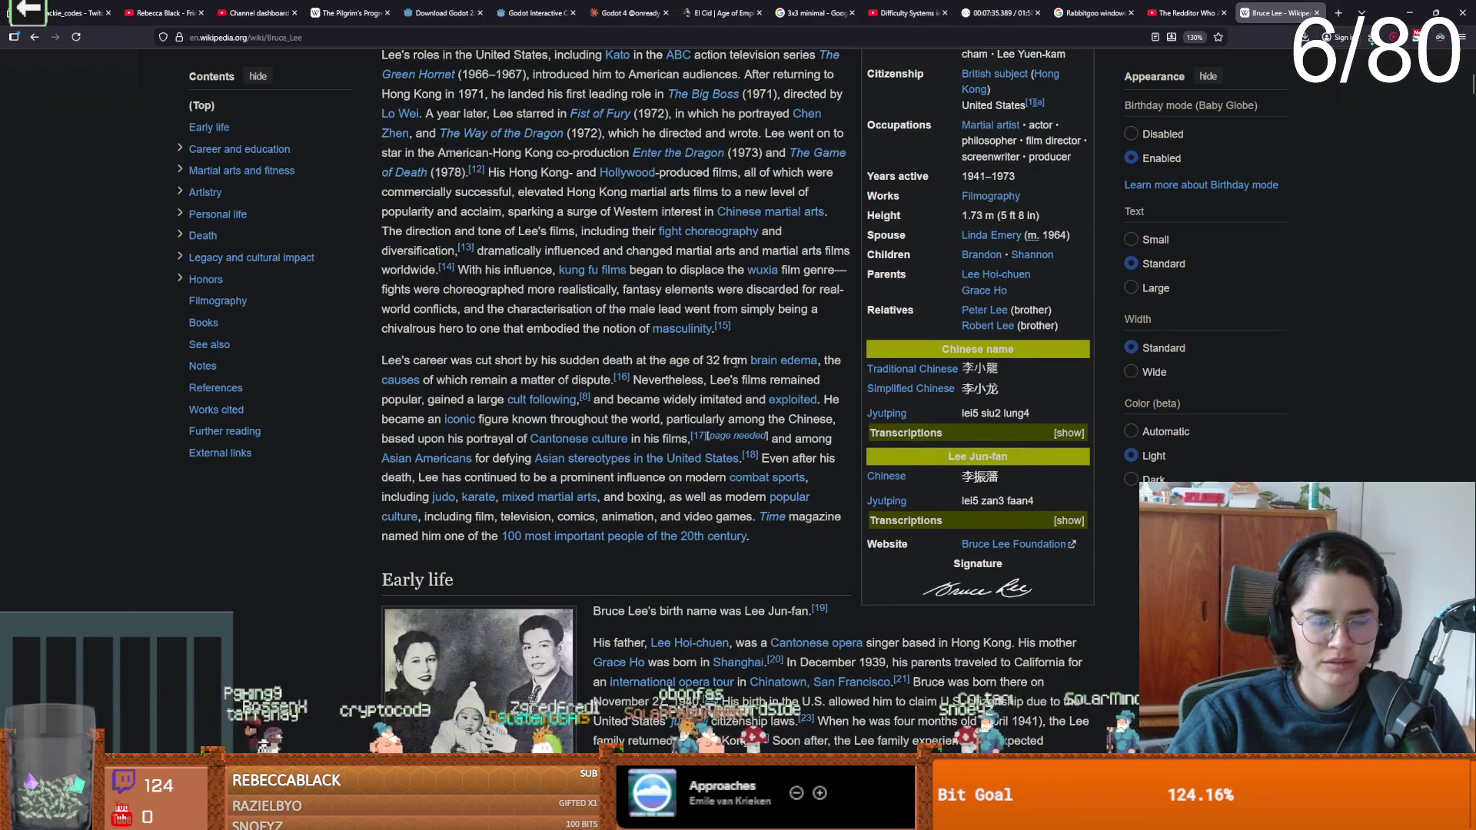
scroll(735, 362, "down", 3)
scroll(734, 361, "down", 7)
scroll(735, 361, "up", 5)
scroll(735, 361, "down", 14)
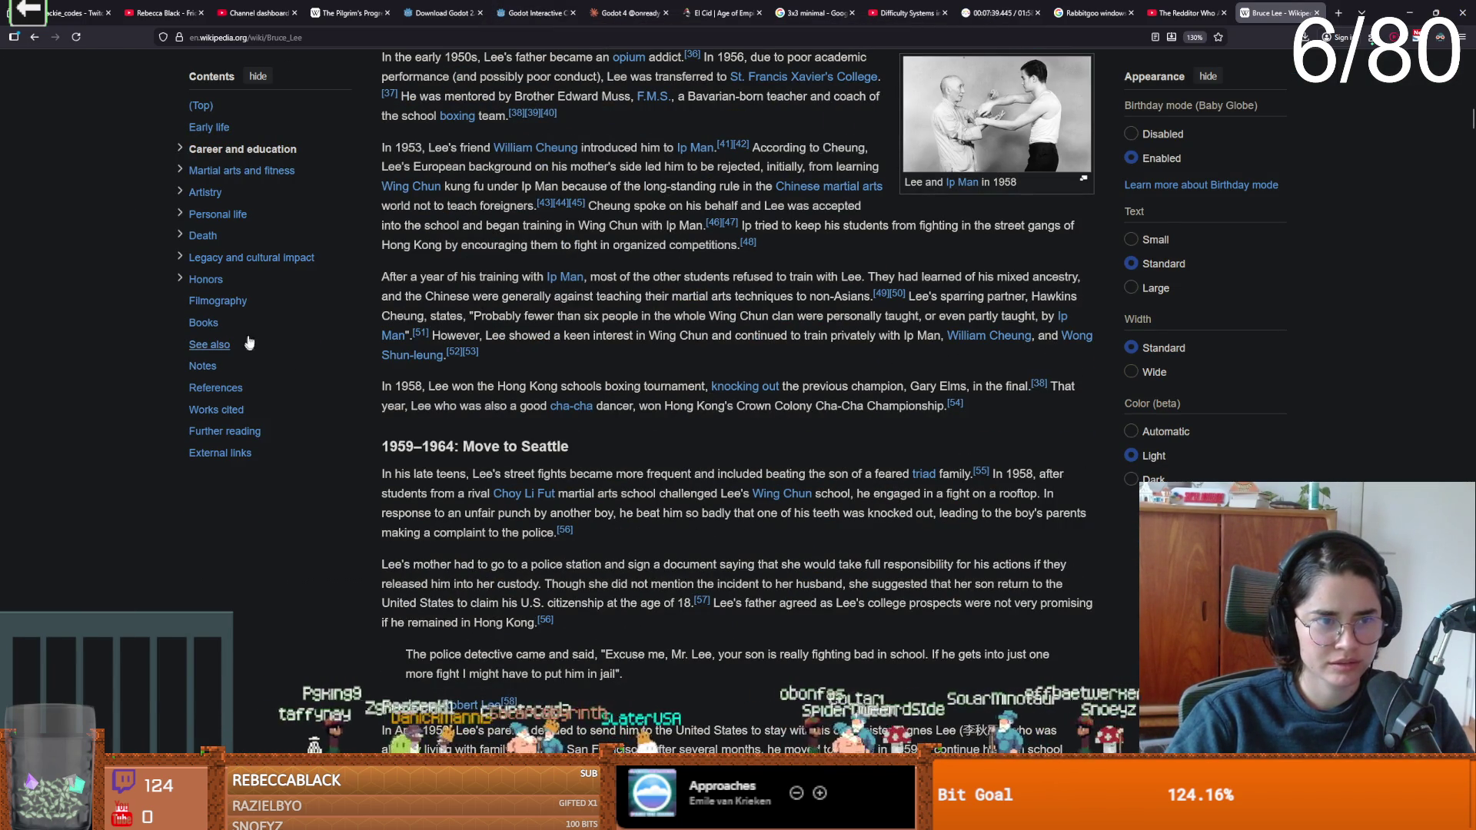
left_click(203, 239)
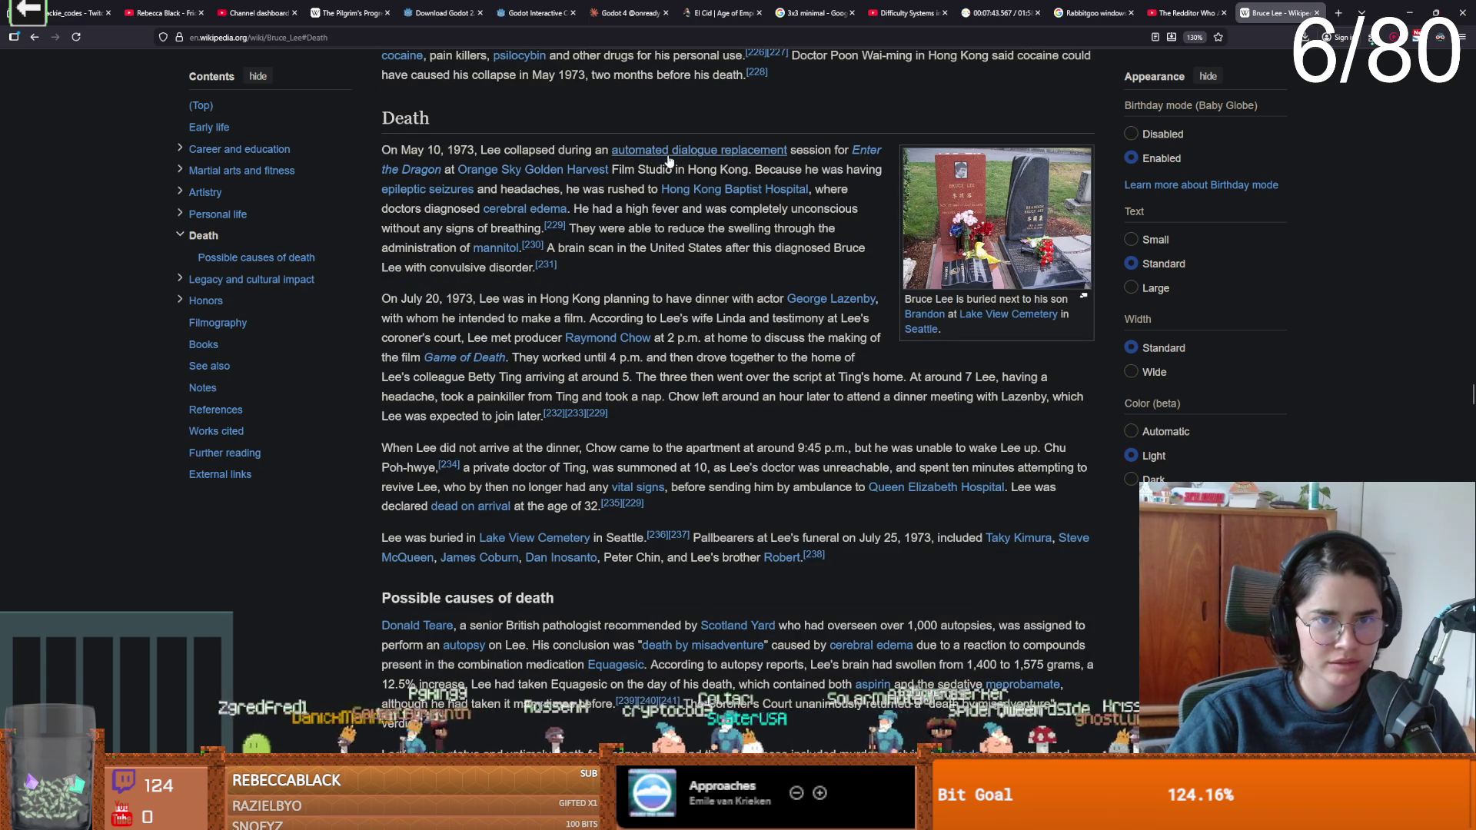
mouse_move(742, 160)
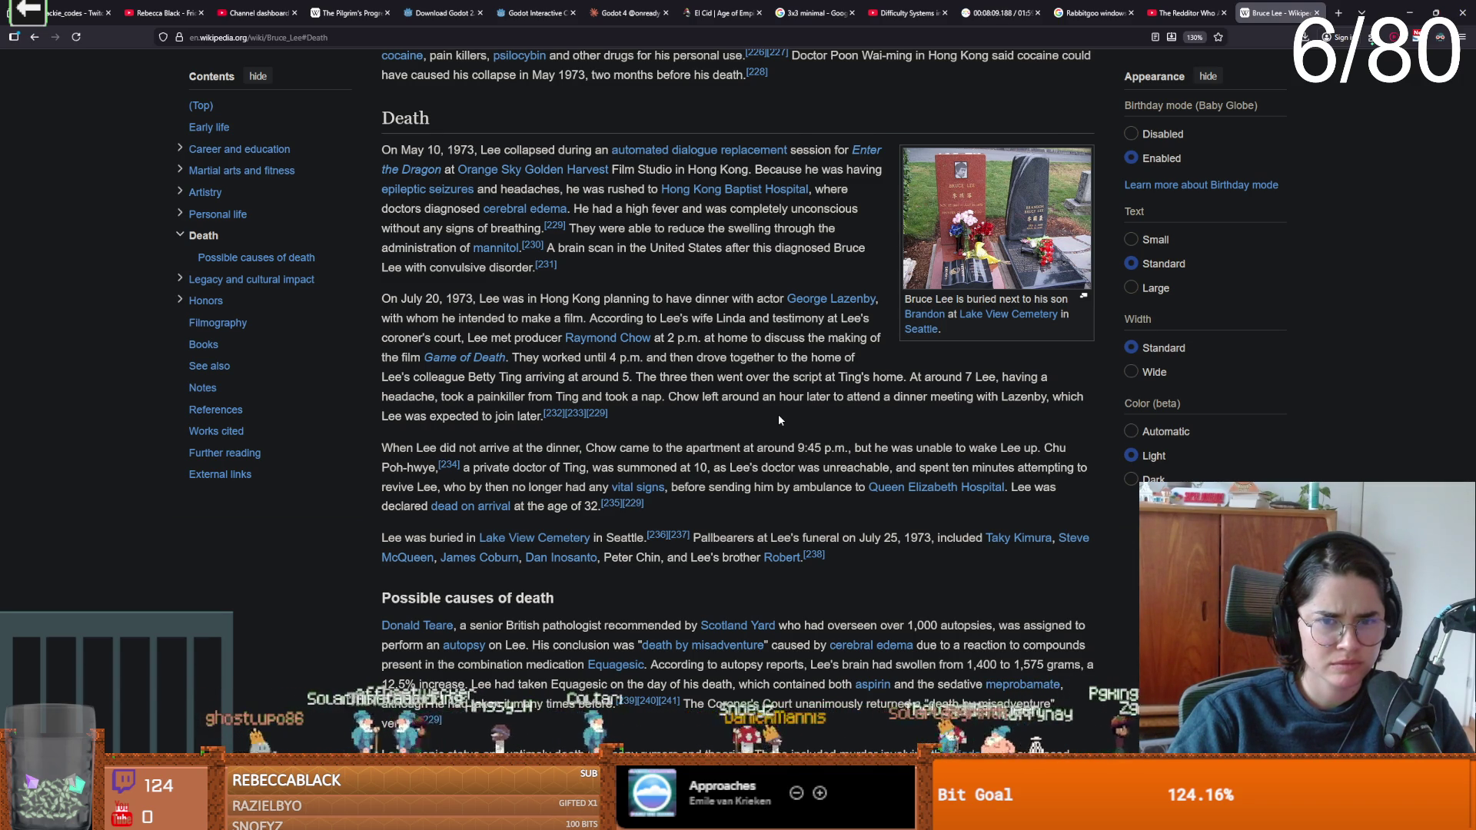
scroll(777, 420, "up", 1)
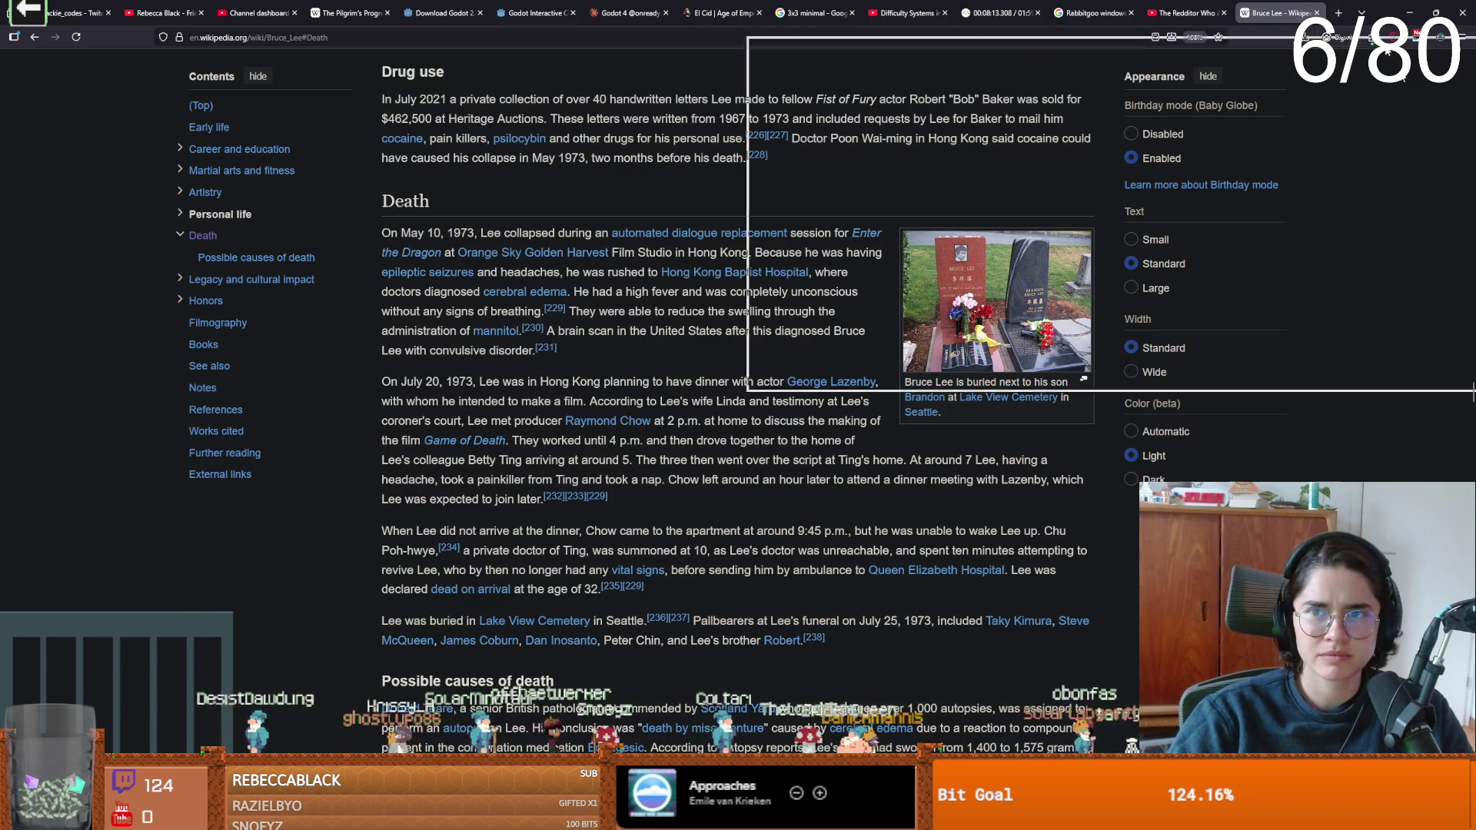
key("alt+Tab")
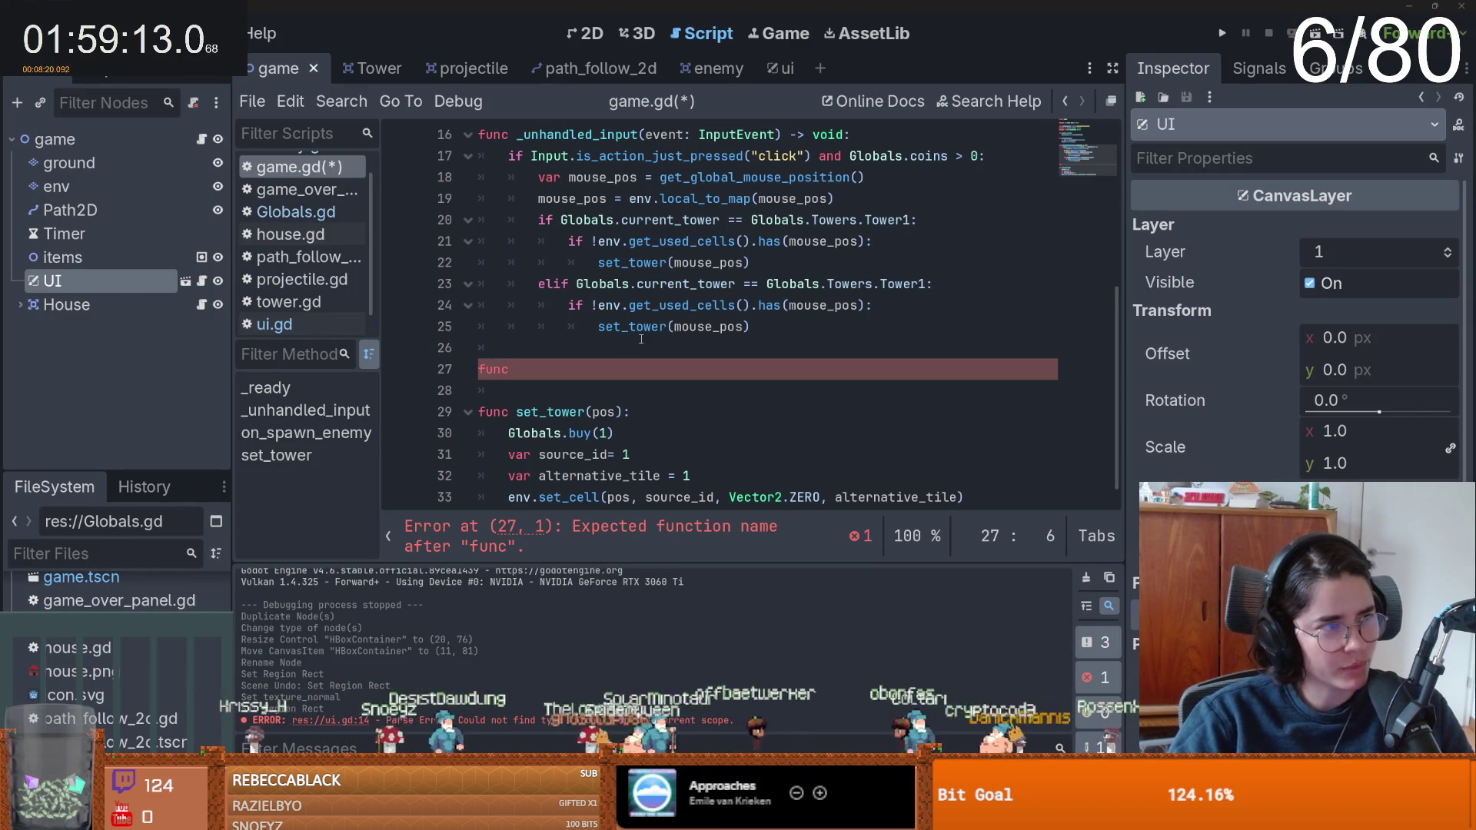
- Fix the set_rock(): function header, start its body, and save game.gd
scroll(614, 342, "down", 1)
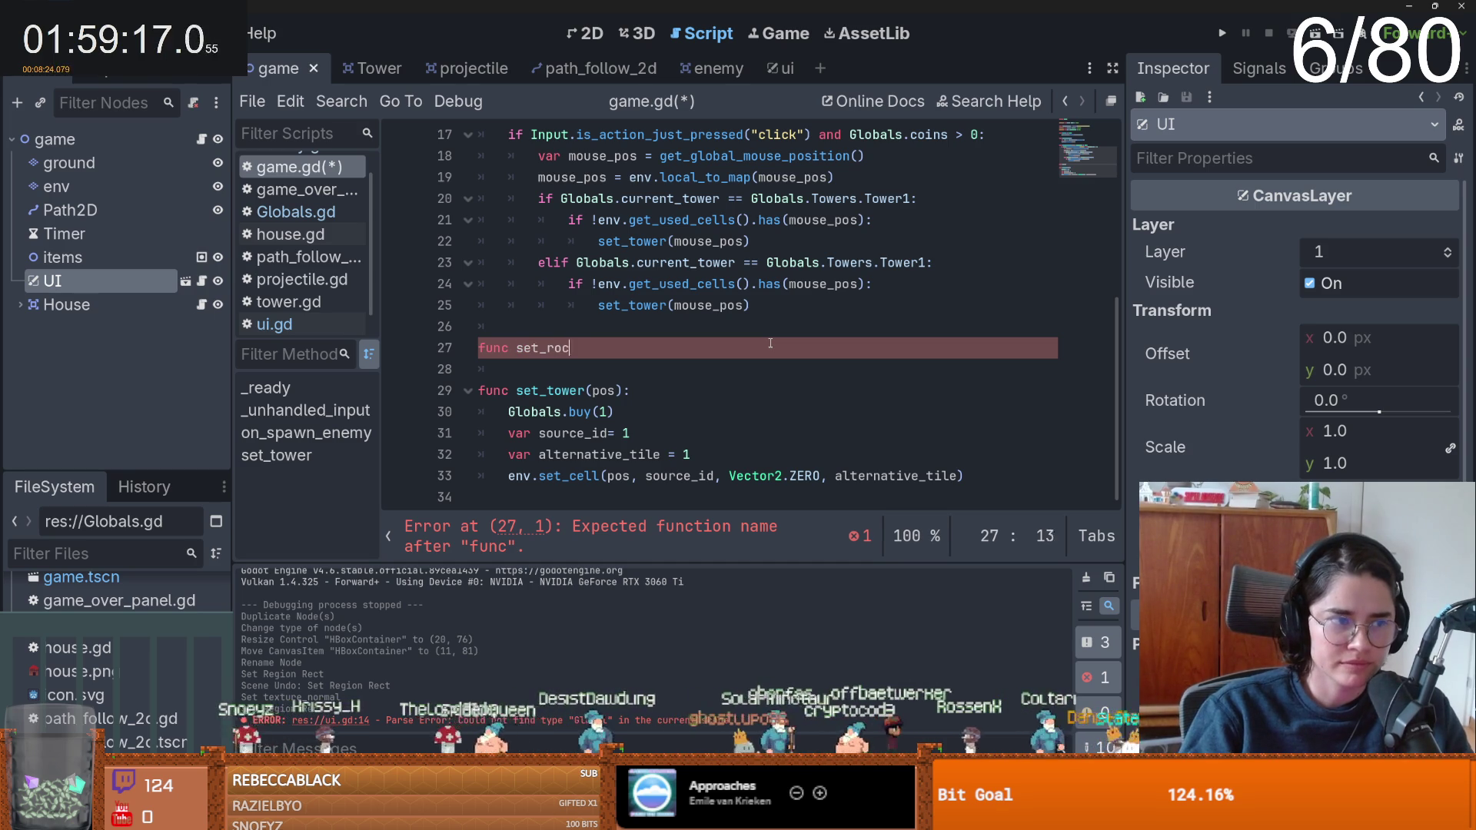
key("BackSpace")
type("k()")
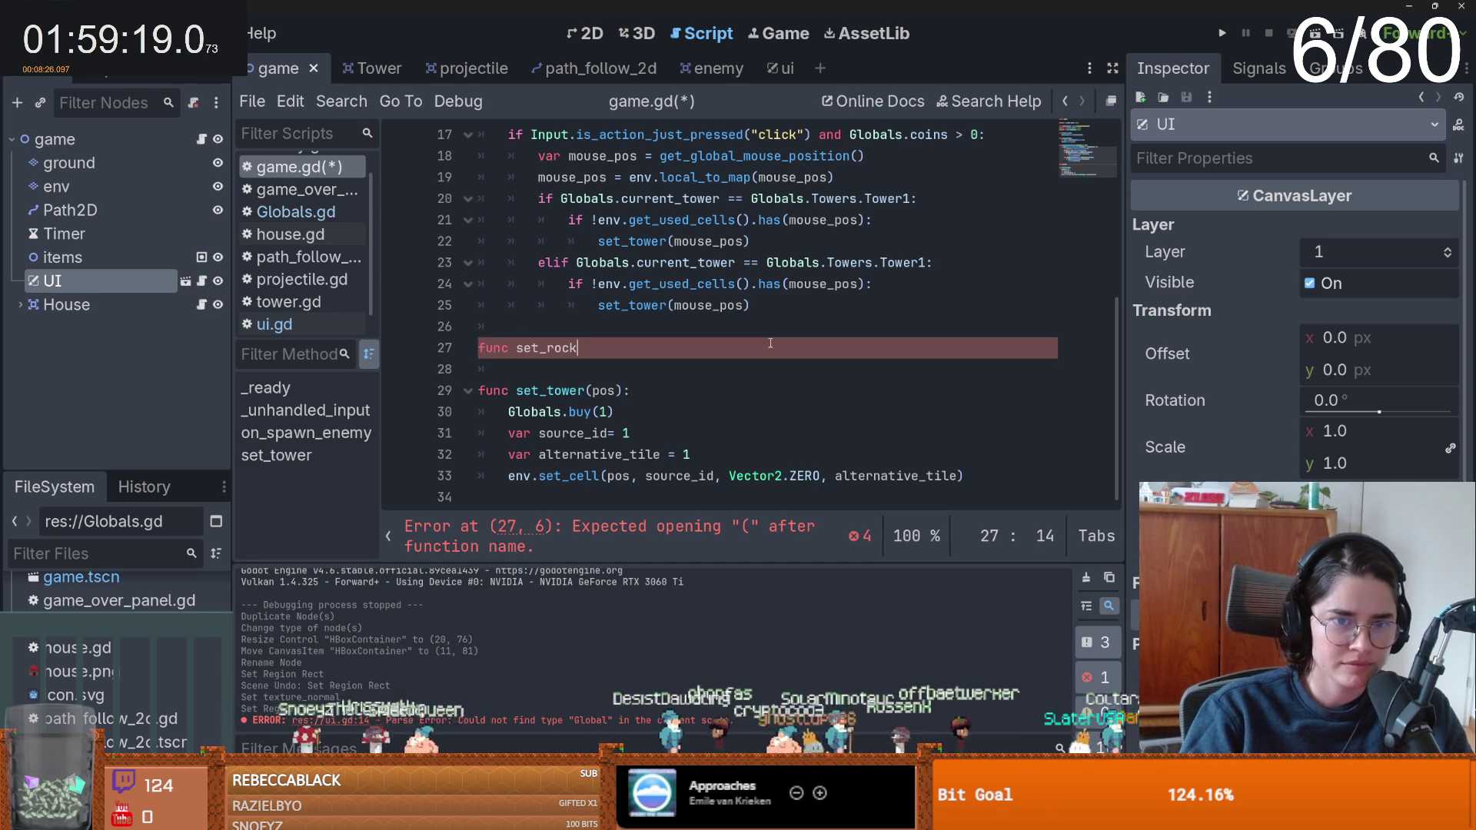
type(":")
key("Return")
type("pass")
key("ctrl+s")
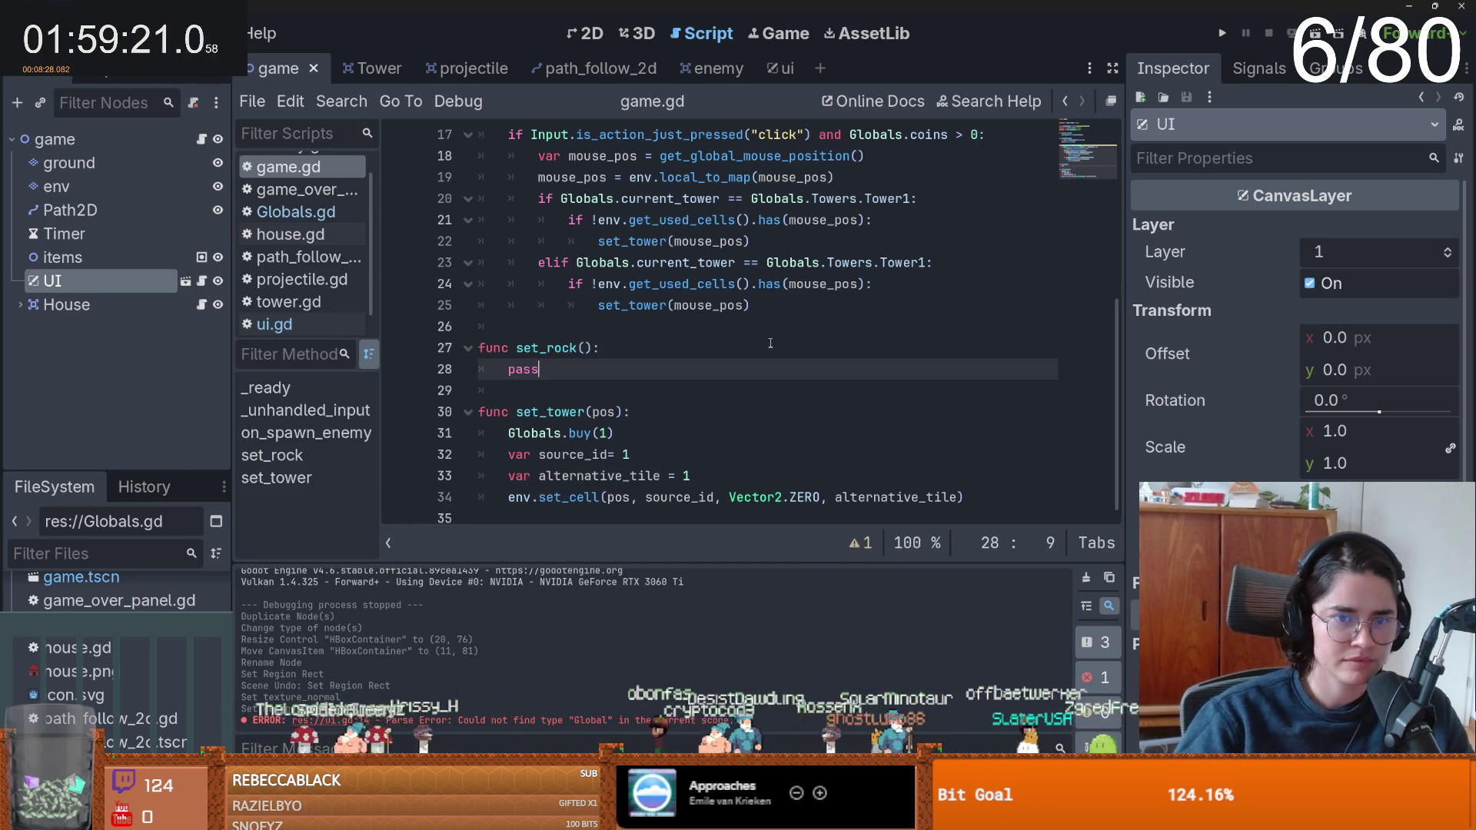
- Give set_rock a pos parameter copied from set_tower
left_click(614, 411)
key("ctrl+c")
left_click(589, 348)
key("ctrl+v")
- Replace set_rock's pass placeholder with set_tower's four body lines that buy and set the cell
key("Down")
key("Down")
key("Down")
key("End")
key("shift+Up")
key("shift+Up")
key("shift+Up")
key("shift+Home")
key("ctrl+c")
double_click(522, 369)
key("ctrl+v")
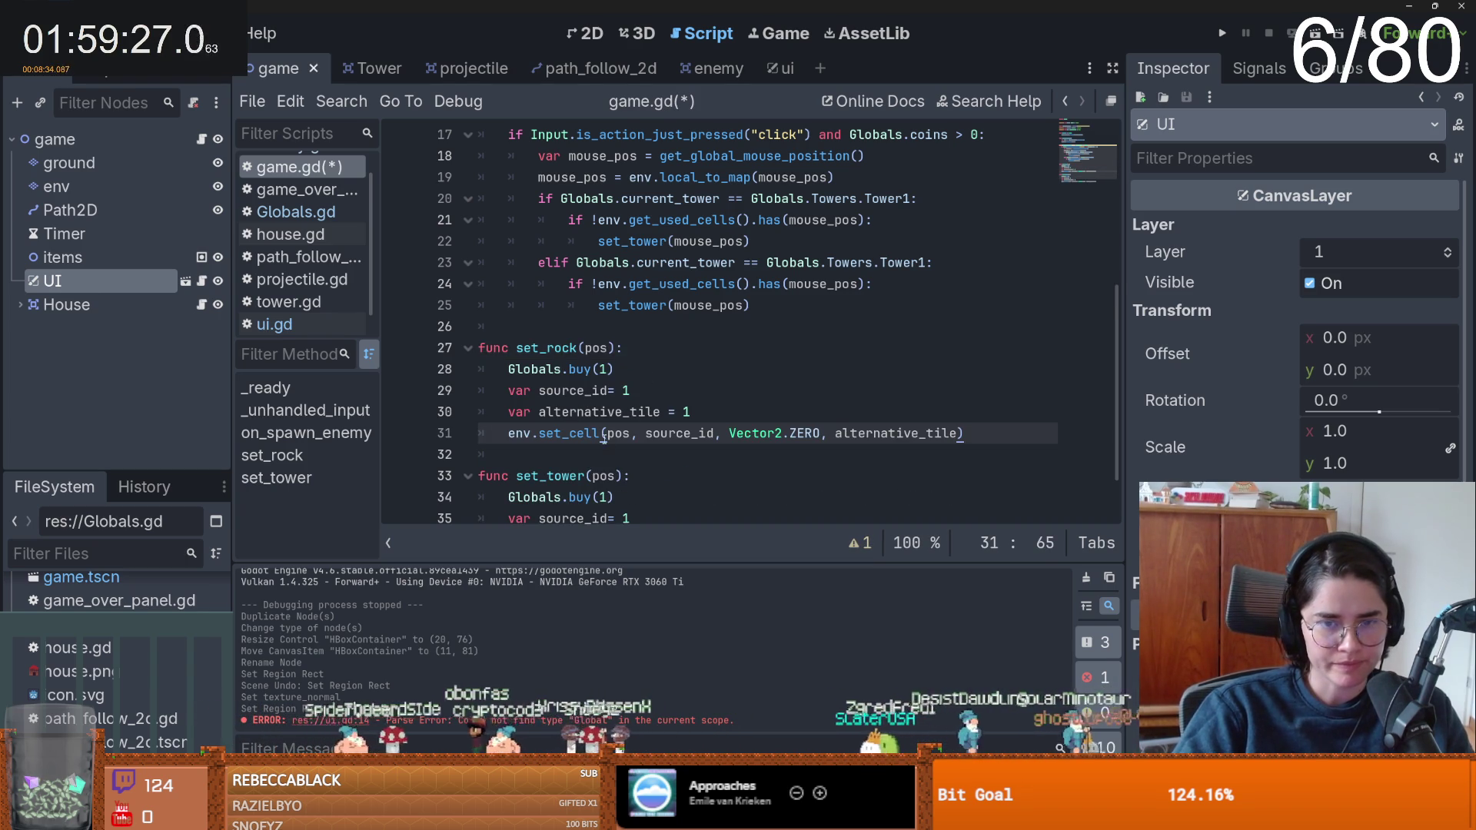
scroll(625, 454, "down", 1)
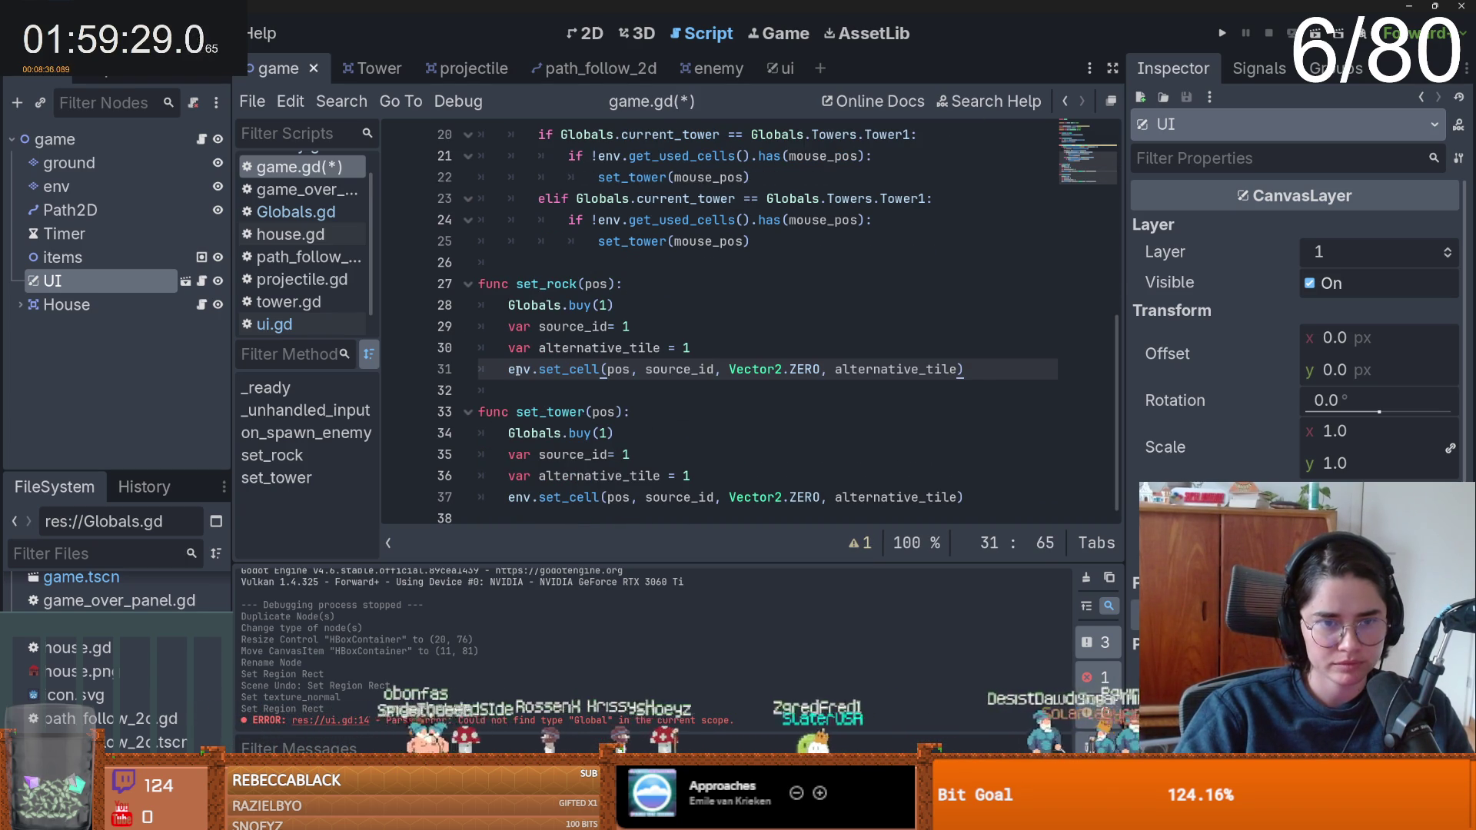
left_click(590, 370)
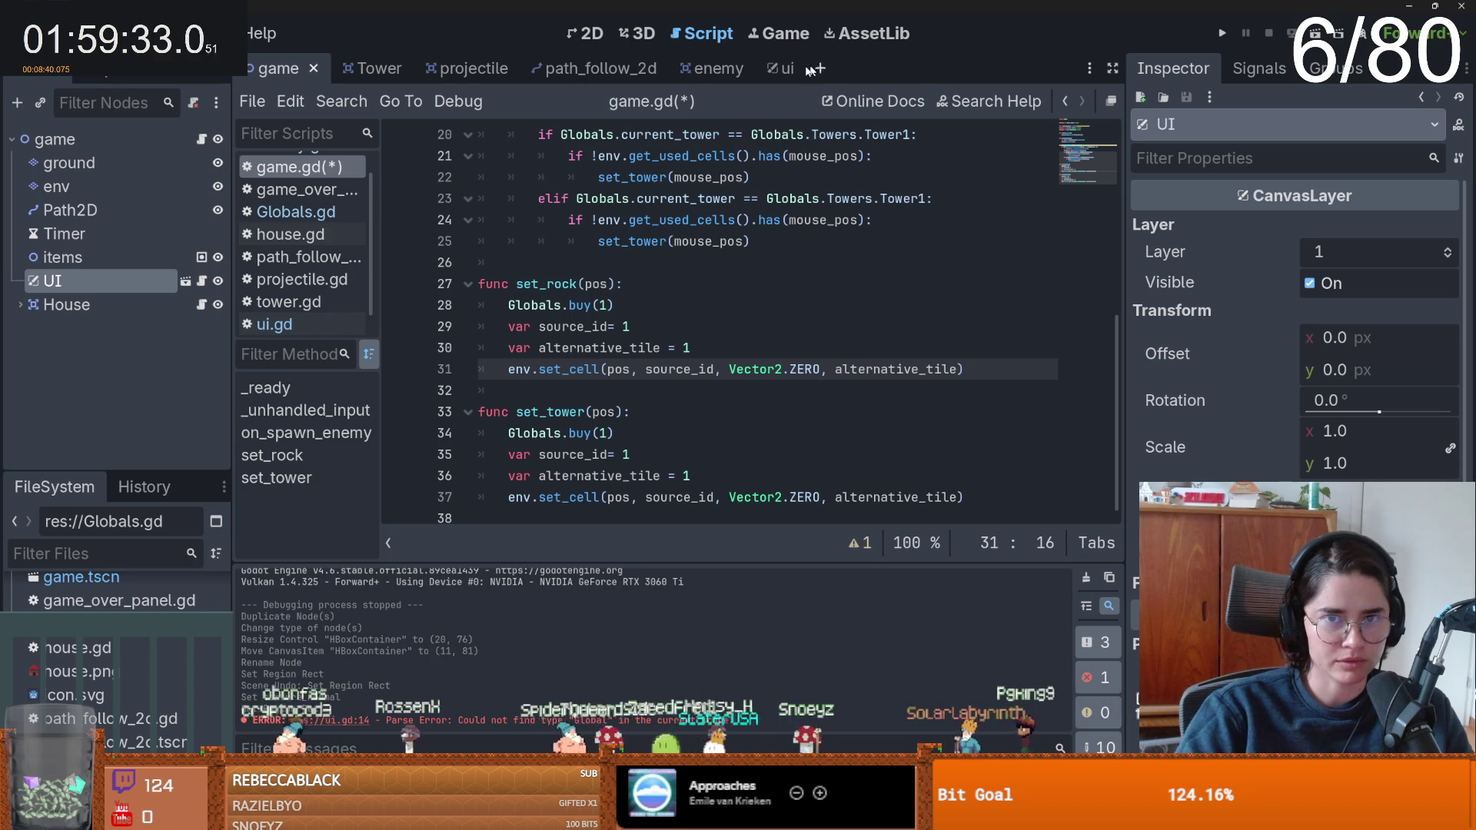
left_click(369, 68)
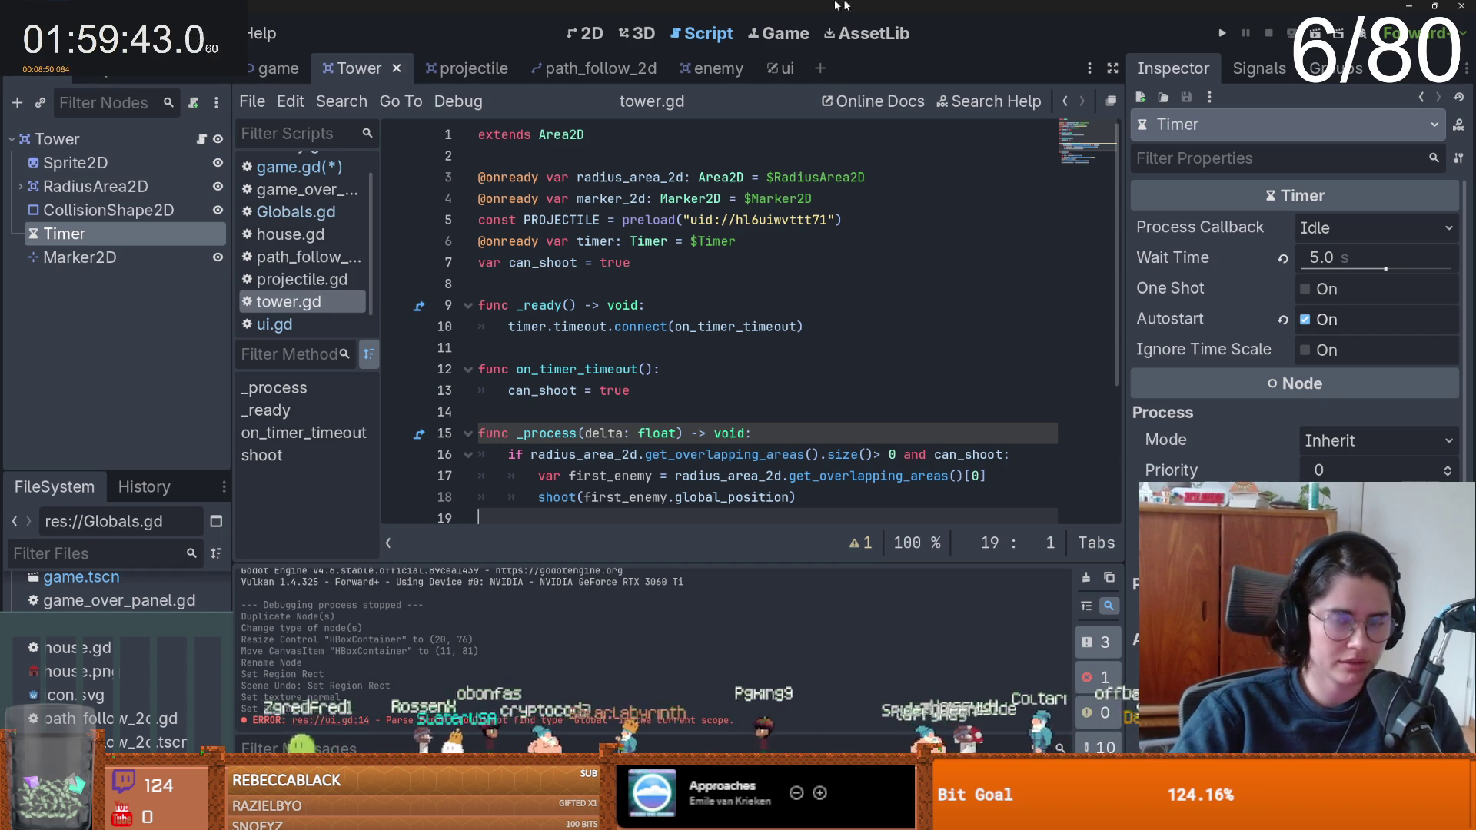
- Start a new scene with an Area2D root node and add a Sprite2D child under it
left_click(823, 68)
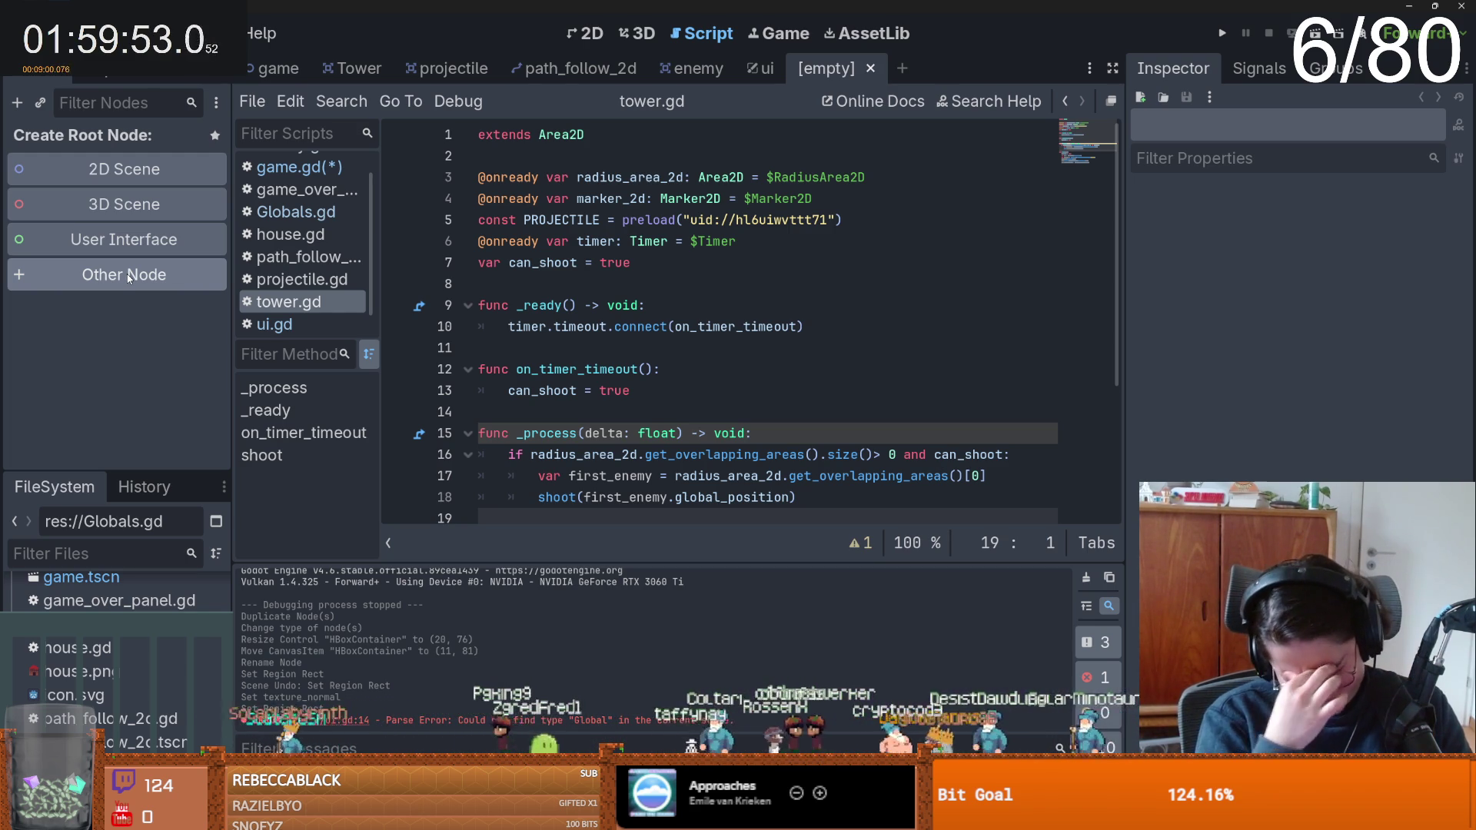
left_click(128, 277)
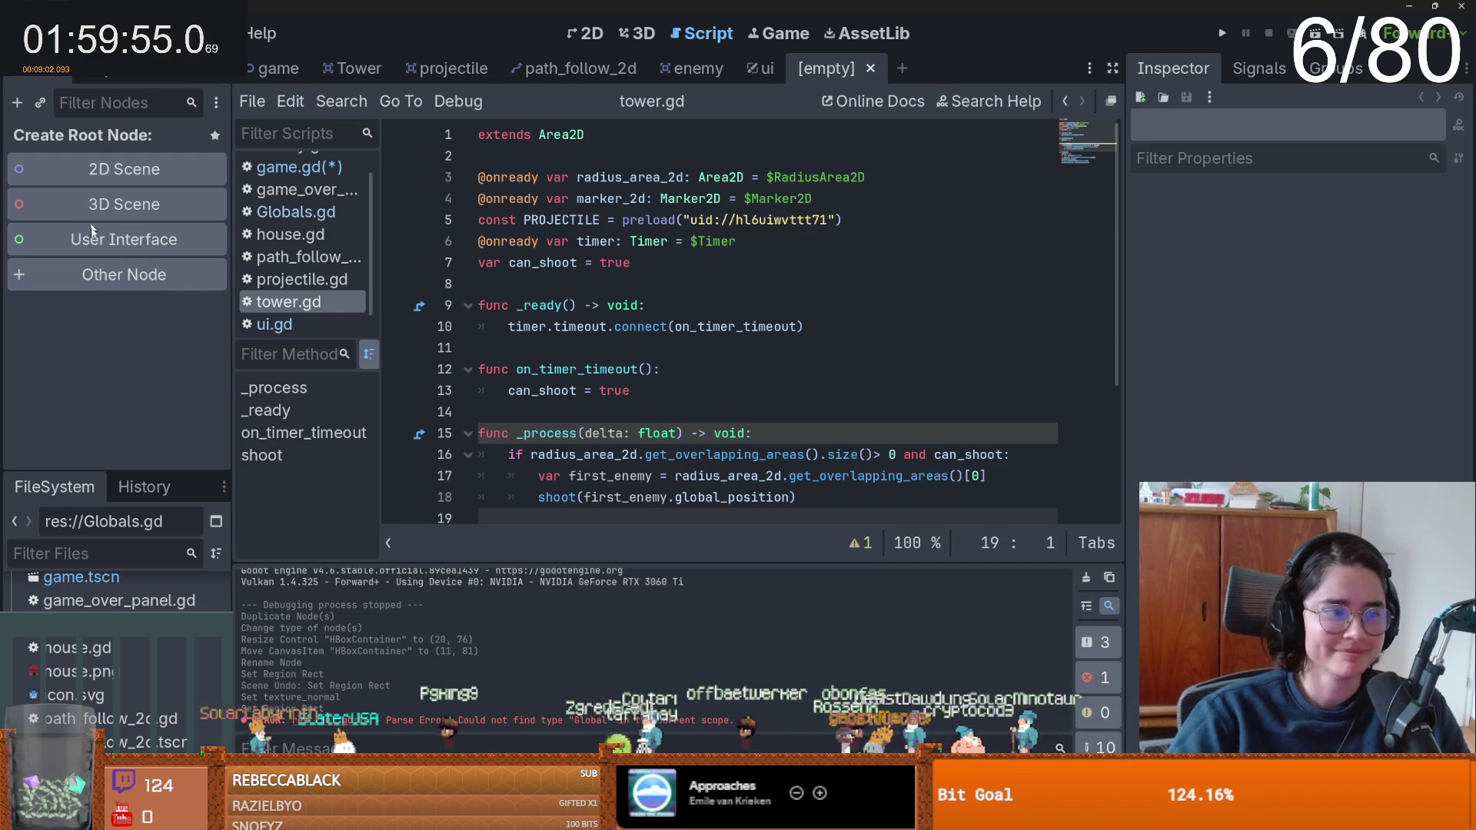
type("area2d")
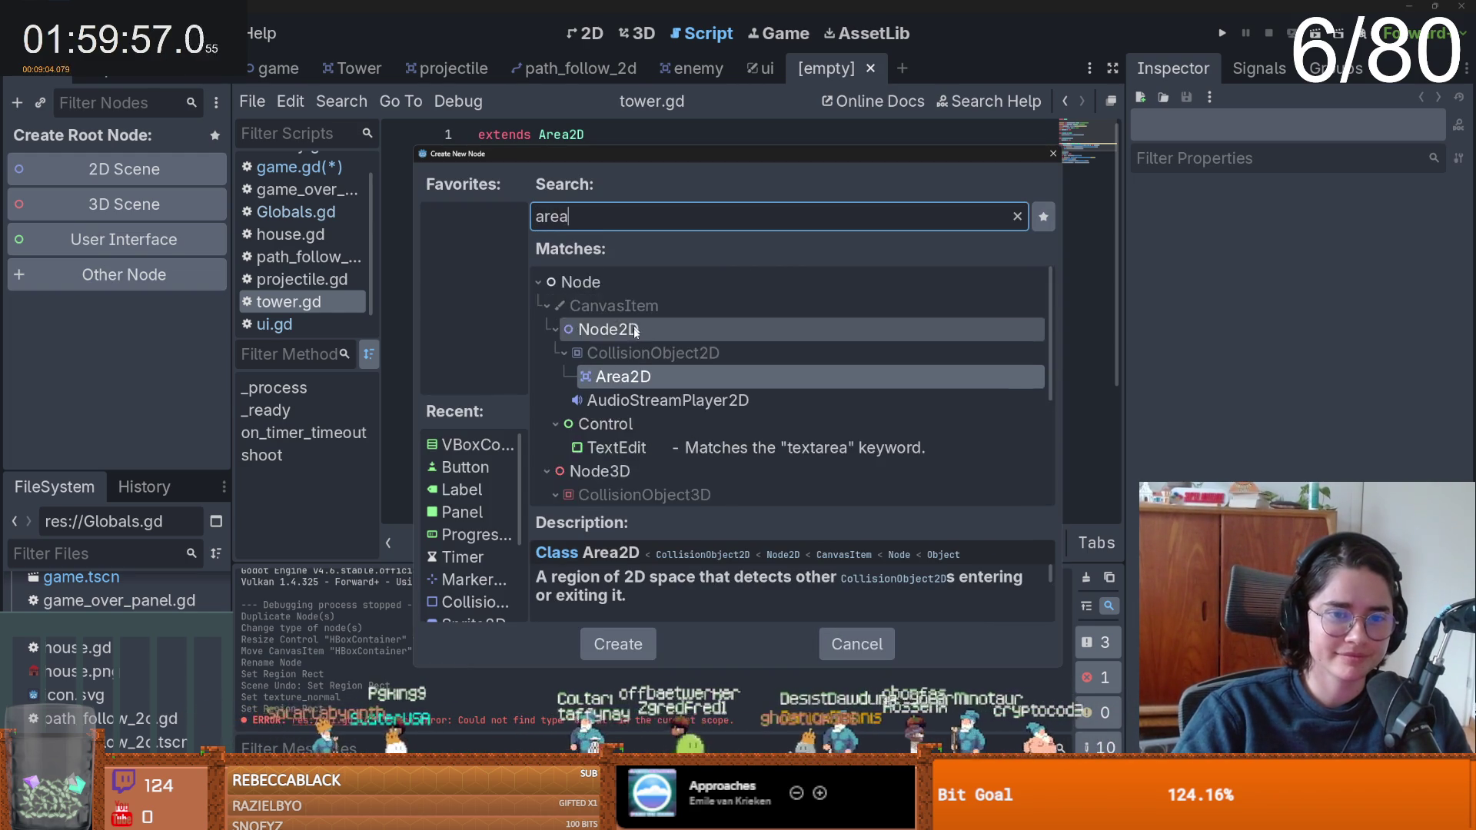
key("Return")
right_click(158, 147)
left_click(182, 159)
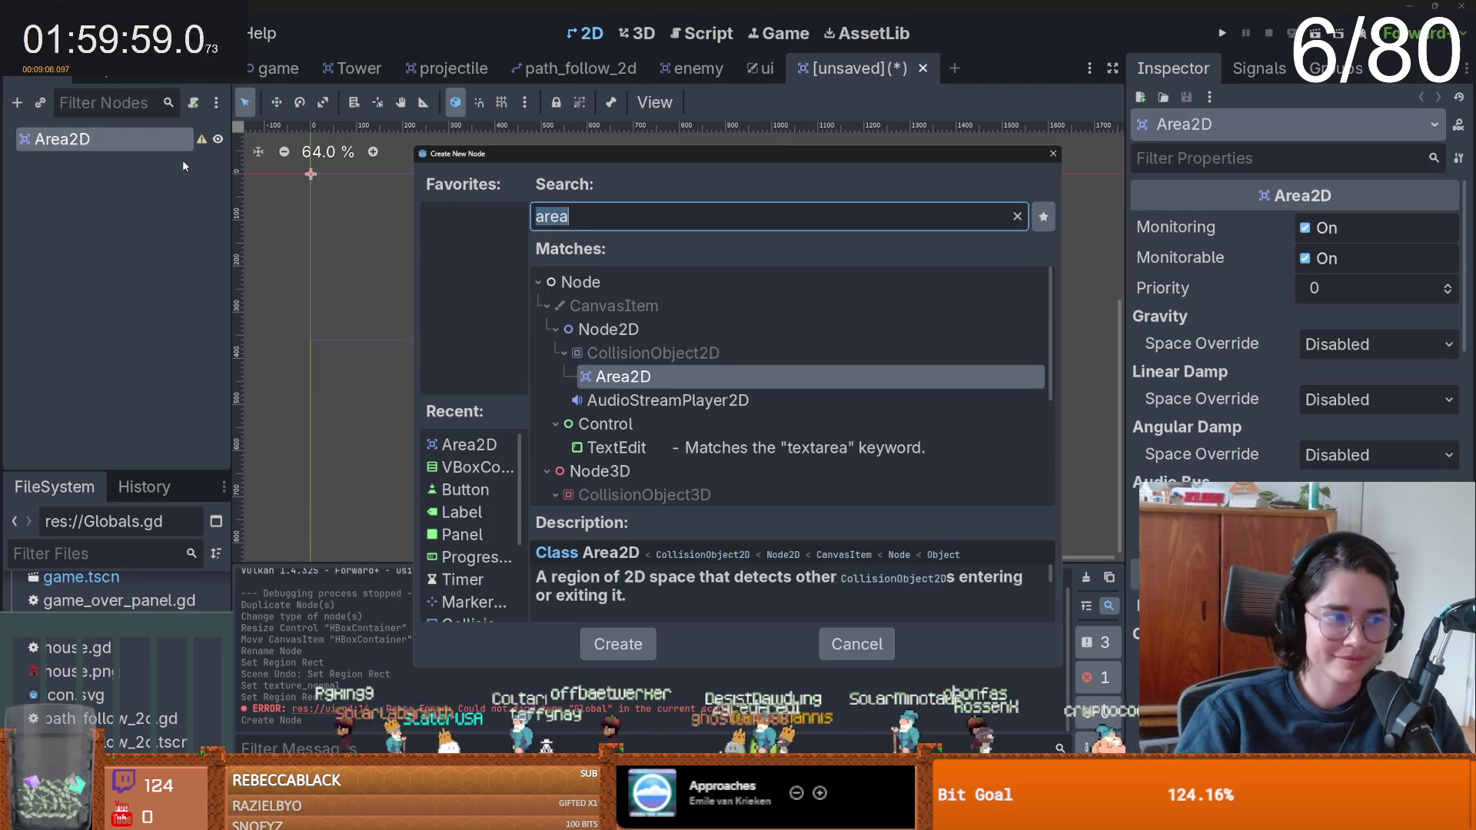
type("sprite")
key("Return")
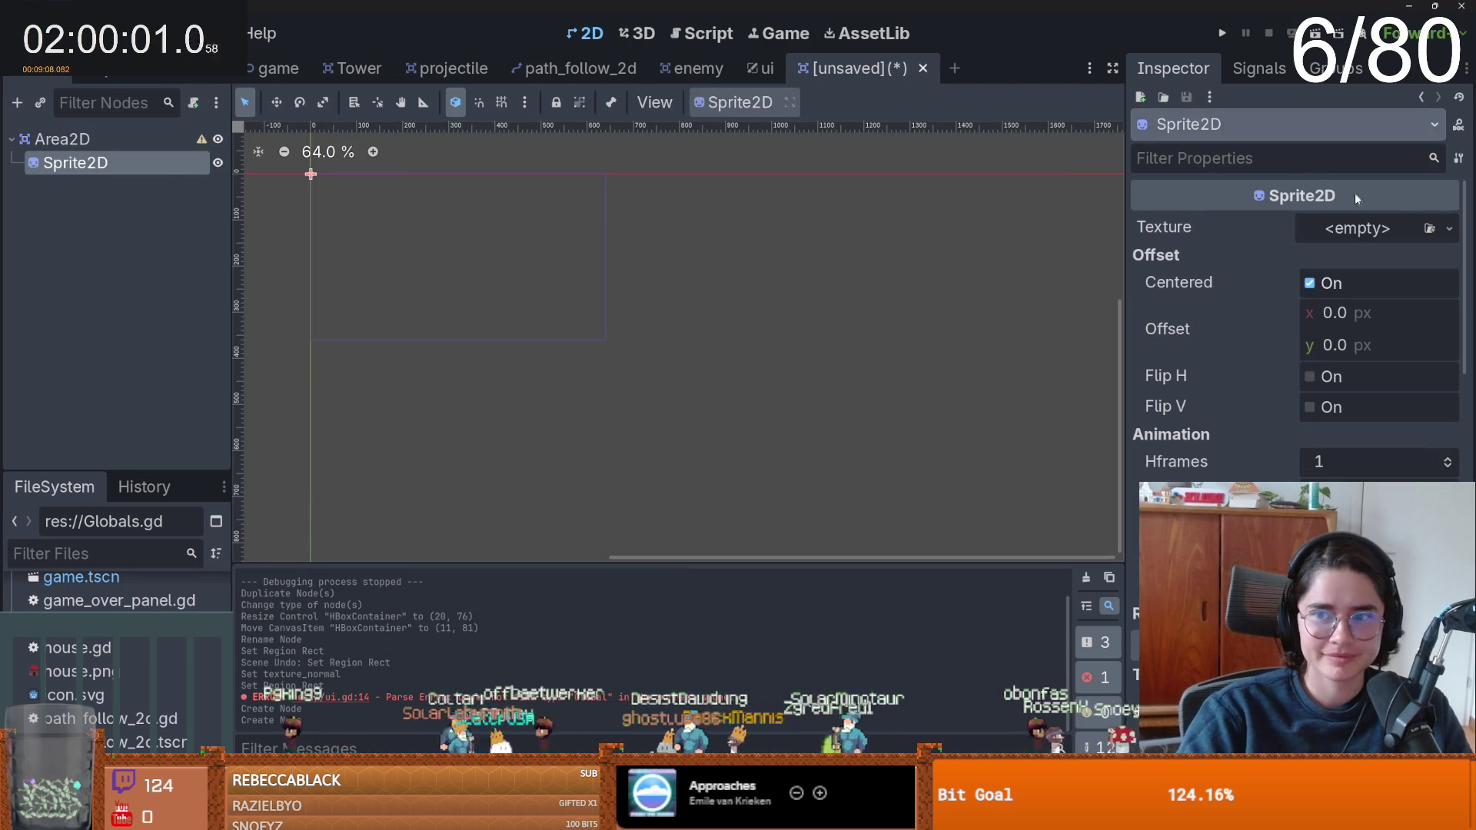
- Give the Sprite2D a new AtlasTexture from house.png, cropped to the 16×16 blue rock
left_click(1450, 231)
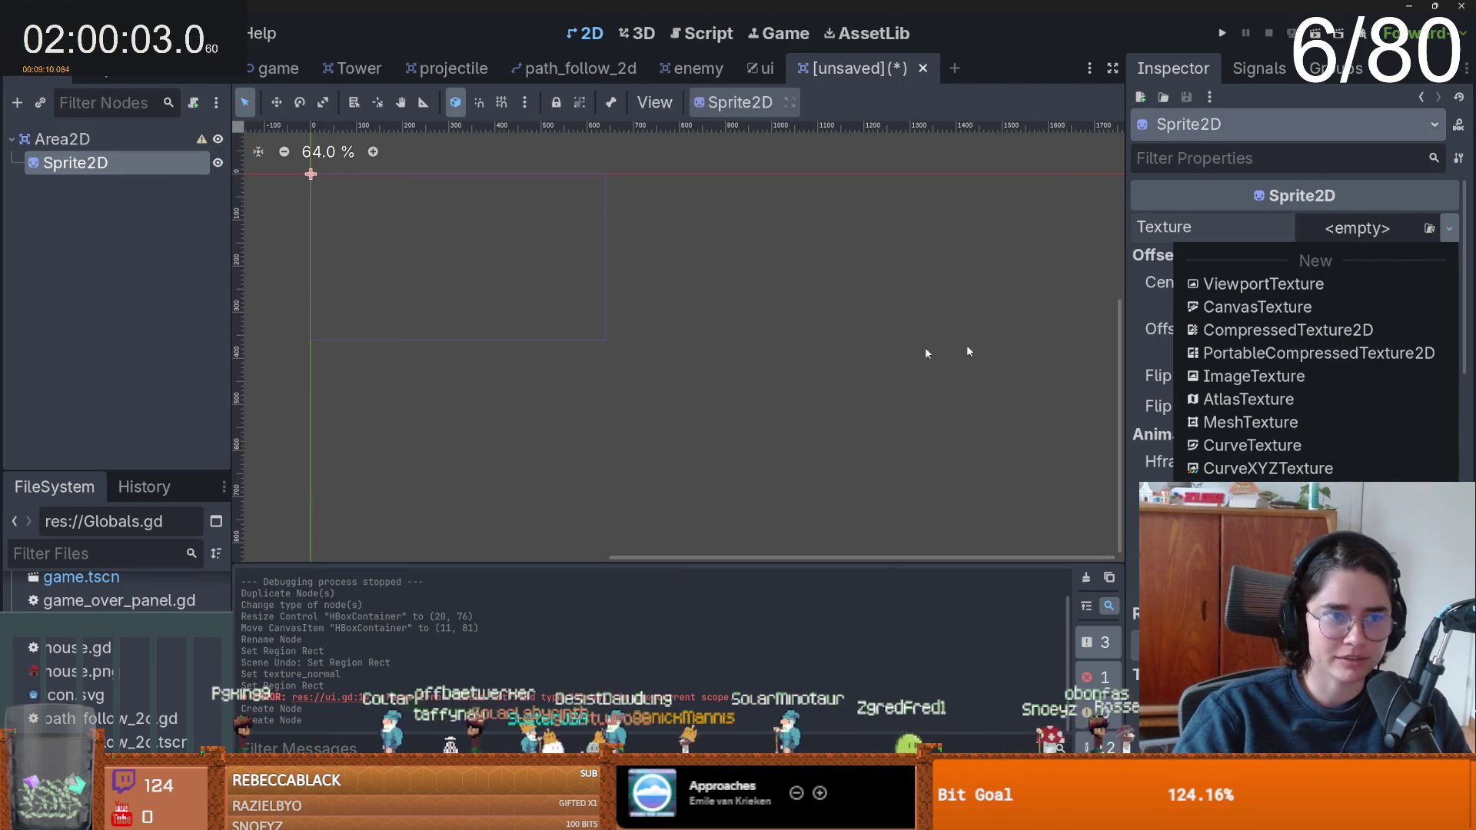
left_click(1261, 398)
left_click(1444, 449)
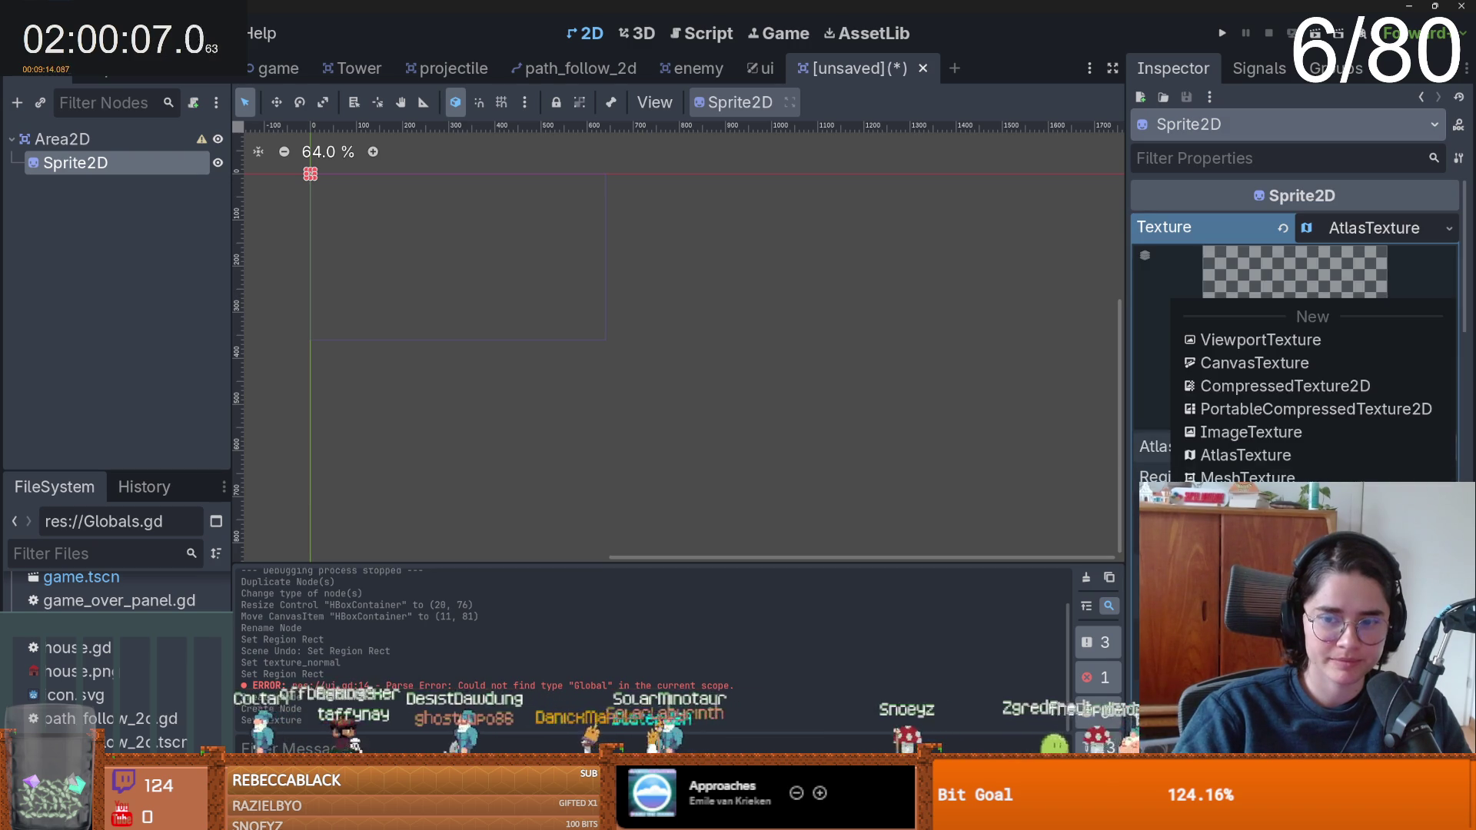
left_click(1268, 692)
double_click(558, 268)
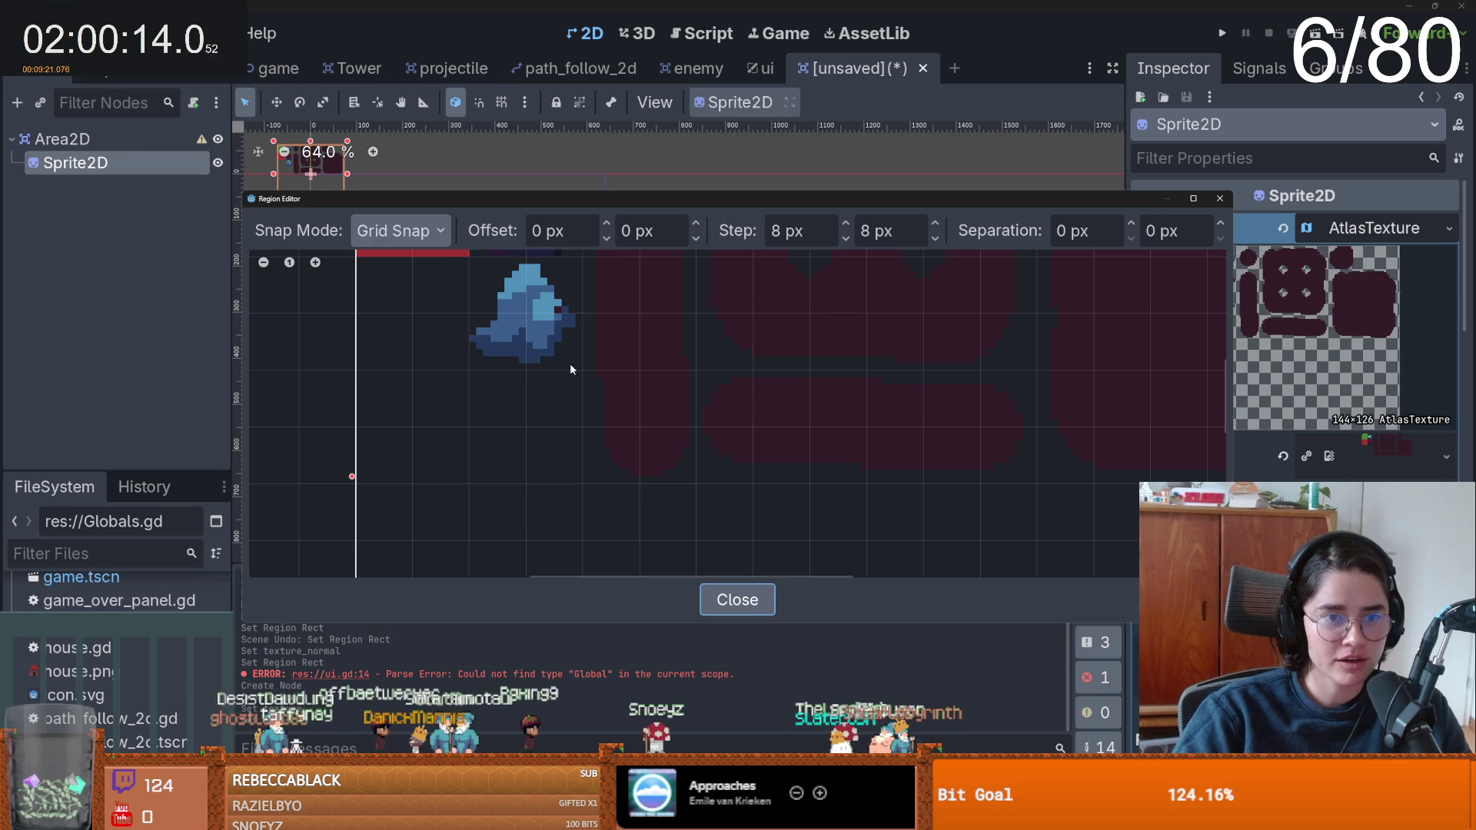
left_click_drag(570, 363, 515, 278)
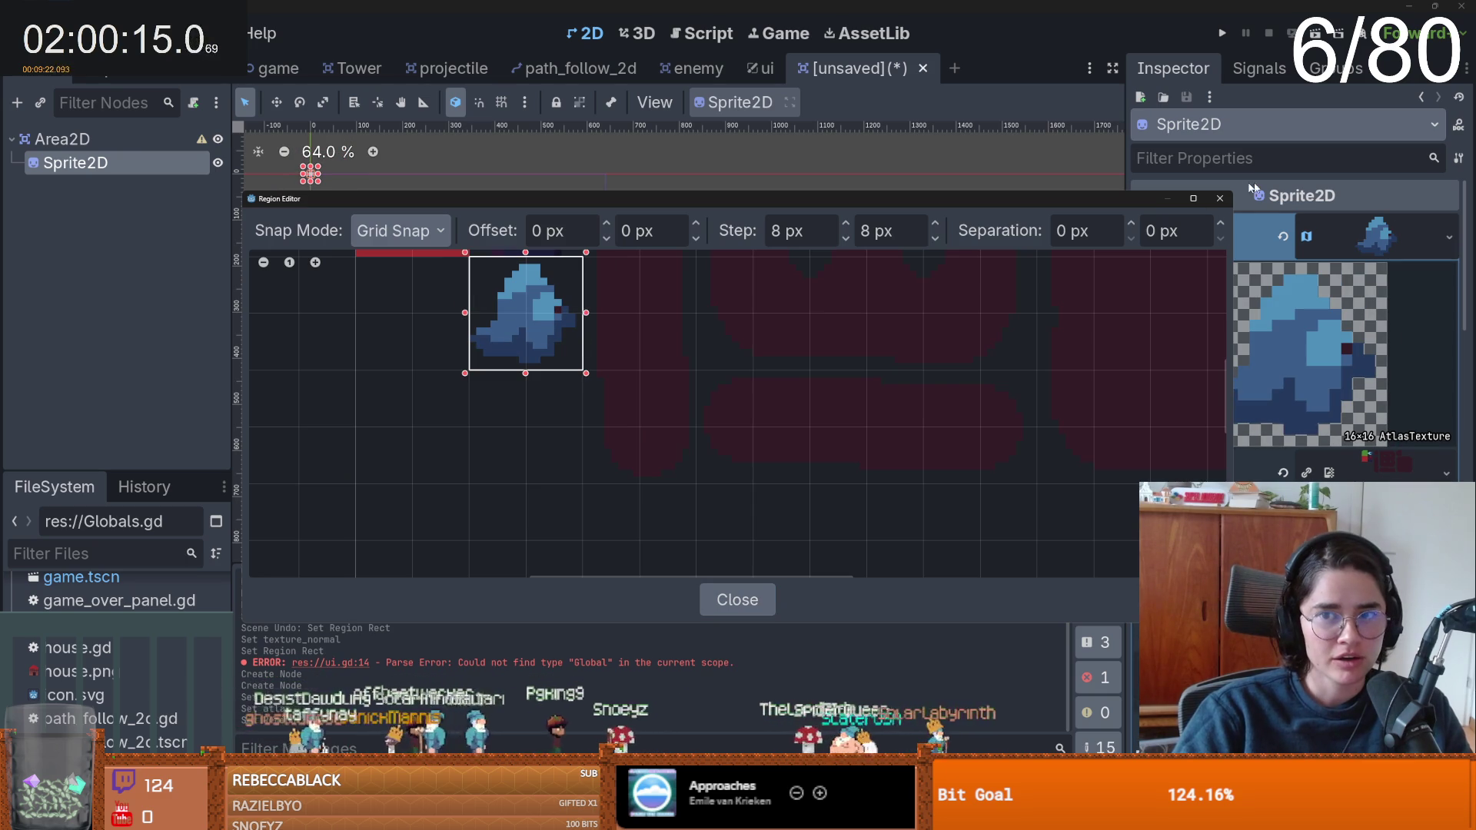
left_click(1219, 198)
scroll(609, 320, "up", 5)
scroll(617, 281, "up", 3)
scroll(878, 343, "up", 2)
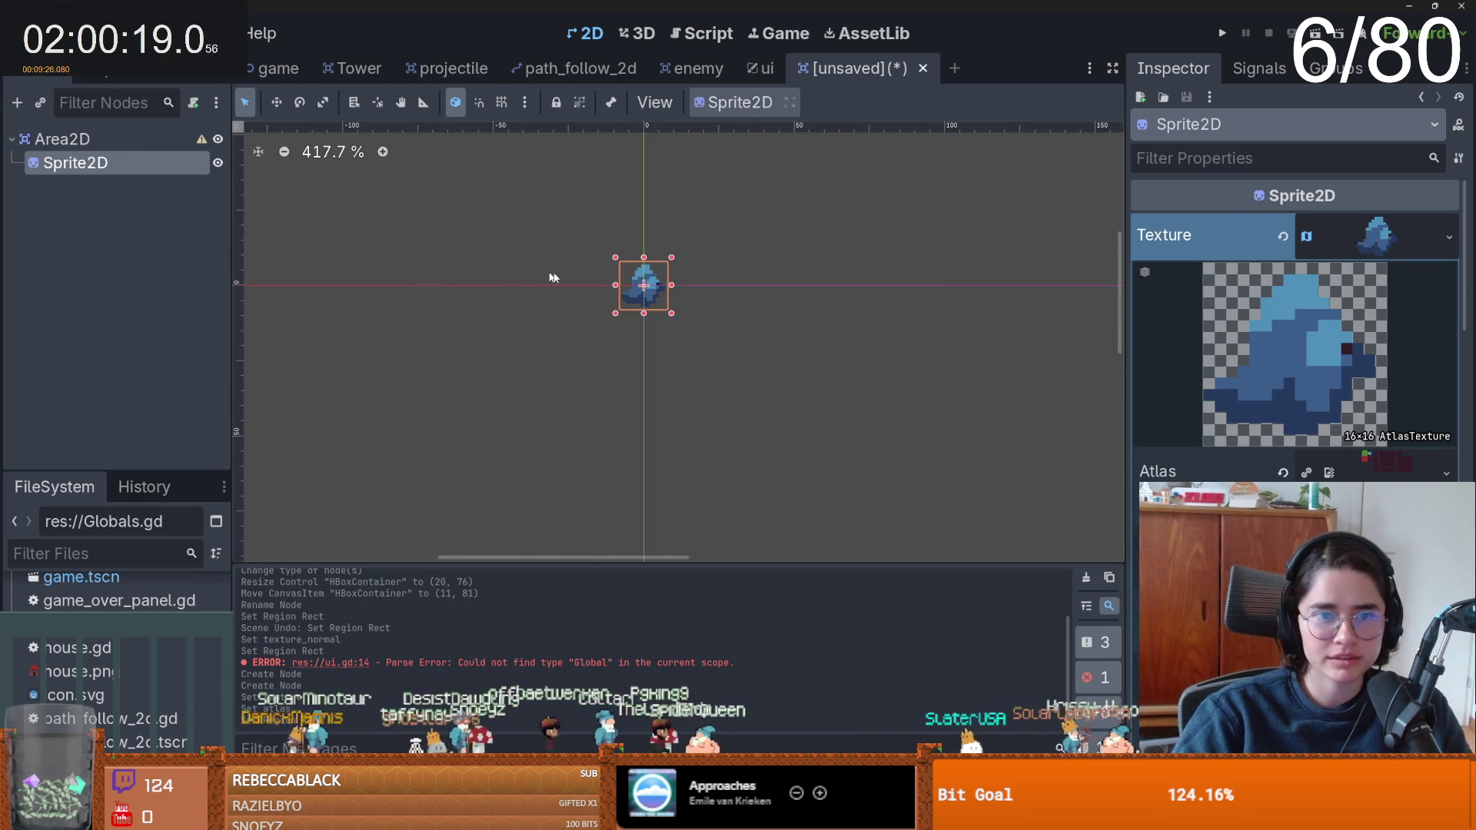
- Rename the root node to Rock and add a CollisionShape2D child
double_click(104, 136)
type("Rock")
key("Return")
right_click(104, 135)
left_click(123, 158)
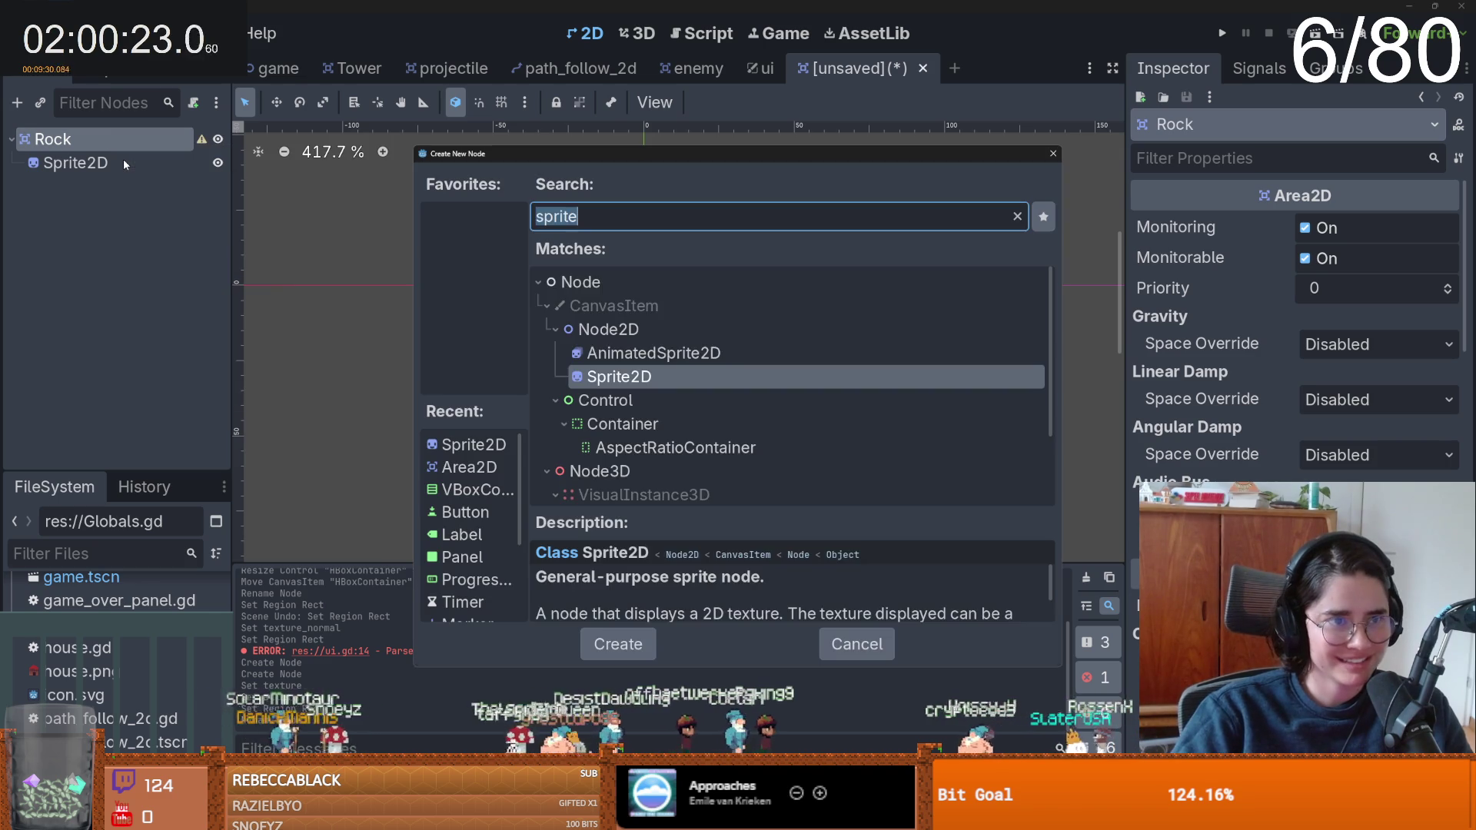
type("colls")
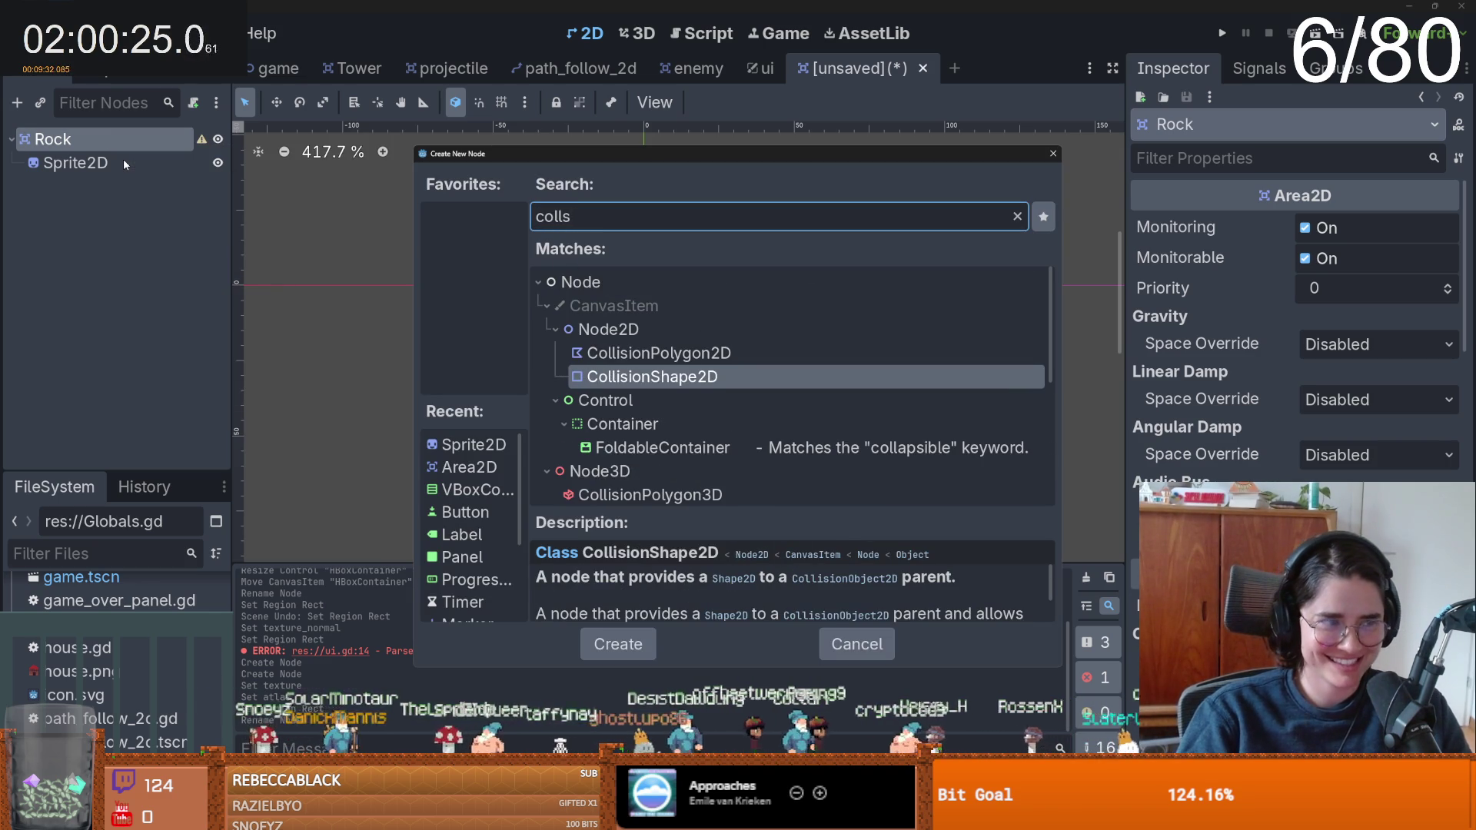
key("Return")
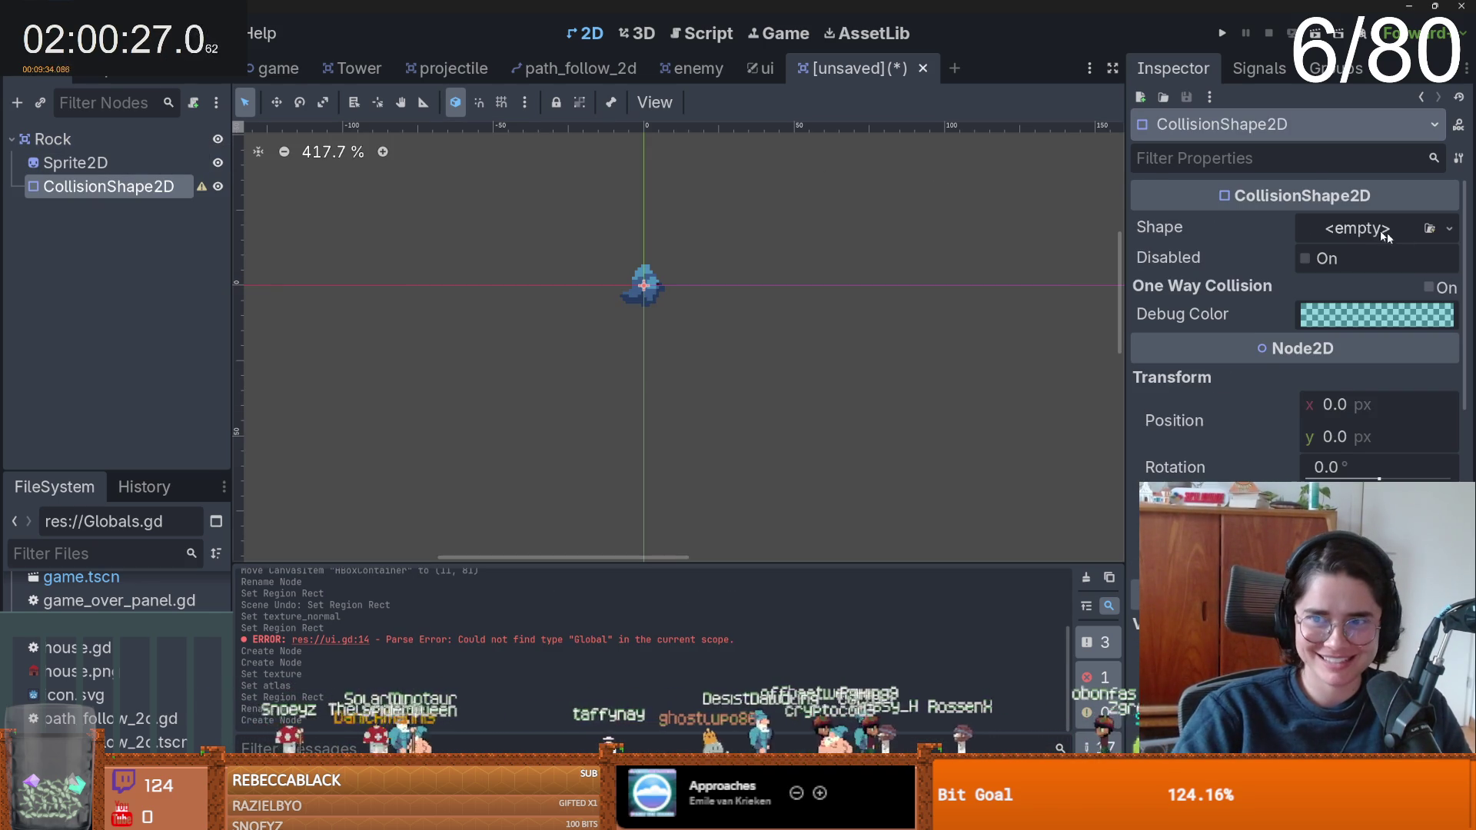
- Give the collision a CircleShape2D centred at (0,0) and save the scene as rock.tscn
left_click(1383, 235)
left_click(1291, 350)
scroll(643, 300, "up", 2)
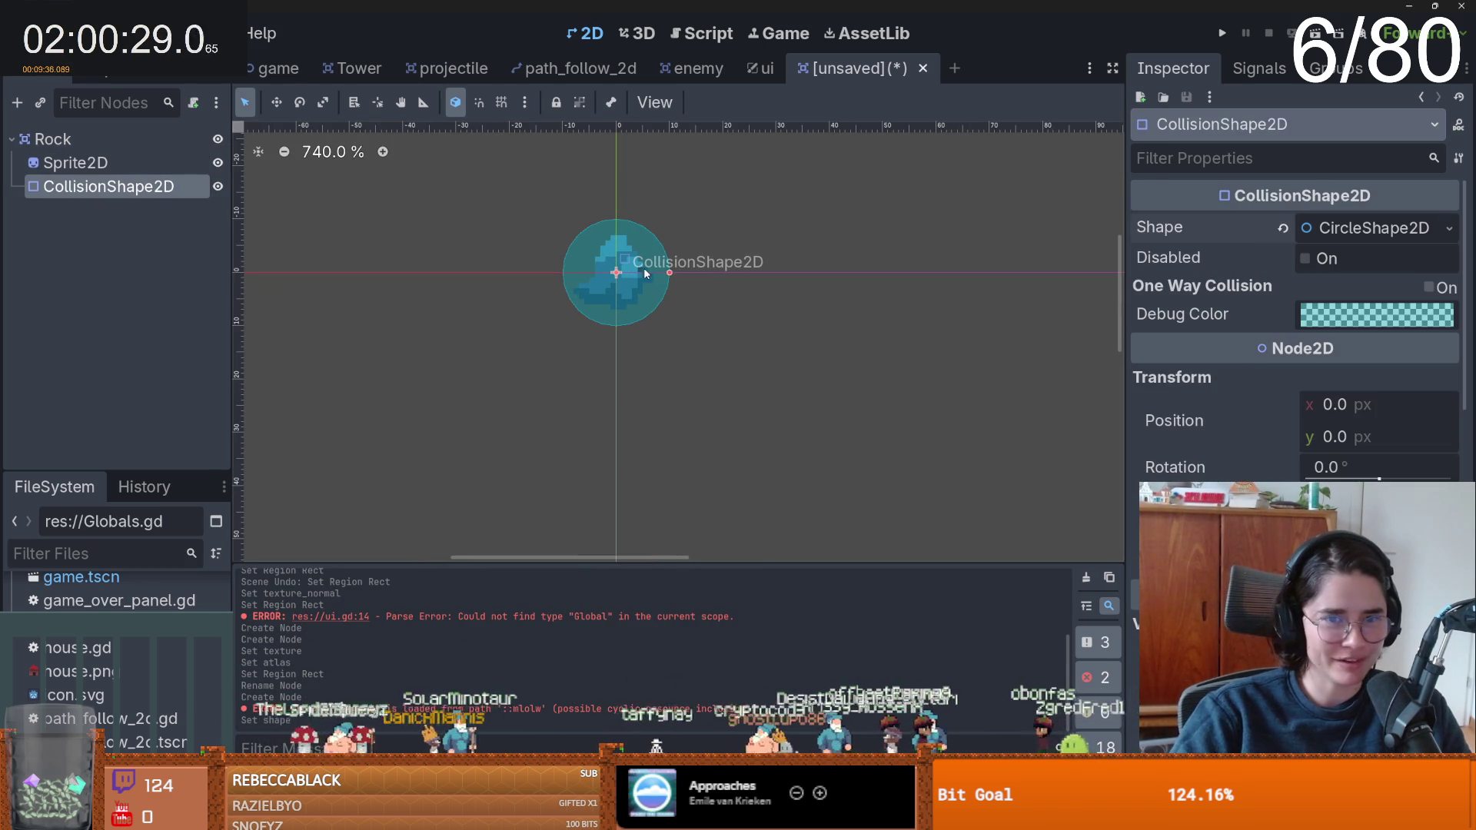
left_click_drag(667, 276, 658, 270)
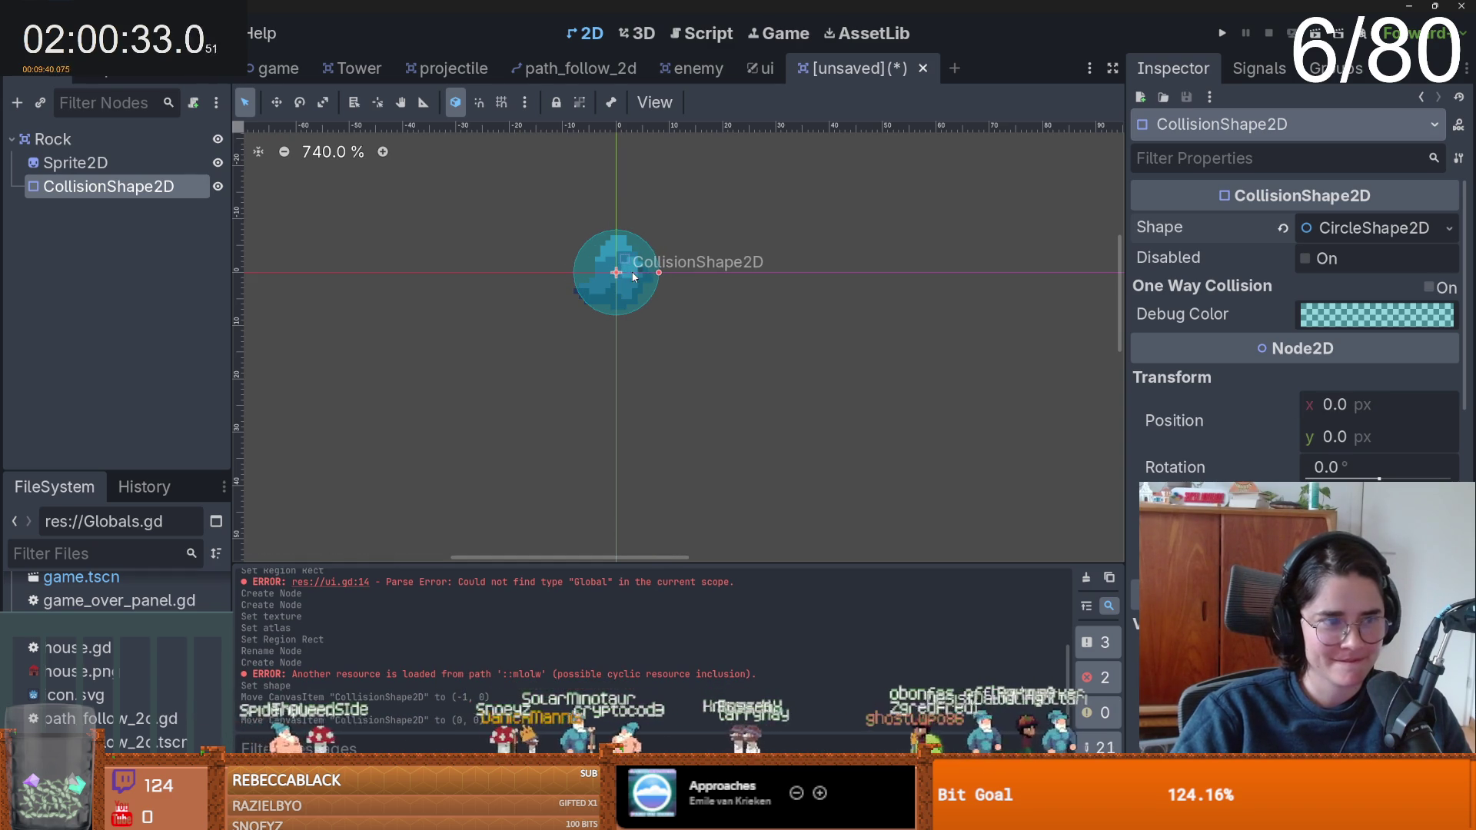
key("ctrl+s")
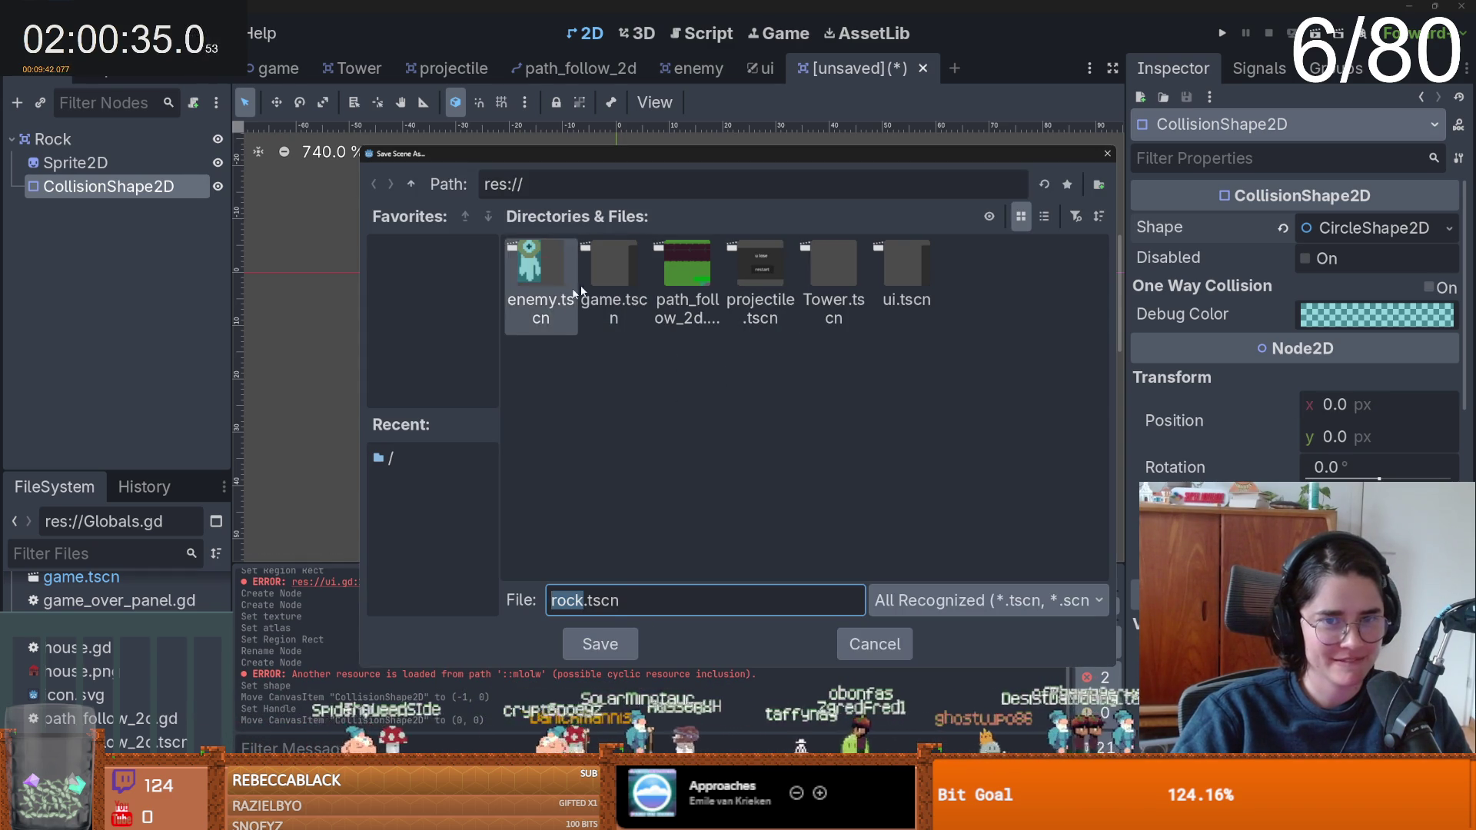
left_click(605, 643)
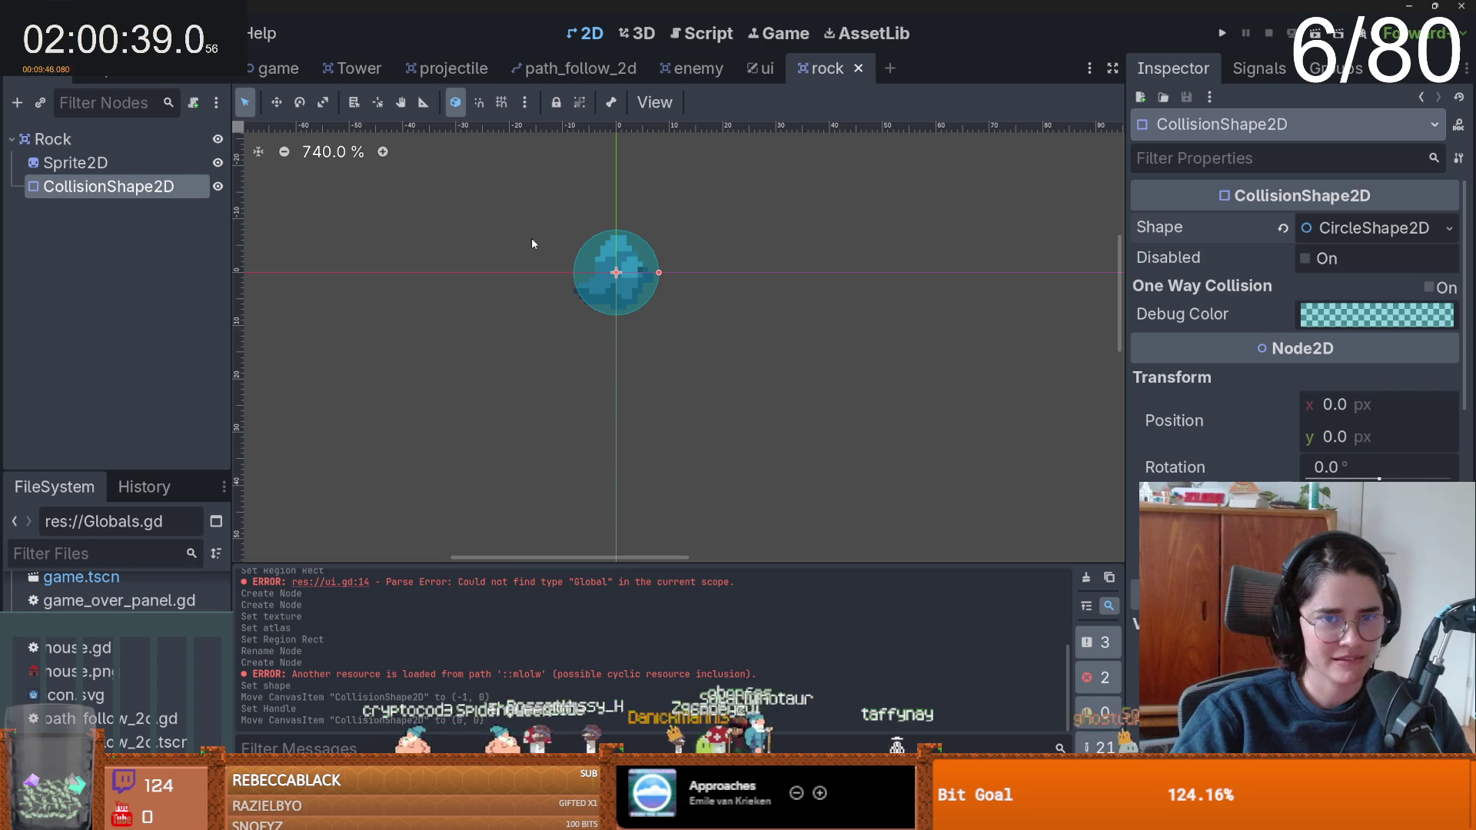
left_click(292, 79)
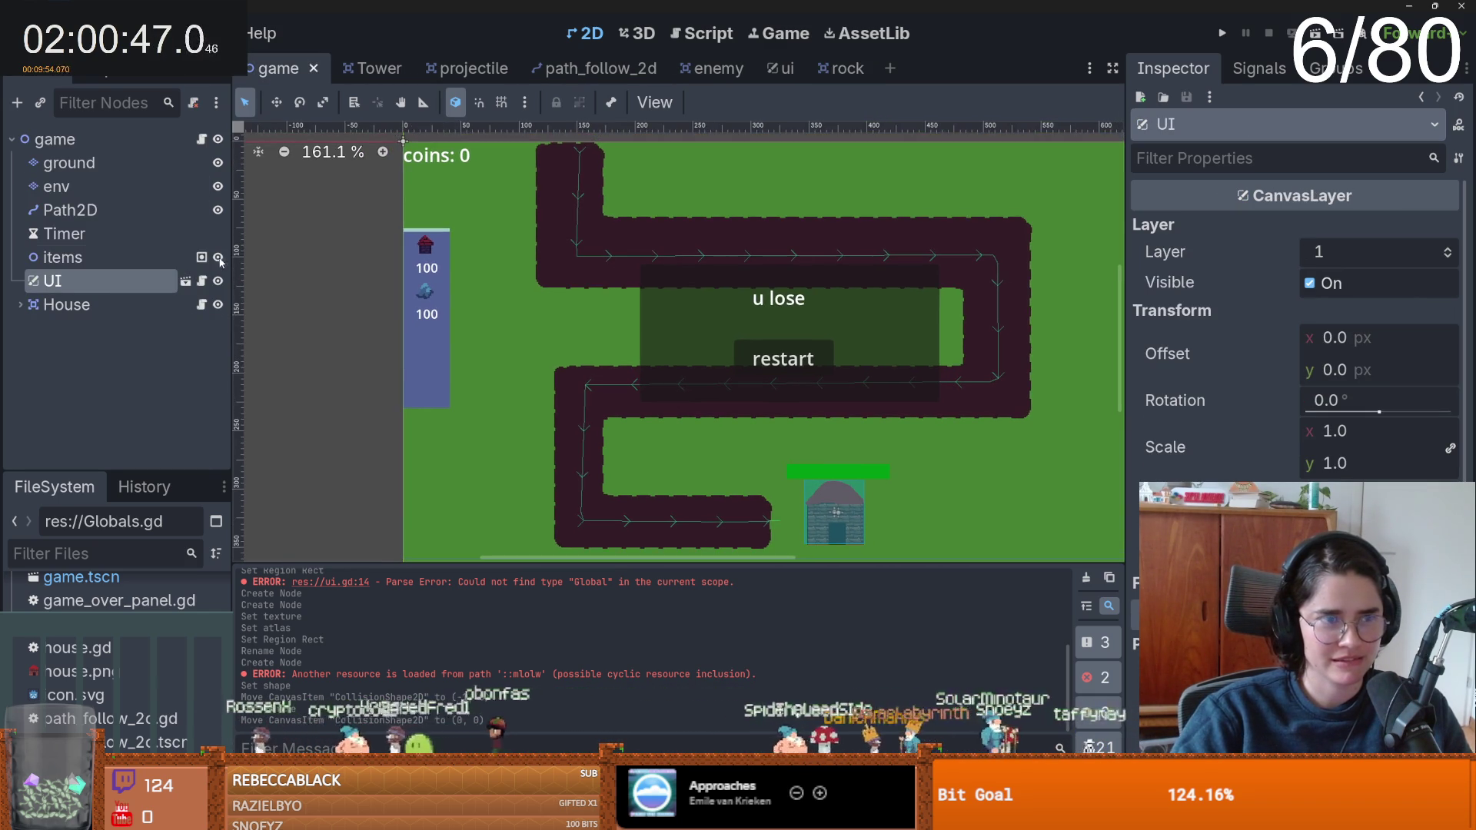
- Register rock.tscn as scene tile ID 2 in the env tile set's scene collection
scroll(435, 320, "up", 3)
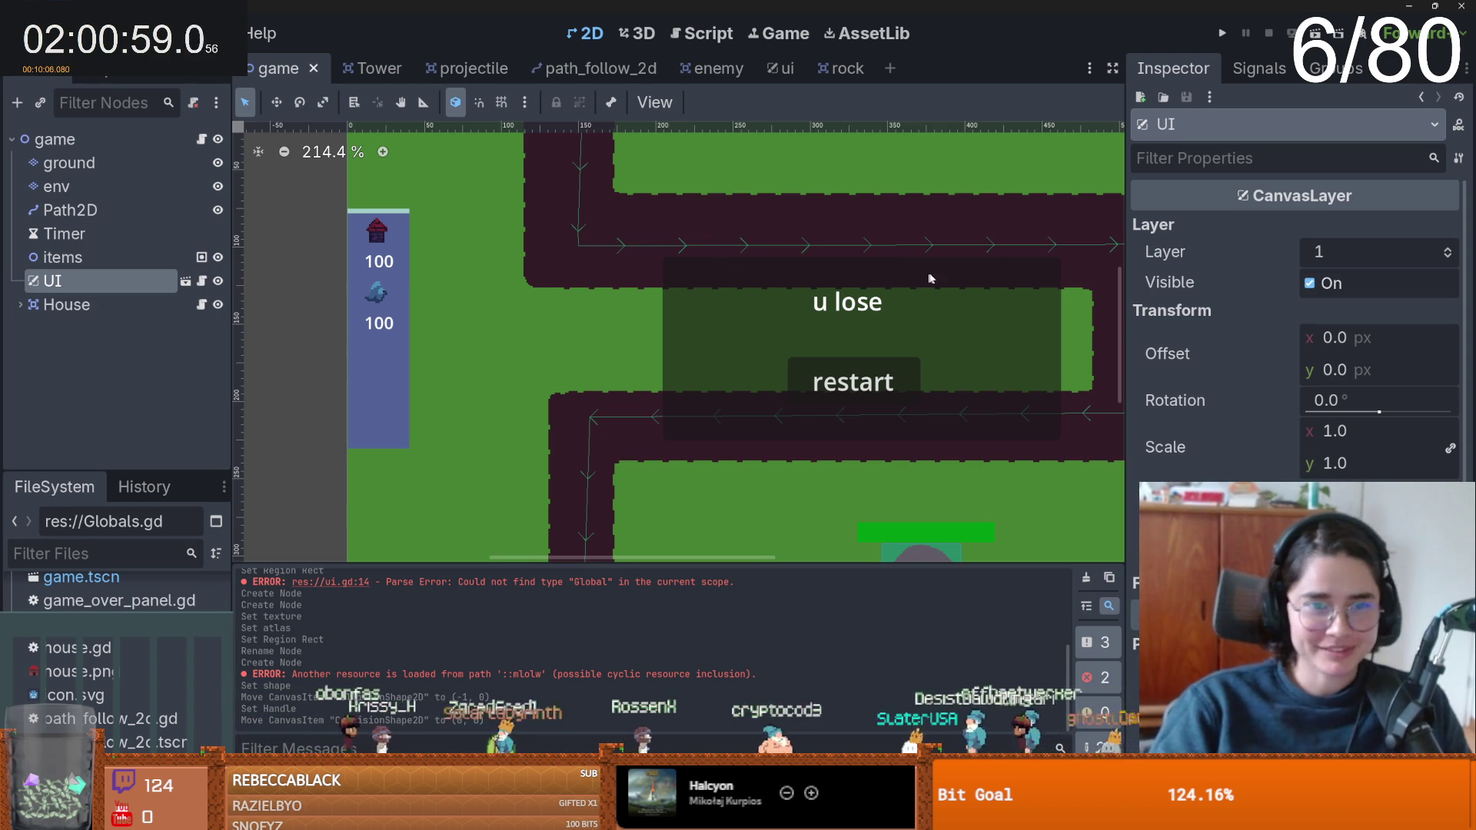
scroll(914, 258, "down", 3)
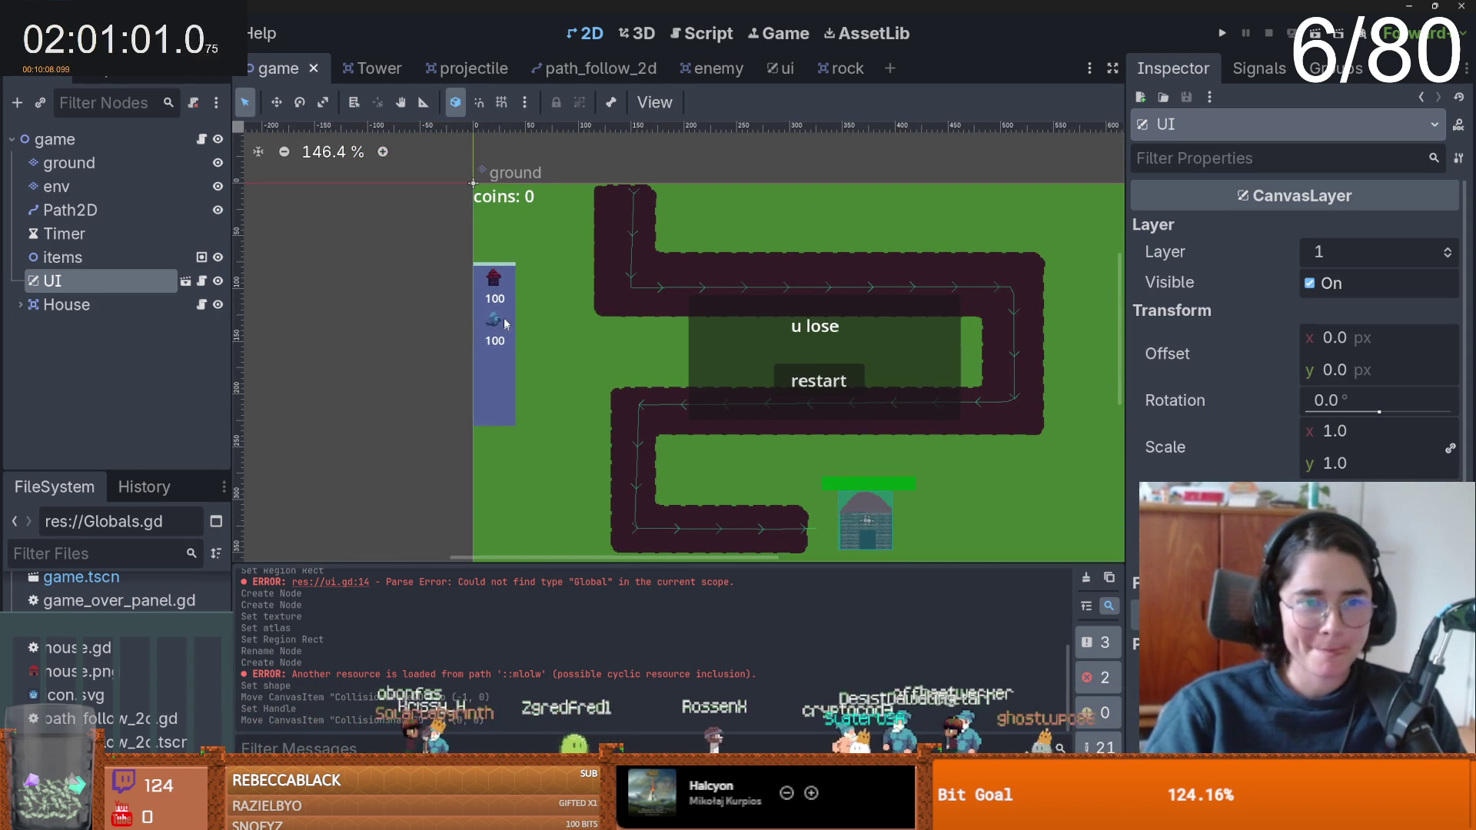
key("ctrl+F3")
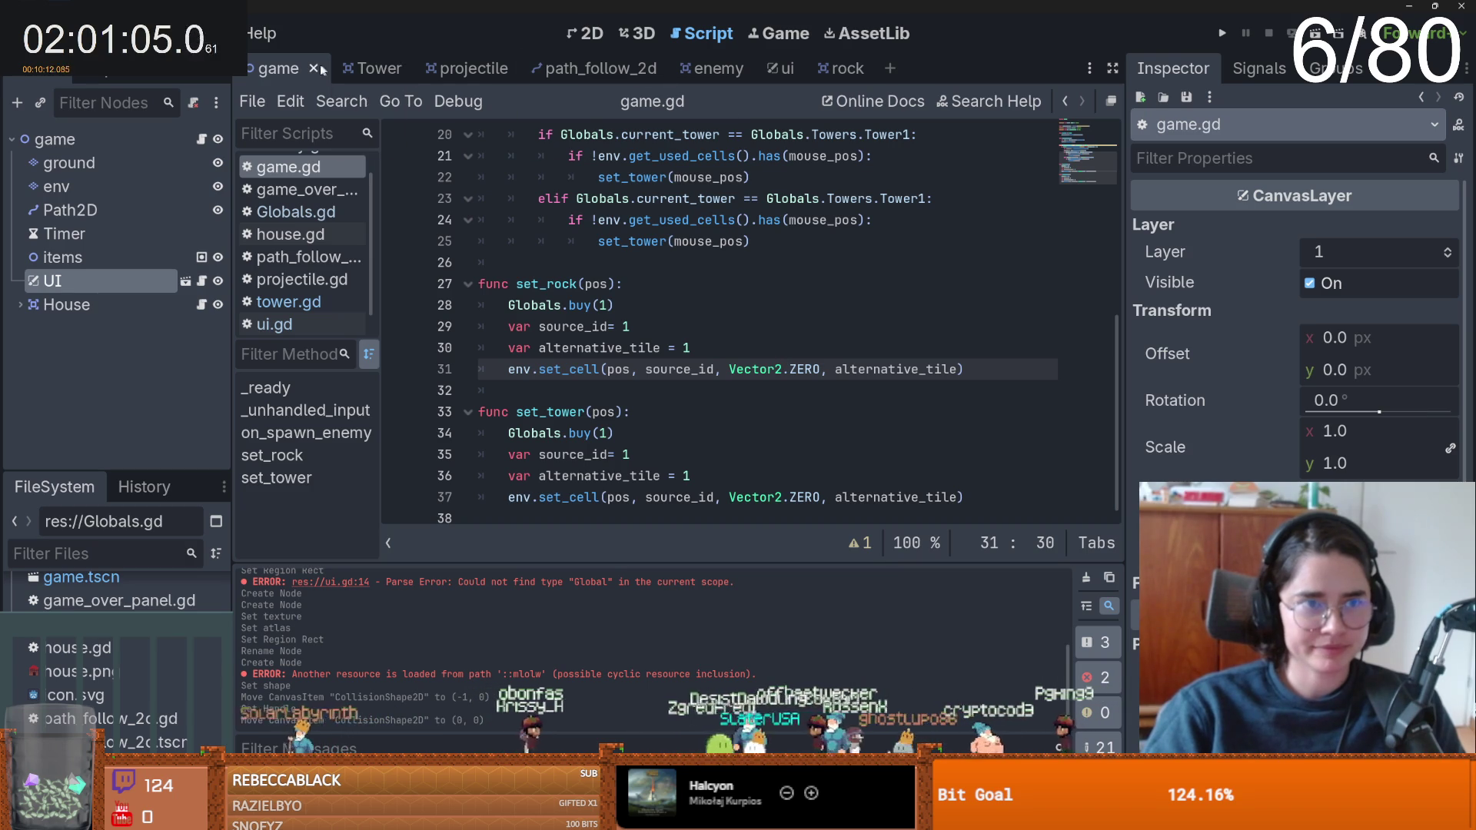
left_click(136, 186)
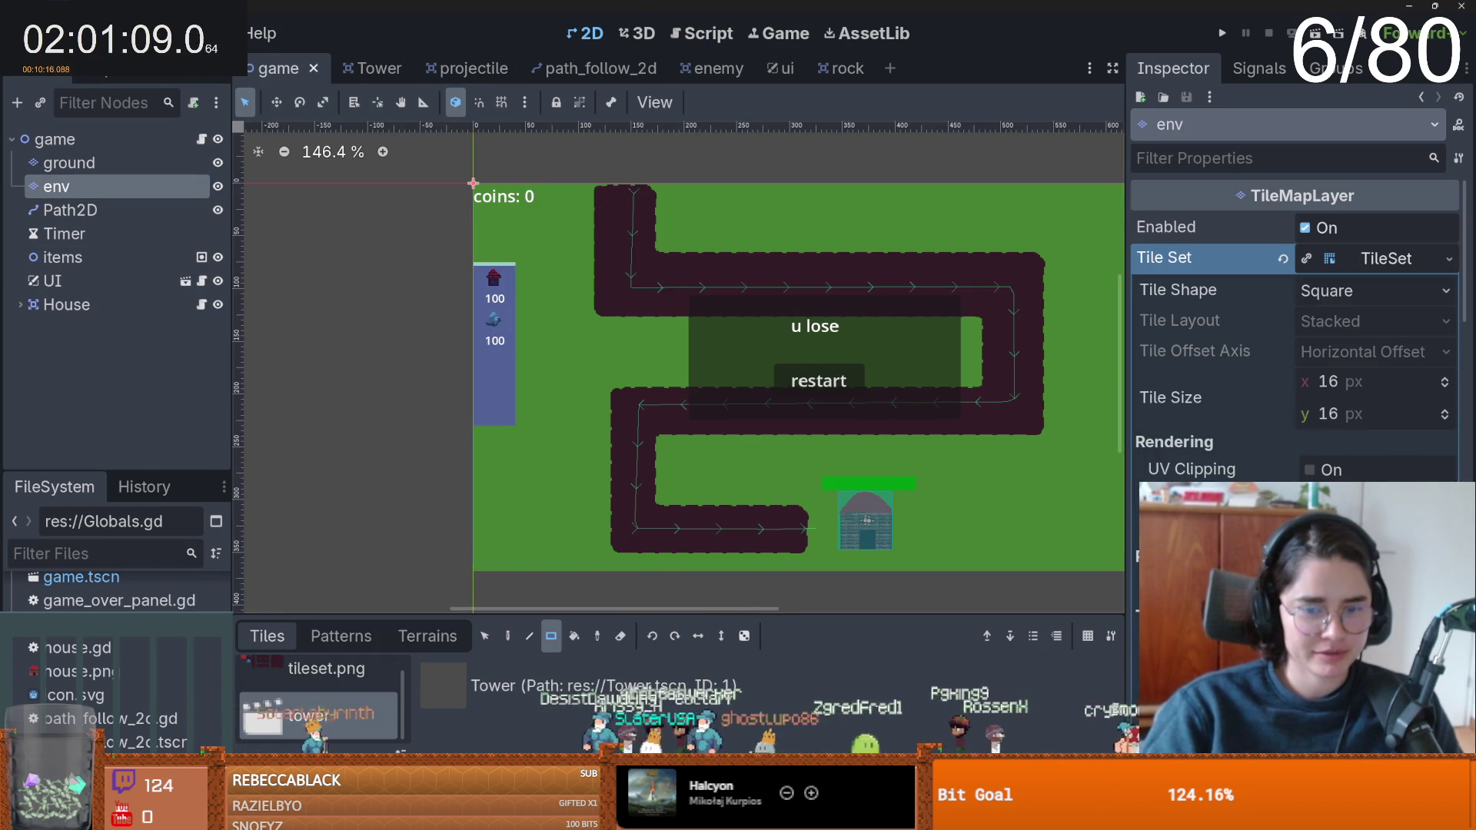
left_click(607, 764)
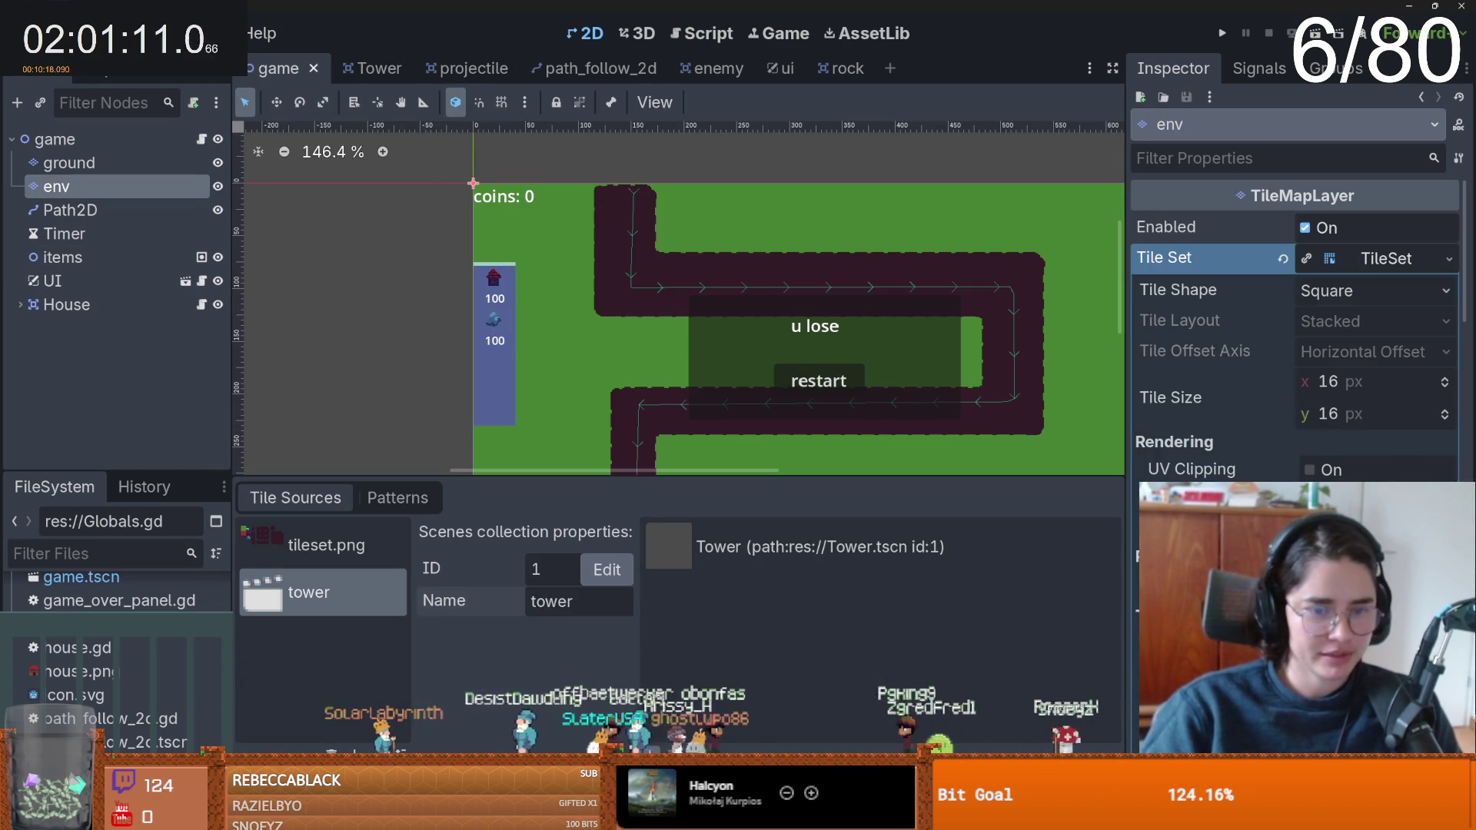
left_click(655, 759)
double_click(829, 252)
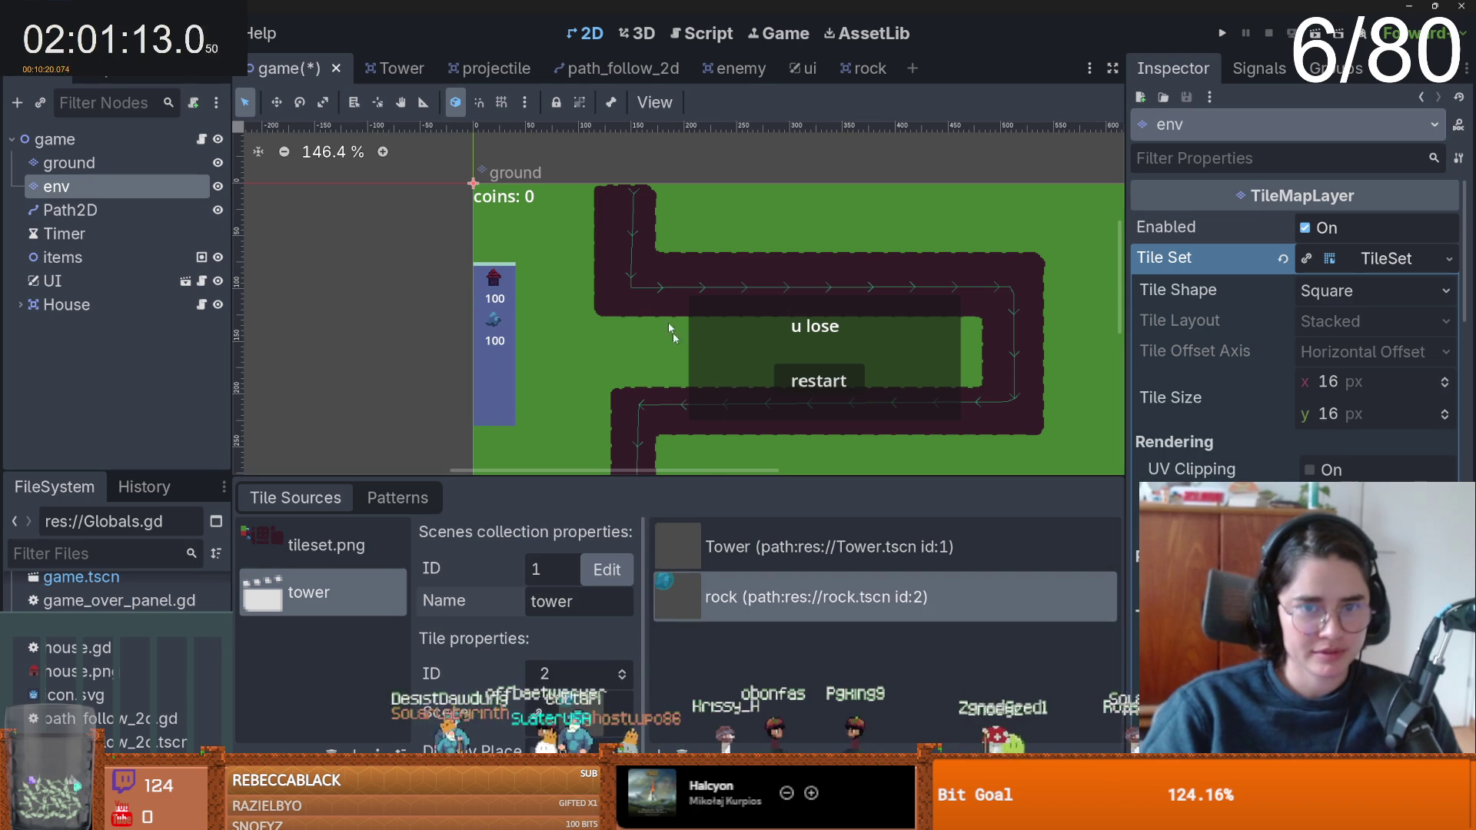
- Test-place a rock tile on the upper path, undo it, and reopen the Rock scene
scroll(655, 285, "up", 2)
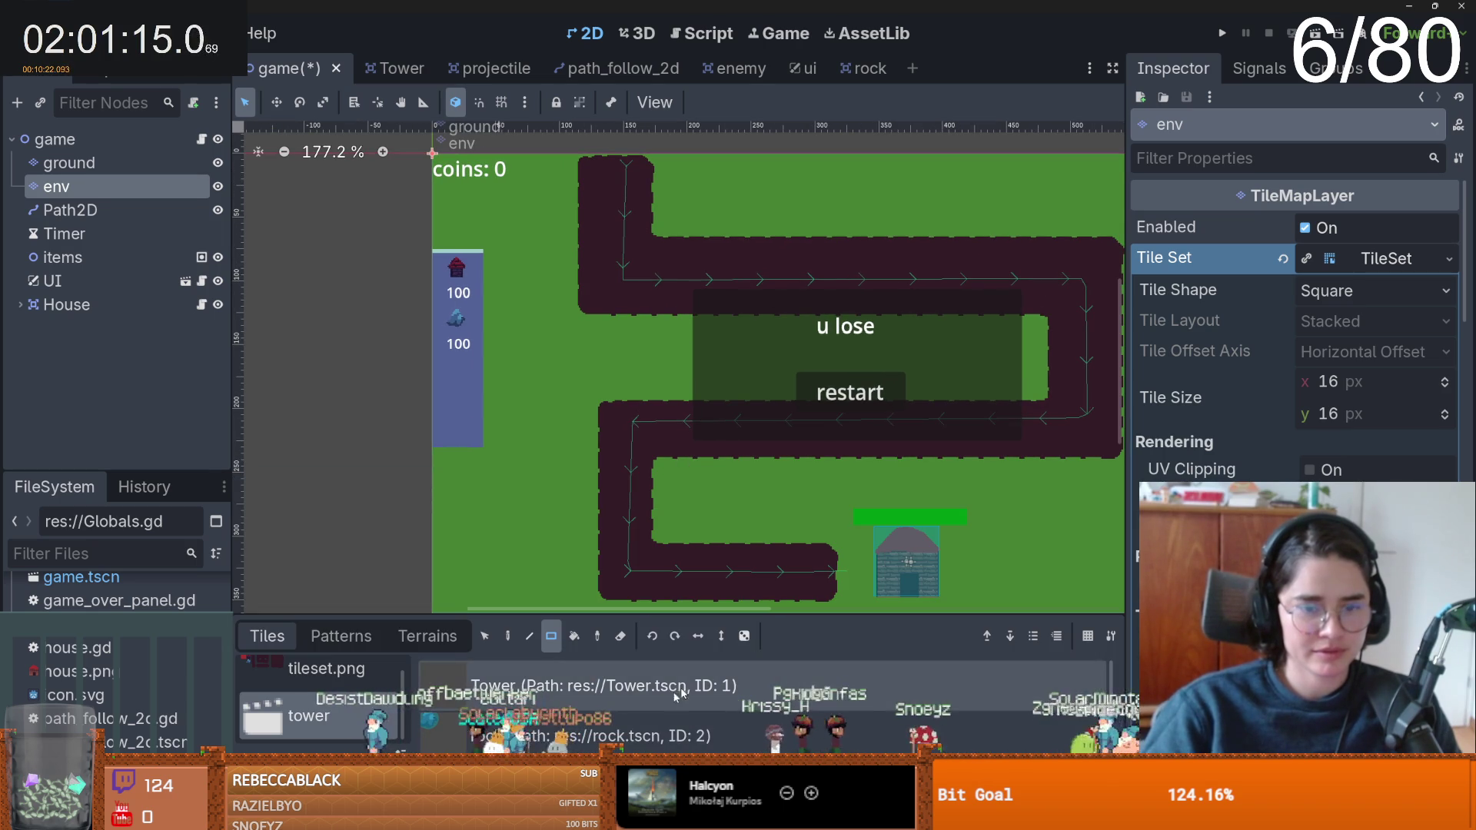
left_click(668, 265)
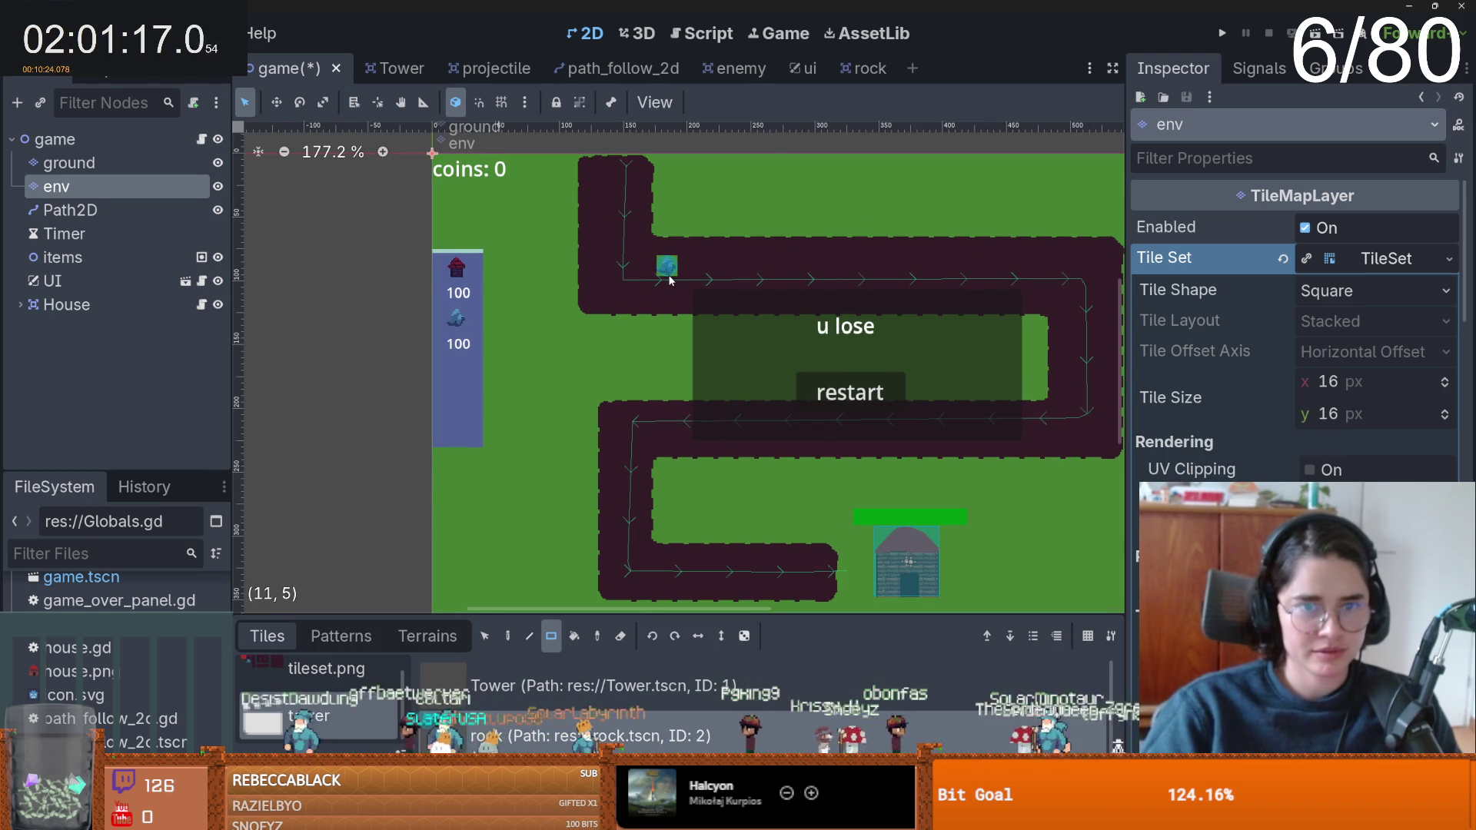
scroll(687, 313, "up", 3)
scroll(687, 313, "up", 1)
key("ctrl+z")
left_click(846, 69)
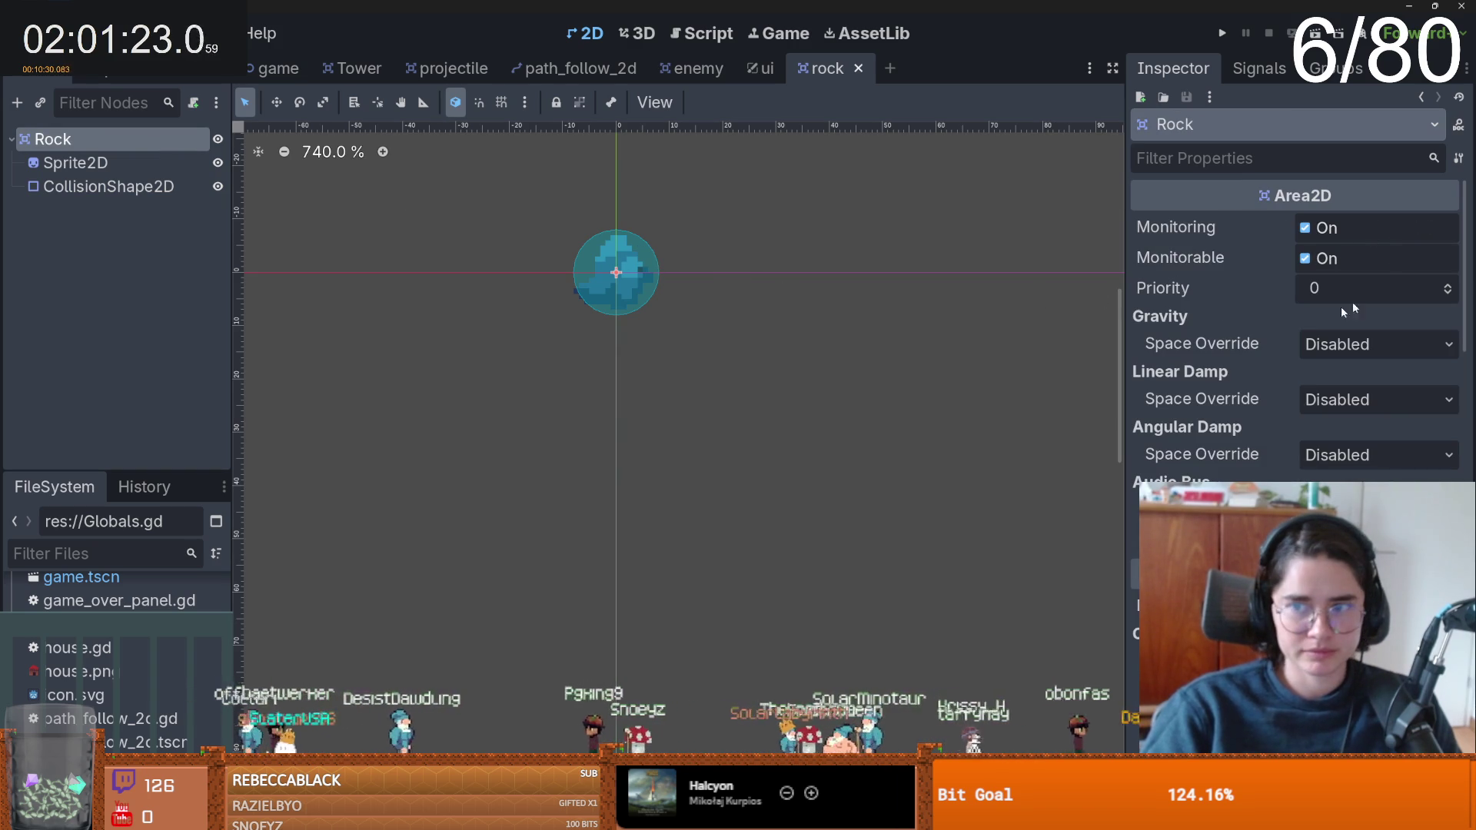
left_click(58, 163)
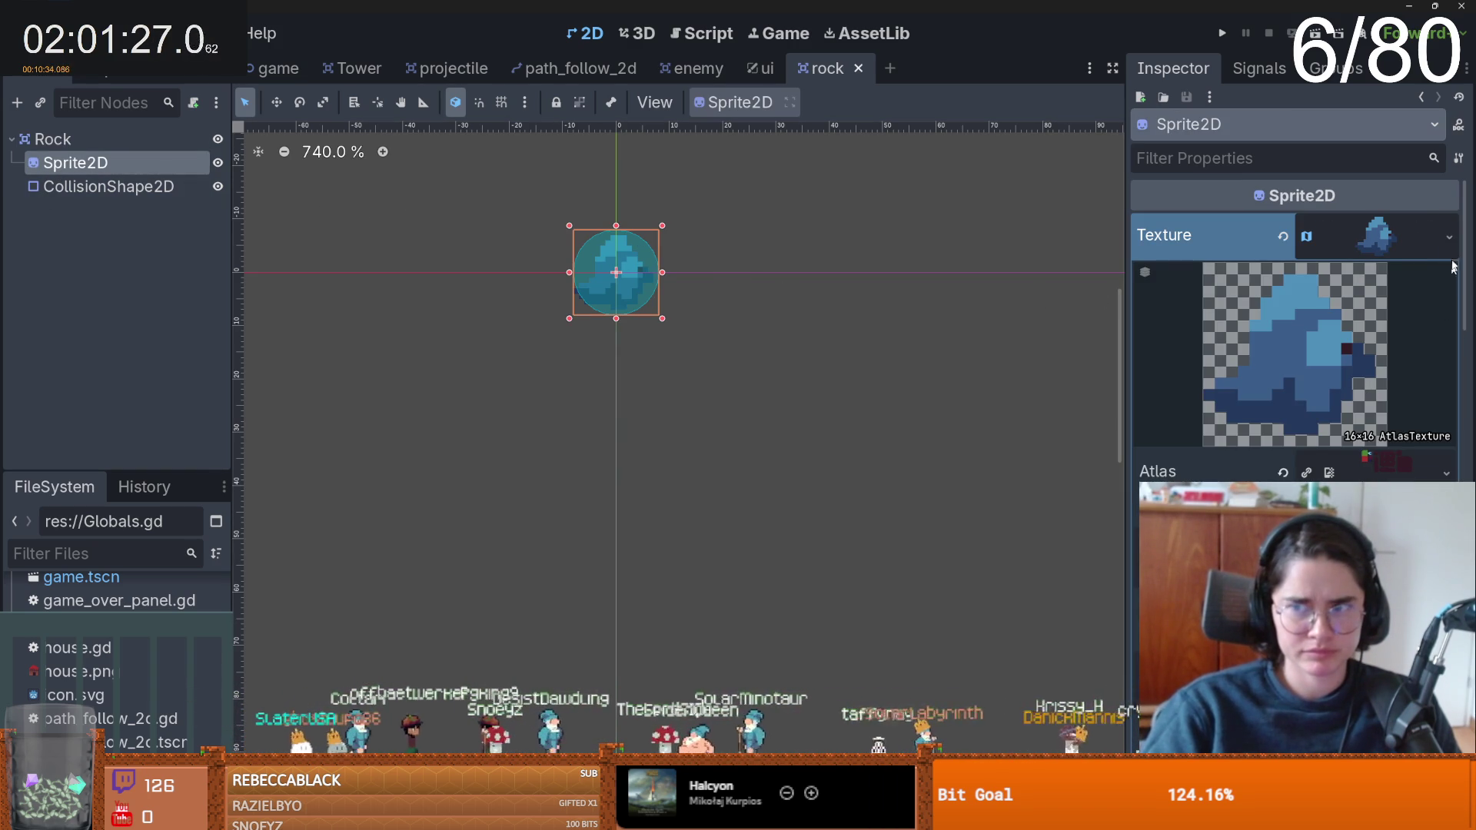
- Quick-load the full 35×30 rock.png as the Rock sprite's texture
right_click(1368, 423)
left_click(1260, 150)
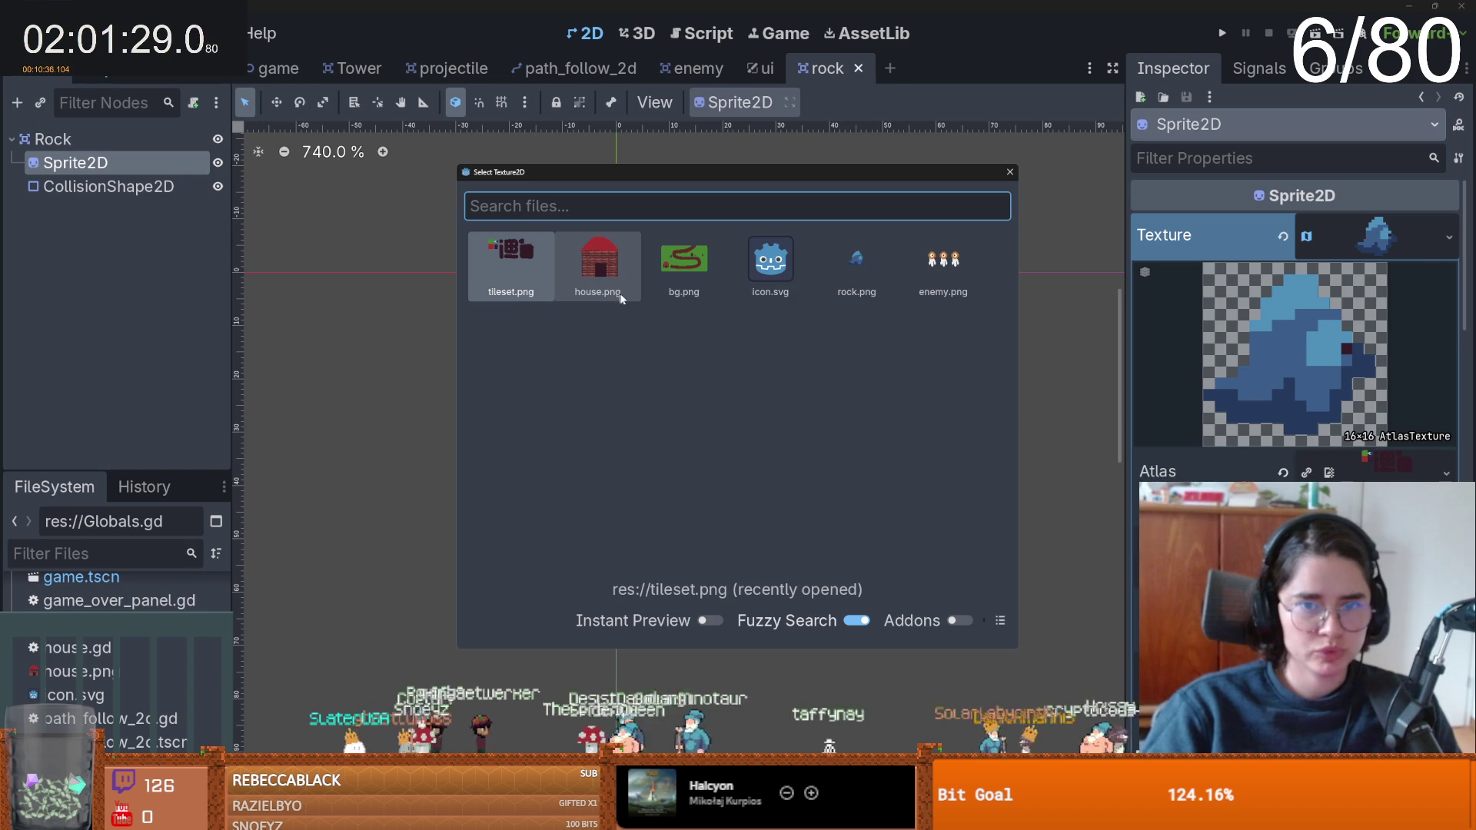
double_click(881, 264)
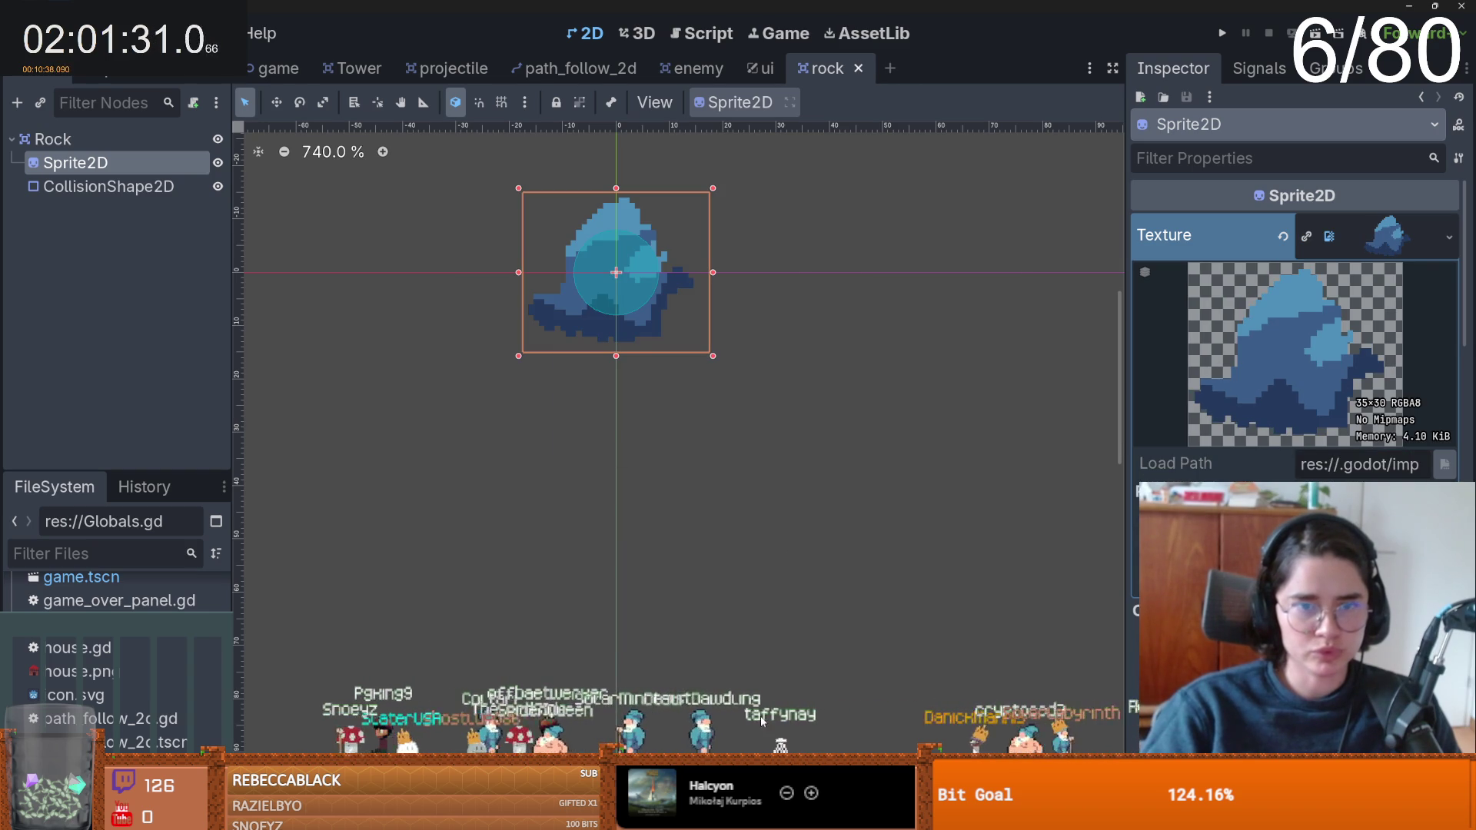
scroll(696, 680, "down", 2)
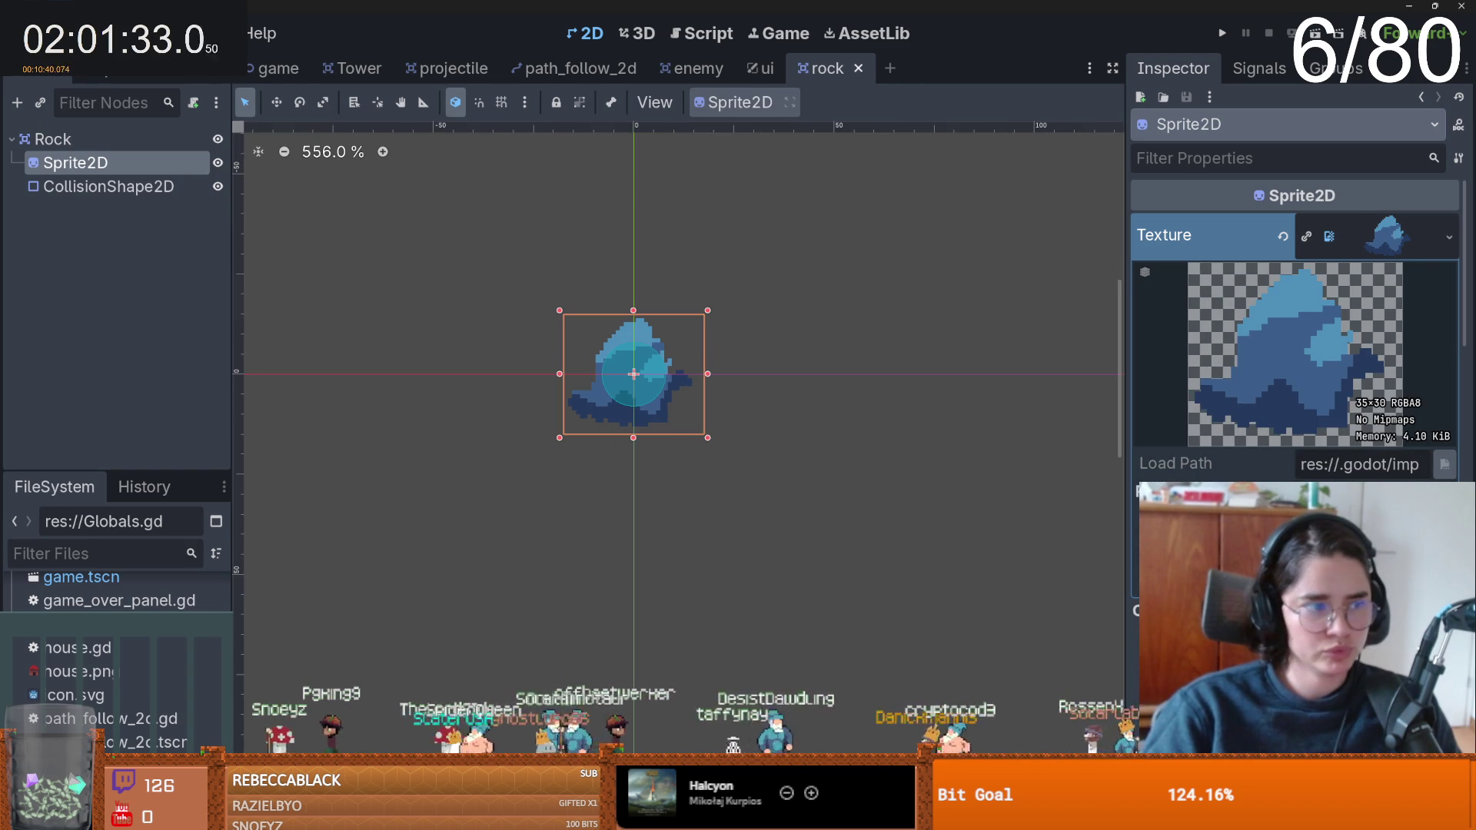
key("alt+Tab")
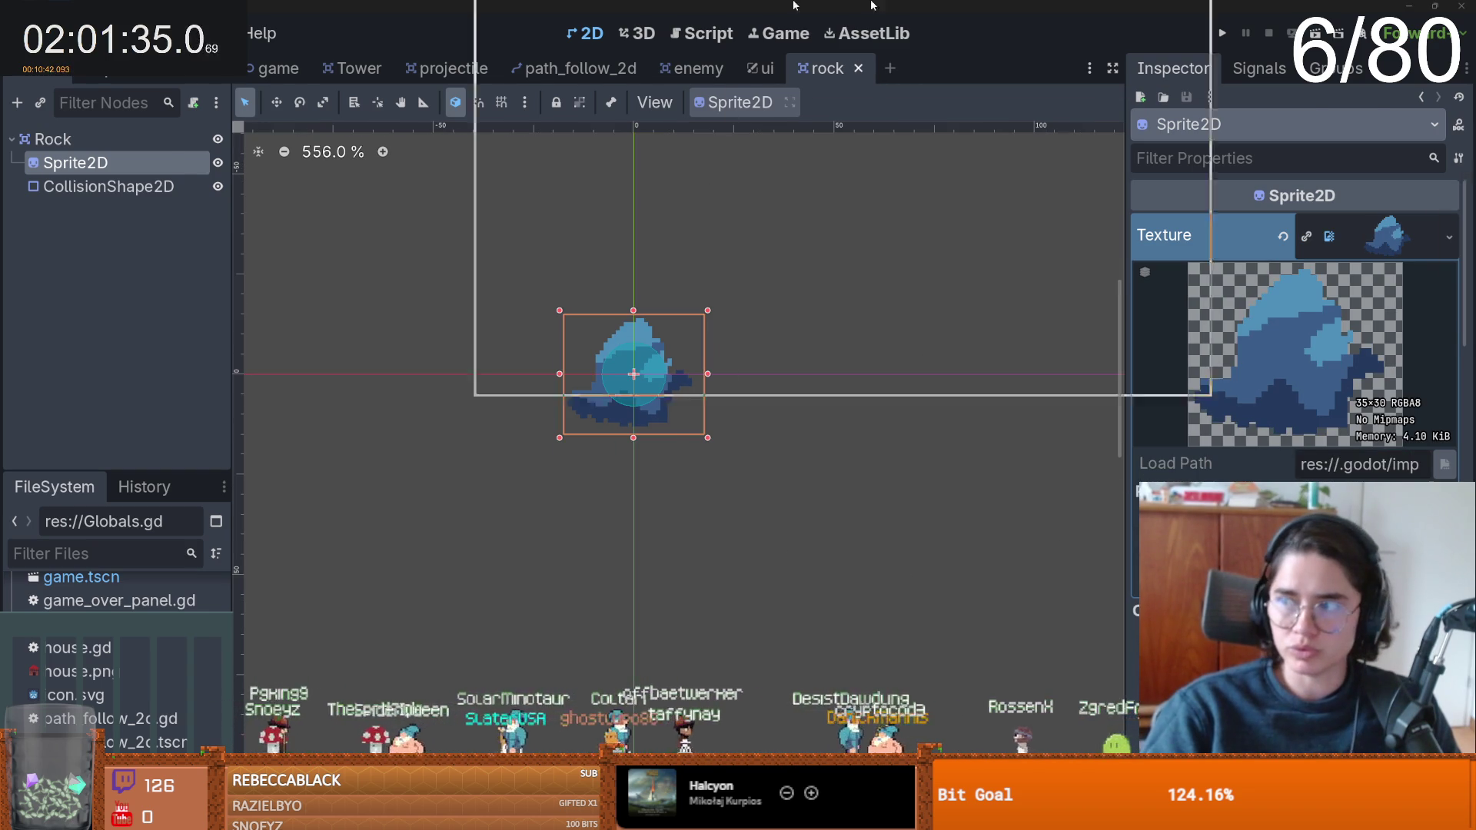
scroll(791, 290, "down", 1)
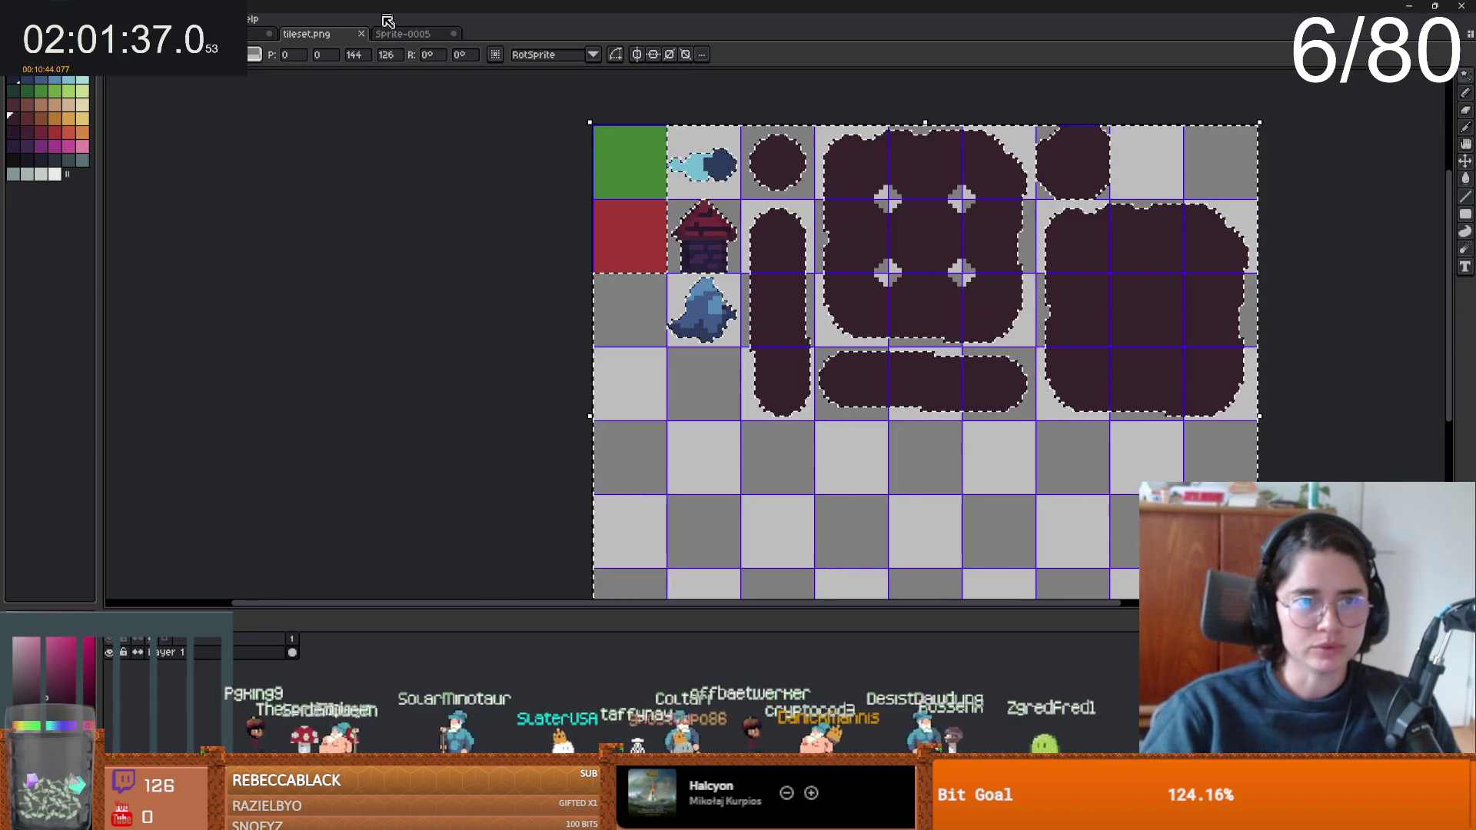
- Paste the copied rock tile into the other open sprite in Aseprite
key("ctrl+Tab")
key("ctrl+v")
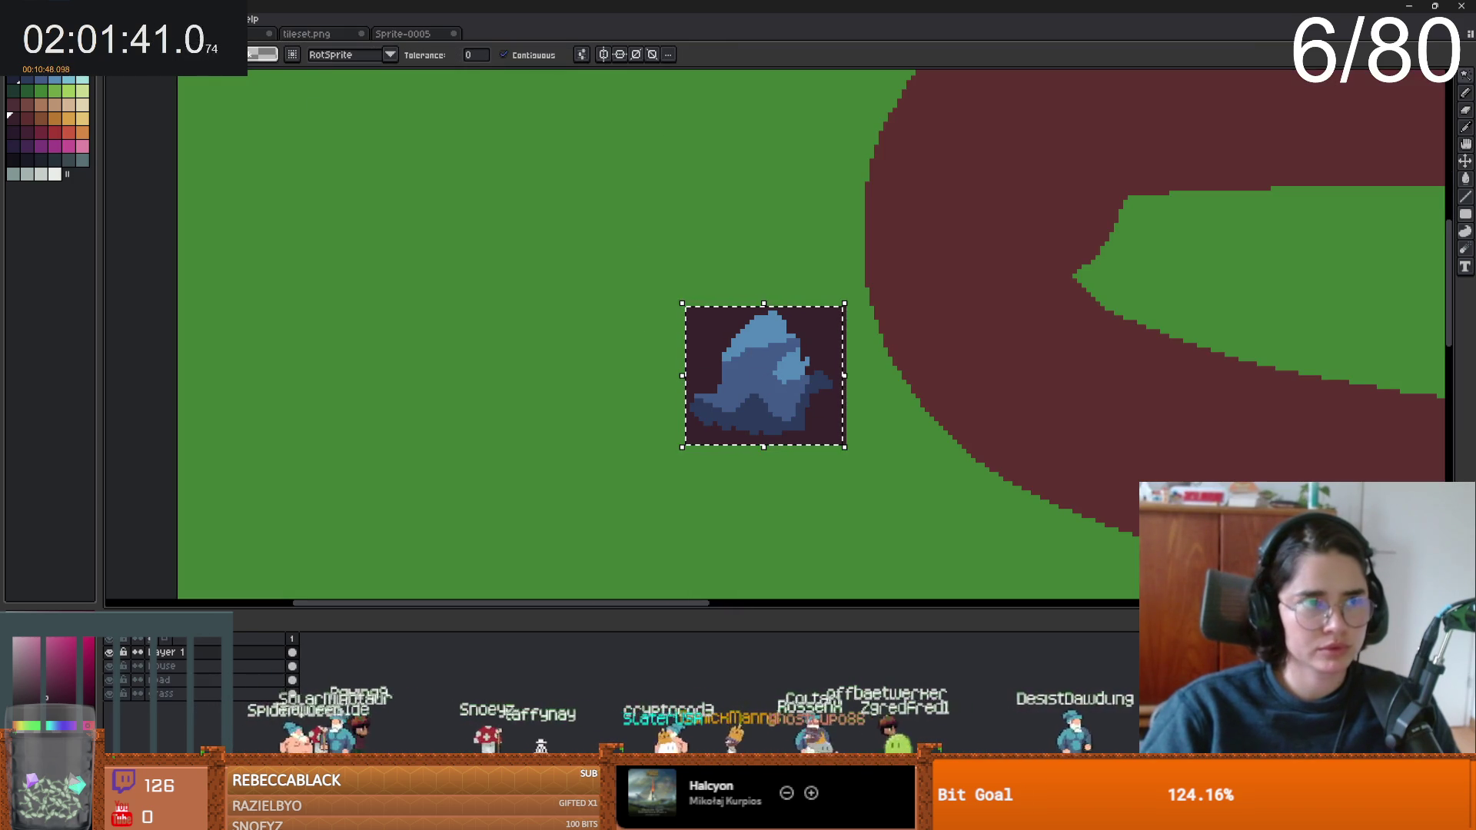
key("alt+Tab")
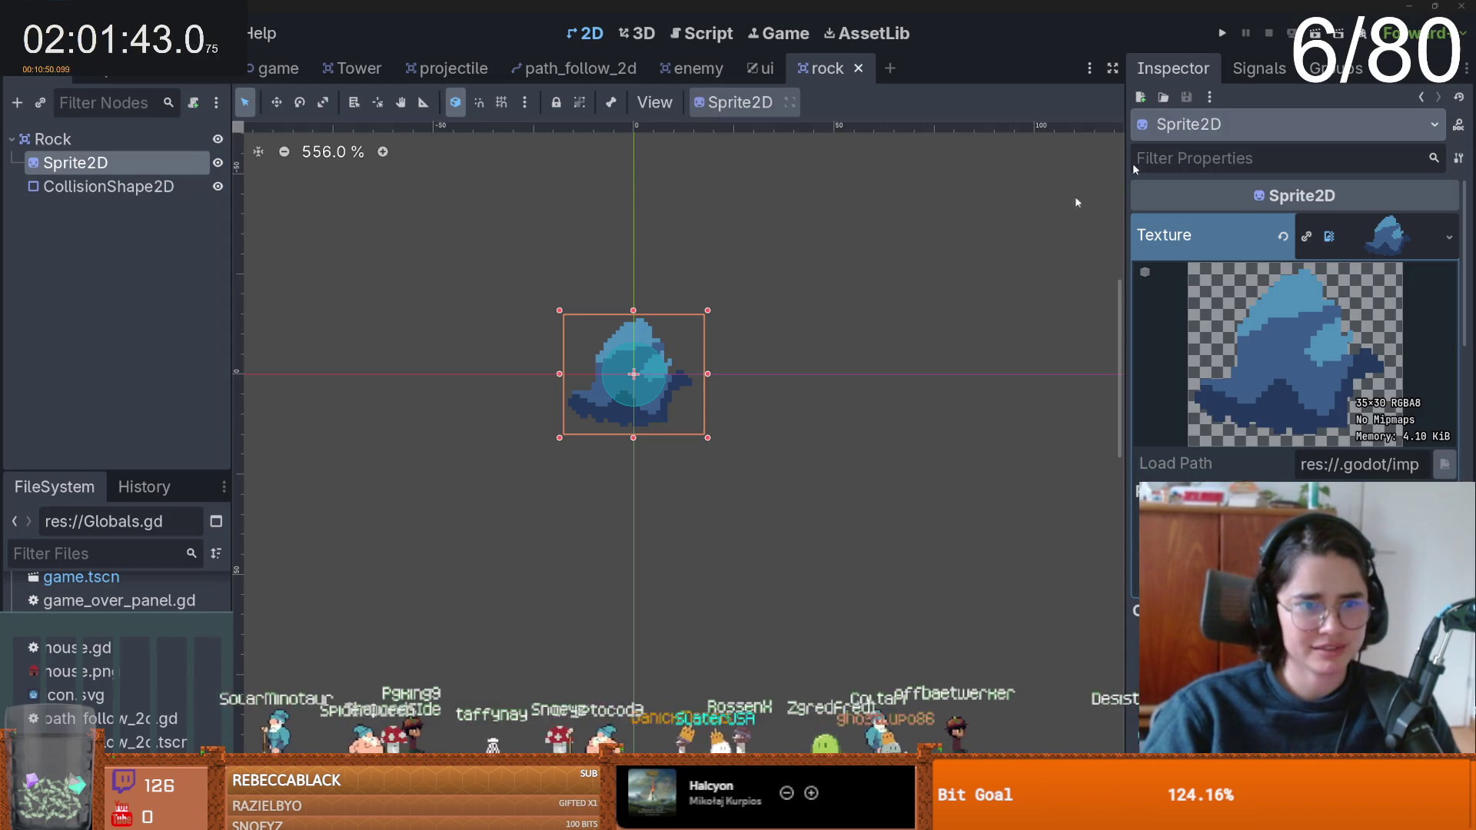
scroll(116, 615, "down", 5)
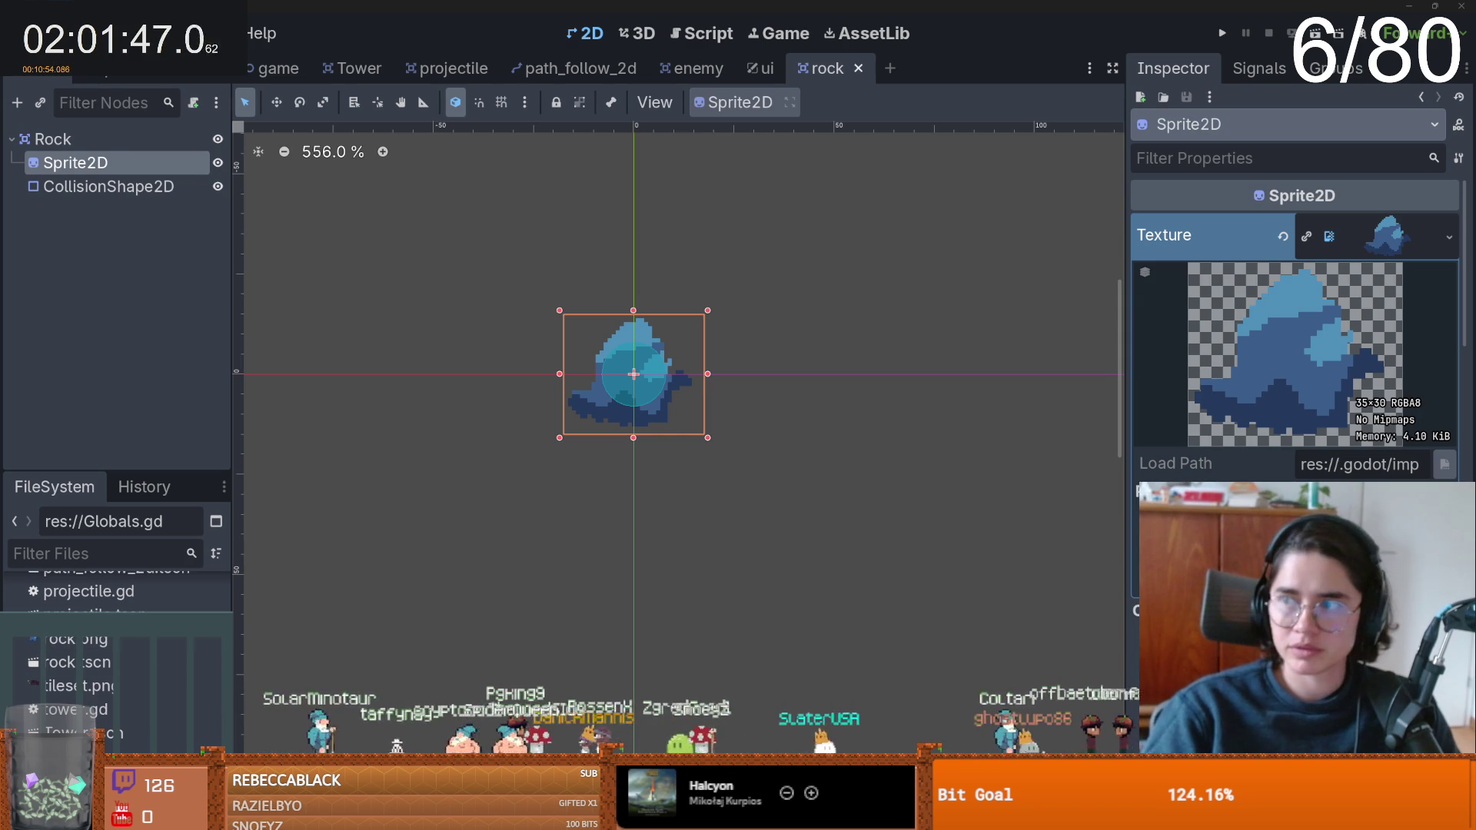
- Export the rock selection over rock.png, confirming the overwrite and the png-without-layers warning
key("alt+Tab")
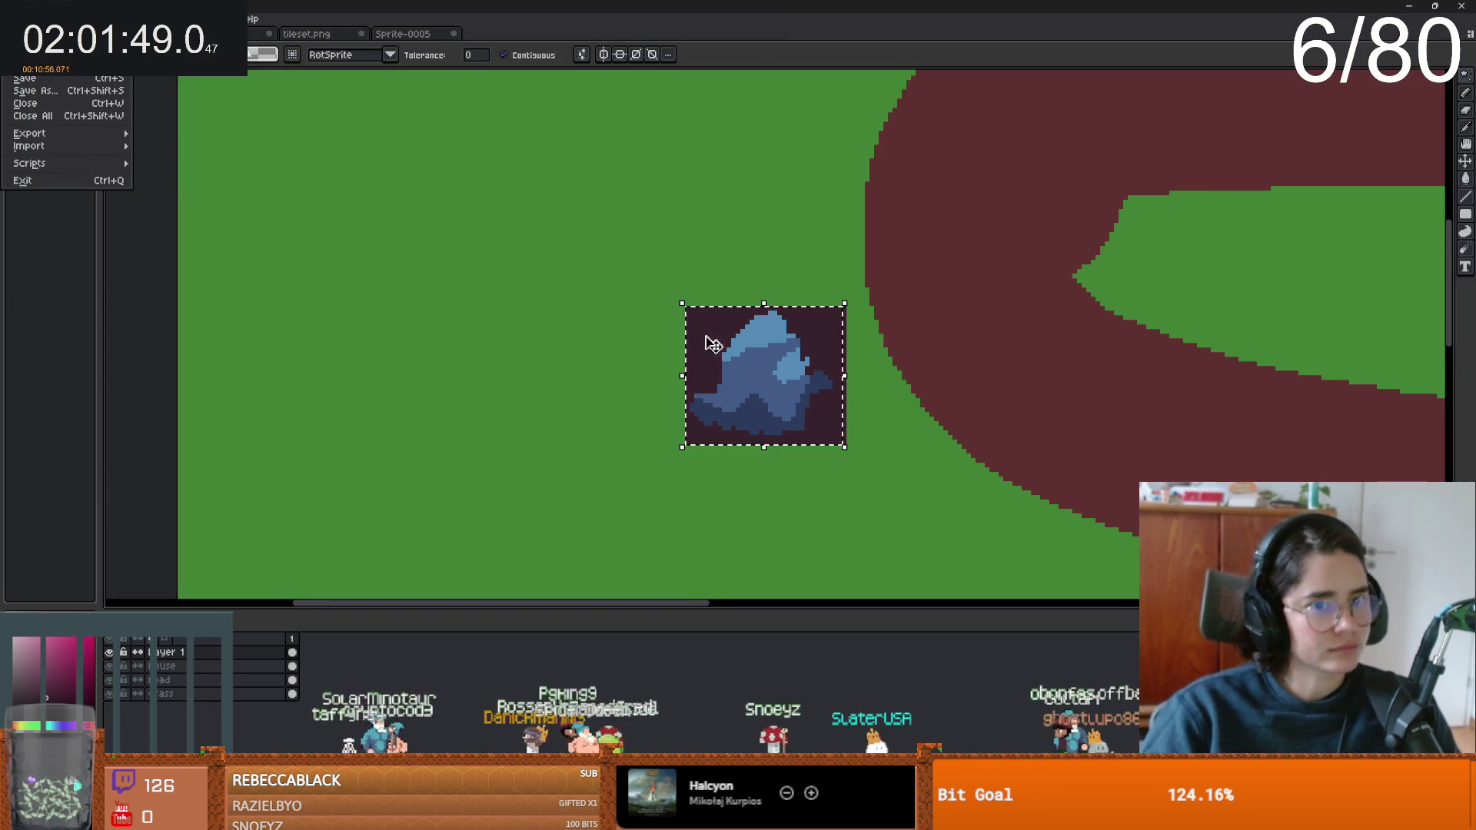
scroll(811, 397, "up", 1)
left_click(15, 18)
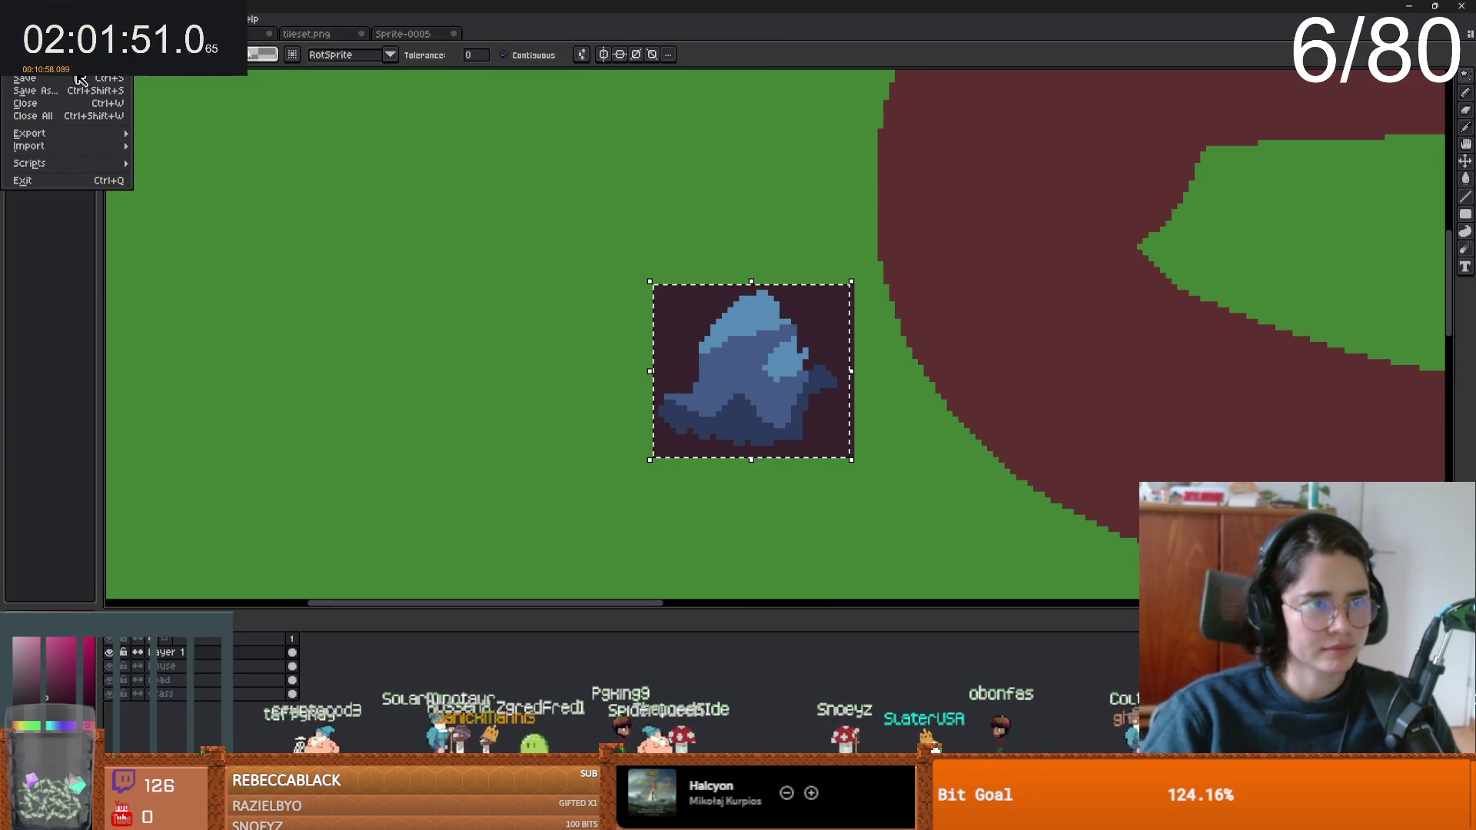
mouse_move(77, 133)
left_click(249, 137)
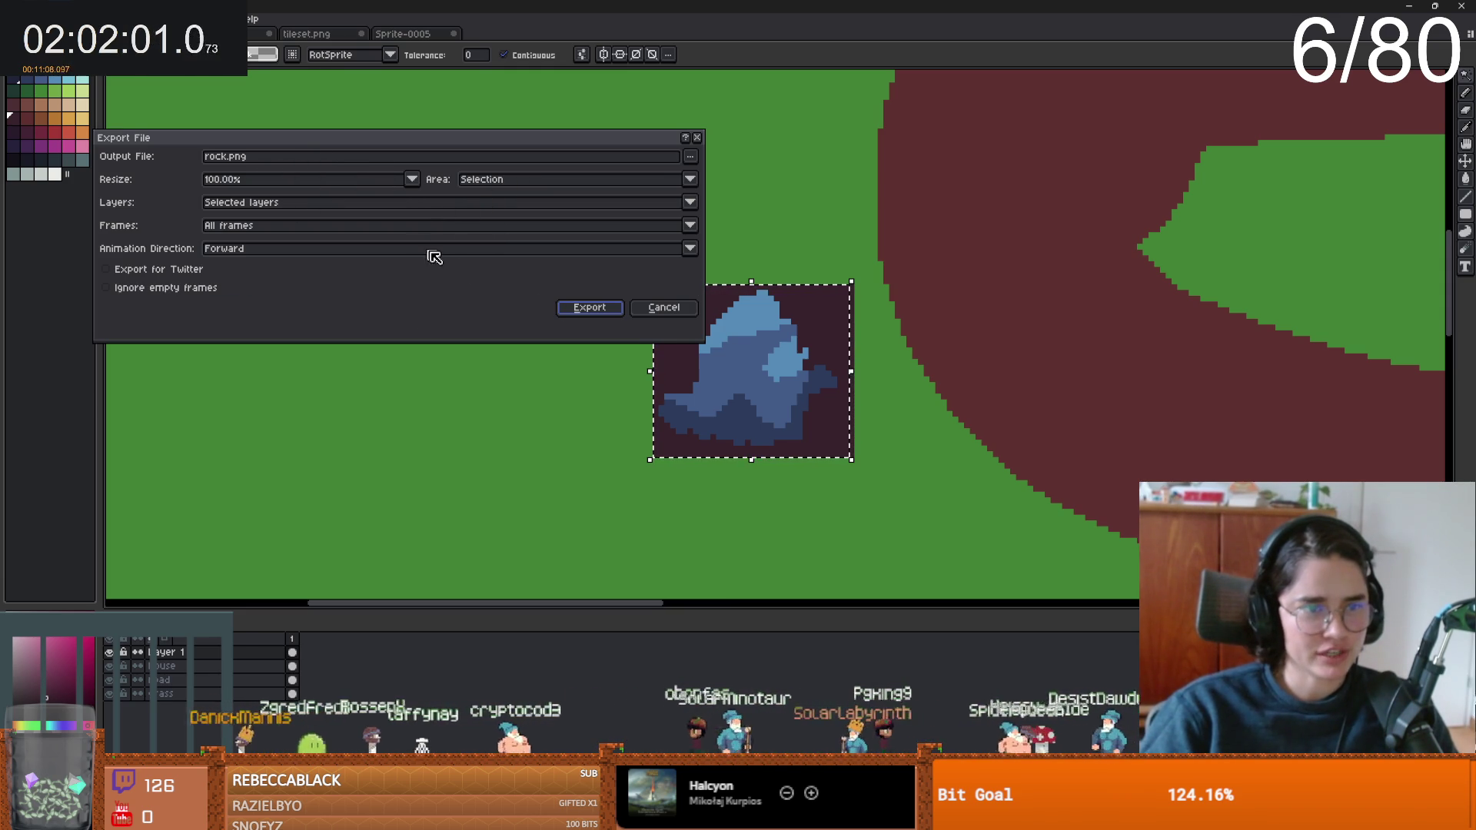
left_click(588, 308)
left_click(684, 443)
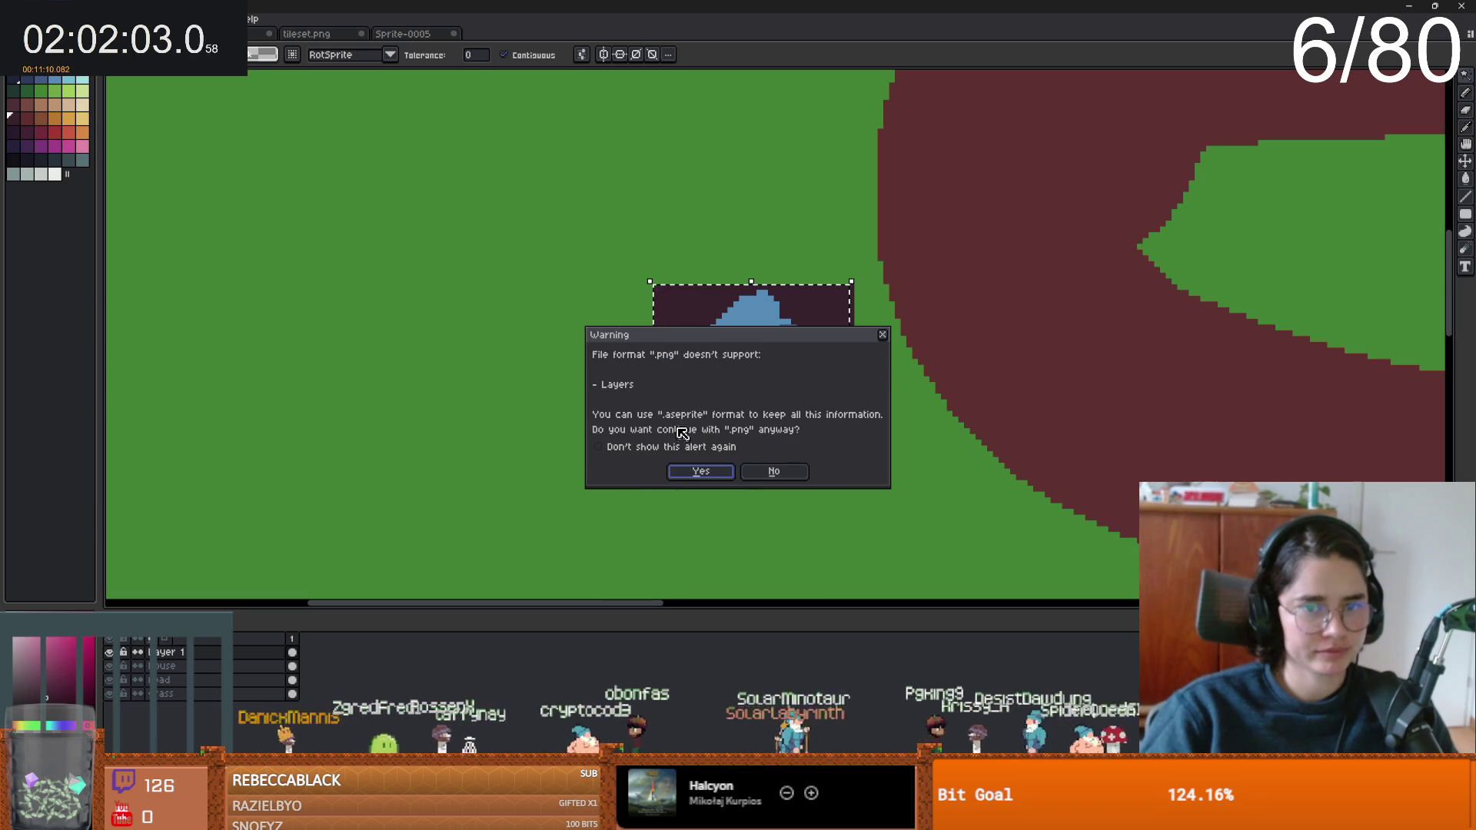
left_click(695, 472)
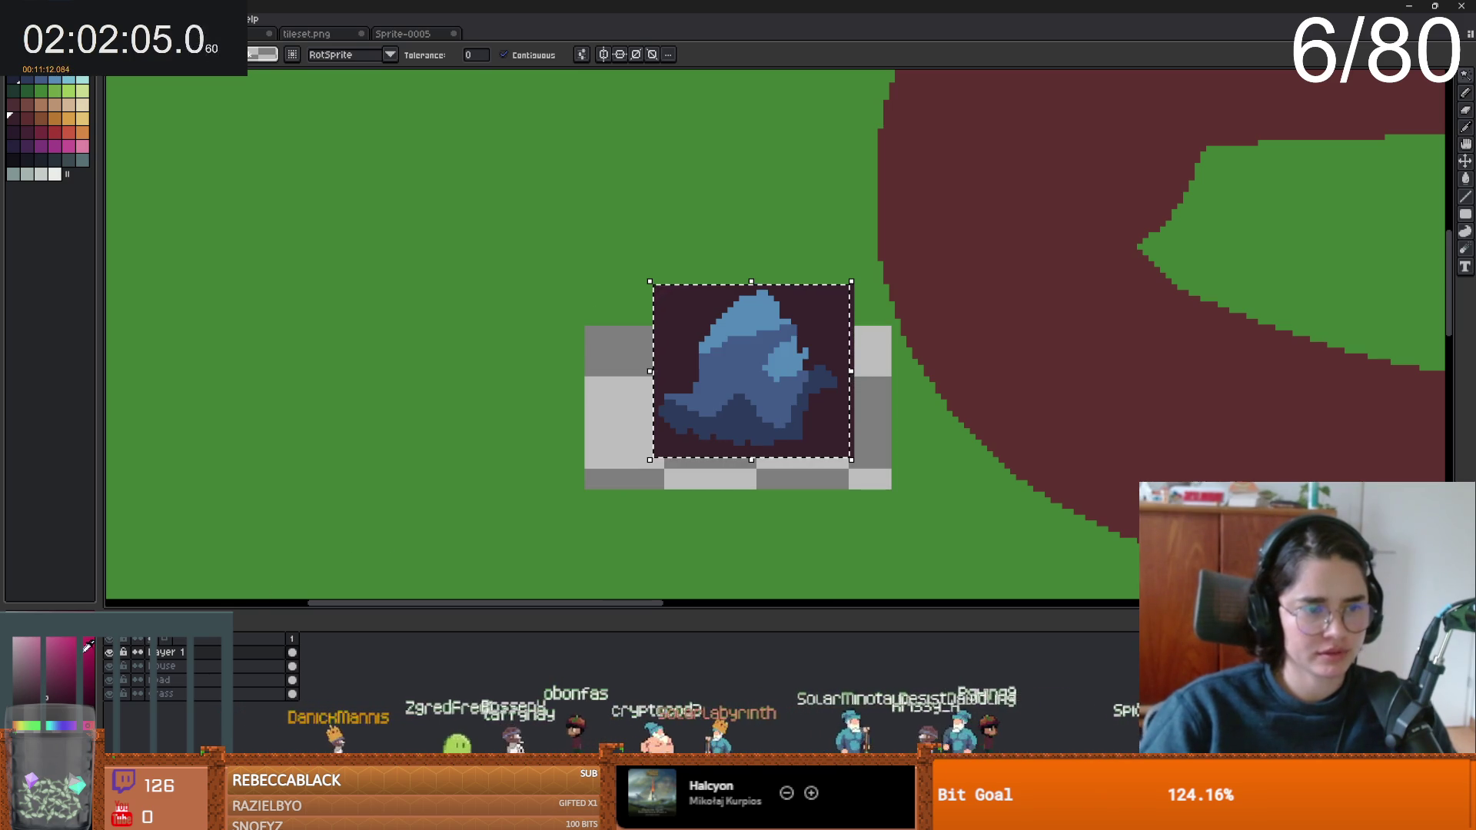
key("alt+Tab")
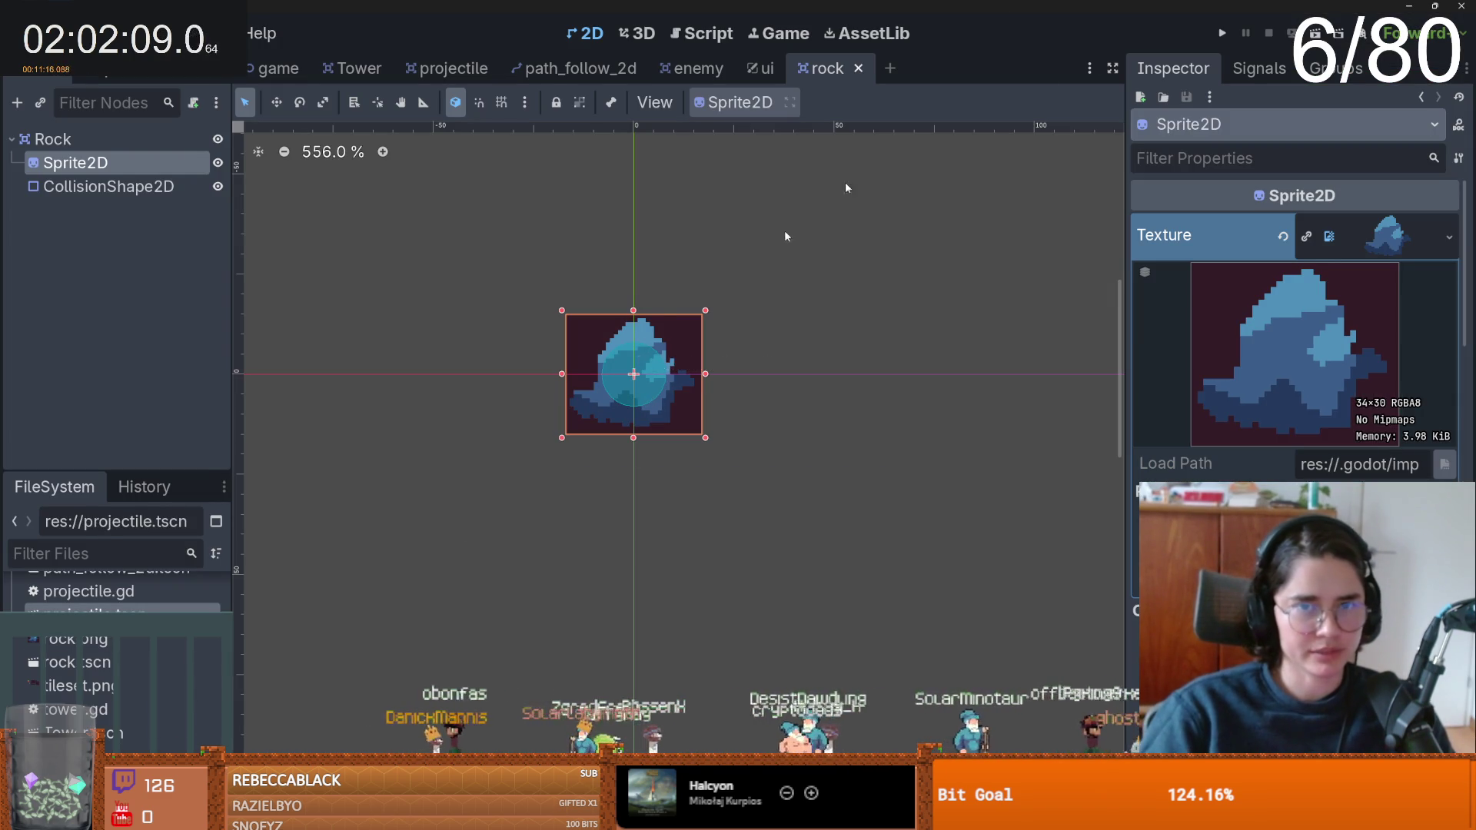
- Test-run the game, close it, and review the reported errors
key("F5")
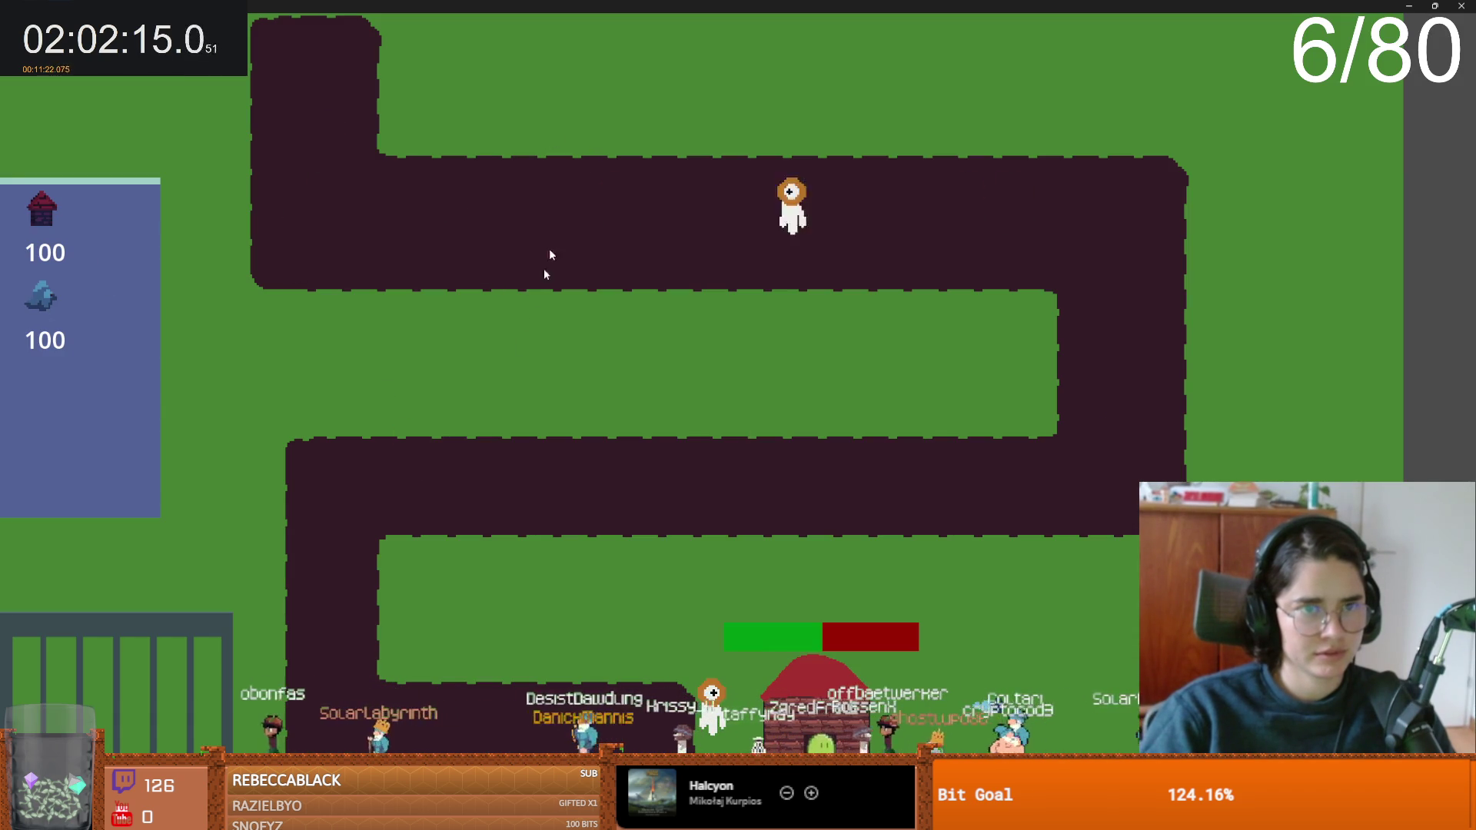
double_click(643, 7)
left_click(742, 247)
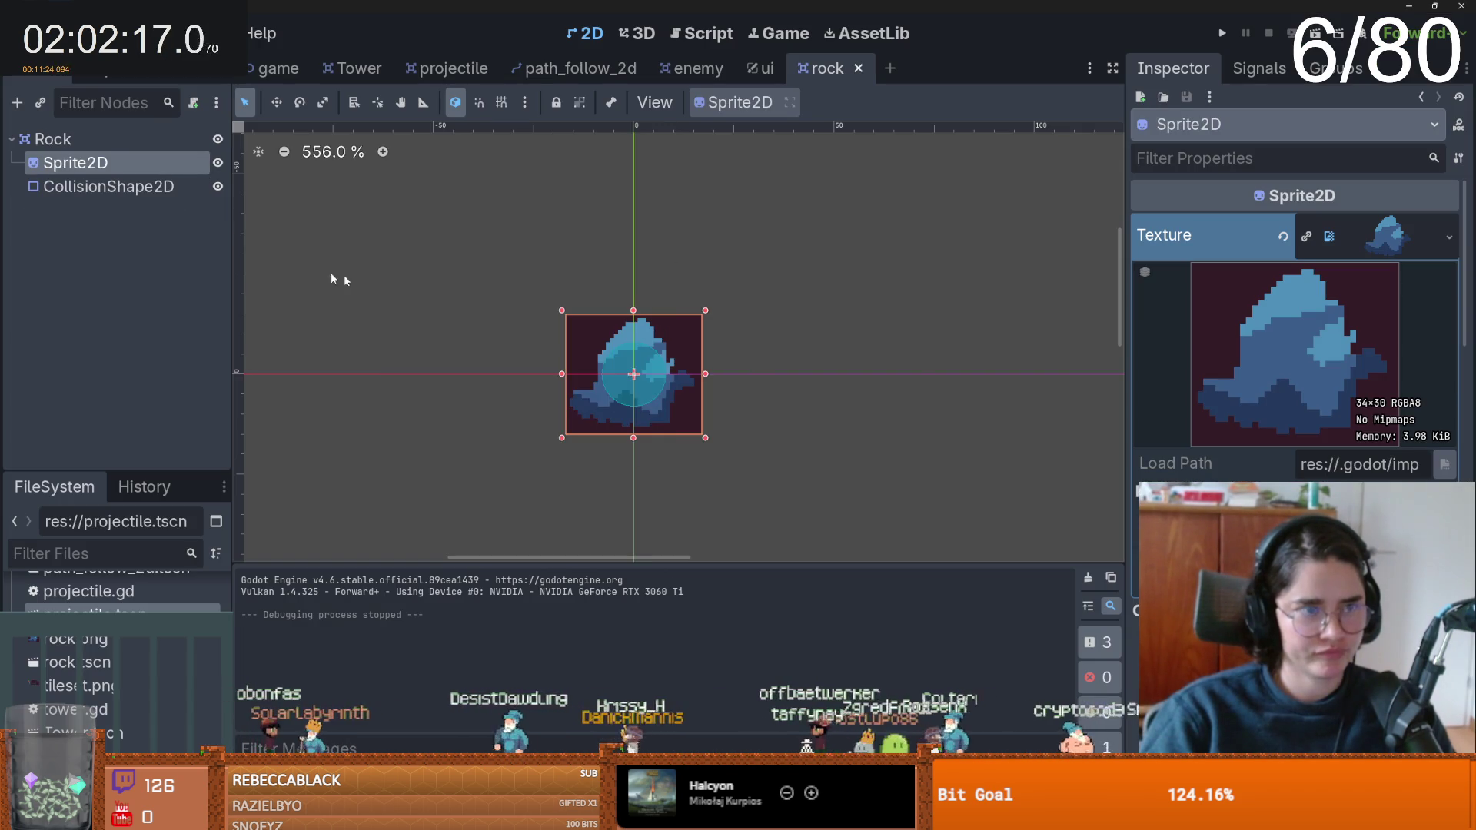
left_click(394, 519)
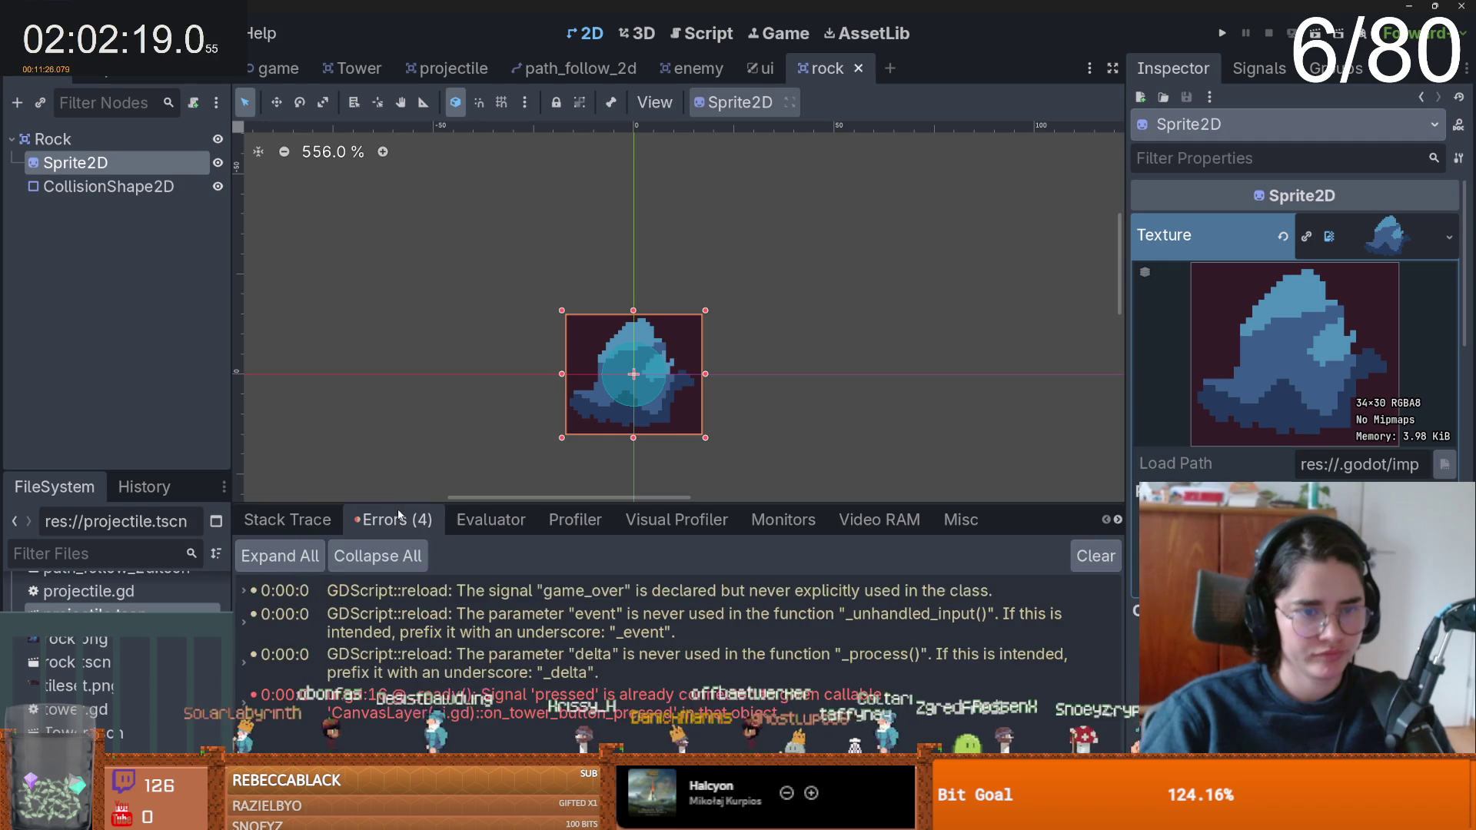
- In ui.gd, replace rock_button with tower_button on line 16's pressed connection
double_click(499, 703)
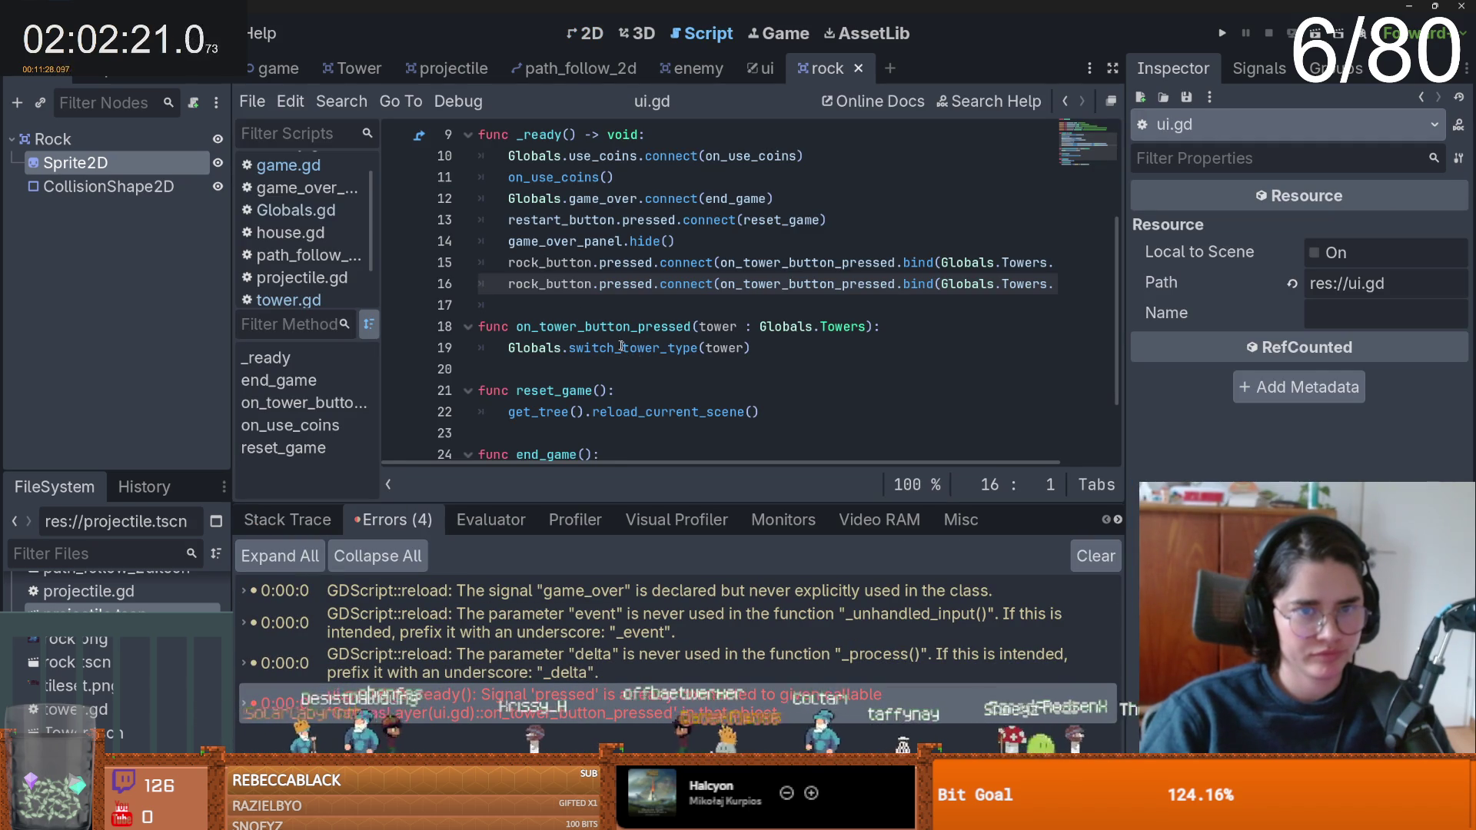
scroll(561, 303, "up", 3)
double_click(619, 241)
key("ctrl+c")
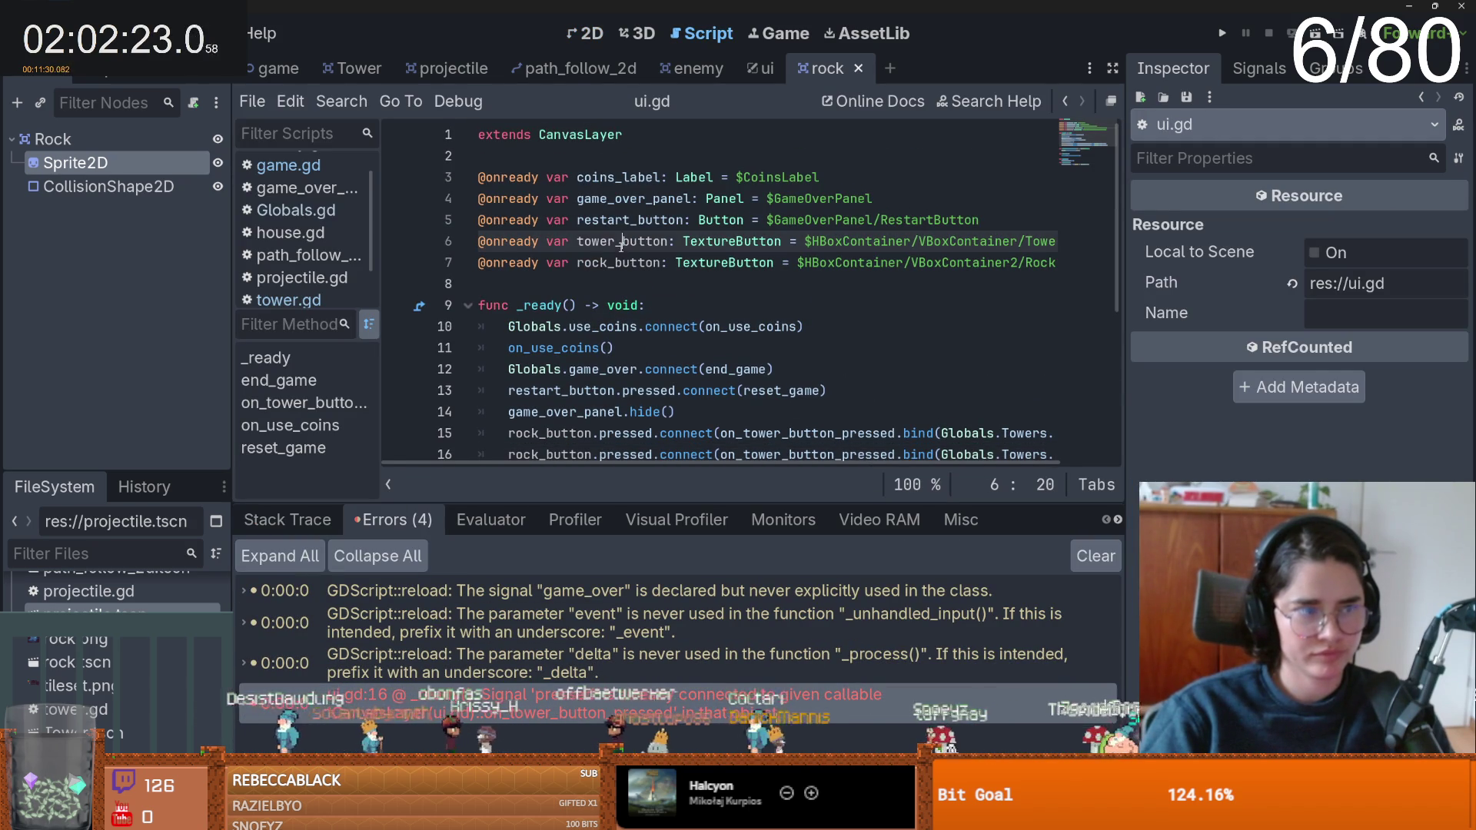
scroll(607, 339, "down", 1)
double_click(545, 390)
key("ctrl+v")
- Widen the code editor to show full lines and return to game.gd
scroll(573, 394, "right", 1)
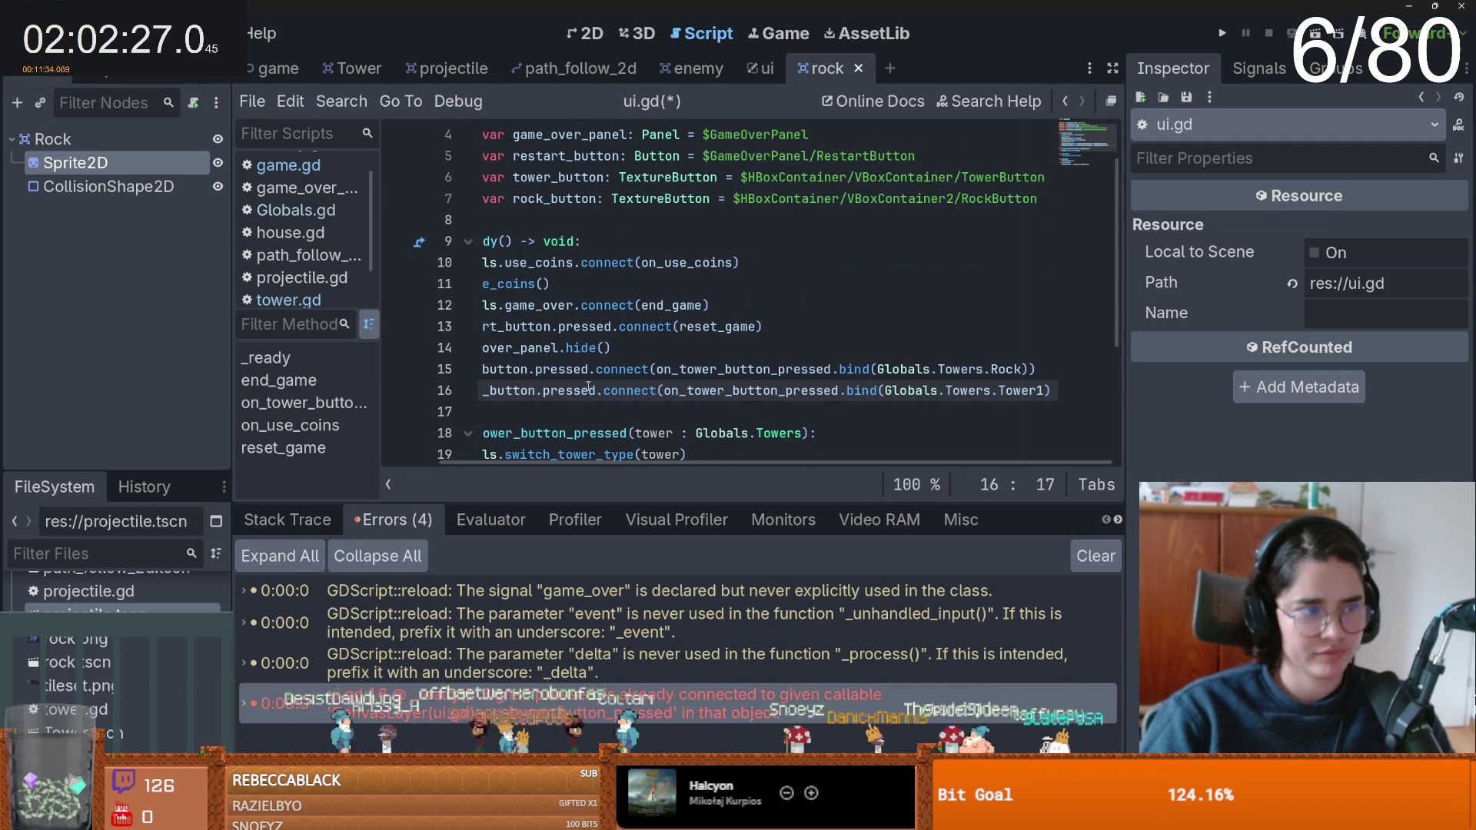
mouse_move(590, 386)
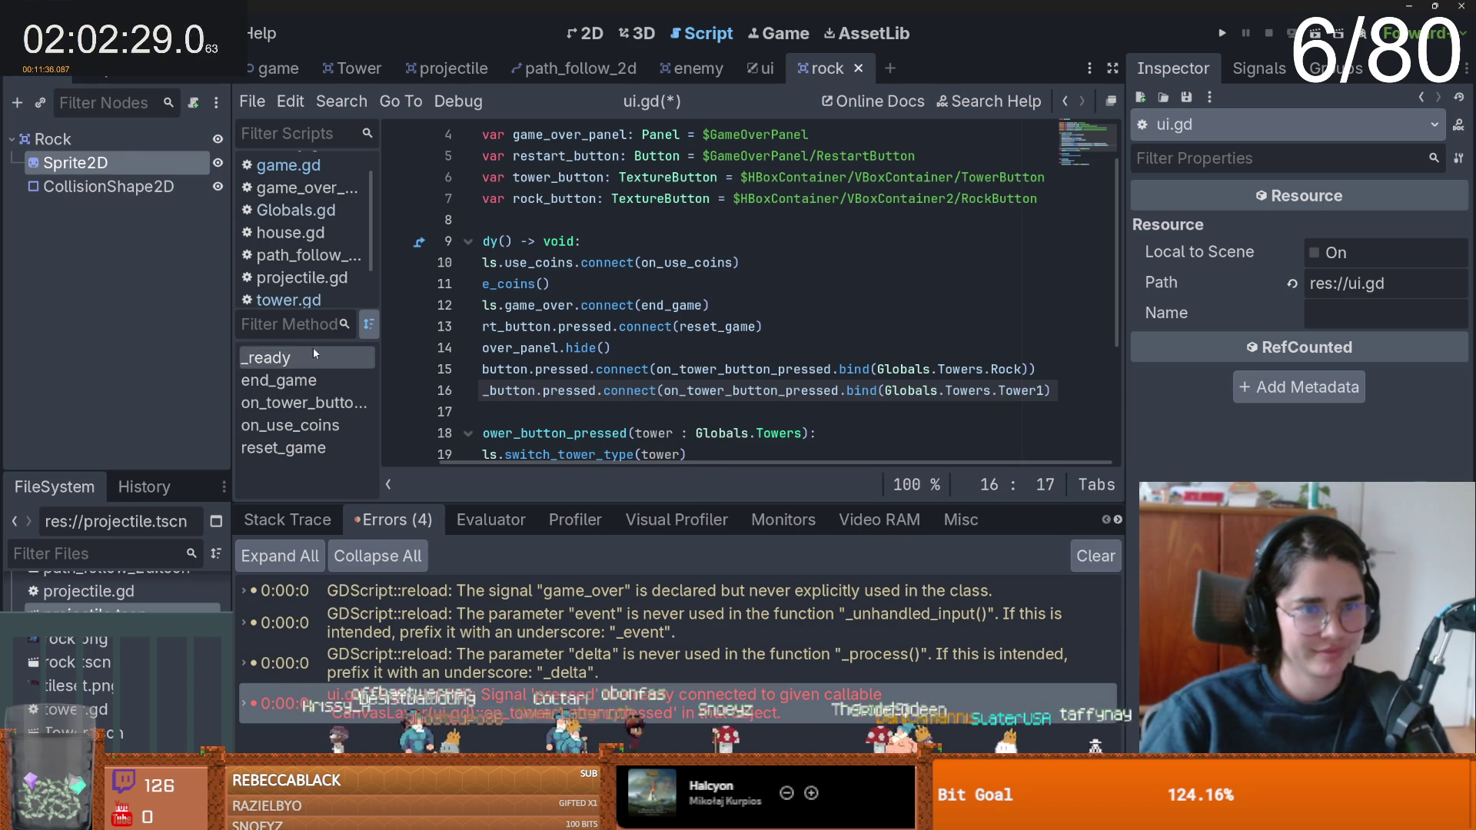
left_click_drag(233, 353, 145, 352)
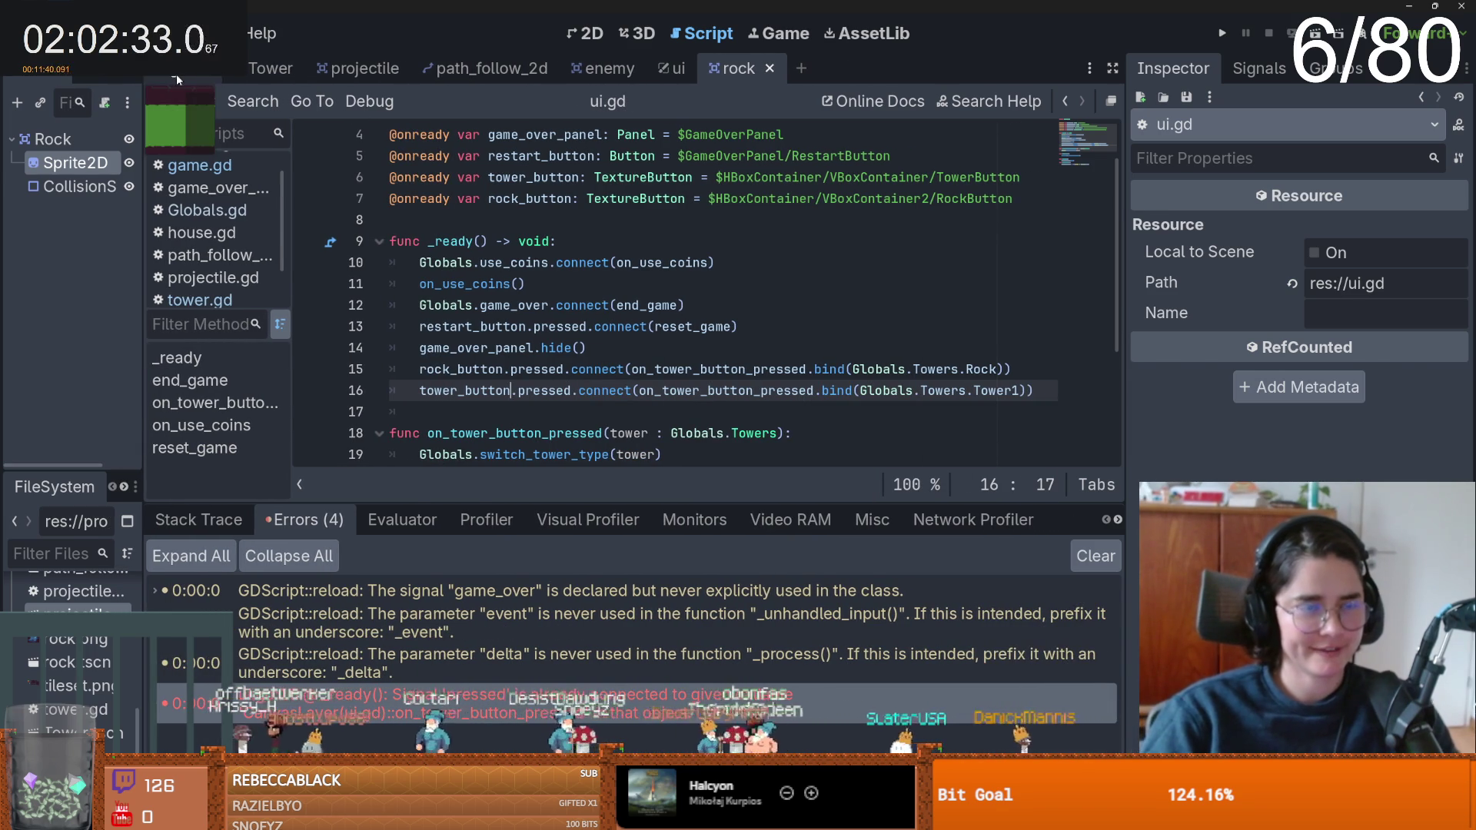
left_click(177, 69)
scroll(592, 369, "up", 3)
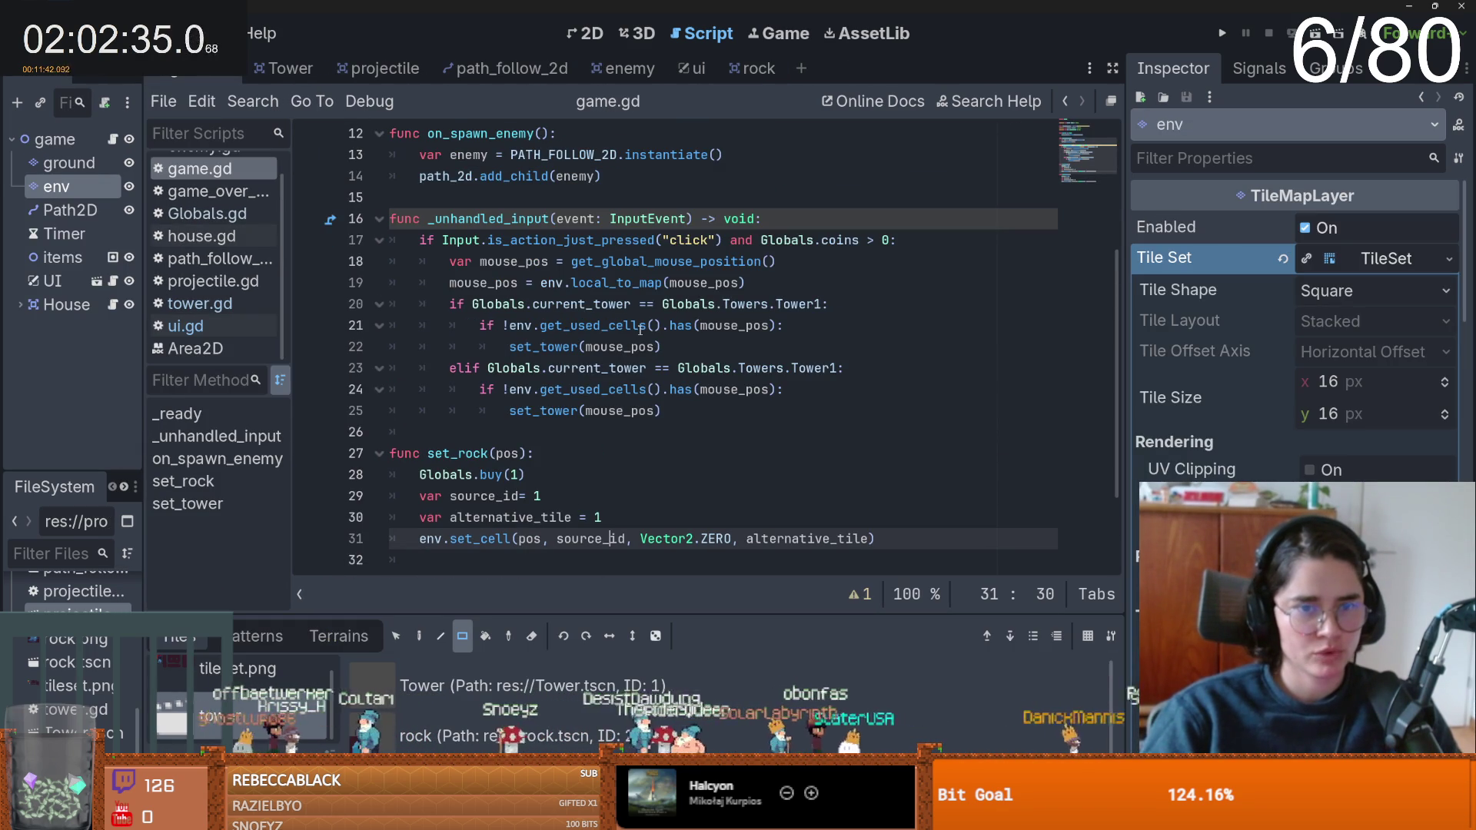
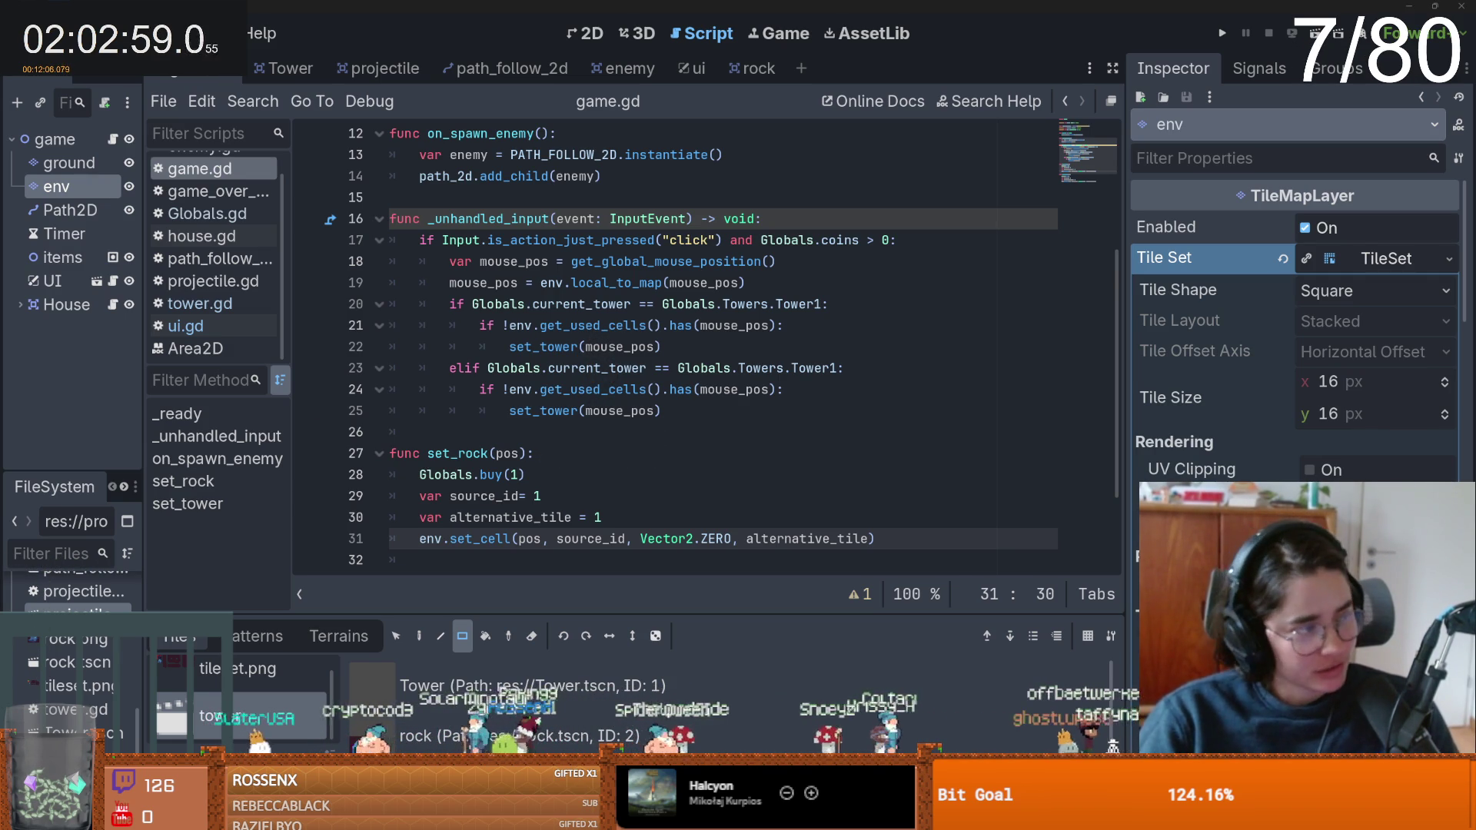
- Save the game scene, leaving game.gd's tower-placement code as is
left_click(788, 474)
key("ctrl+s")
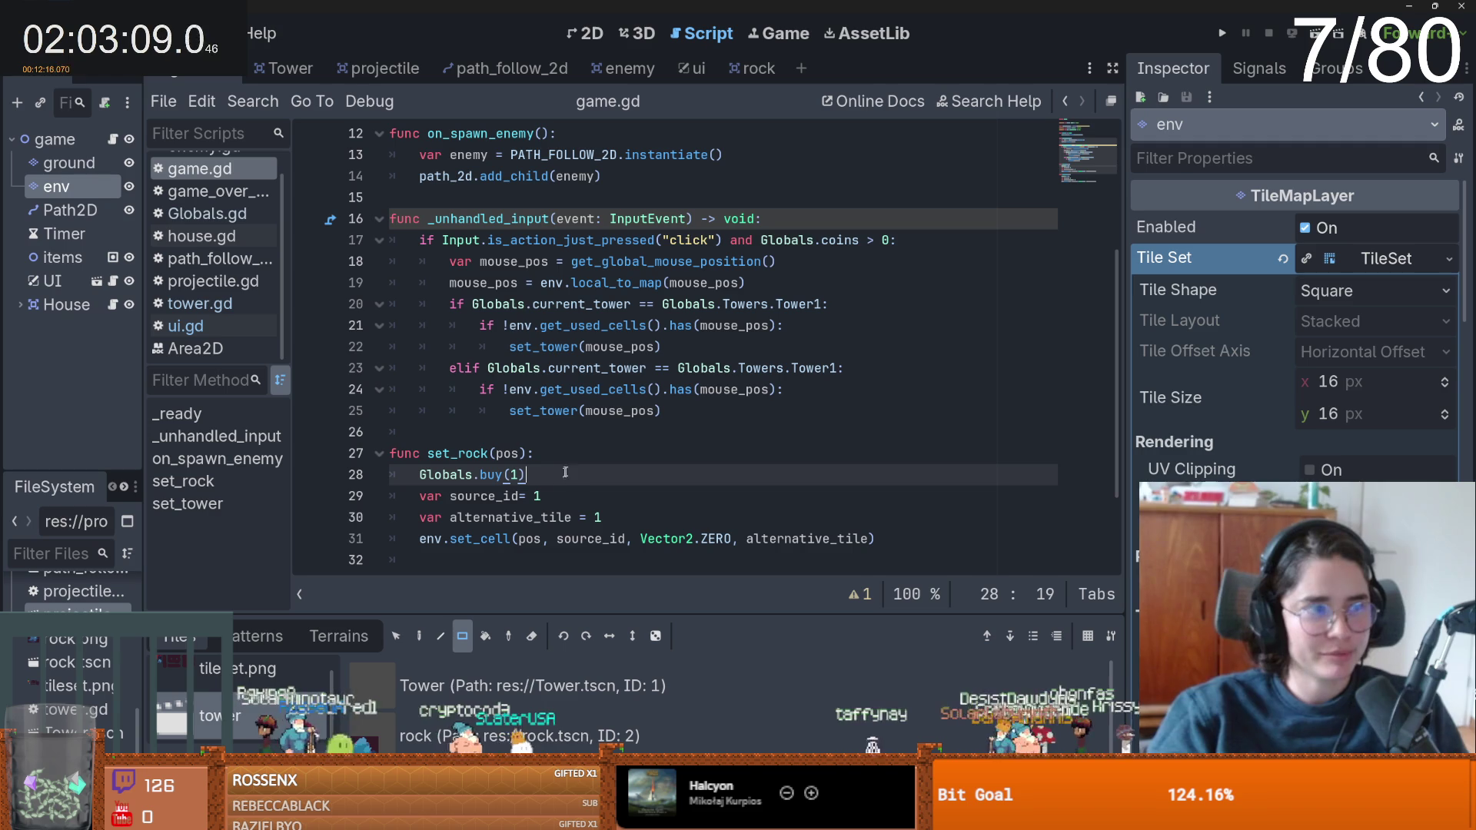
scroll(571, 477, "up", 2)
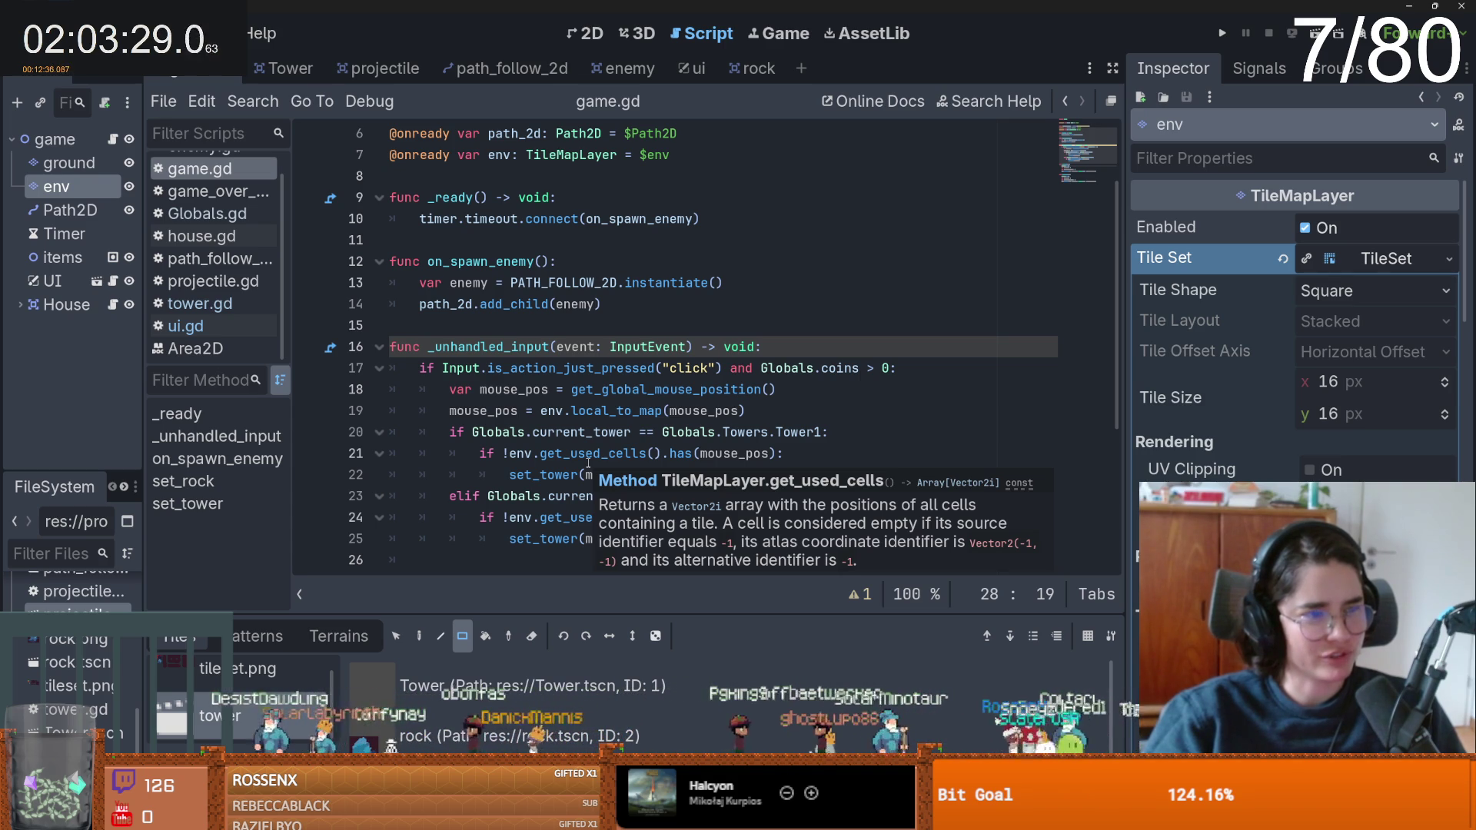
- Review lines 18–23 of _unhandled_input, covering the mouse position and used-cells check
left_click(576, 454)
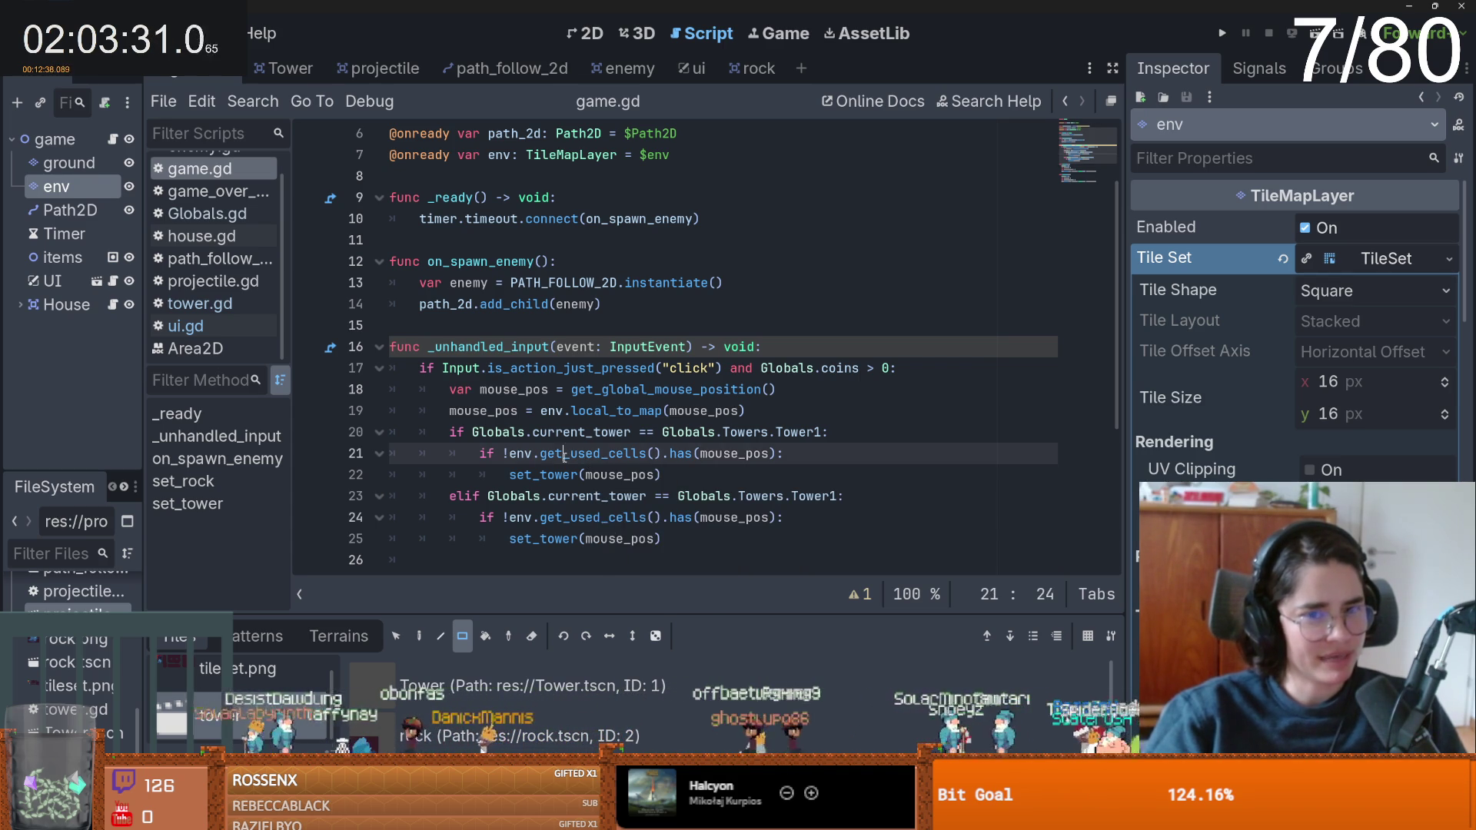
left_click(701, 389)
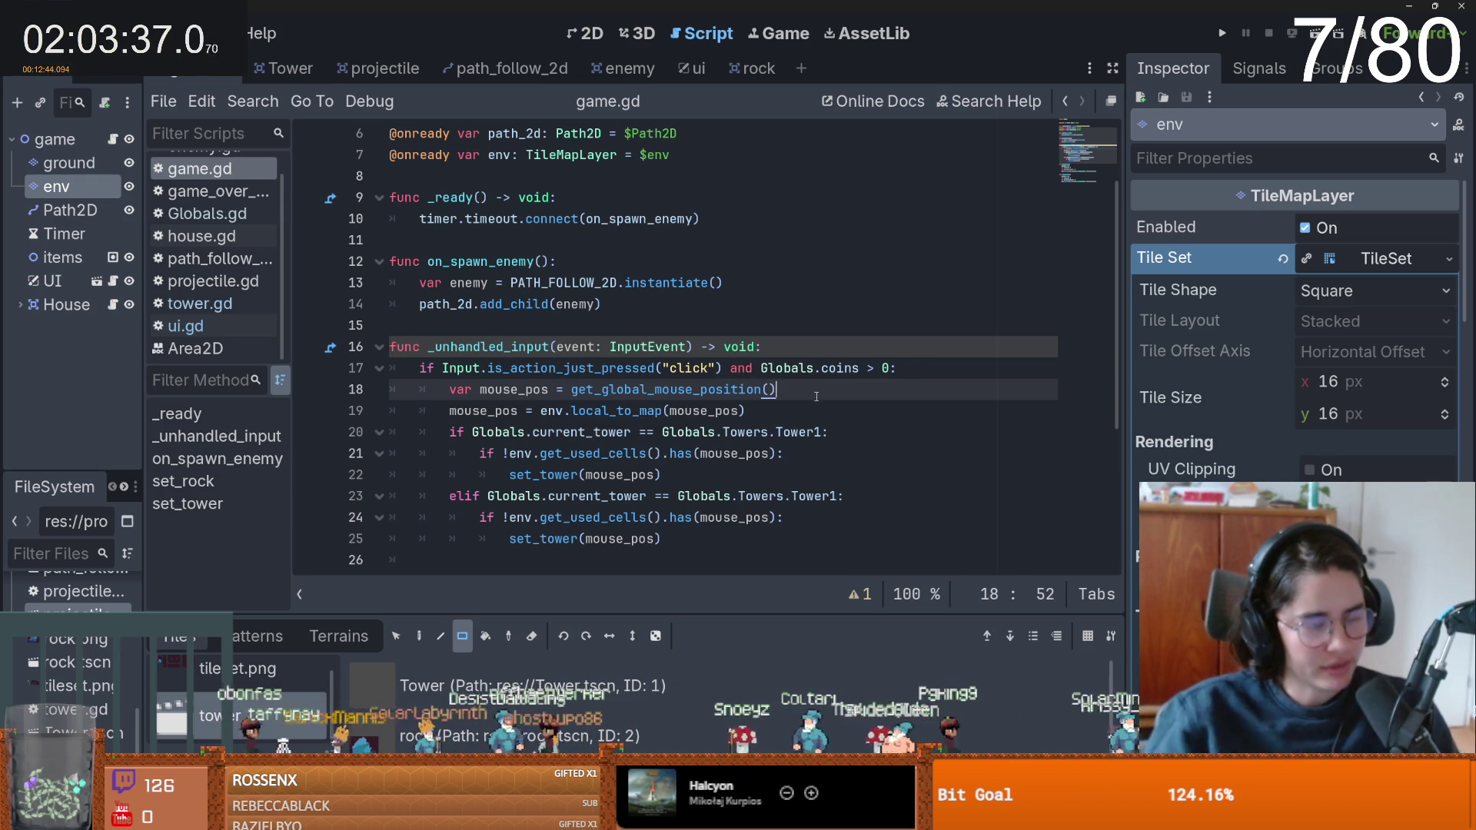
left_click(766, 412)
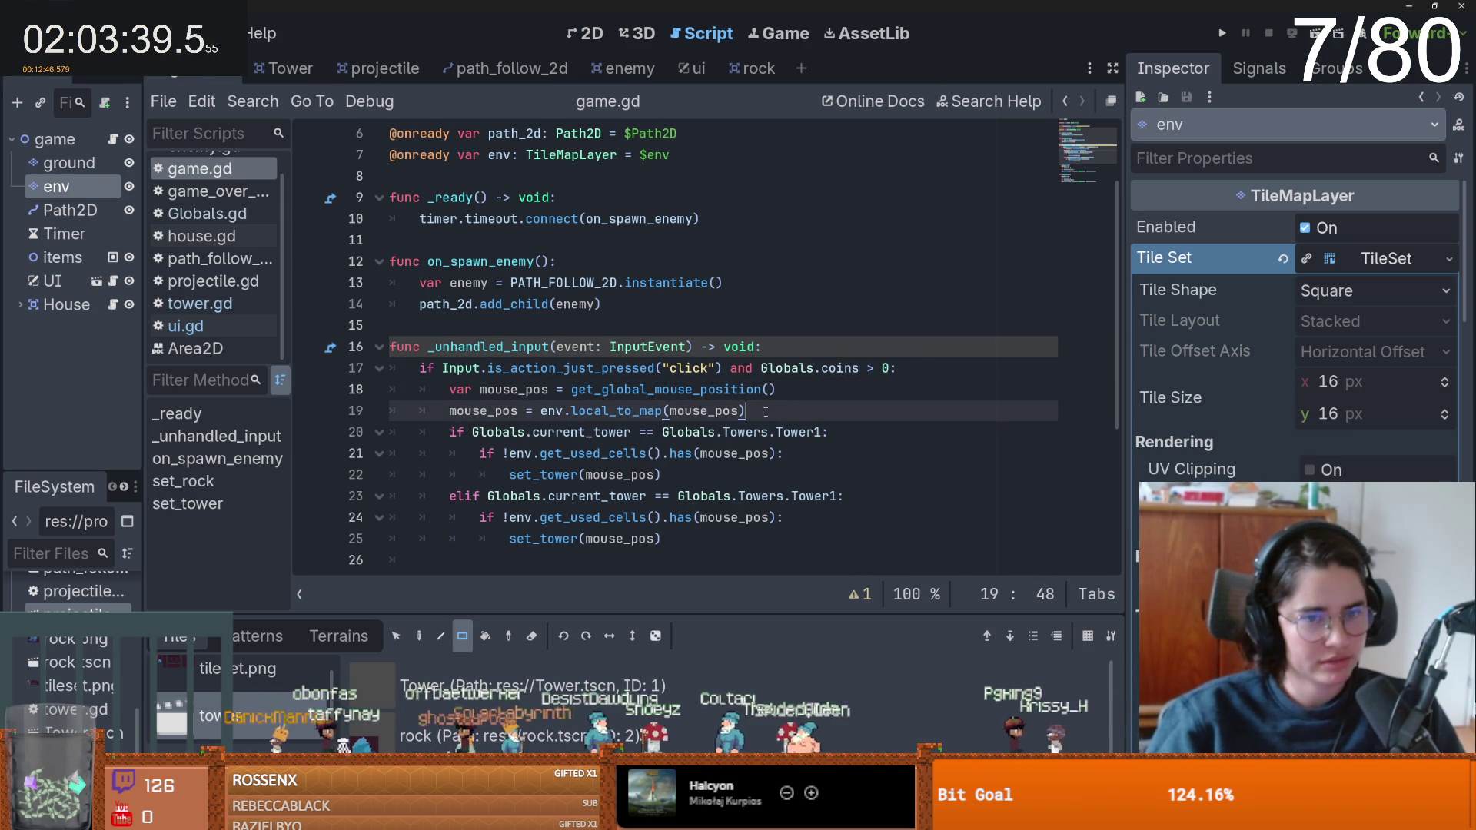
left_click(846, 432)
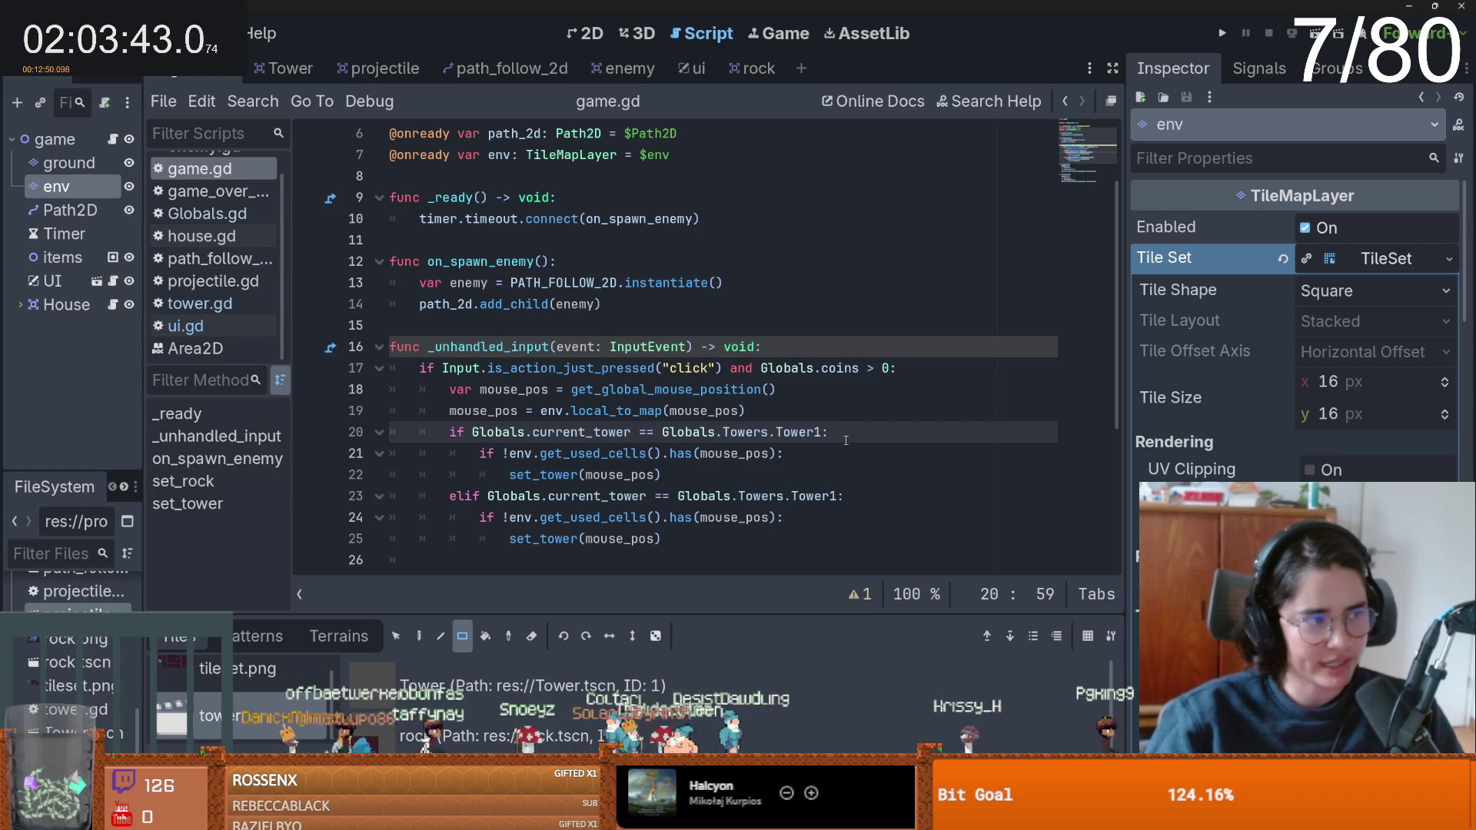
scroll(845, 439, "down", 1)
scroll(845, 439, "up", 1)
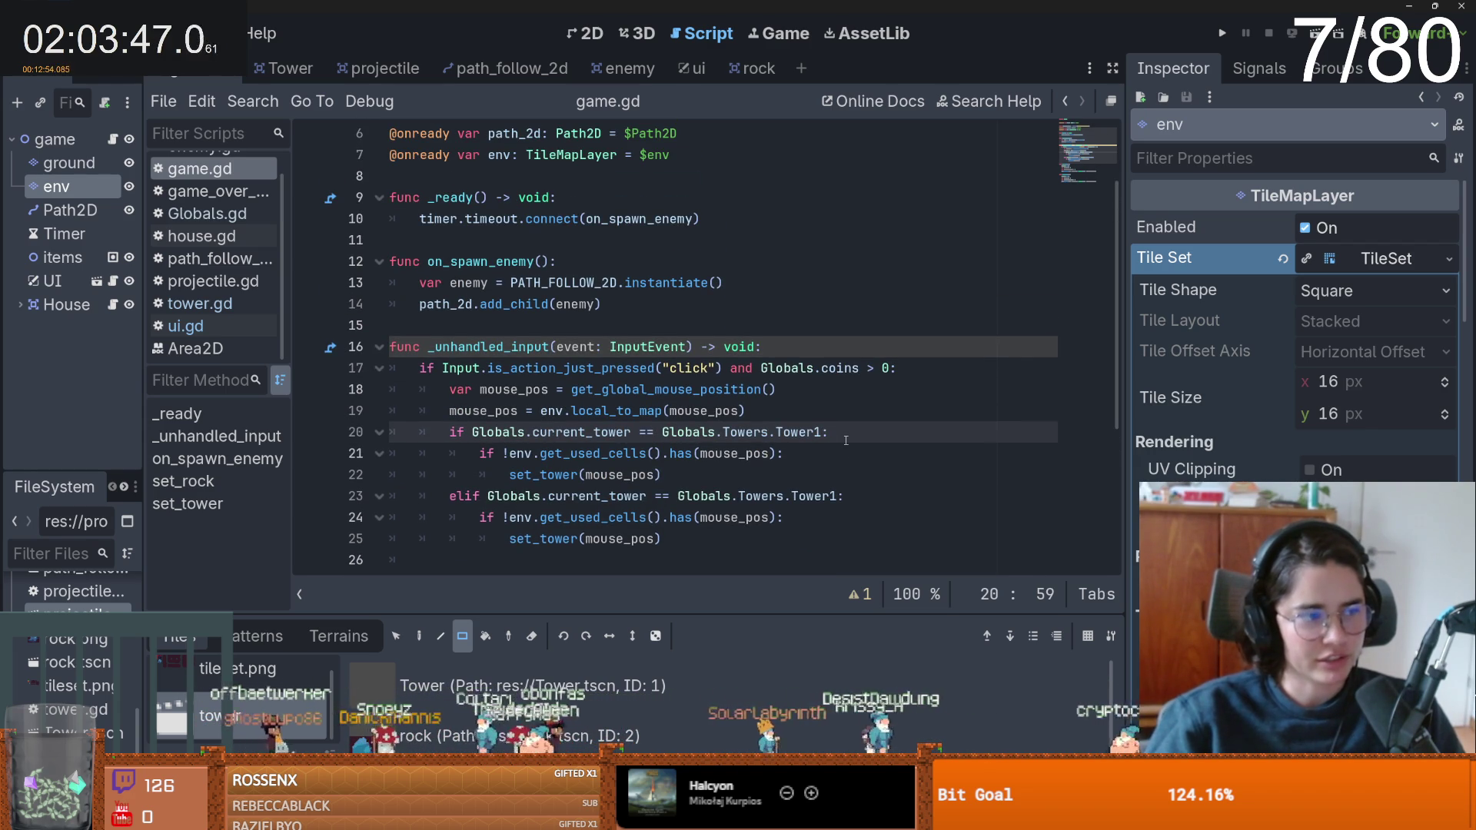
left_click(843, 454)
left_click(840, 473)
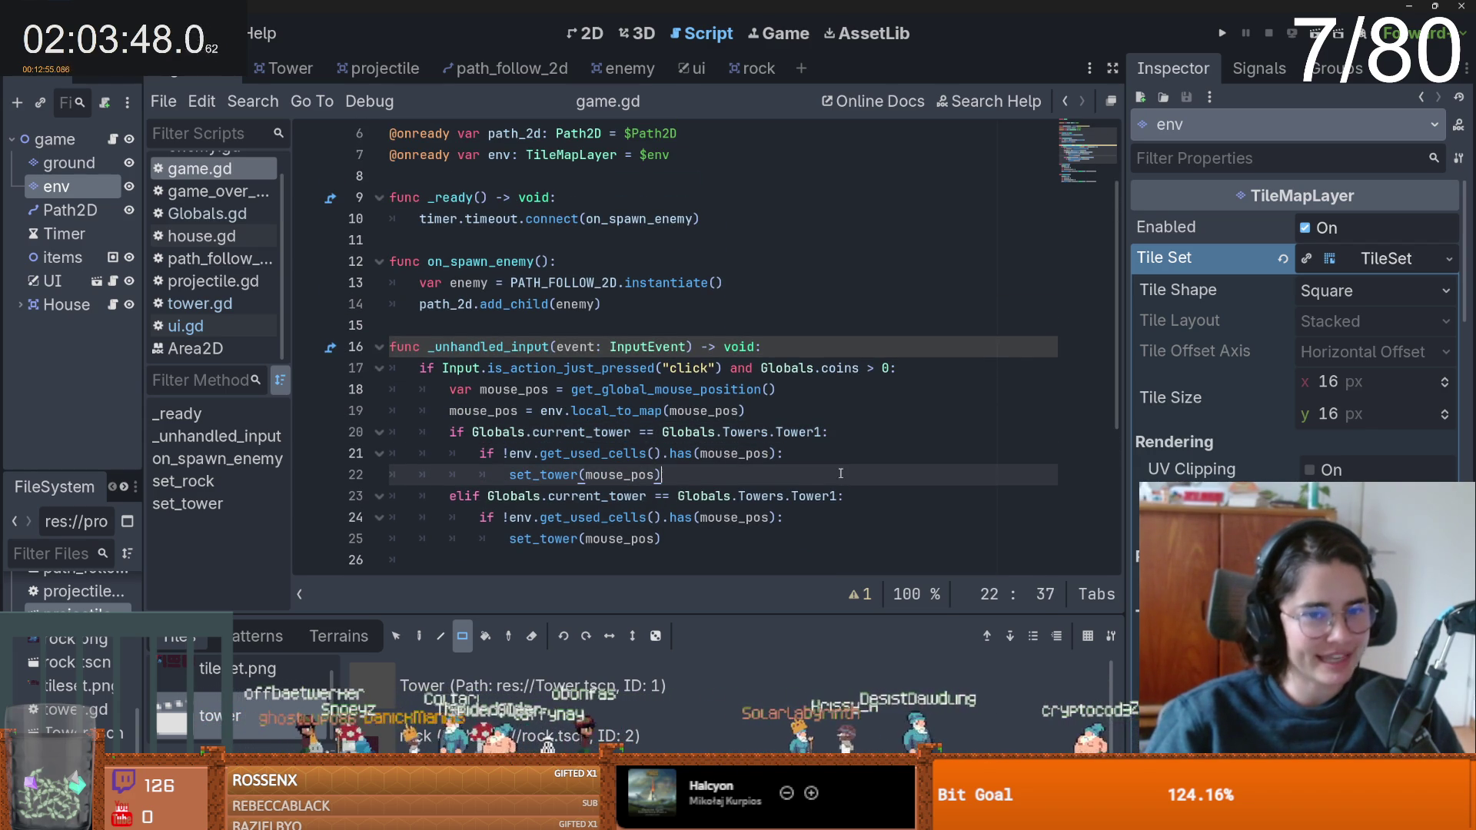
left_click(887, 494)
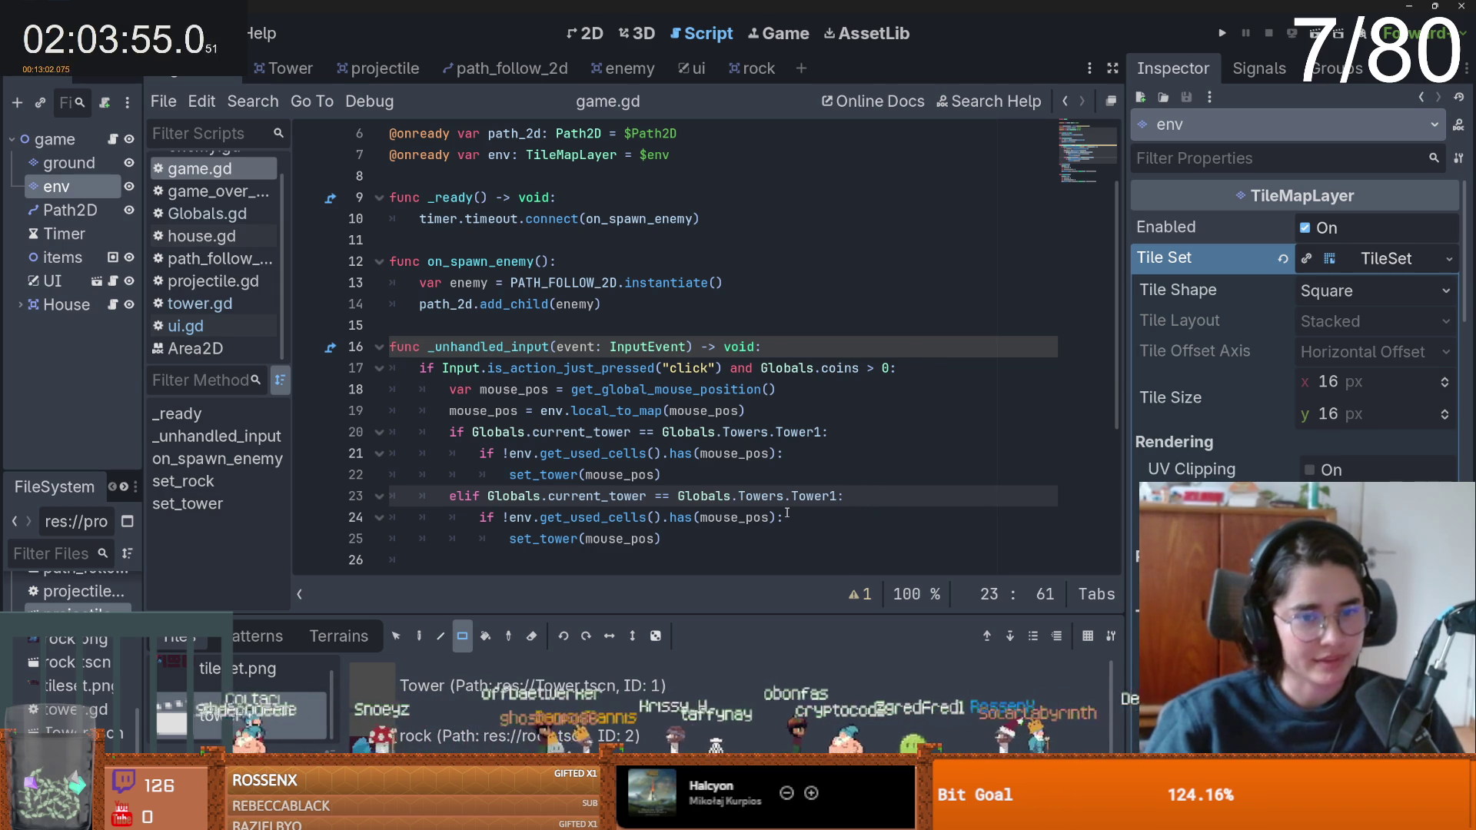
left_click(779, 475)
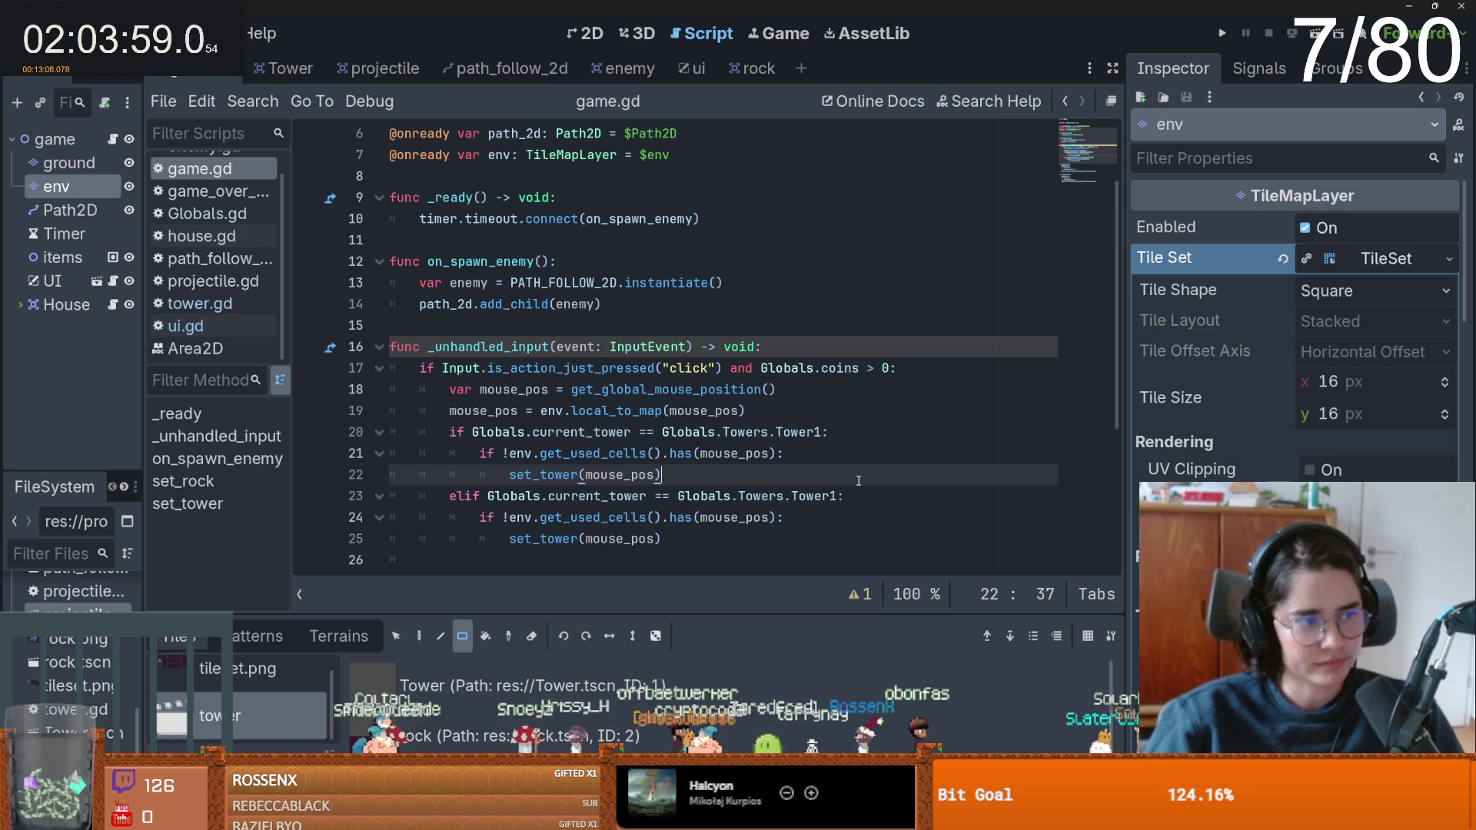
- Review the set_rock and set_tower functions and their Globals.buy(1) calls
scroll(852, 489, "down", 1)
scroll(844, 499, "down", 1)
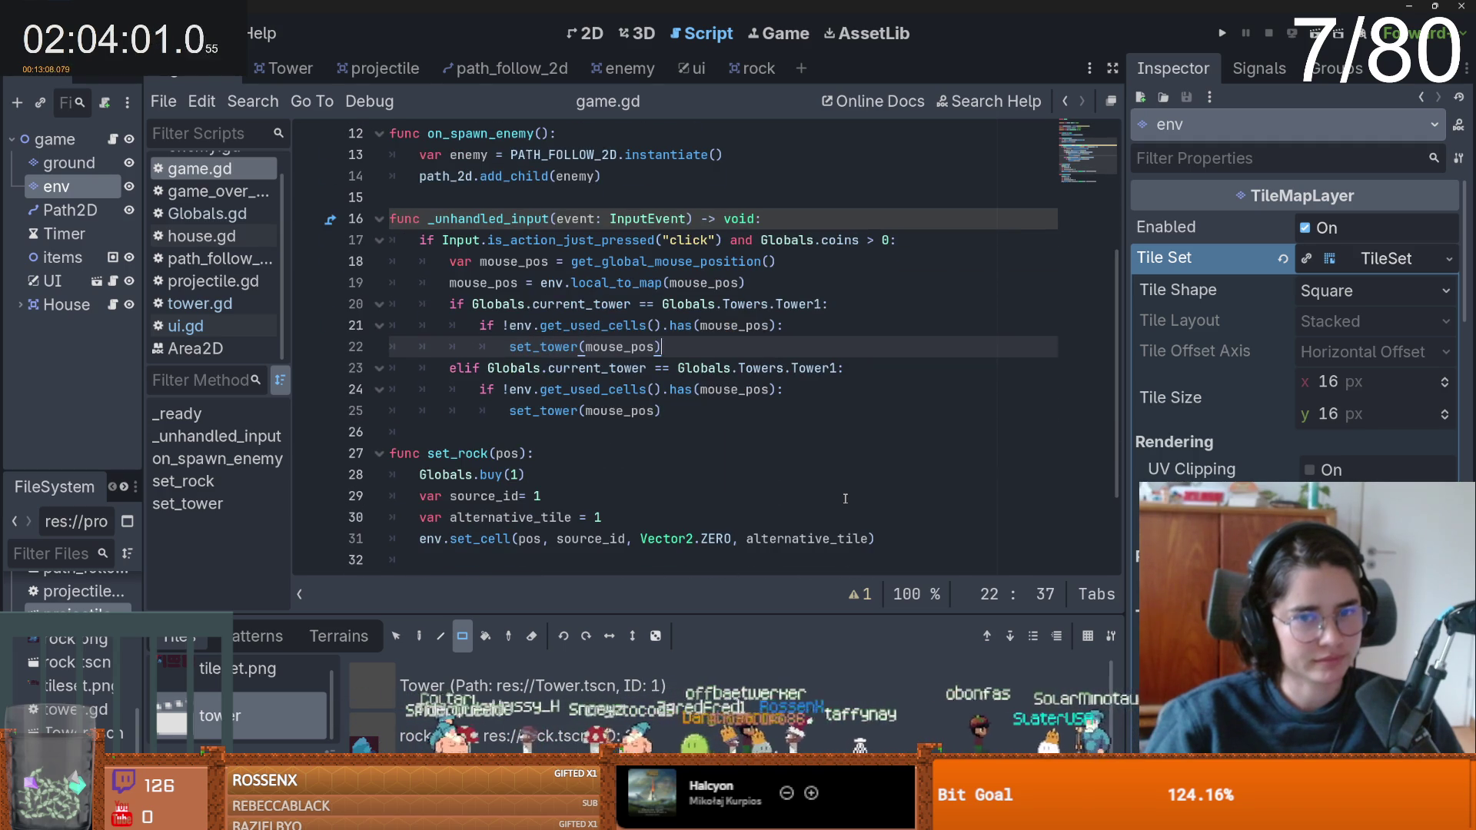
scroll(844, 499, "up", 1)
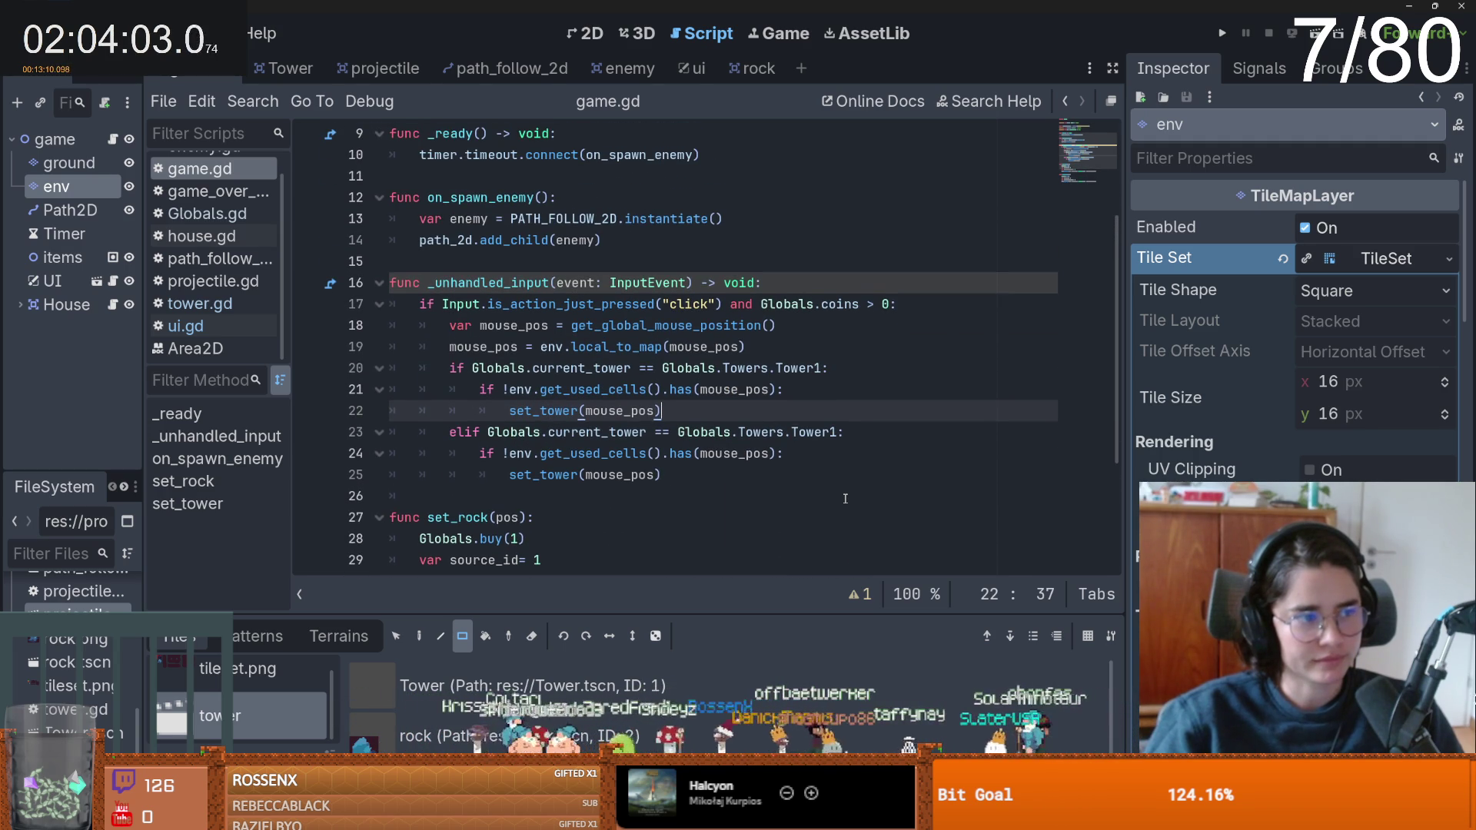
scroll(845, 499, "down", 1)
scroll(774, 517, "up", 1)
scroll(758, 521, "down", 1)
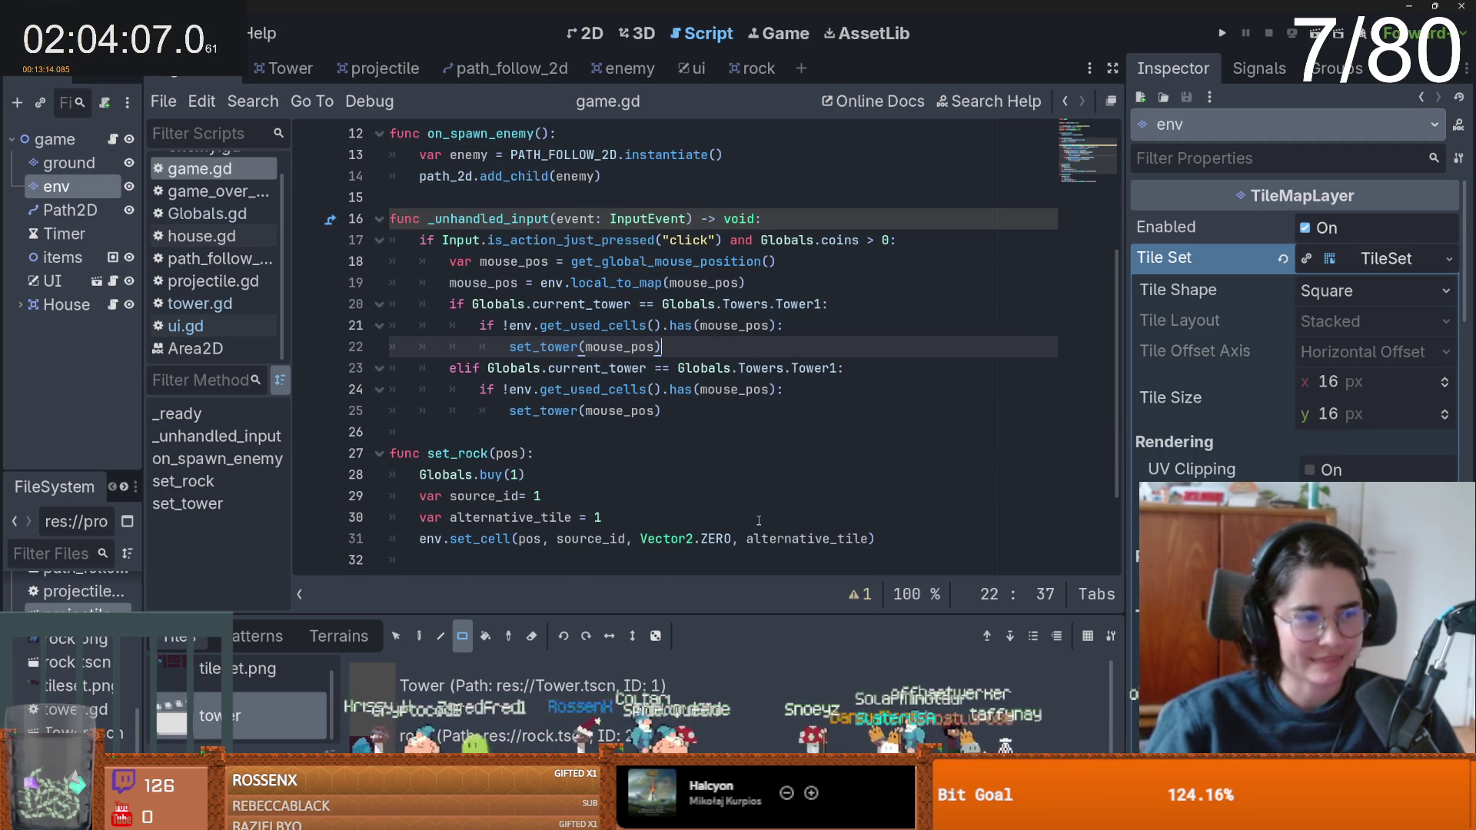
scroll(730, 515, "up", 2)
left_click(679, 498)
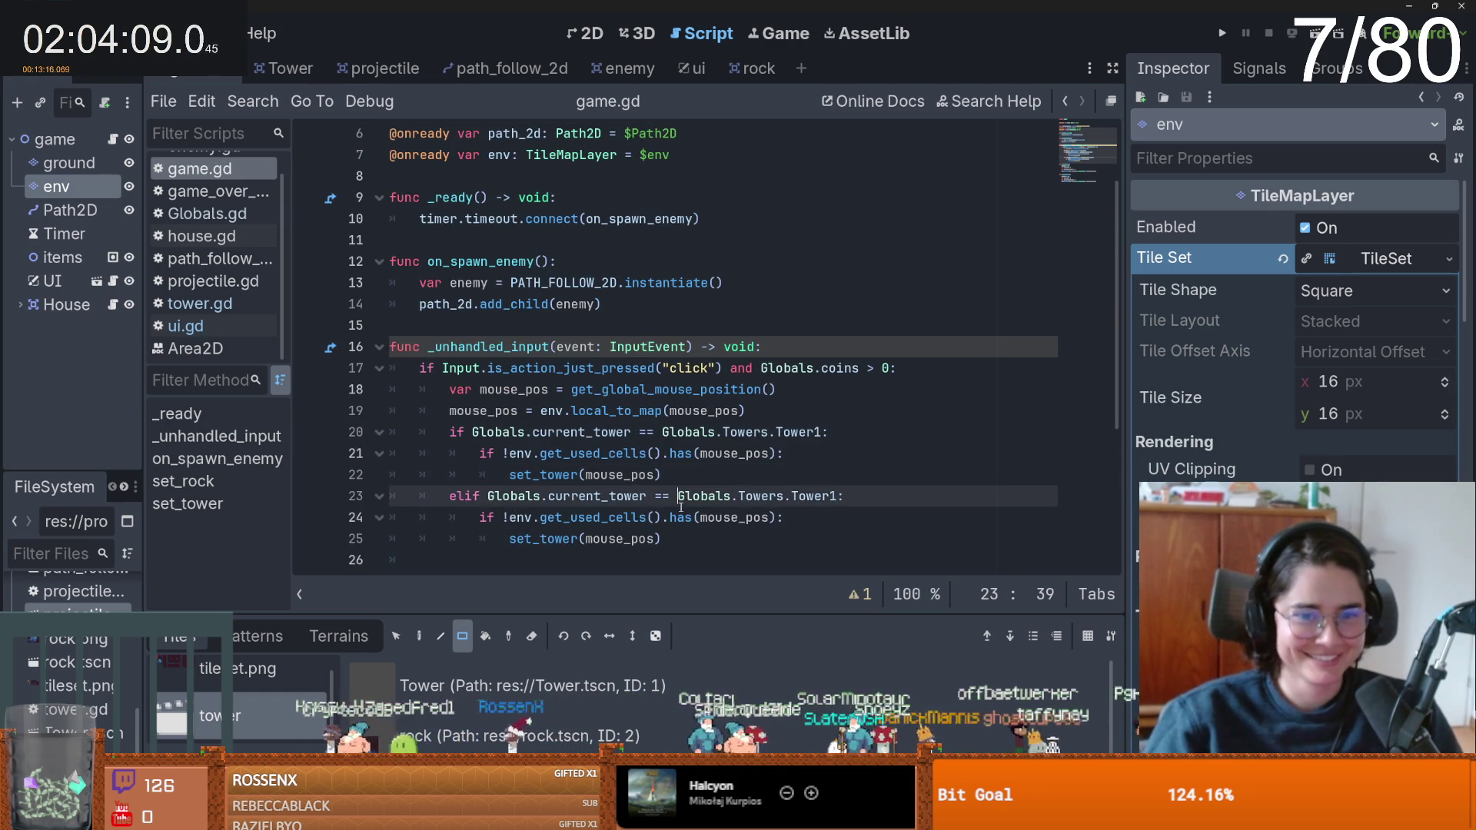
scroll(661, 500, "down", 4)
left_click(539, 472)
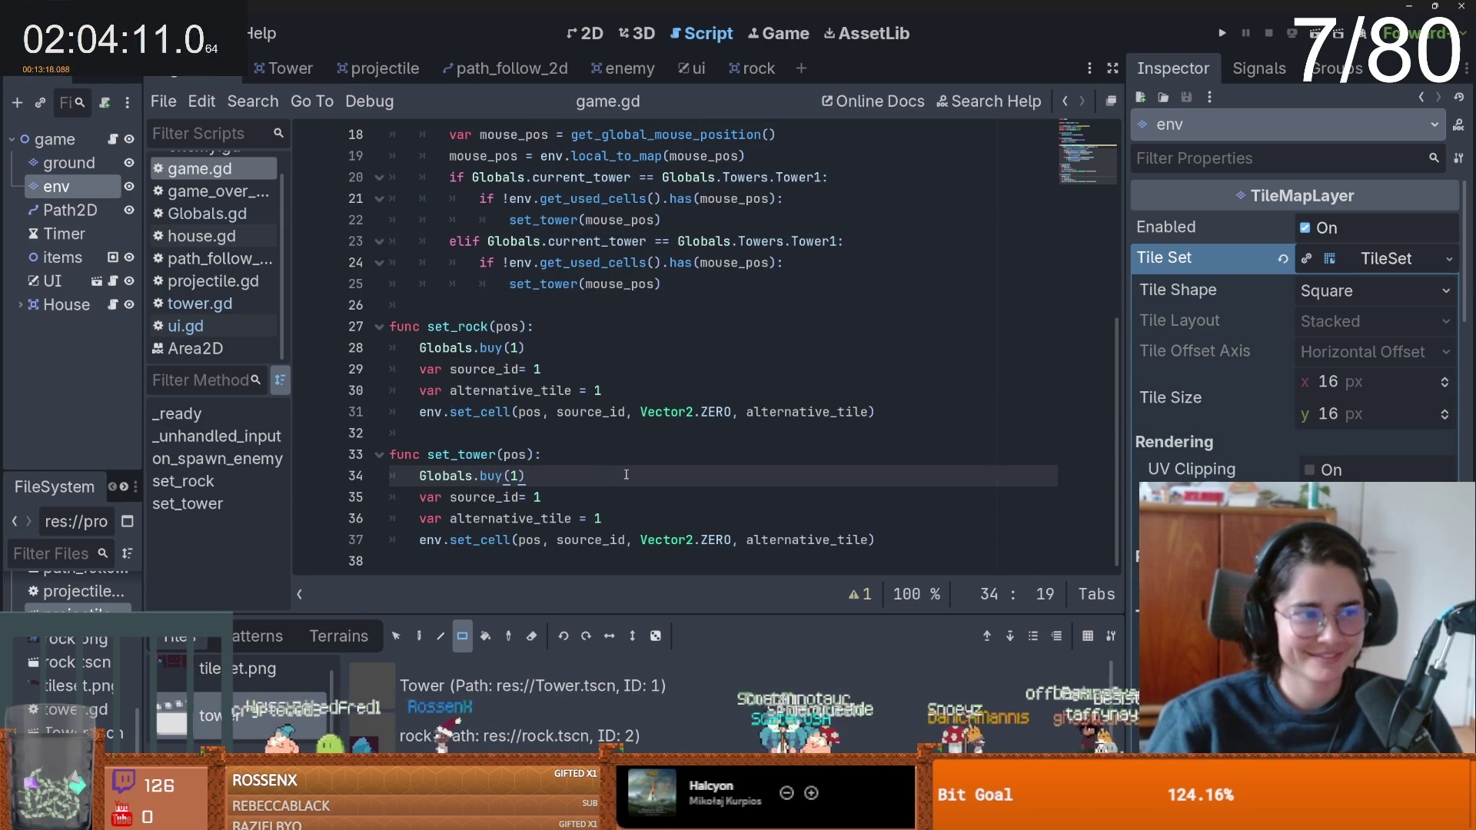
- Change set_rock's alternative_tile value from 1 to 2
scroll(569, 446, "up", 1)
scroll(538, 430, "down", 1)
left_click(515, 415)
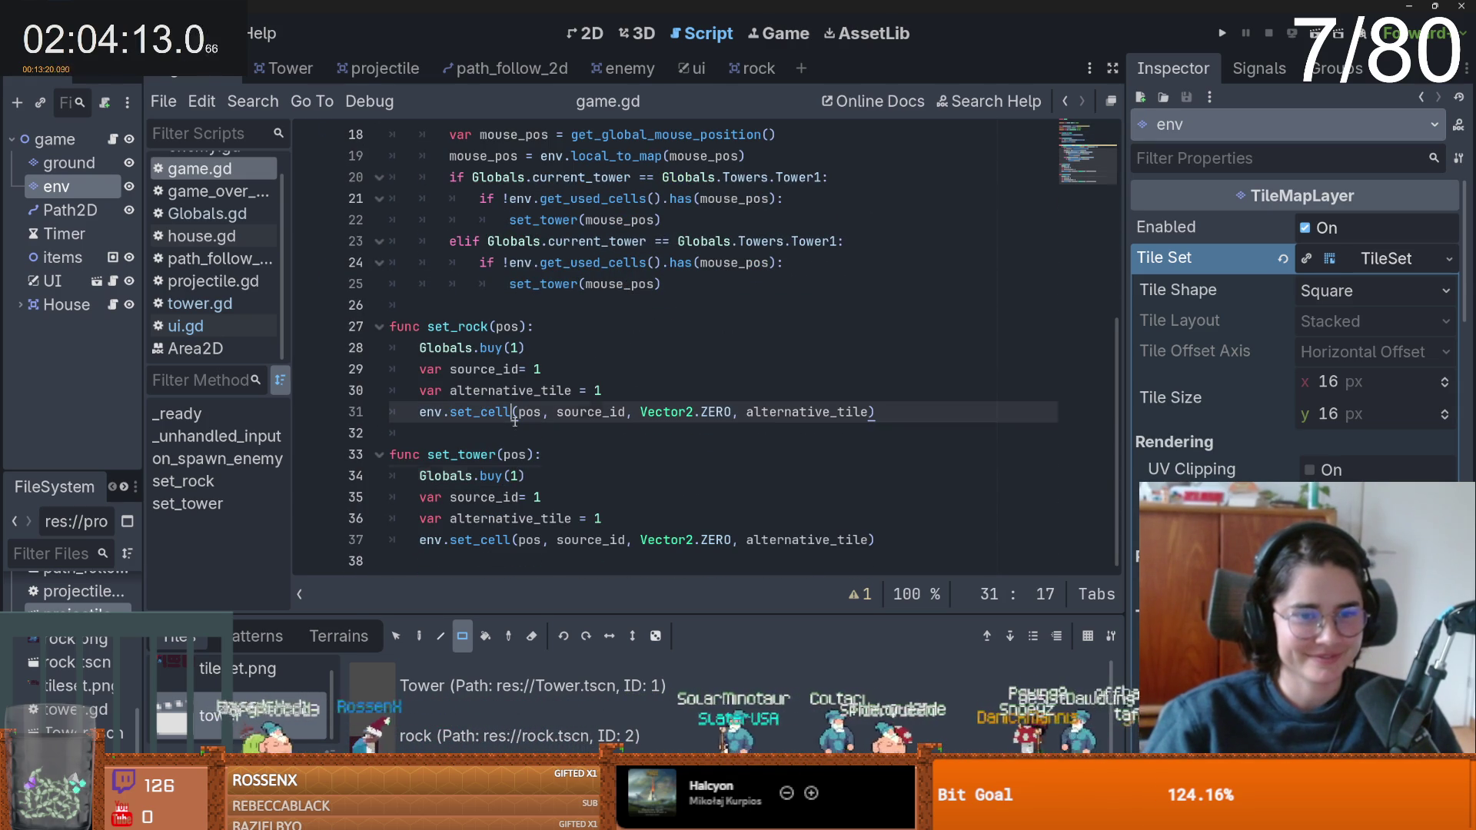
left_click_drag(769, 412, 868, 412)
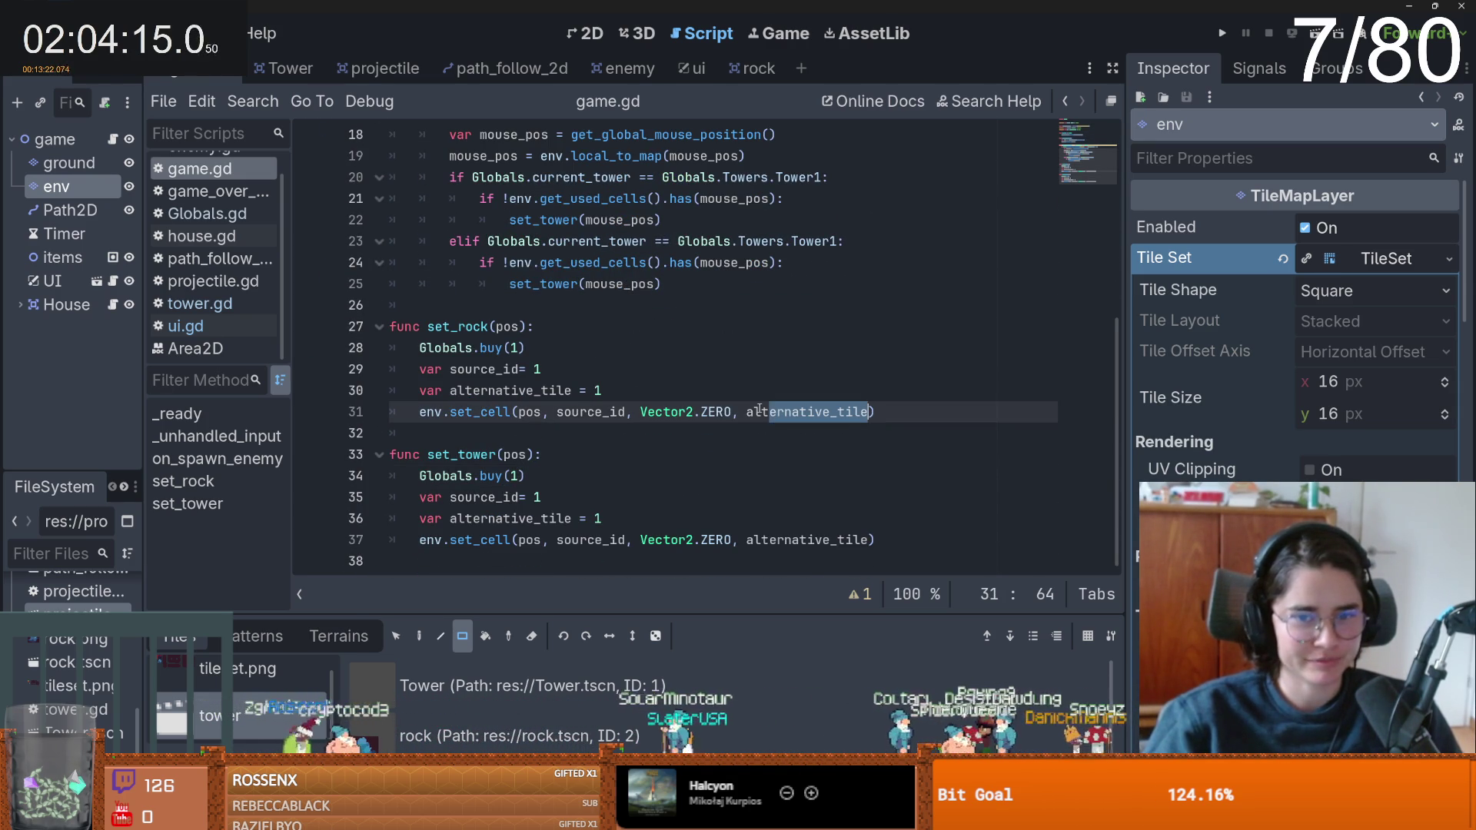
left_click(636, 388)
key("BackSpace")
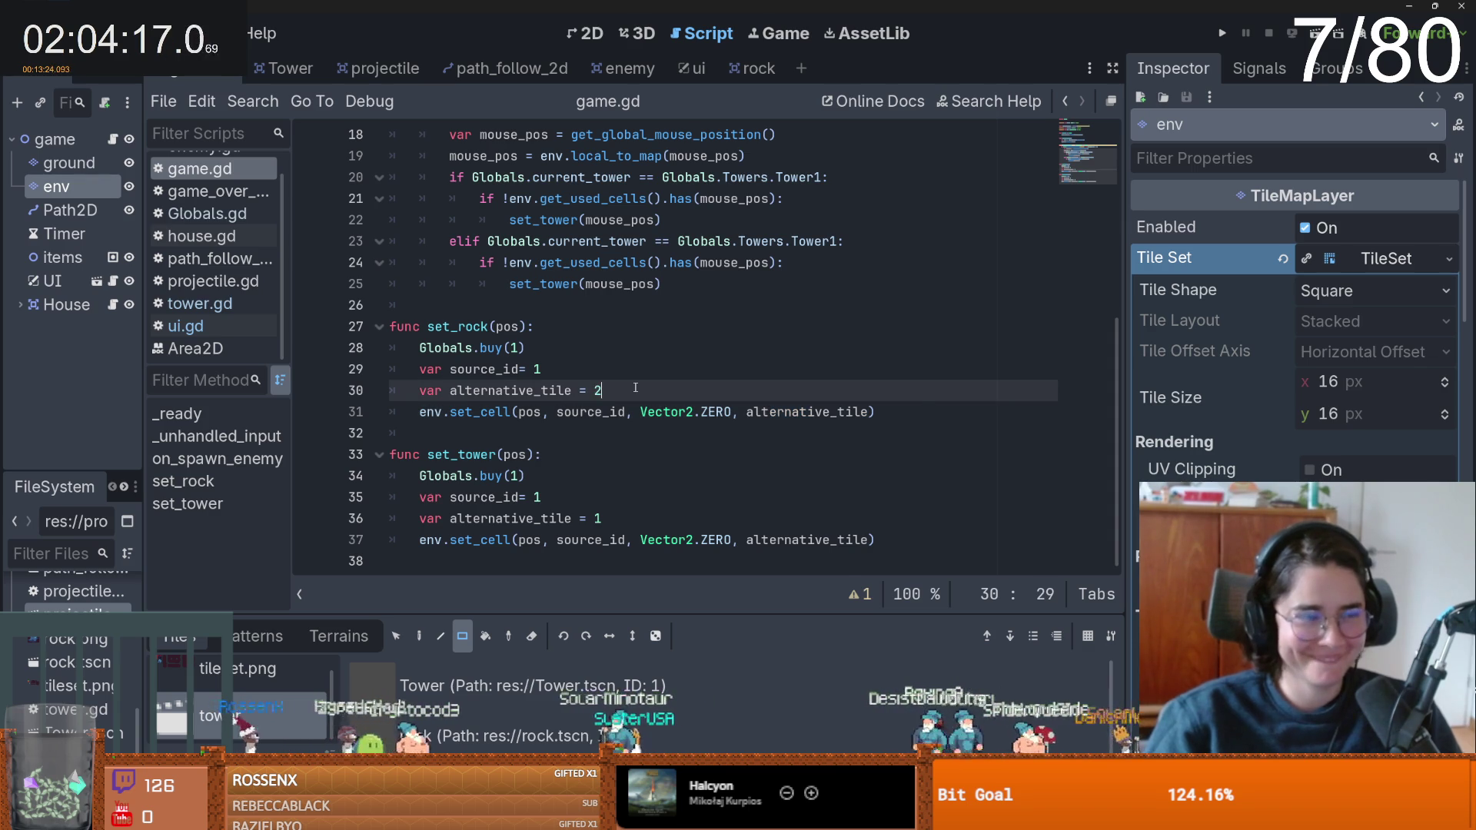
scroll(636, 387, "up", 3)
scroll(692, 431, "down", 3)
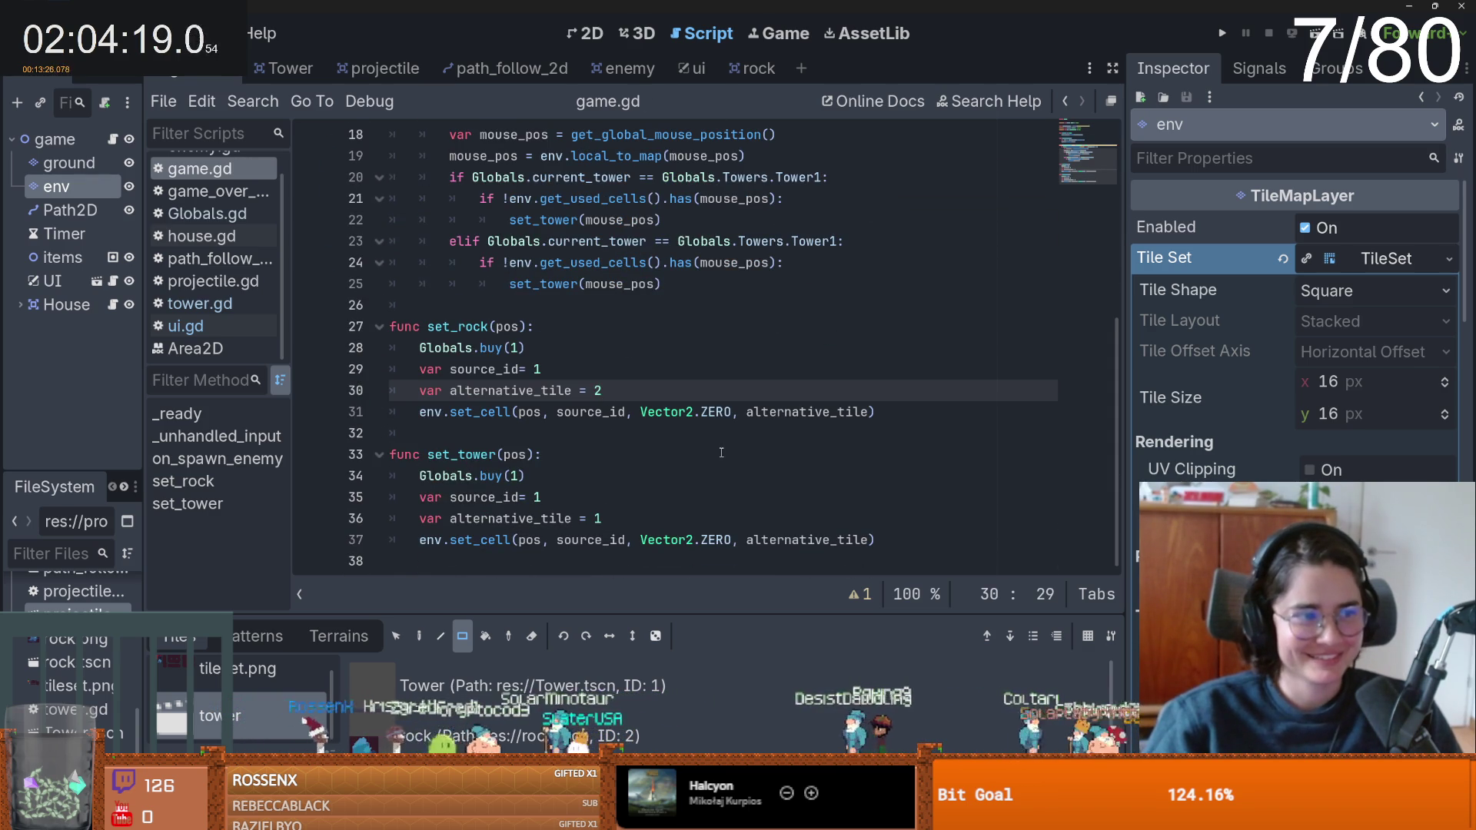
scroll(720, 452, "up", 1)
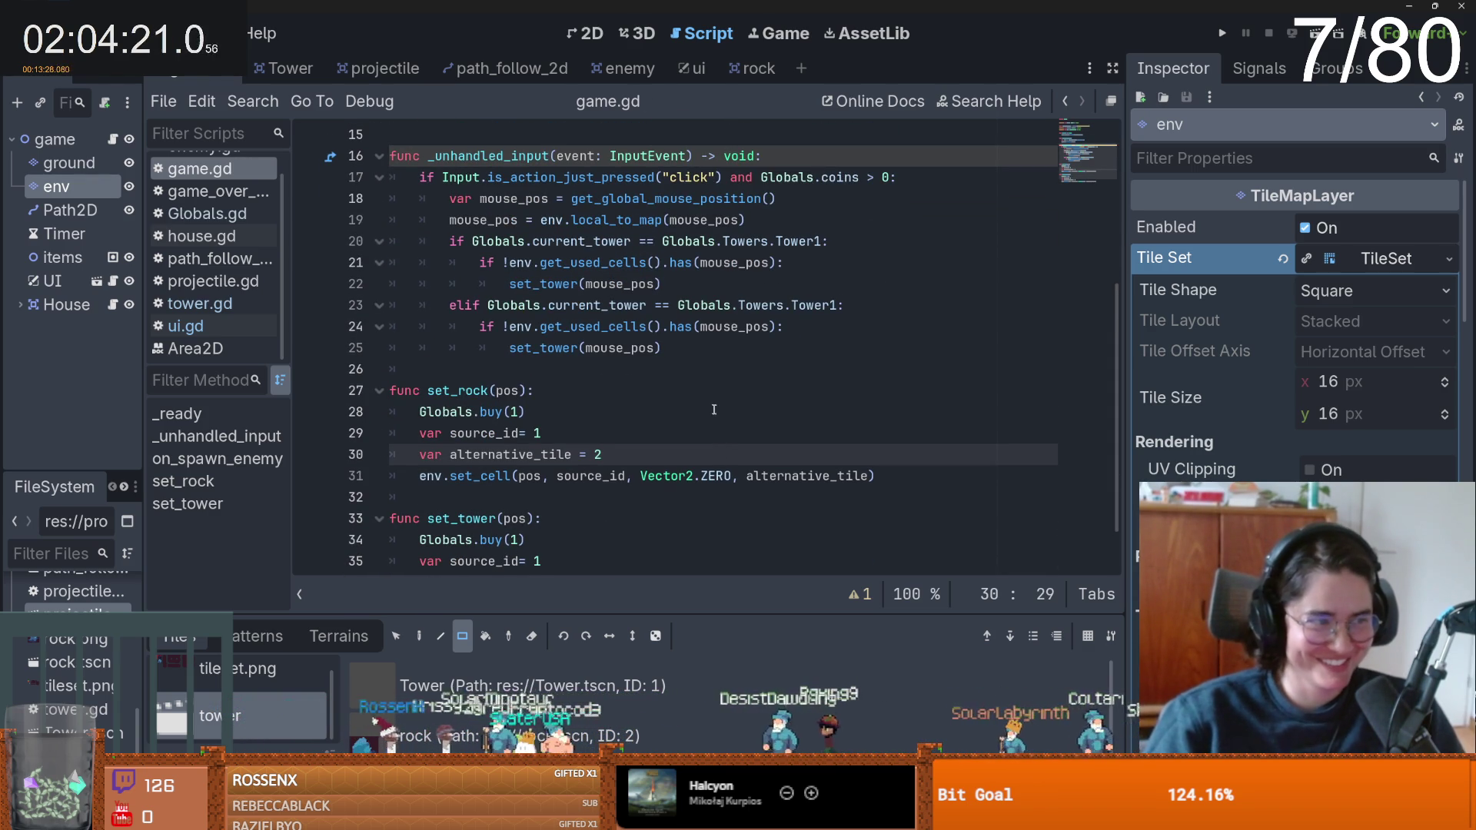
scroll(662, 463, "down", 1)
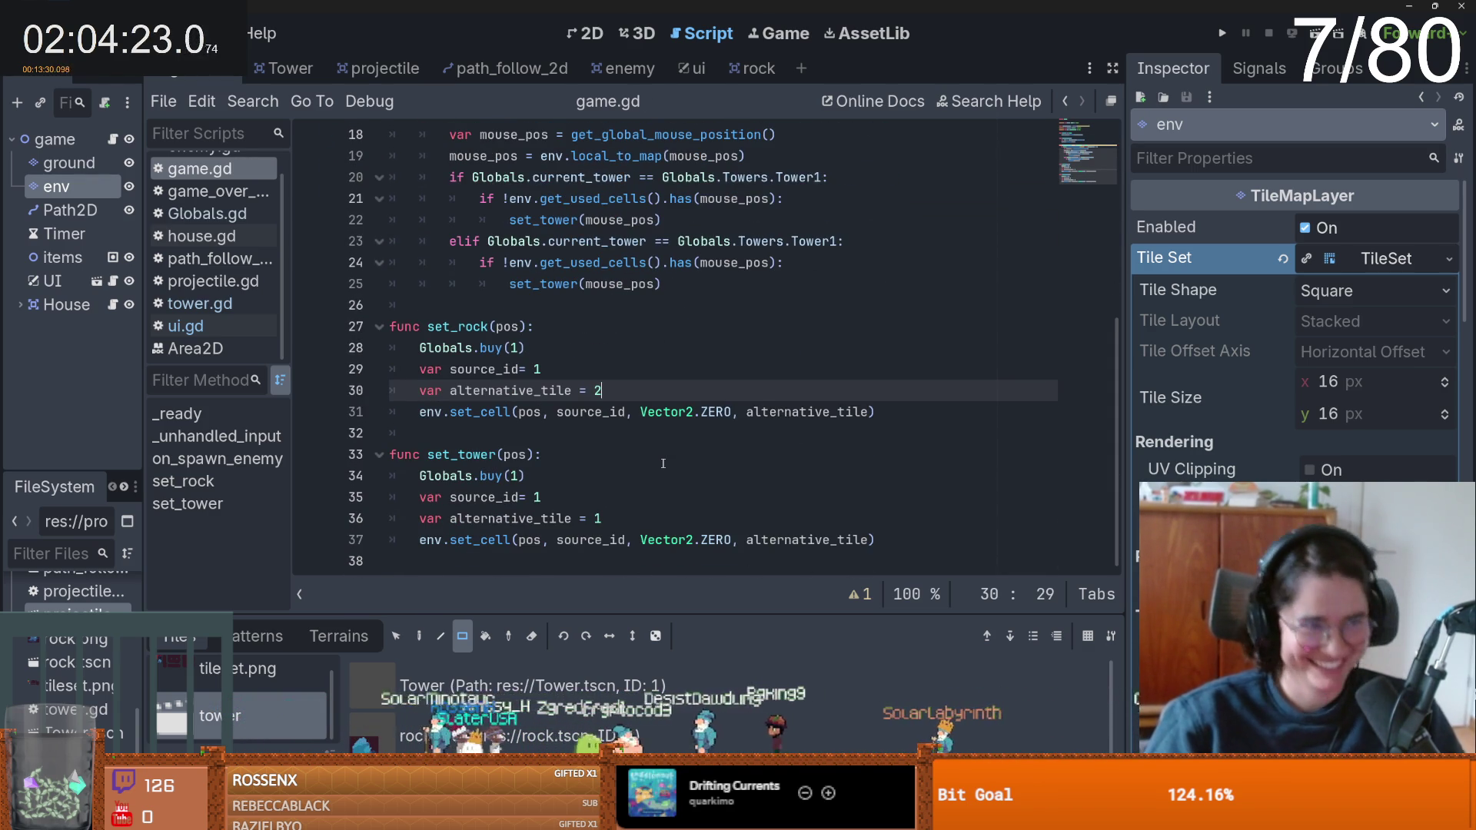
scroll(662, 464, "up", 1)
left_click(878, 475)
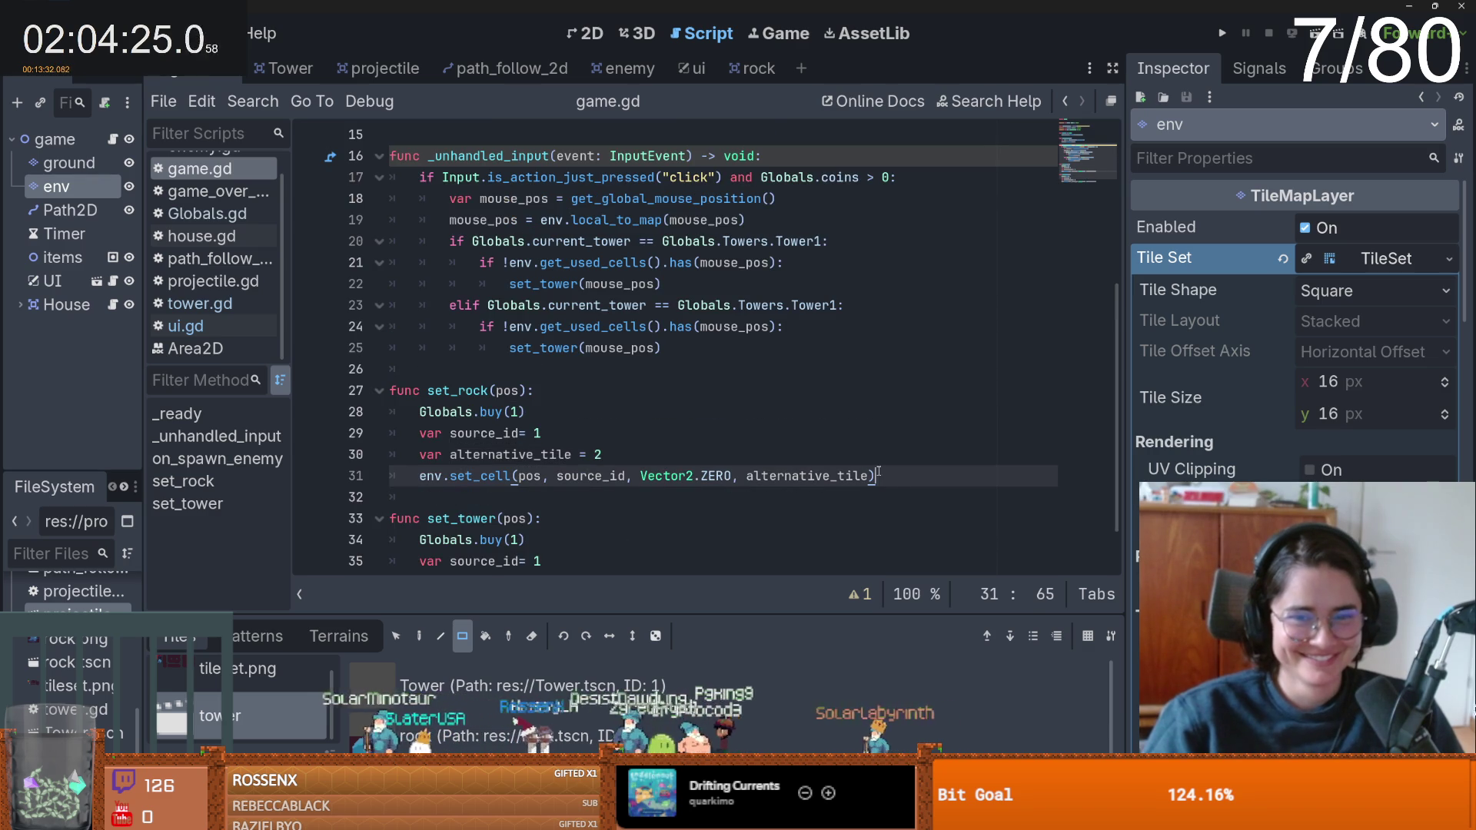
scroll(834, 465, "up", 3)
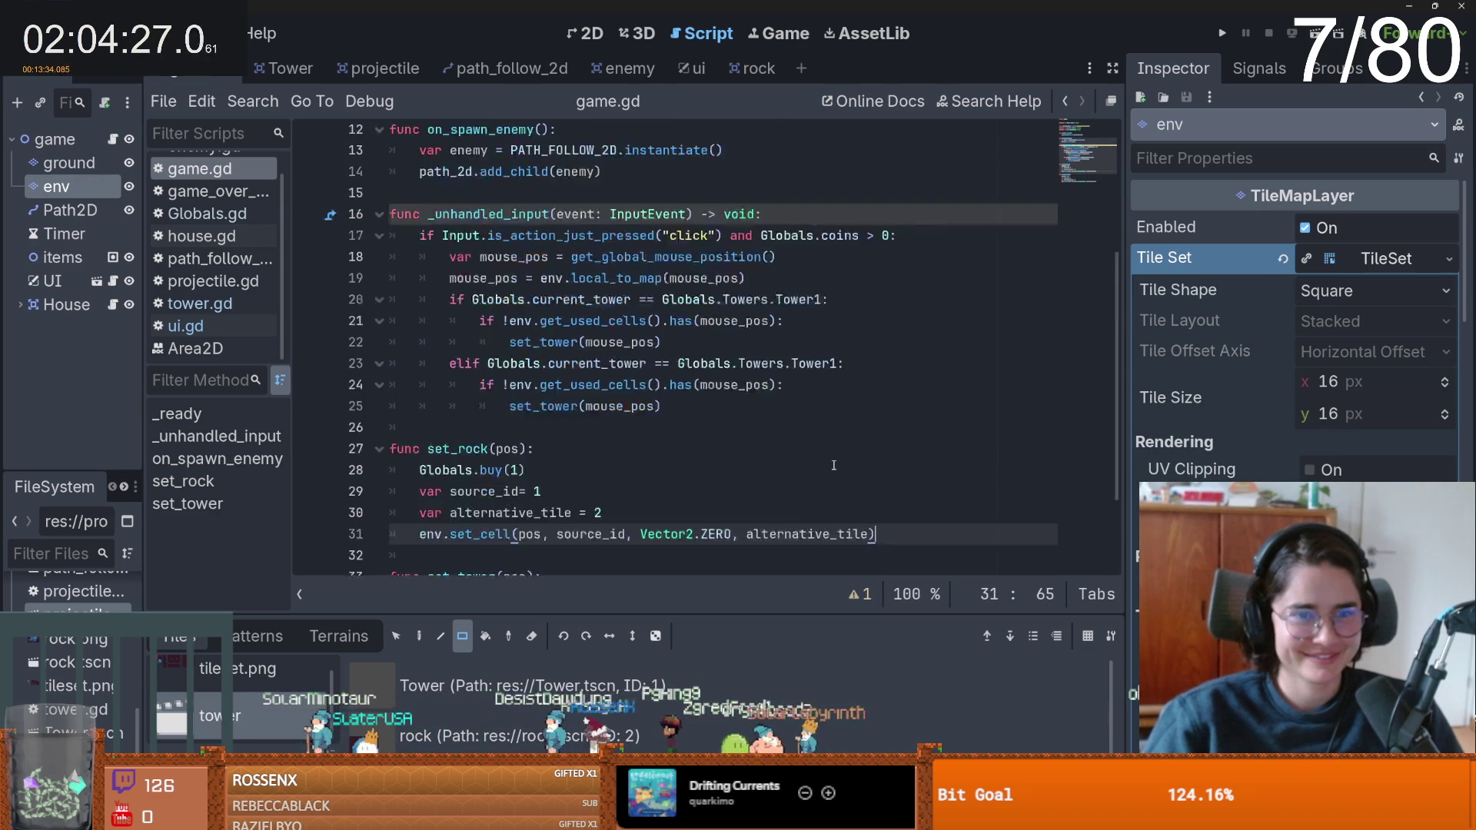
- Widen the Scene dock and bring up the debugger's error list
mouse_move(293, 411)
left_mouse_down()
mouse_move(442, 410)
mouse_move(415, 411)
left_mouse_up()
left_click(694, 412)
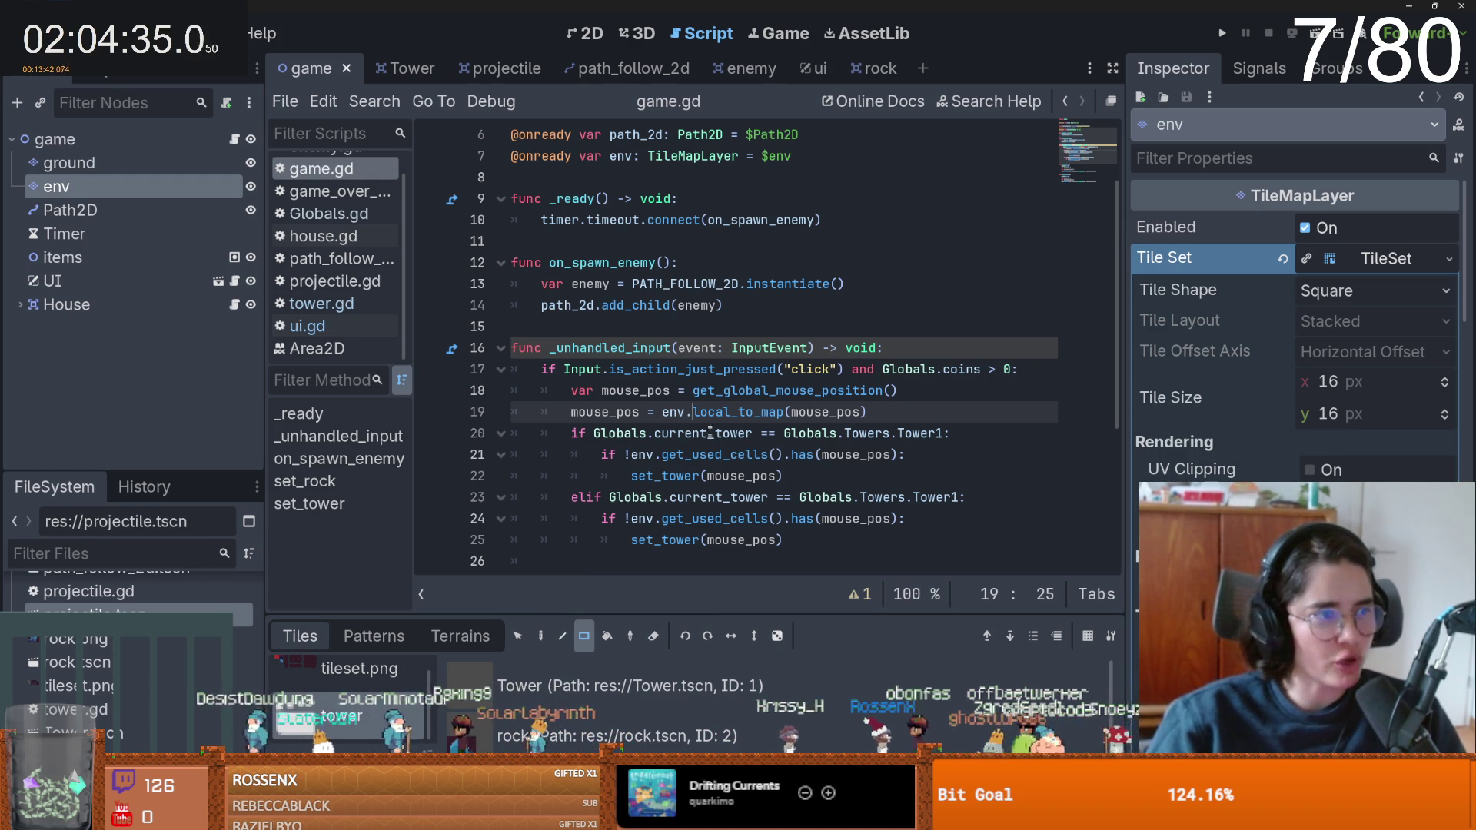
scroll(732, 513, "down", 3)
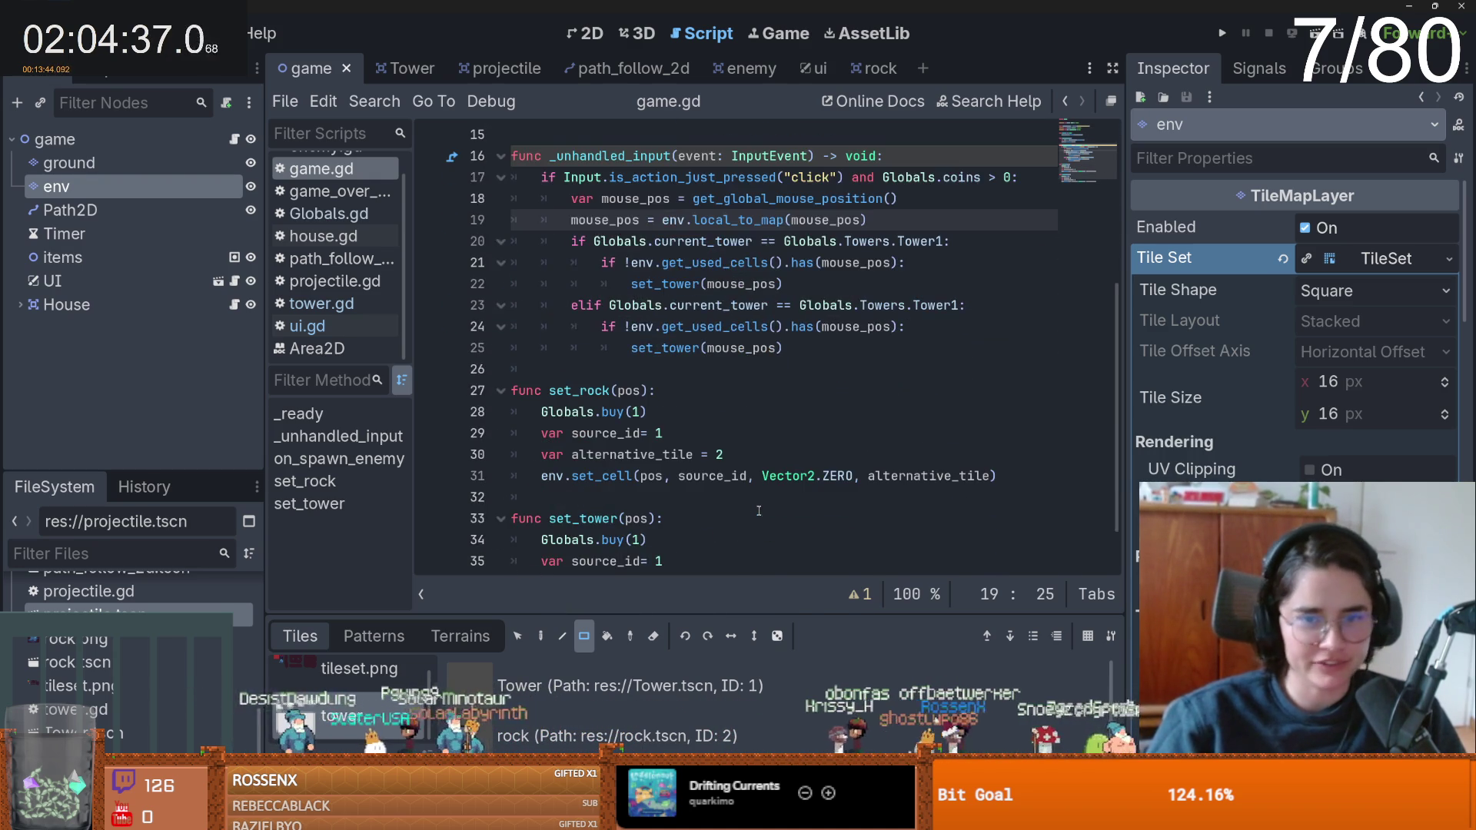
double_click(786, 476)
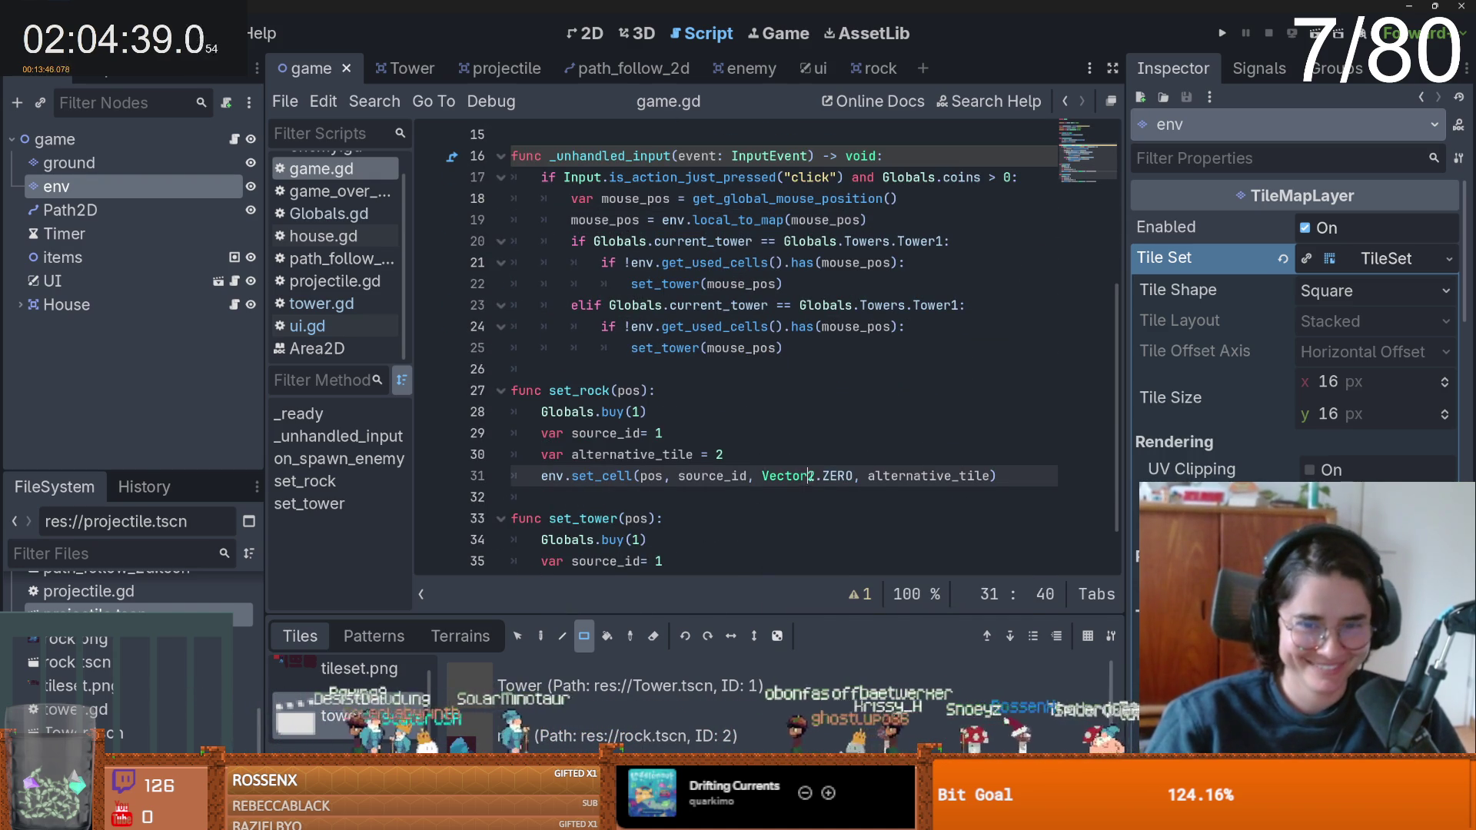
scroll(691, 501, "down", 1)
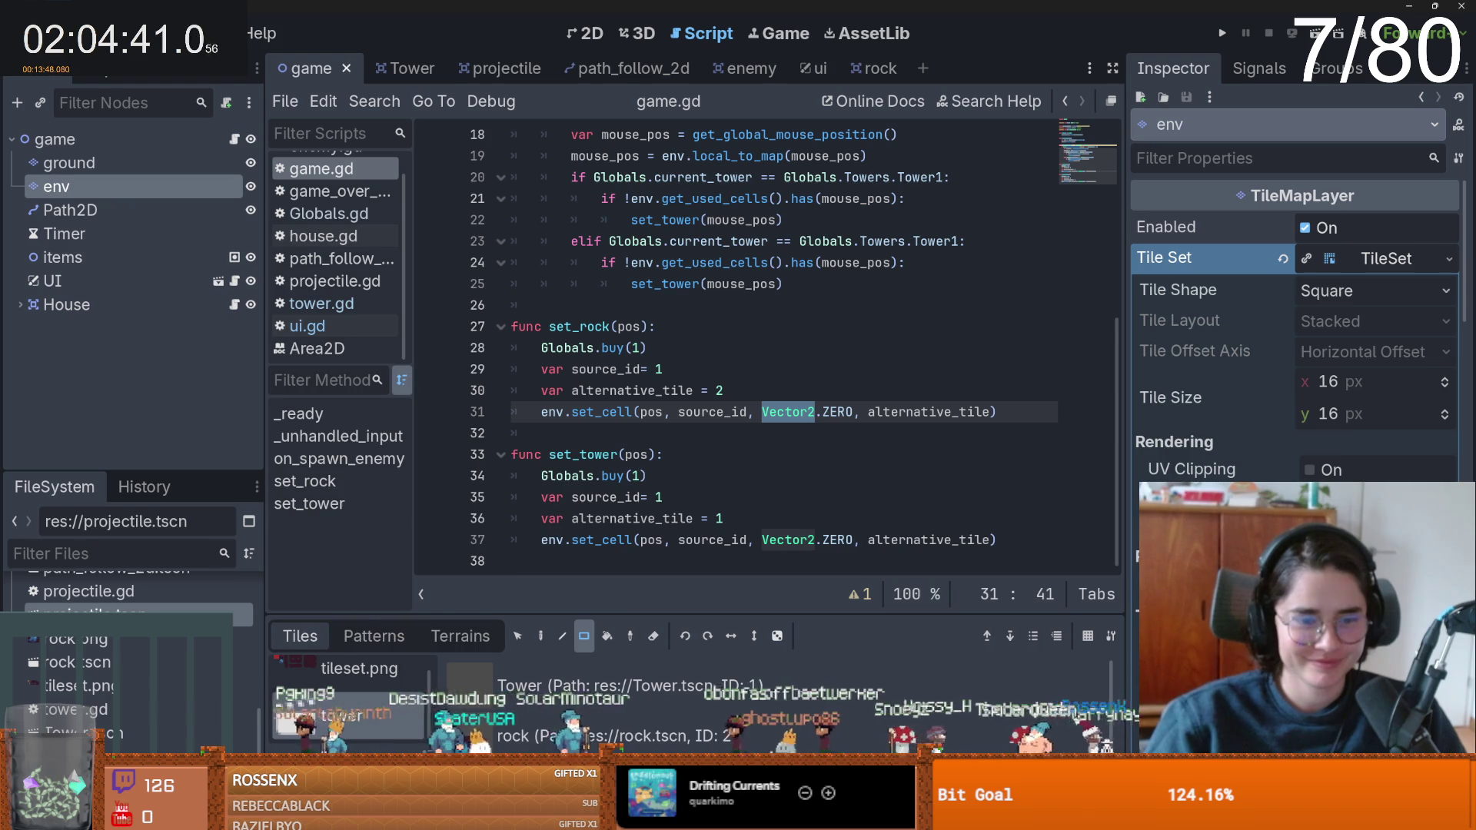
key("alt+d")
- In the second branch, replace set_tower with set_rock and Tower1 with Rock
scroll(758, 447, "down", 1)
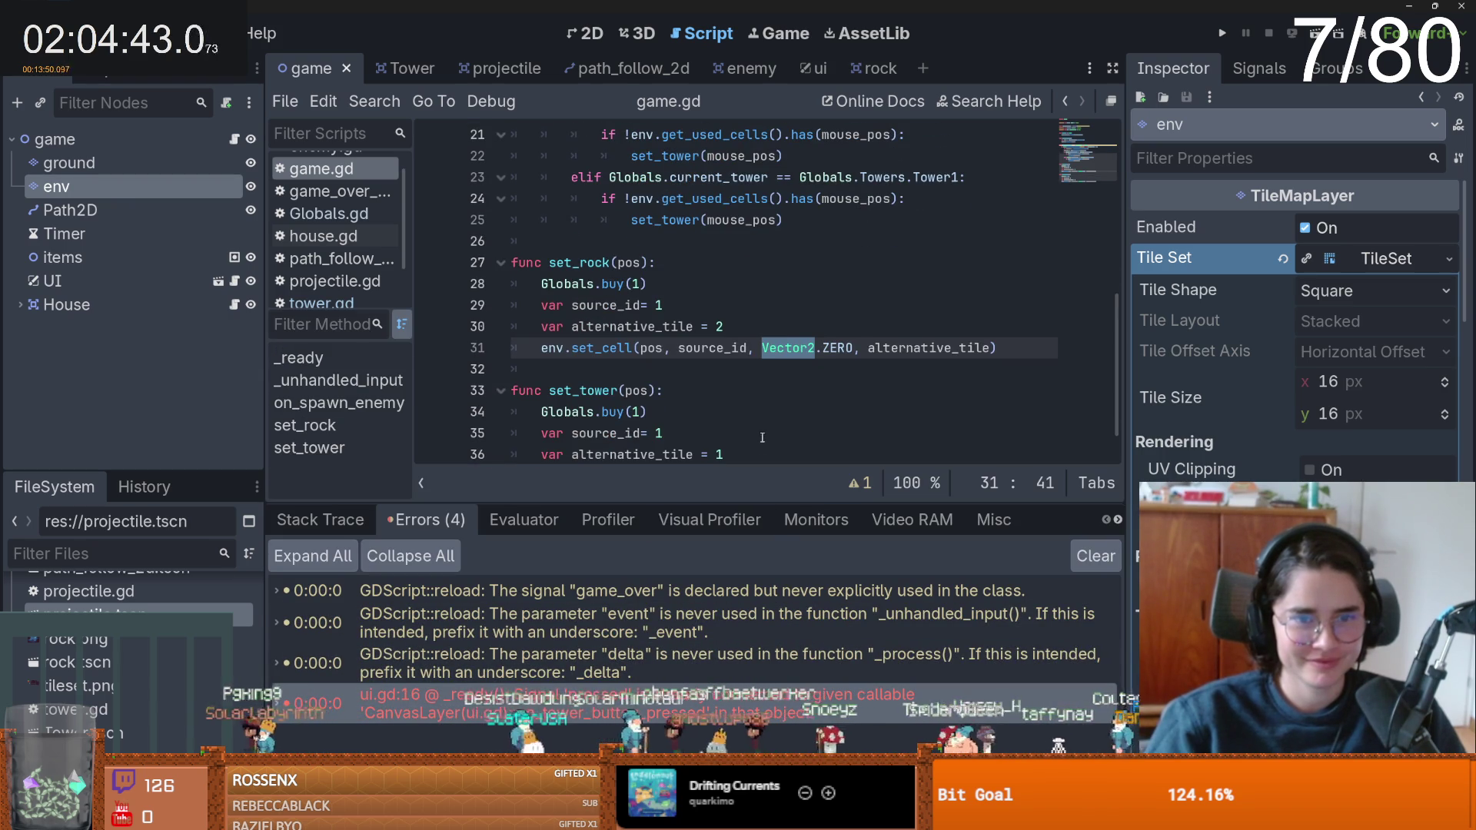
double_click(572, 263)
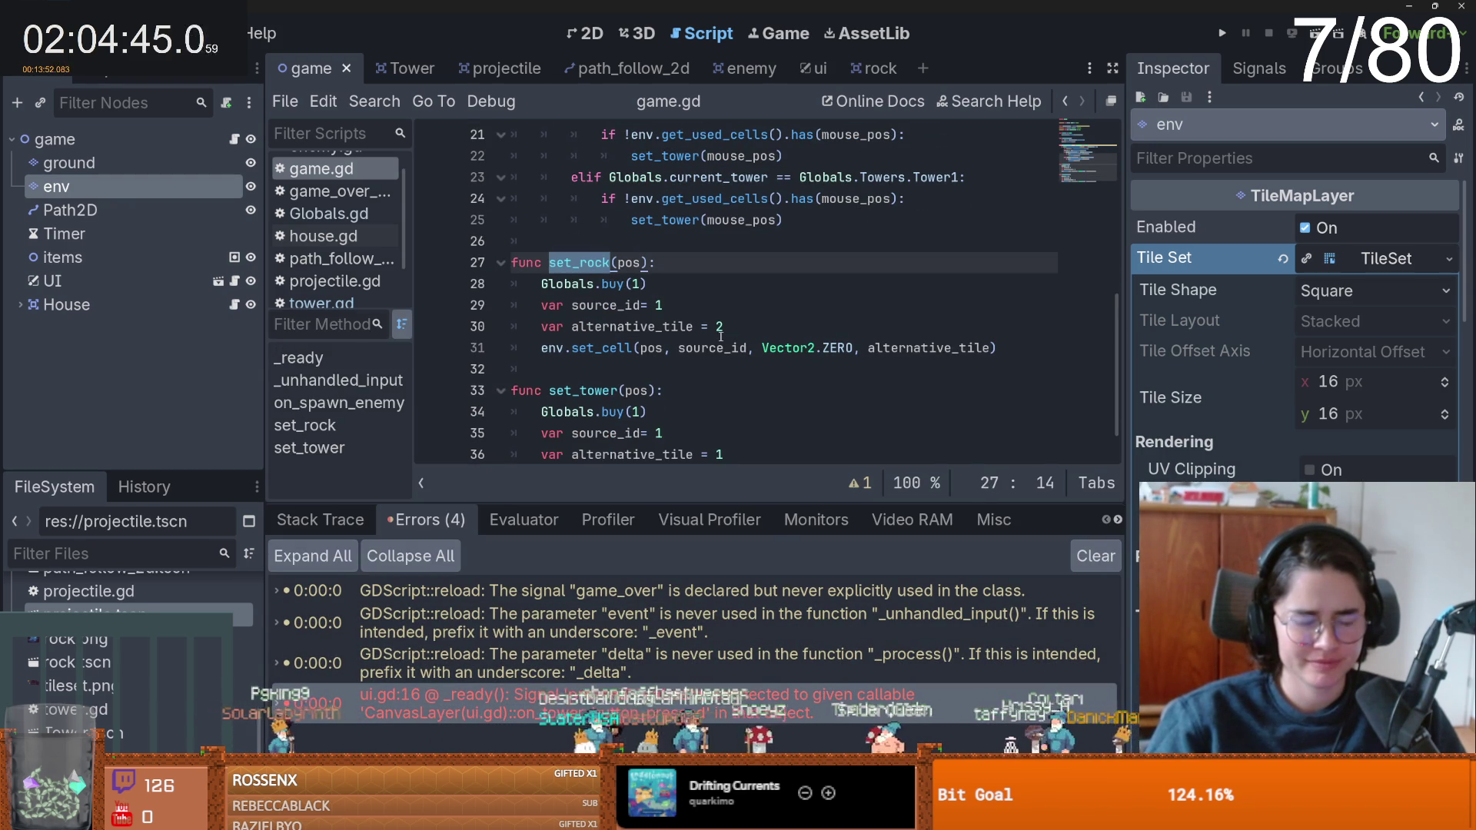
scroll(721, 336, "up", 2)
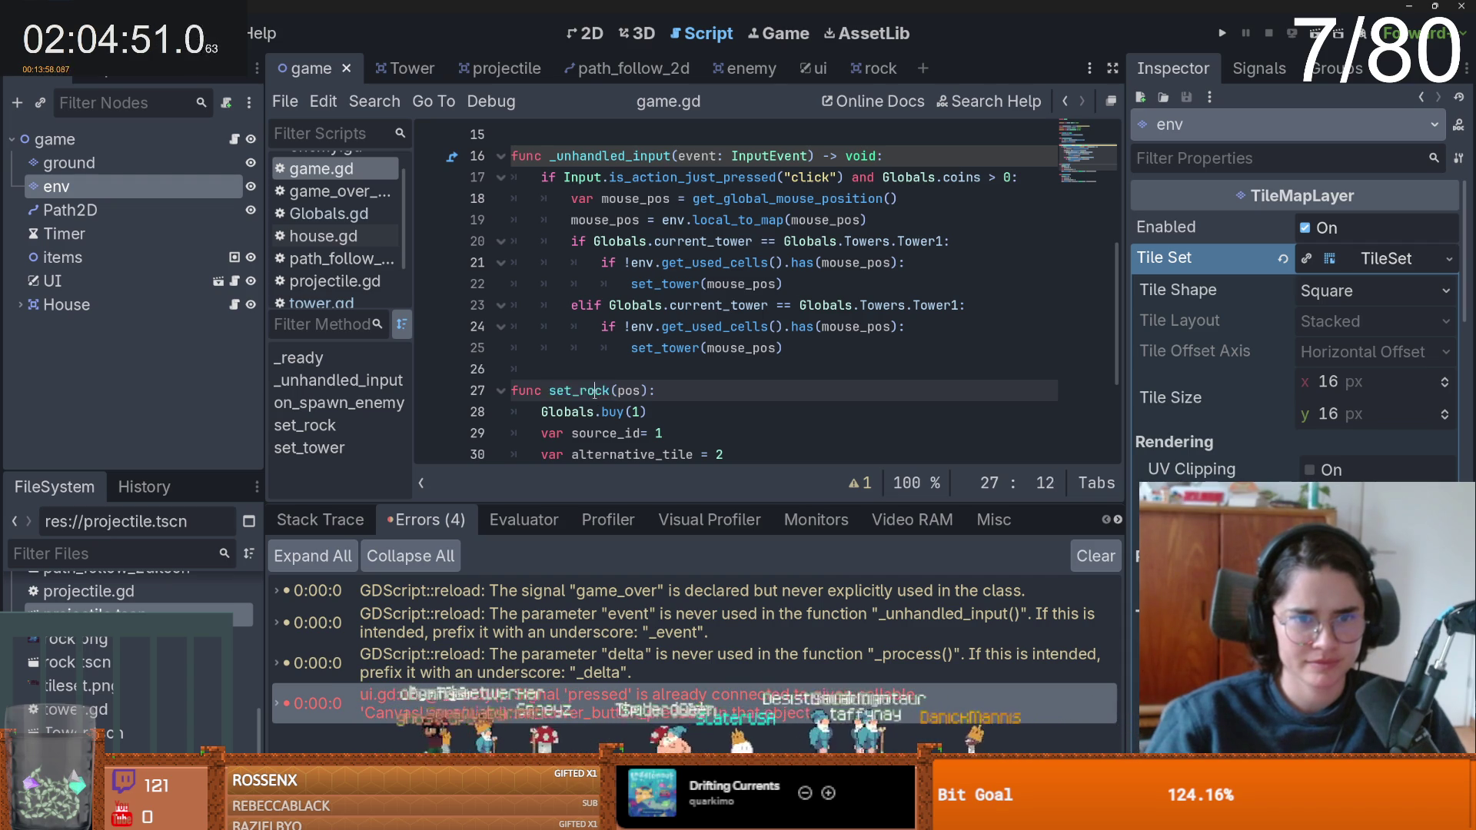
left_click(692, 348)
double_click(692, 349)
type("set_rock")
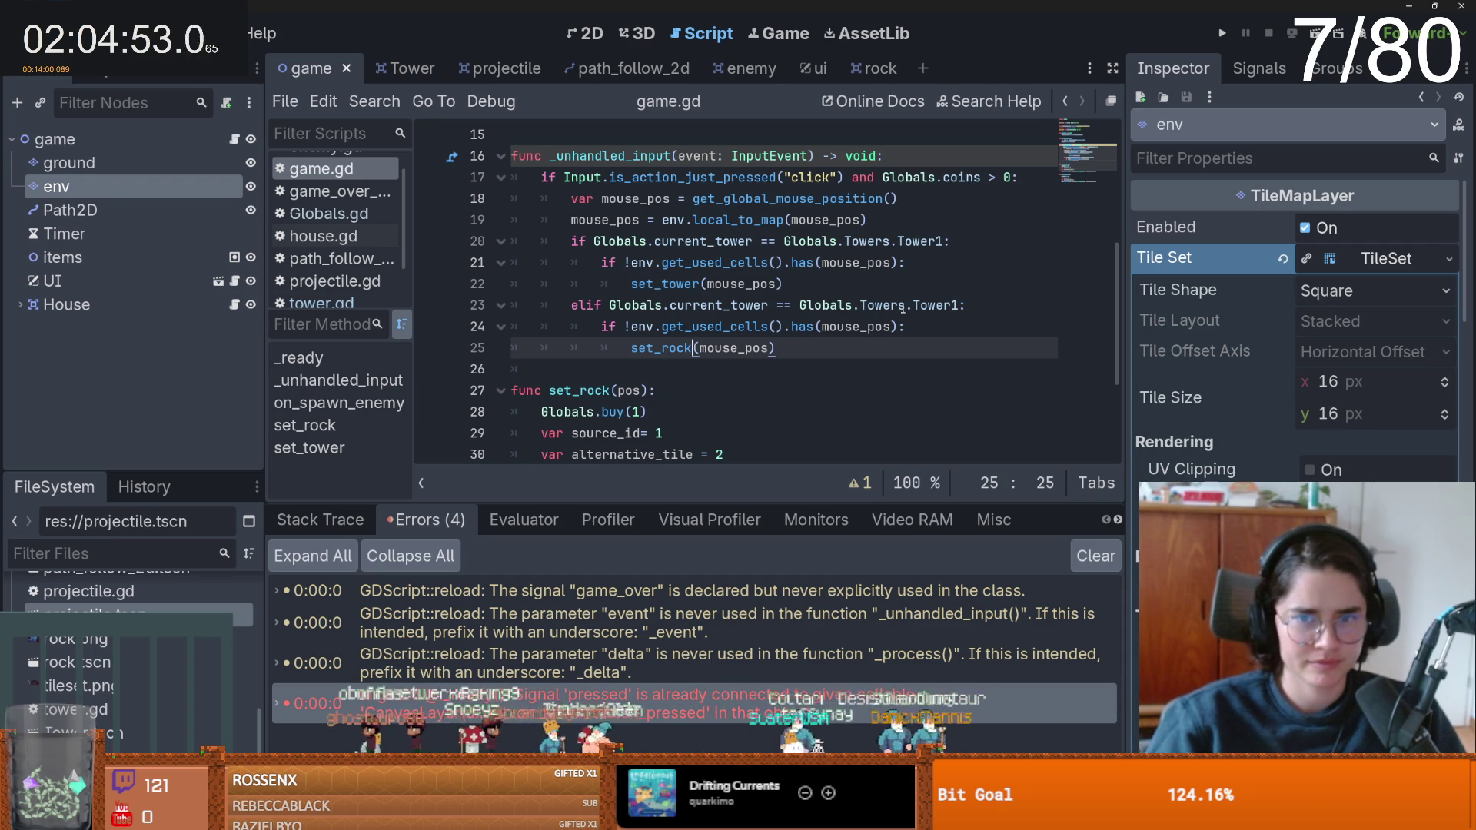
double_click(931, 305)
type("Rock")
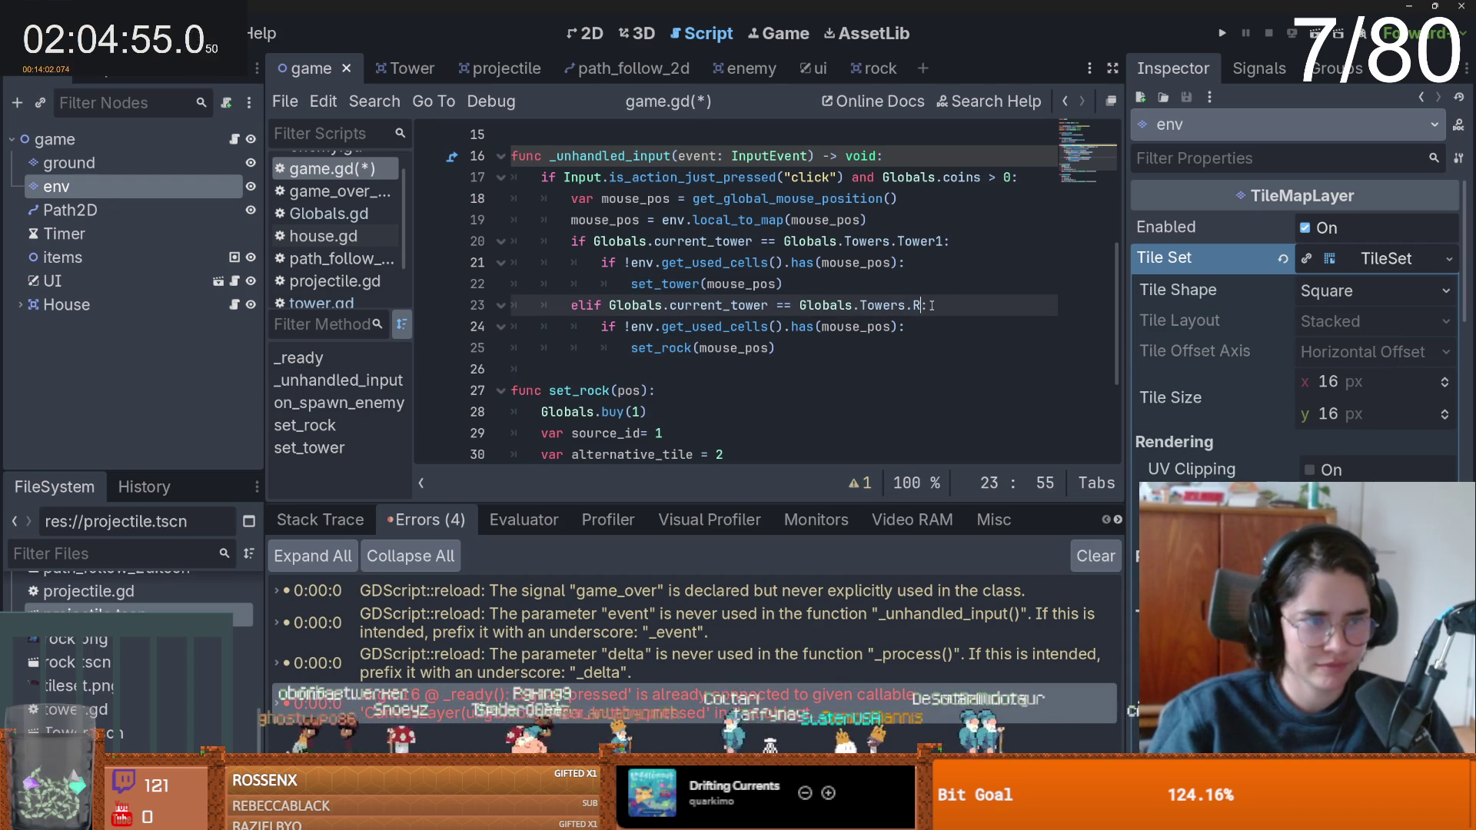
- Outdent the set_rock call, comment out line 24's used-cells check, and run the game
left_click(630, 348)
key("BackSpace")
left_click(933, 331)
key("ctrl+k")
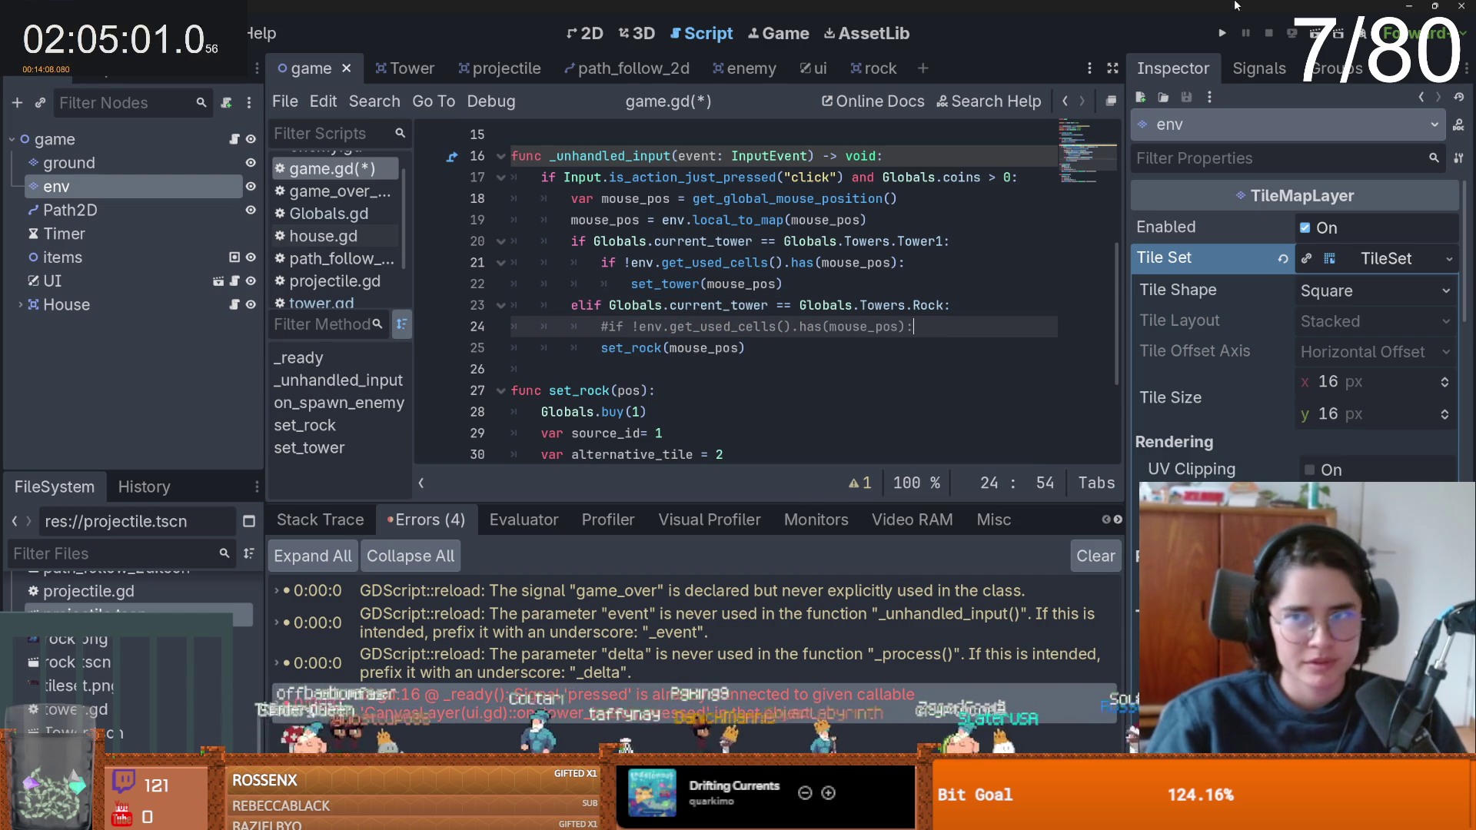
left_click(1221, 33)
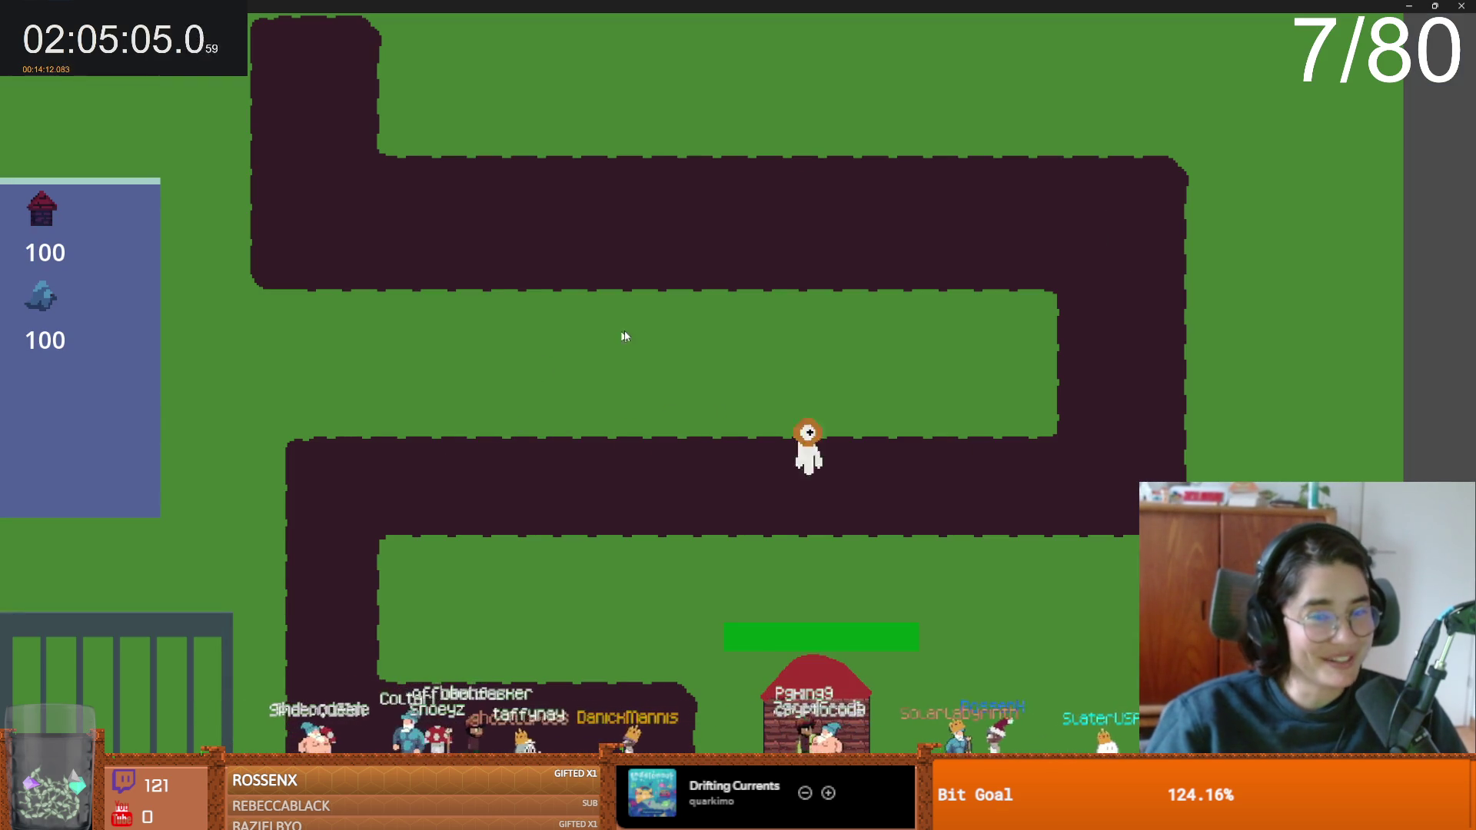
left_click(40, 296)
left_click(501, 190)
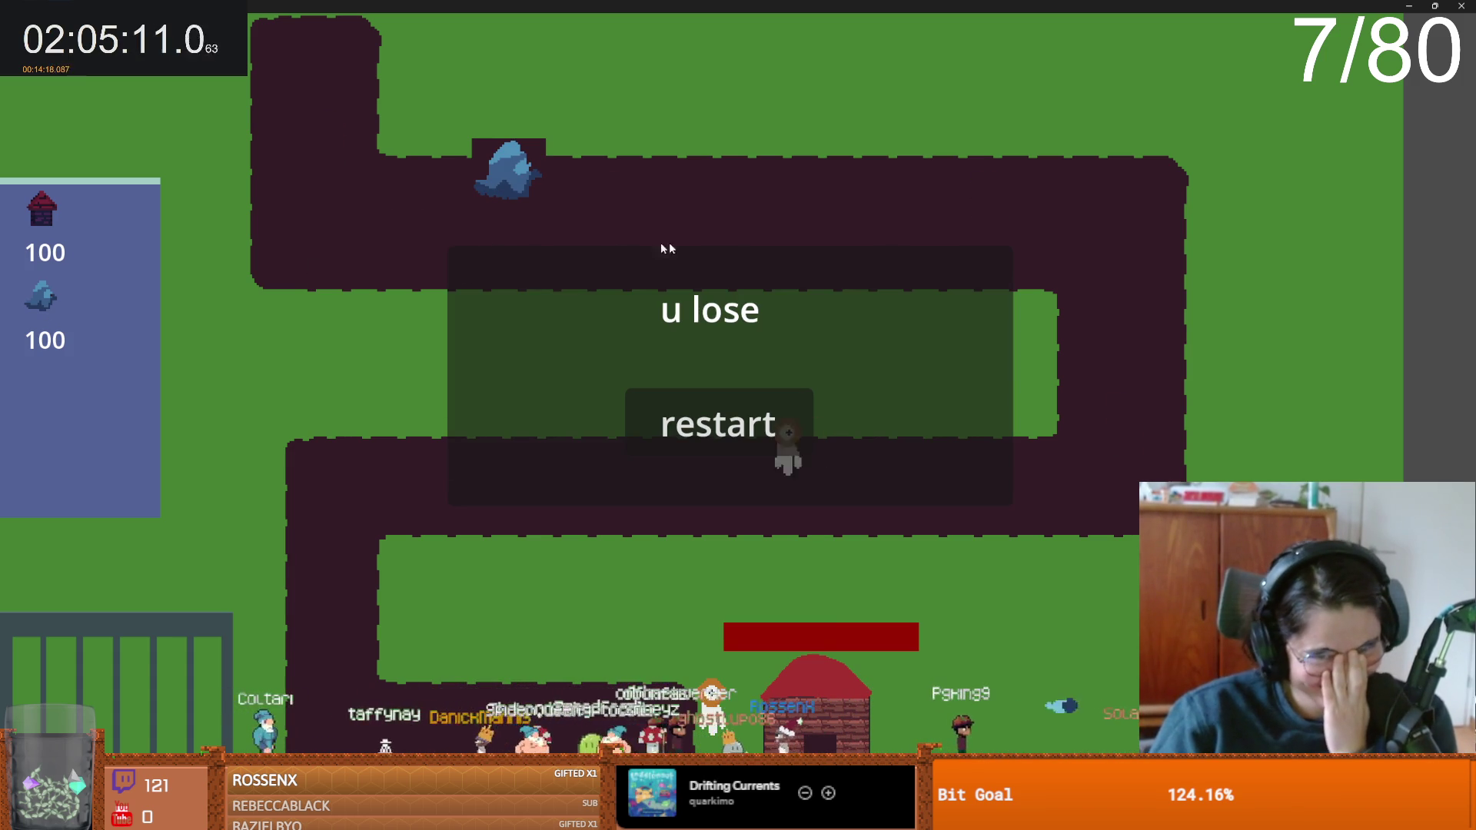
left_click(719, 259)
left_click(723, 413)
left_click(627, 263)
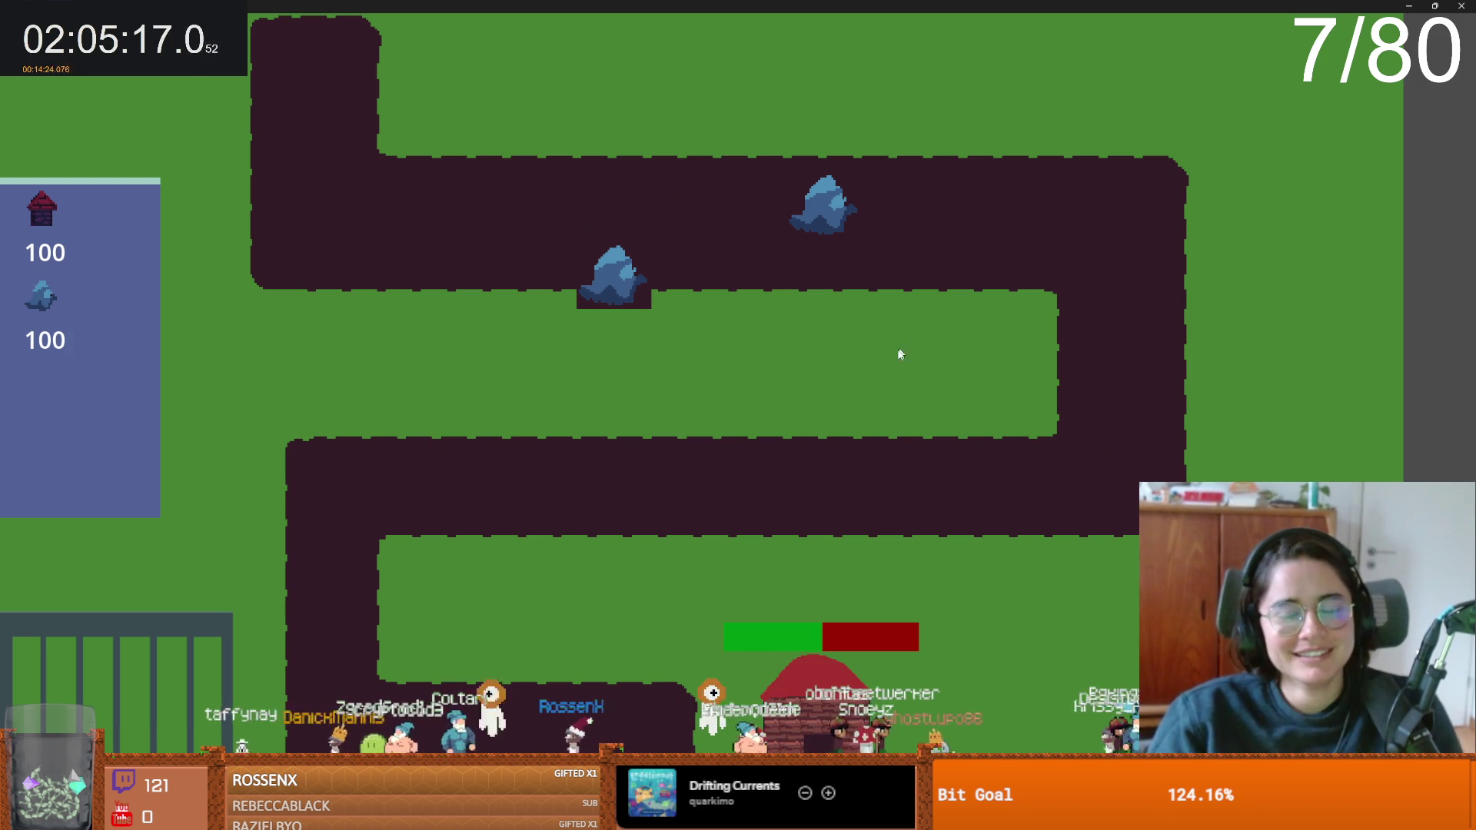
left_click(719, 423)
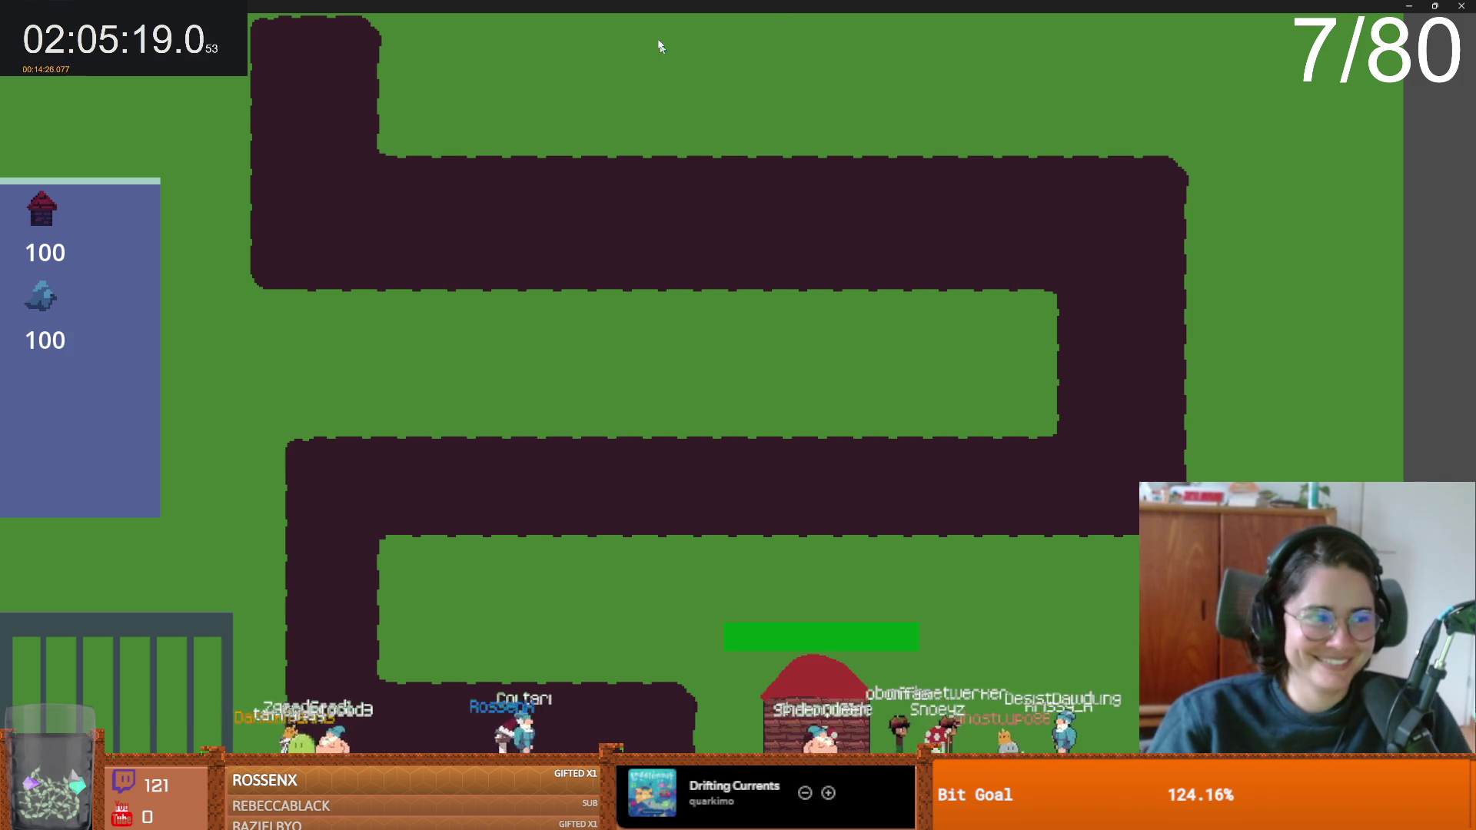
key("F8")
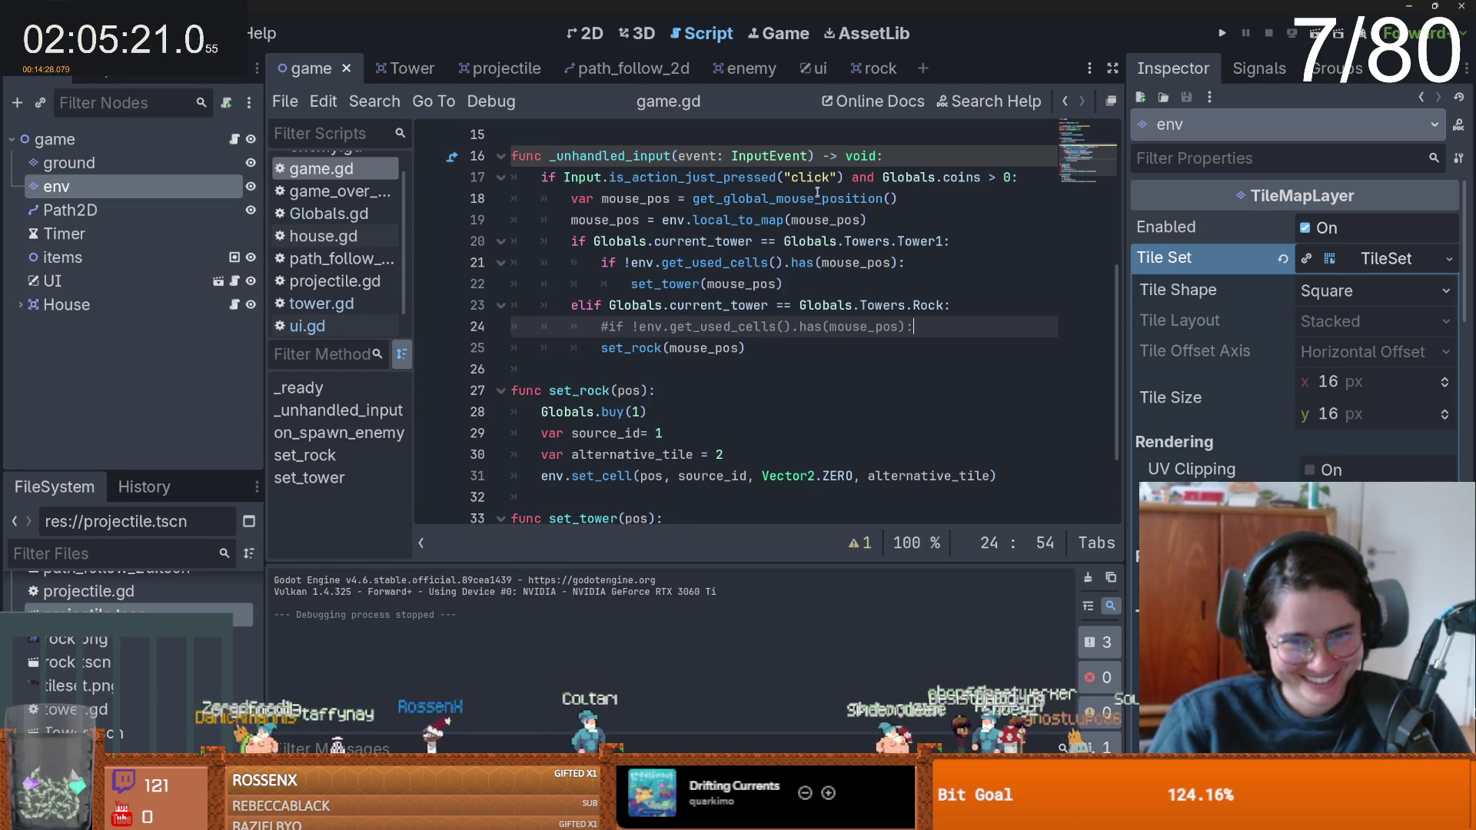
- Close the game and look over the set_rock branch in game.gd
left_click(770, 314)
right_click(757, 320)
key("Escape")
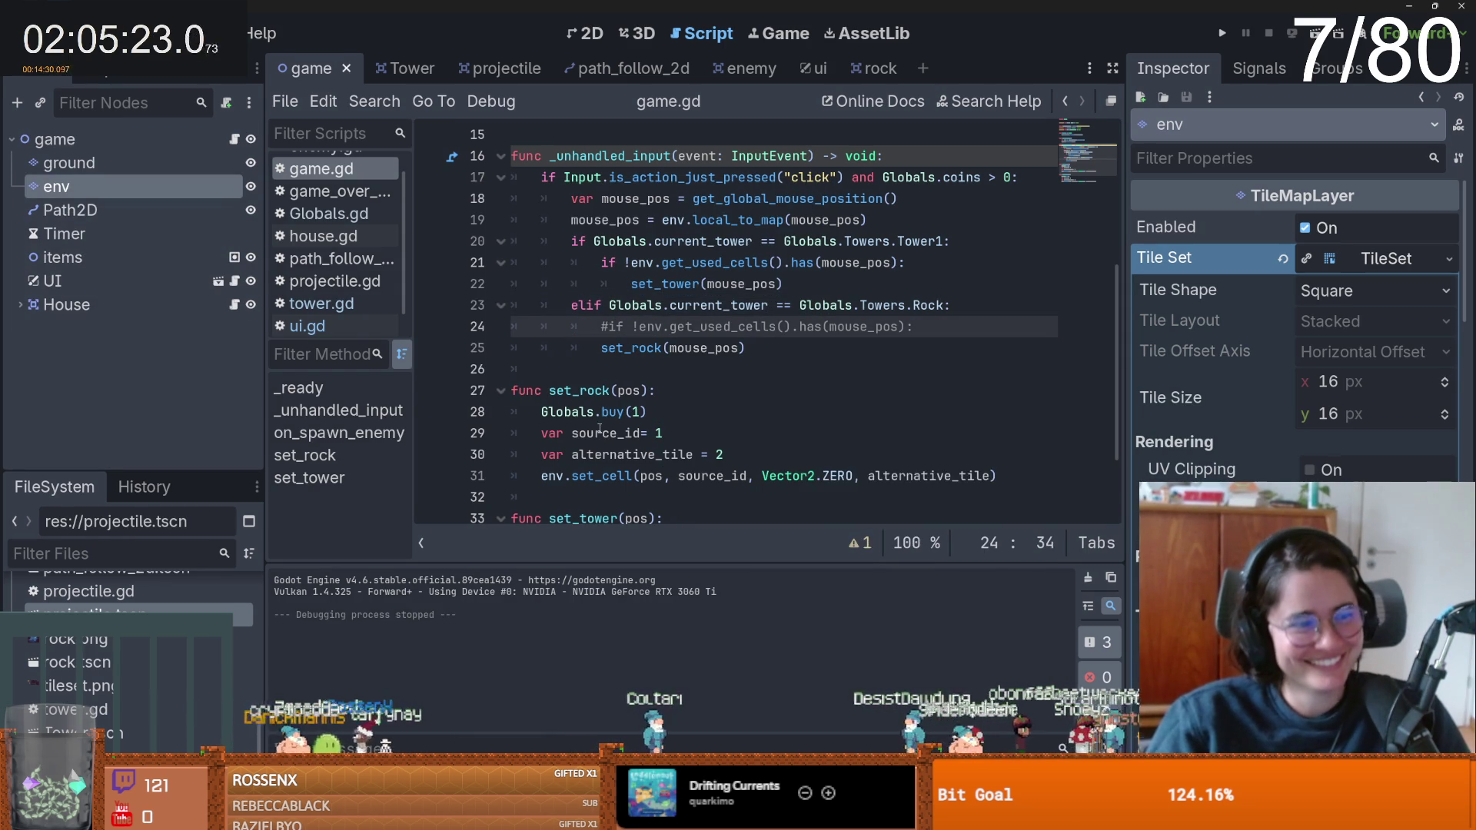
scroll(599, 428, "down", 3)
scroll(600, 428, "down", 2)
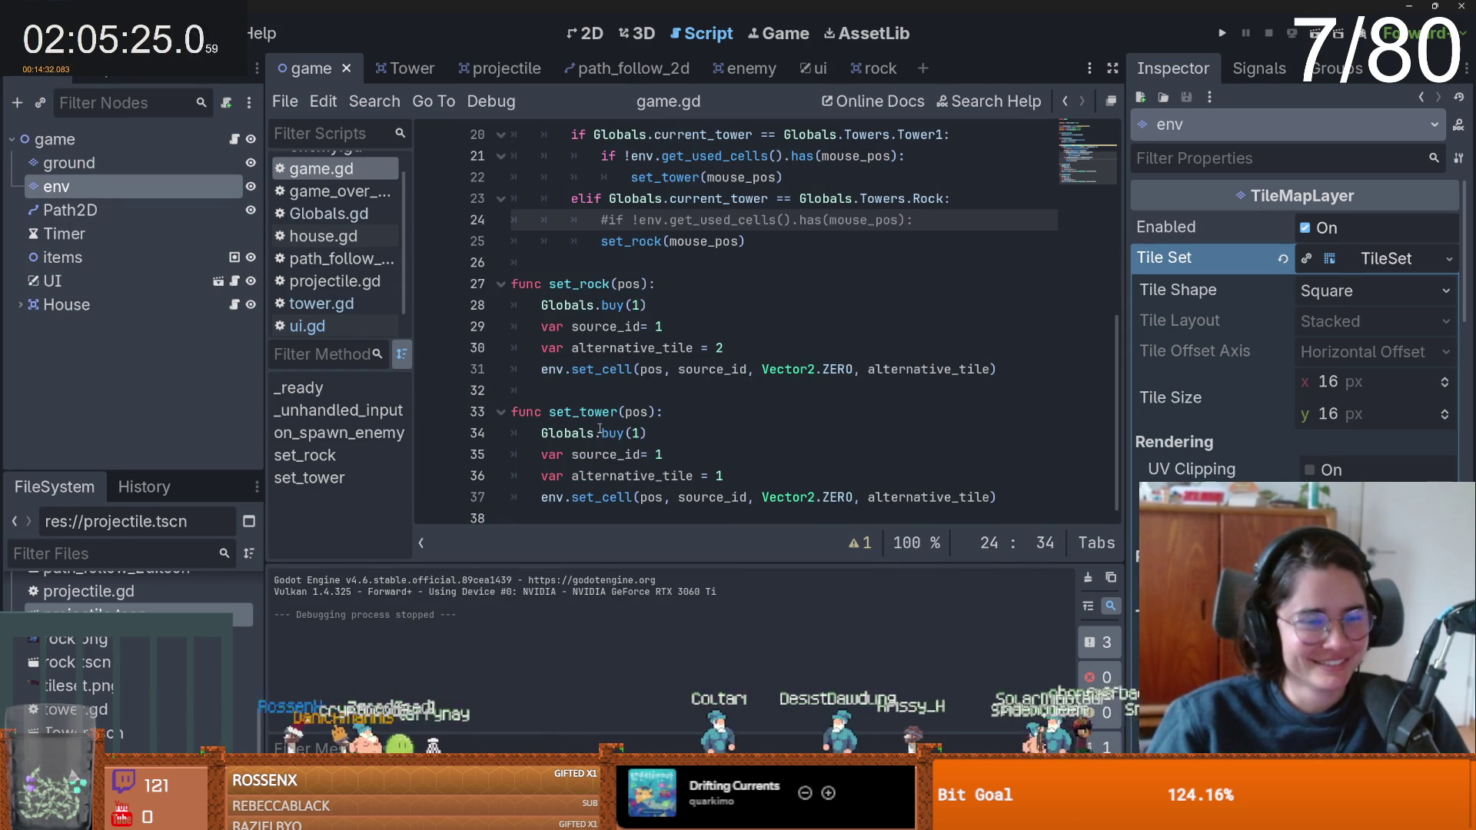
scroll(613, 416, "up", 3)
scroll(713, 454, "down", 2)
left_click(705, 307)
scroll(705, 358, "up", 1)
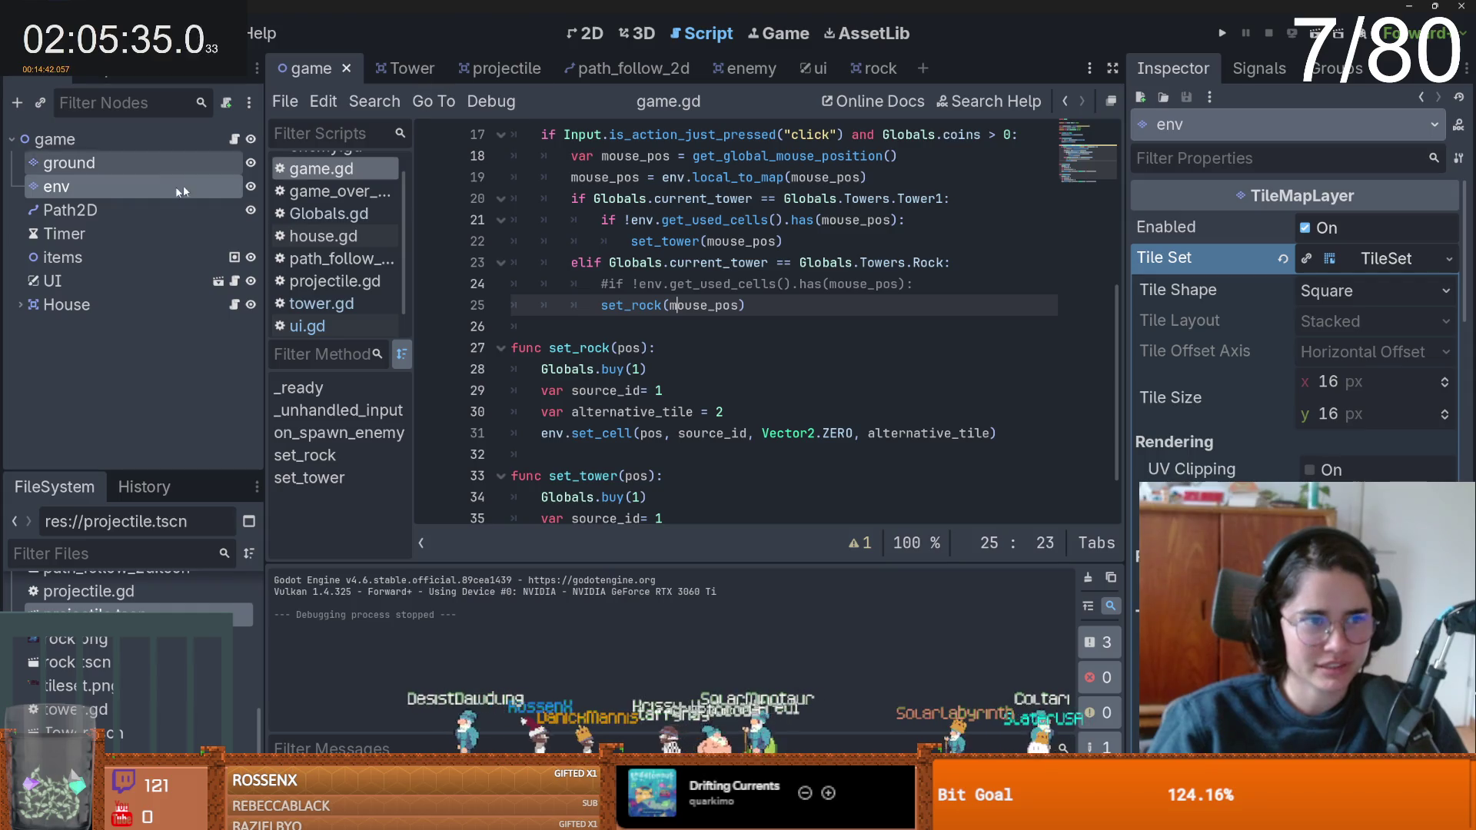
- Duplicate the env TileMapLayer and rename the copy to rock
left_click(98, 193)
key("ctrl+d")
double_click(91, 210)
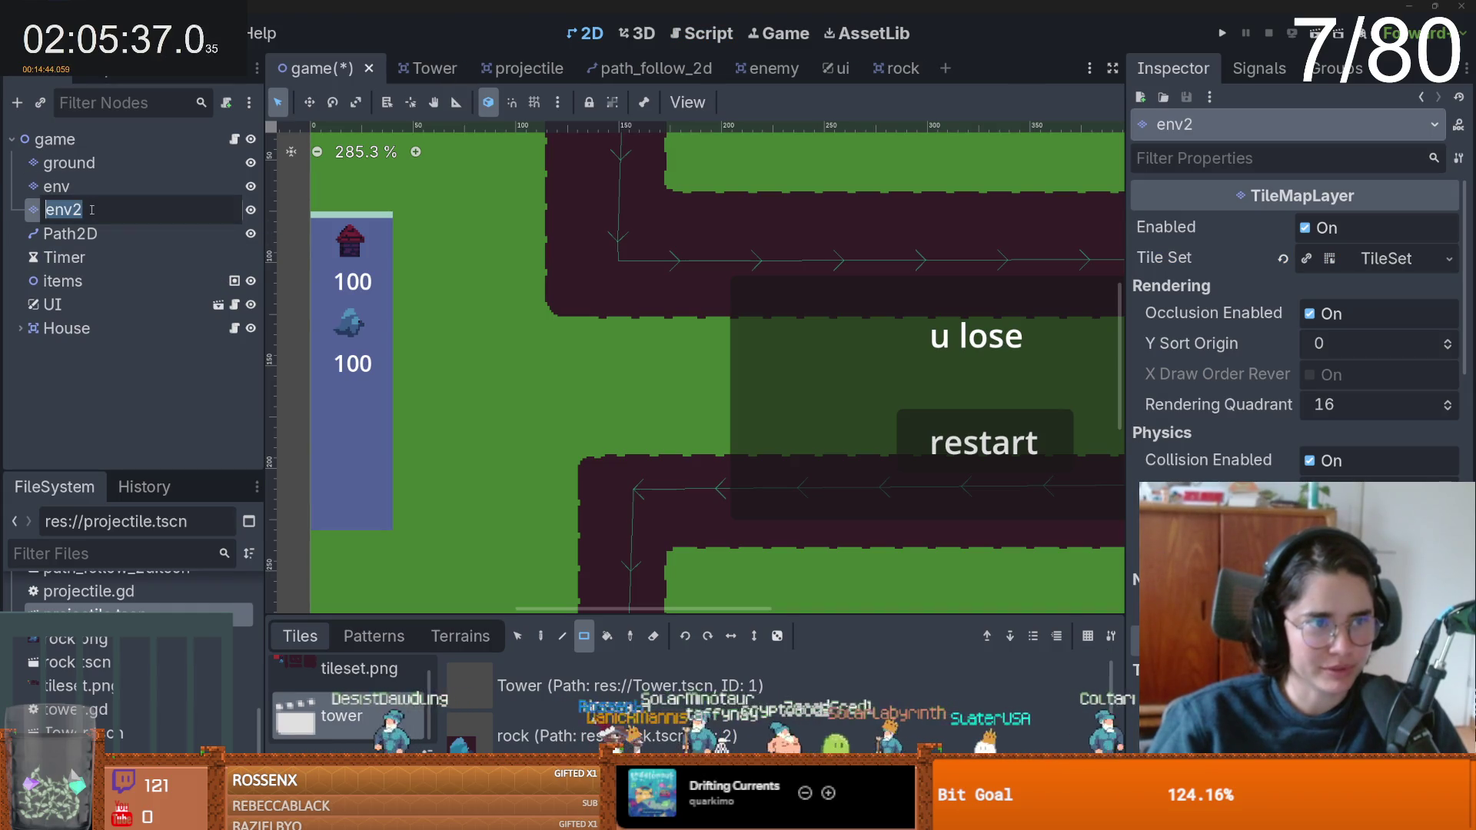
key("Return")
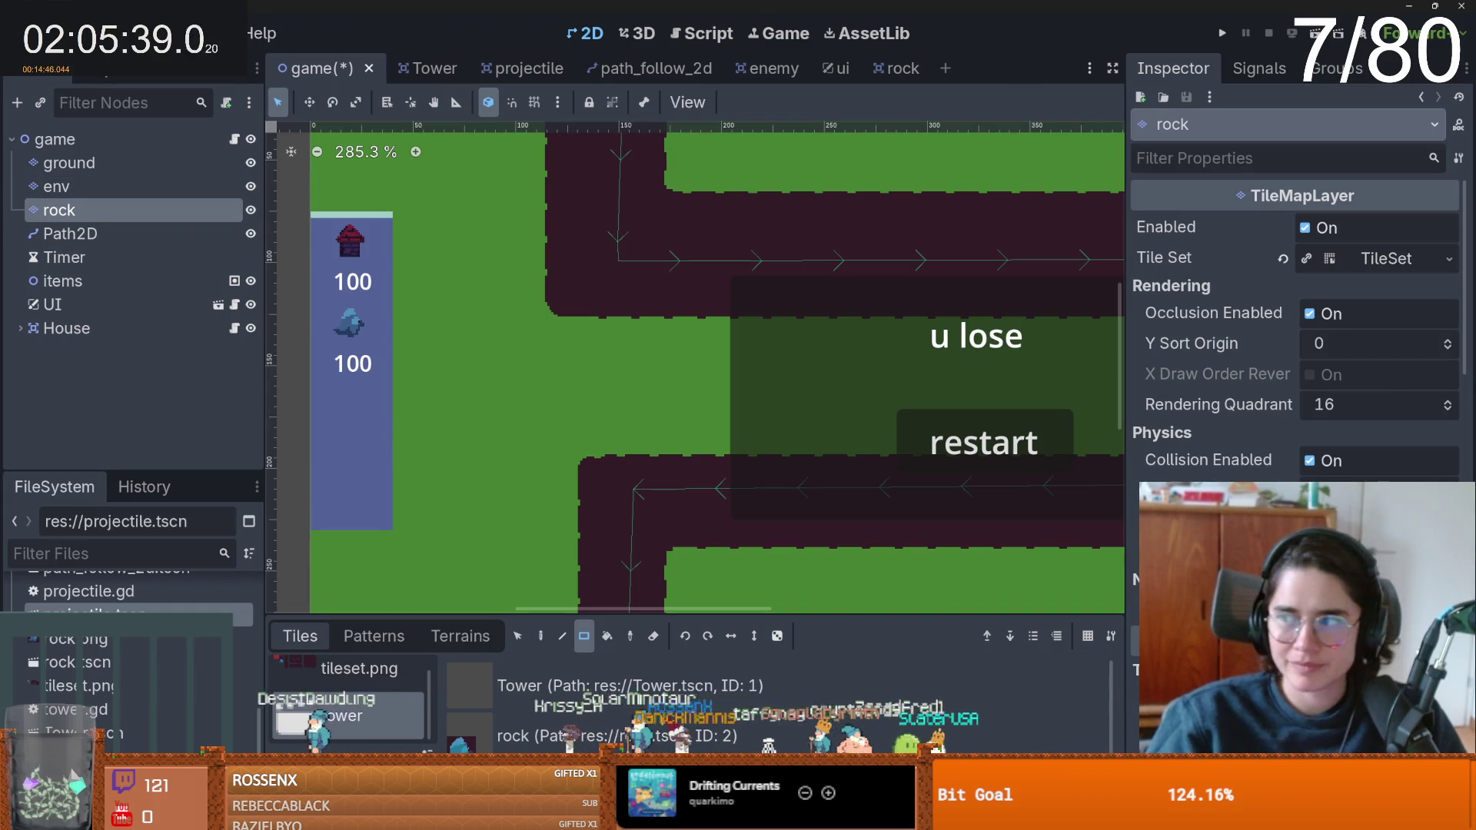
key("alt+Tab")
- Paste the rock sprite onto the Aseprite canvas and marquee-select it
key("ctrl+v")
key("ctrl+d")
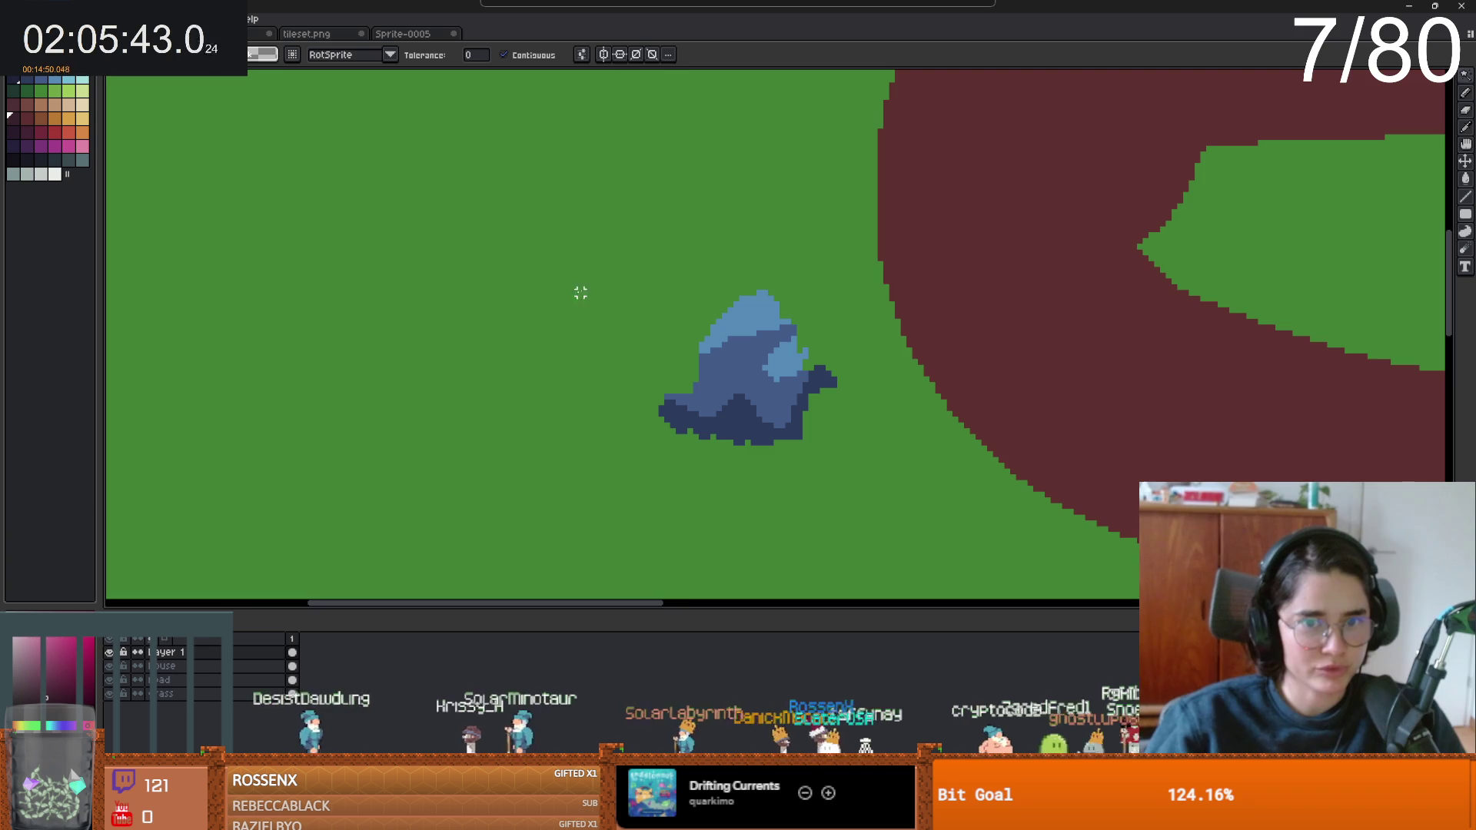
key("ctrl+a")
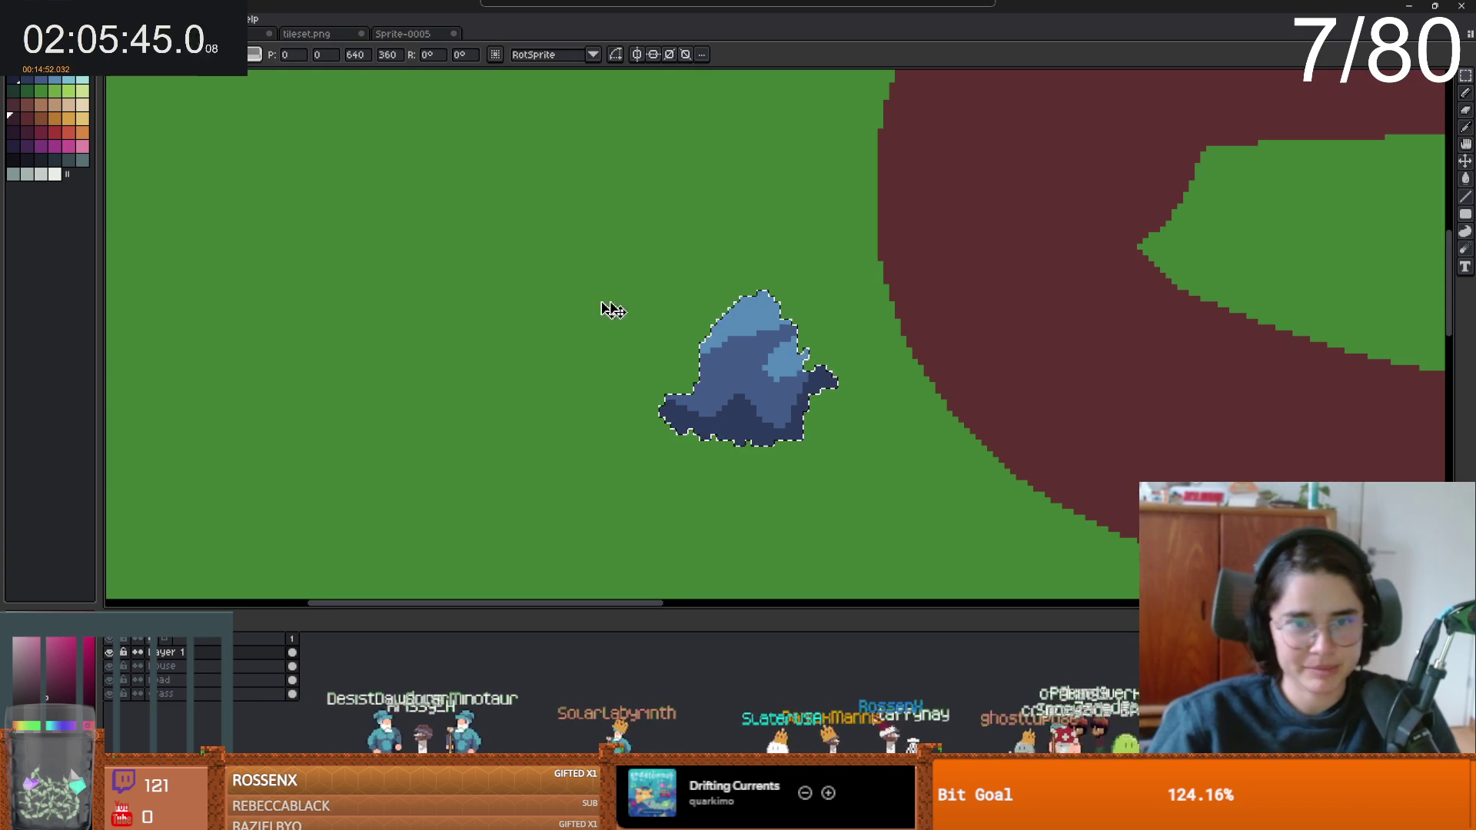
scroll(880, 382, "down", 5)
key("ctrl+d")
scroll(766, 316, "up", 5)
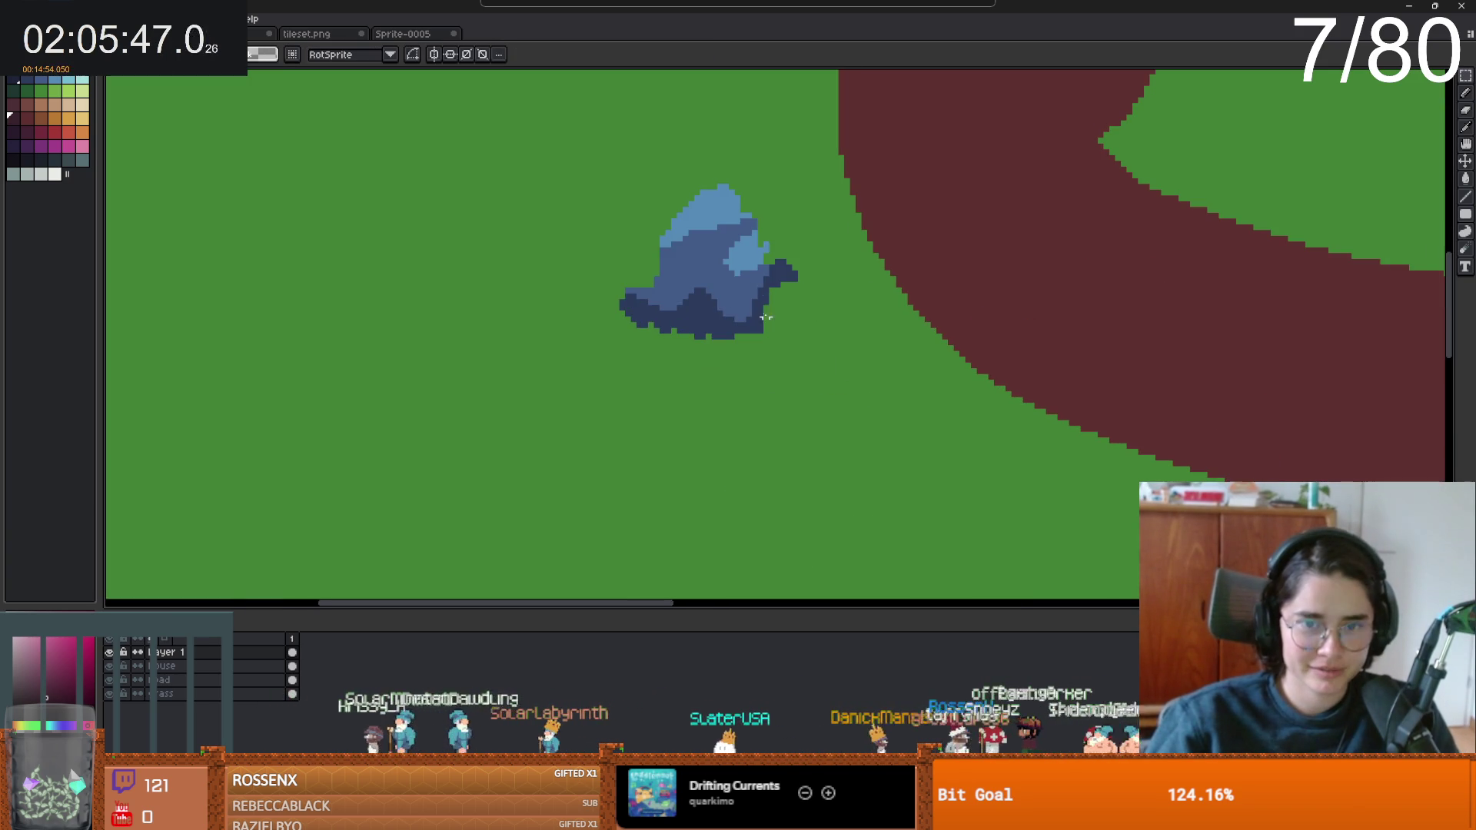
left_click_drag(632, 202, 806, 354)
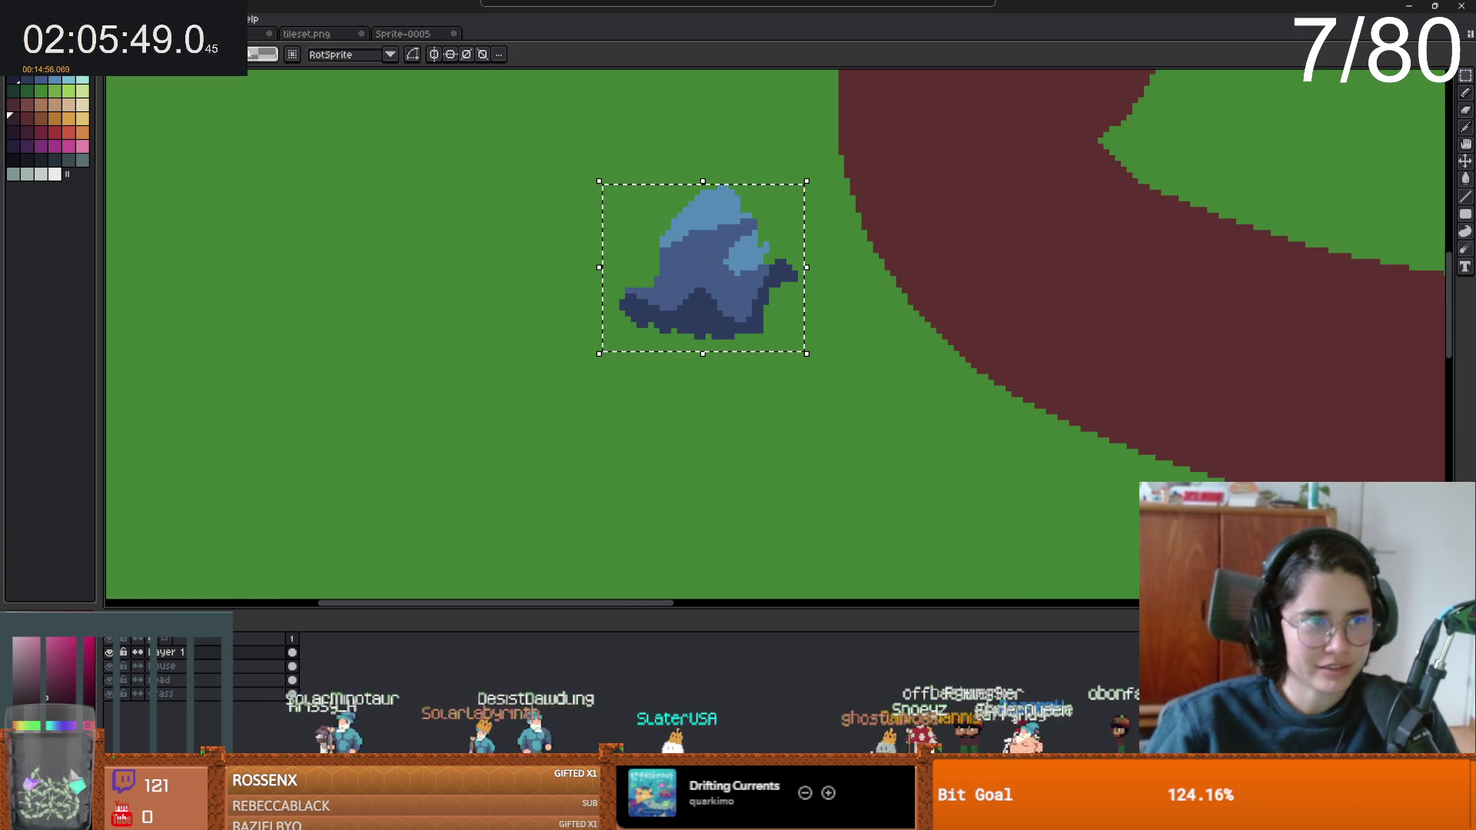
- Export only the selection as rock.png, overwriting the existing file
key("alt+f")
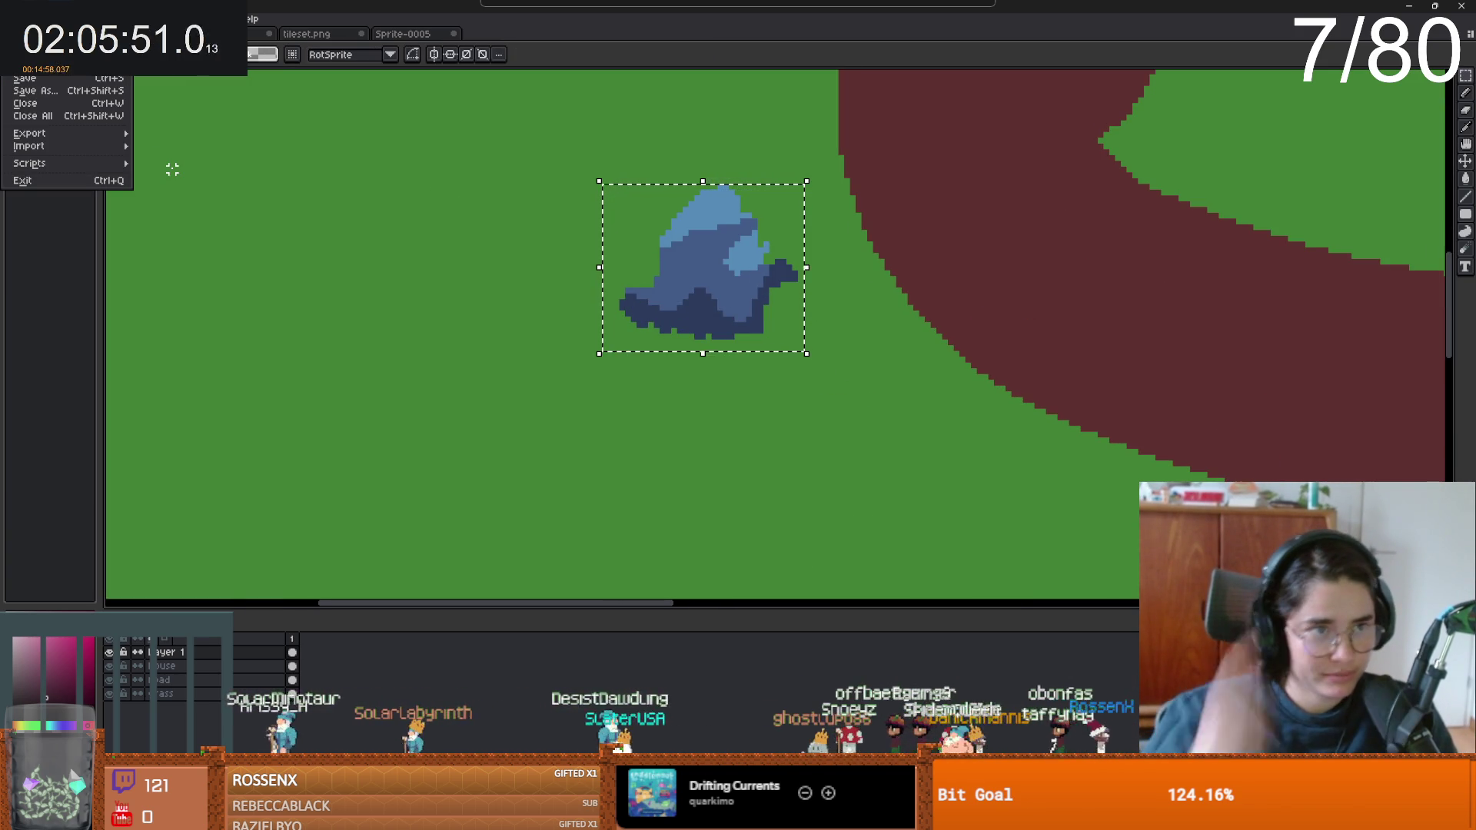
mouse_move(107, 133)
left_click(173, 137)
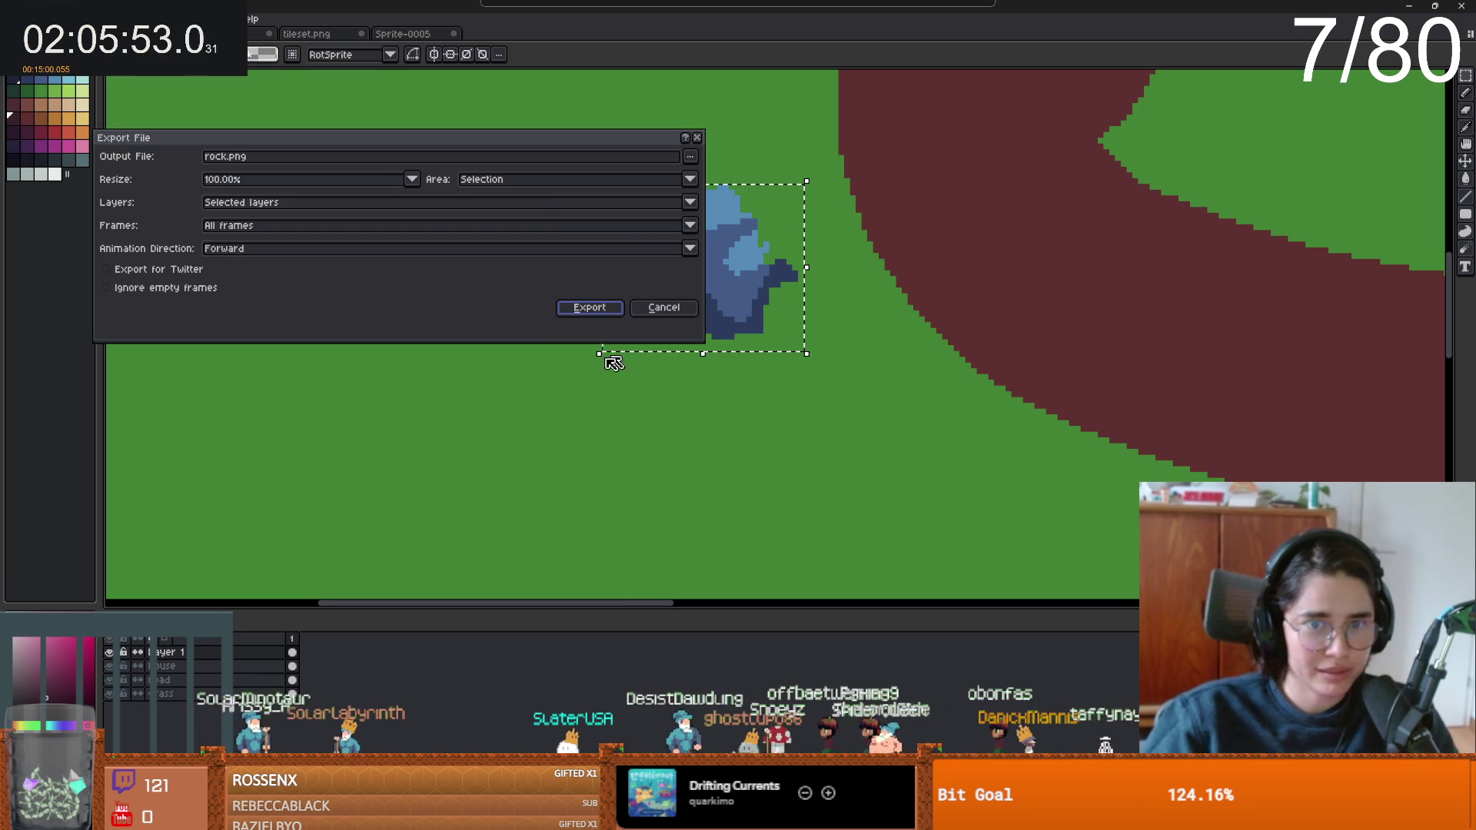
left_click(584, 307)
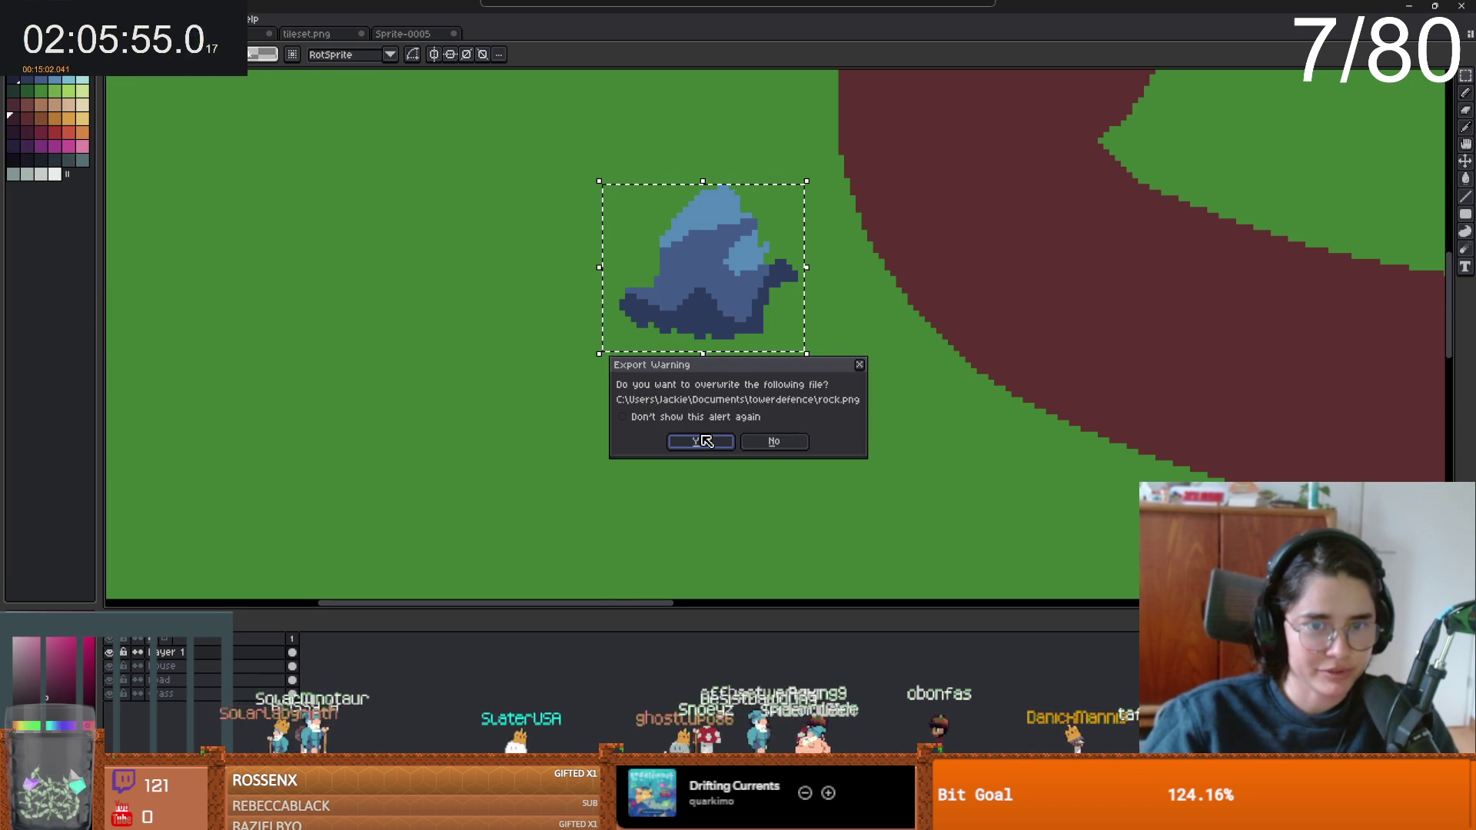
key("Return")
key("alt+Tab")
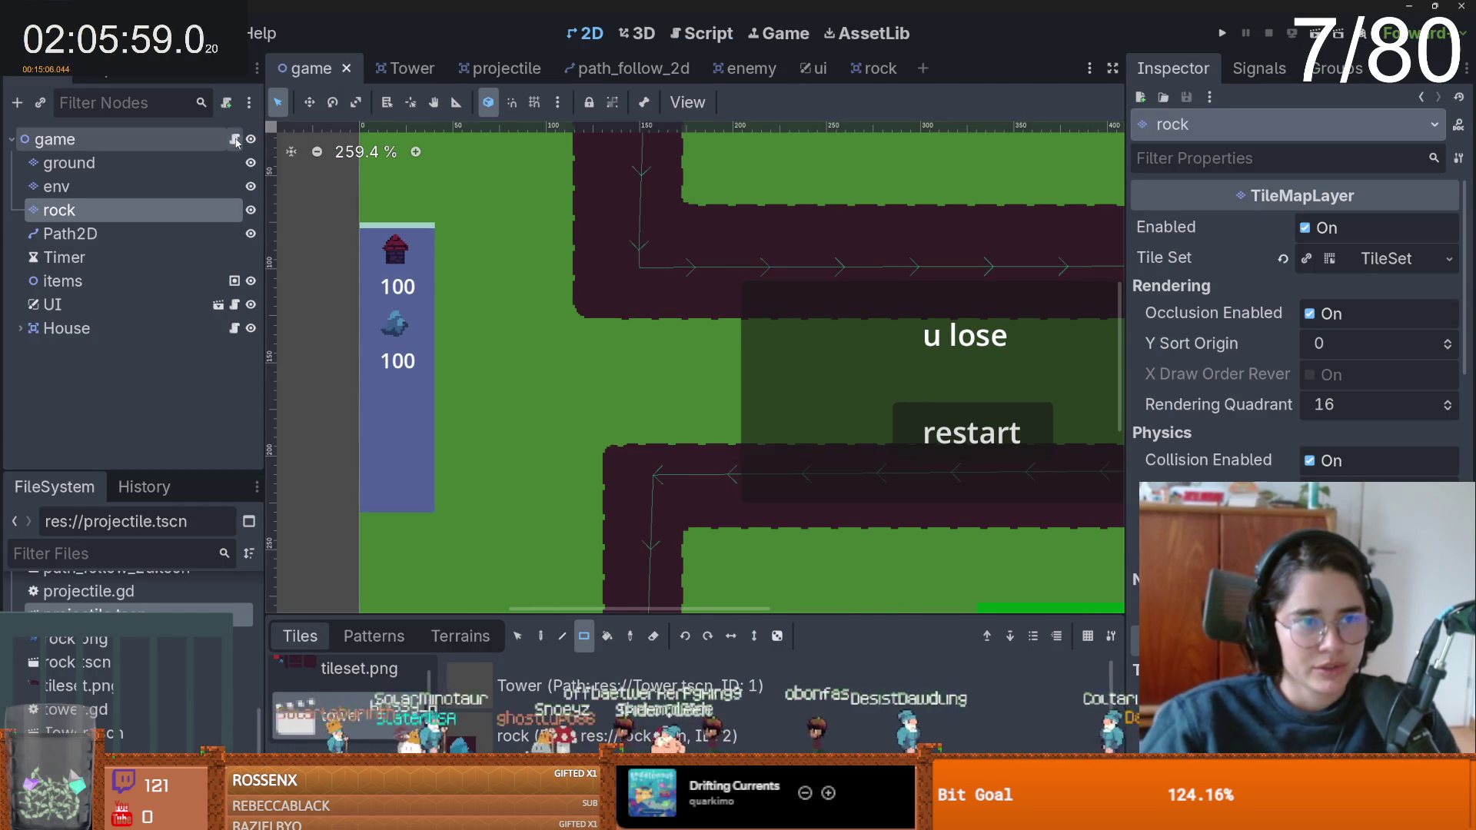
key("ctrl+F3")
scroll(699, 307, "up", 5)
left_click(535, 286)
key("Return")
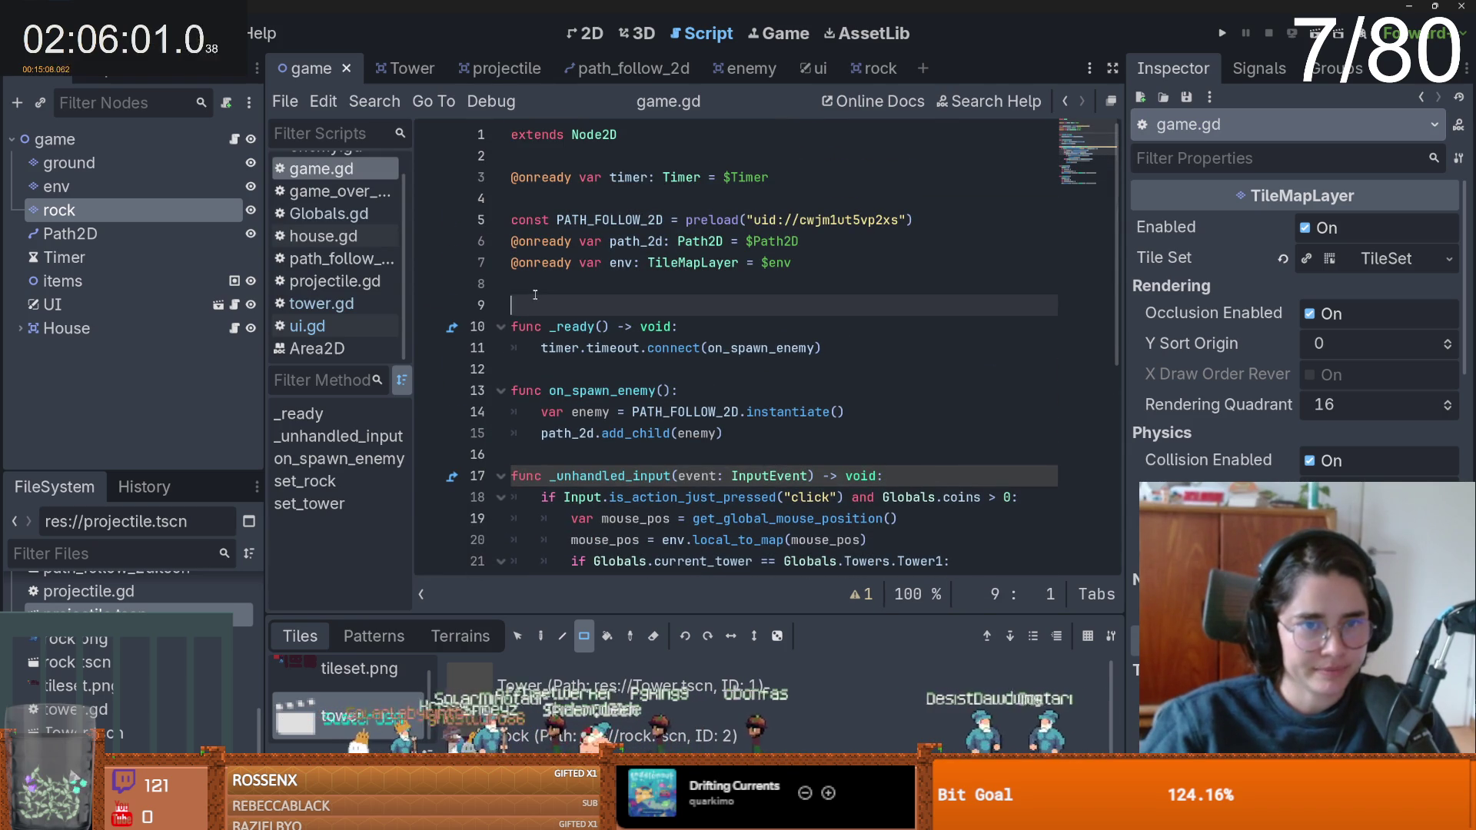
left_click_drag(60, 210, 551, 284)
double_click(625, 284)
- Replace env with rock in the set_cell calls of set_rock and set_tower
scroll(747, 383, "down", 6)
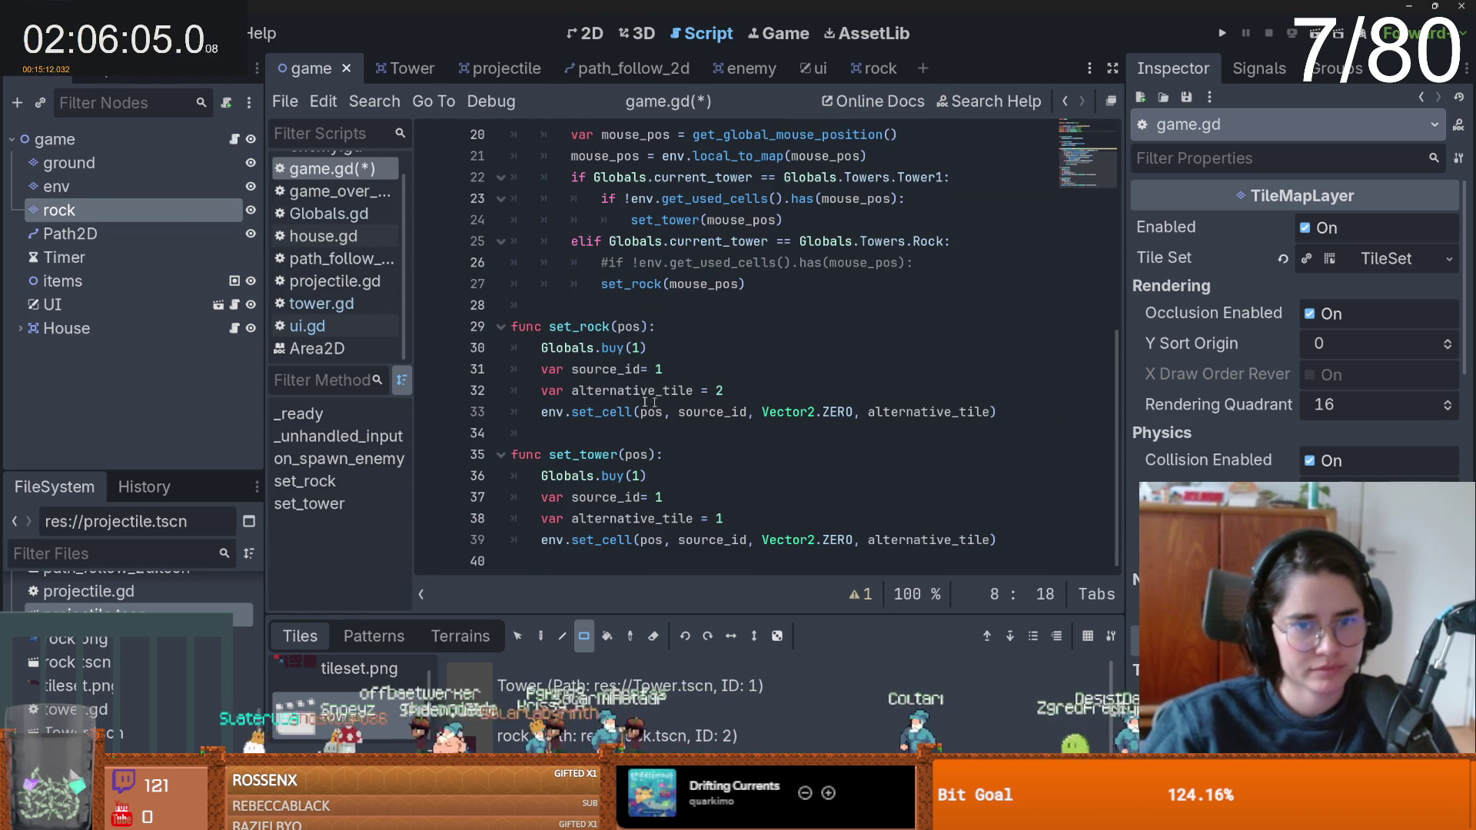
double_click(551, 412)
key("ctrl+v")
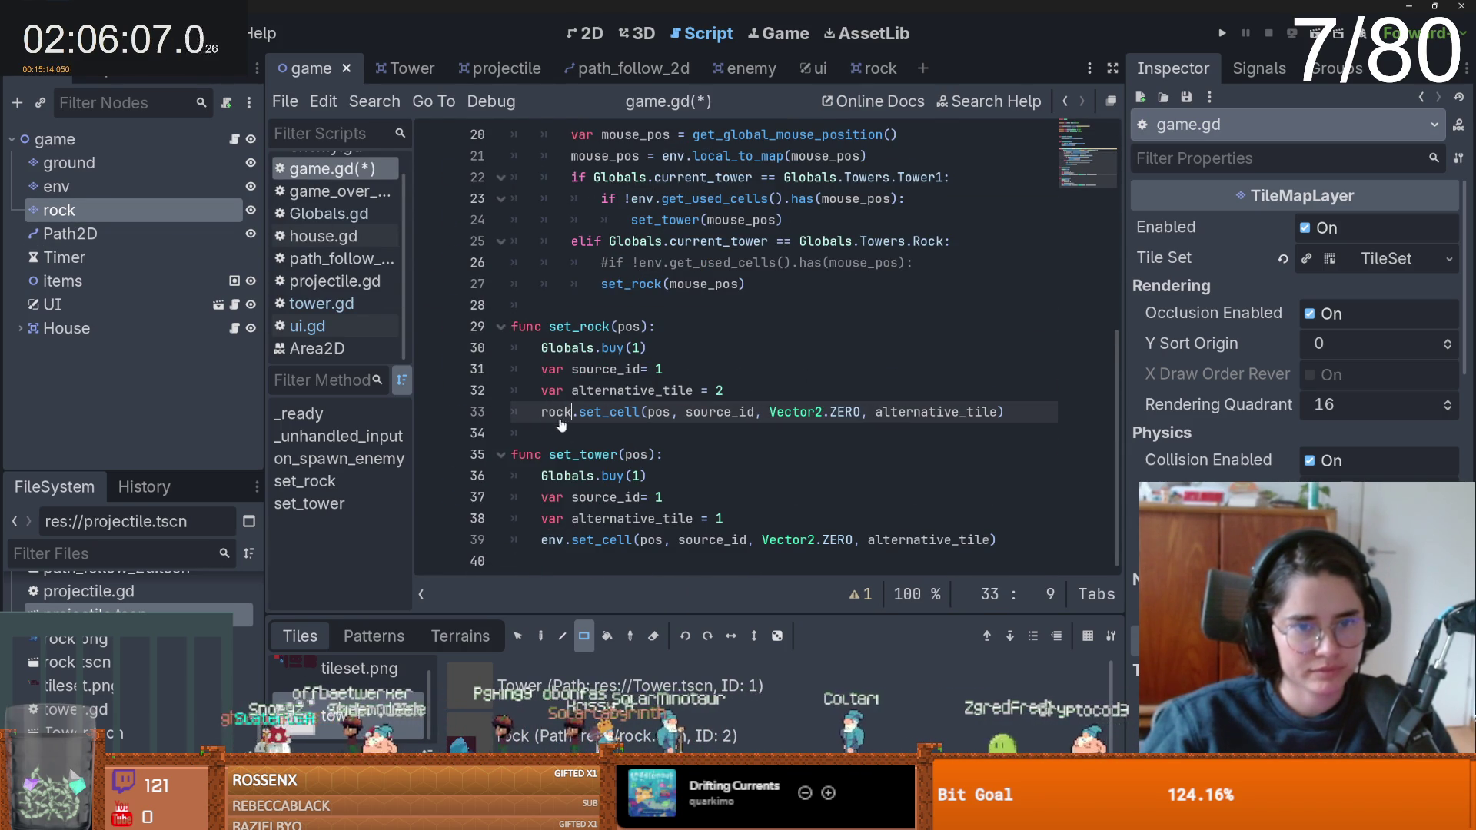
double_click(551, 540)
key("ctrl+v")
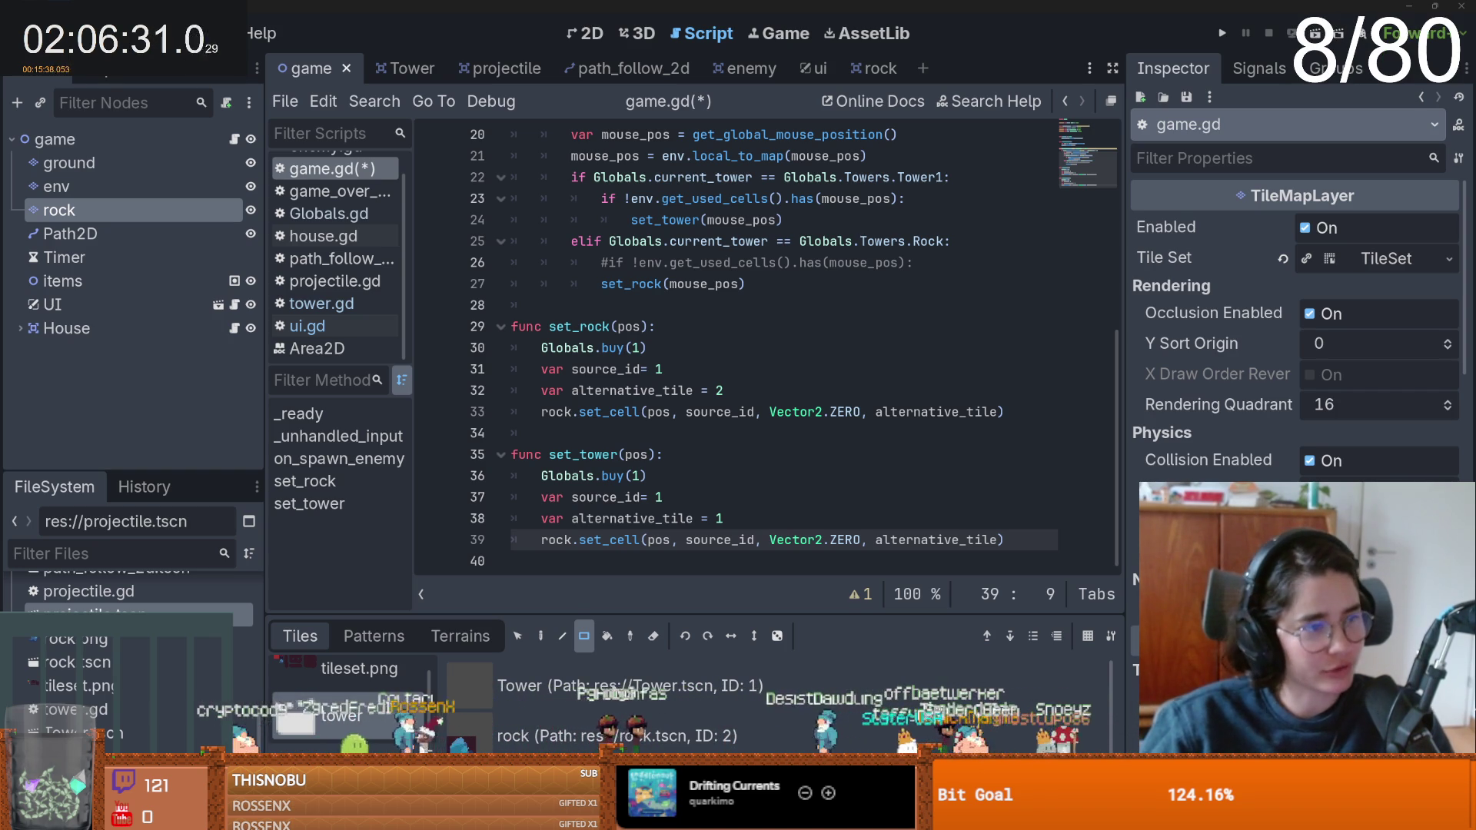
- Save game.gd and look over set_tower, keeping its rock.set_cell call unchanged
left_click(716, 454)
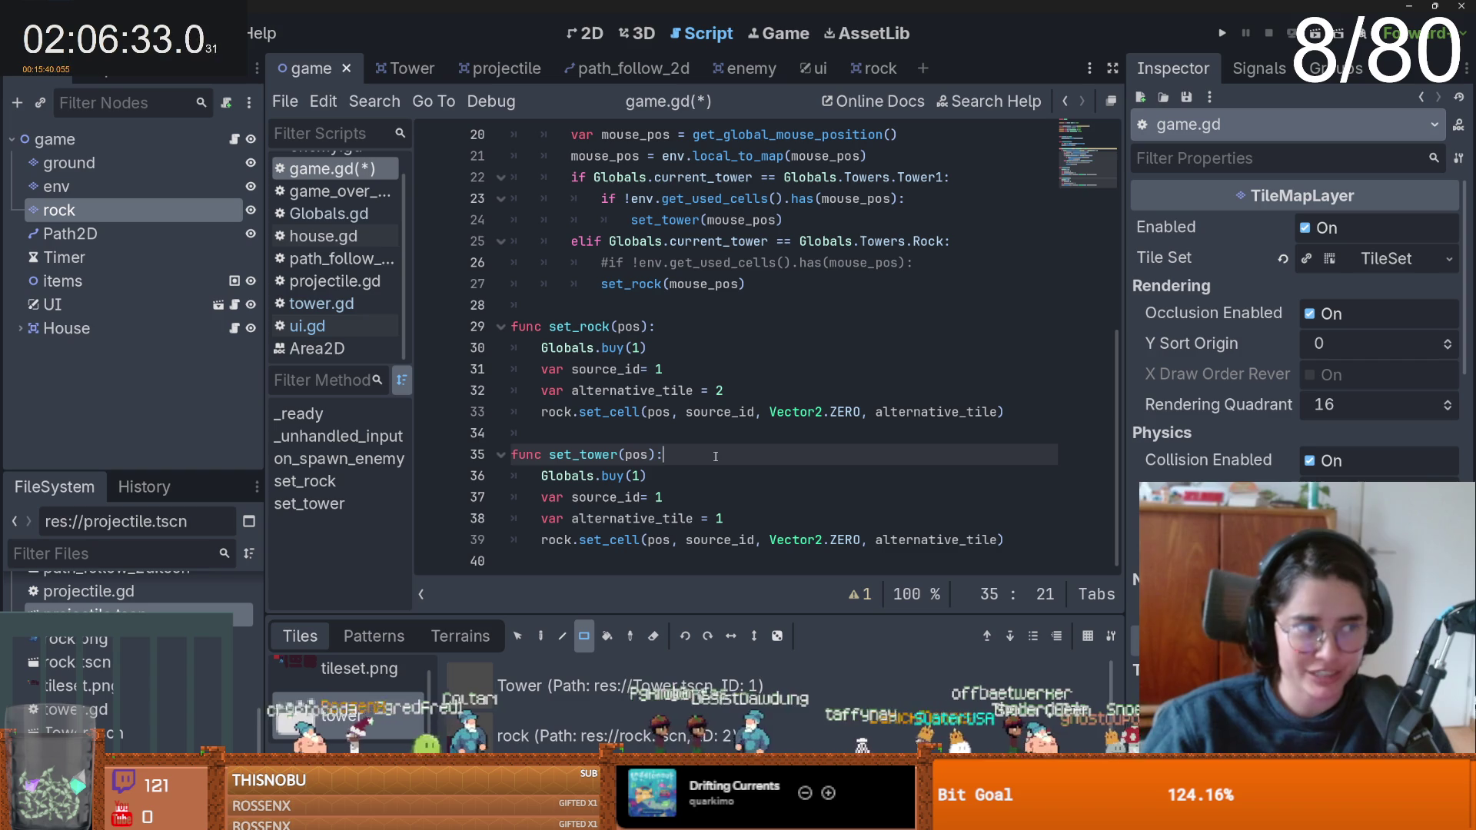
key("ctrl+s")
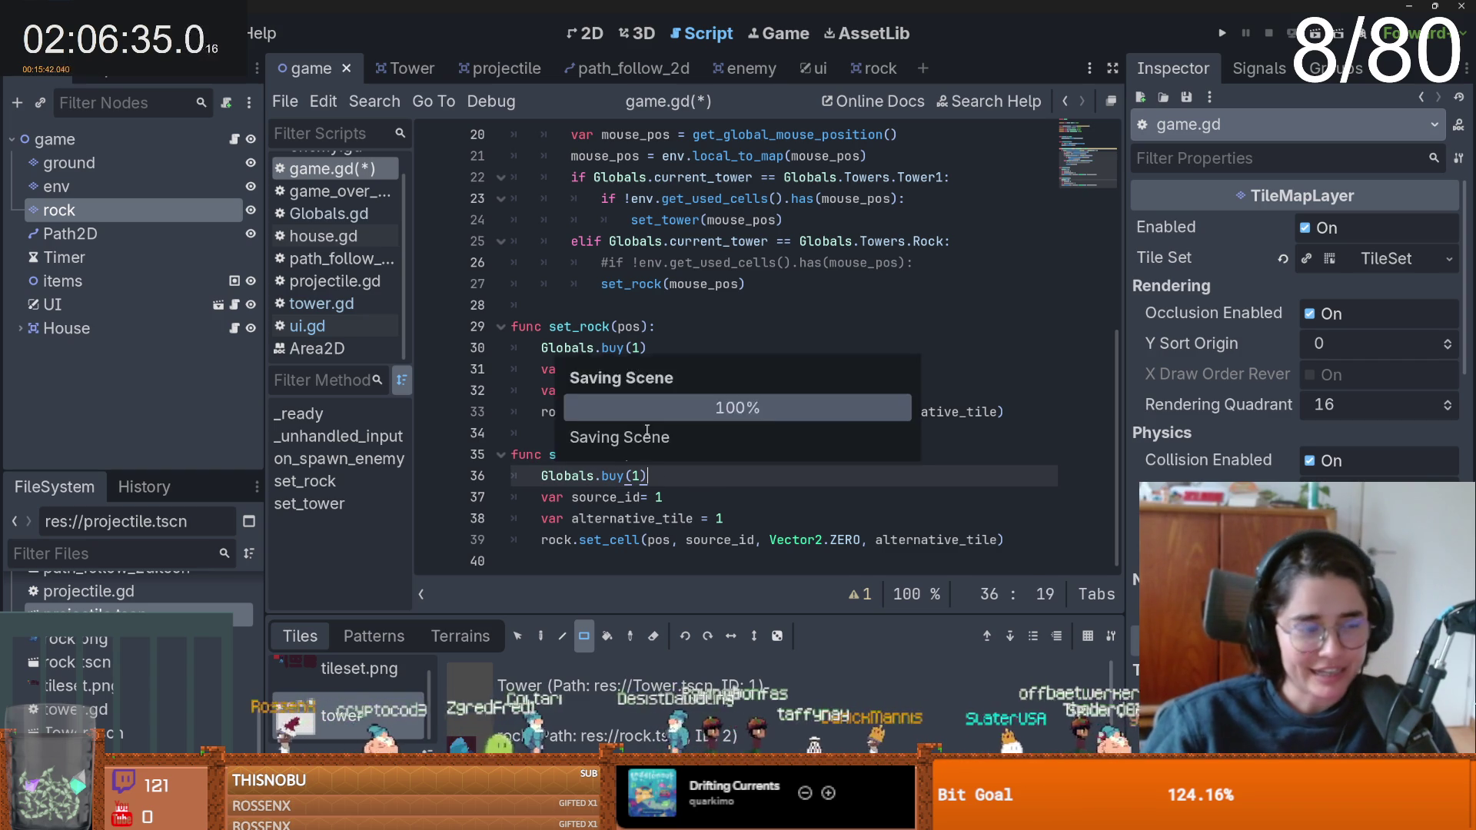
left_click(647, 430)
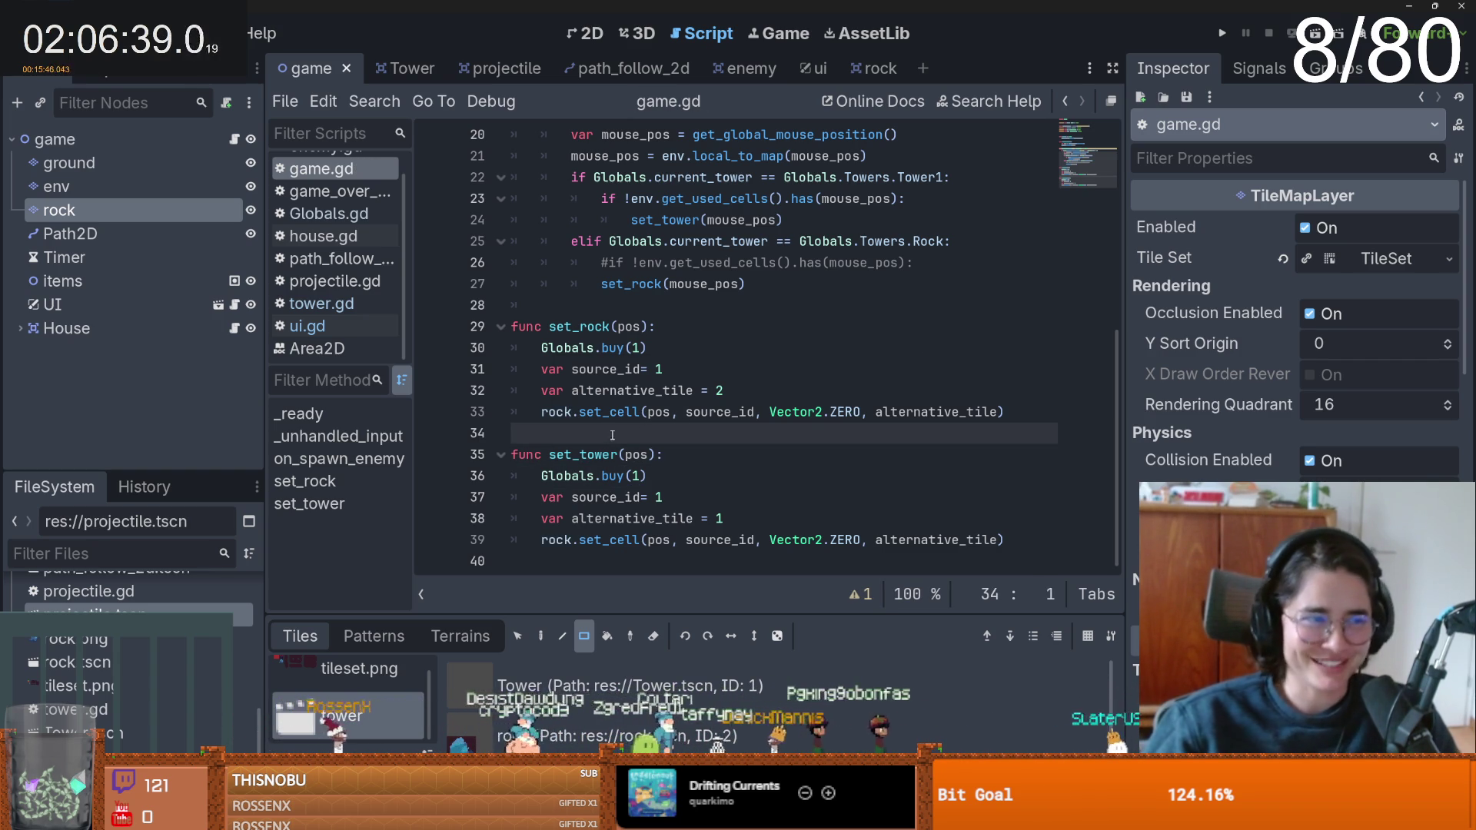
left_click(696, 455)
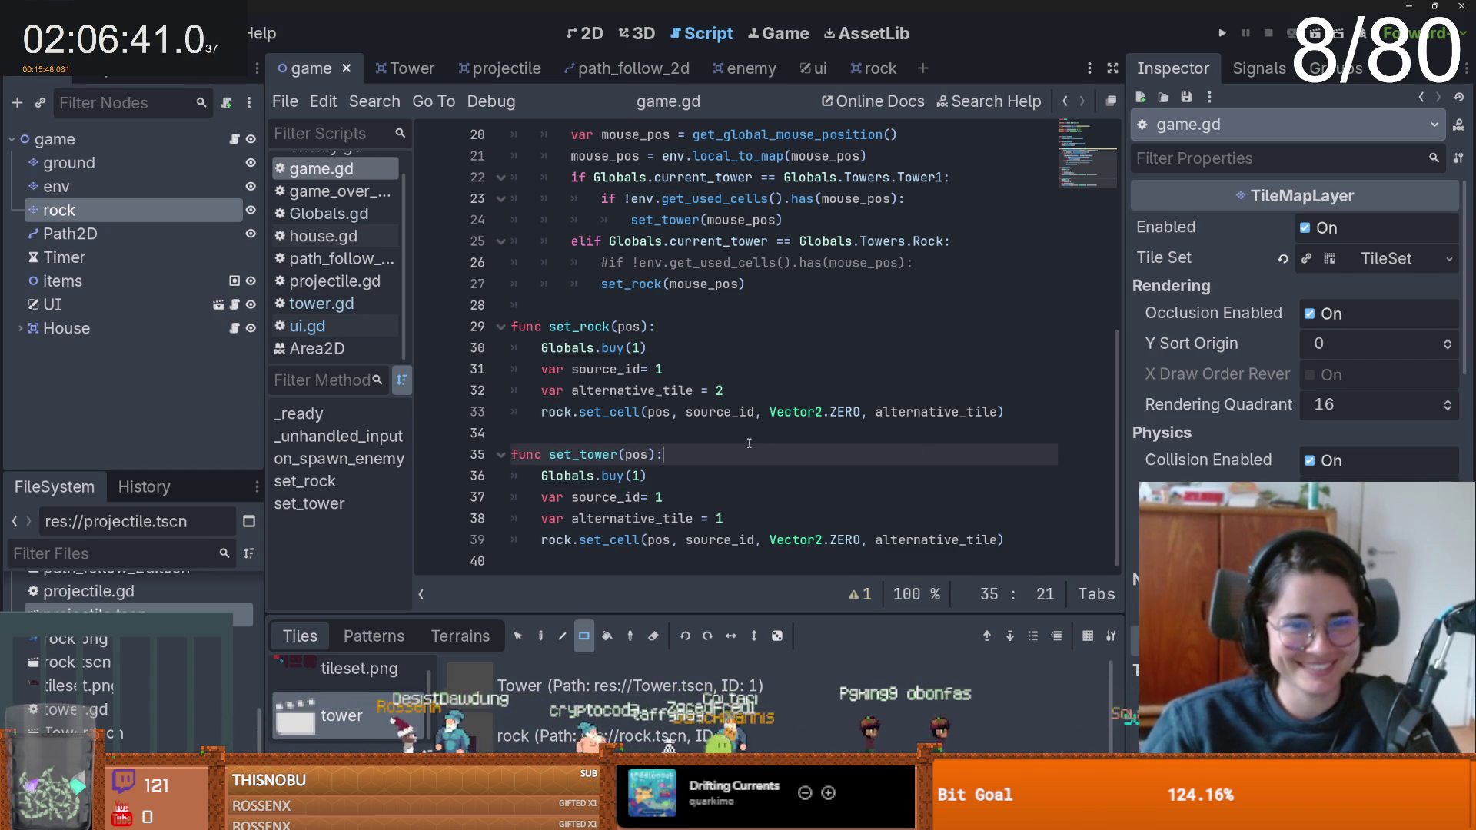
double_click(560, 539)
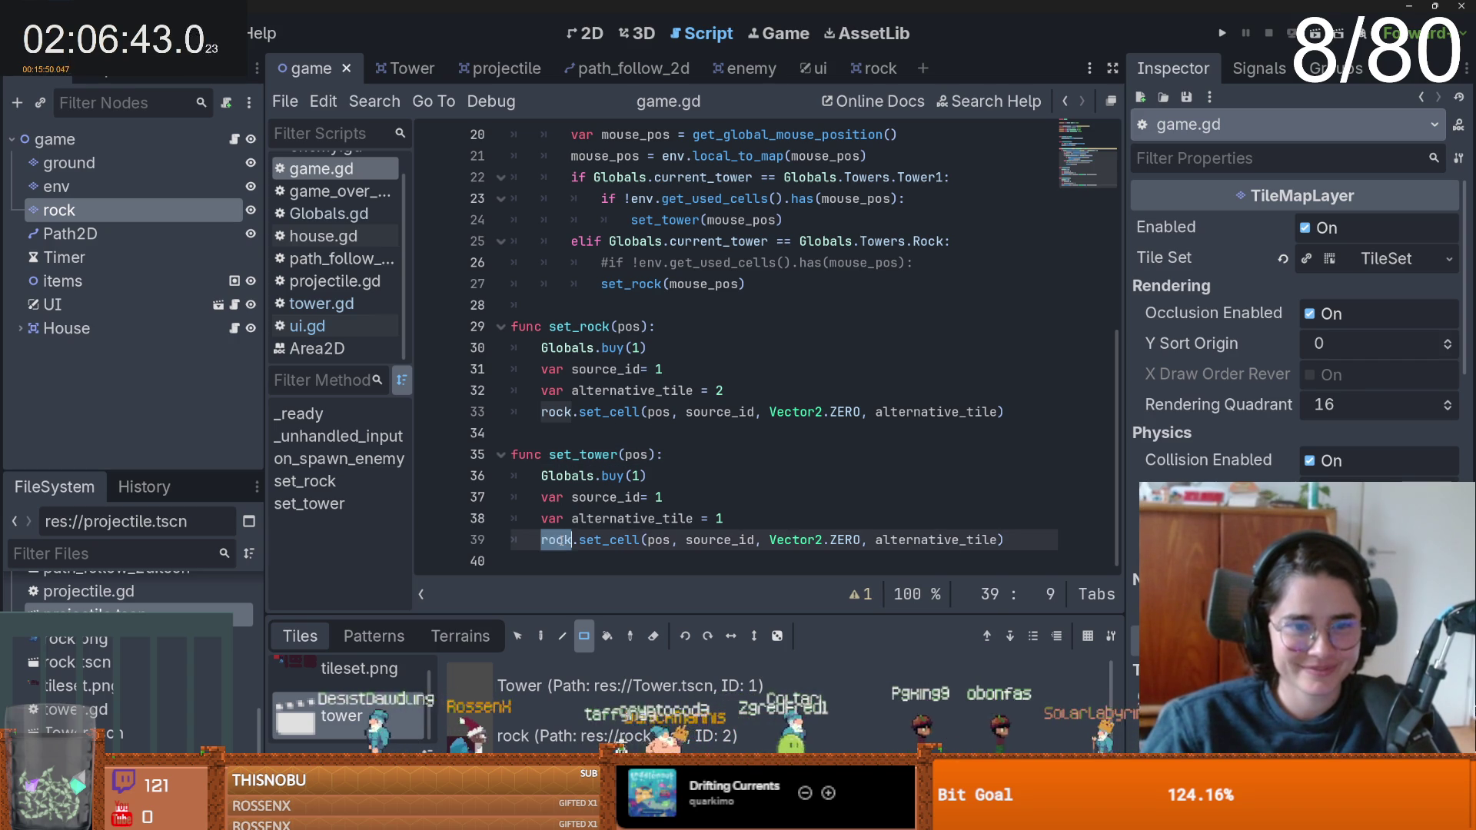
type("e")
key("ctrl+z")
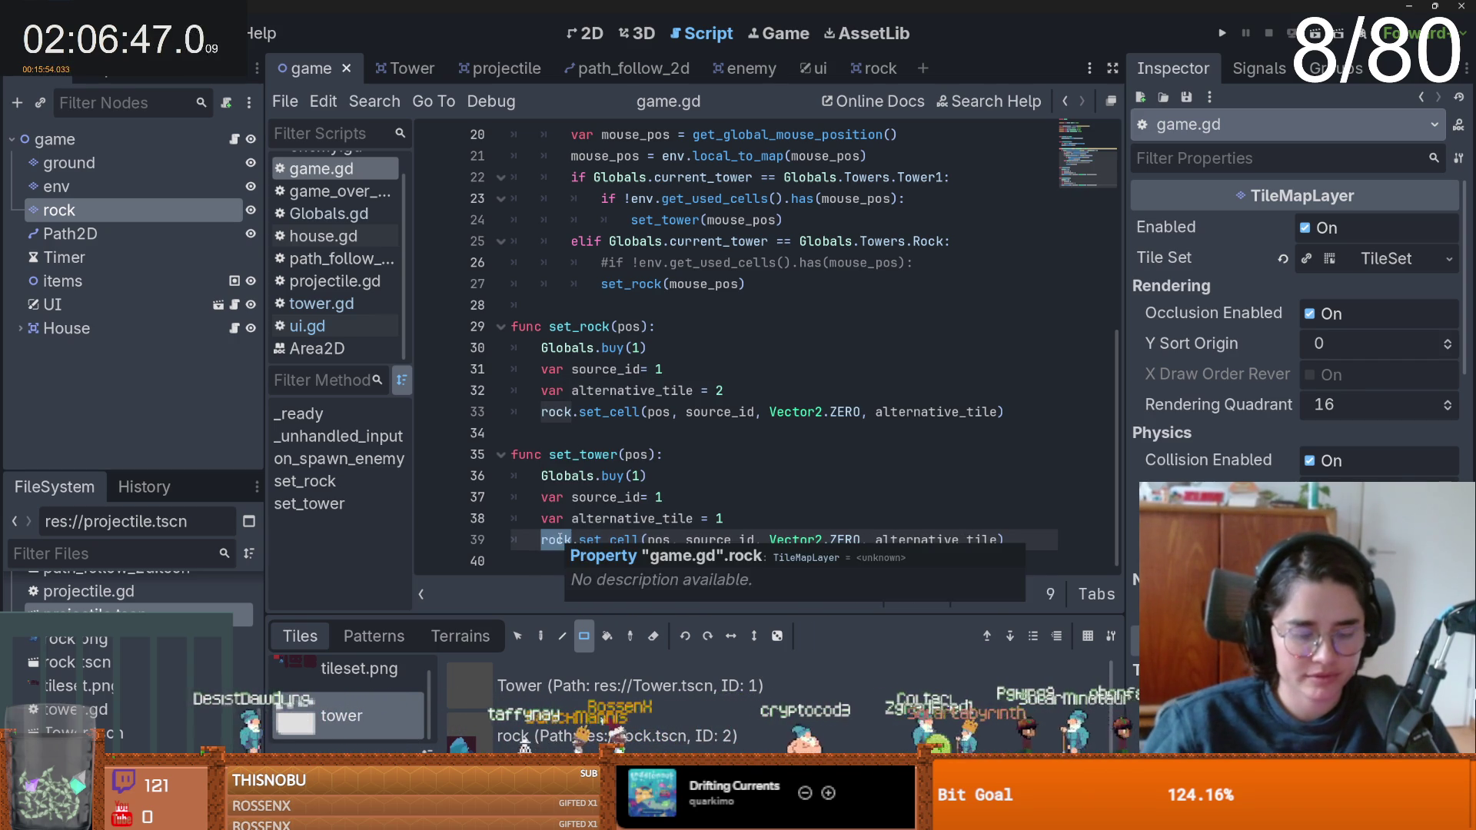
left_click(653, 348)
scroll(590, 400, "up", 3)
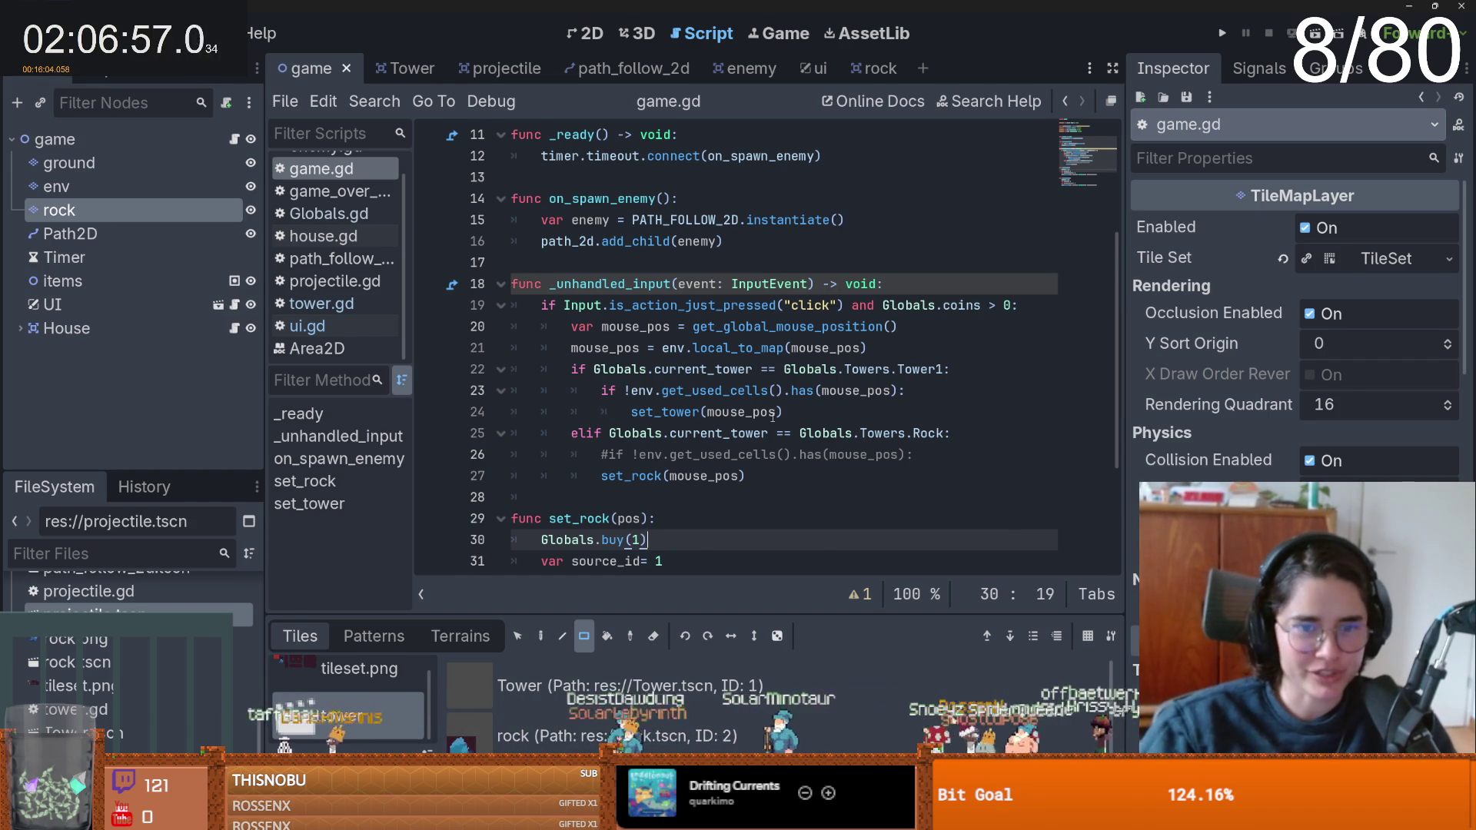
scroll(657, 459, "down", 1)
- Add 'if env.get_used_cells().has(mouse_pos):' above set_rock, indent the call, and save
double_click(630, 412)
left_click_drag(917, 328, 601, 327)
key("ctrl+c")
left_click(916, 390)
key("Return")
key("ctrl+v")
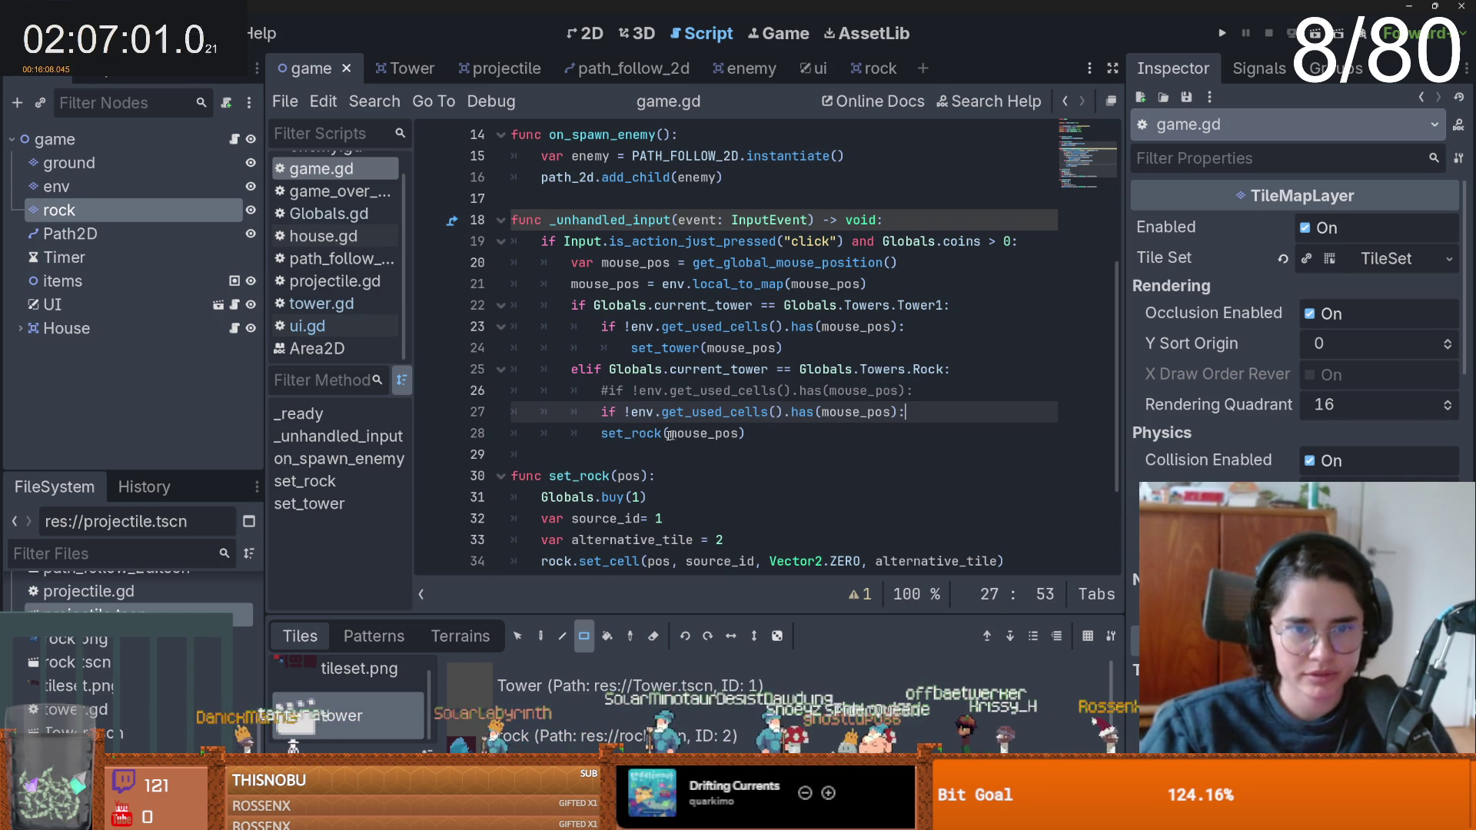
left_click(601, 433)
key("Tab")
left_click(631, 411)
key("BackSpace")
key("ctrl+s")
- Compare the new rock condition on line 27 with the tower condition on line 23
left_click_drag(623, 412, 851, 412)
left_click(851, 412)
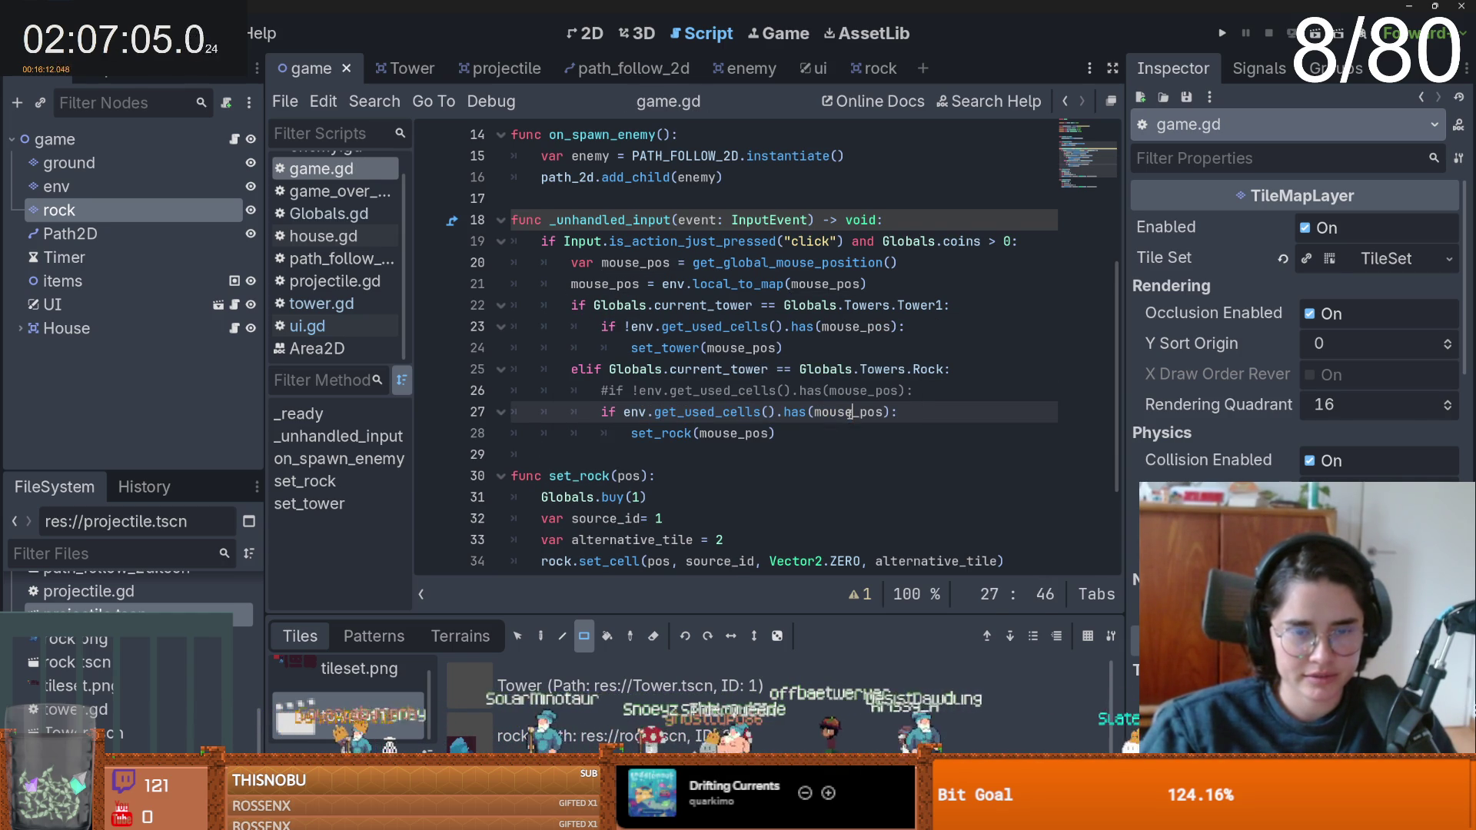
left_click_drag(624, 411, 895, 412)
left_click(829, 414)
left_click_drag(631, 327, 943, 335)
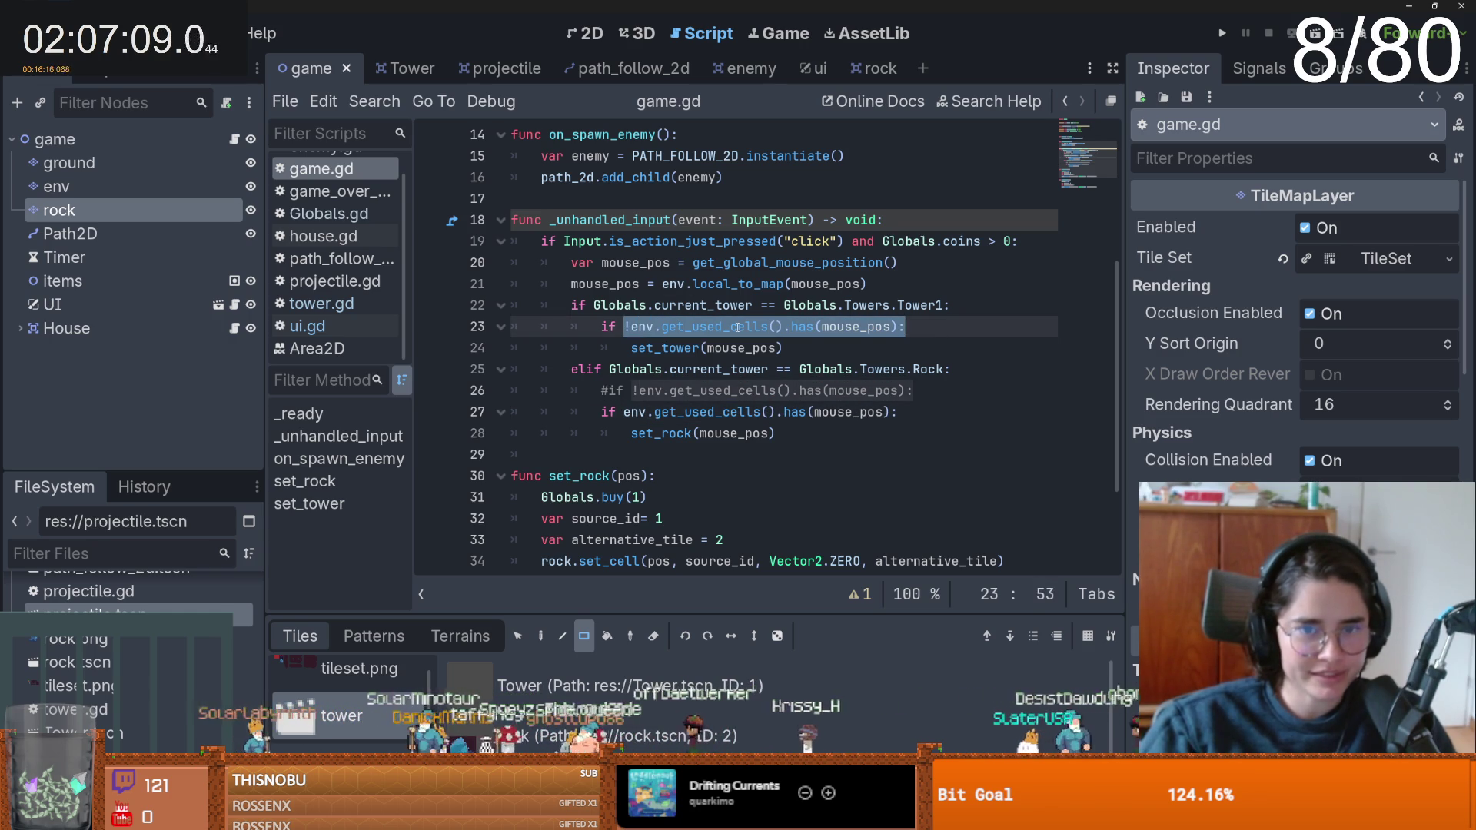
left_click_drag(604, 327, 906, 327)
left_click(614, 411)
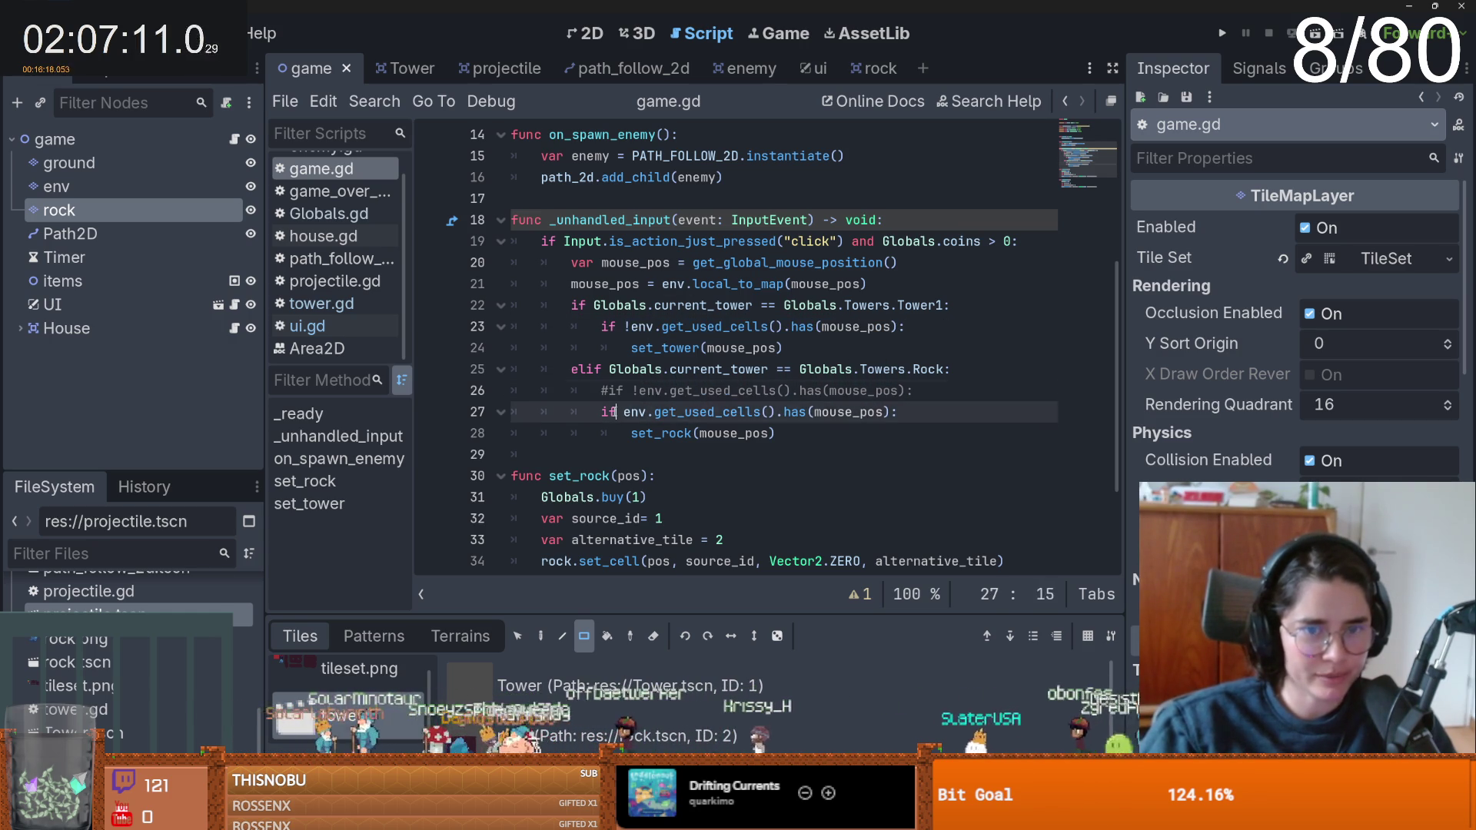
left_click_drag(619, 412, 971, 418)
left_click(694, 412)
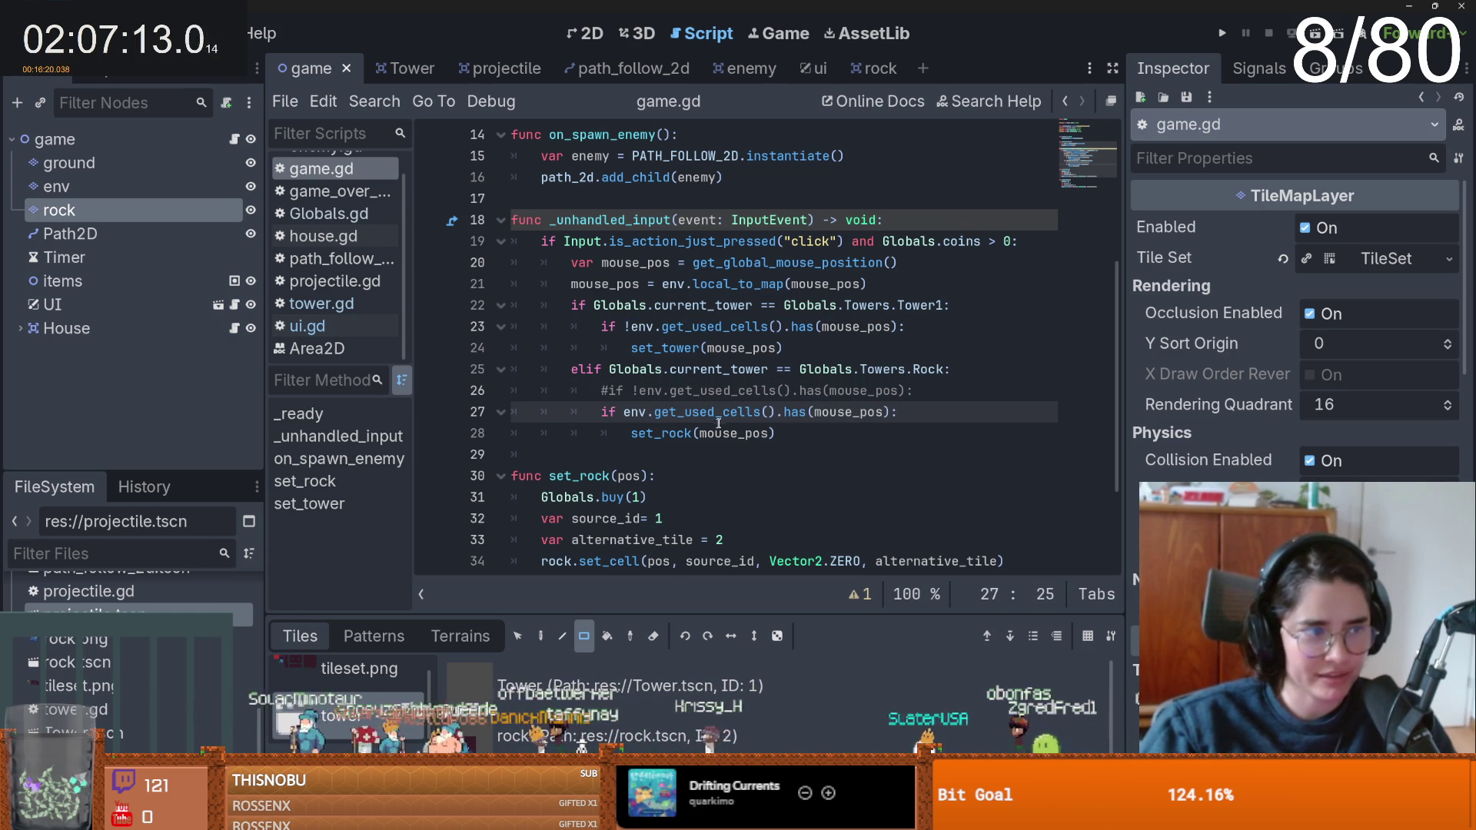
mouse_move(725, 419)
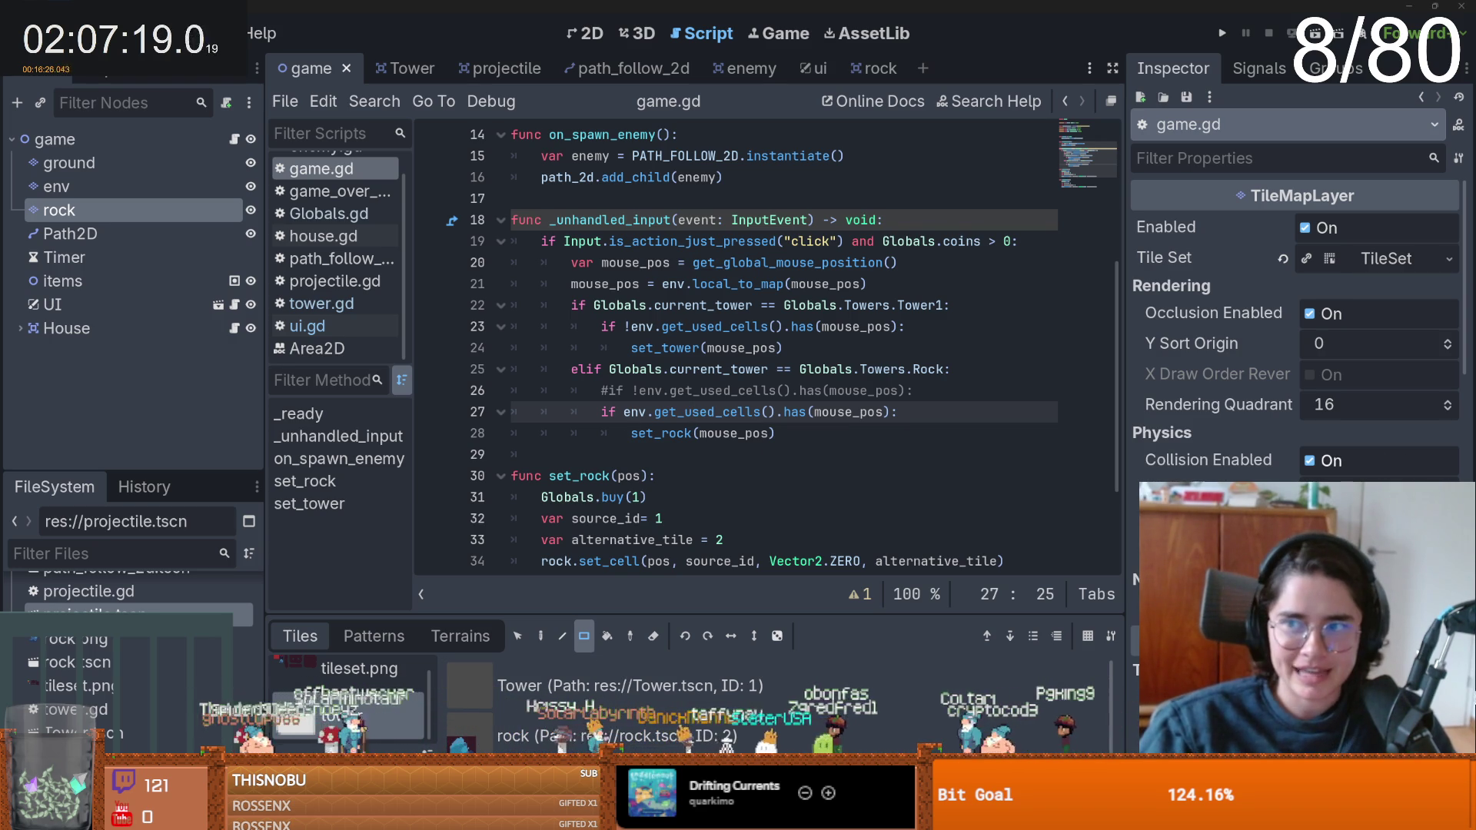
scroll(1299, 346, "down", 5)
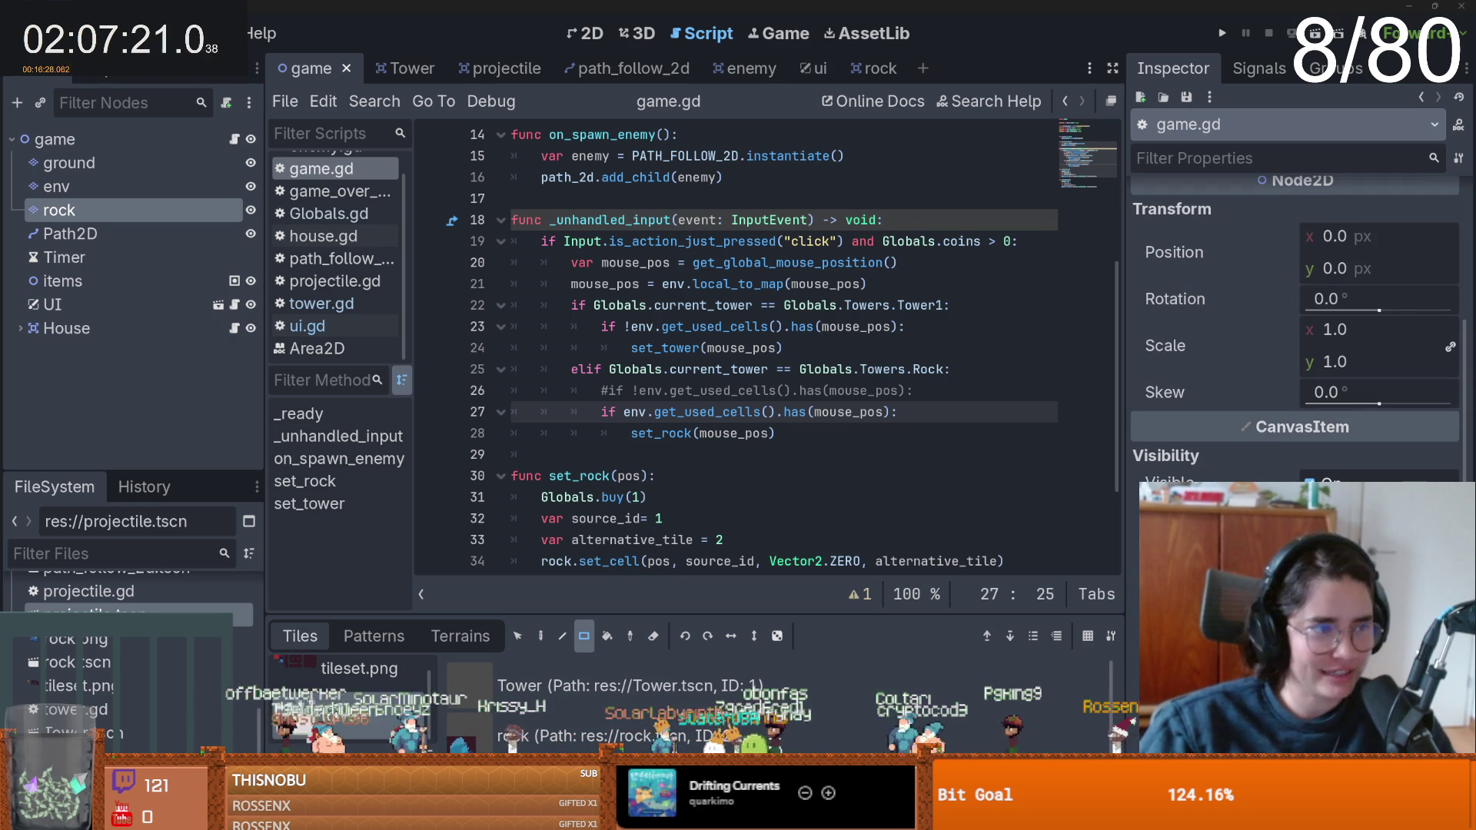
key("alt+Tab")
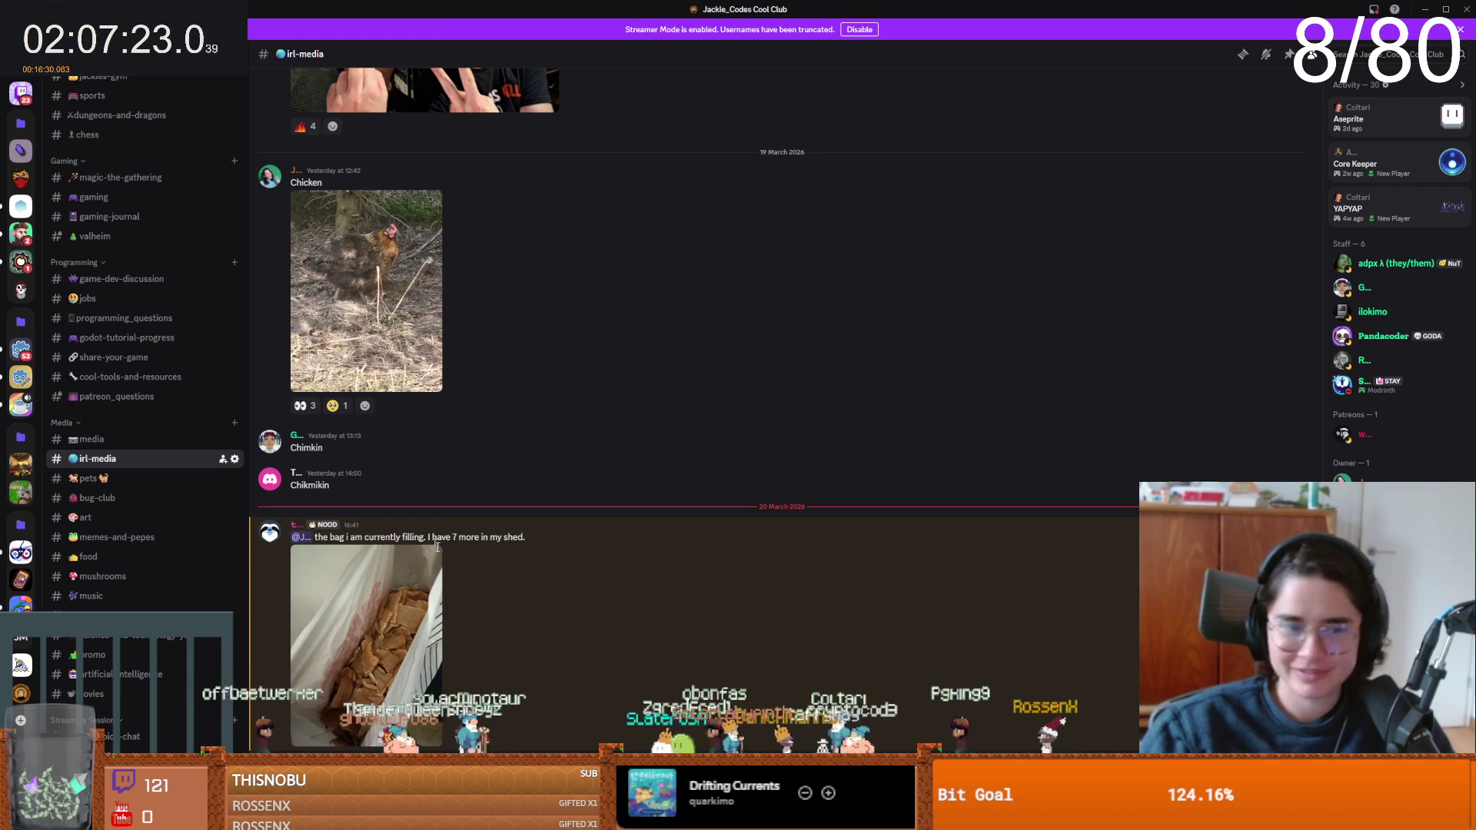
- Enlarge a shared photo in Discord's irl-media channel
left_click(403, 579)
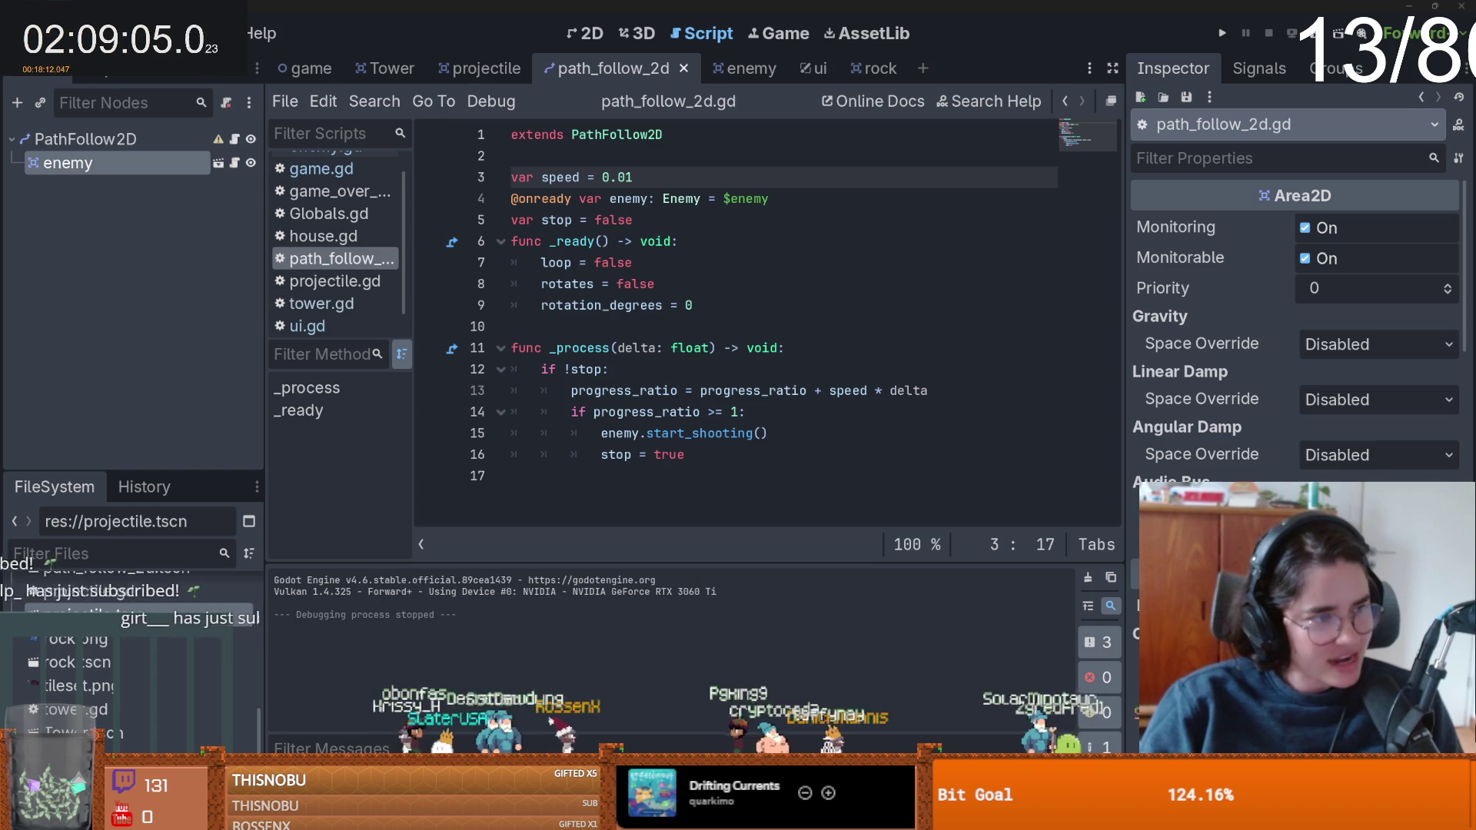
- Review and save path_follow_2d.gd, widening the scene tree panel slightly
left_click(700, 432)
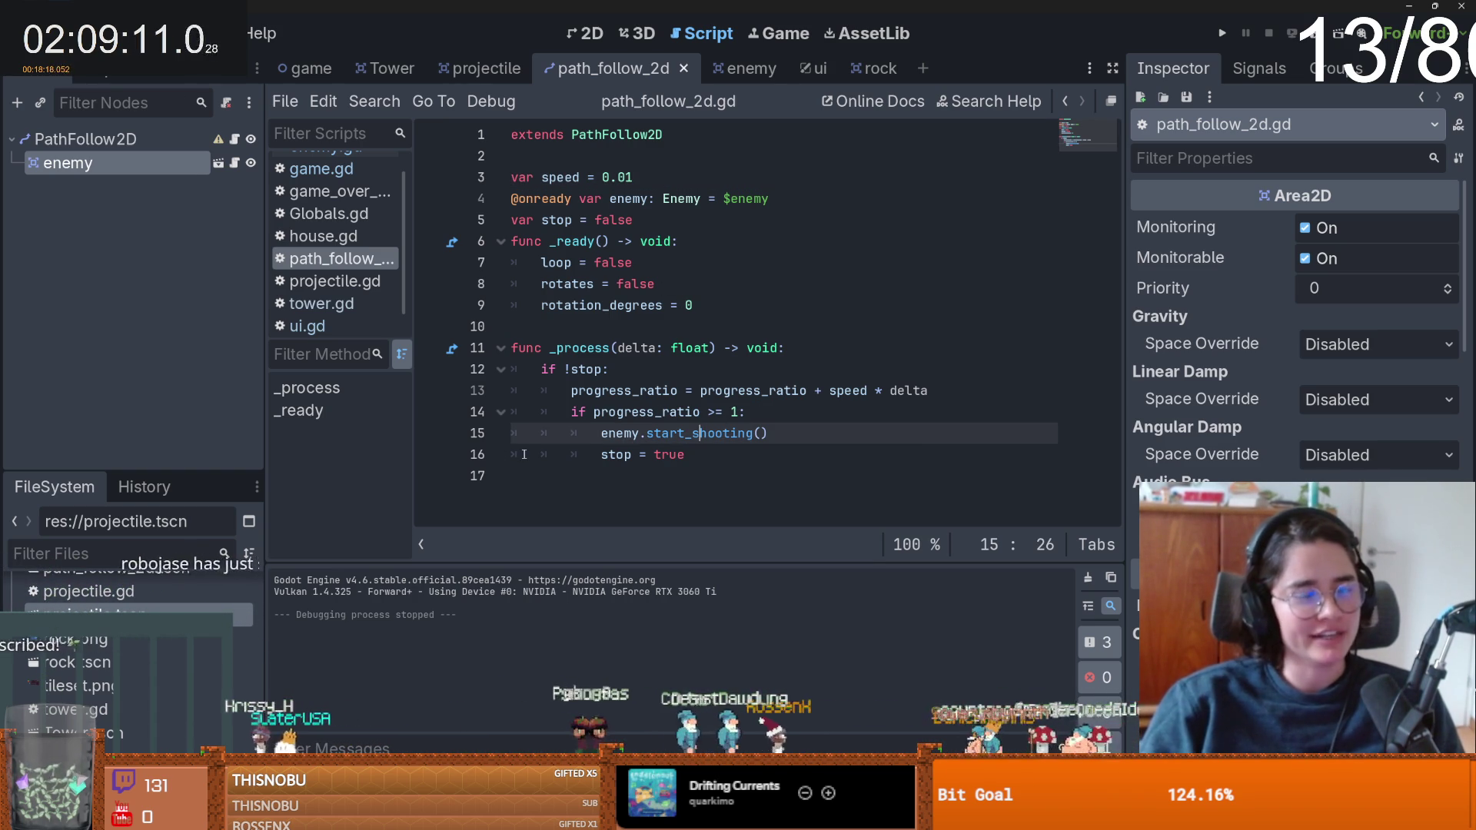
key("ctrl+s")
left_click(632, 305)
key("Down")
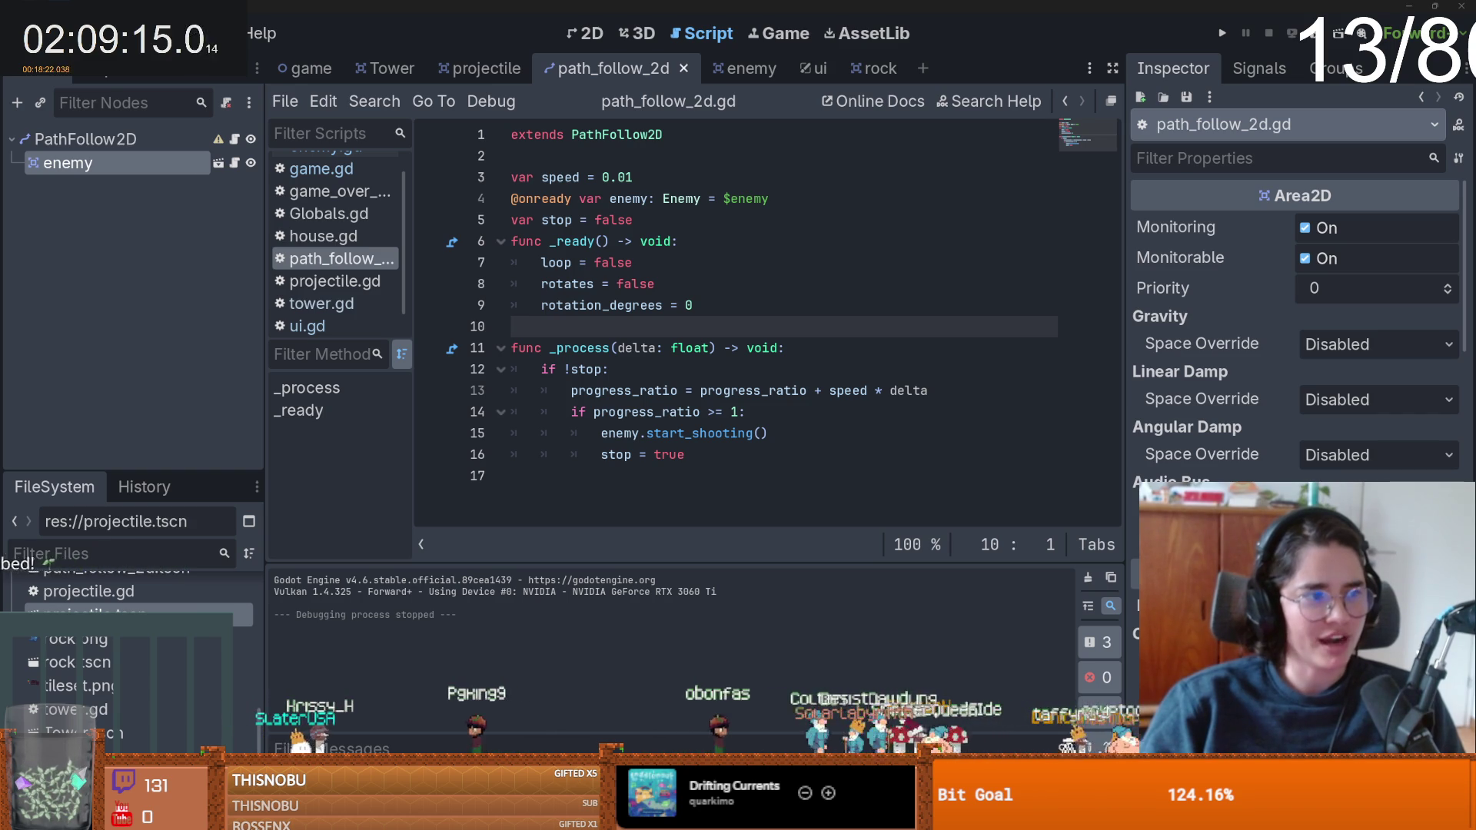
left_click(572, 348)
left_click_drag(264, 237, 275, 236)
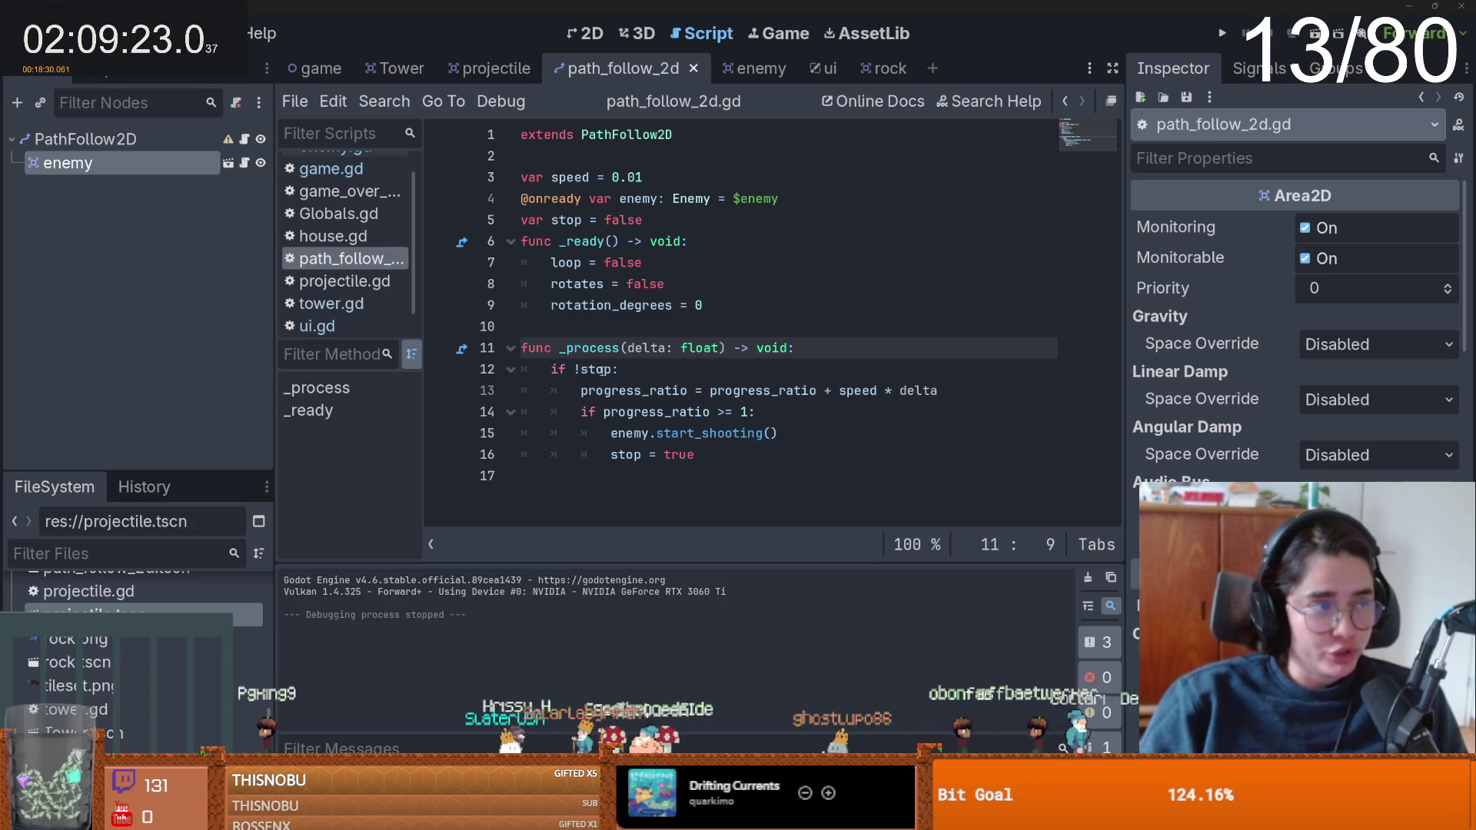
mouse_move(600, 370)
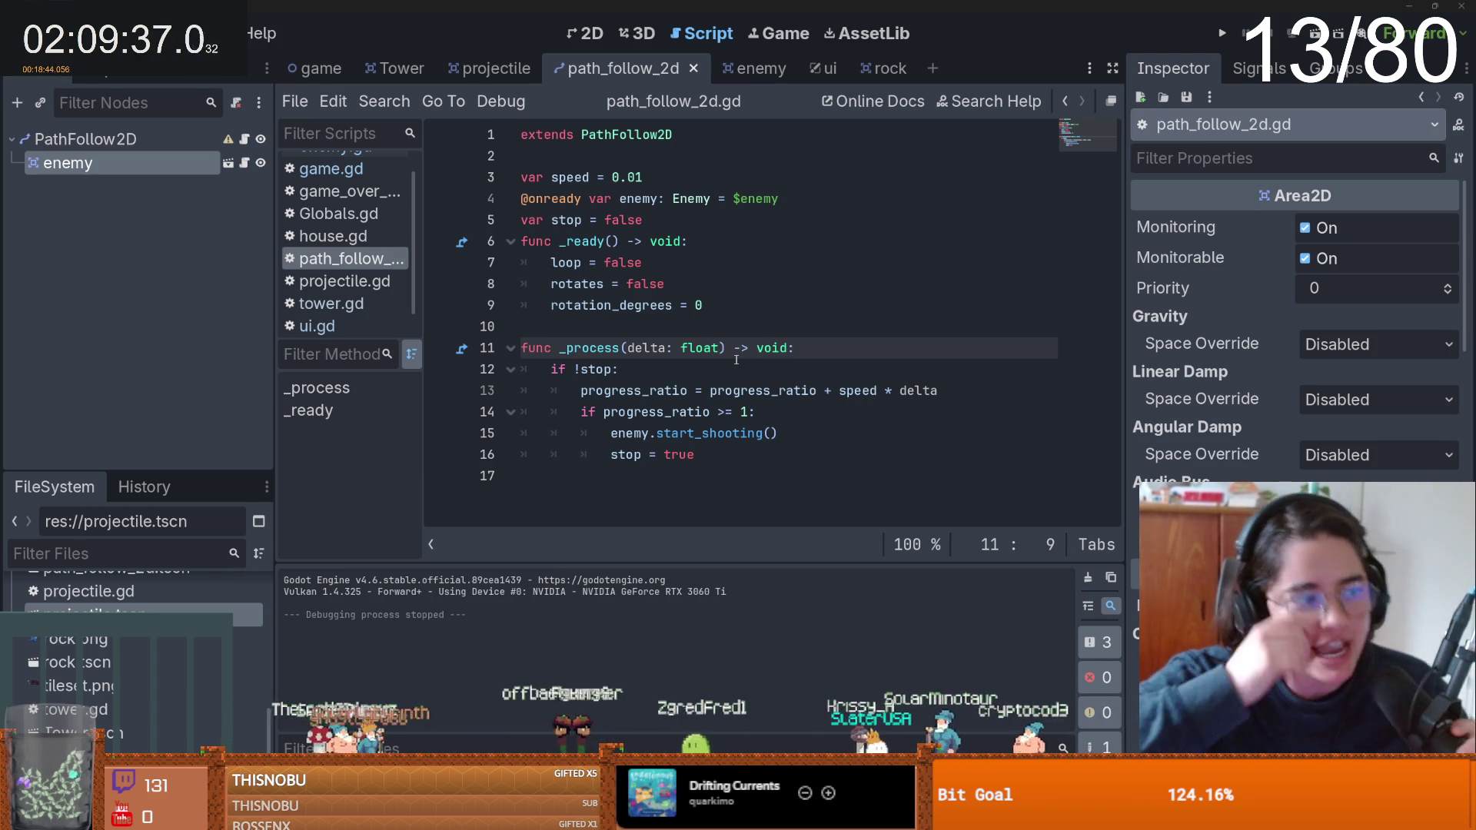
- Insert a blank line after 'var stop = false' before _ready, then select the PathFollow2D root node
left_click(696, 284)
key("ctrl+s")
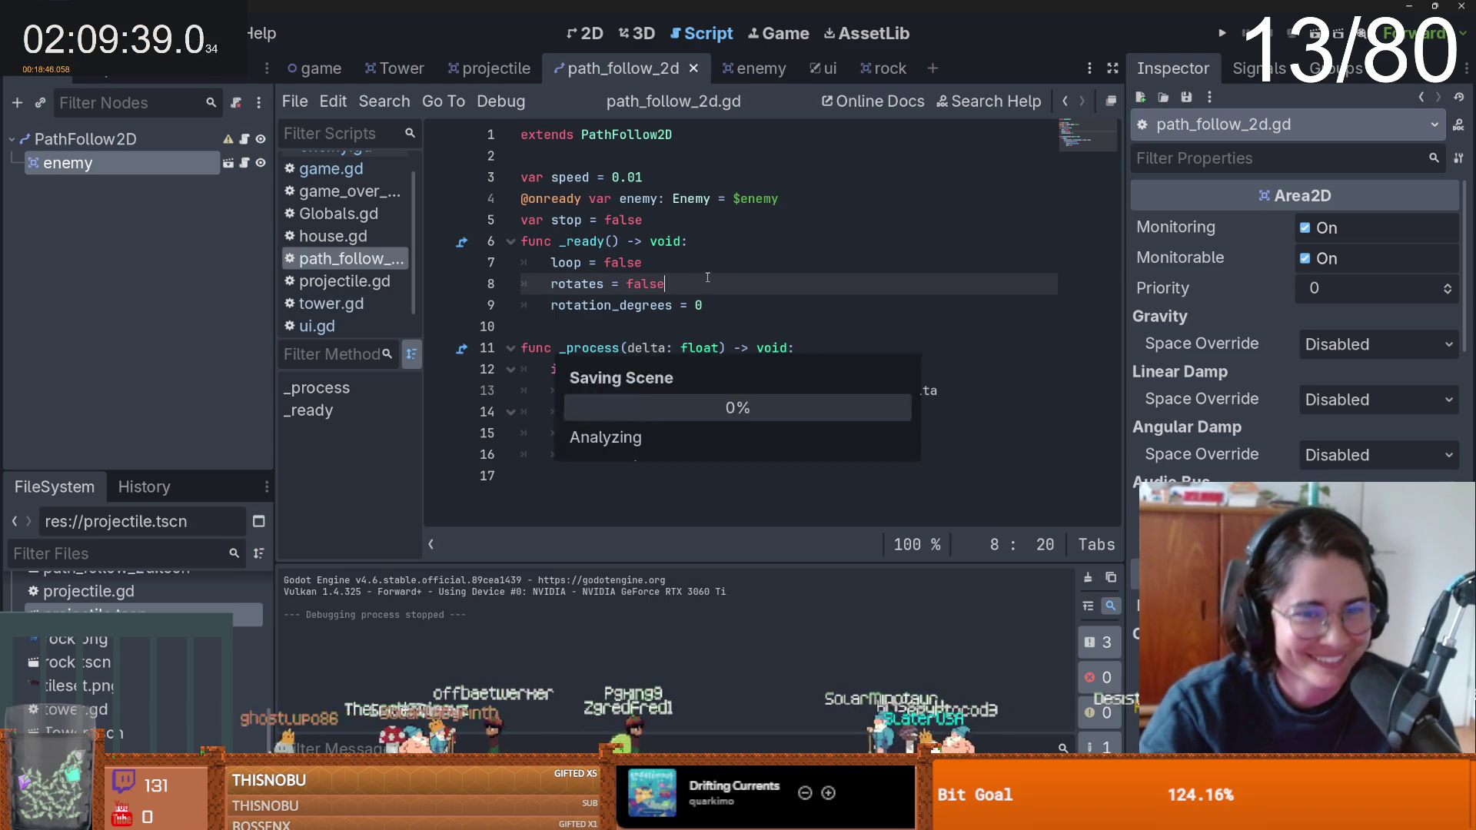
key("Up")
key("Up")
key("Up")
key("Return")
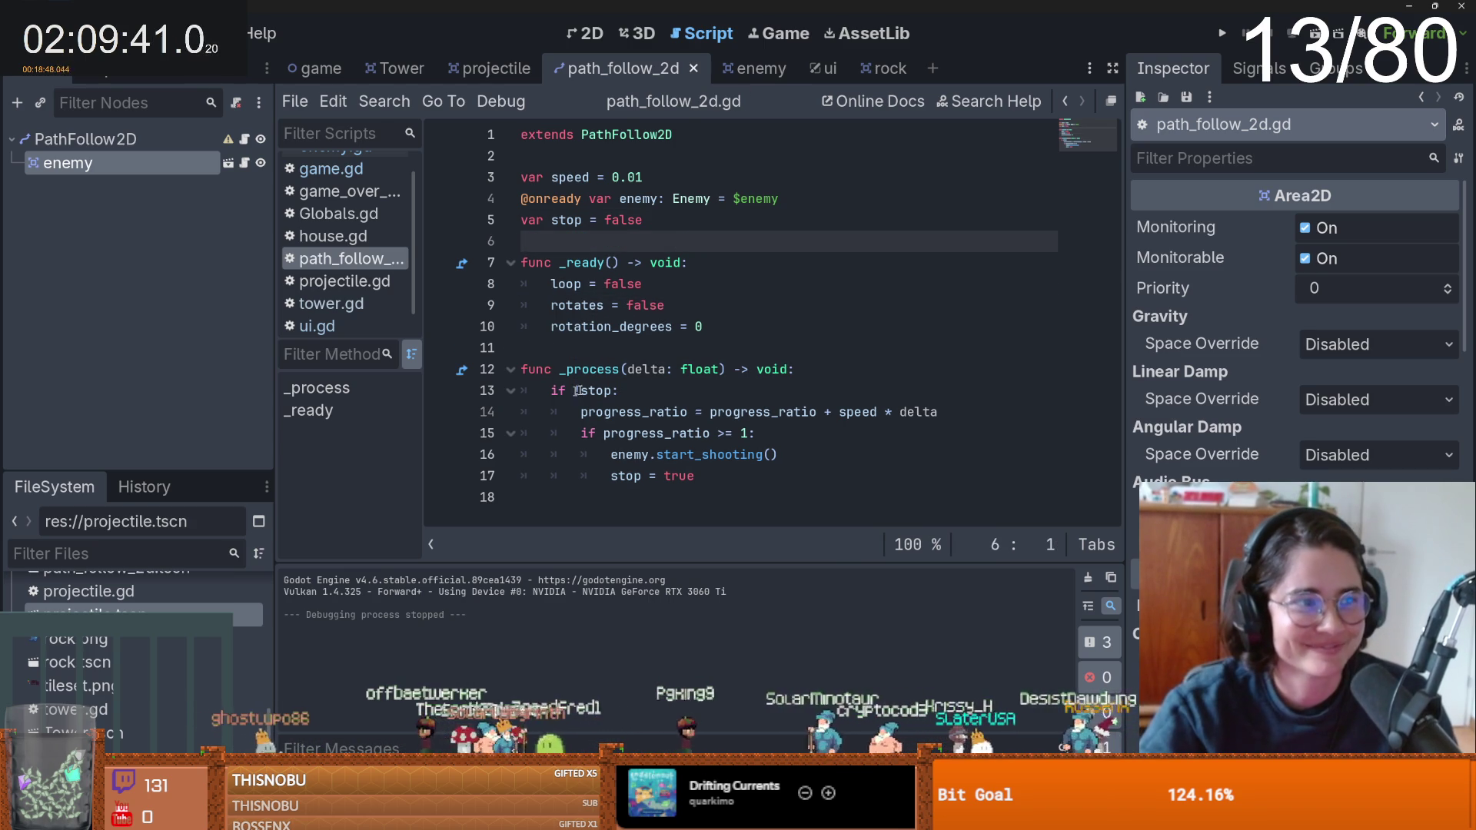
left_click(749, 369)
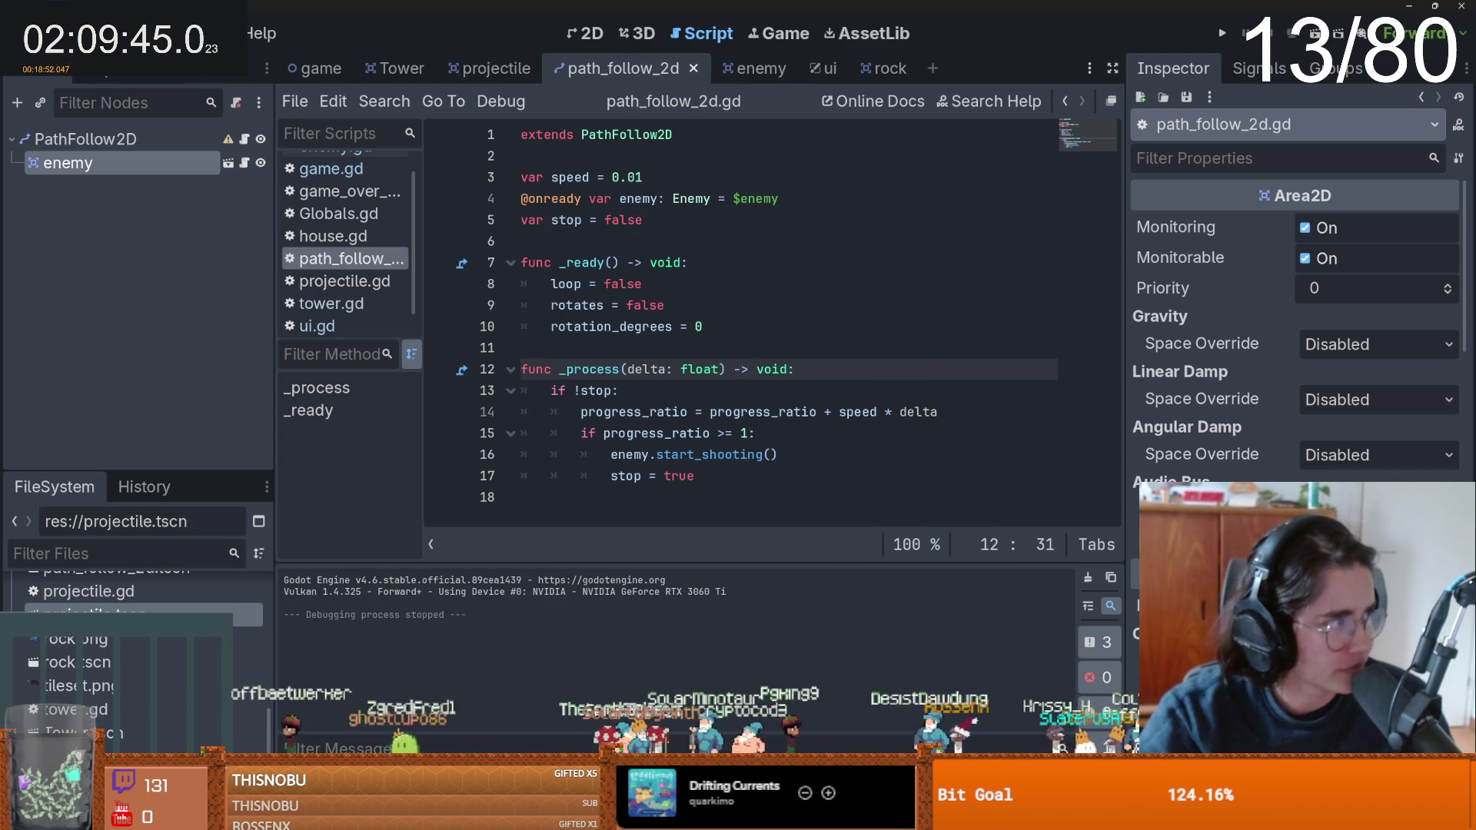
left_click(619, 262)
left_click(85, 139)
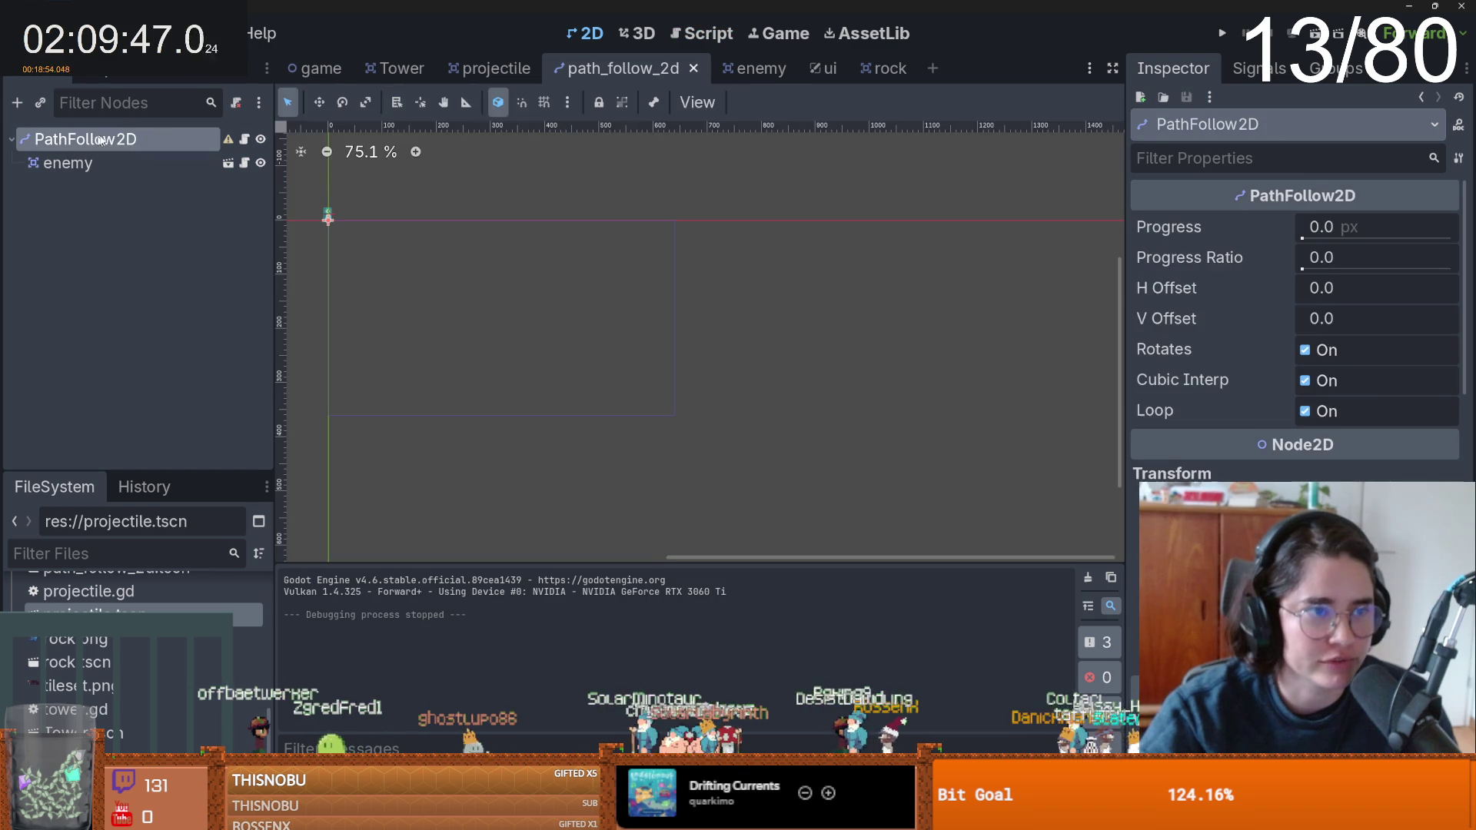
- Save, switch to the game scene, select its root node and open game.gd
key("ctrl+s")
left_click(311, 69)
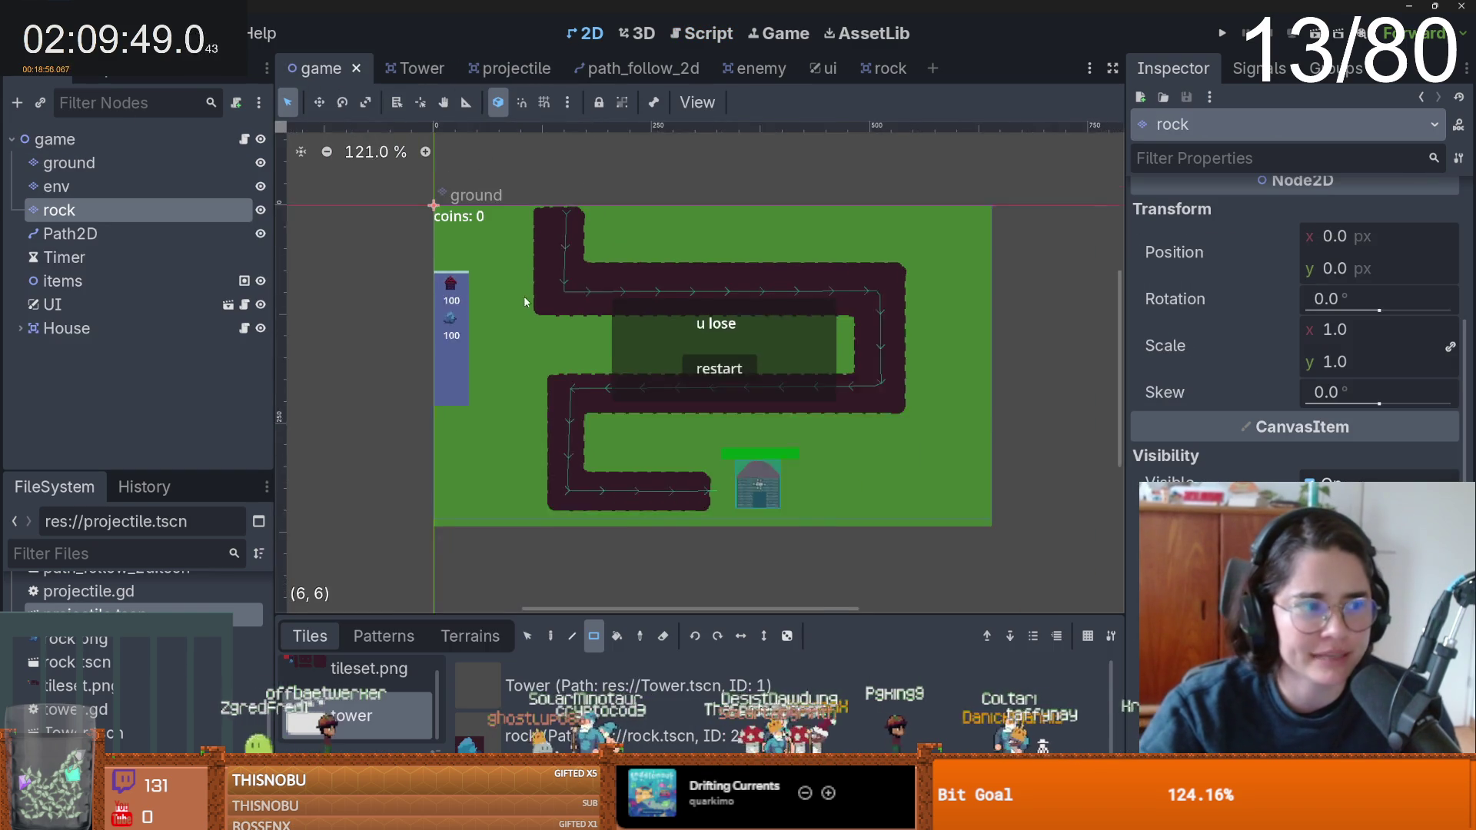
scroll(648, 279, "up", 4)
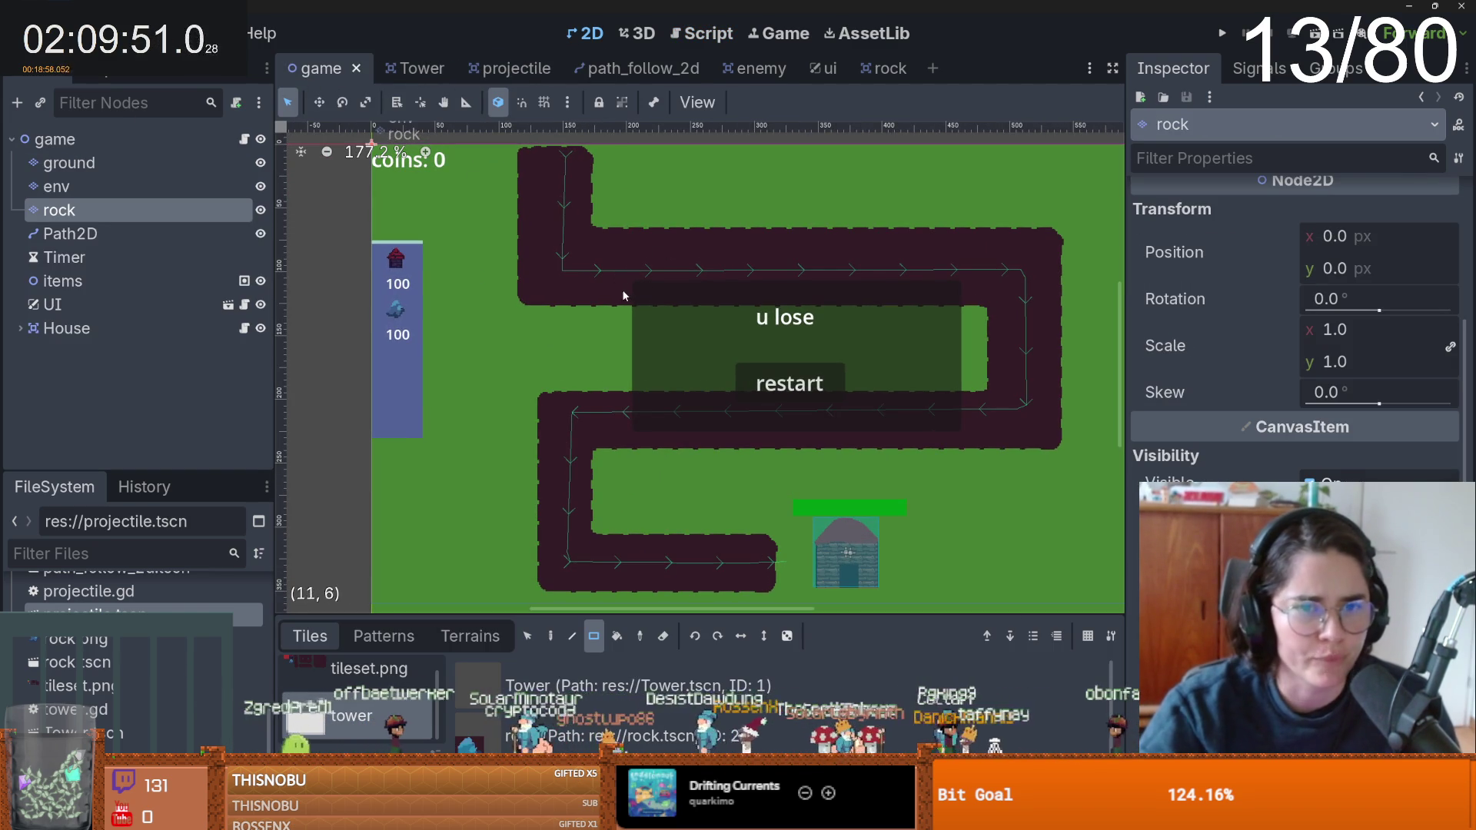
left_click(234, 139)
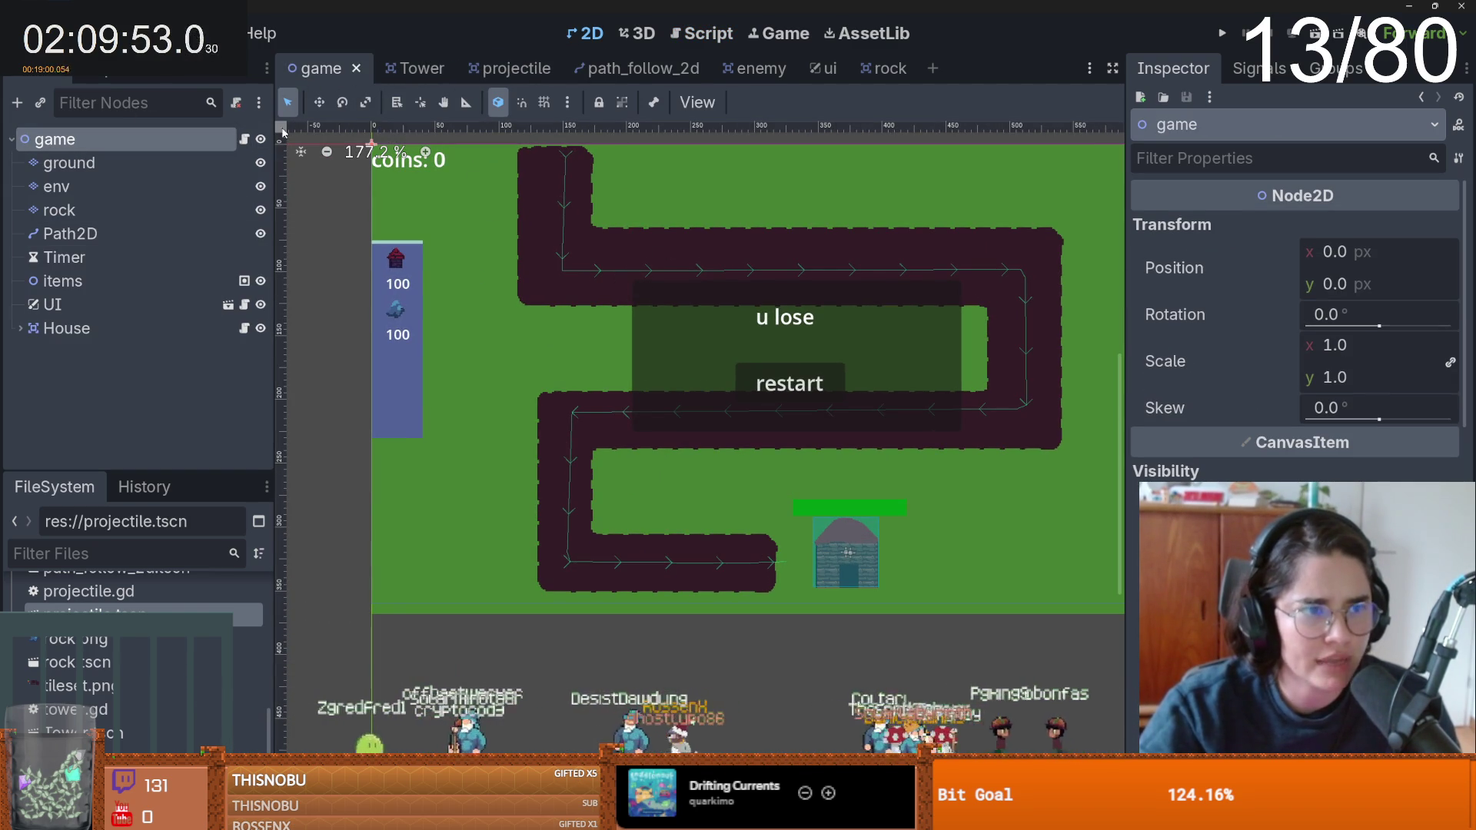
left_click(243, 140)
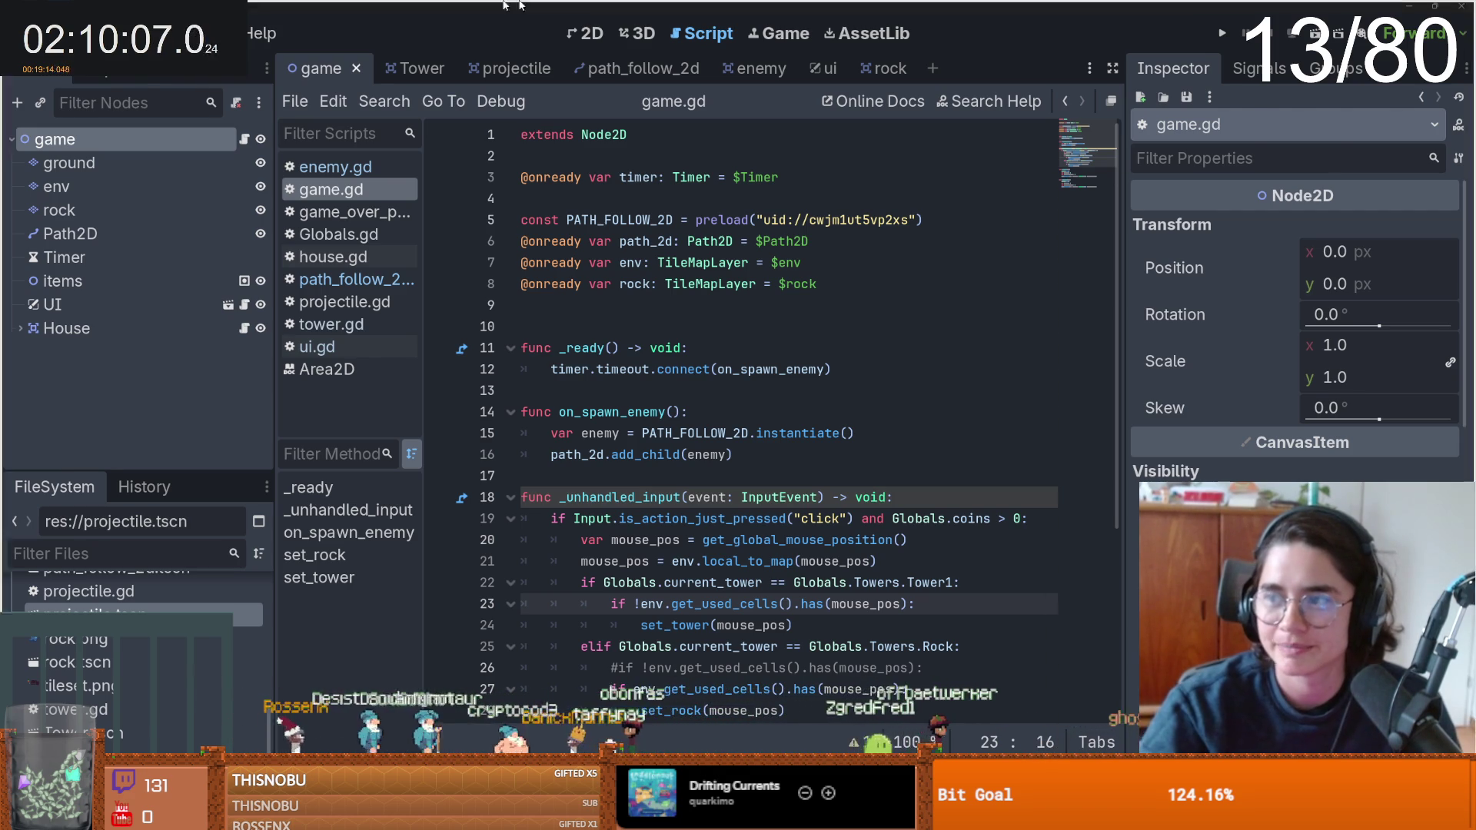
- Switch to the 20-03-2026 Obsidian daily note and make its first line an empty checkbox
key("alt+Tab")
key("ctrl+l")
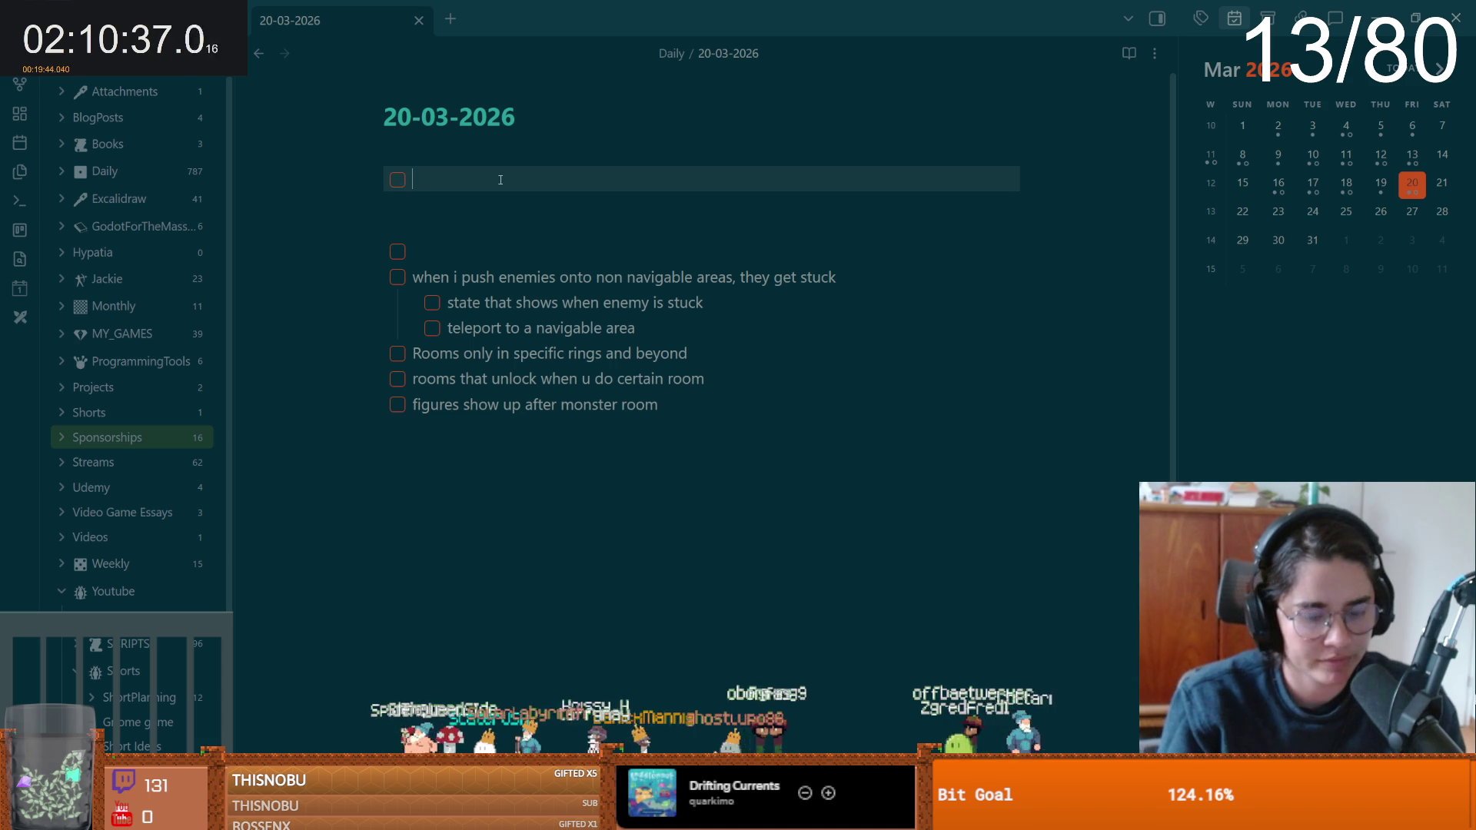
- Add to-dos 'sources for levels', 'arr of different enemy types' and 'slowly generate coins'
type("sources for le")
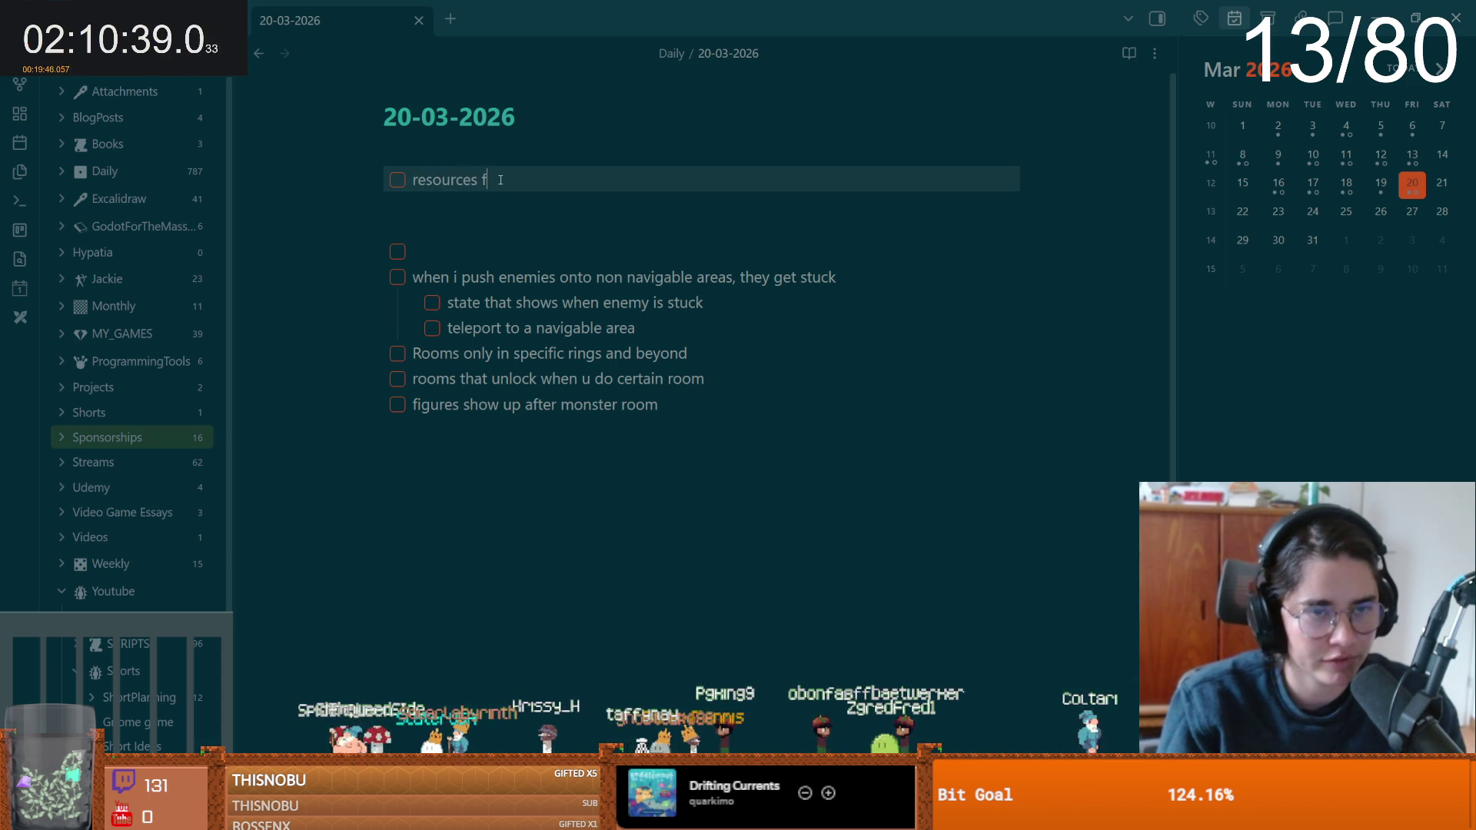
type("vels")
key("Return")
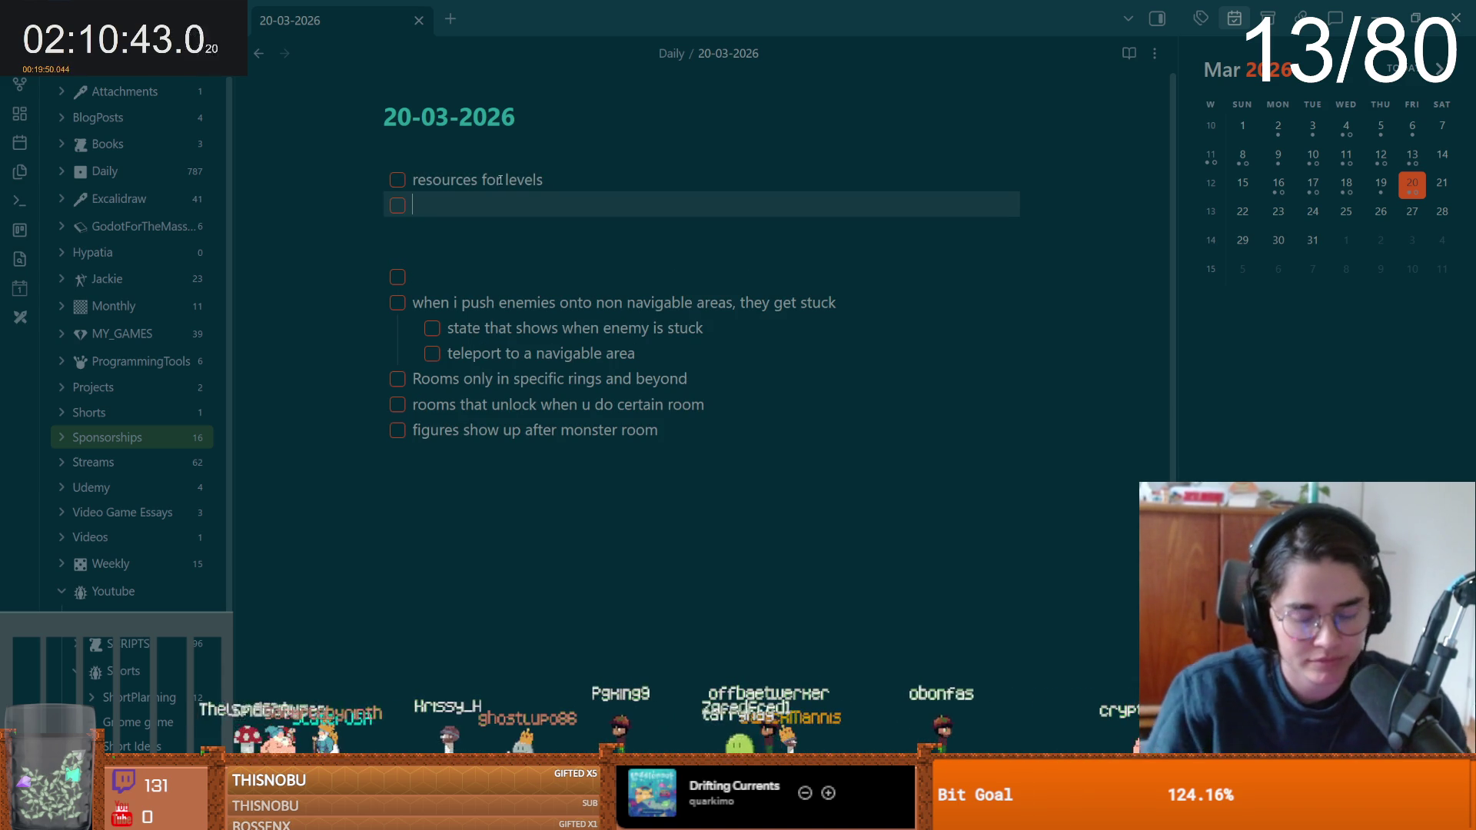
type("arr")
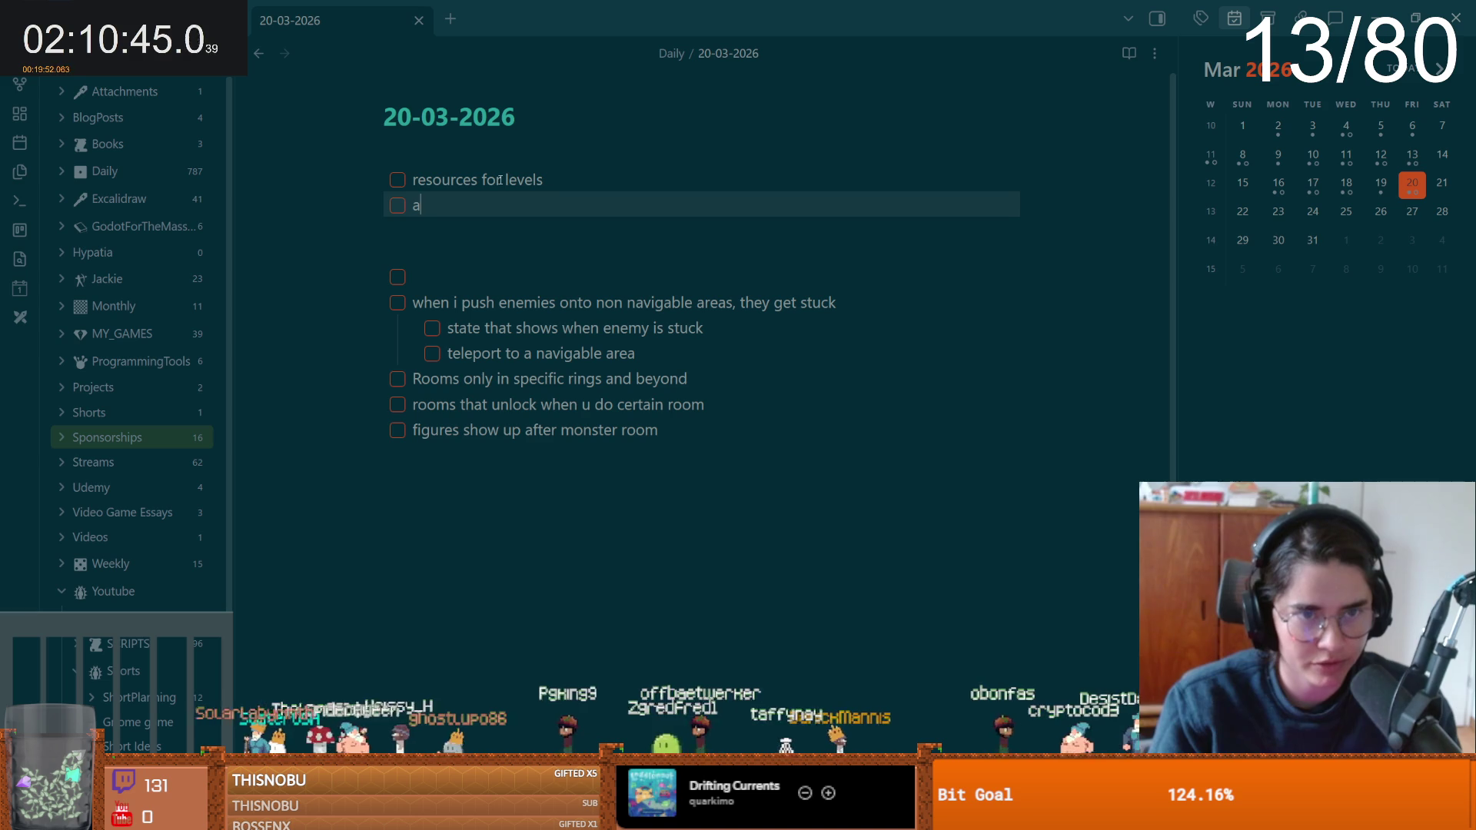
type(" of diffee")
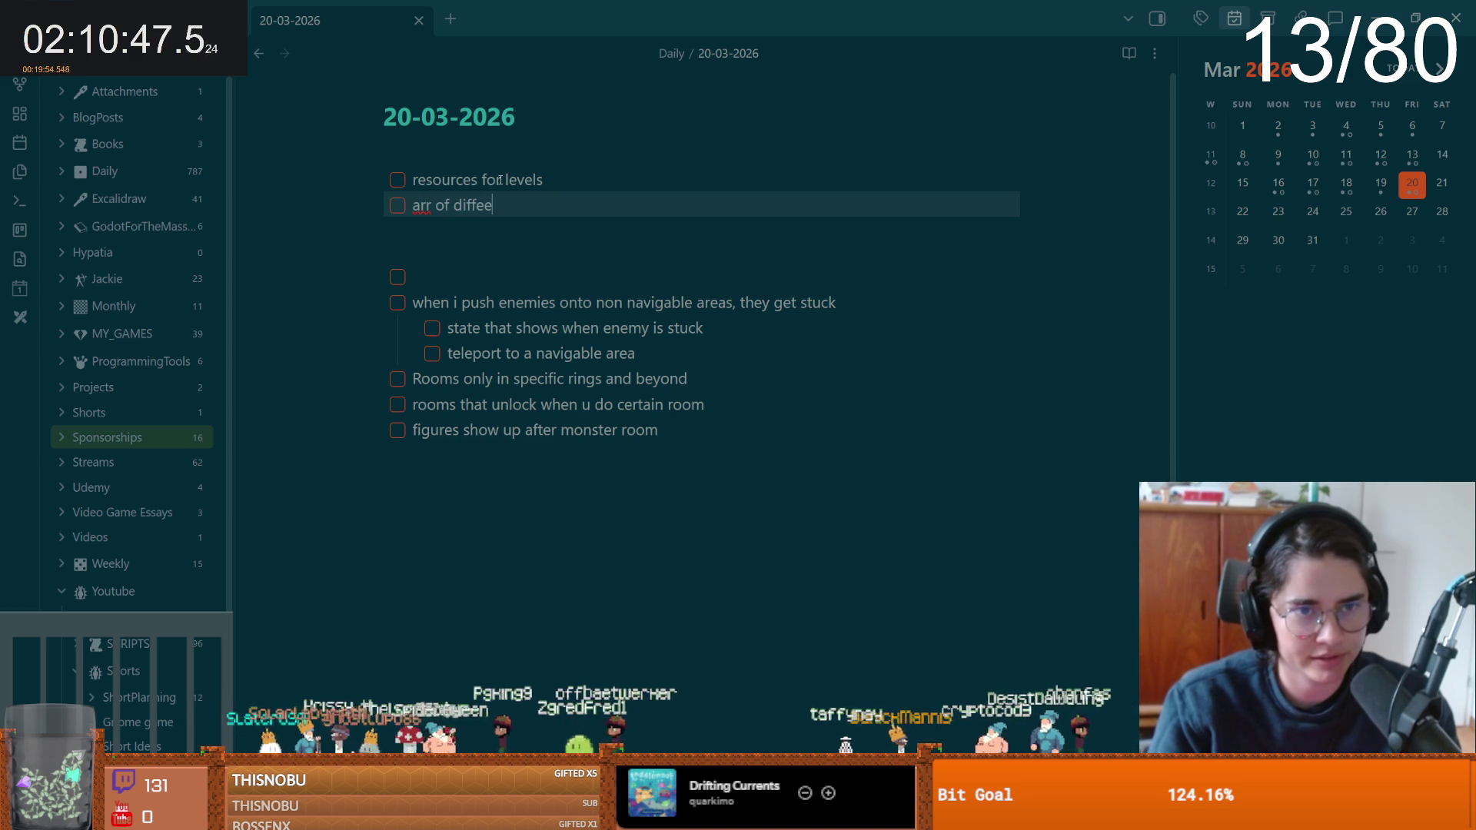
key("BackSpace")
type("rent enemy ")
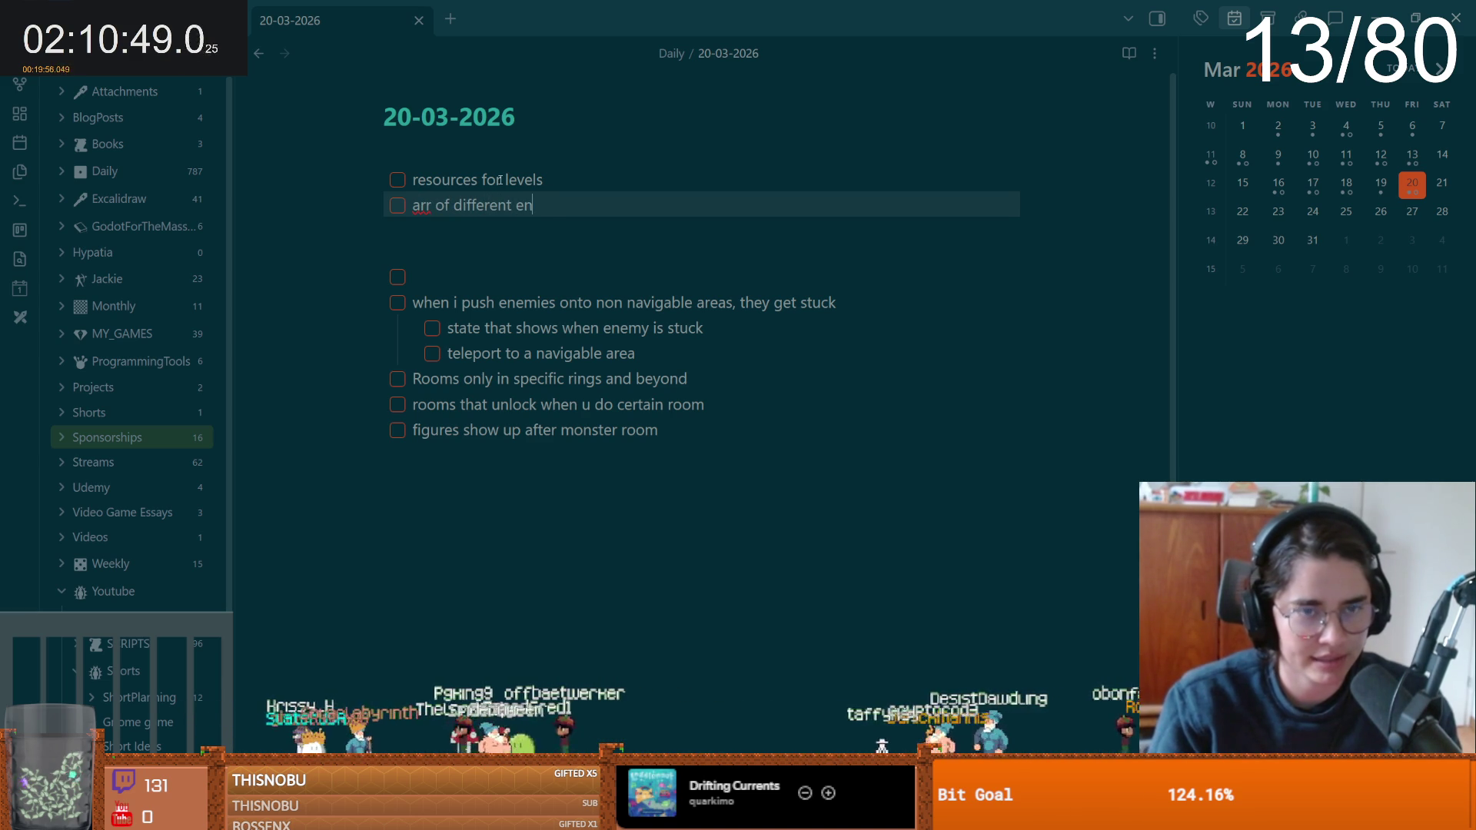
type("types")
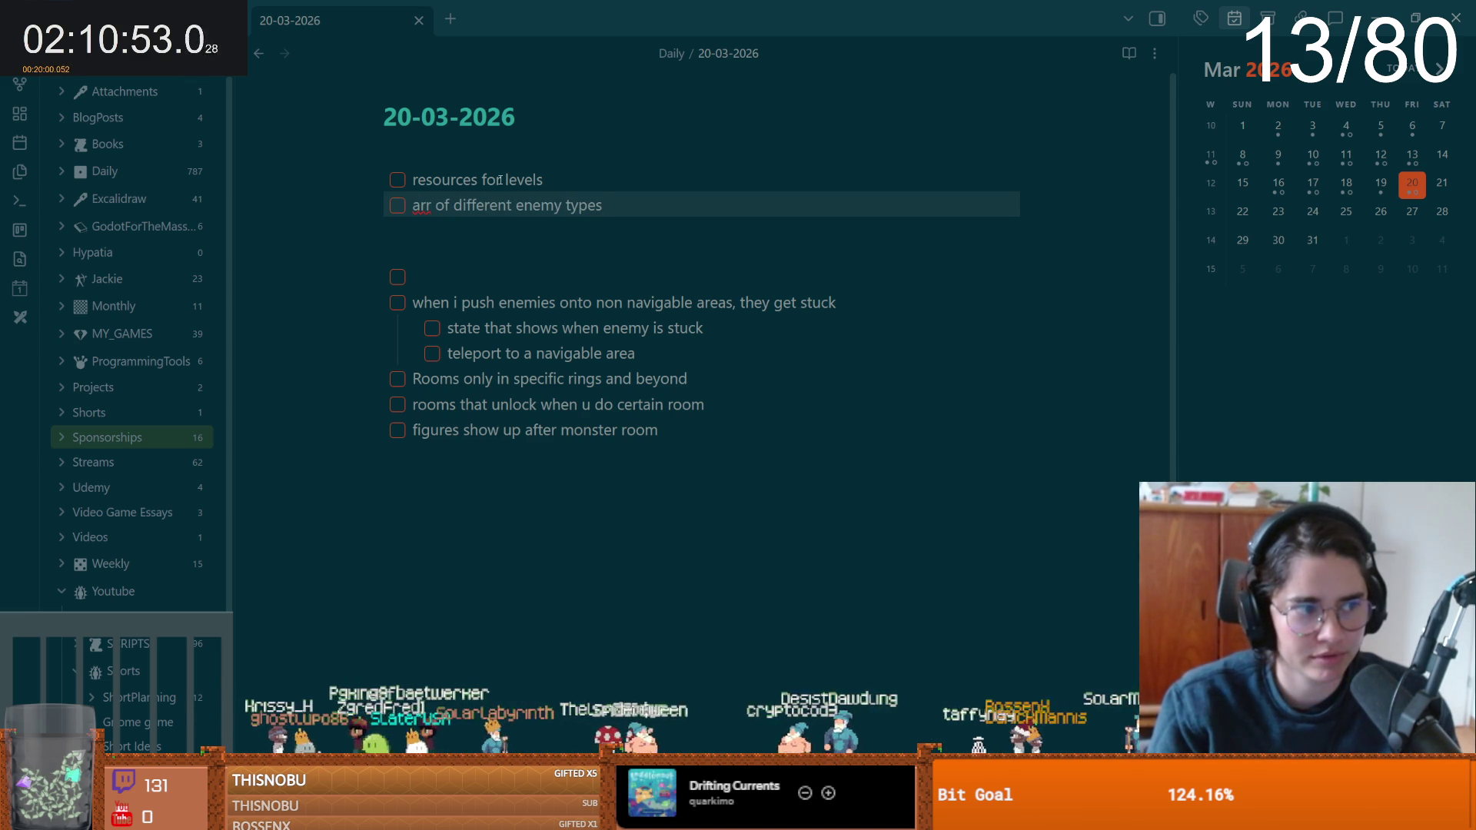
key("Return")
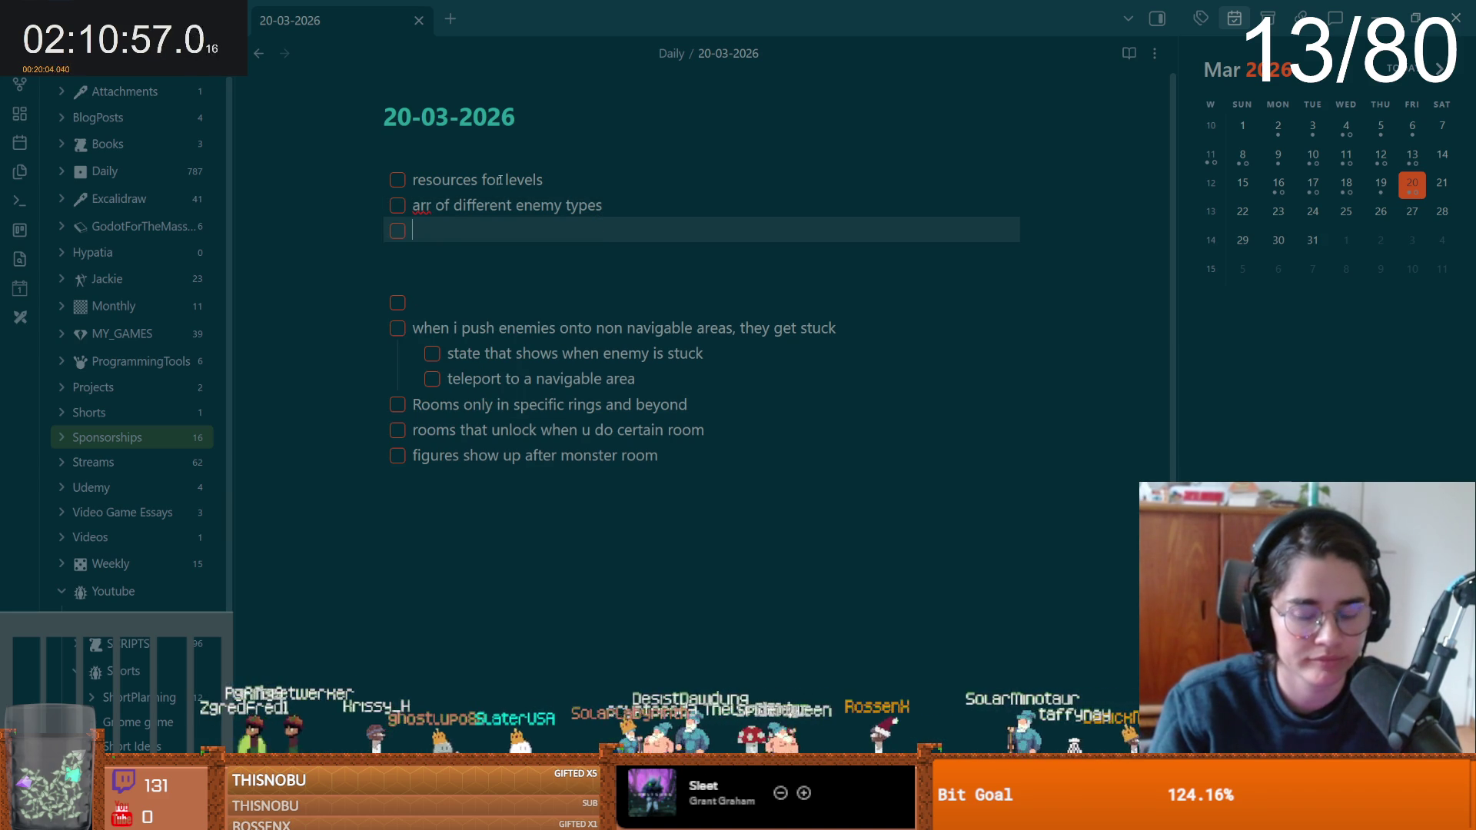
type("lowly generate")
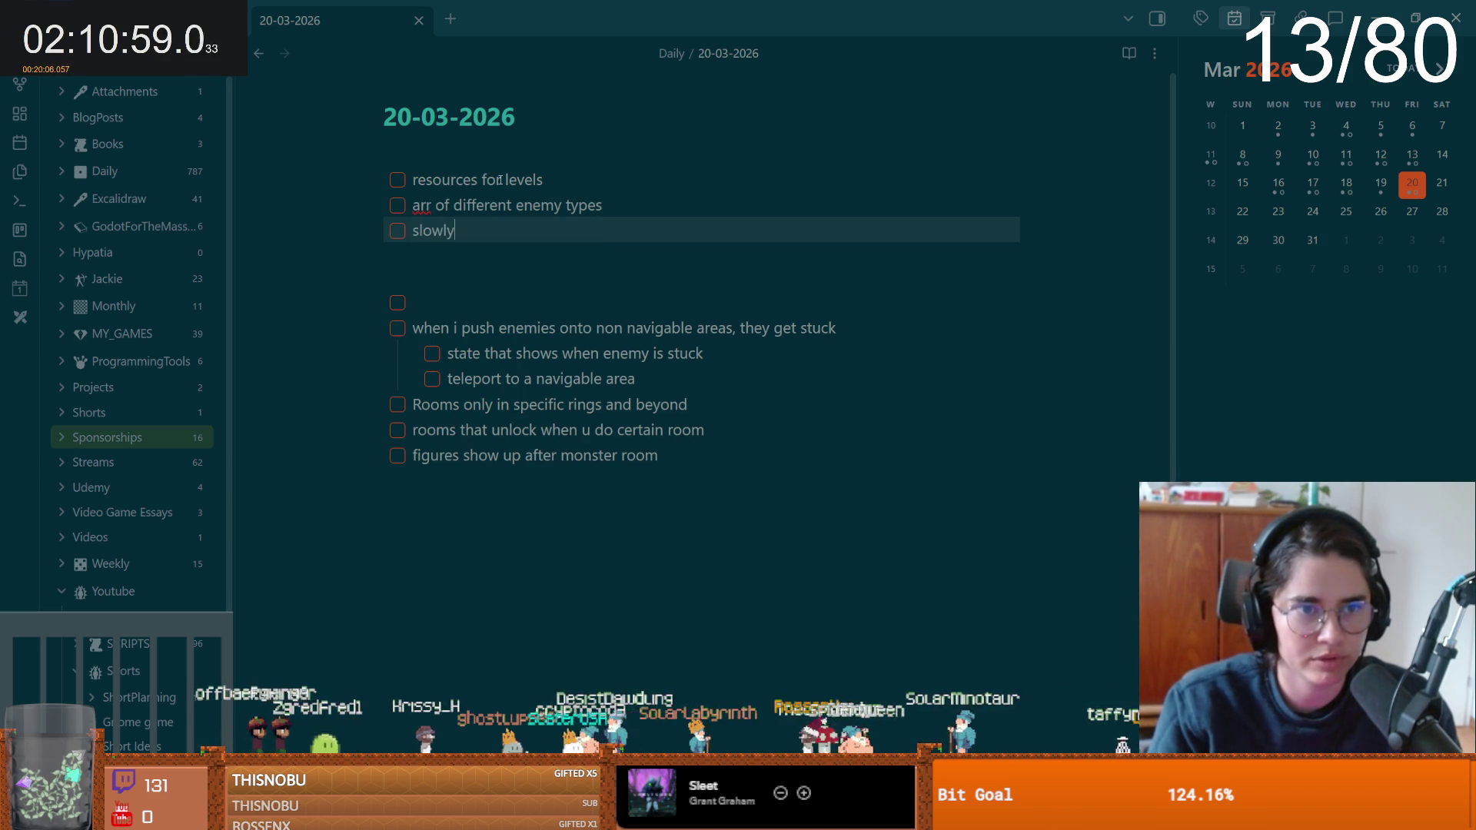
type(" coins")
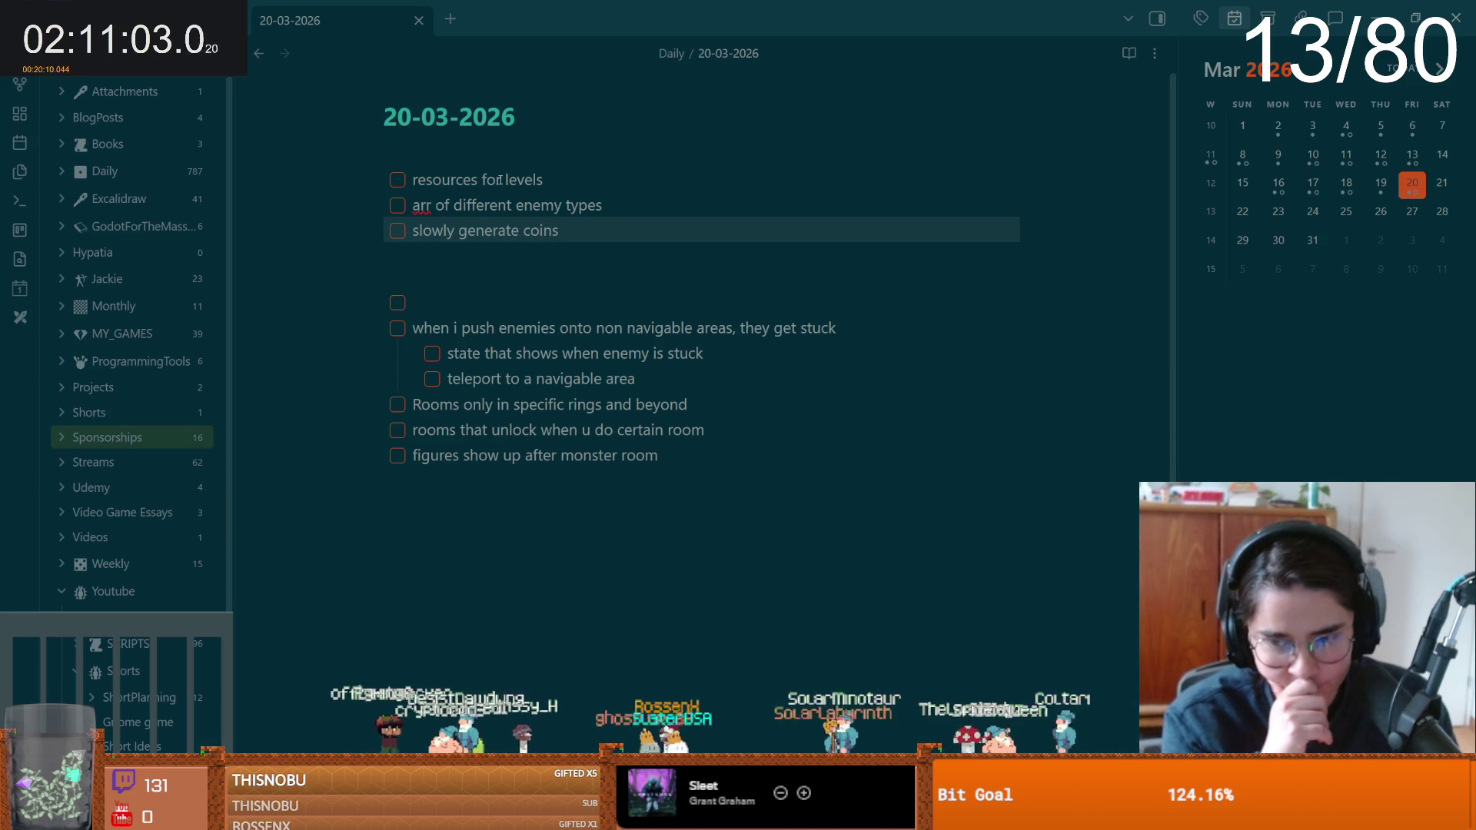
key("Return")
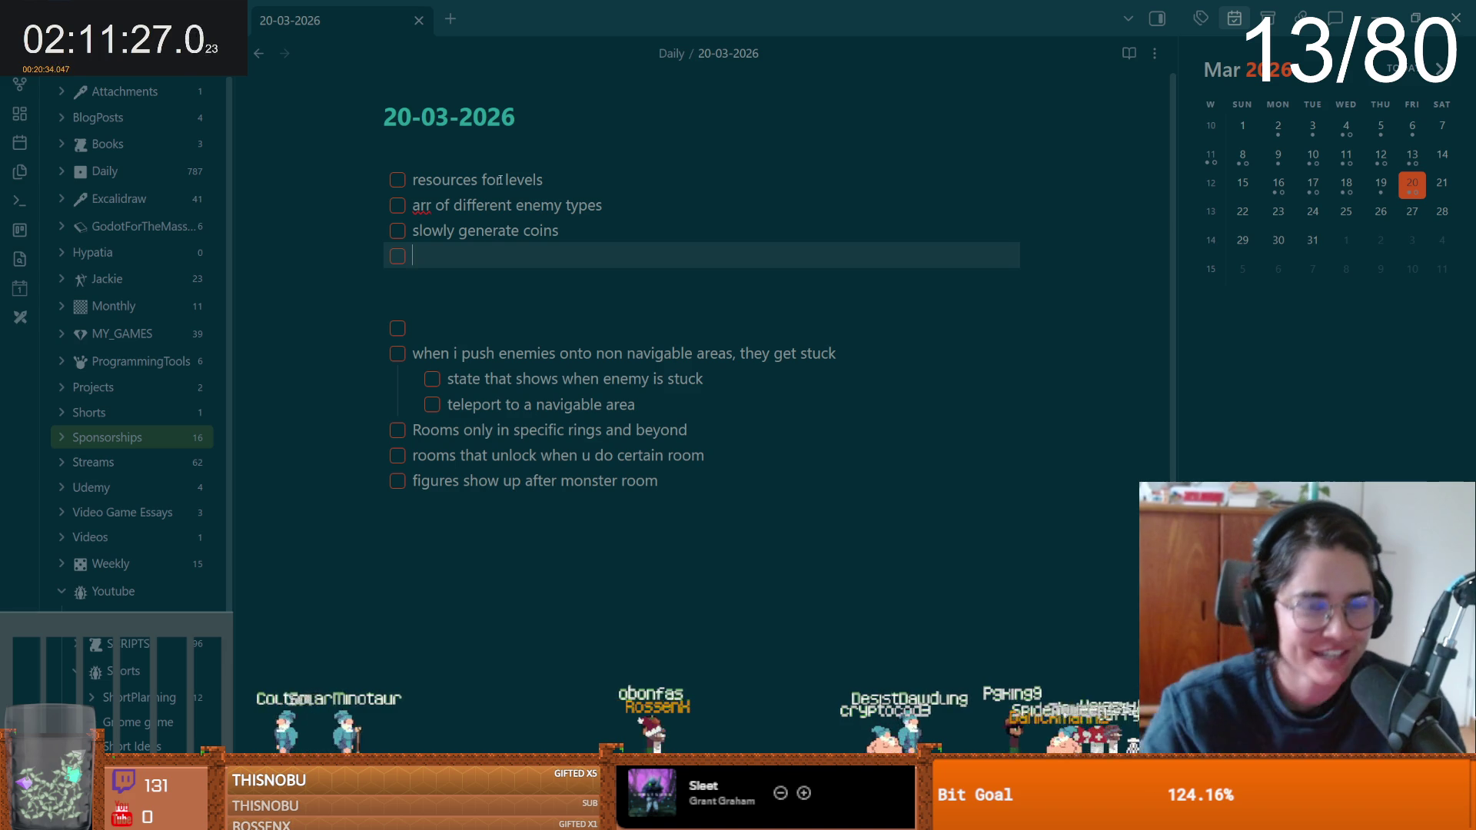
- Glance at game.gd in Godot, then add a 'slow tower' to-do in the note
key("alt+Tab")
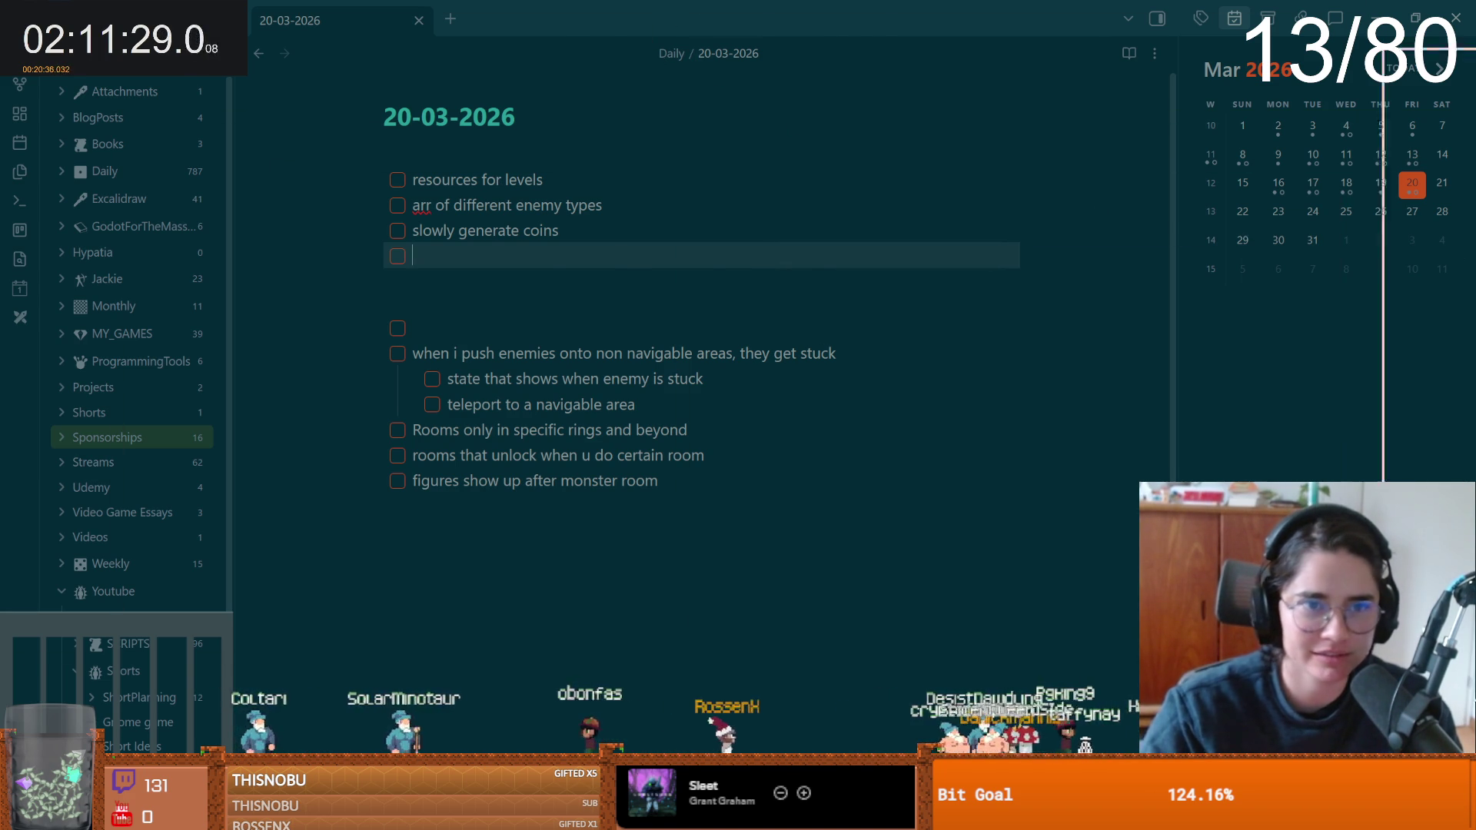
left_click(711, 240)
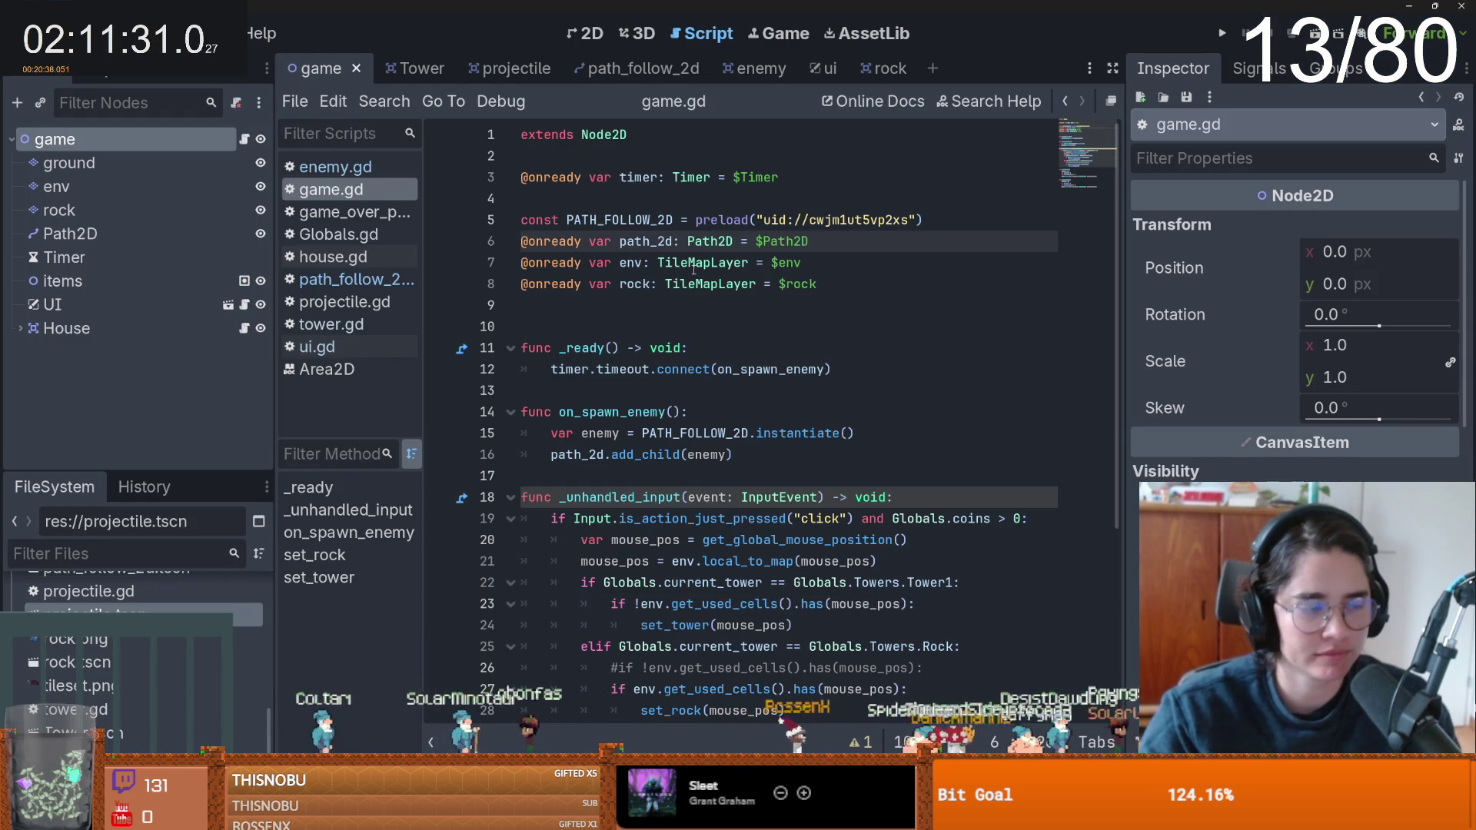
mouse_move(693, 269)
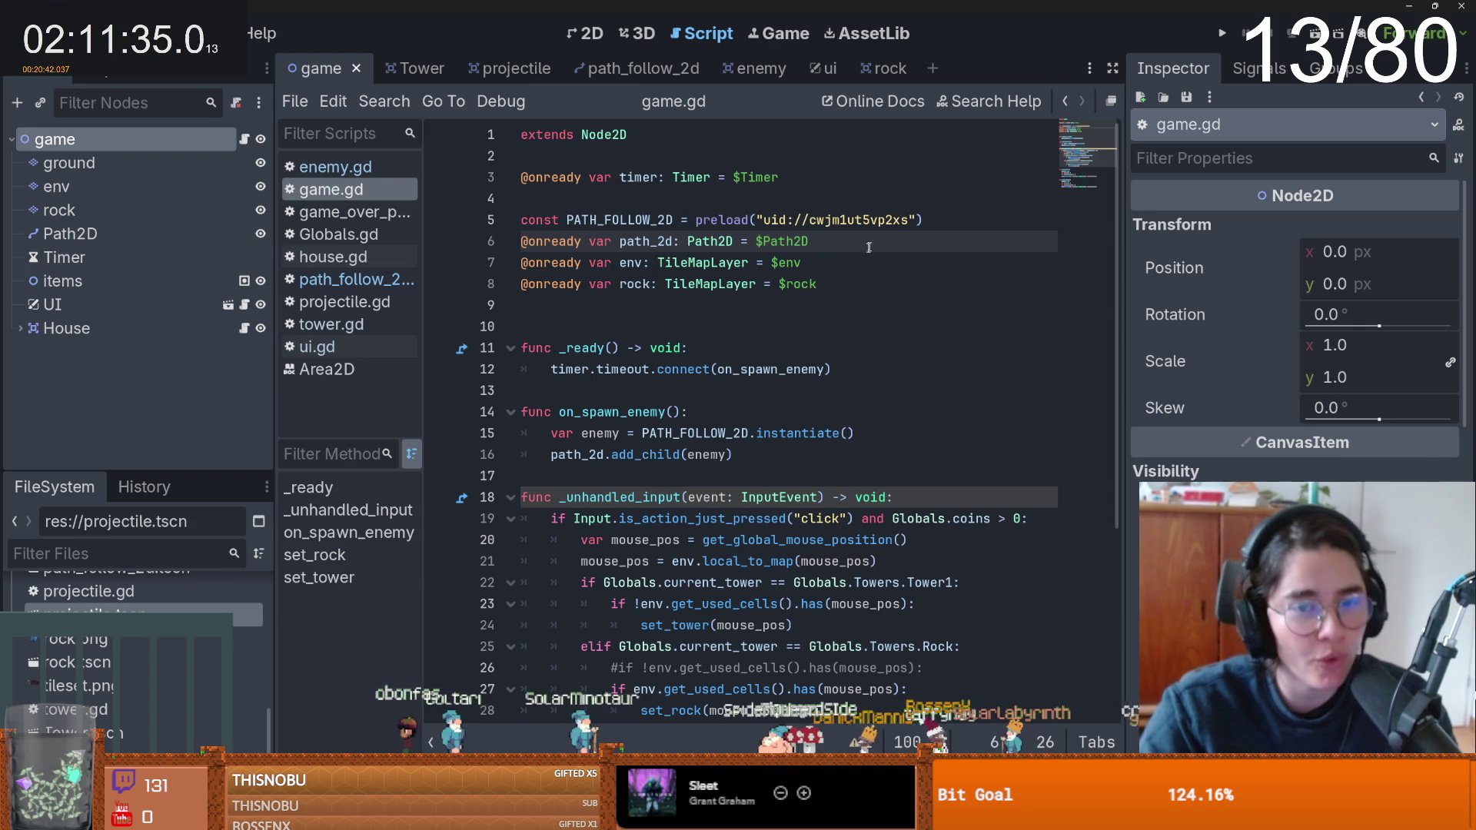
left_click(801, 262)
key("alt+Tab")
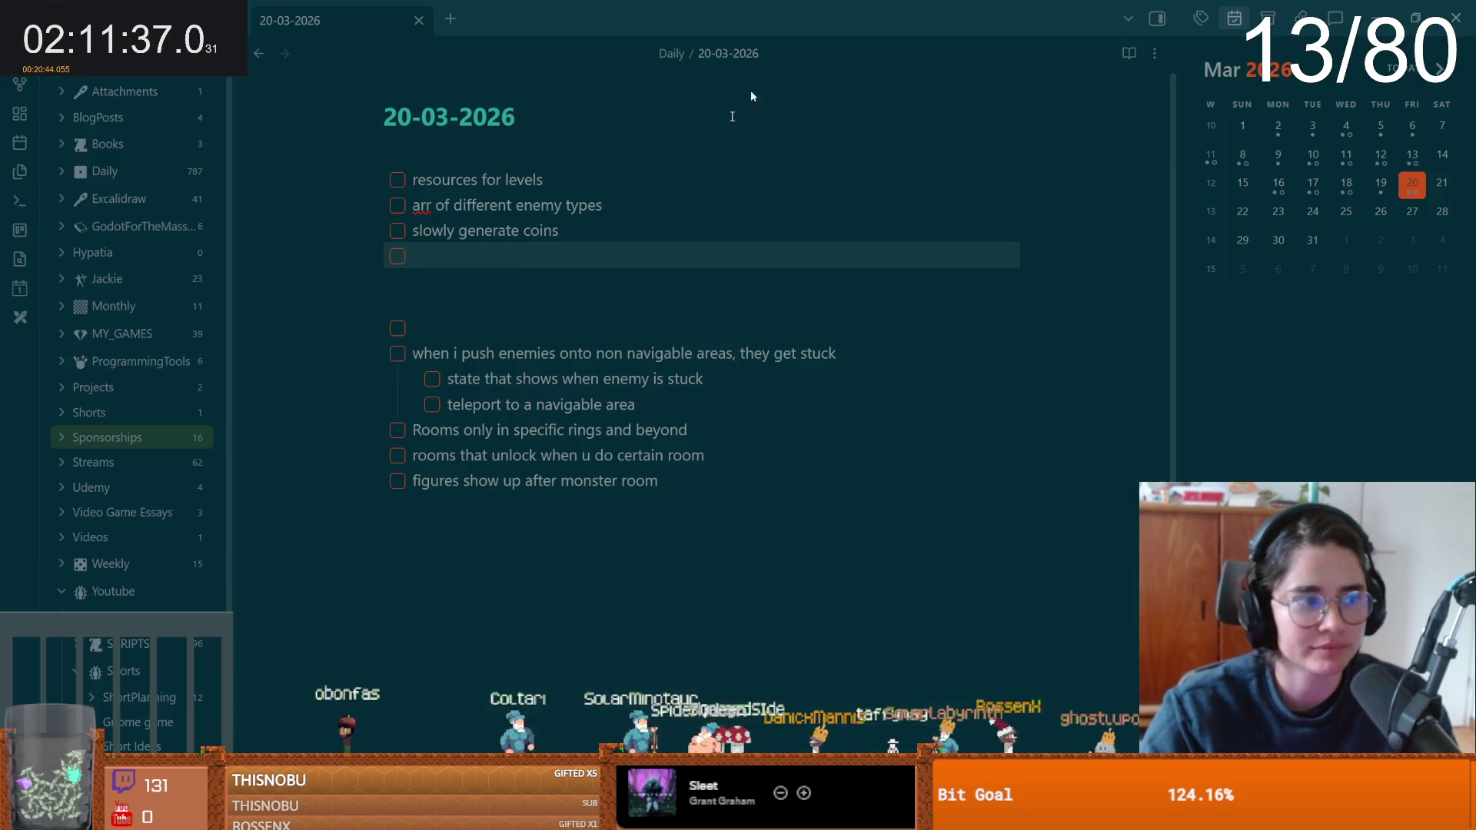
type("slow t")
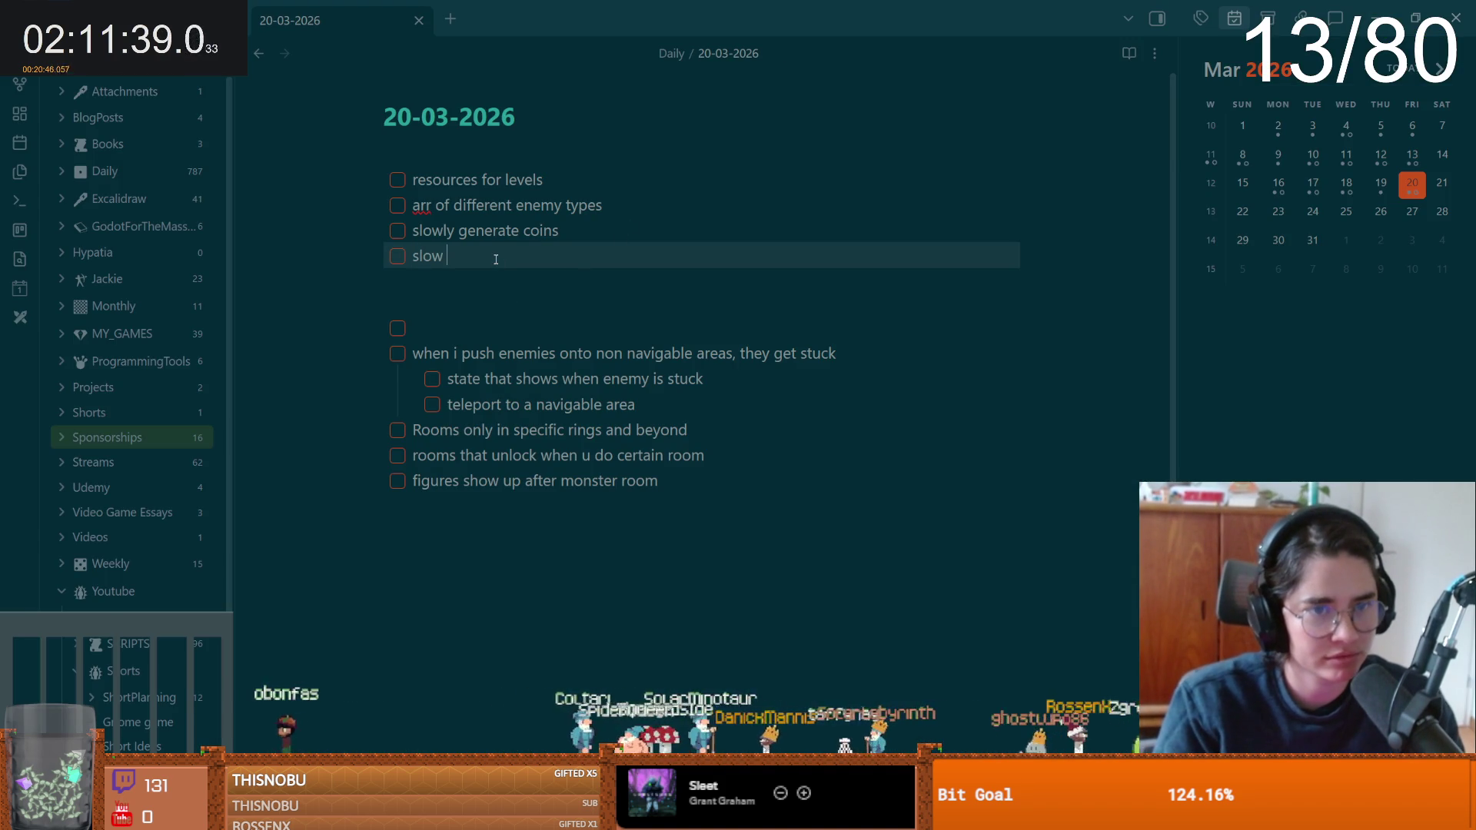
type("ower")
- Add indented sub-items 'faster' and 'stronger' under the enemy types to-do
left_click(637, 206)
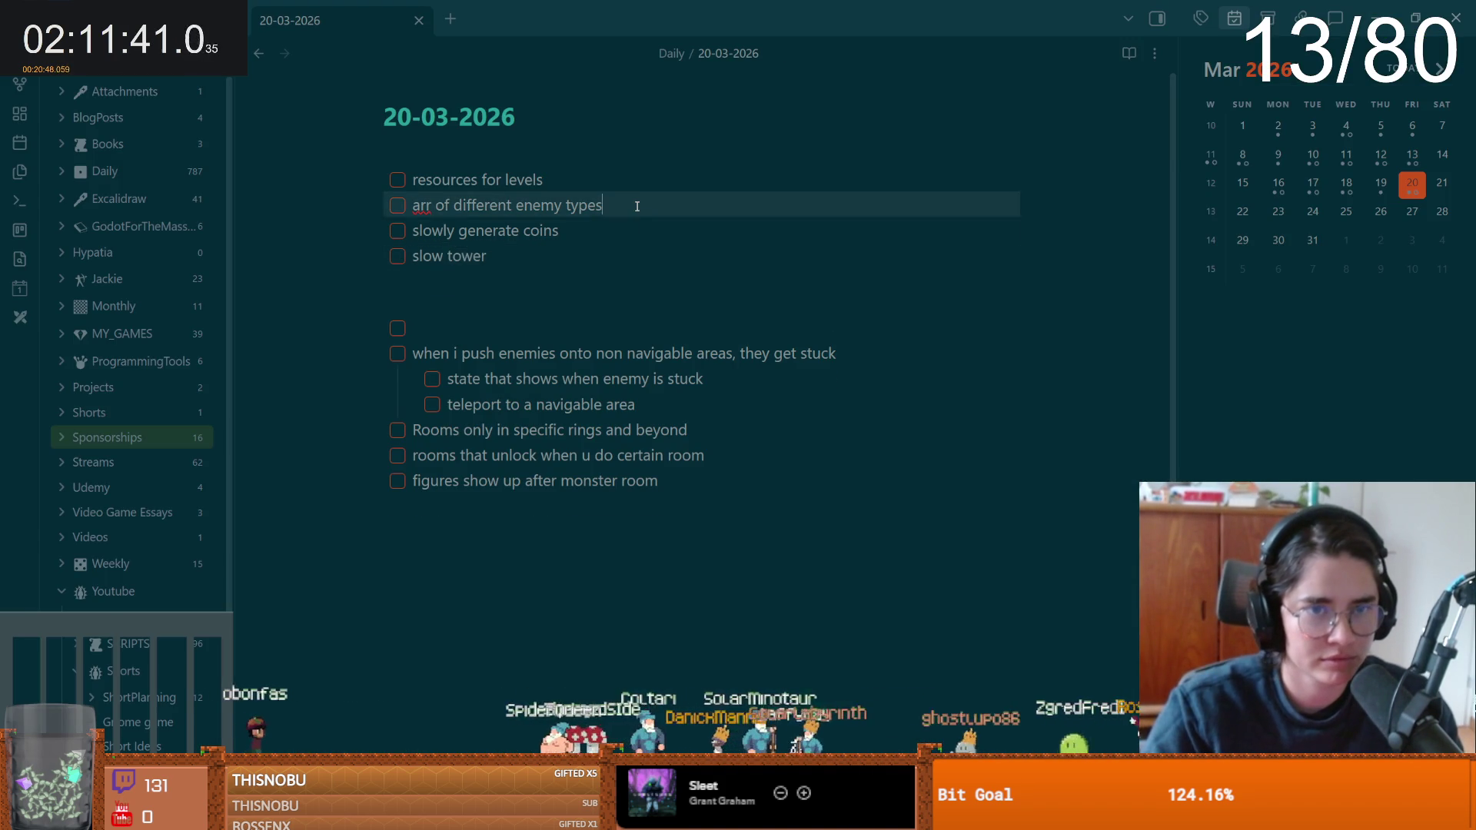
key("Return")
key("Tab")
type("faster")
key("Return")
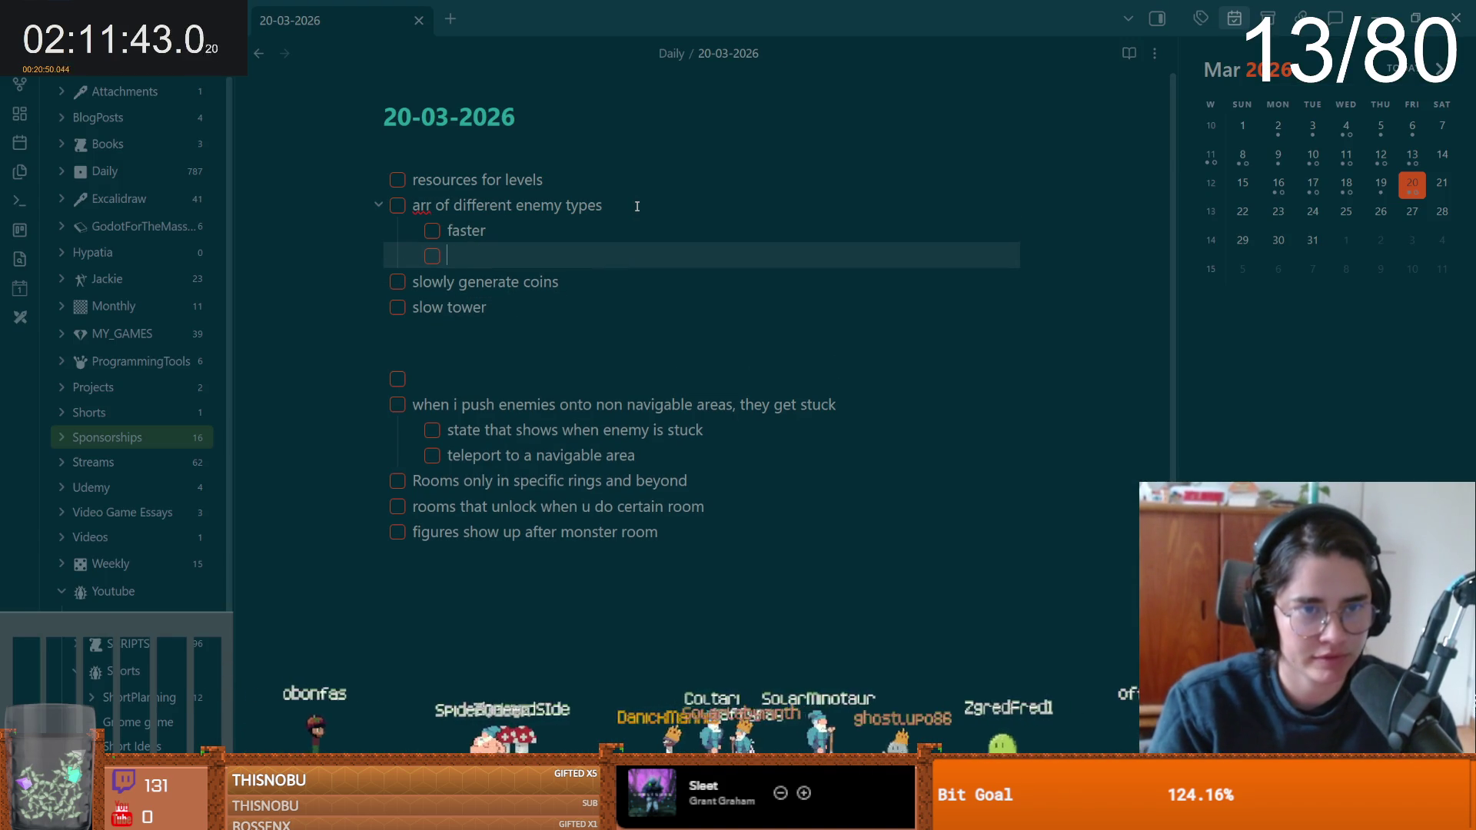
type("stronger")
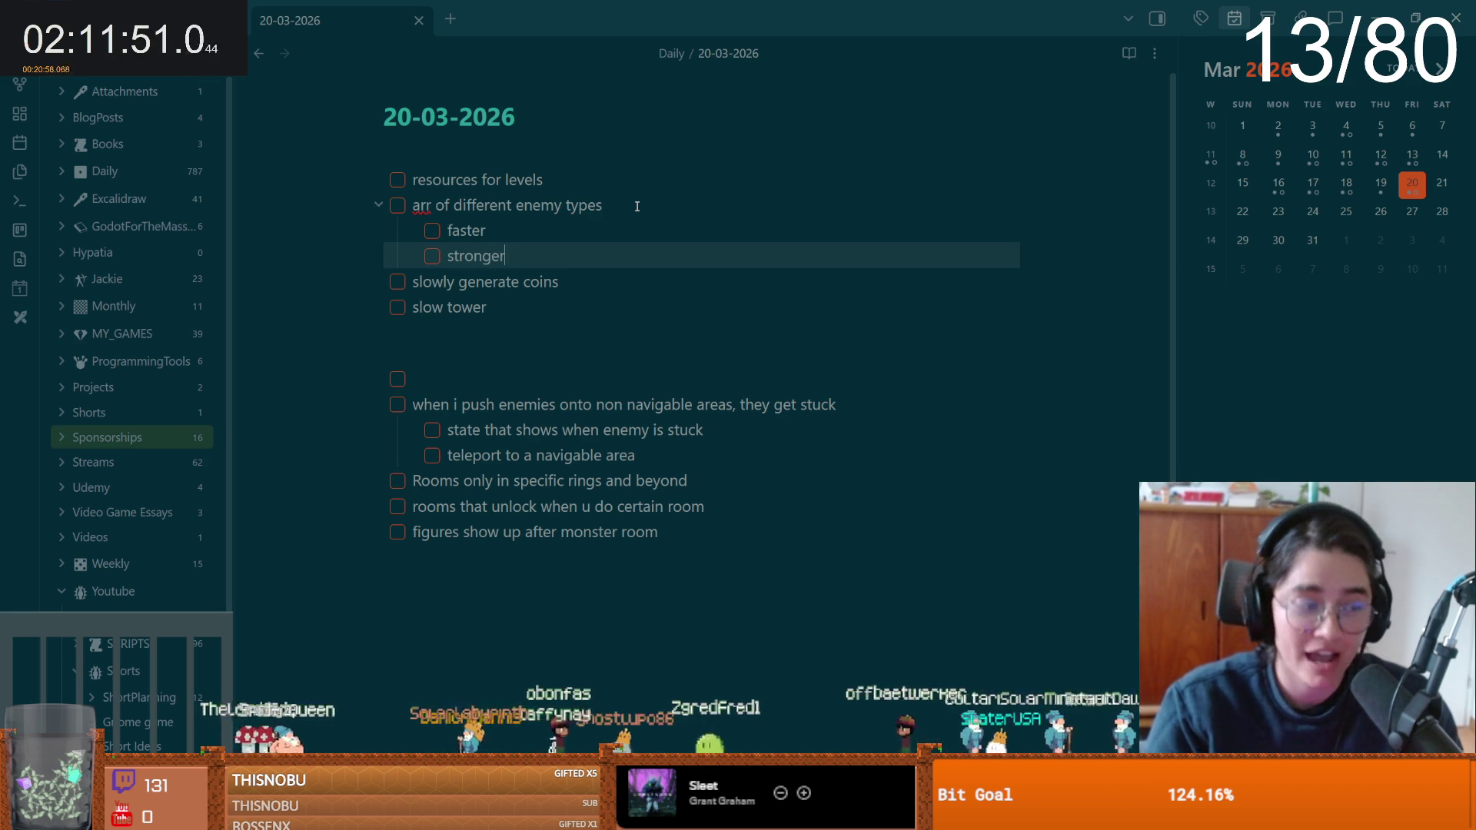
key("alt+Tab")
left_click(767, 342)
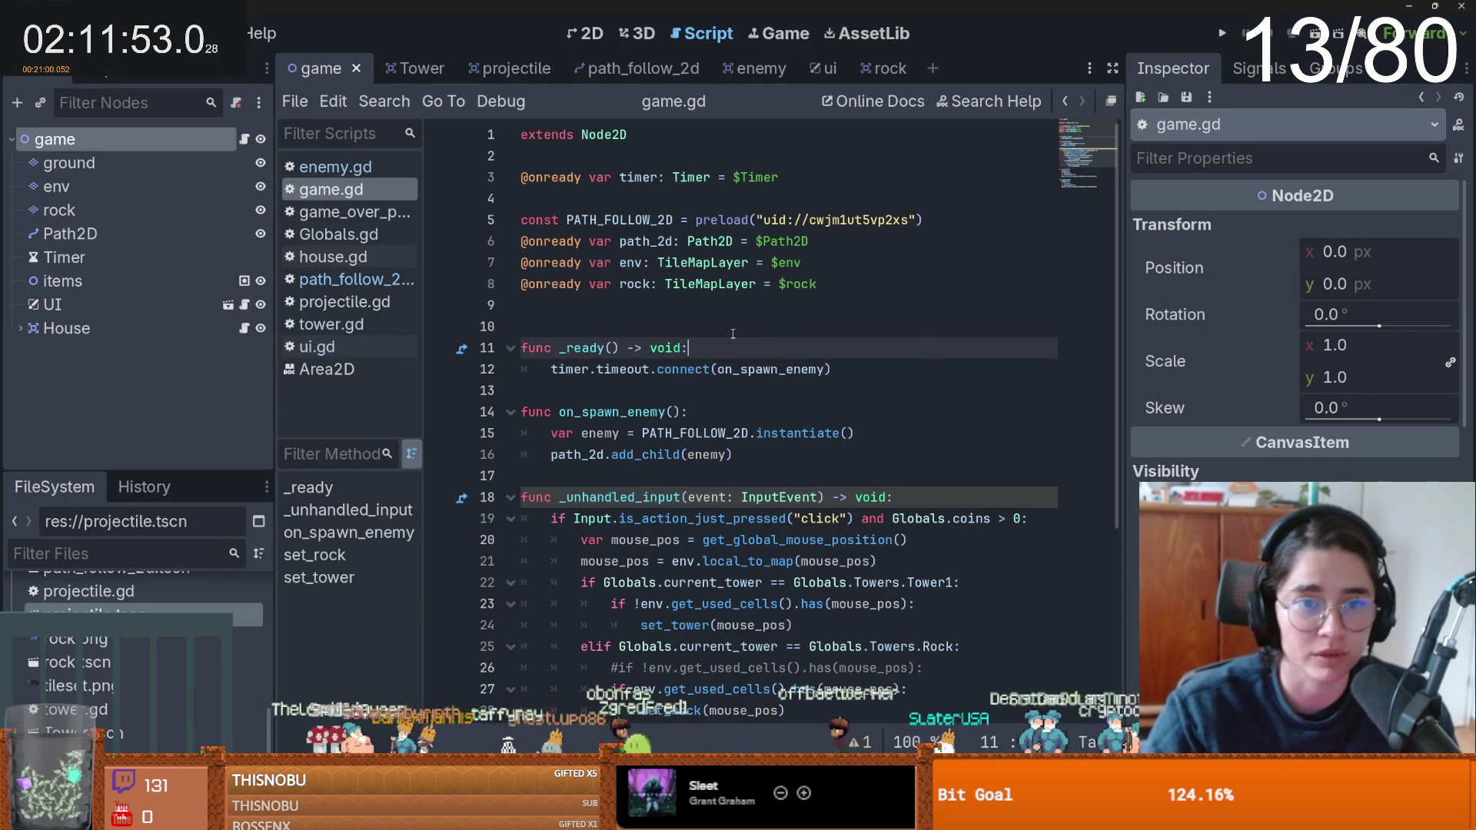
- Create a new script Level.gd in the res:// folder
key("Up")
key("Up")
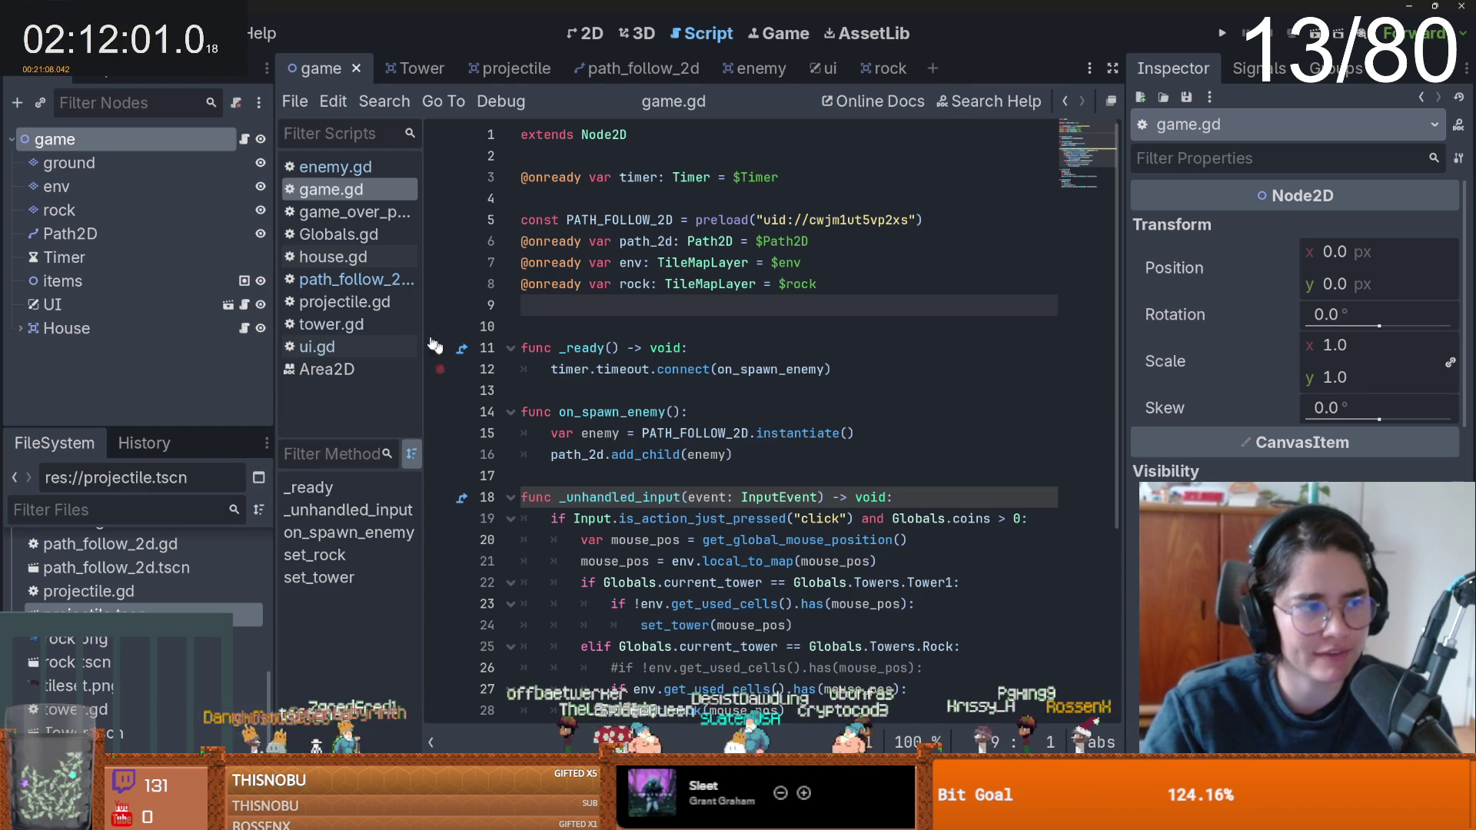
scroll(99, 602, "up", 5)
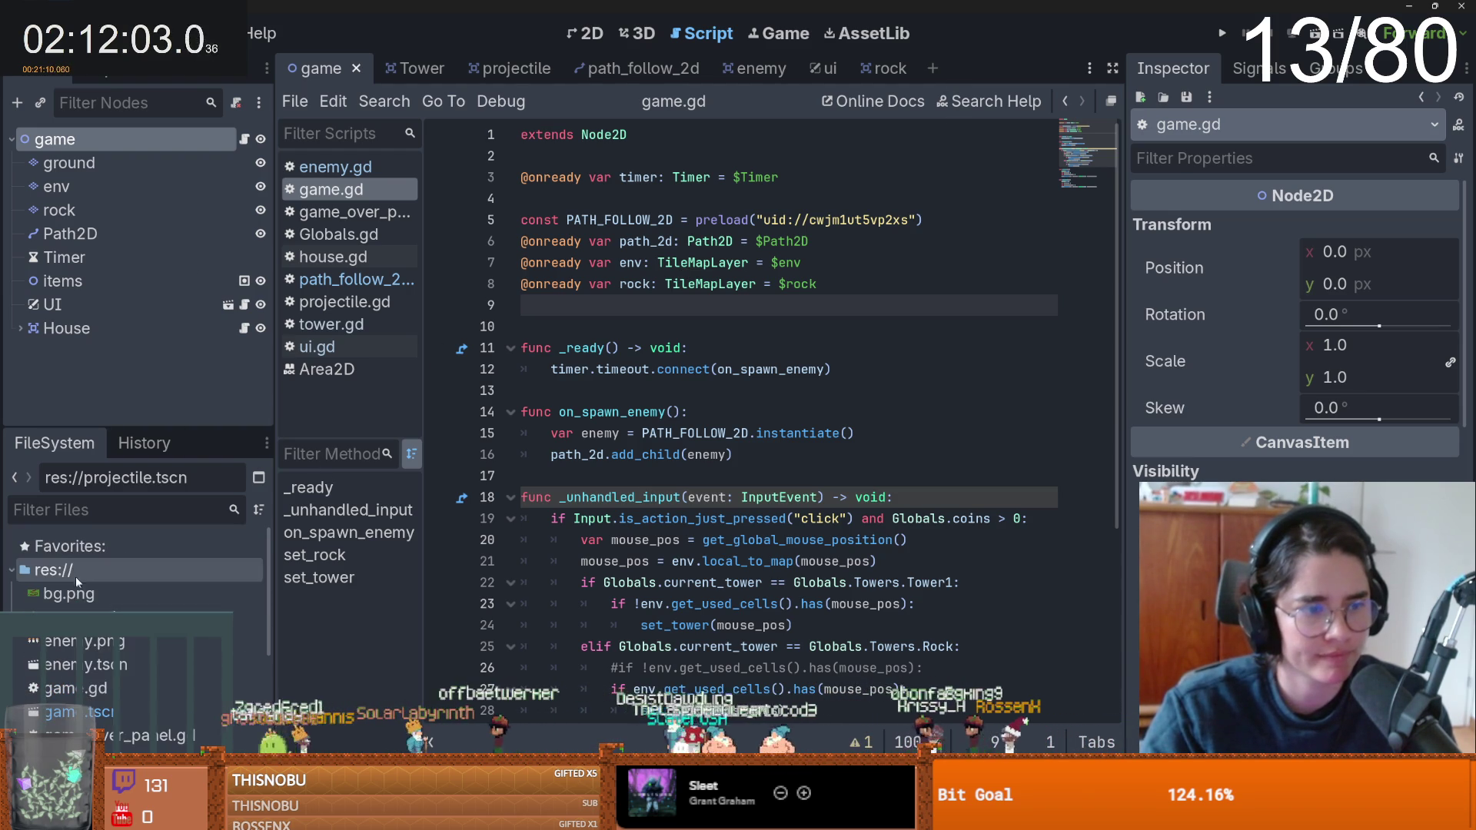
right_click(75, 570)
mouse_move(213, 587)
left_click(446, 644)
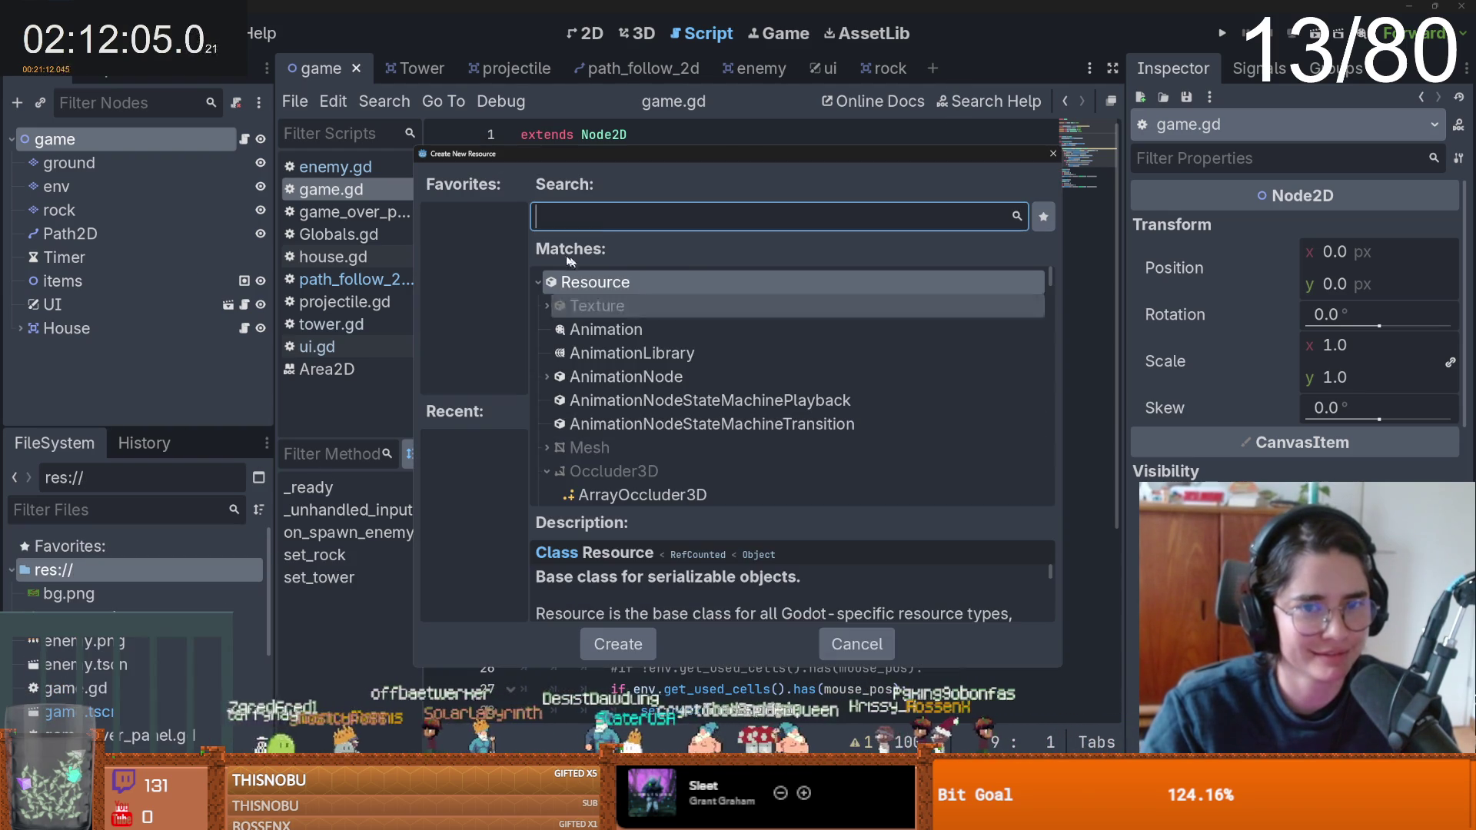
left_click(1053, 153)
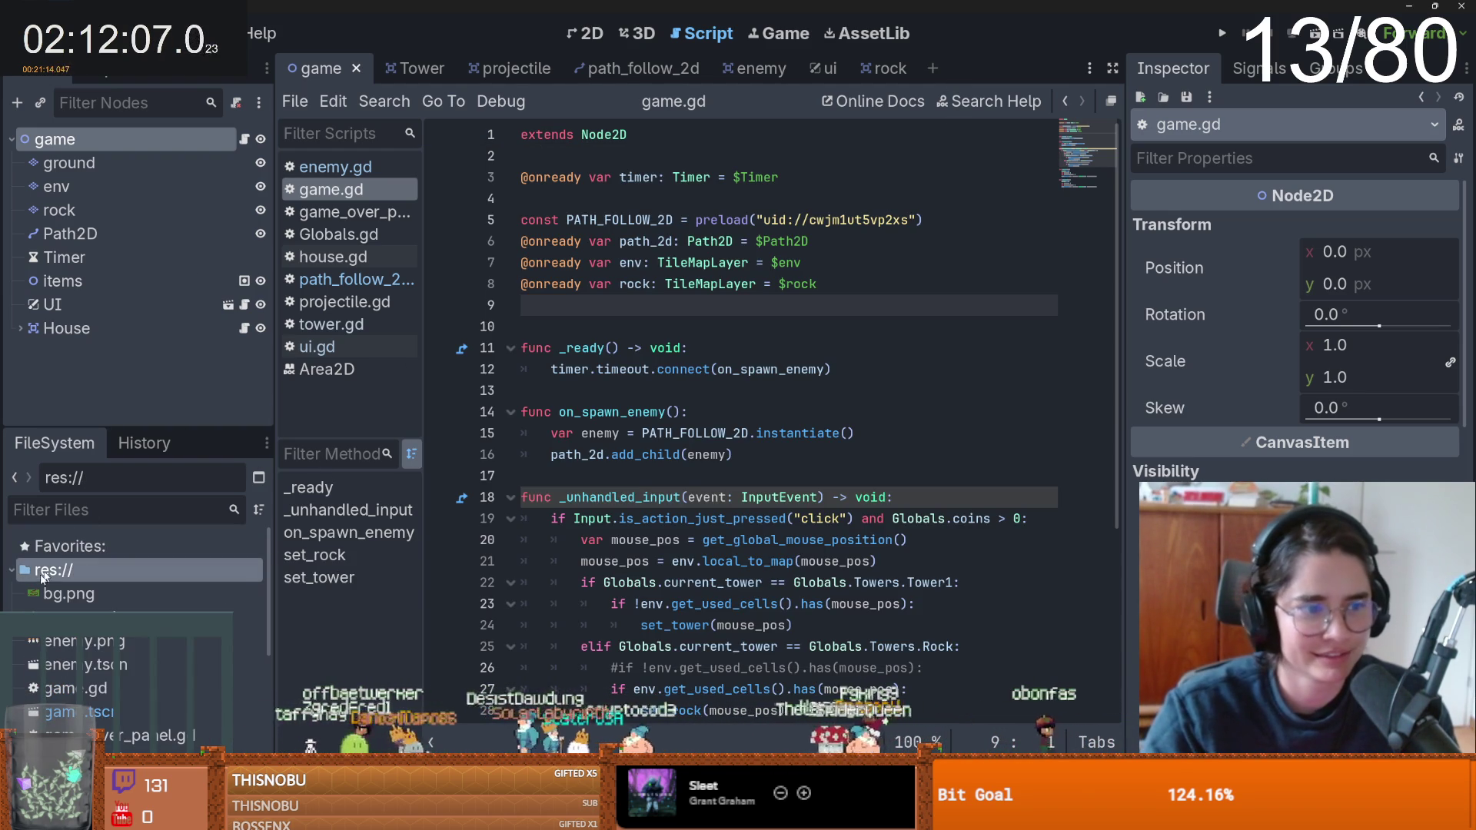
right_click(45, 562)
mouse_move(192, 574)
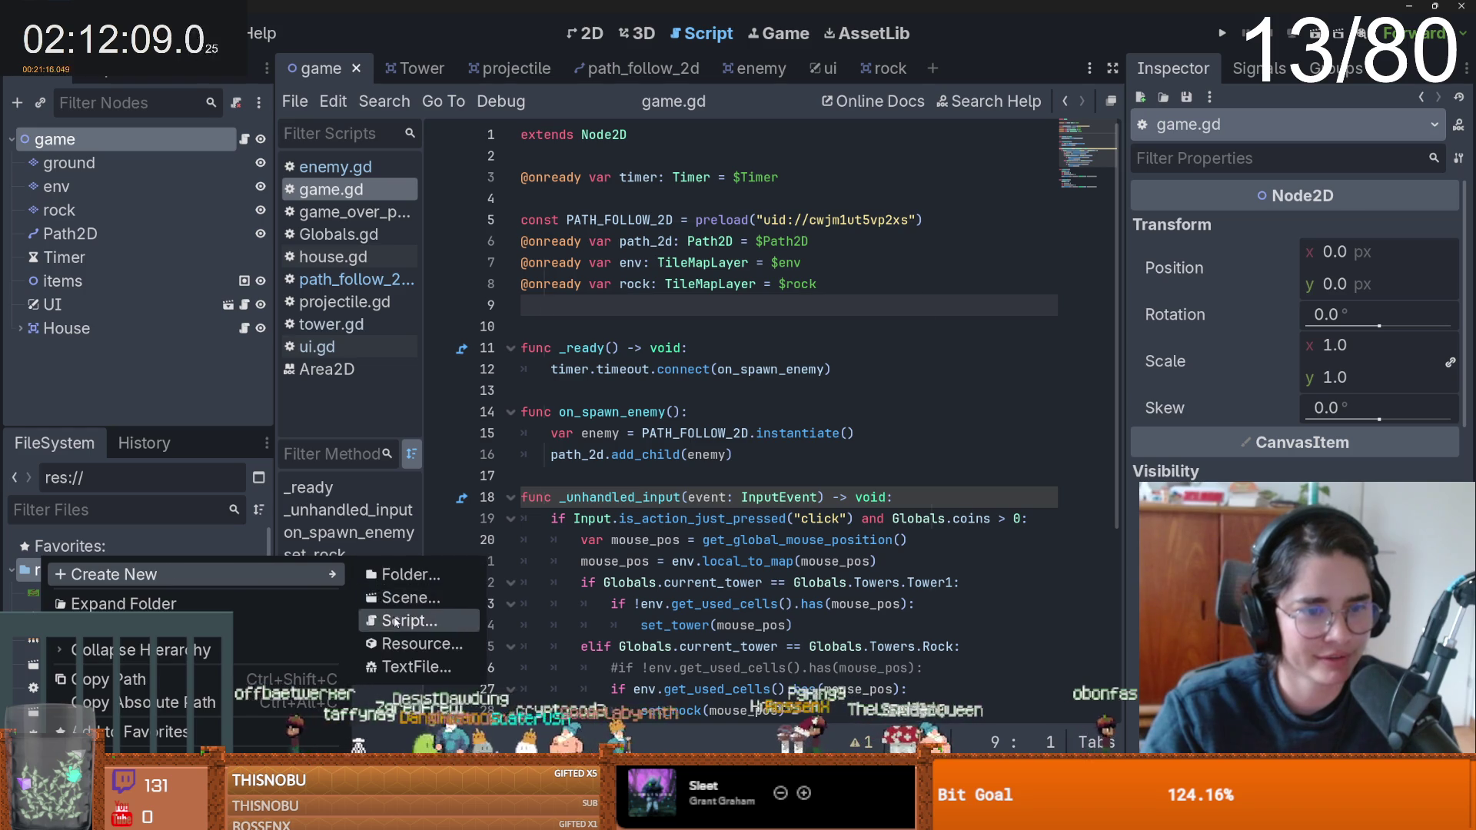
left_click(399, 618)
type("Level")
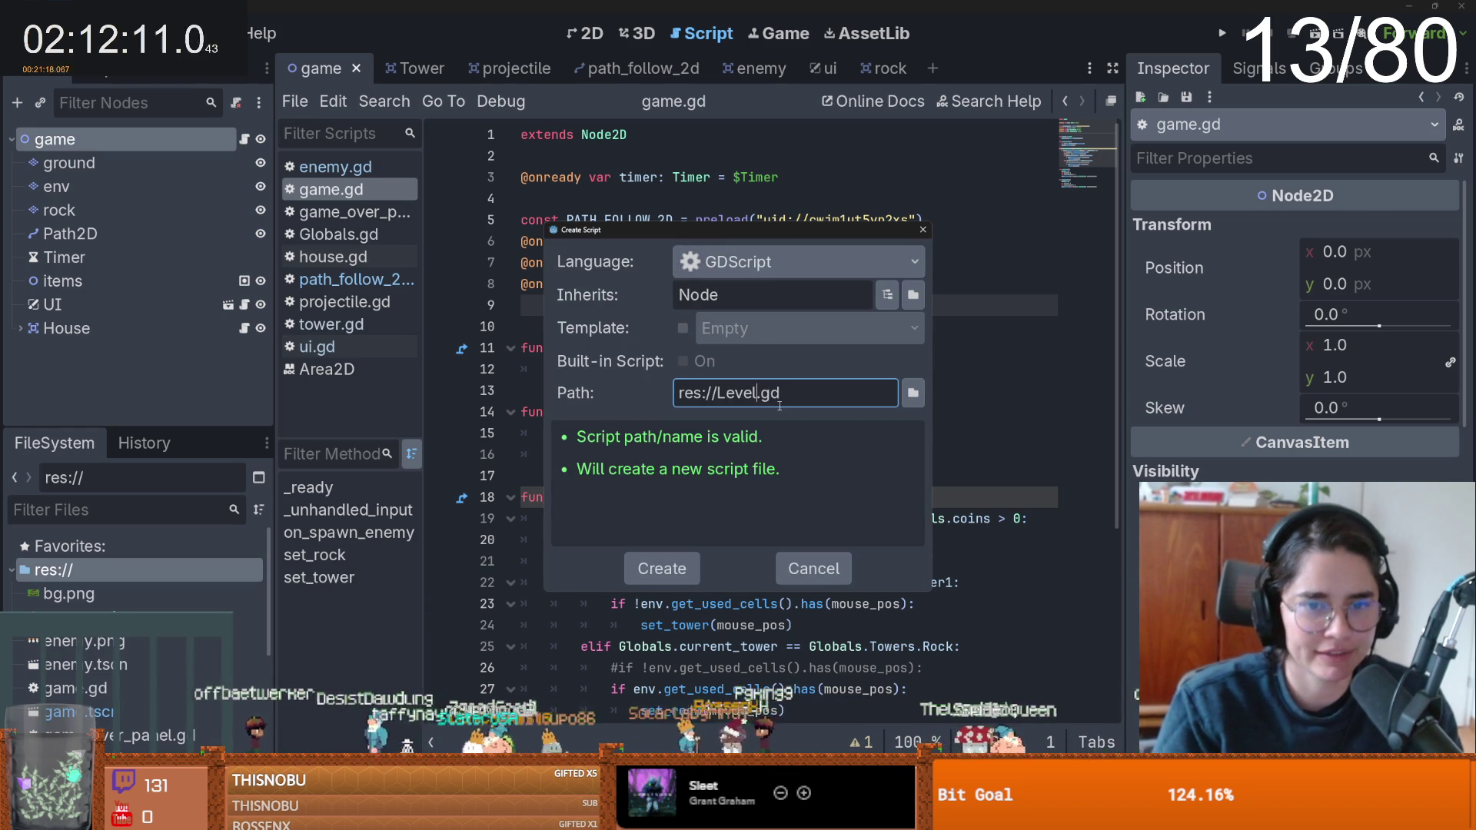
key("Return")
- Make Level.gd extend Resource with class_name Level, and save it
left_click(641, 202)
key("Return")
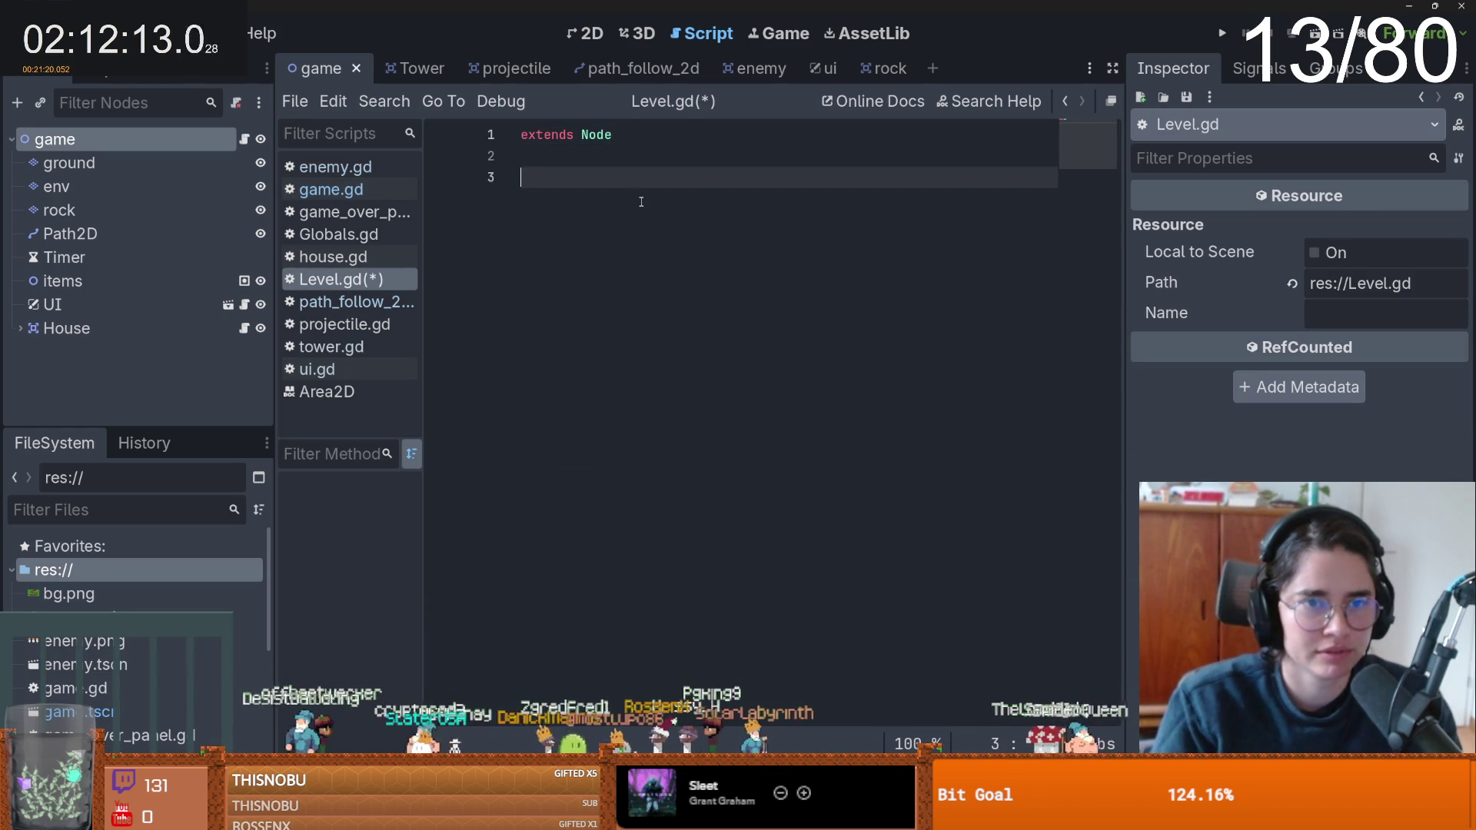
key("BackSpace")
key("BackSpace")
key("BackSpace")
type("Resouce")
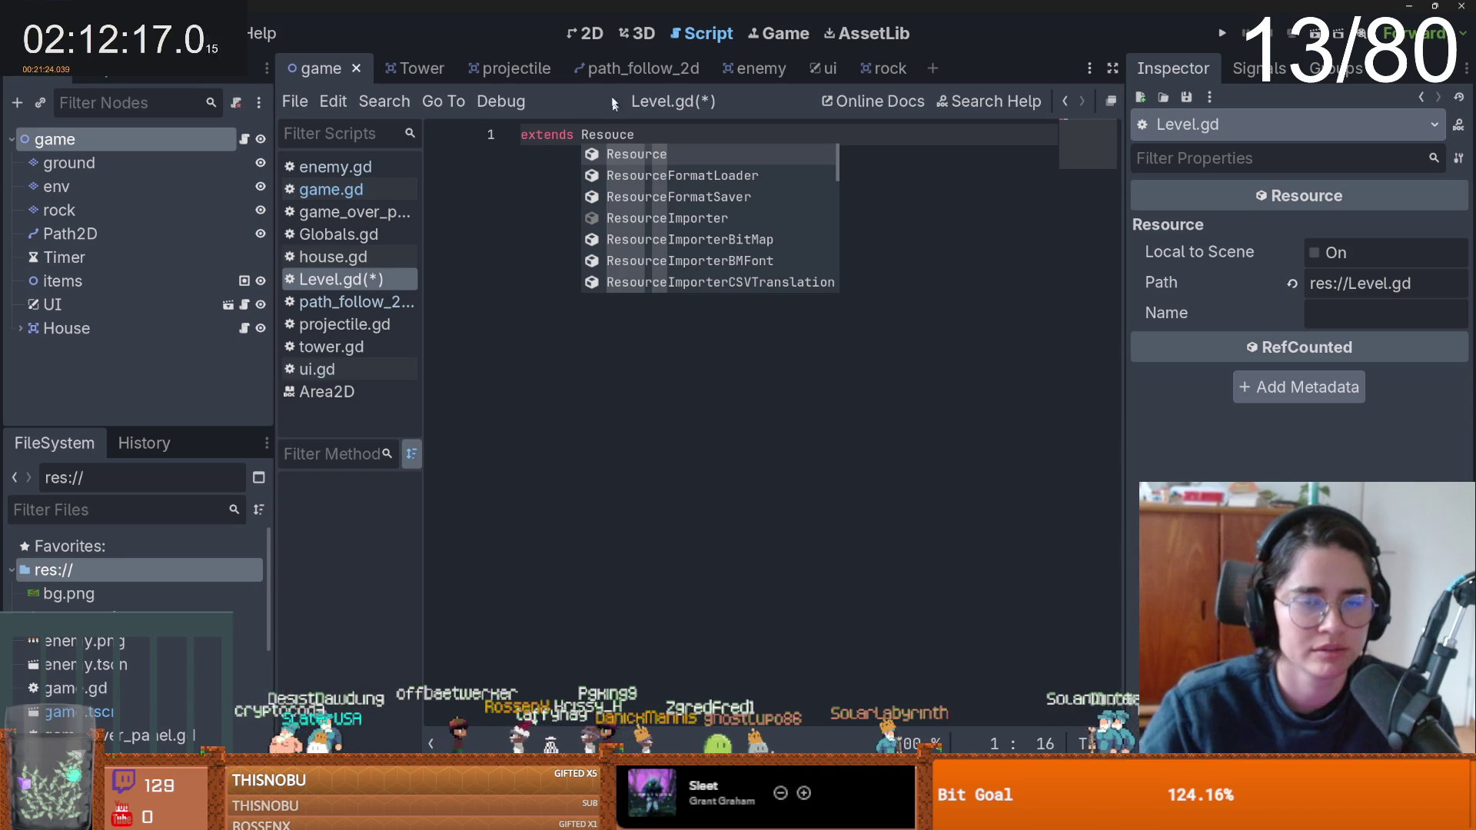
key("Return")
key("Return")
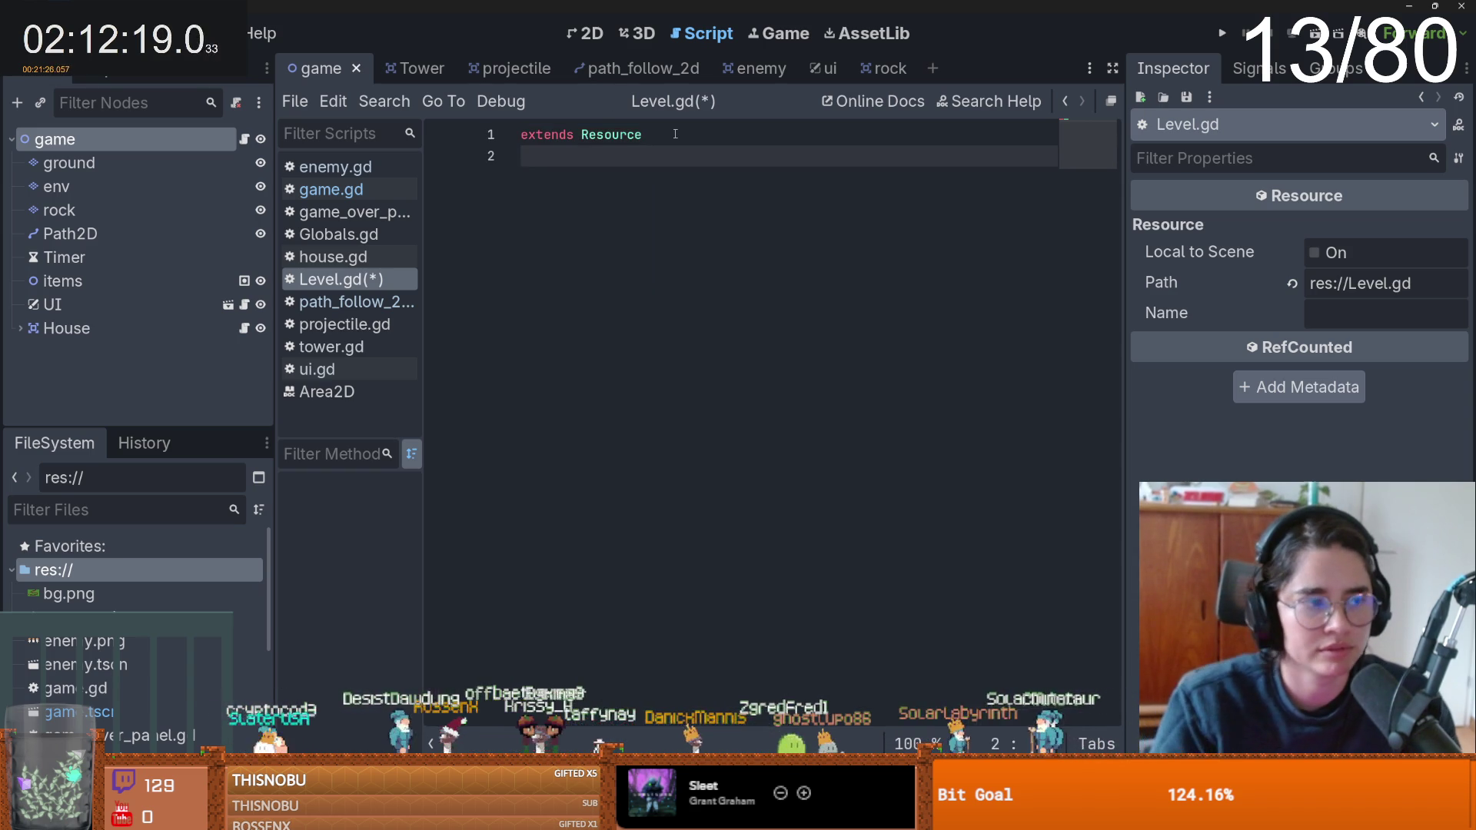
type("ss_nma")
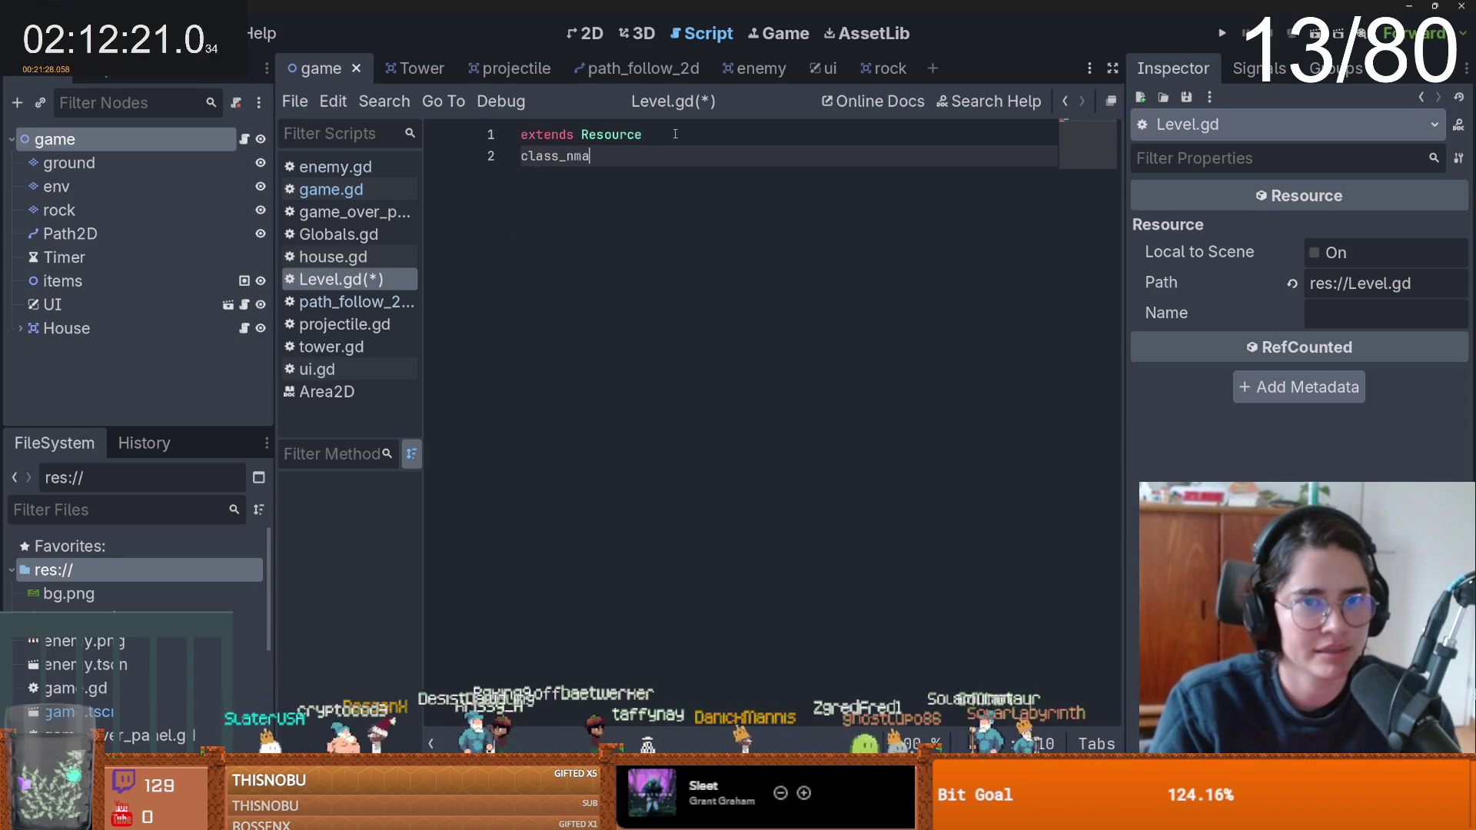
type("e ")
type("el")
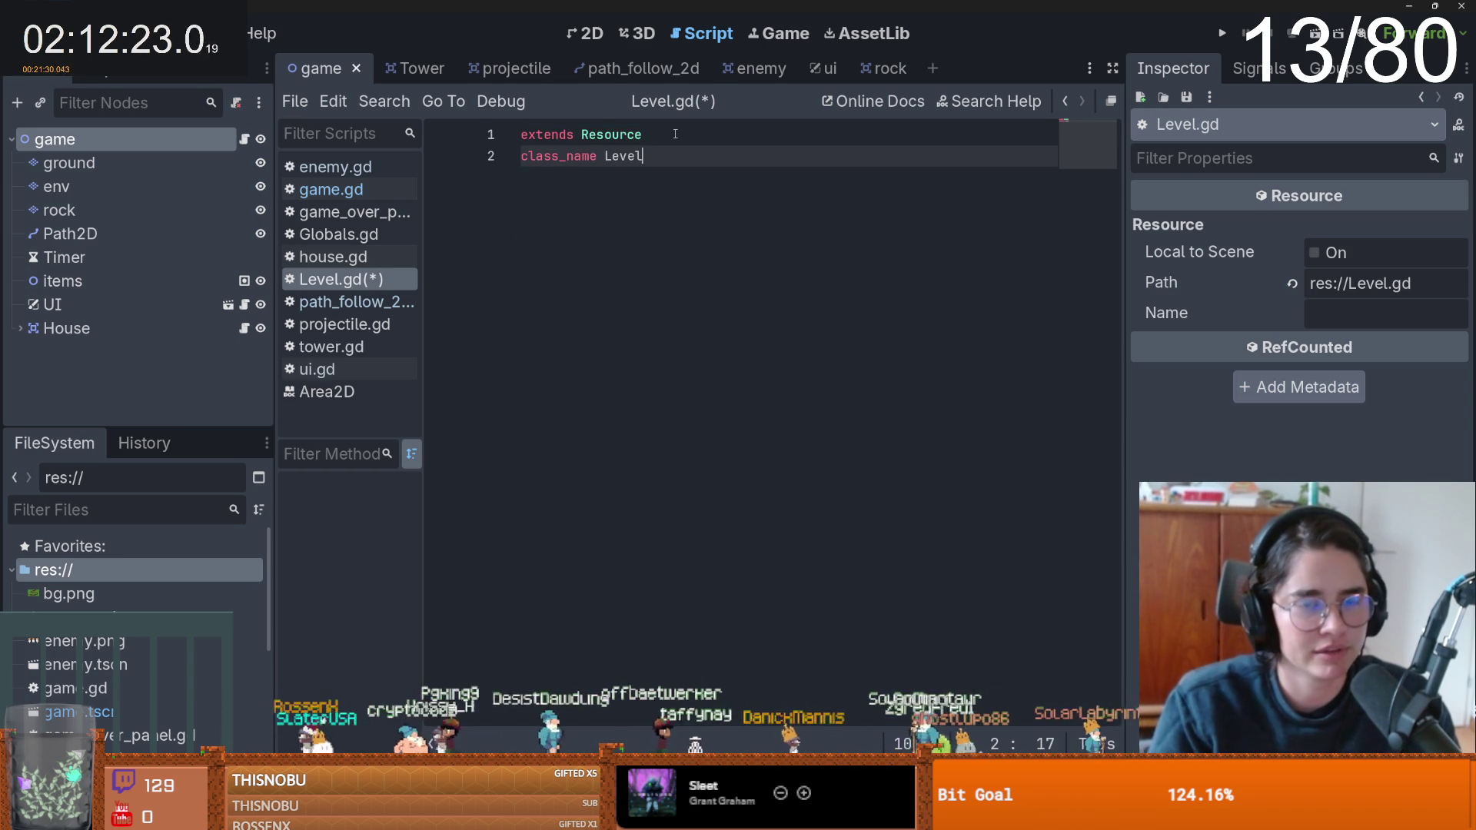
key("ctrl+s")
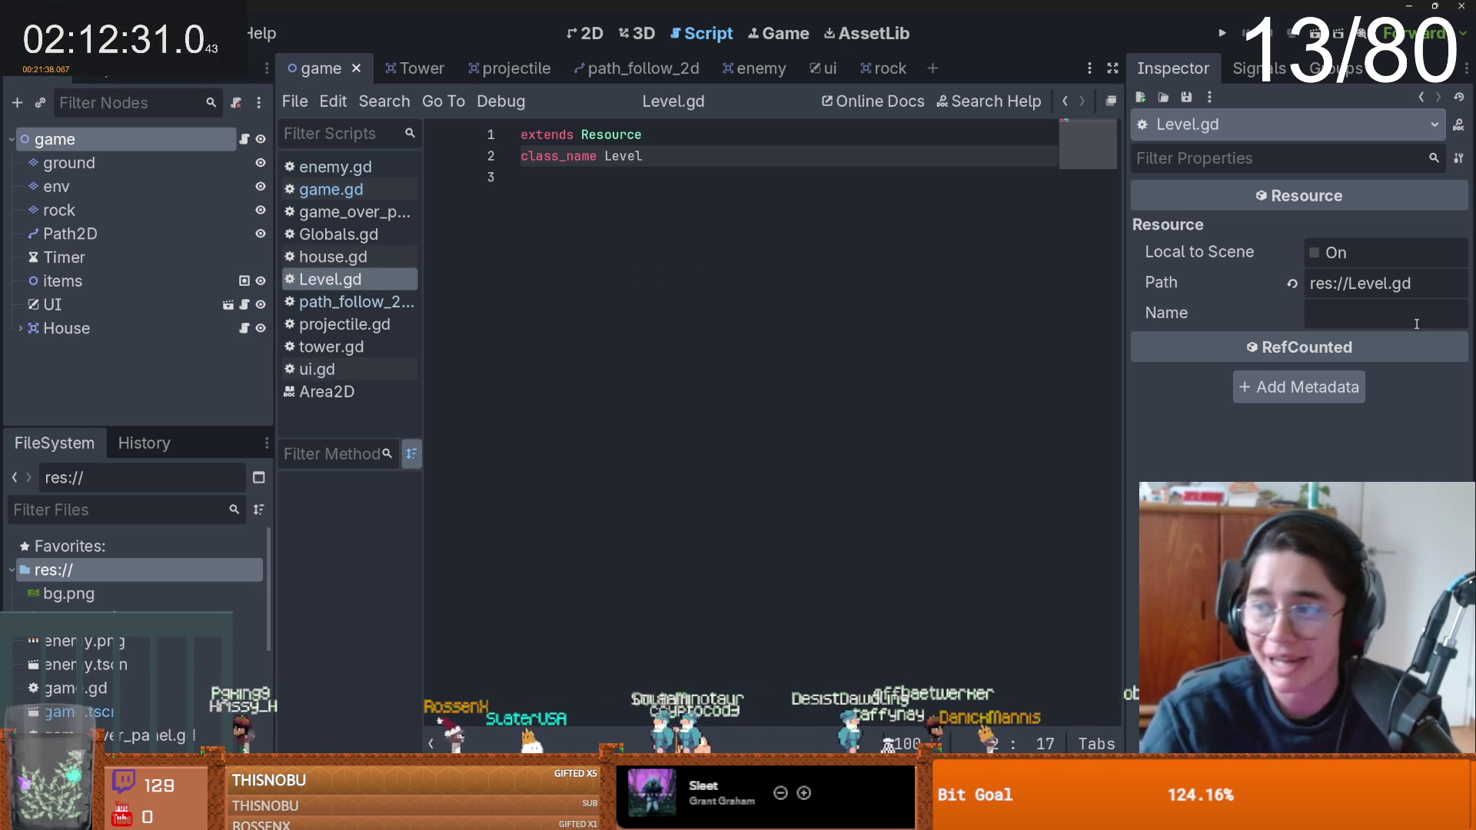
key("alt+Tab")
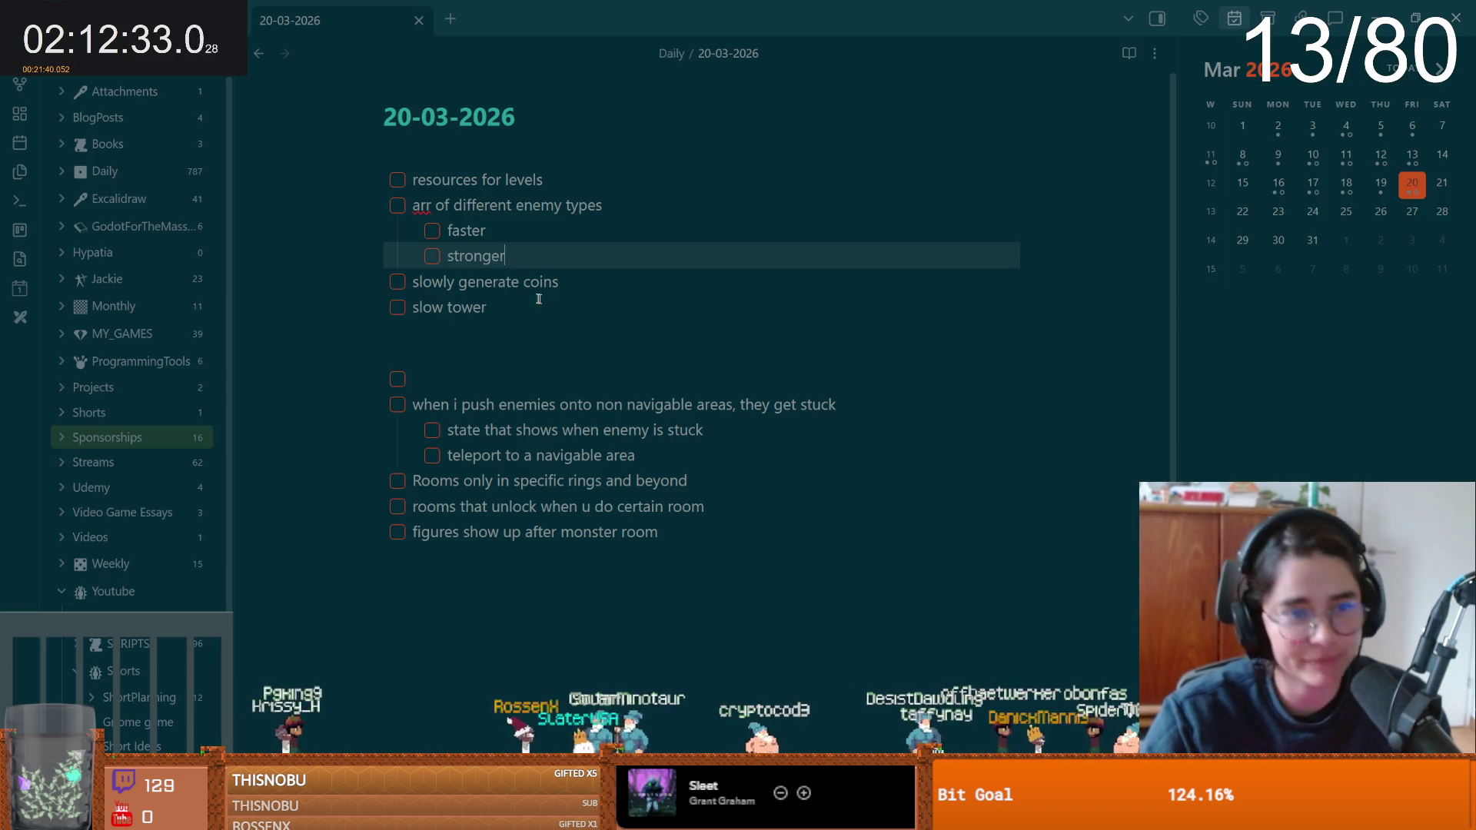
- Add a 'projectile throw' to-do directly below 'slow tower' in the daily note
left_click(533, 302)
key("Return")
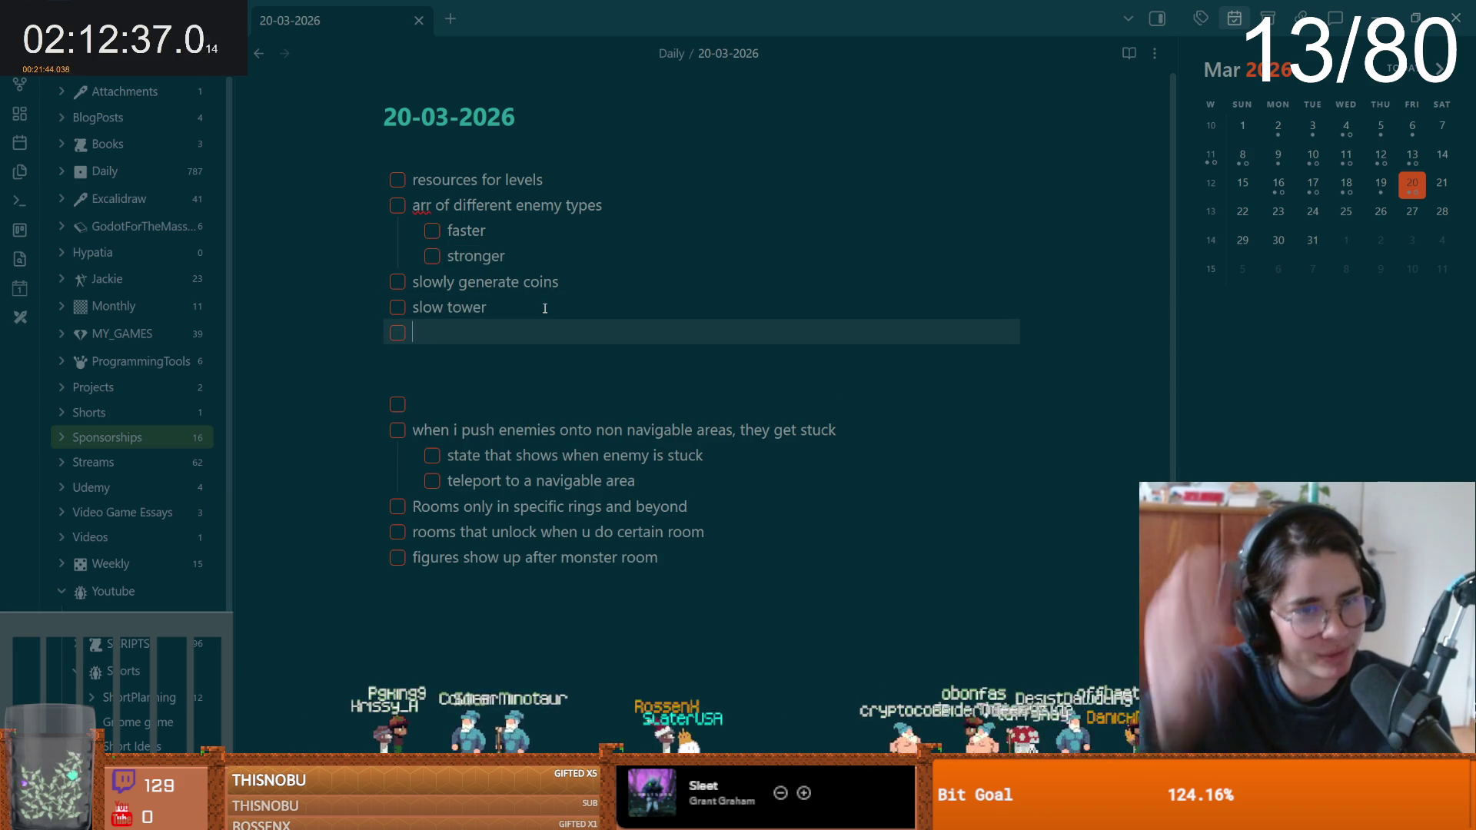
type("ject")
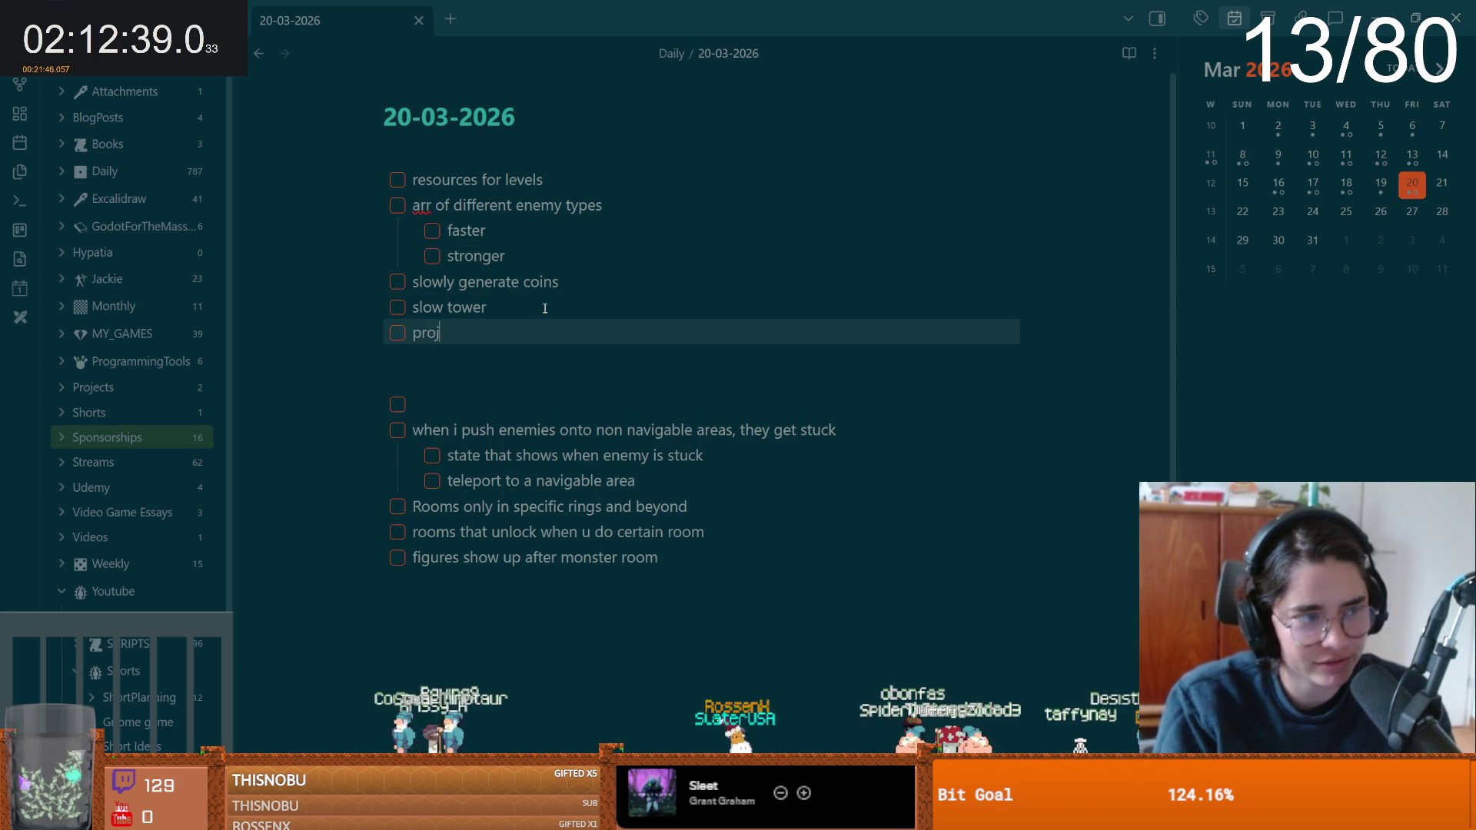
type("ile throw")
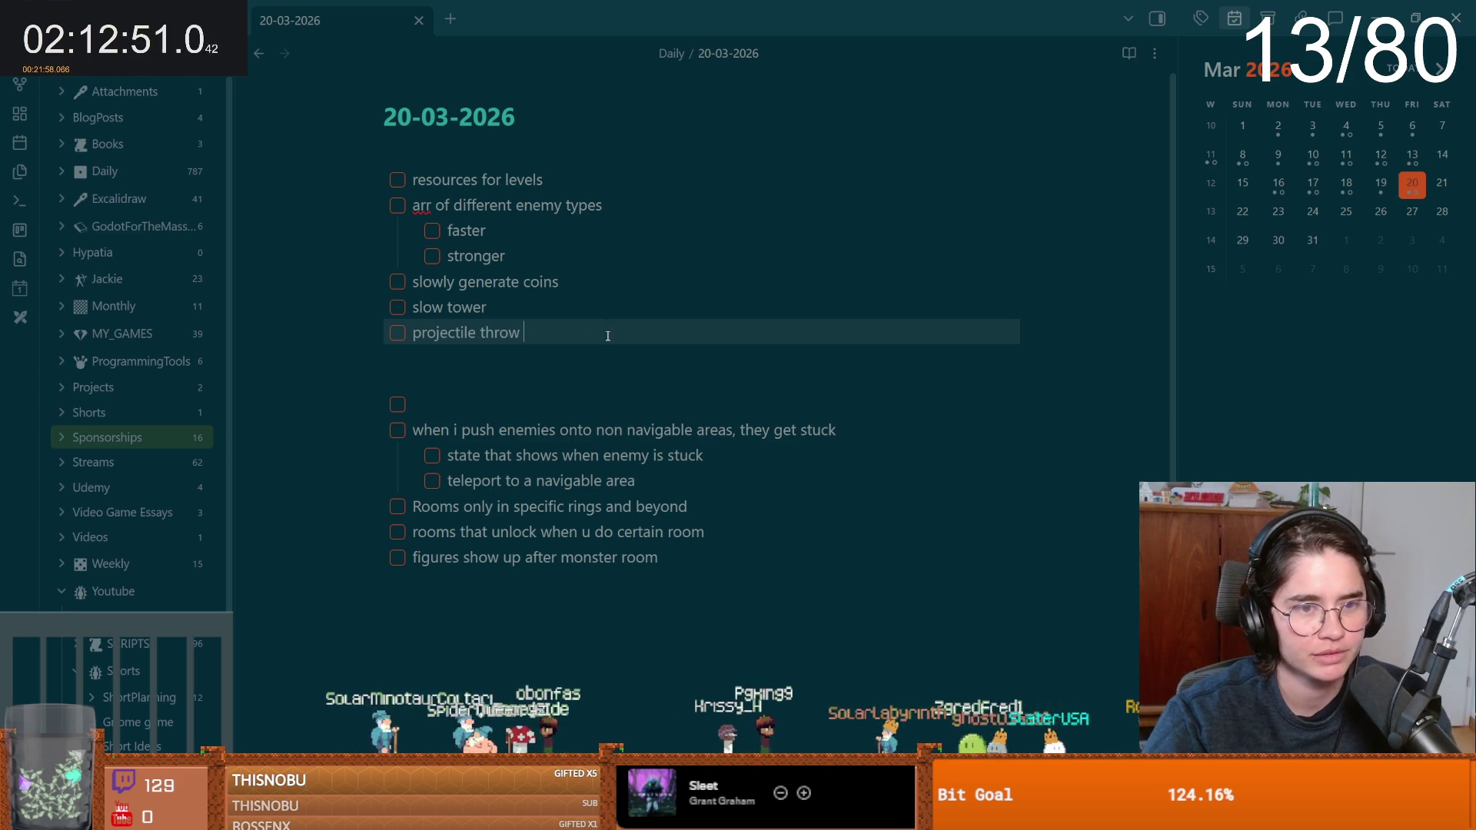
key("alt+Tab")
left_click(638, 384)
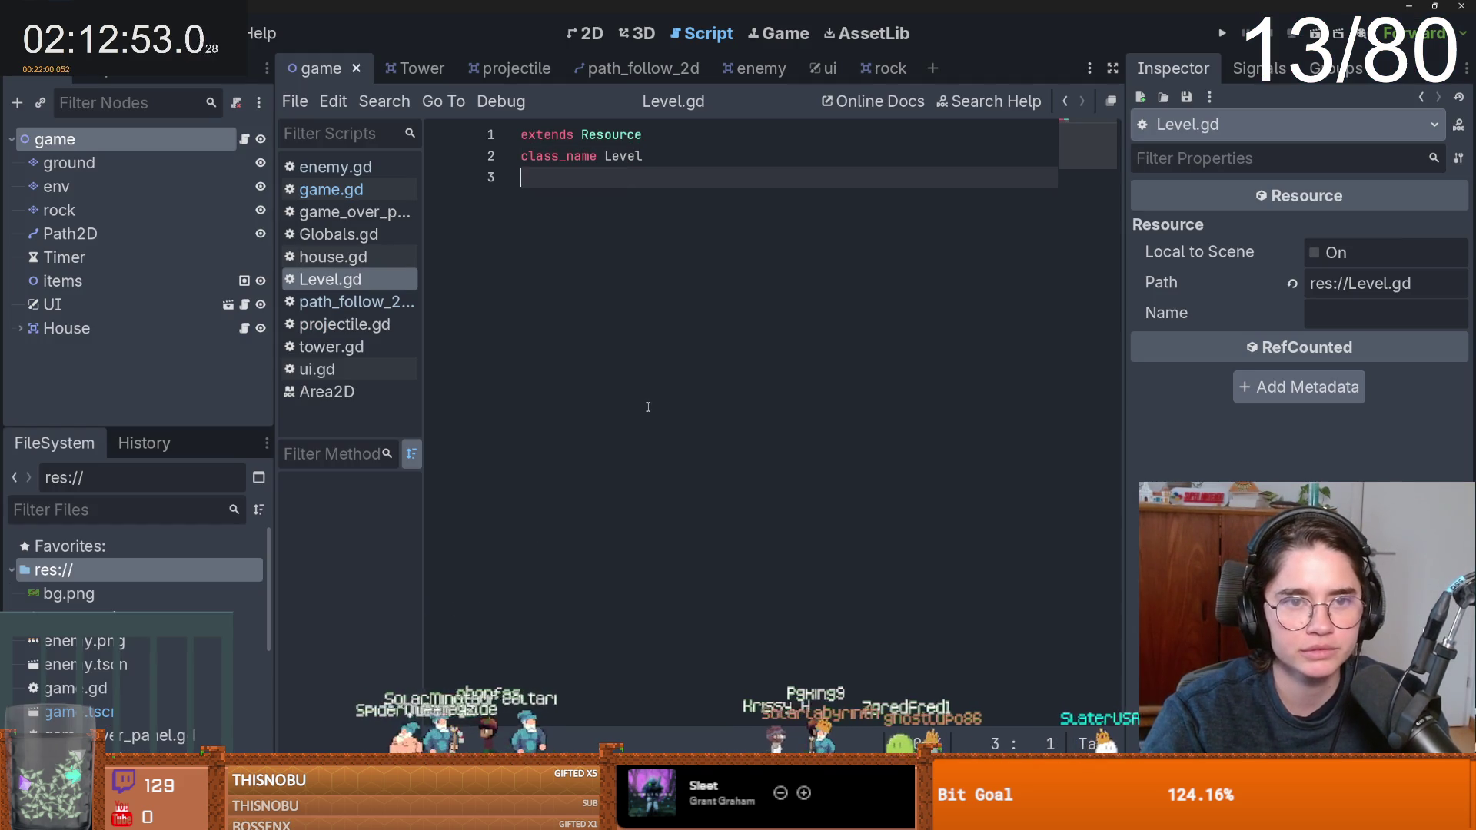
- Save Level.gd and add two empty lines below class_name Level
key("Return")
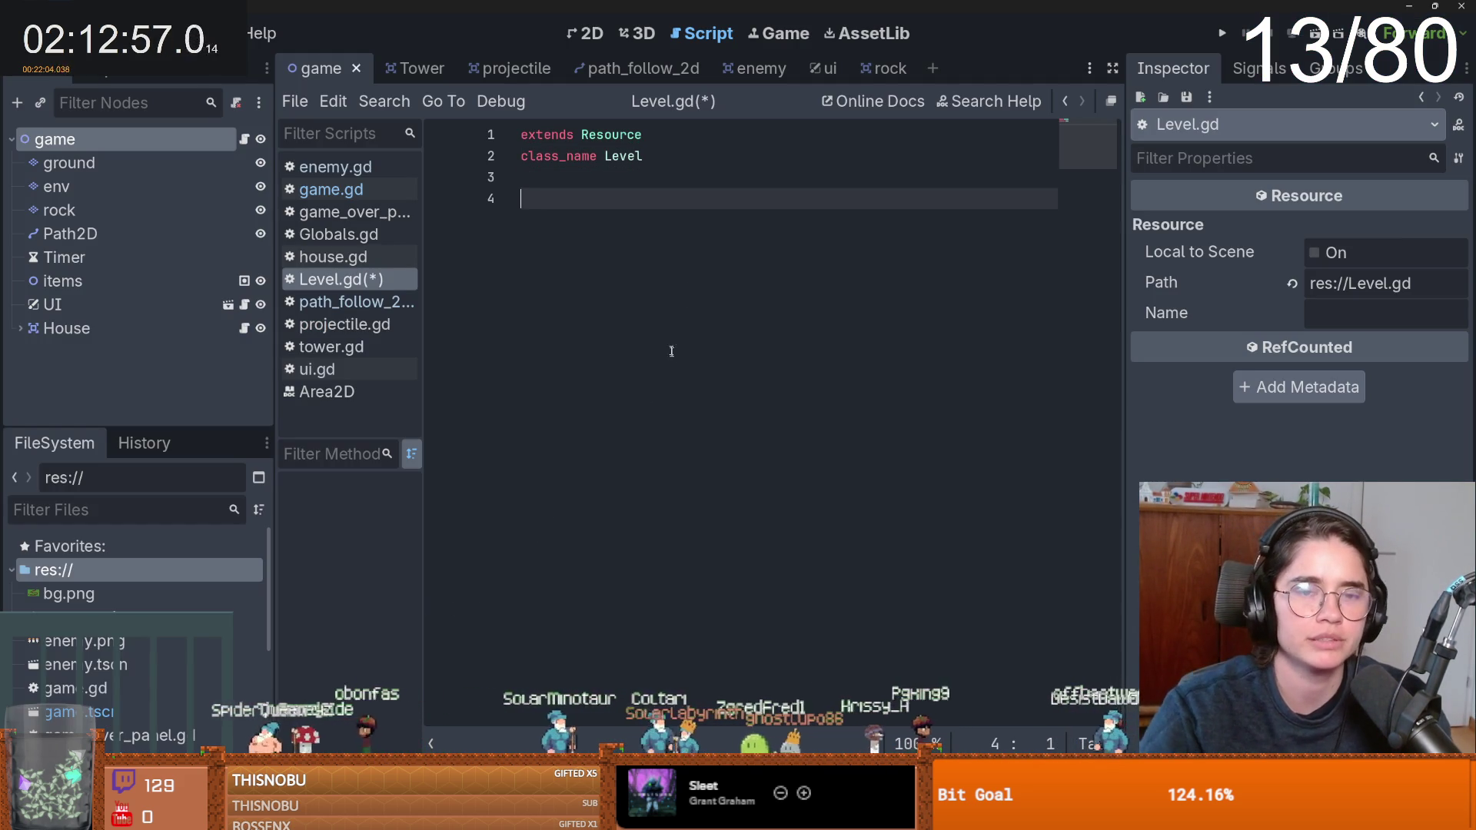
key("ctrl+s")
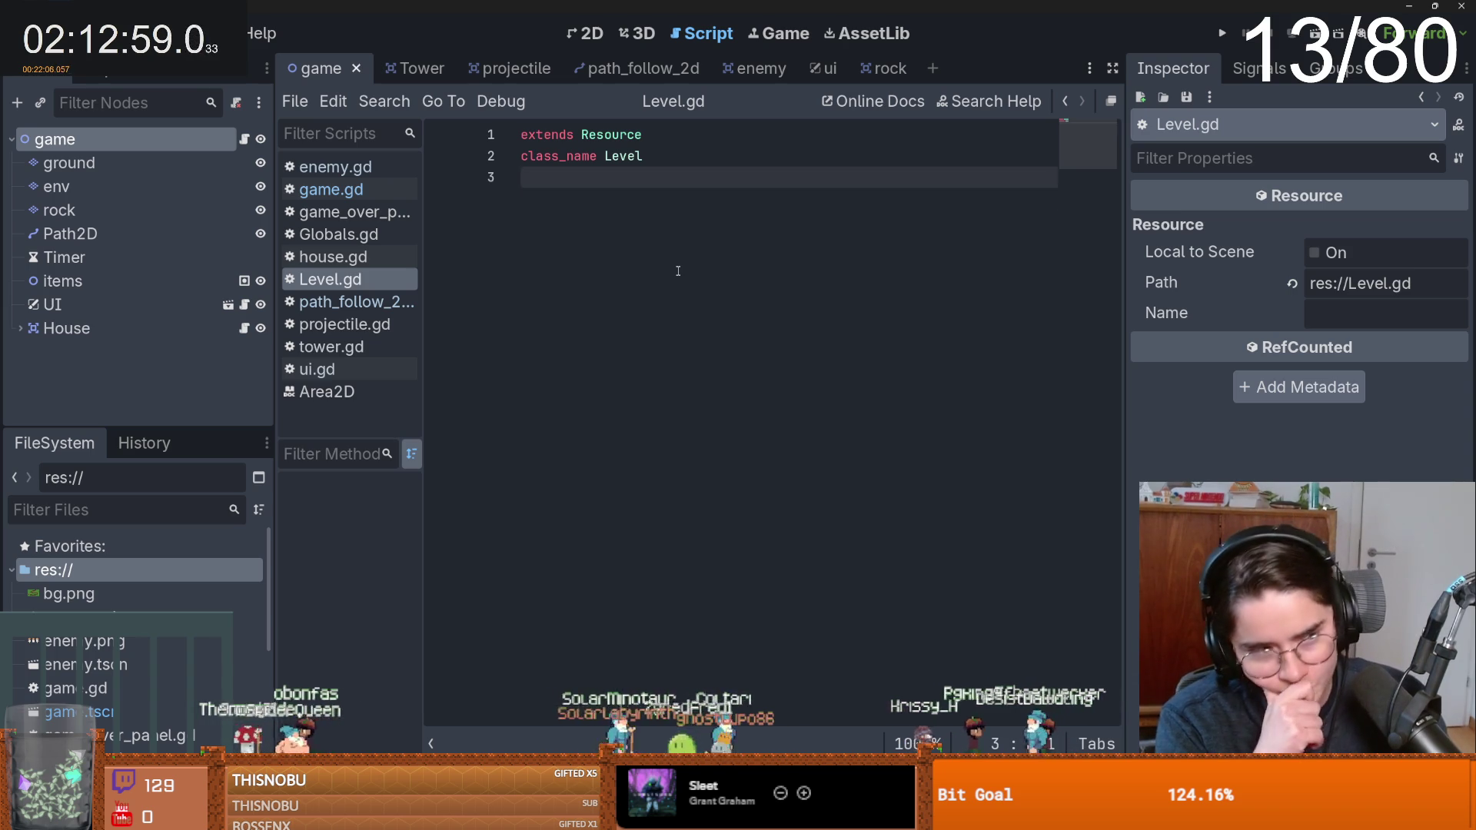
key("Return")
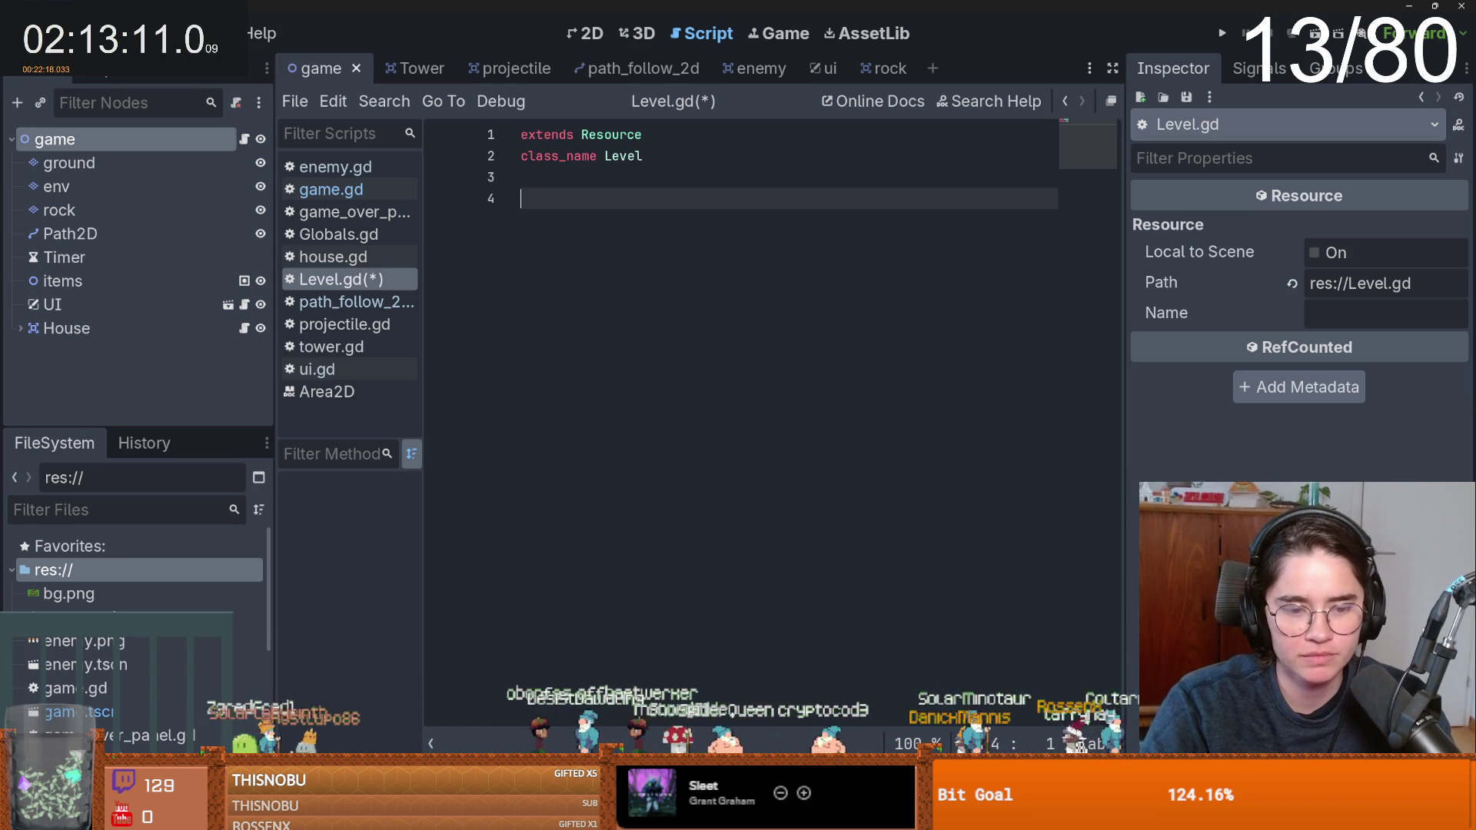
key("alt+Tab")
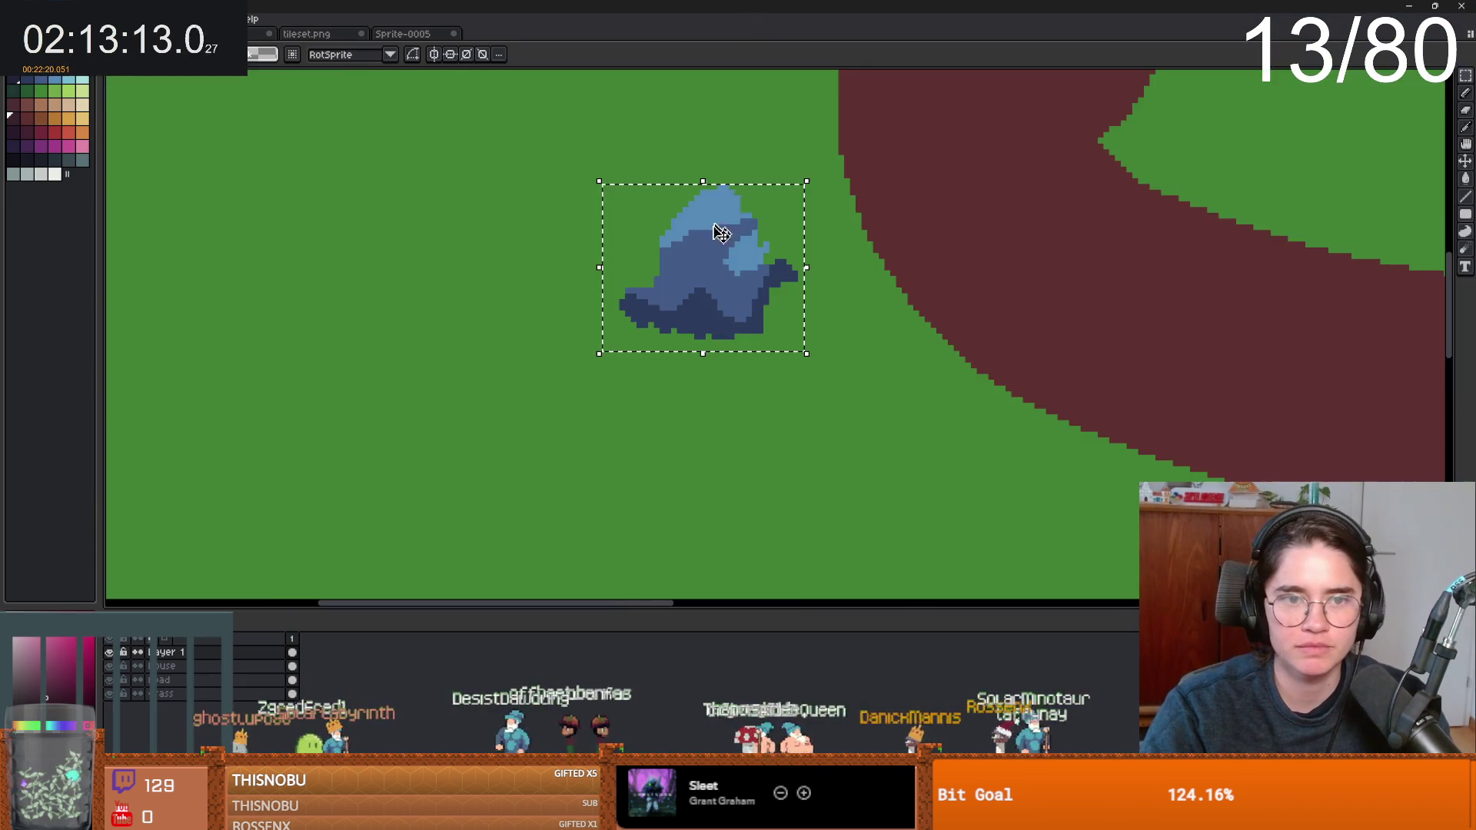
- Duplicate the small house on the House layer, placing the copy further left
scroll(686, 288, "down", 3)
scroll(744, 290, "up", 4)
scroll(717, 297, "right", 8)
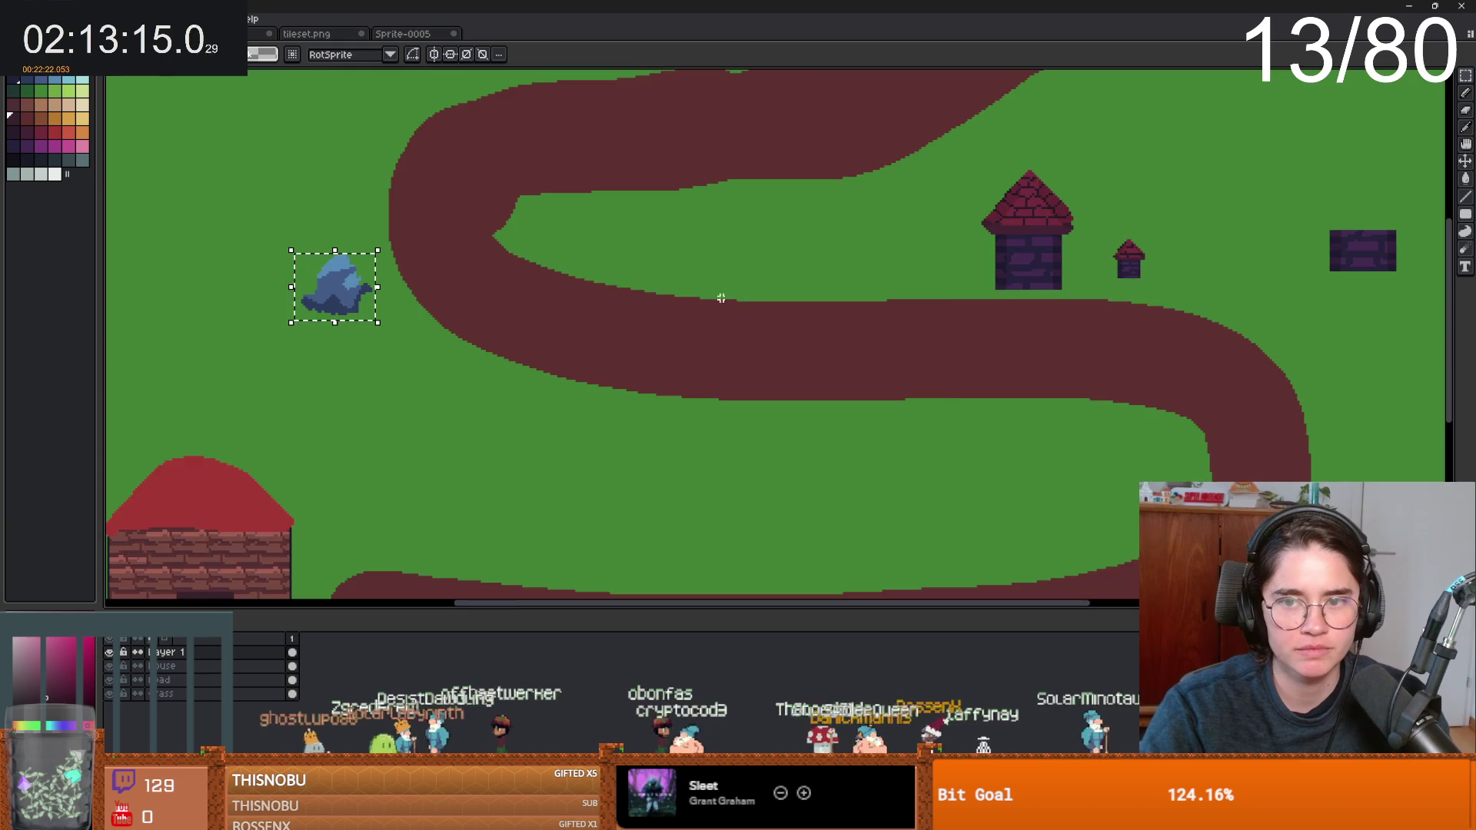
scroll(669, 305, "up", 2)
left_click_drag(658, 195, 760, 297)
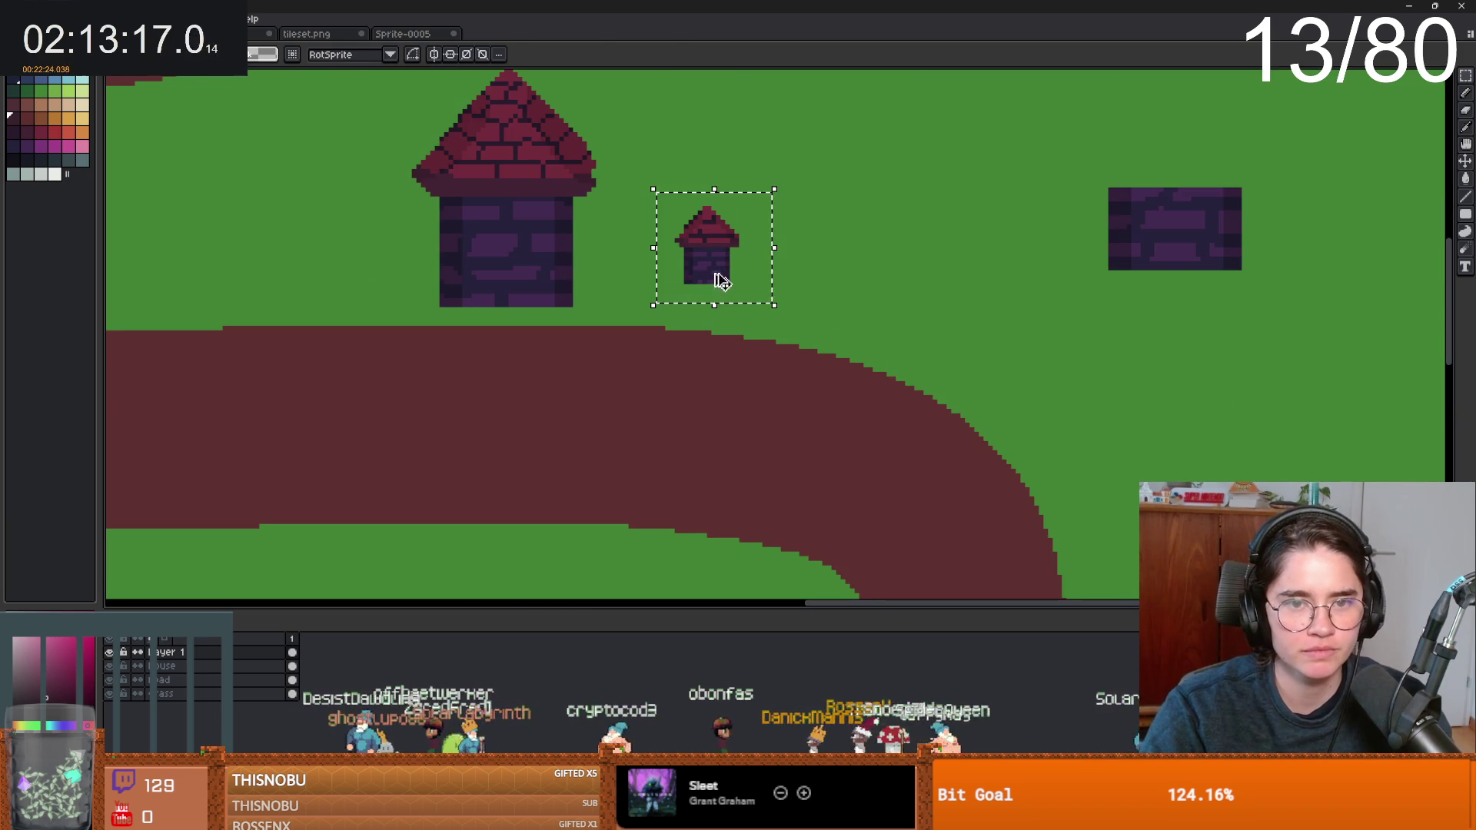
left_click(161, 666)
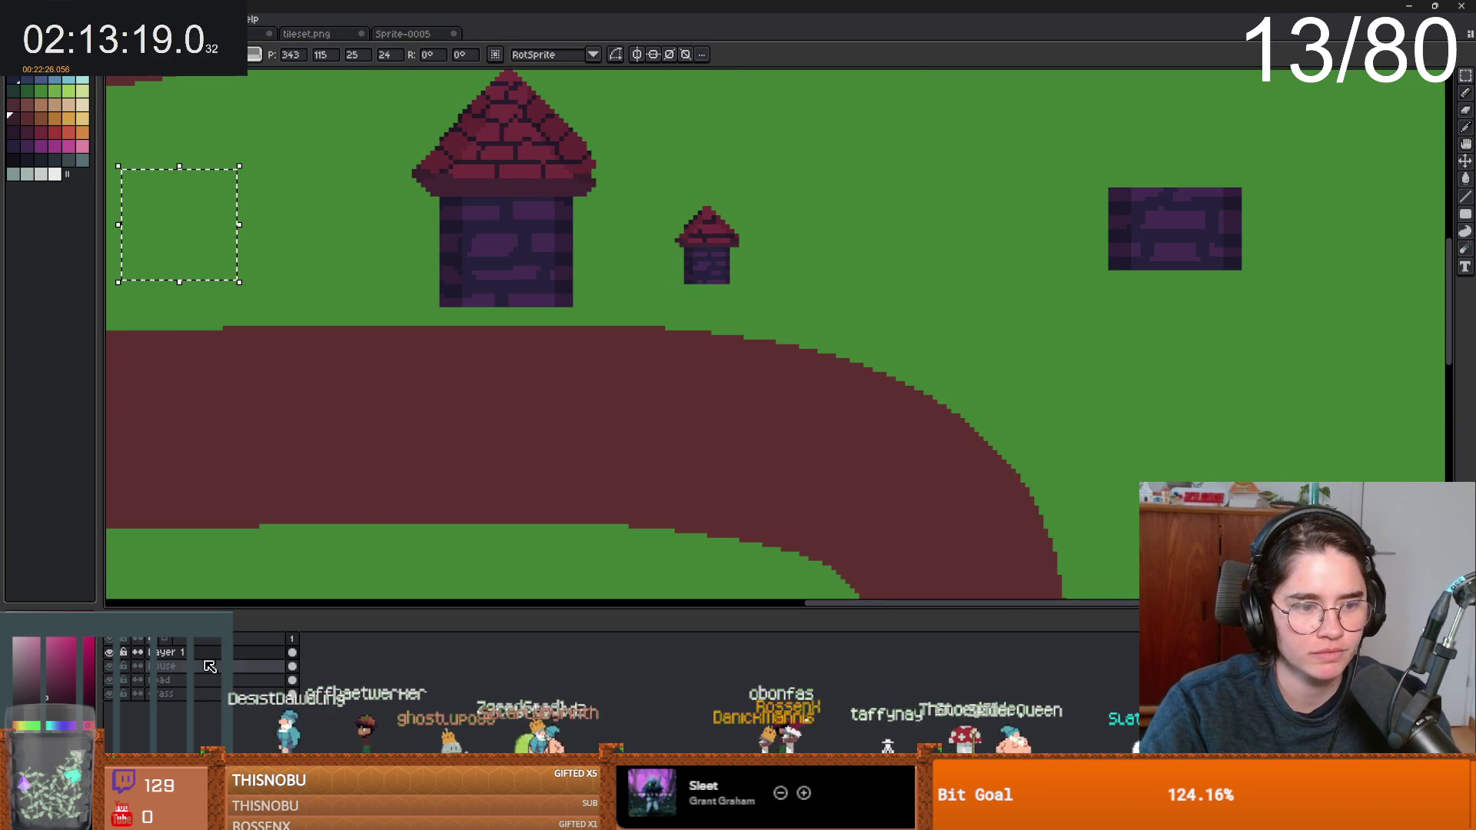
mouse_move(650, 187)
left_mouse_down()
mouse_move(682, 242)
mouse_move(803, 338)
left_mouse_up()
mouse_move(699, 254)
left_mouse_down()
mouse_move(138, 262)
mouse_move(699, 318)
mouse_move(564, 299)
left_mouse_up()
key("ctrl+d")
- Try painting a brown door on the house with the pencil, then undo it
scroll(523, 294, "up", 2)
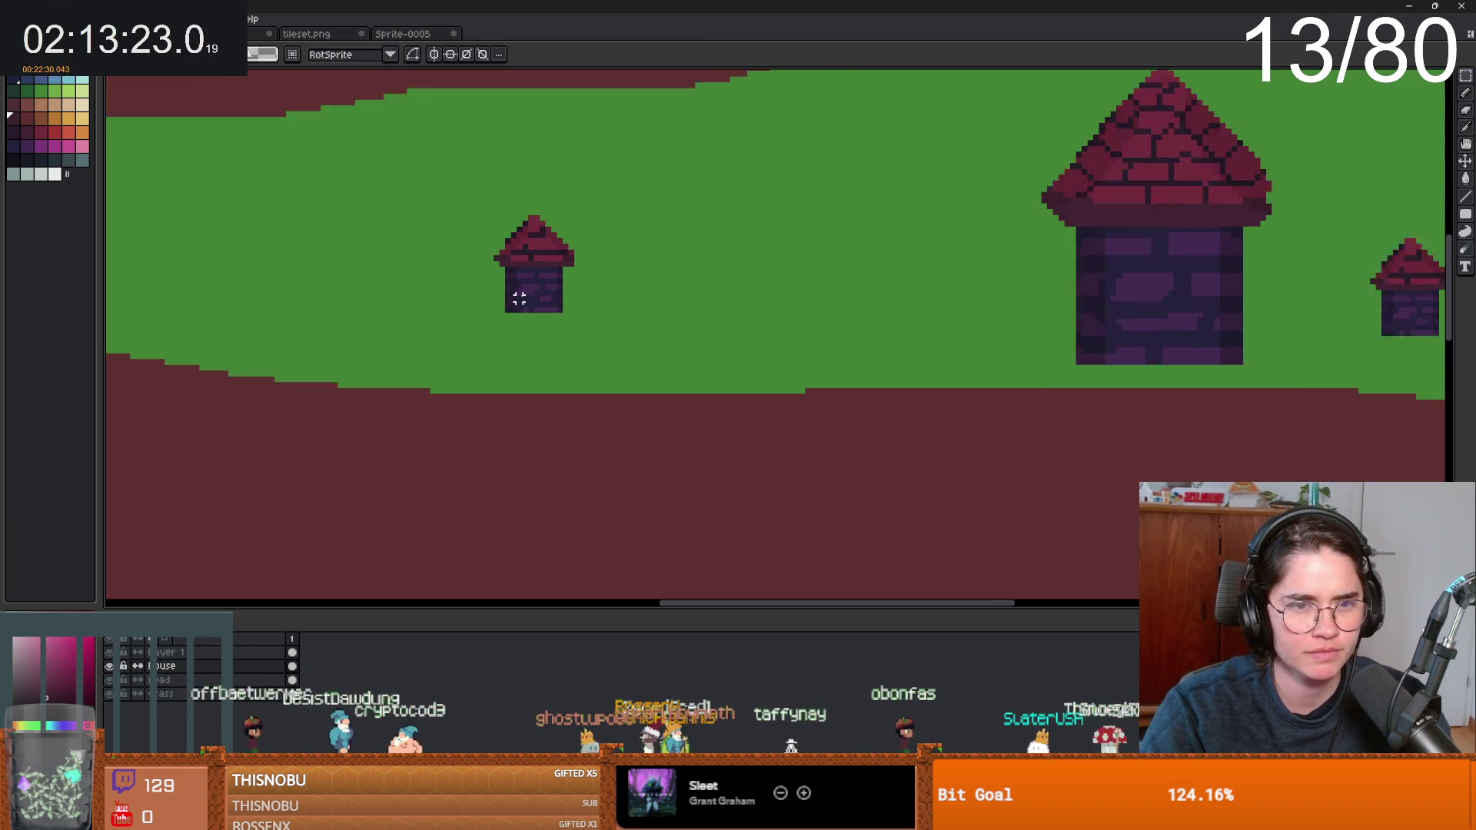
scroll(248, 222, "up", 1)
left_click(27, 119)
key("b")
mouse_move(814, 316)
left_mouse_down()
mouse_move(883, 346)
mouse_move(846, 330)
mouse_move(900, 336)
mouse_move(850, 355)
left_mouse_up()
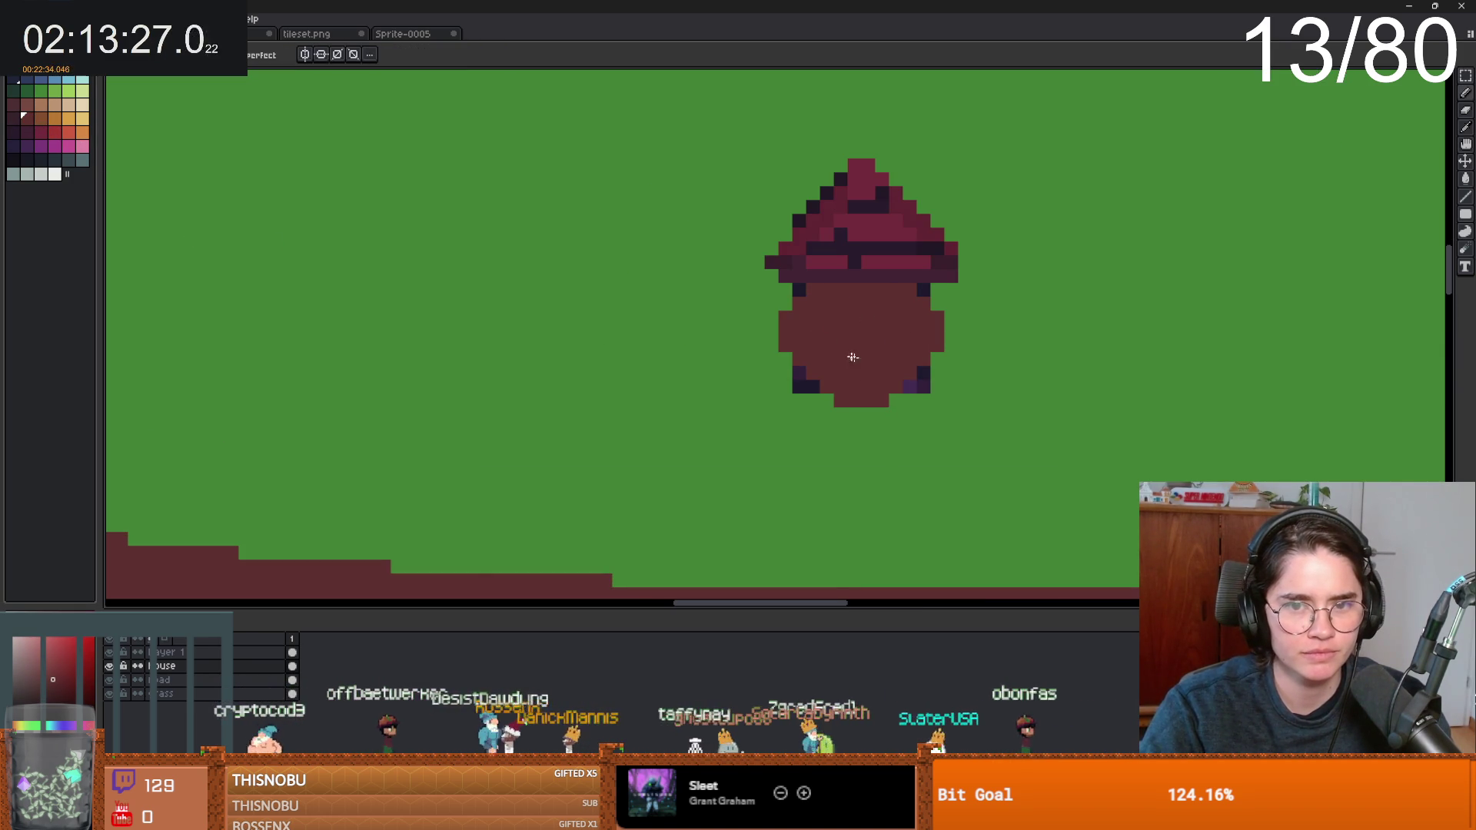
scroll(836, 357, "up", 1)
scroll(836, 357, "down", 1)
key("ctrl+z")
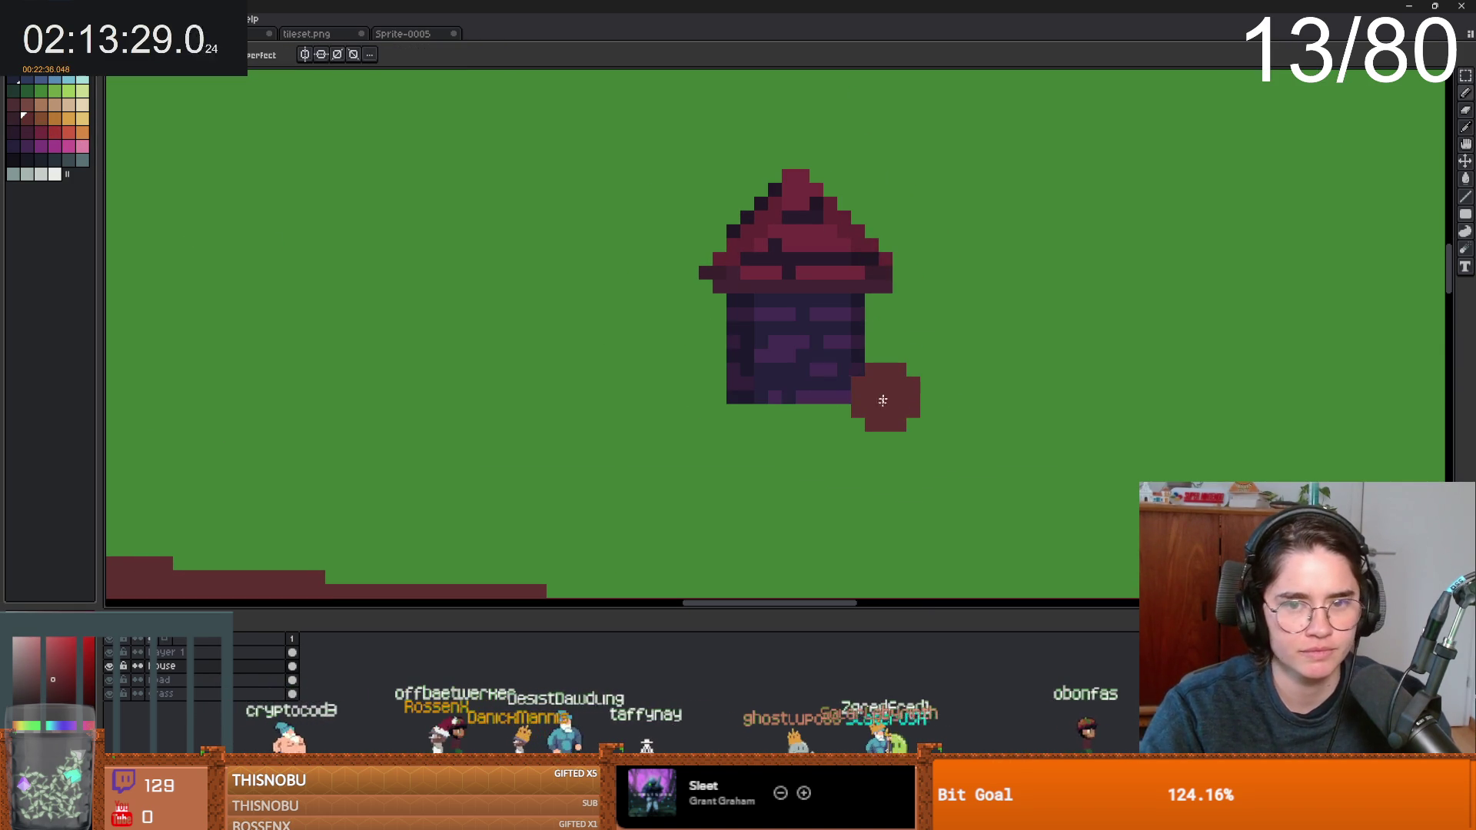
- Select the house's brick walls, then open and close the File menu without choosing anything
key("m")
left_click_drag(894, 420, 682, 292)
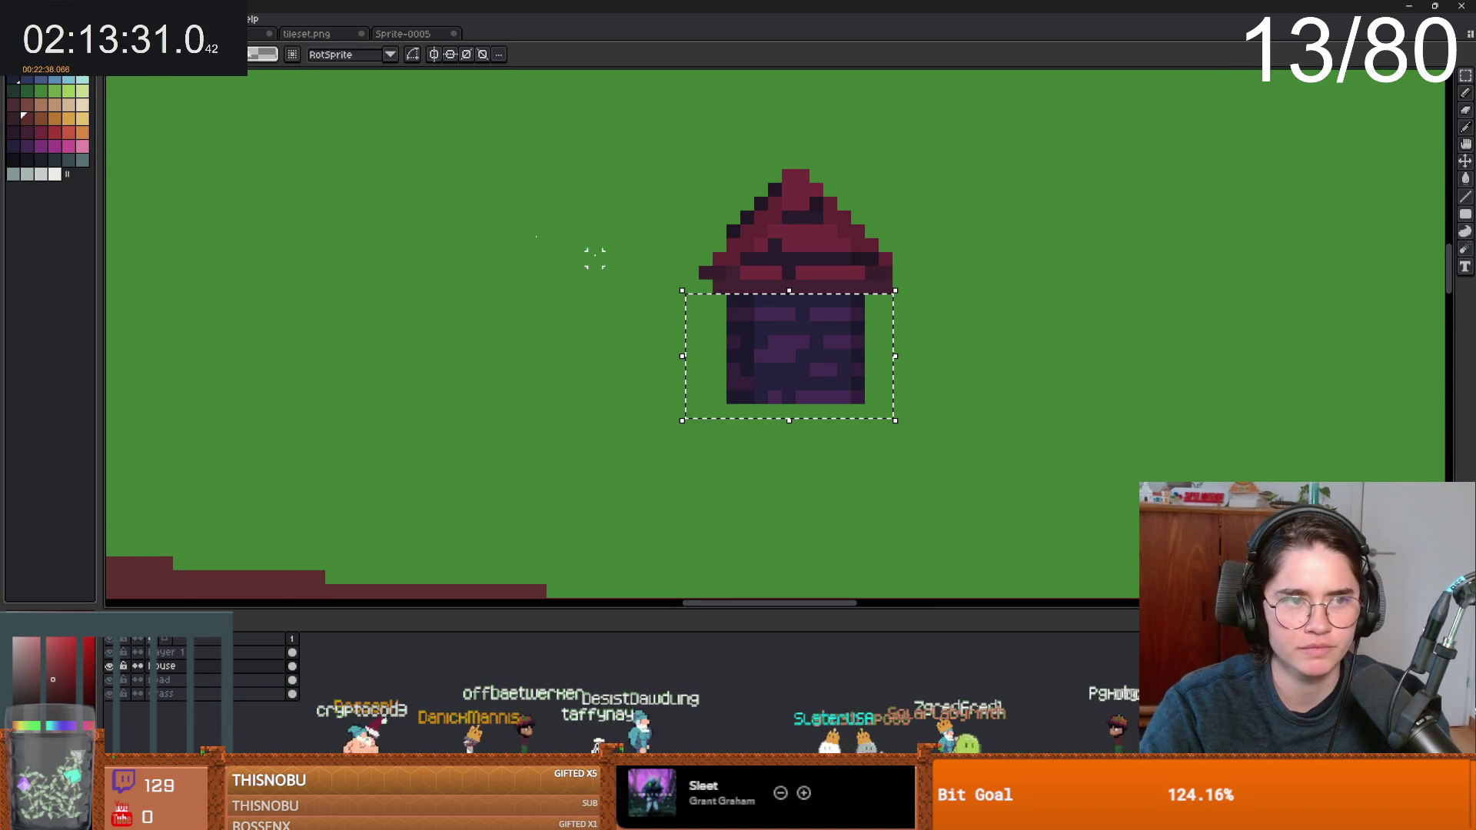
left_click(19, 19)
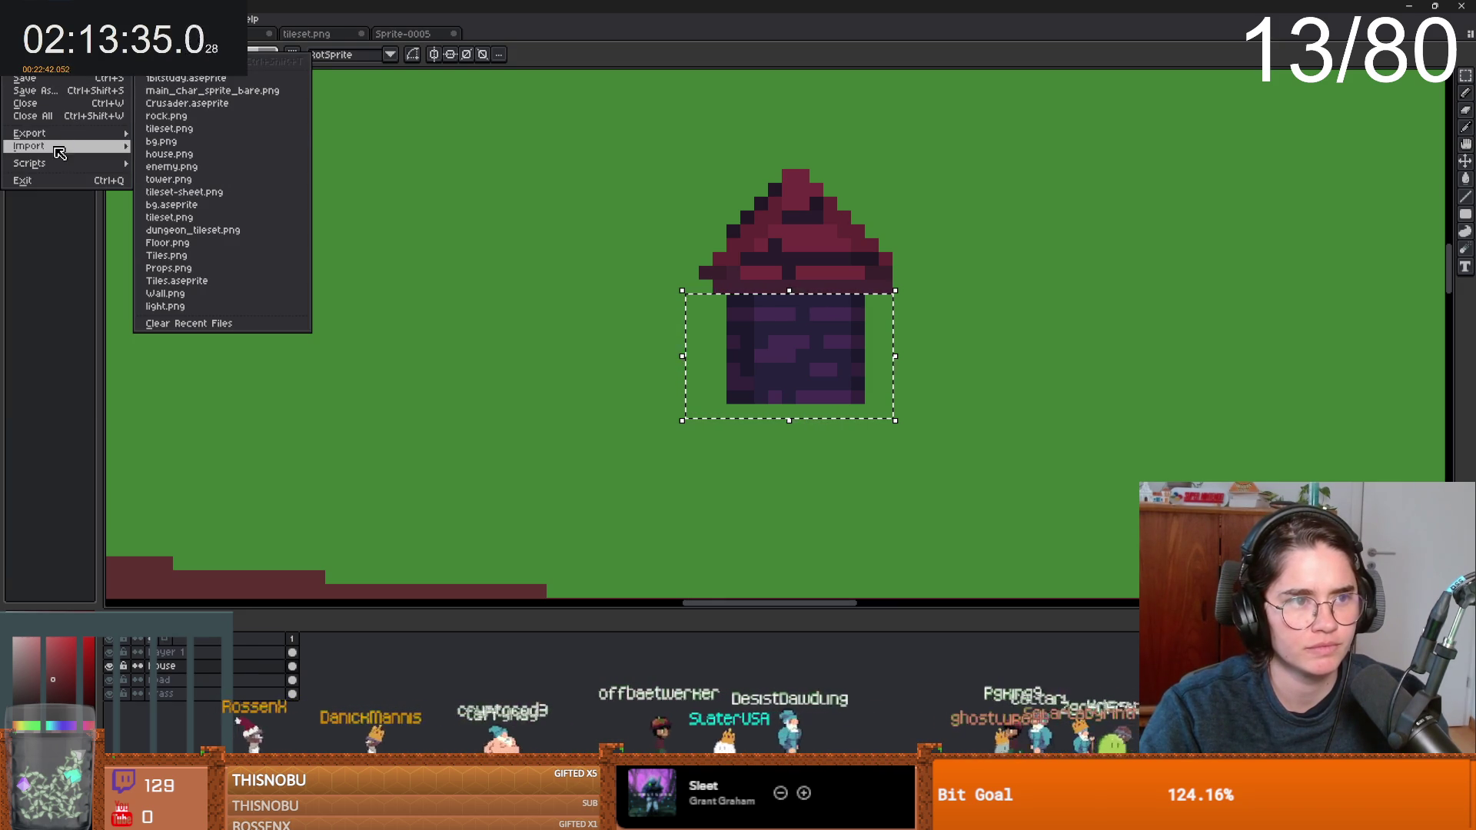
mouse_move(57, 151)
left_click(176, 162)
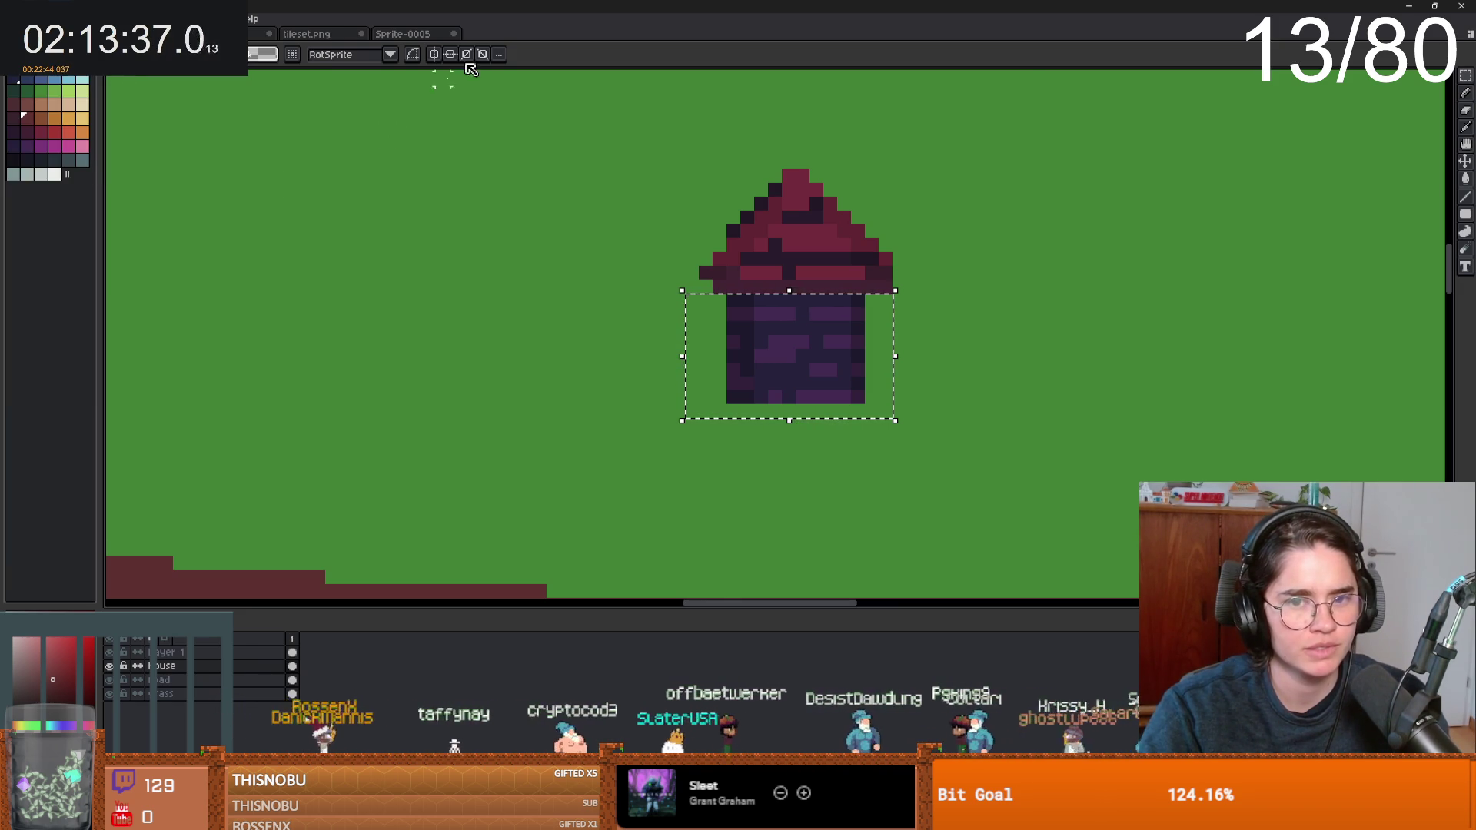
key("alt+Tab")
type("var enemy")
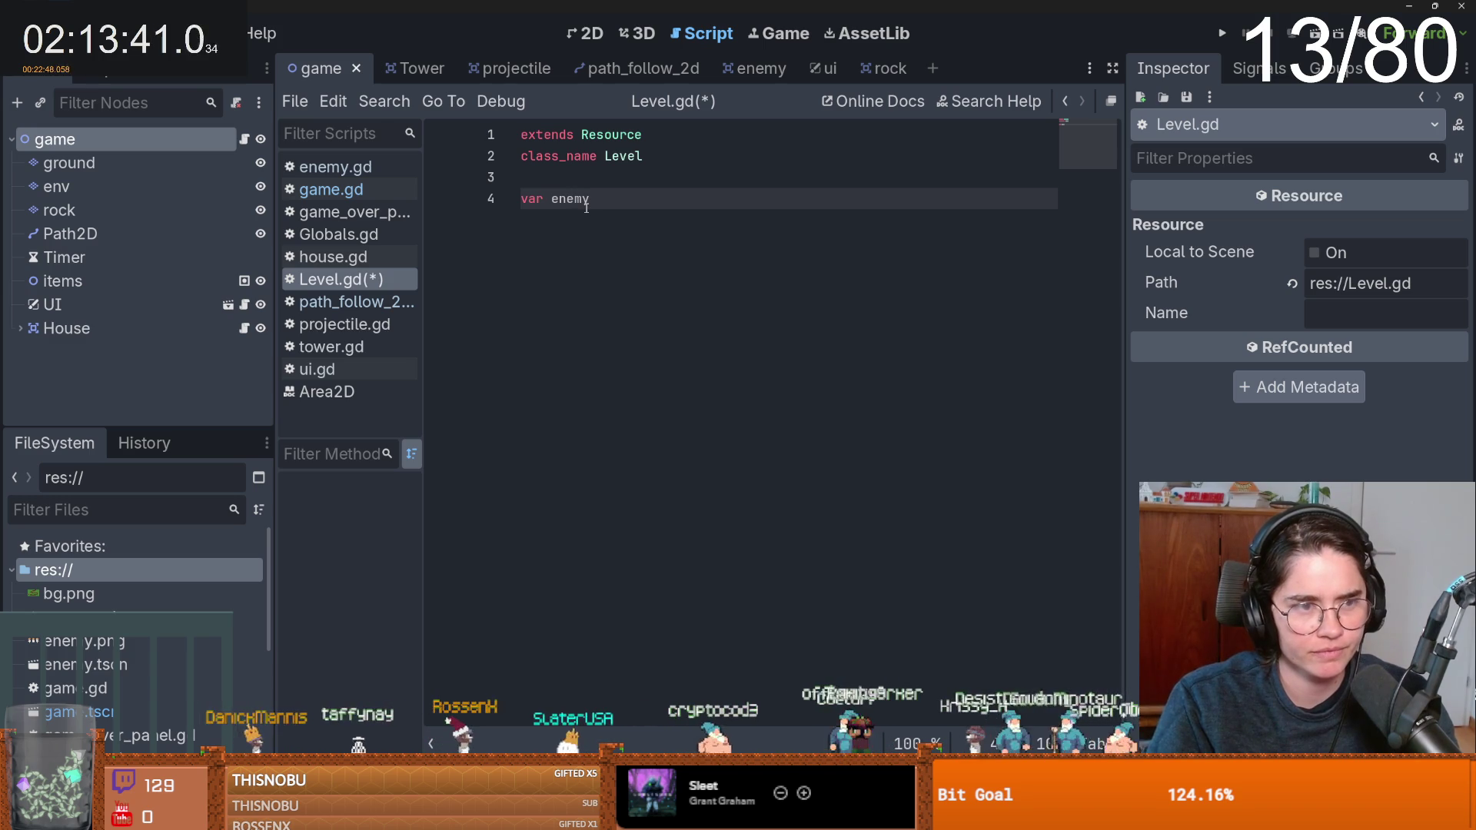
type("_arr")
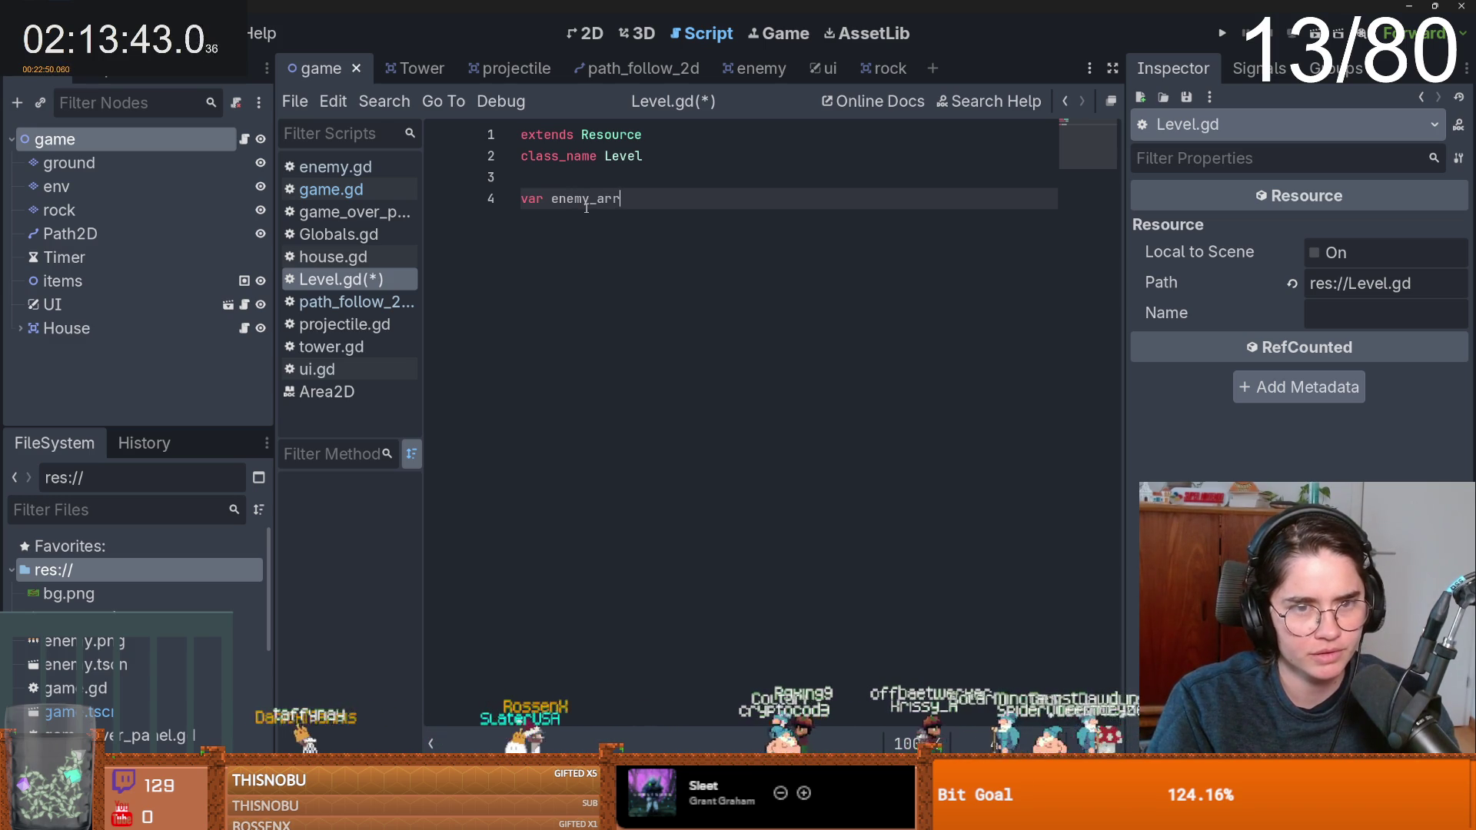
type("=")
key("BackSpace")
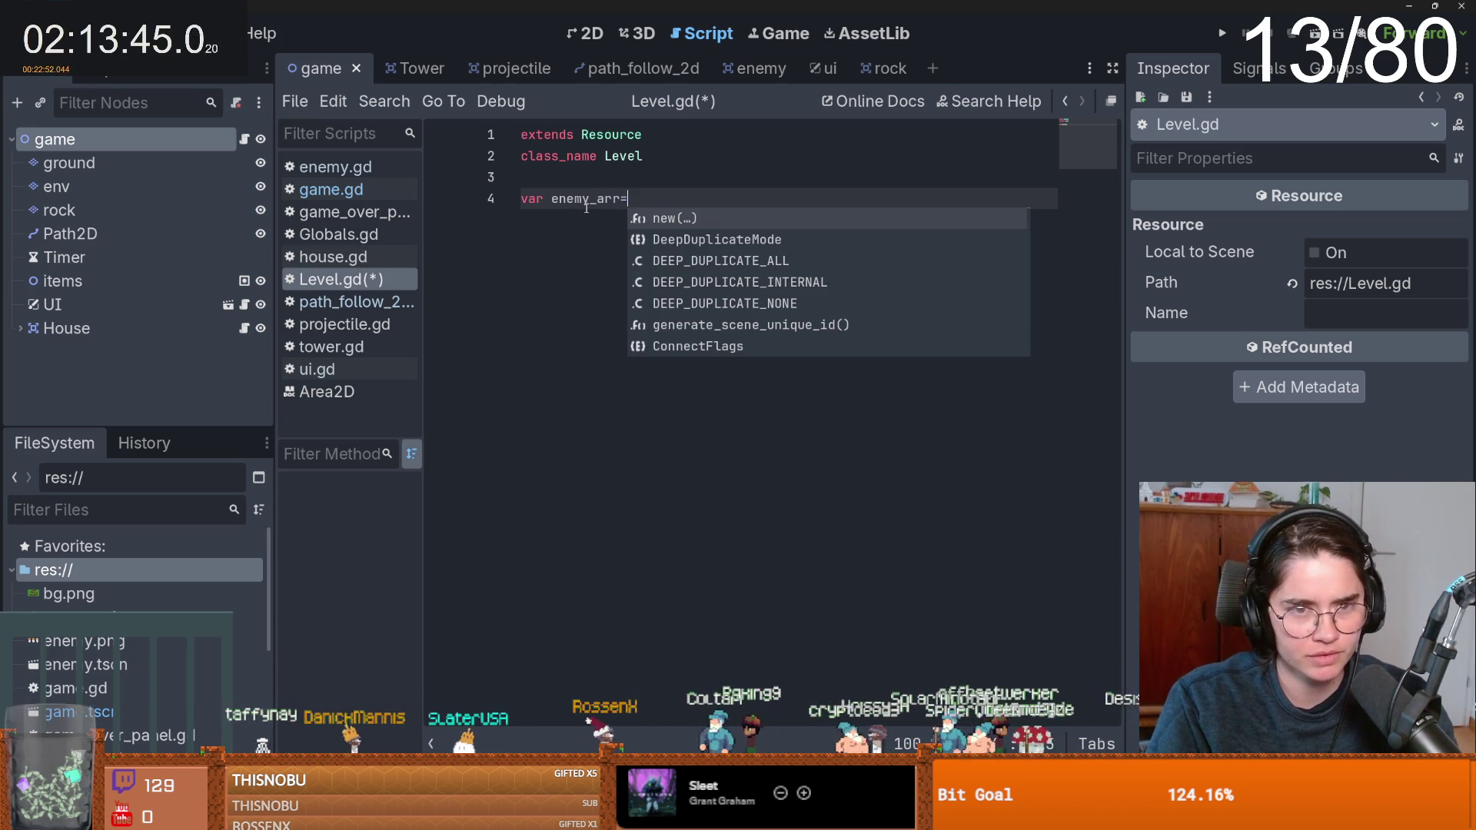
key("BackSpace")
key("BackSpace")
key("BackSpace")
key("shift+Left")
key("shift+Left")
key("shift+Left")
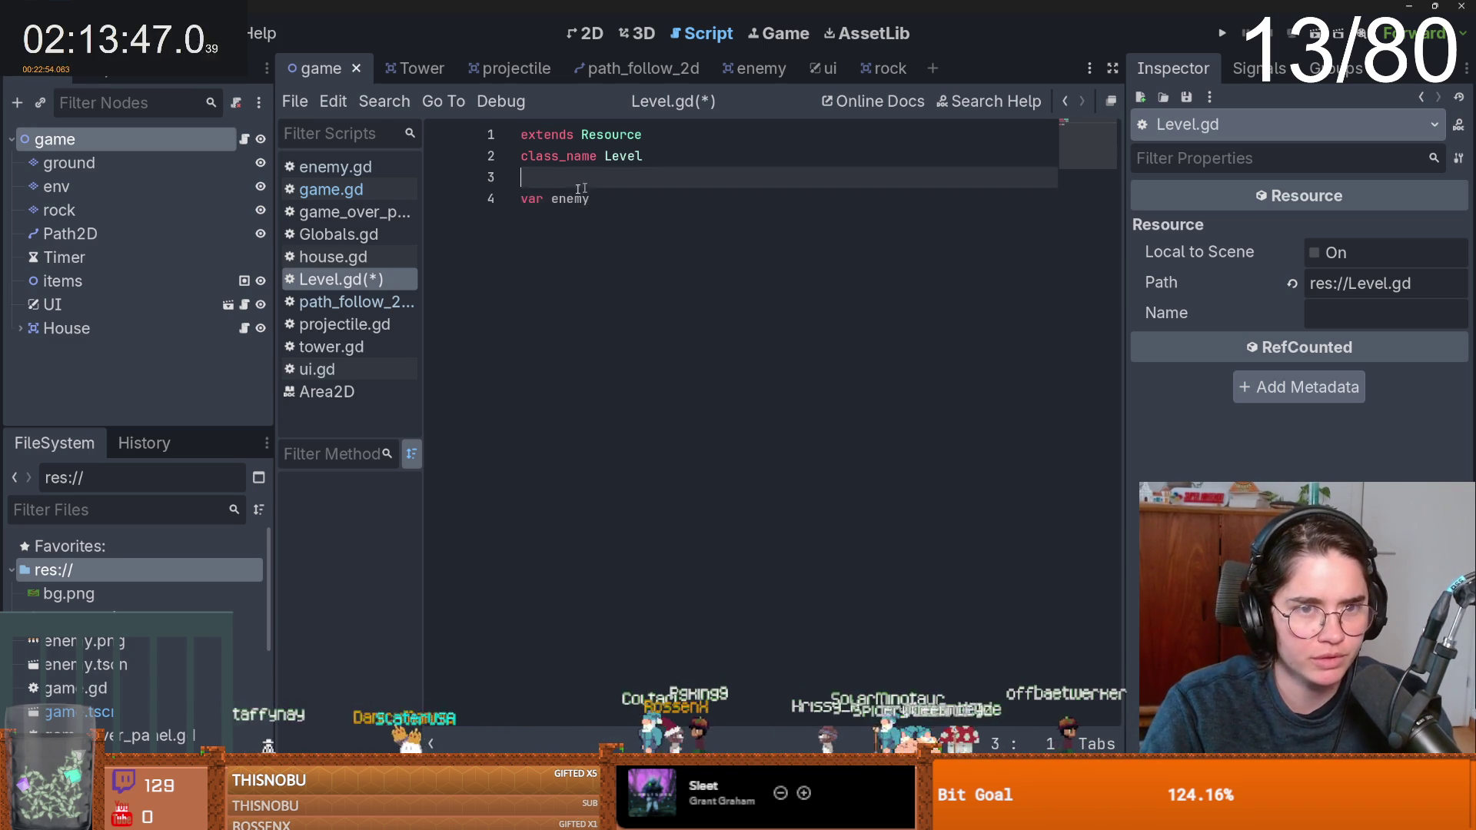
key("shift+Up")
key("BackSpace")
type("@export var")
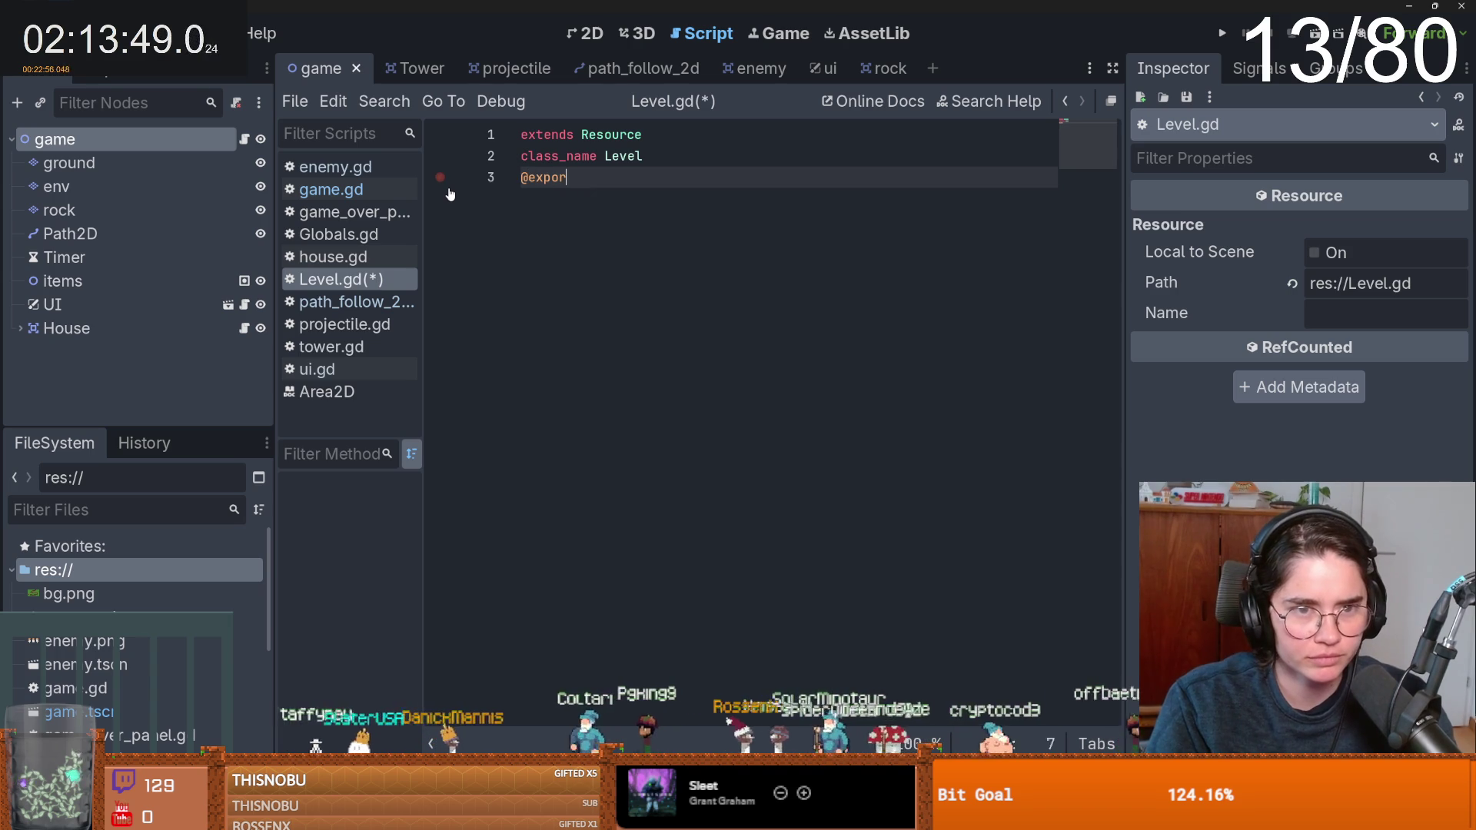
left_click(699, 156)
key("Return")
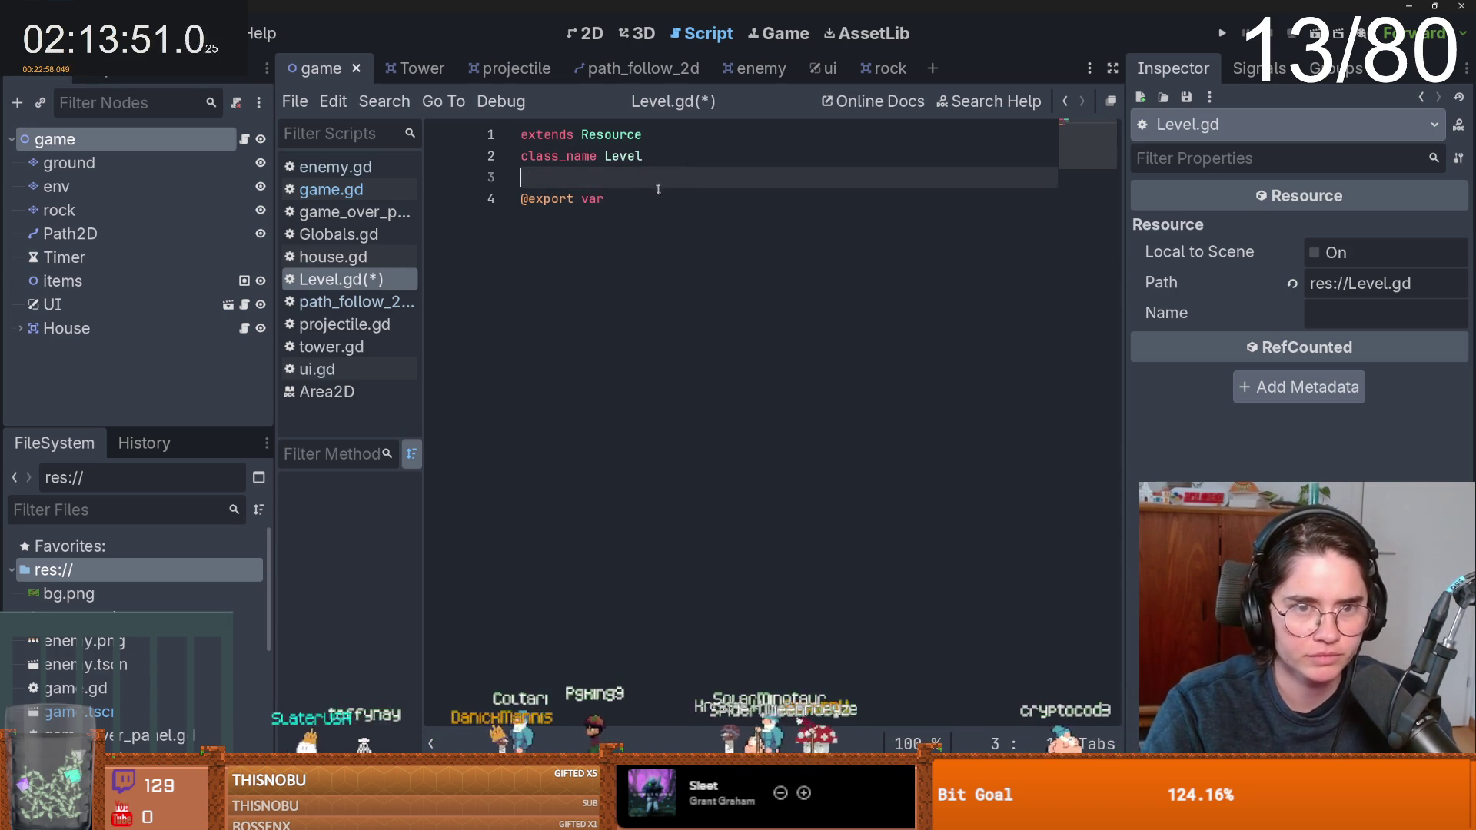
left_click(653, 200)
type("enemy: A")
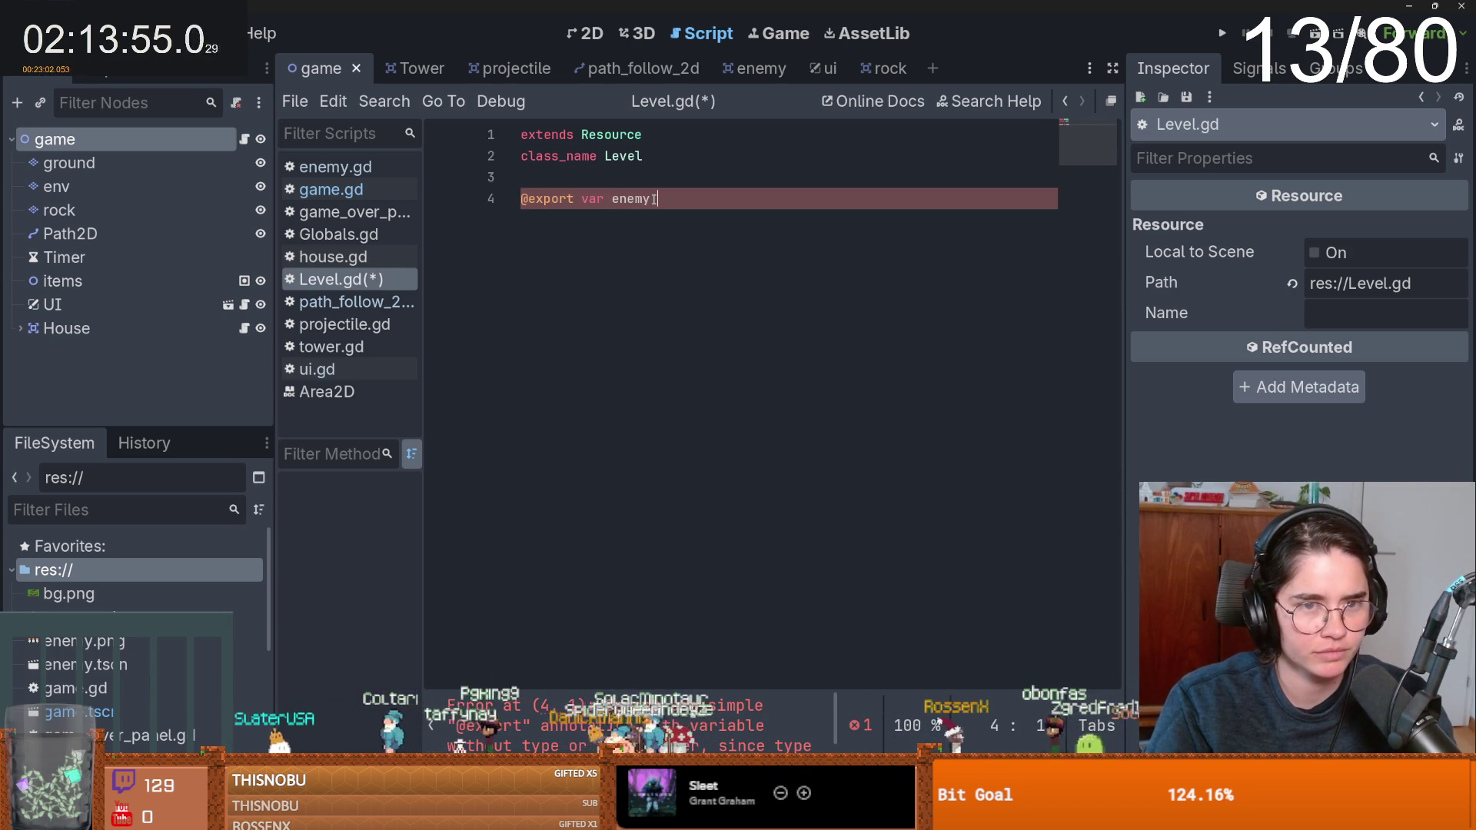
type("rray[")
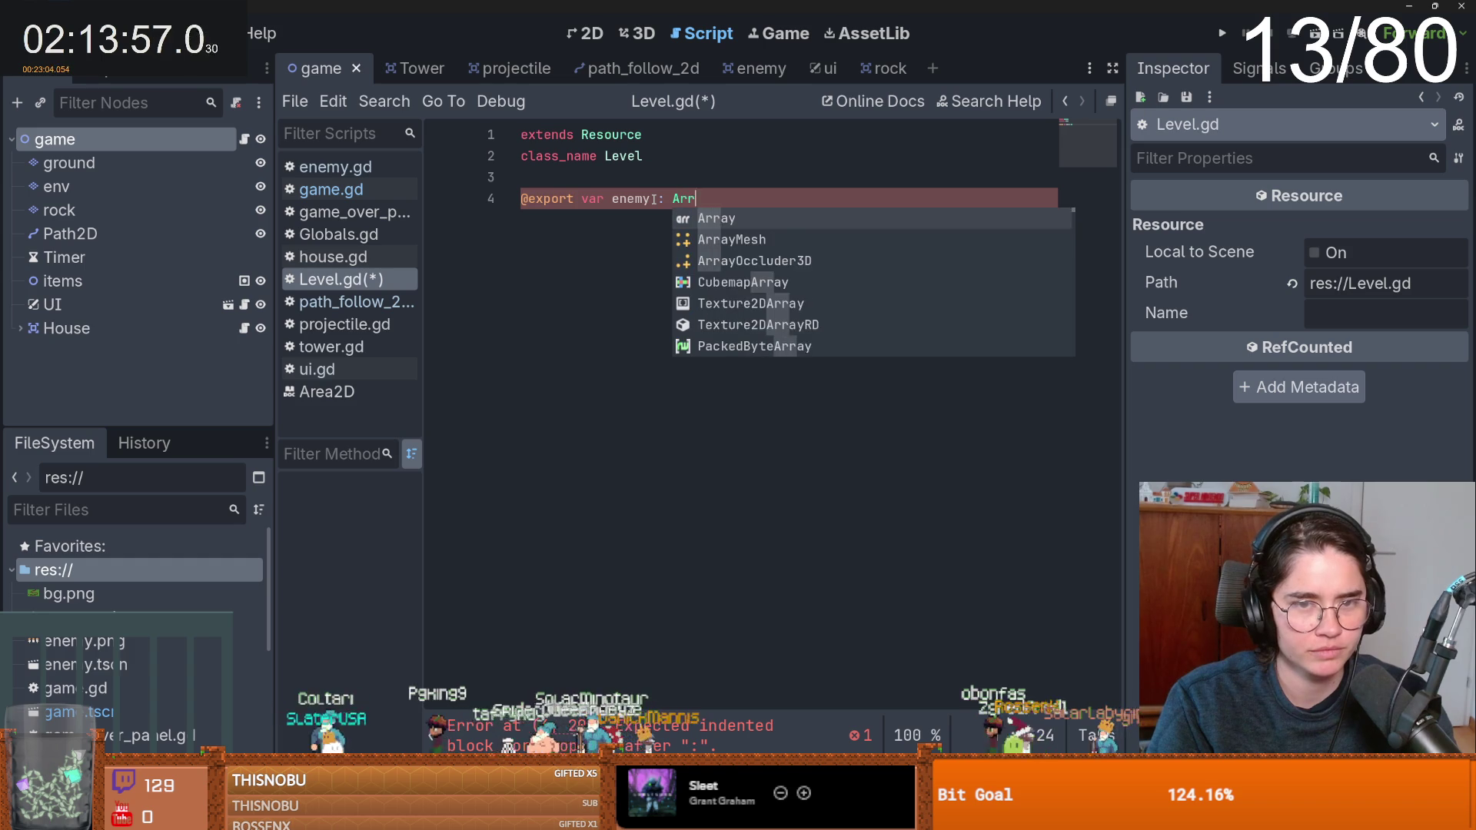
key("Return")
key("ctrl+s")
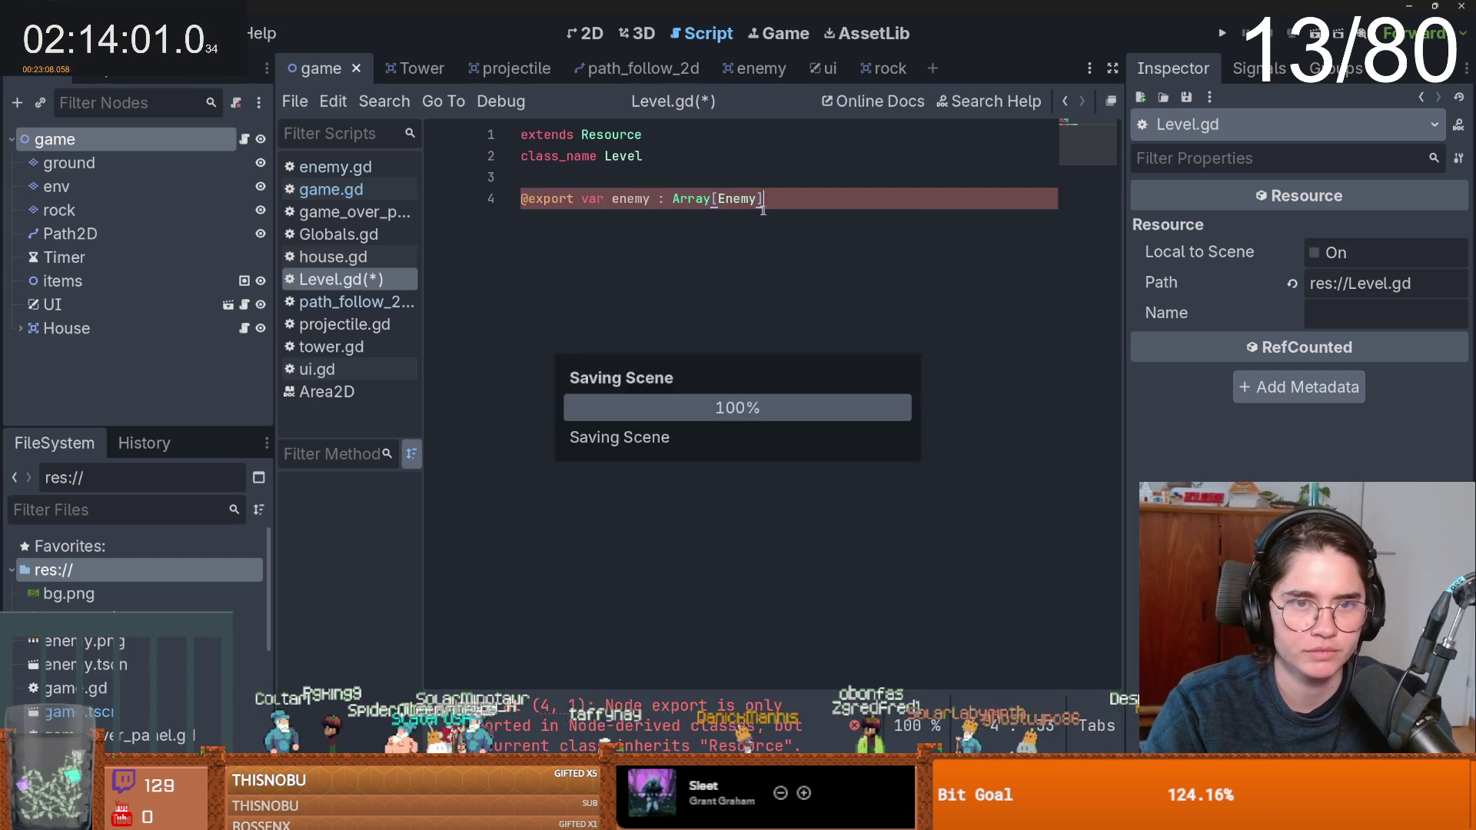
key("Return")
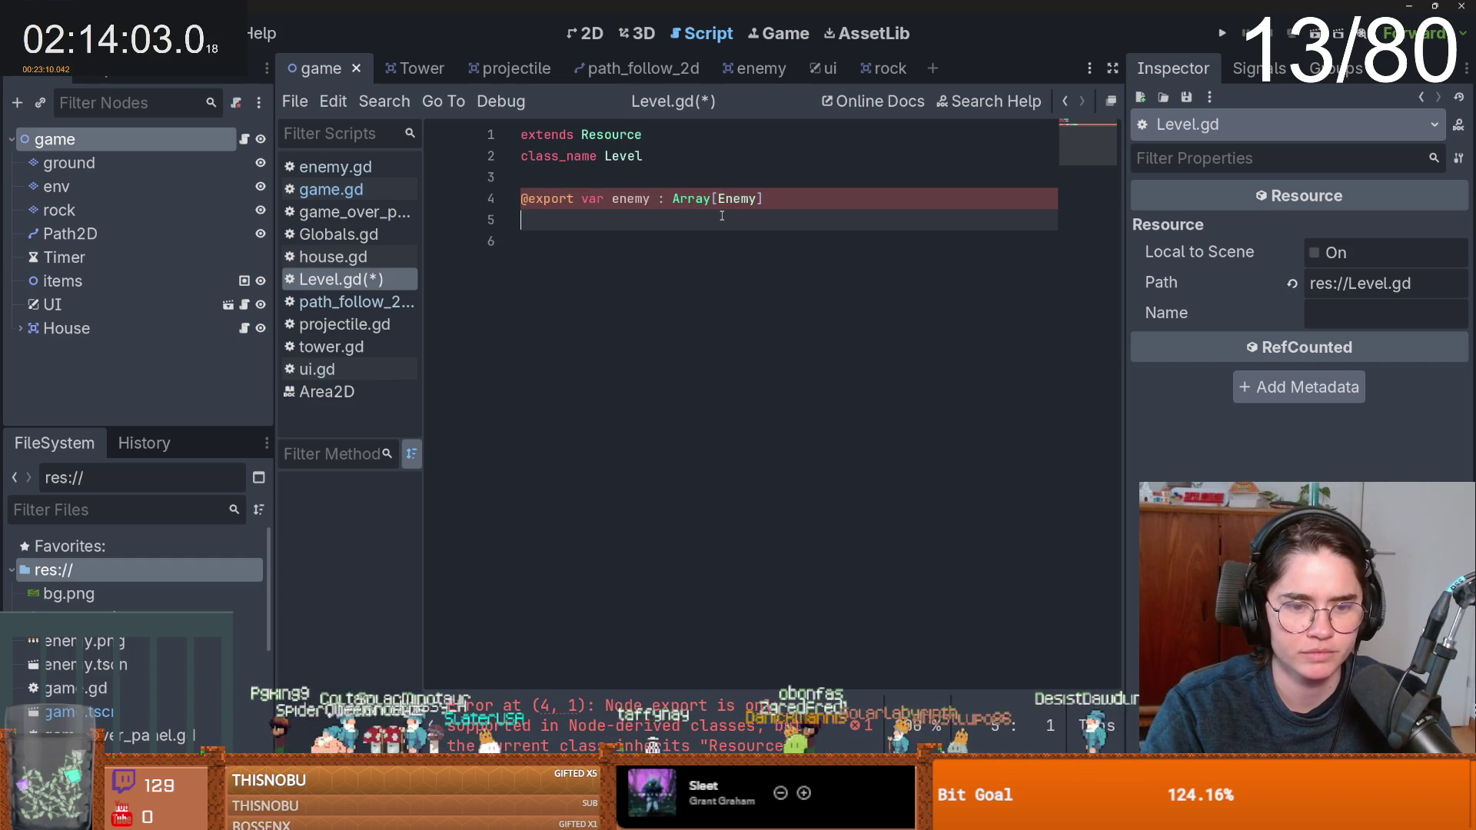
double_click(740, 201)
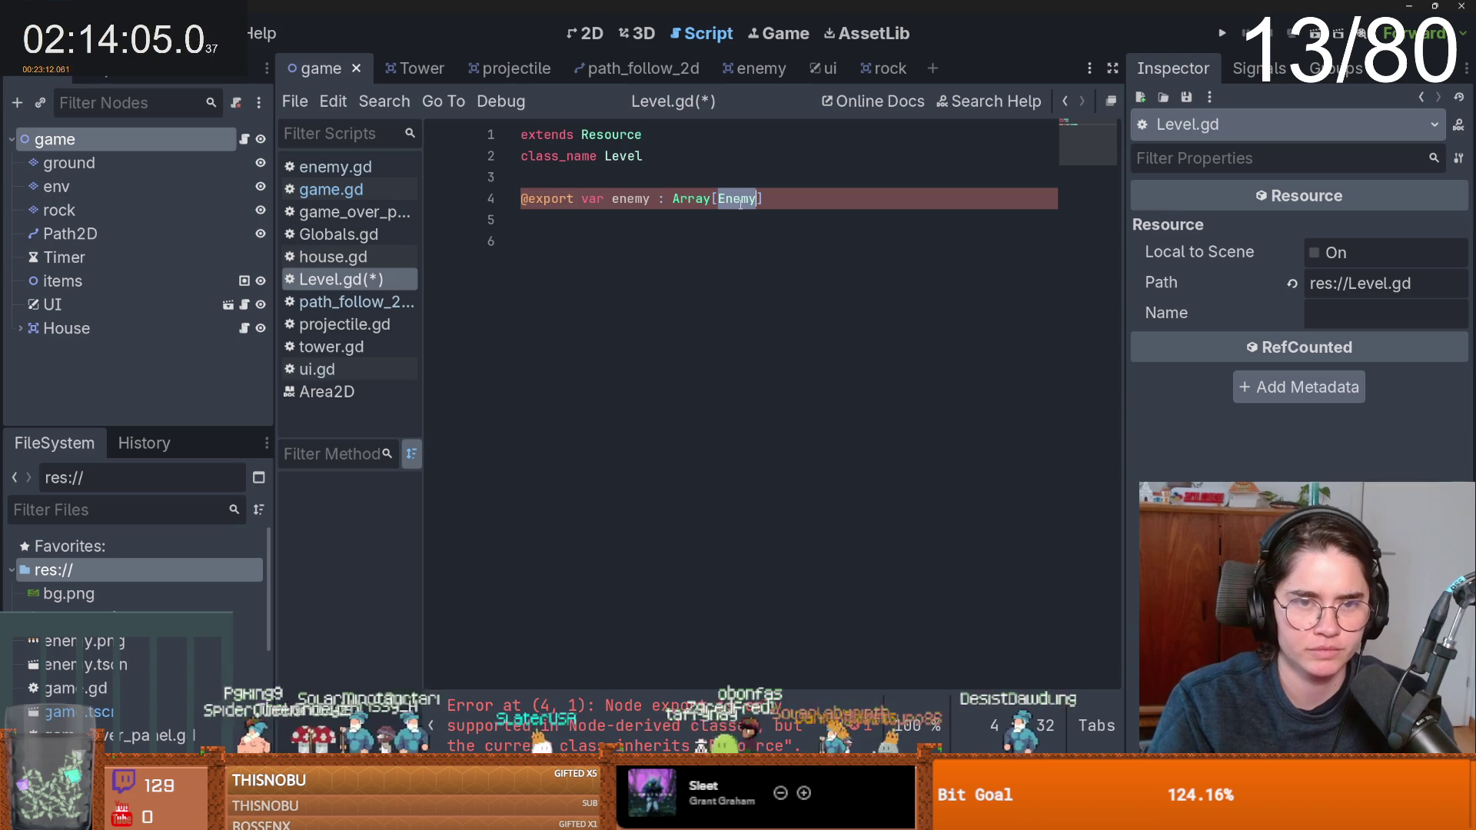
type("Nod")
type("e2D")
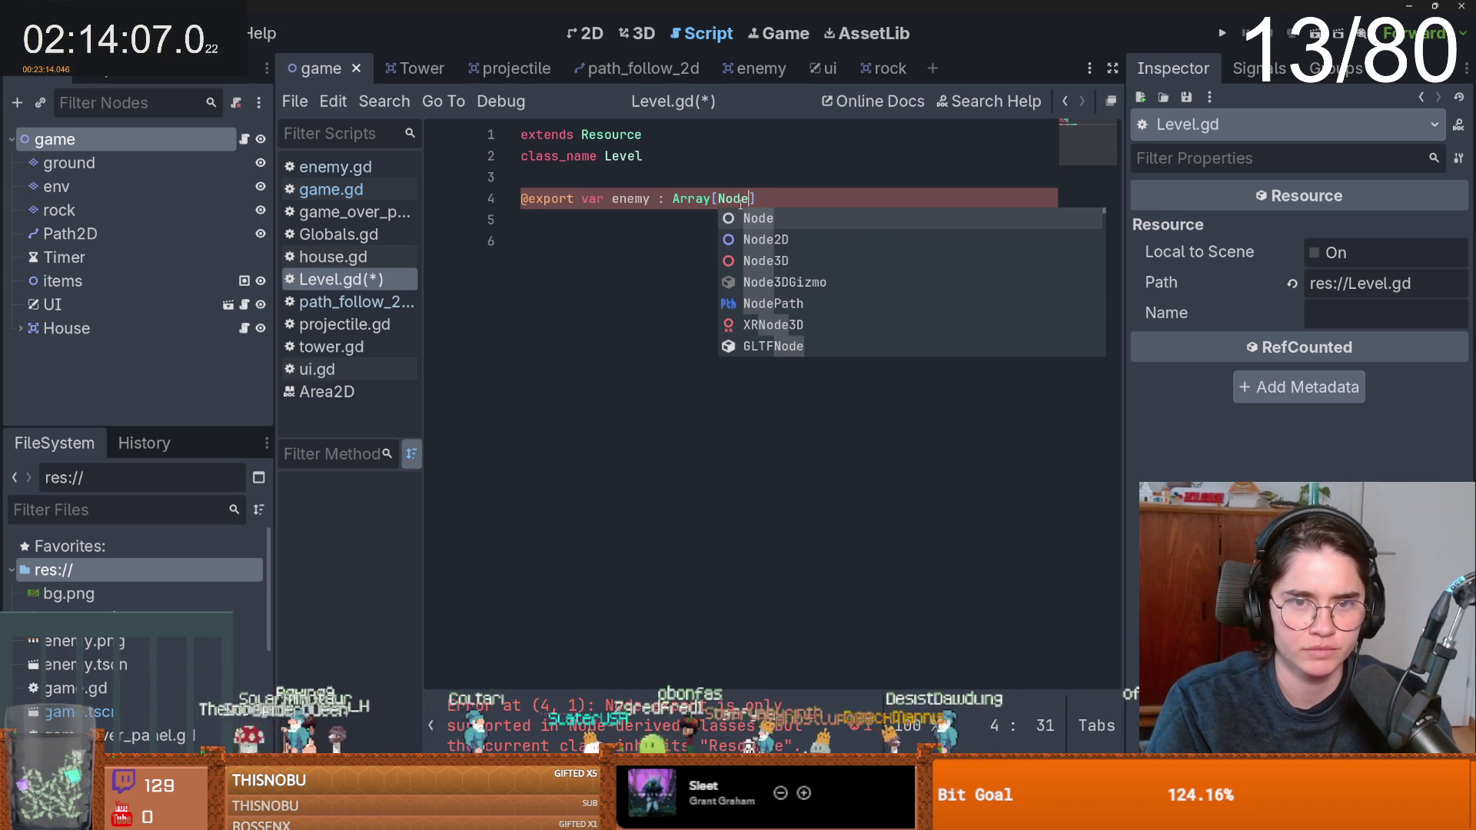
key("Return")
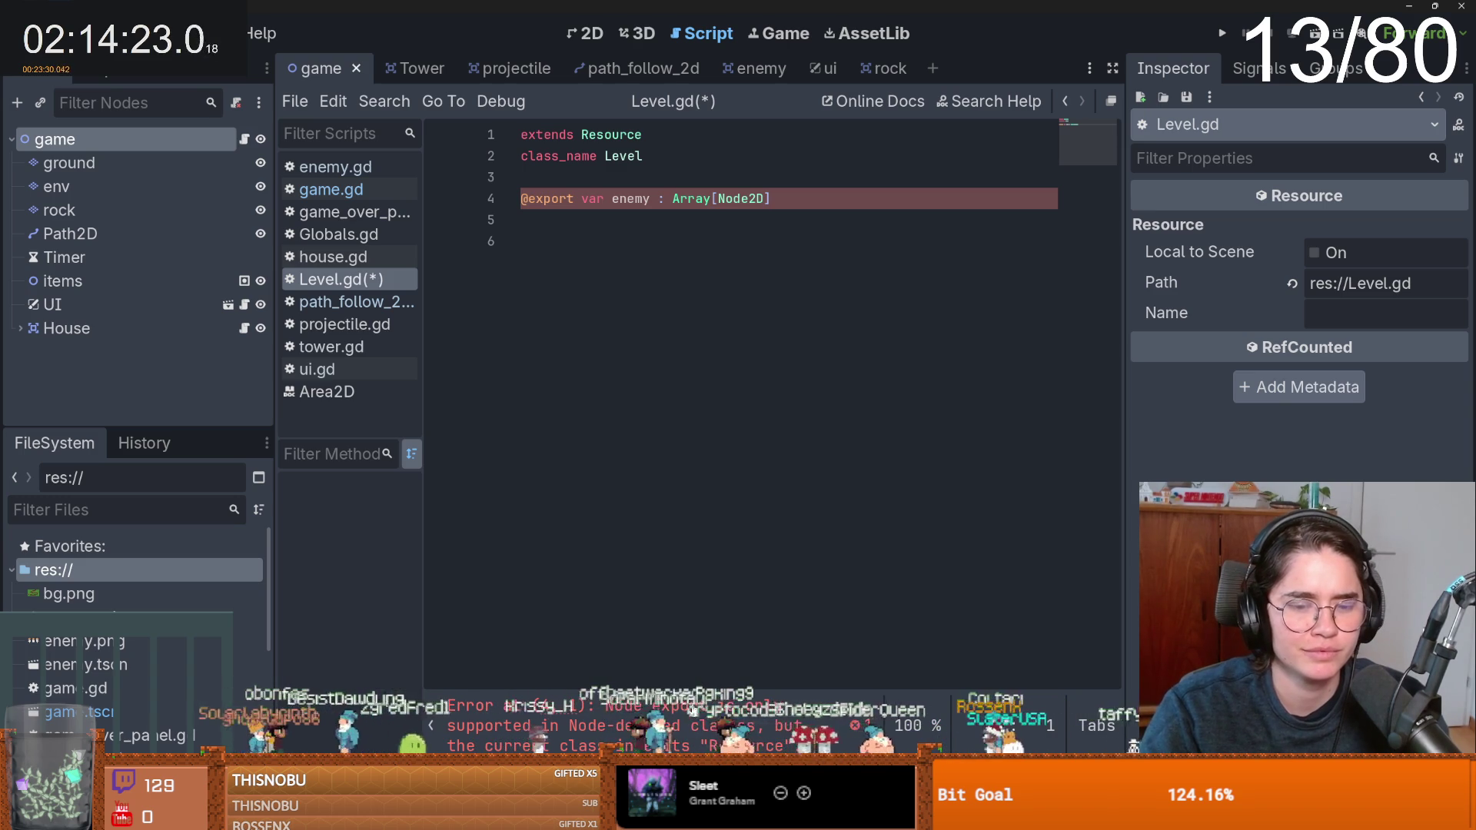
left_click(694, 297)
left_click_drag(584, 200, 467, 195)
key("BackSpace")
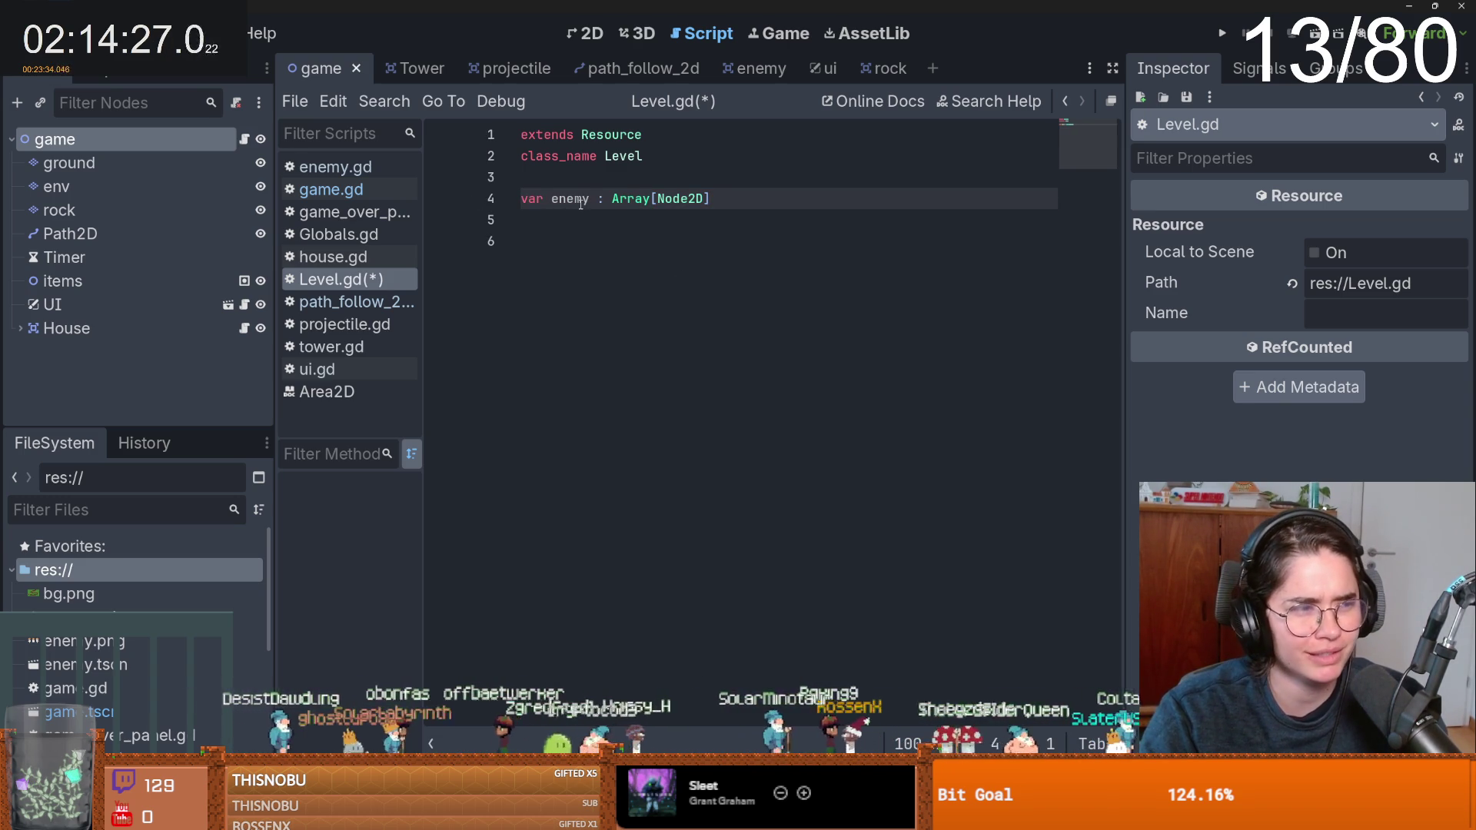
left_click(712, 202)
key("Return")
type("@export")
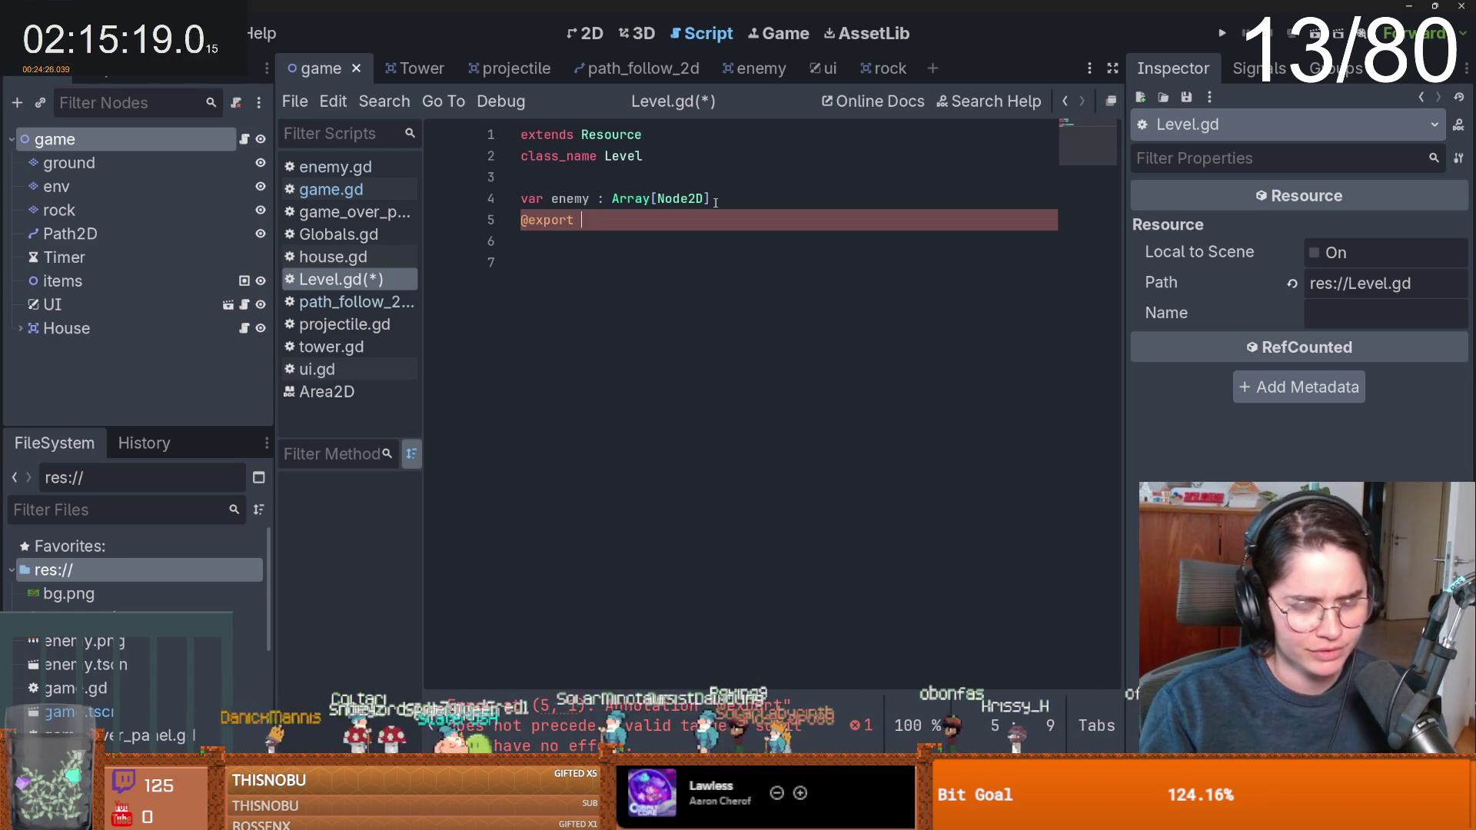
type("amount ")
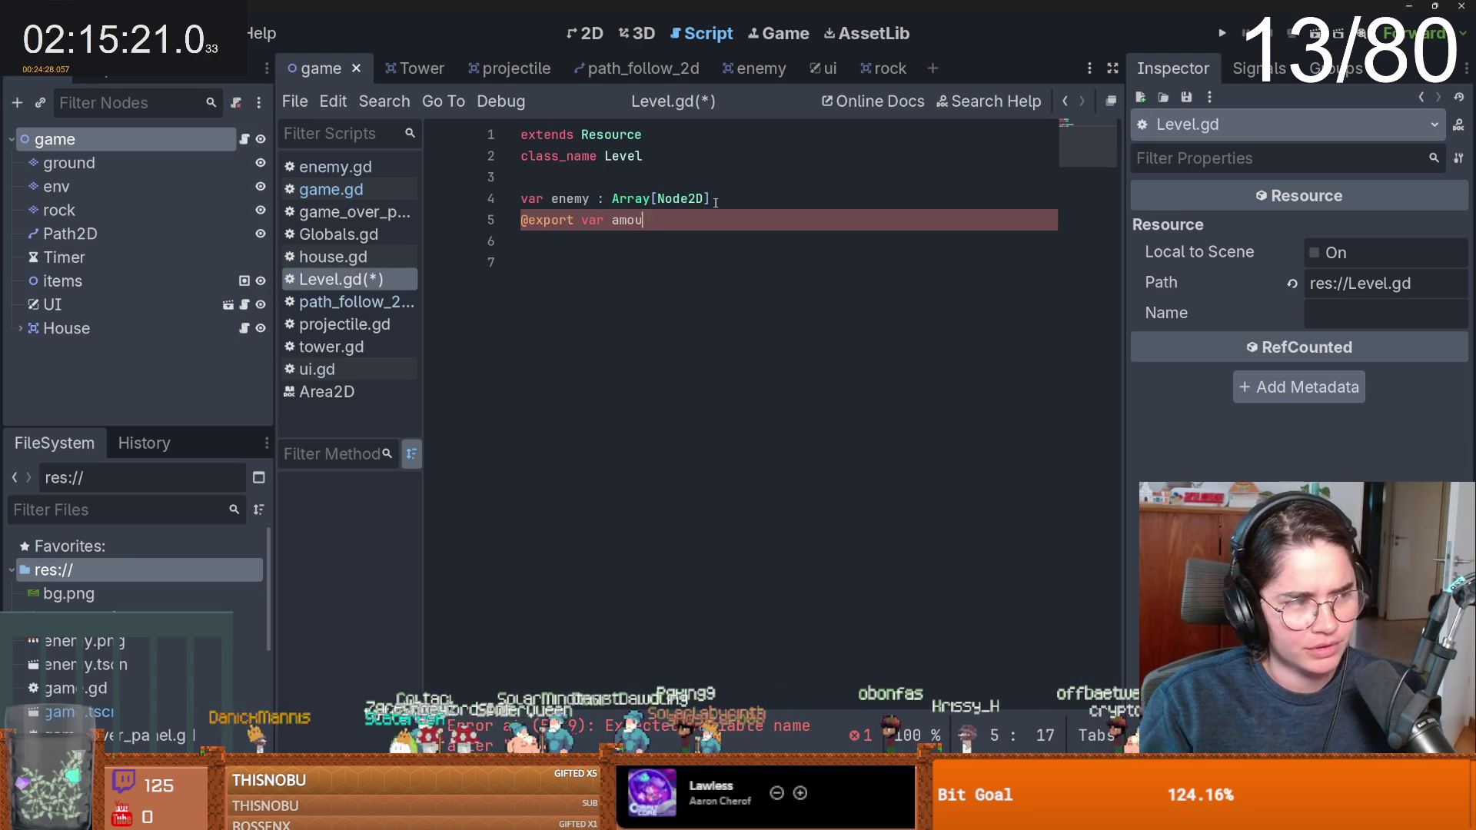
type(": int")
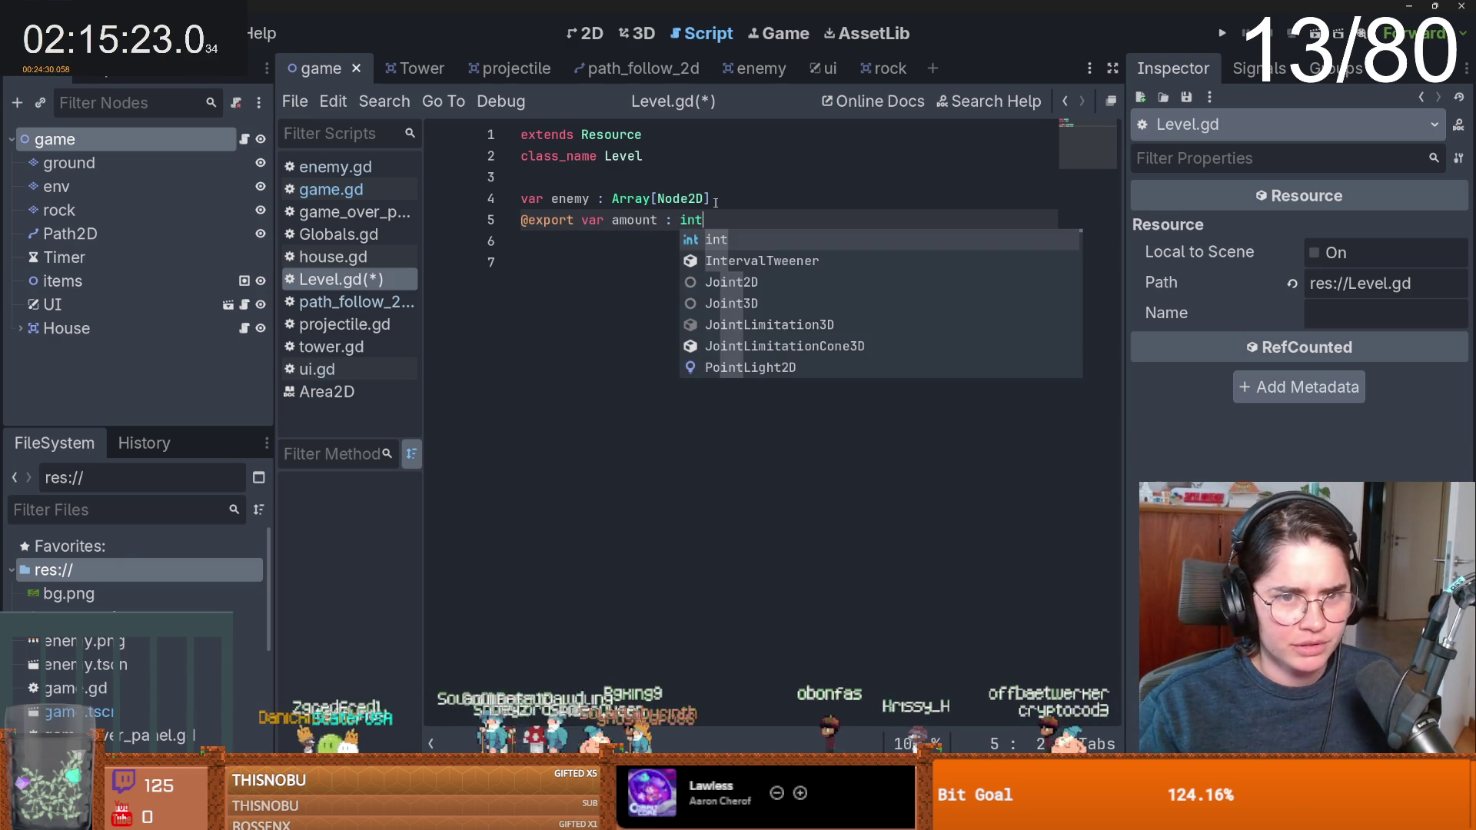
- Delete the old Node2D enemy declaration from line 4 of Level.gd
double_click(679, 199)
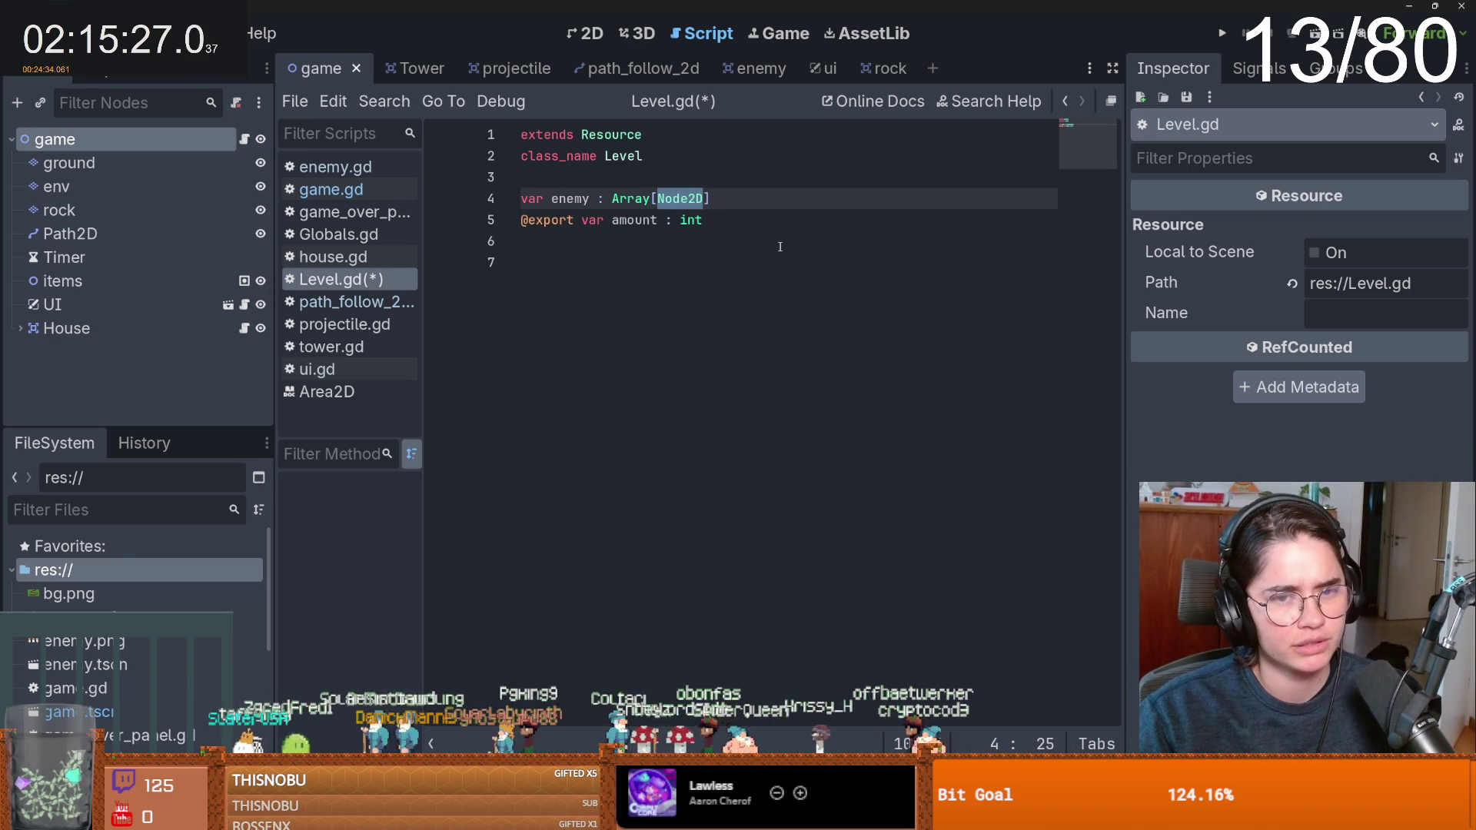
mouse_move(677, 199)
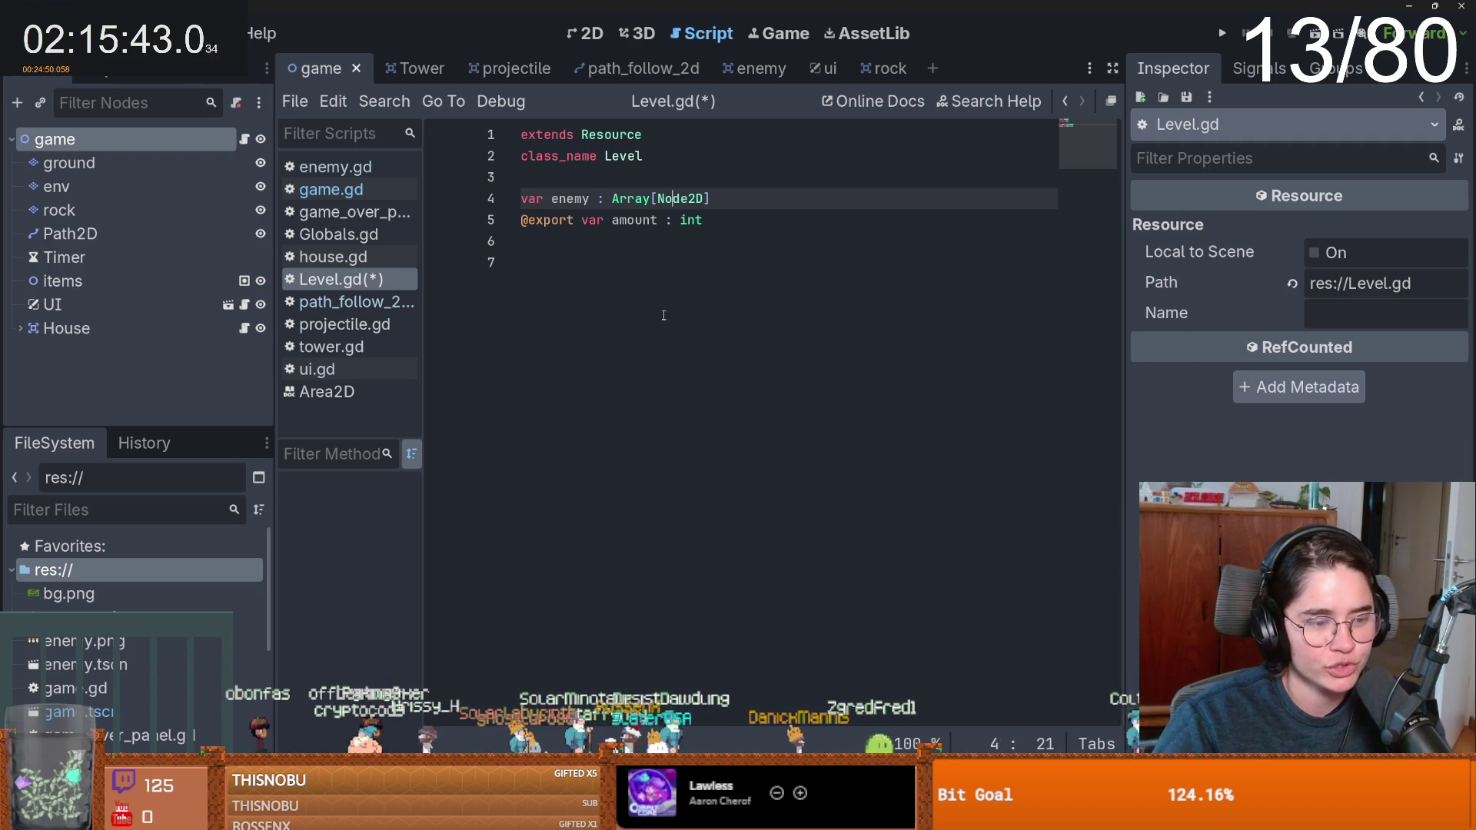
double_click(634, 220)
double_click(662, 201)
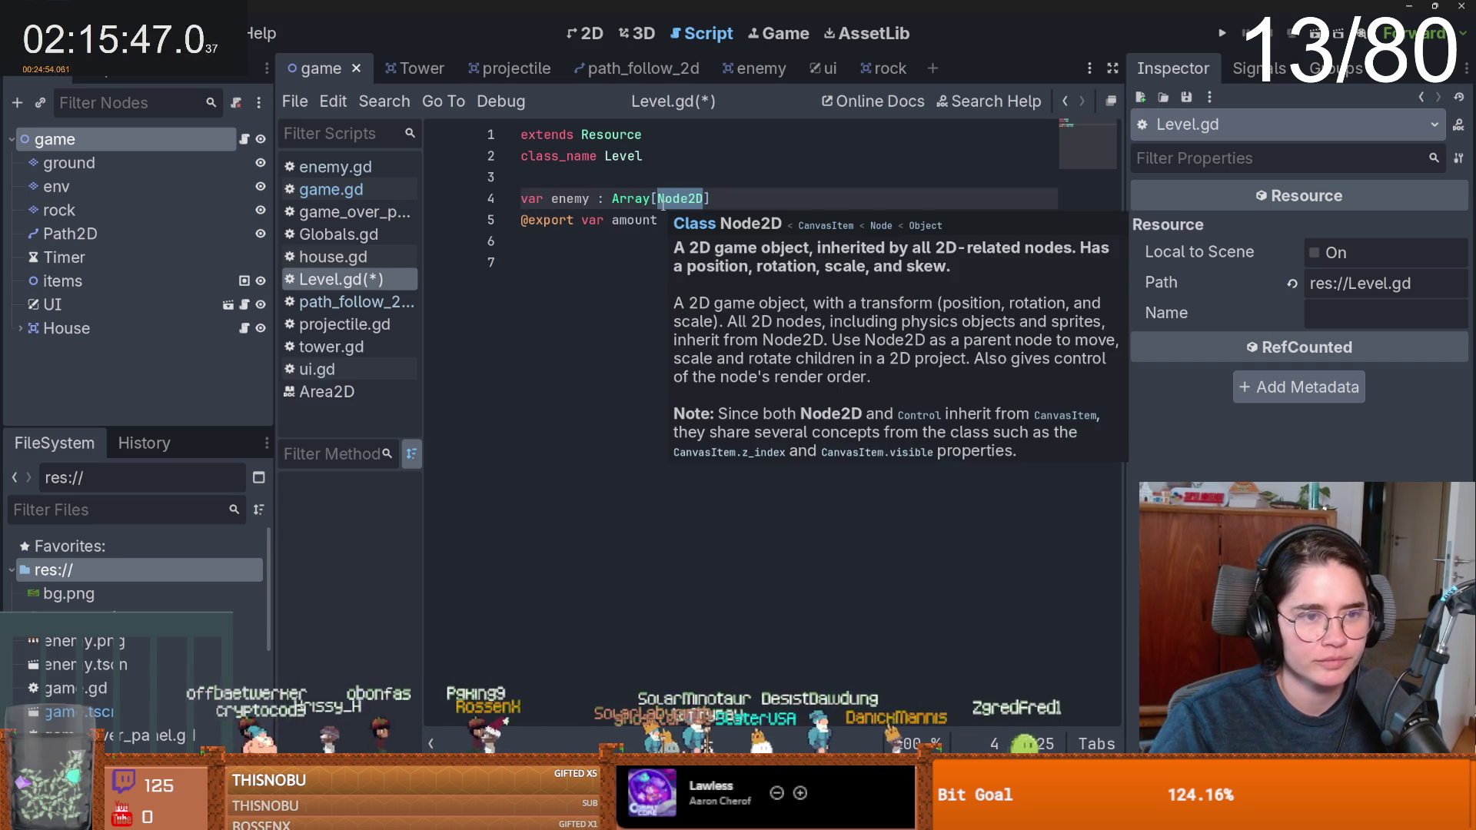
left_click(635, 223)
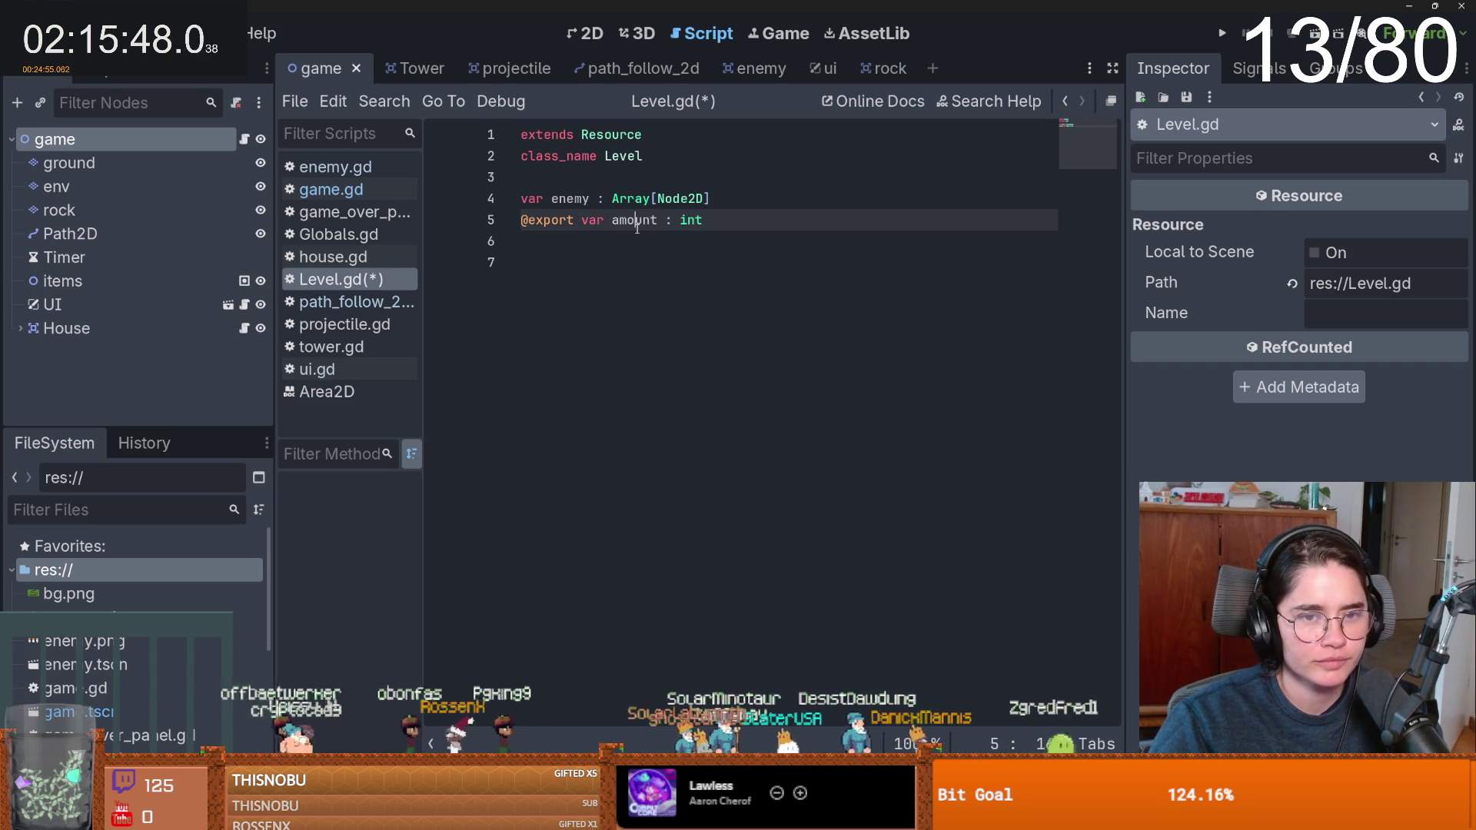
triple_click(745, 198)
key("BackSpace")
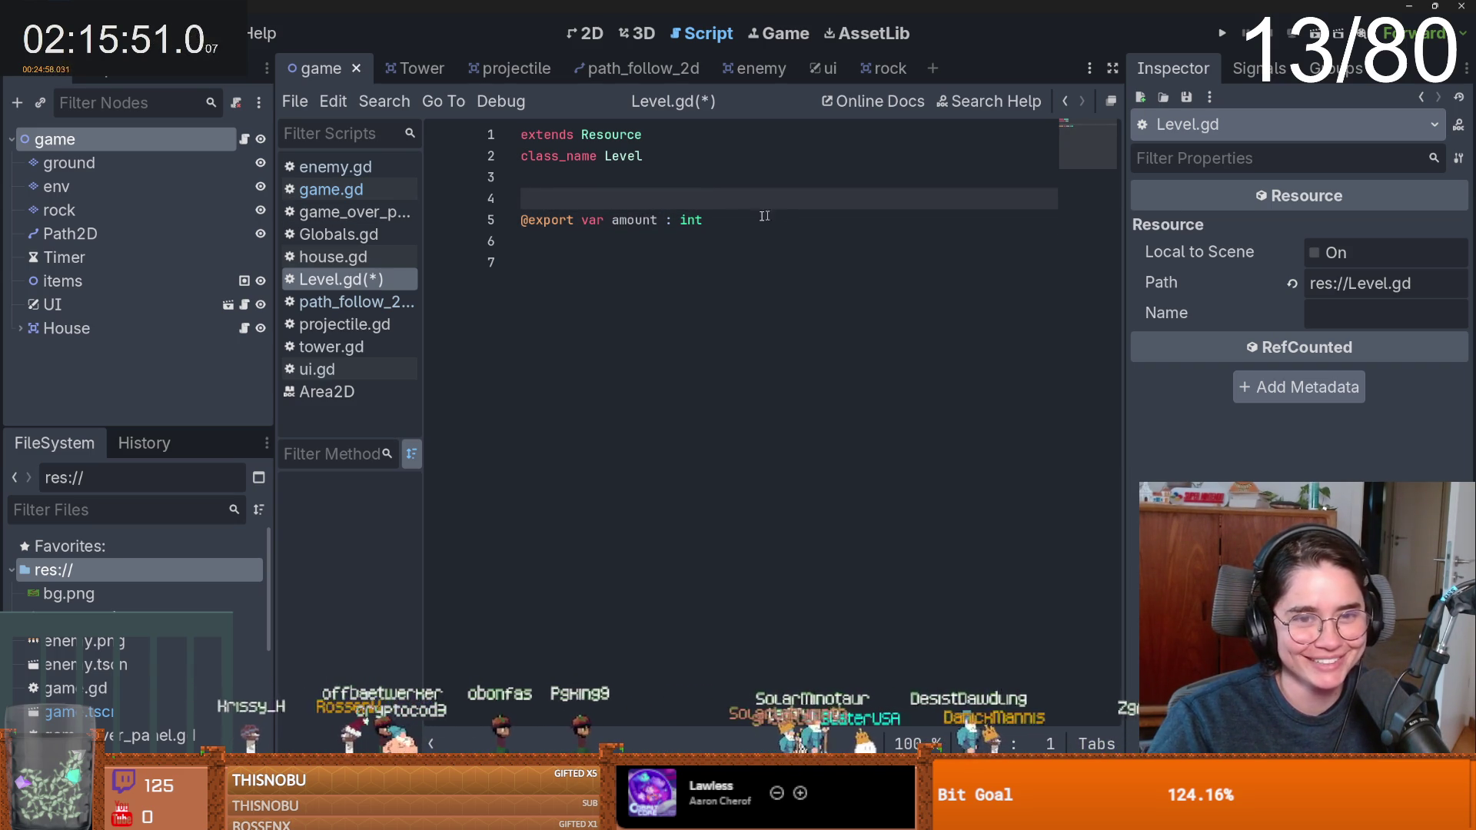
- Rename amount to enemyies, type it Array[int], and save Level.gd
double_click(632, 220)
type("enemy")
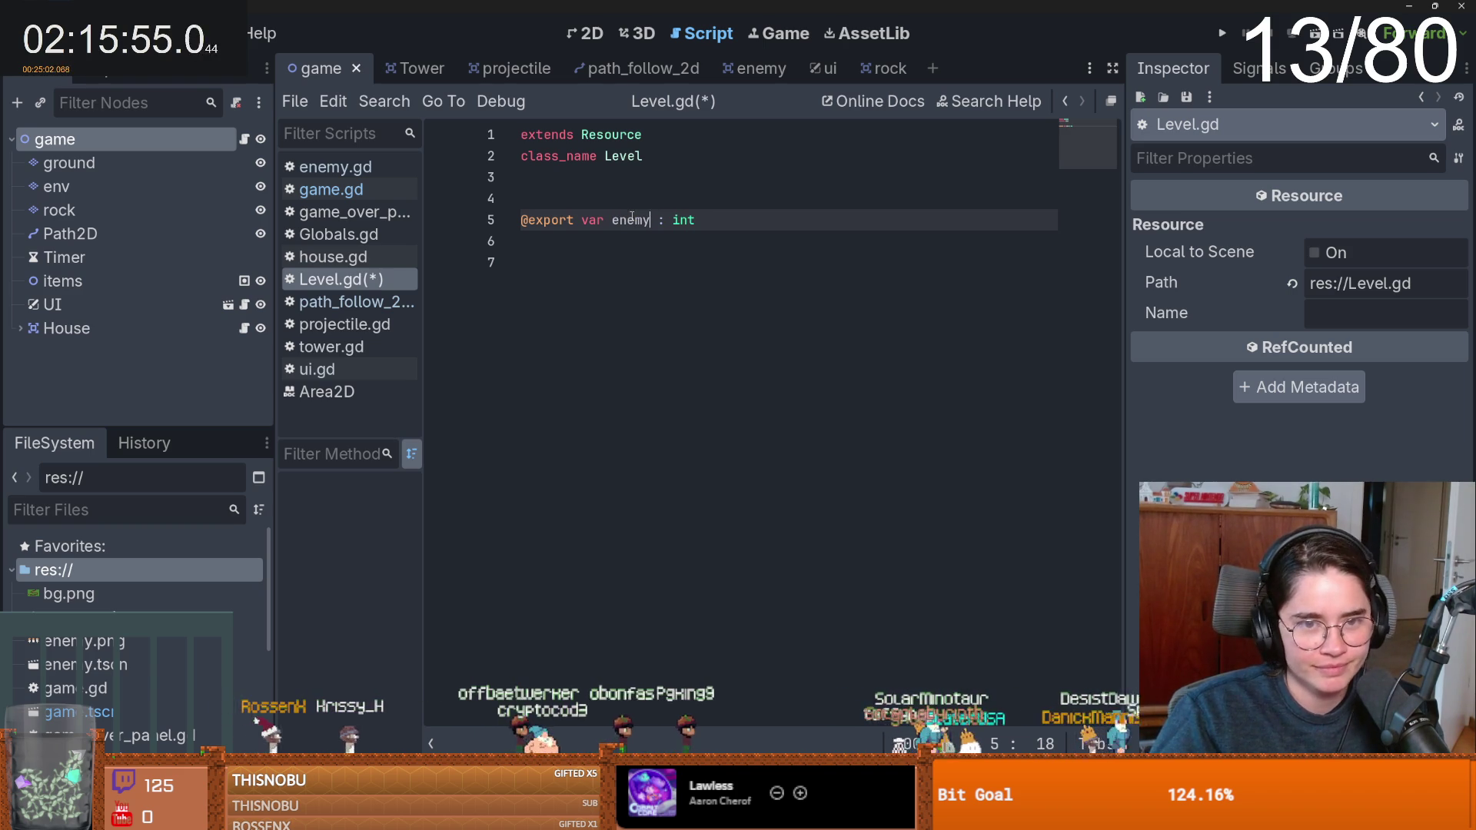
type("ies")
key("Right")
key("Right")
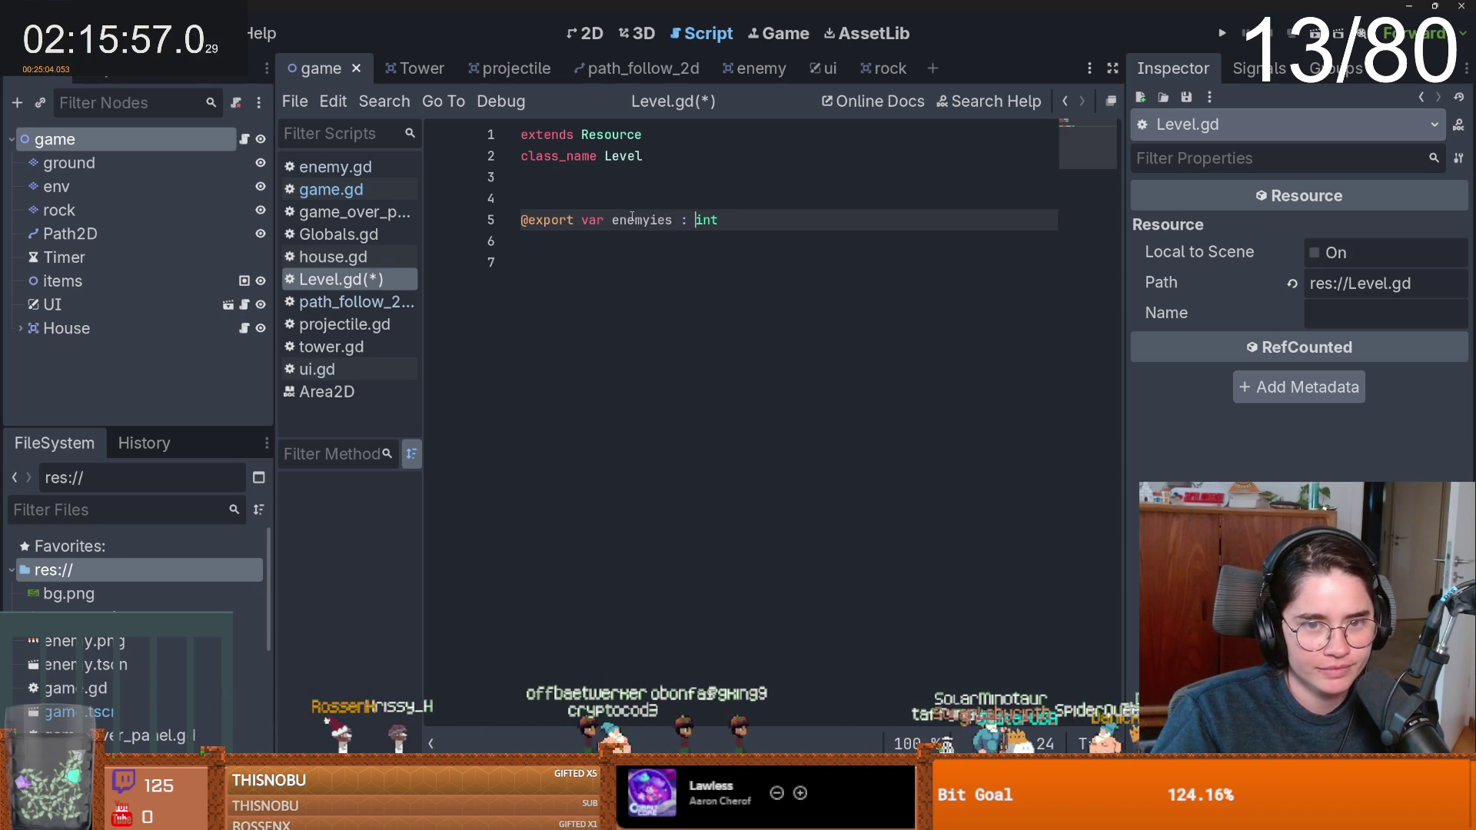
type("ray[int")
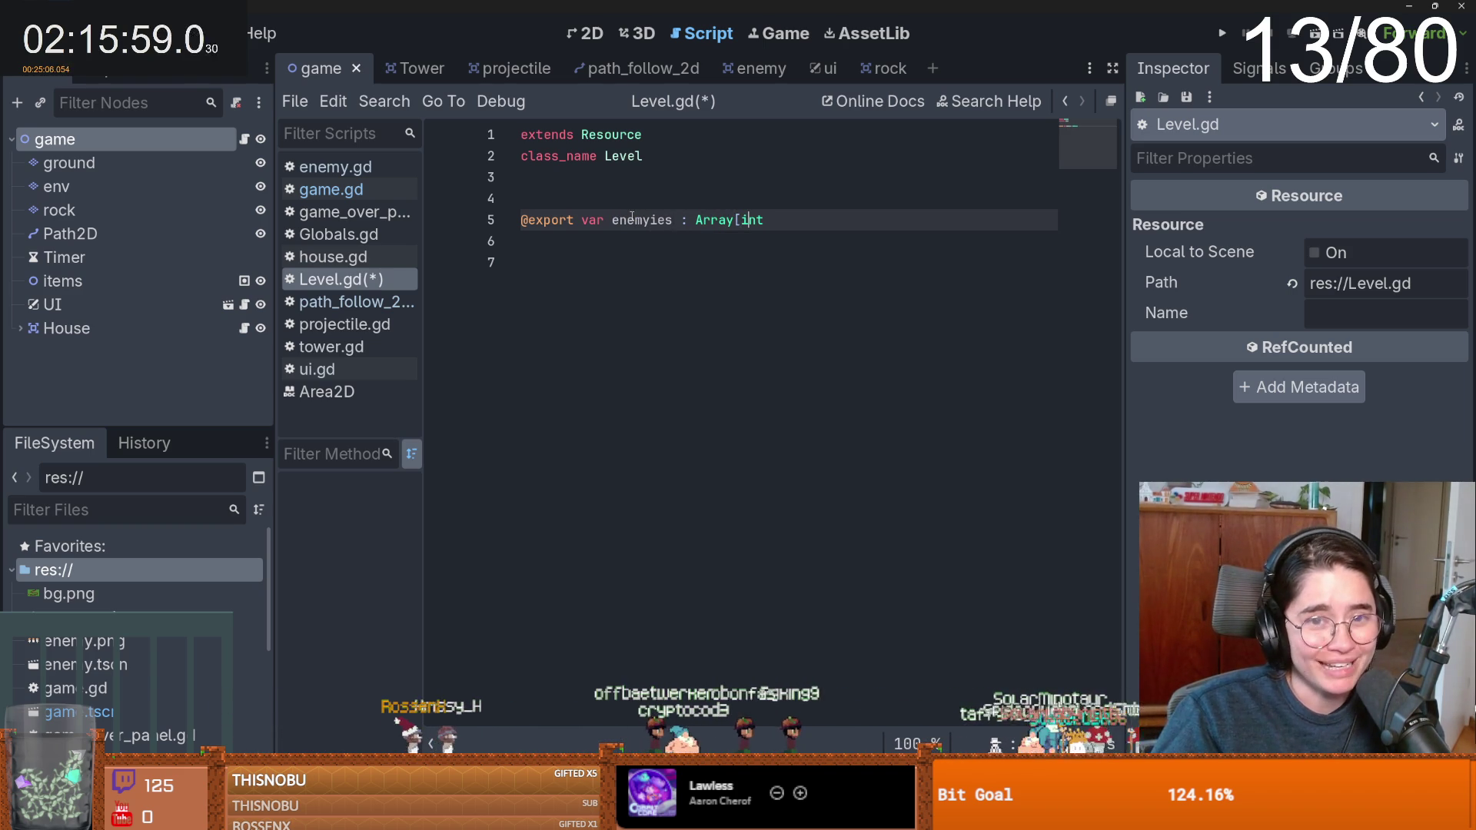
type("]")
key("BackSpace")
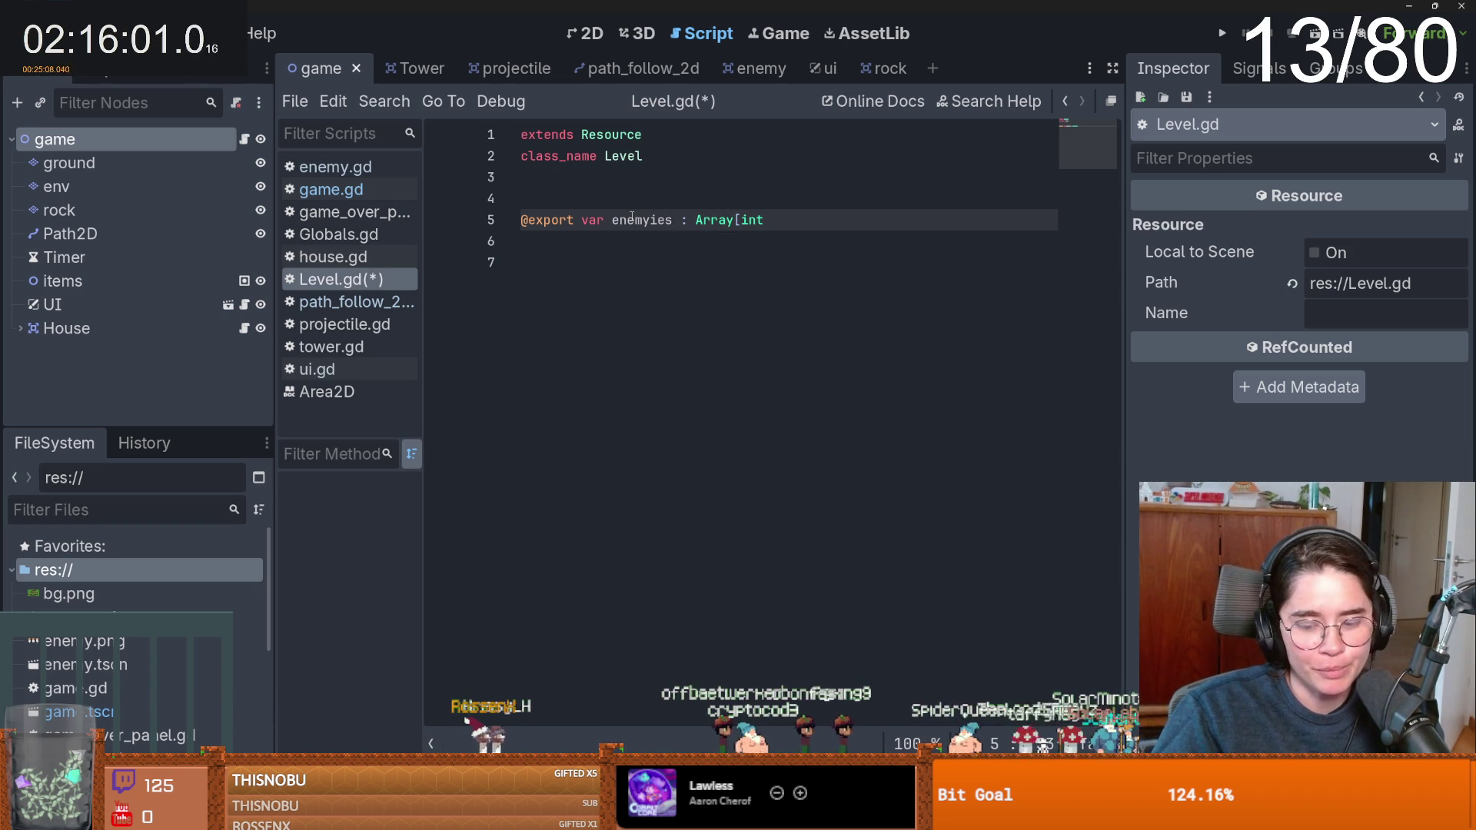
type("]")
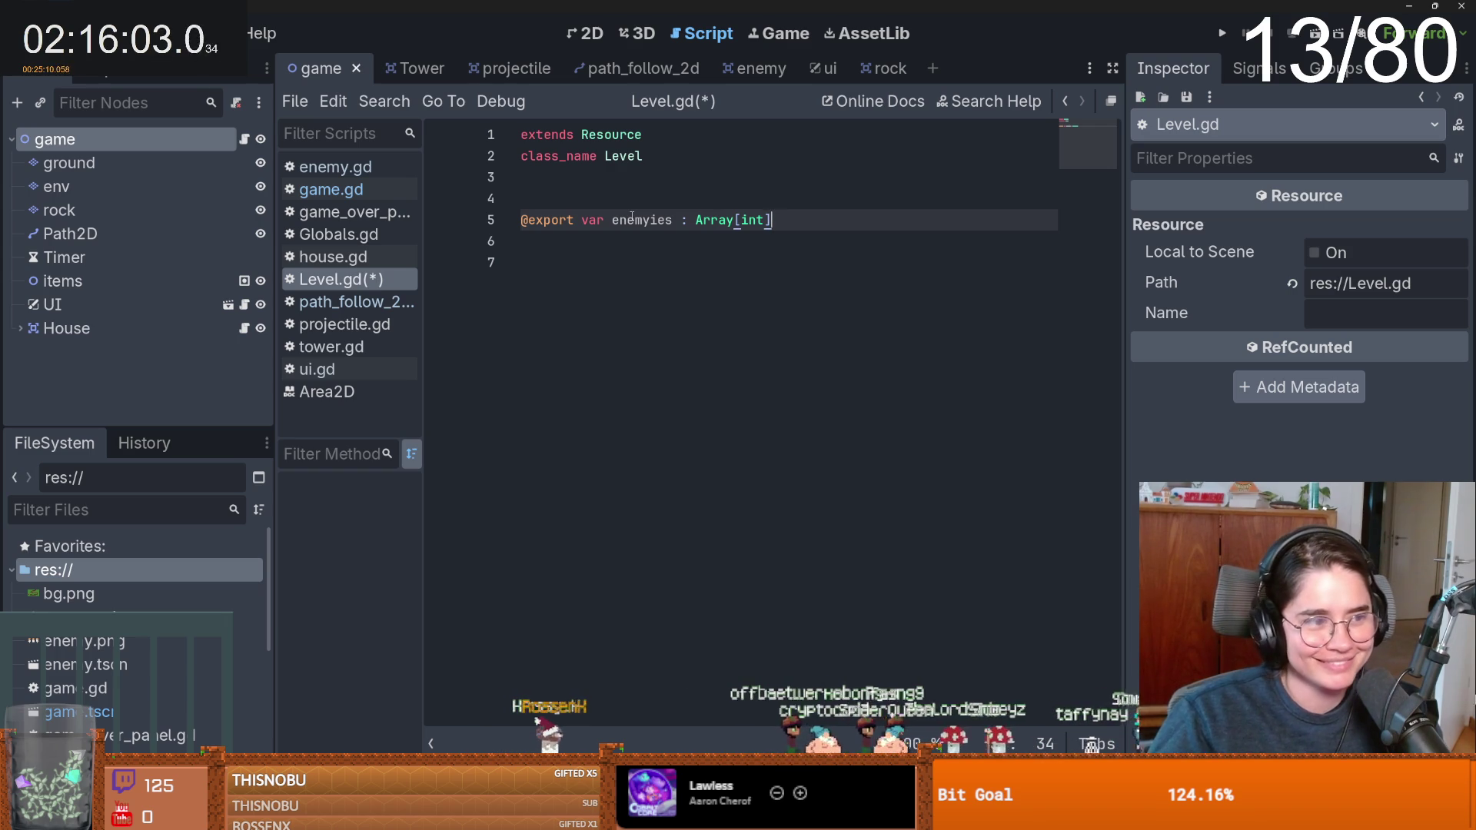
key("Down")
key("ctrl+s")
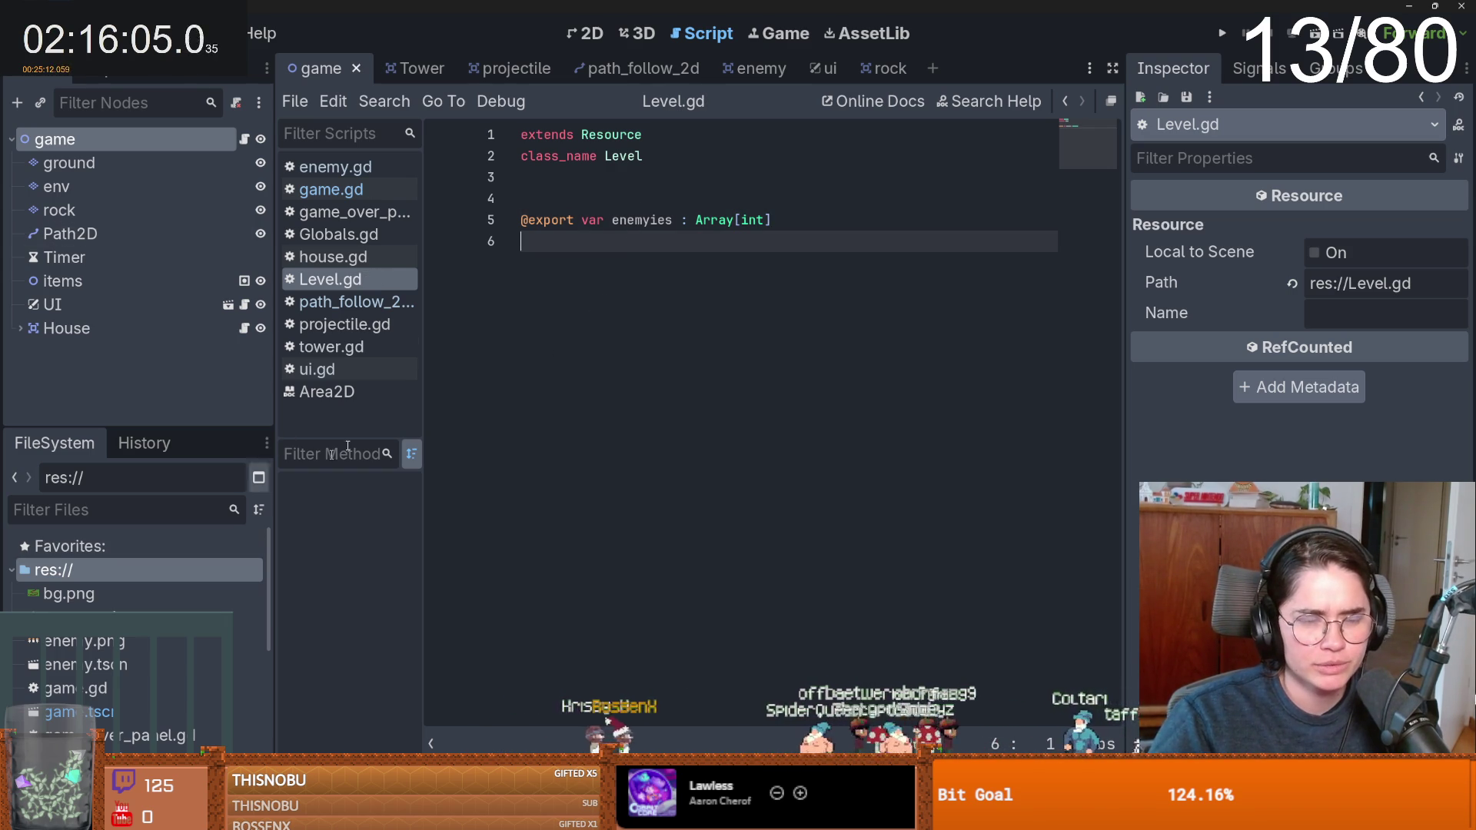
left_click(577, 206)
key("Return")
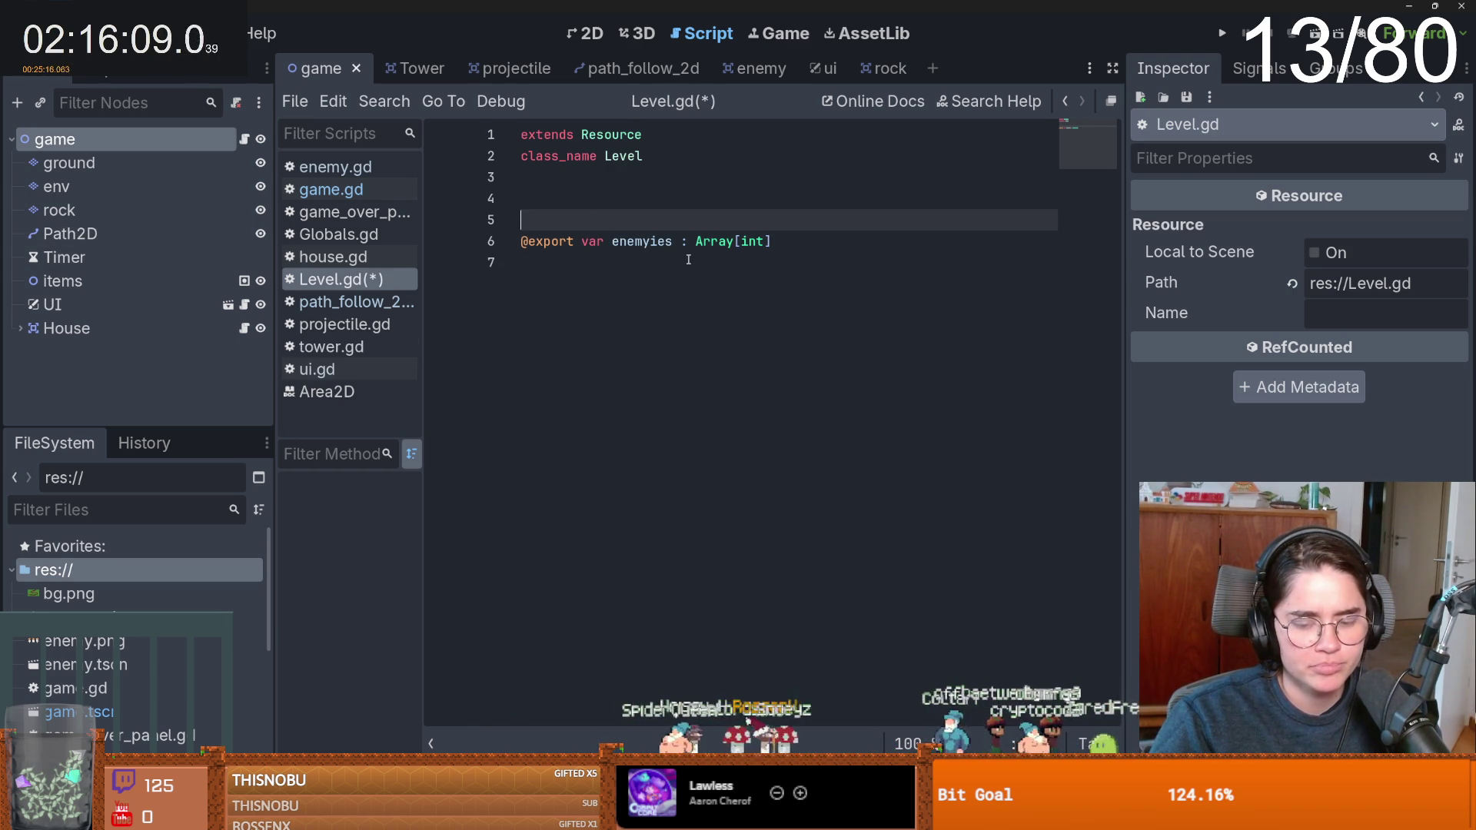
- Remove the surplus blank line above the enemyies export and save Level.gd
left_click(799, 254)
left_click(643, 224)
key("BackSpace")
key("BackSpace")
key("ctrl+s")
left_click(647, 226)
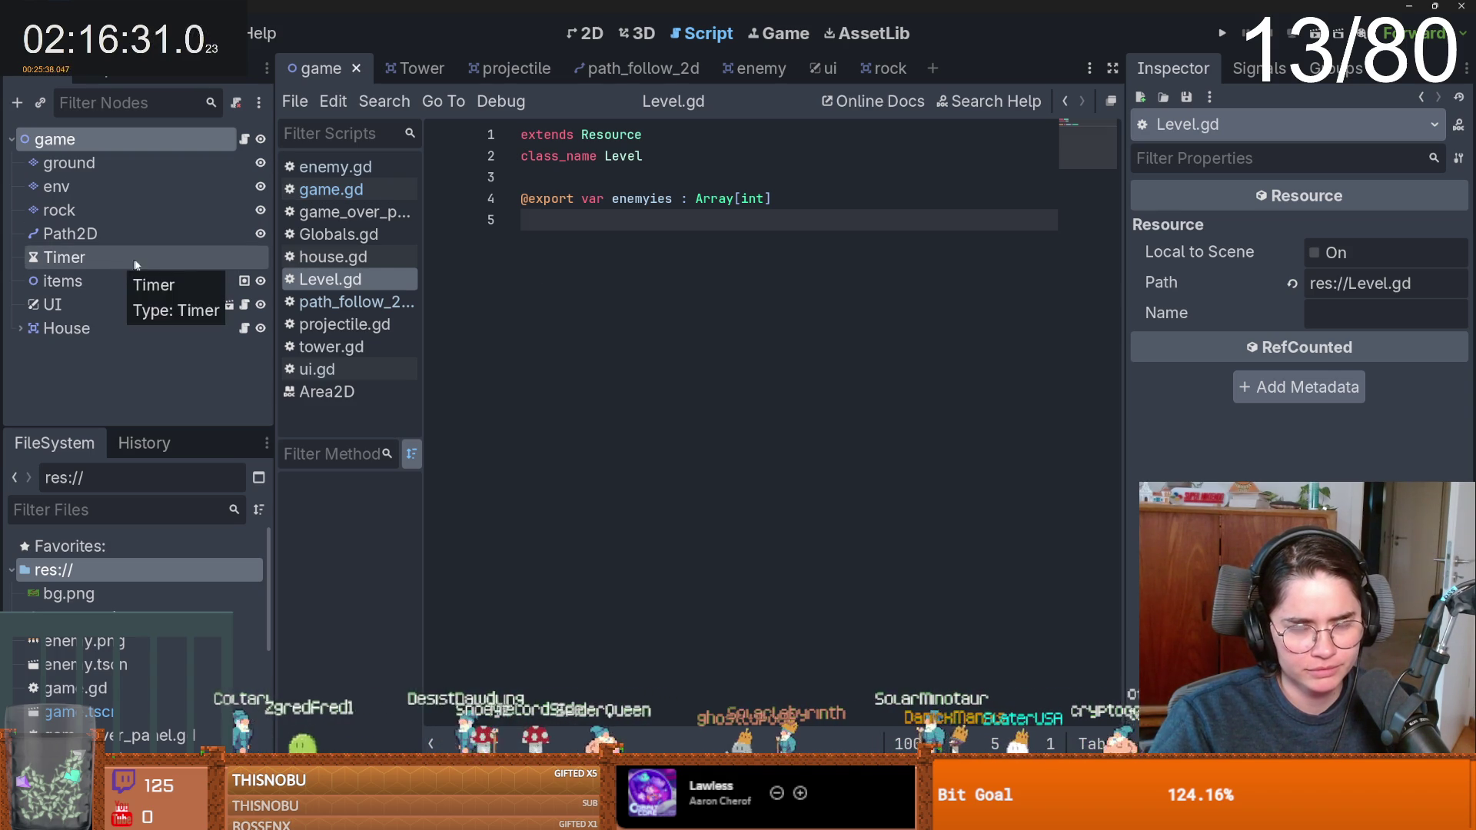
left_click(565, 179)
- Add an exported spawn_rate variable with a default of 10 on line 4
key("Return")
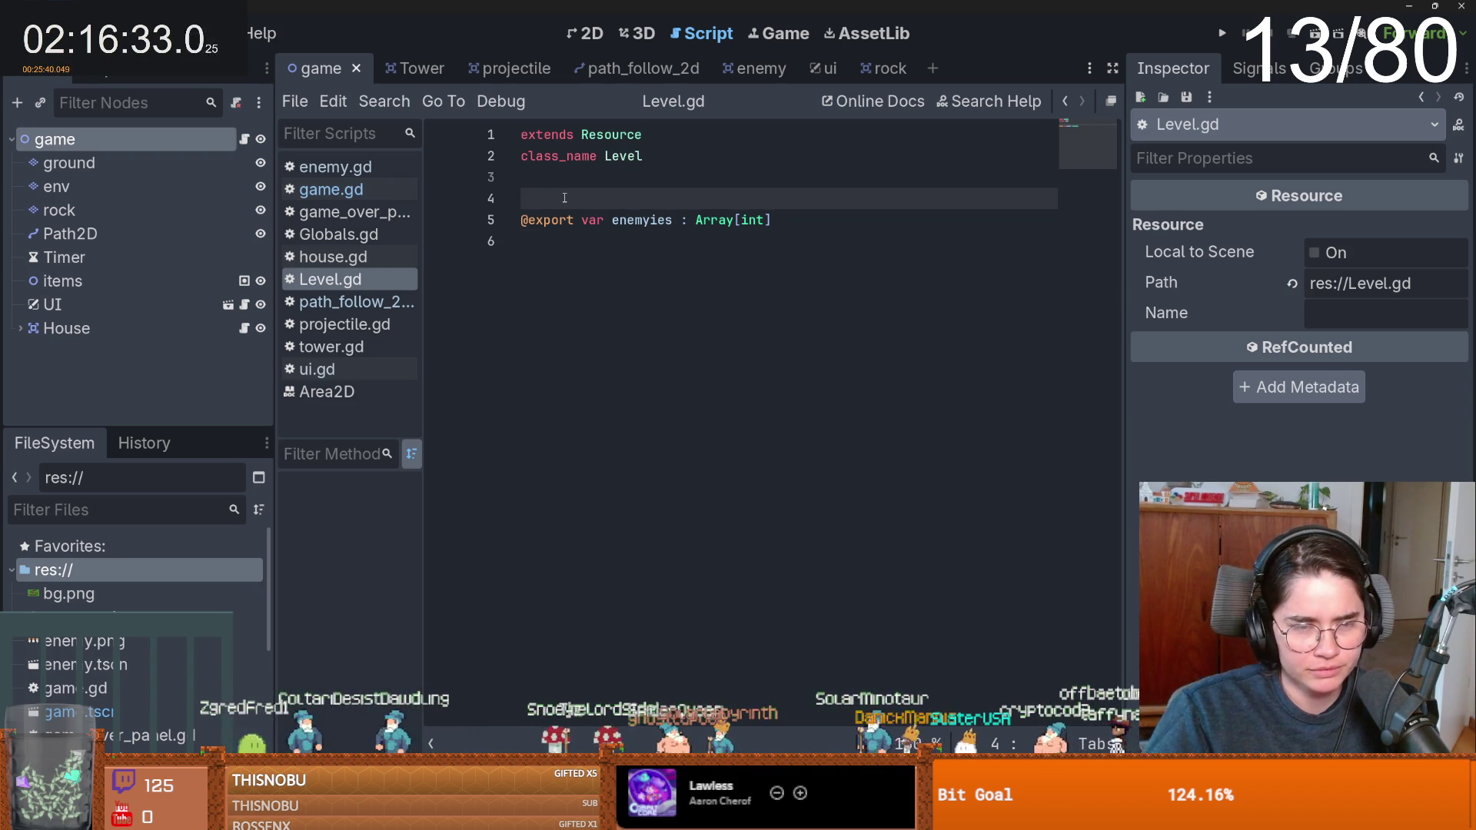
type("v")
key("BackSpace")
key("BackSpace")
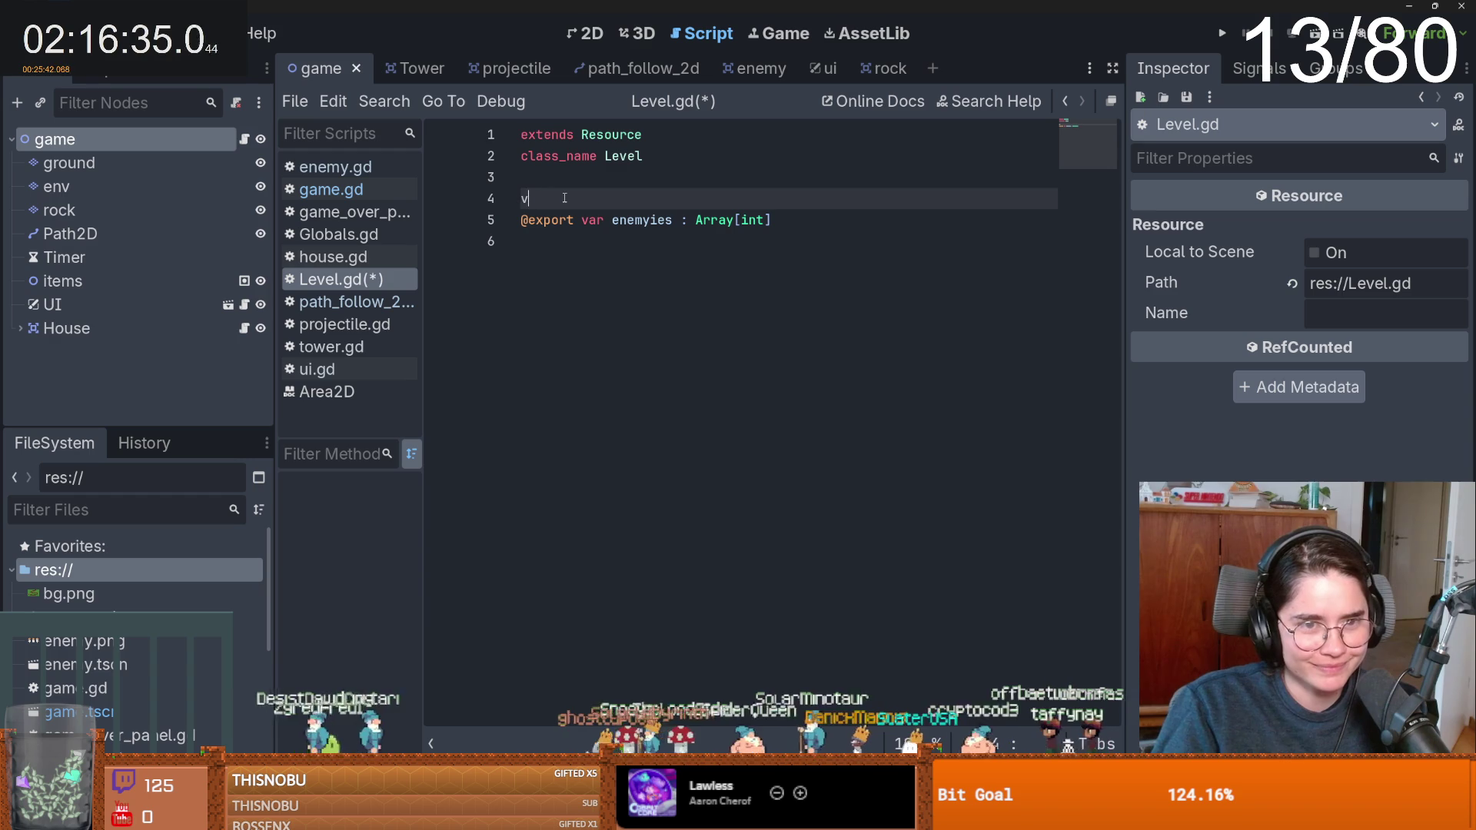
type("ex")
key("Return")
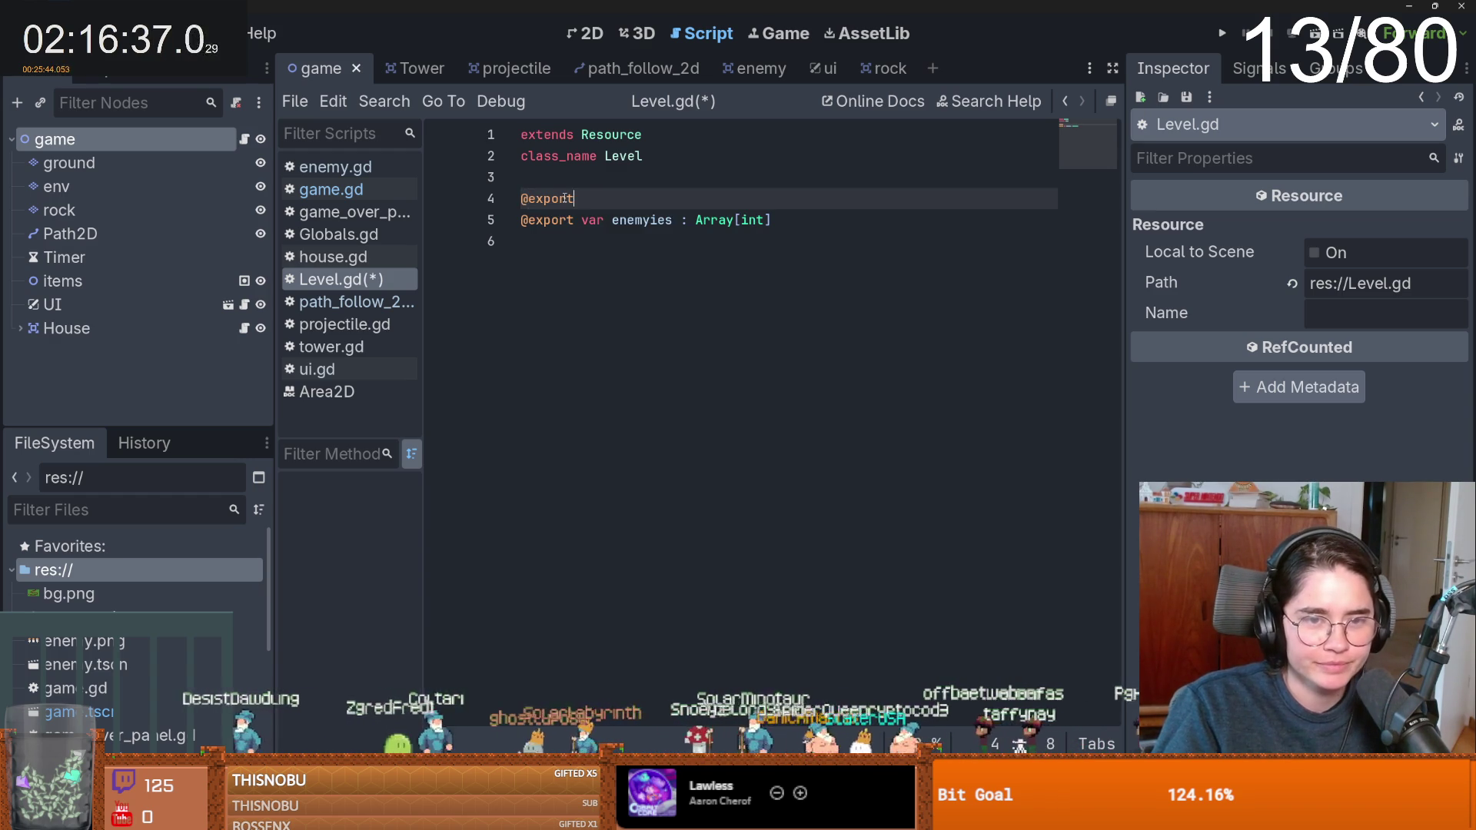
type("ar float")
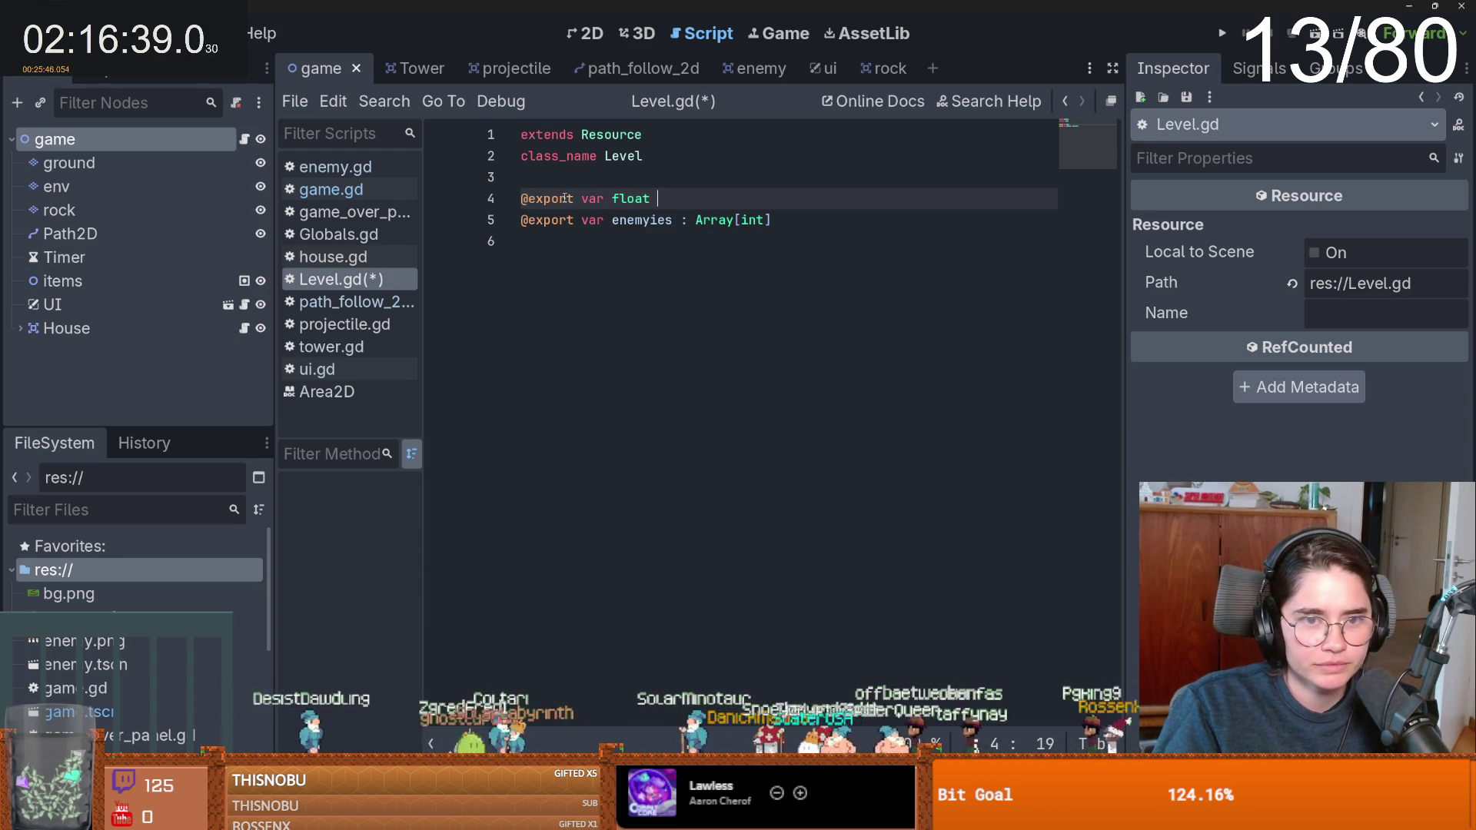
key("BackSpace")
key("BackSpace")
key("BackSpace")
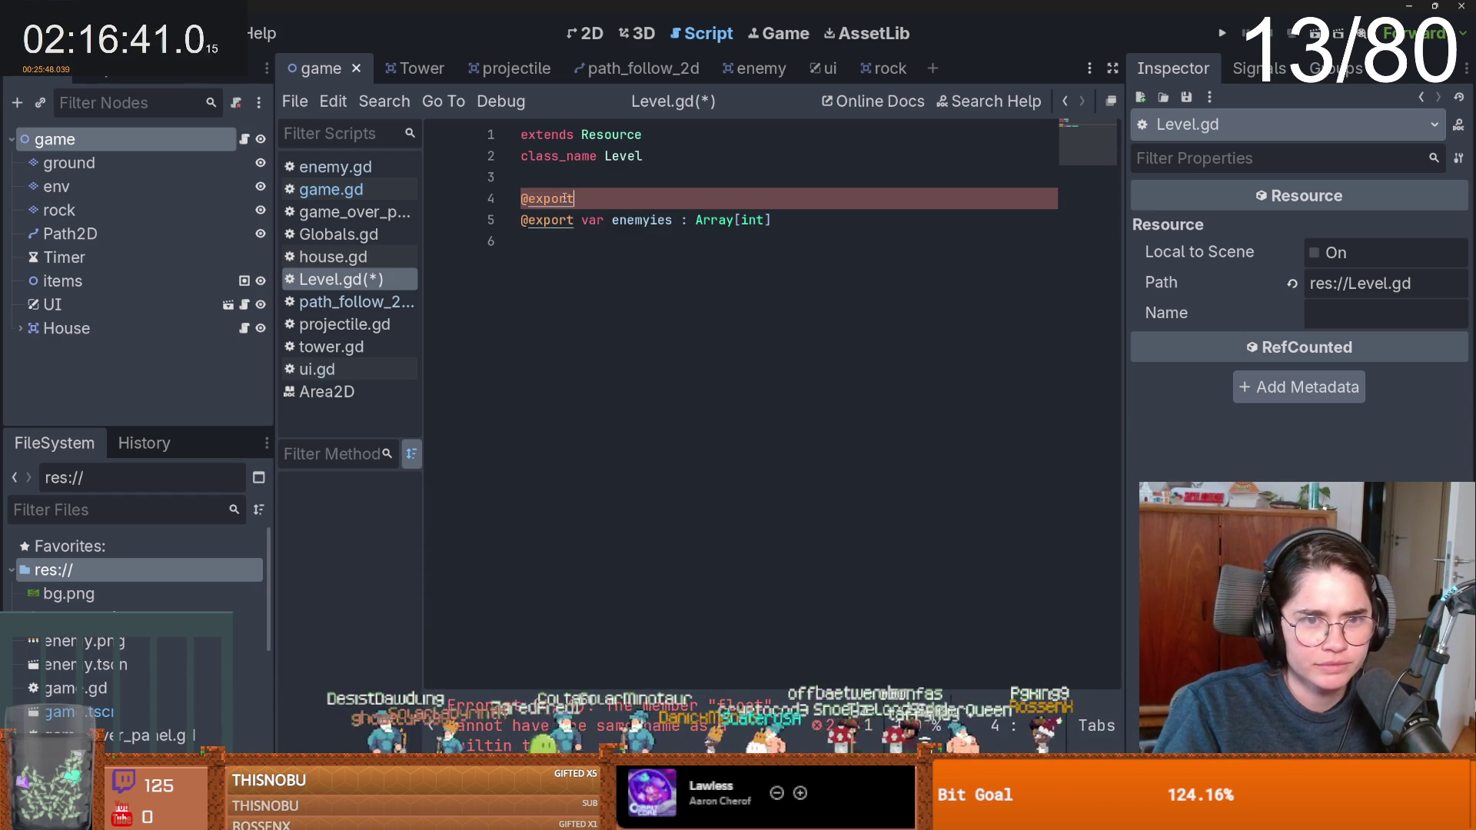
type("var")
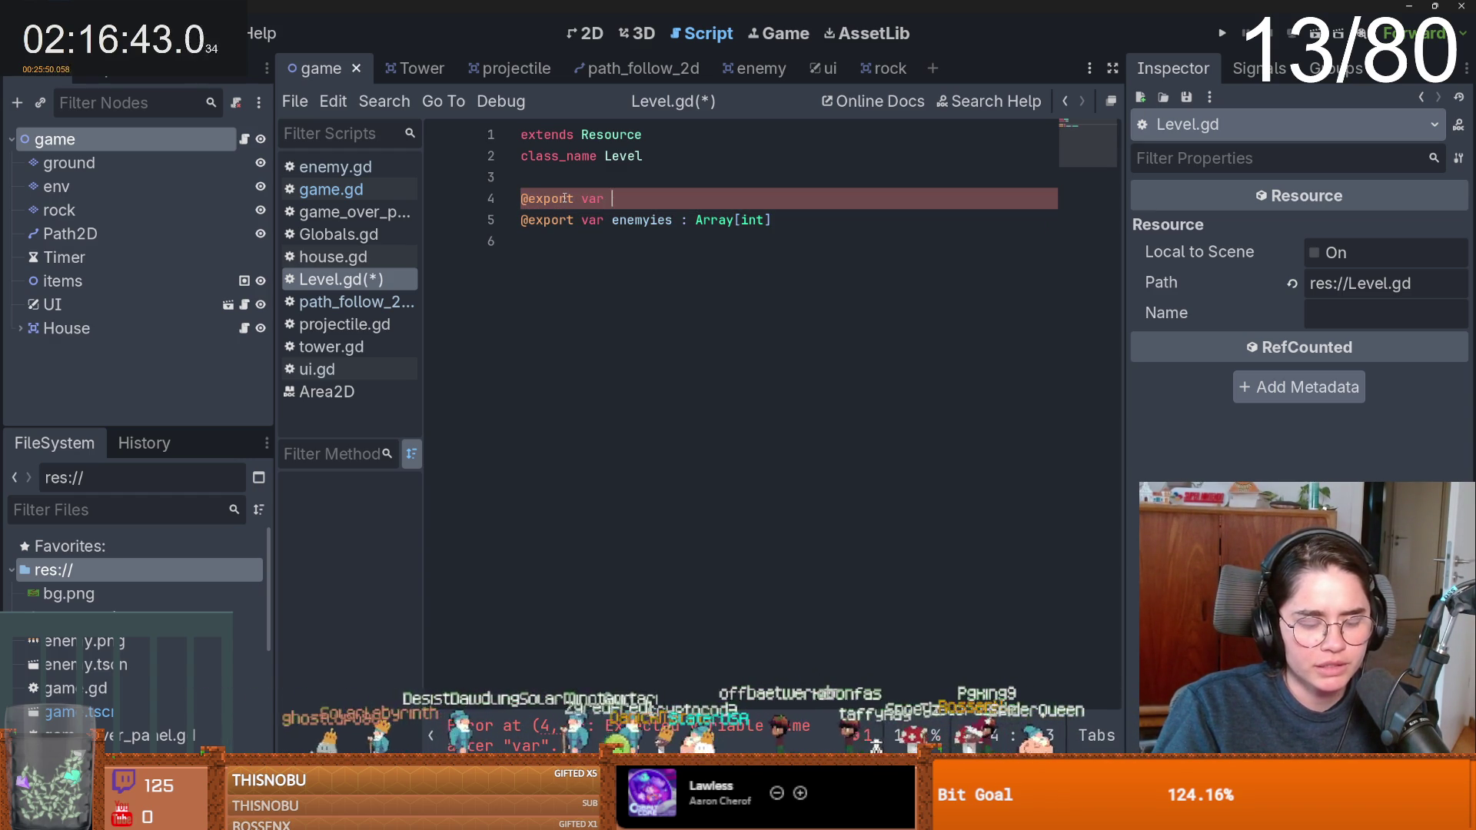
type(" spawn_rate =")
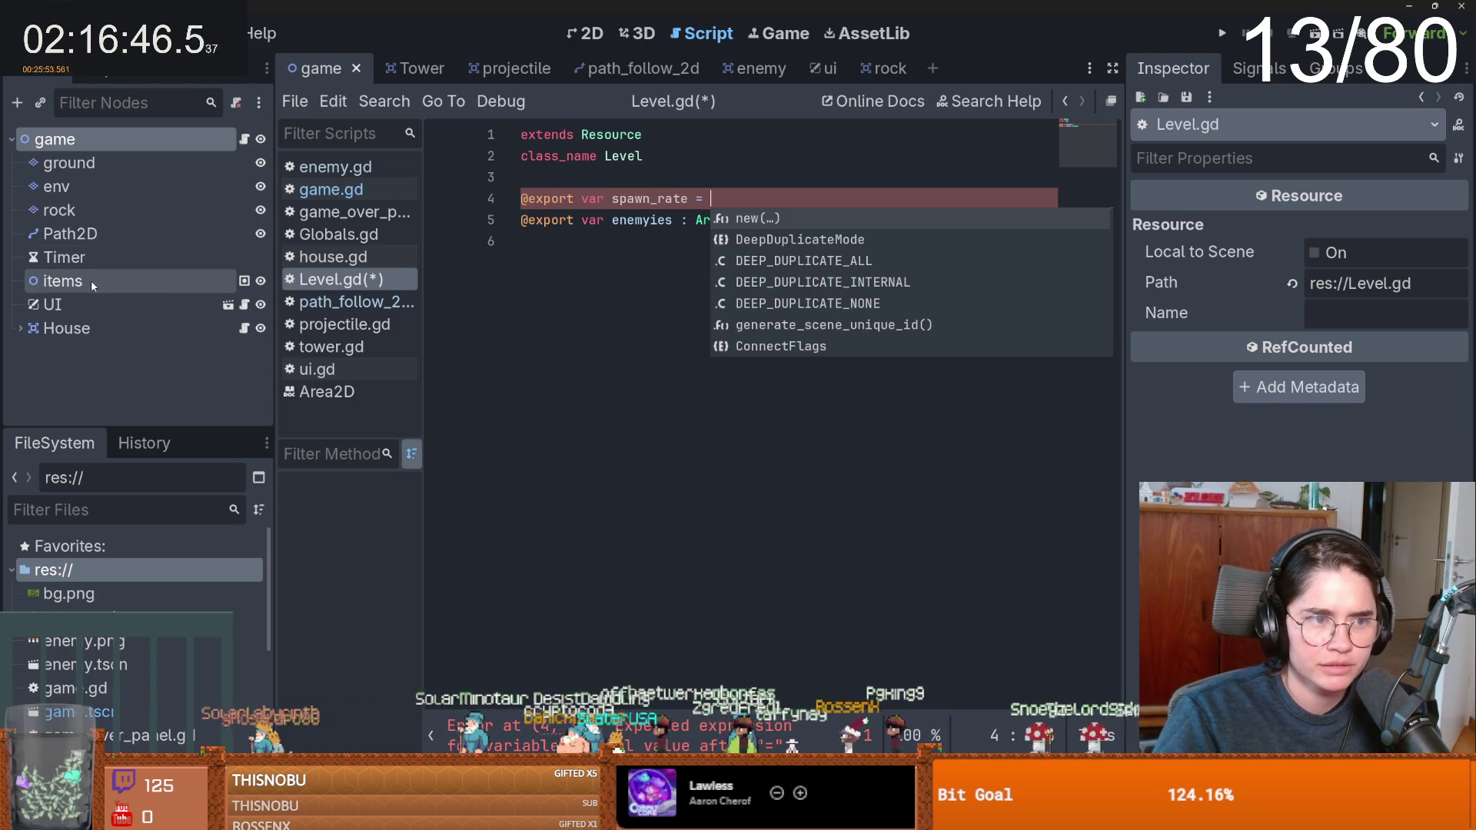
left_click(69, 256)
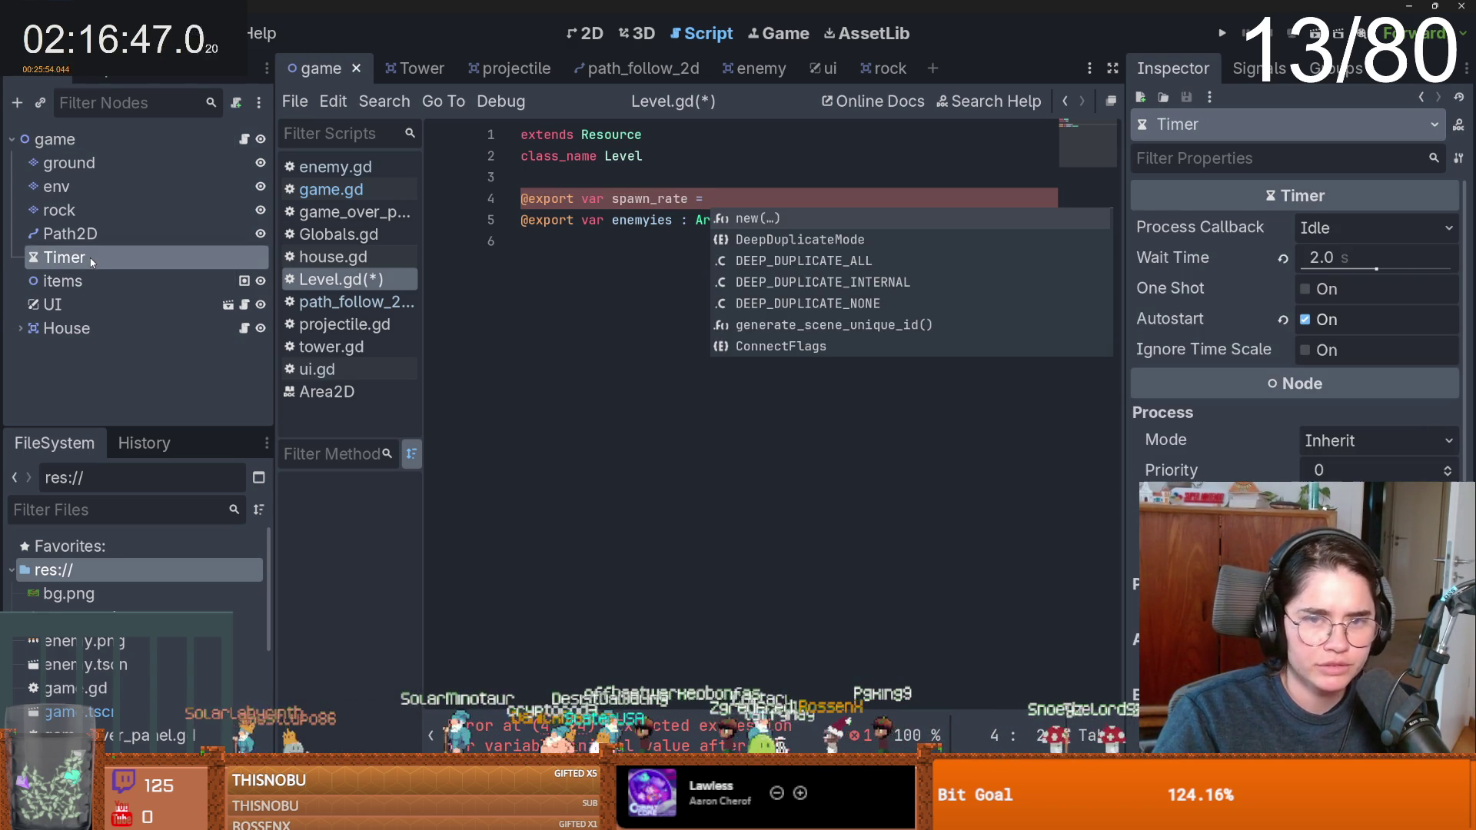
left_click(722, 207)
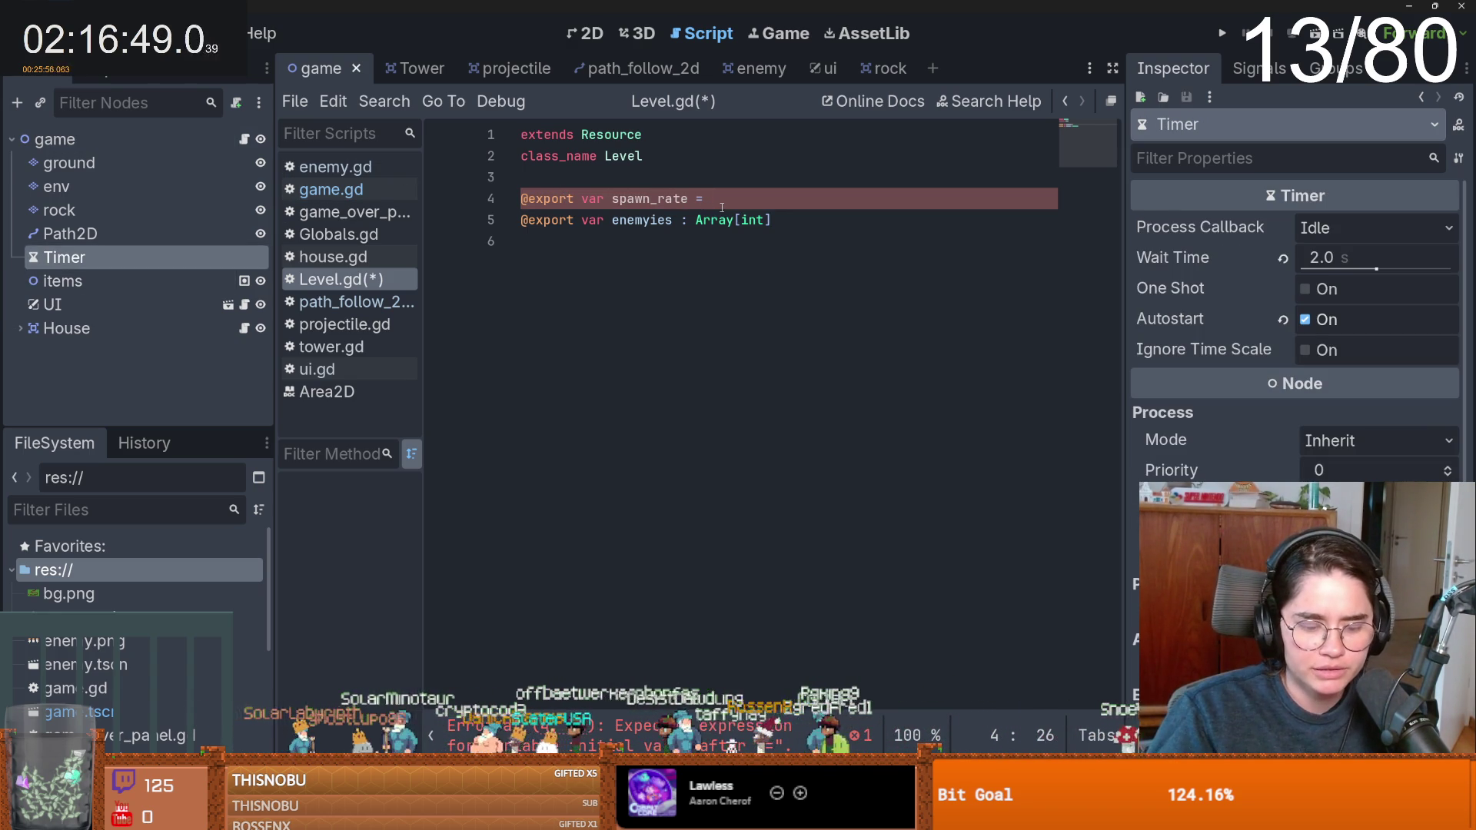
type("10")
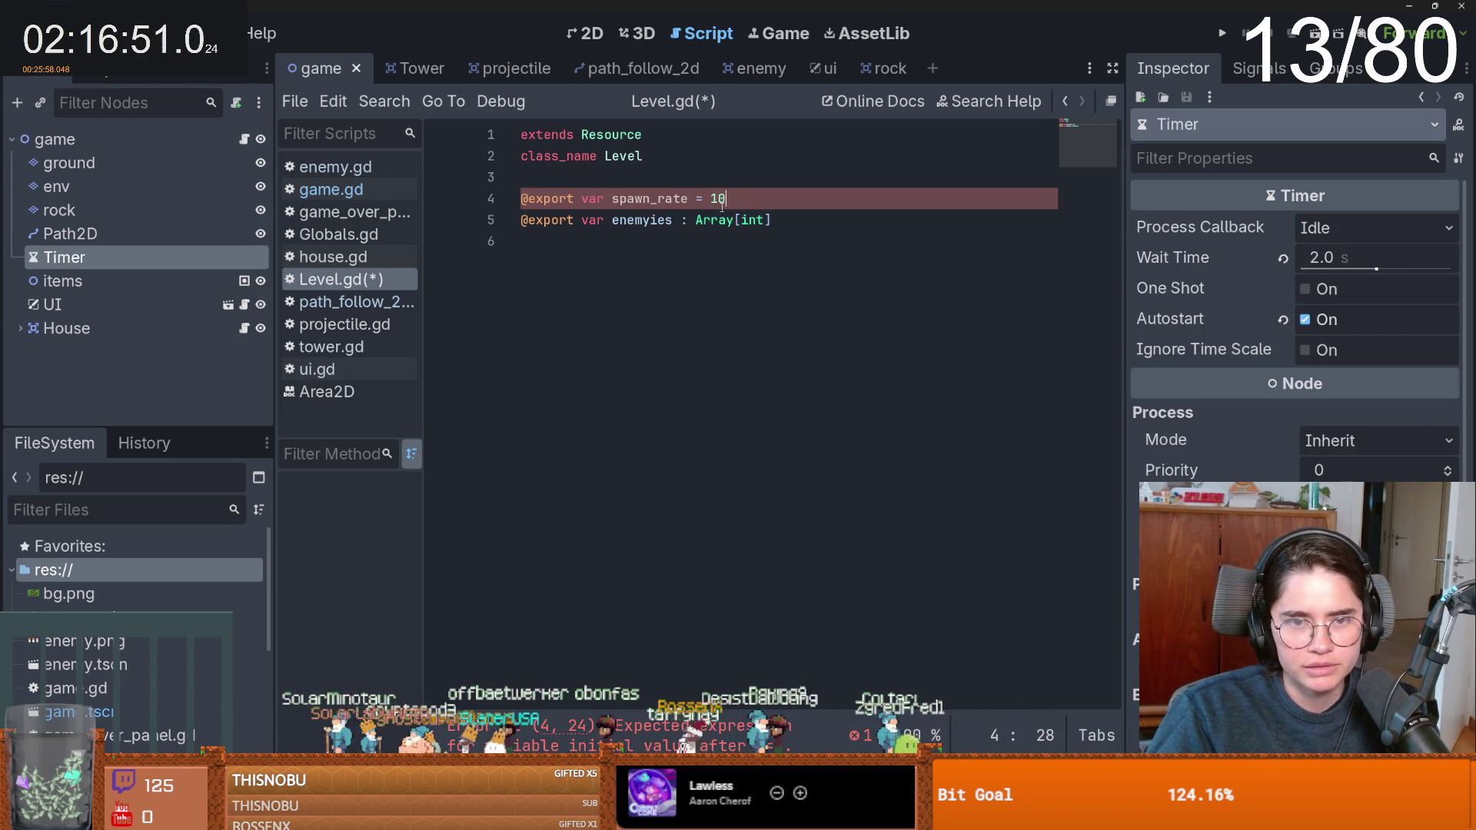
- Type spawn_rate as int with a colon instead of assigning 10, and save Level.gd
key("ctrl+s")
key("BackSpace")
key("BackSpace")
key("BackSpace")
type("int")
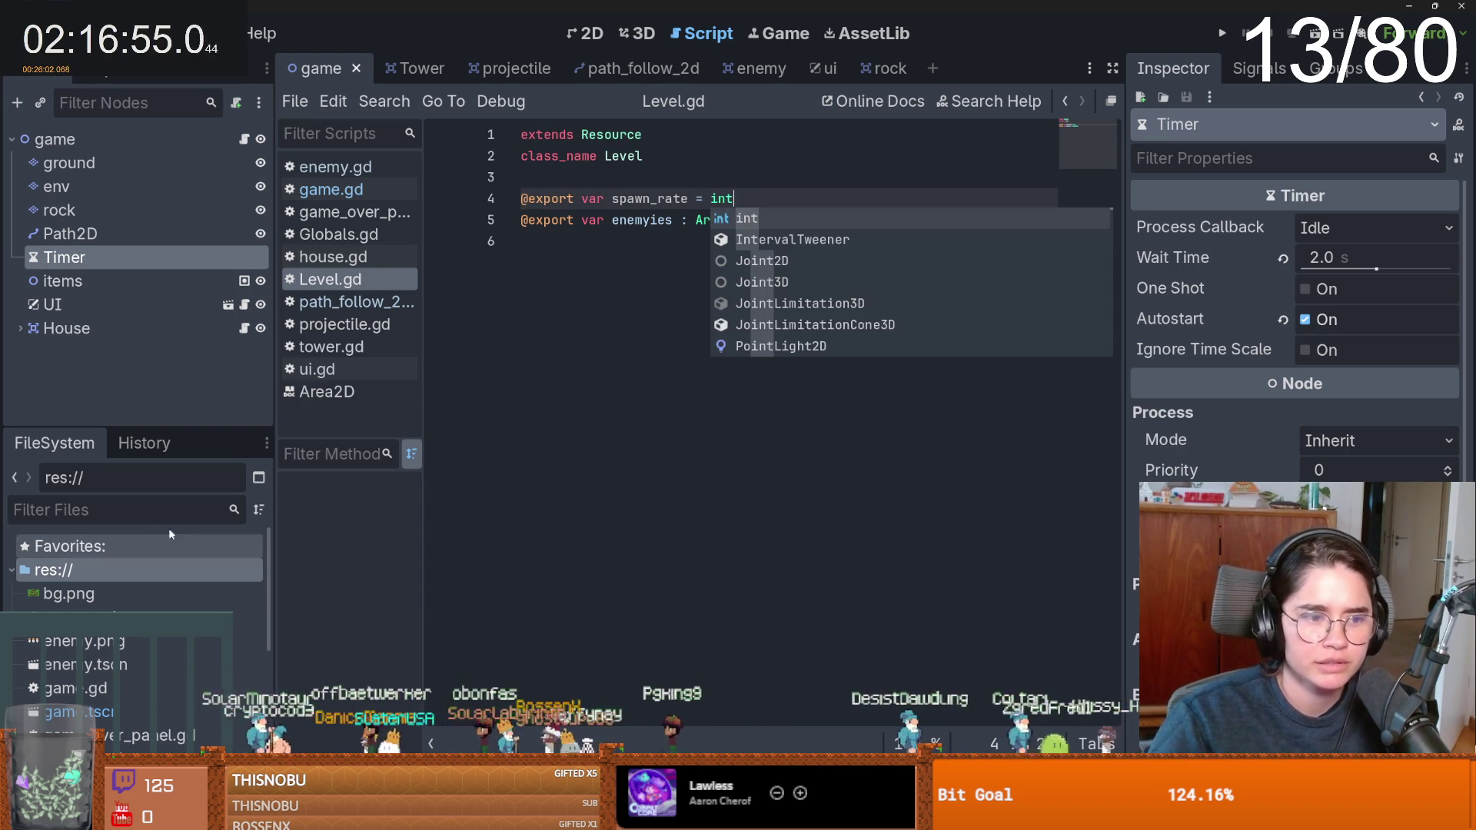
left_click(647, 201)
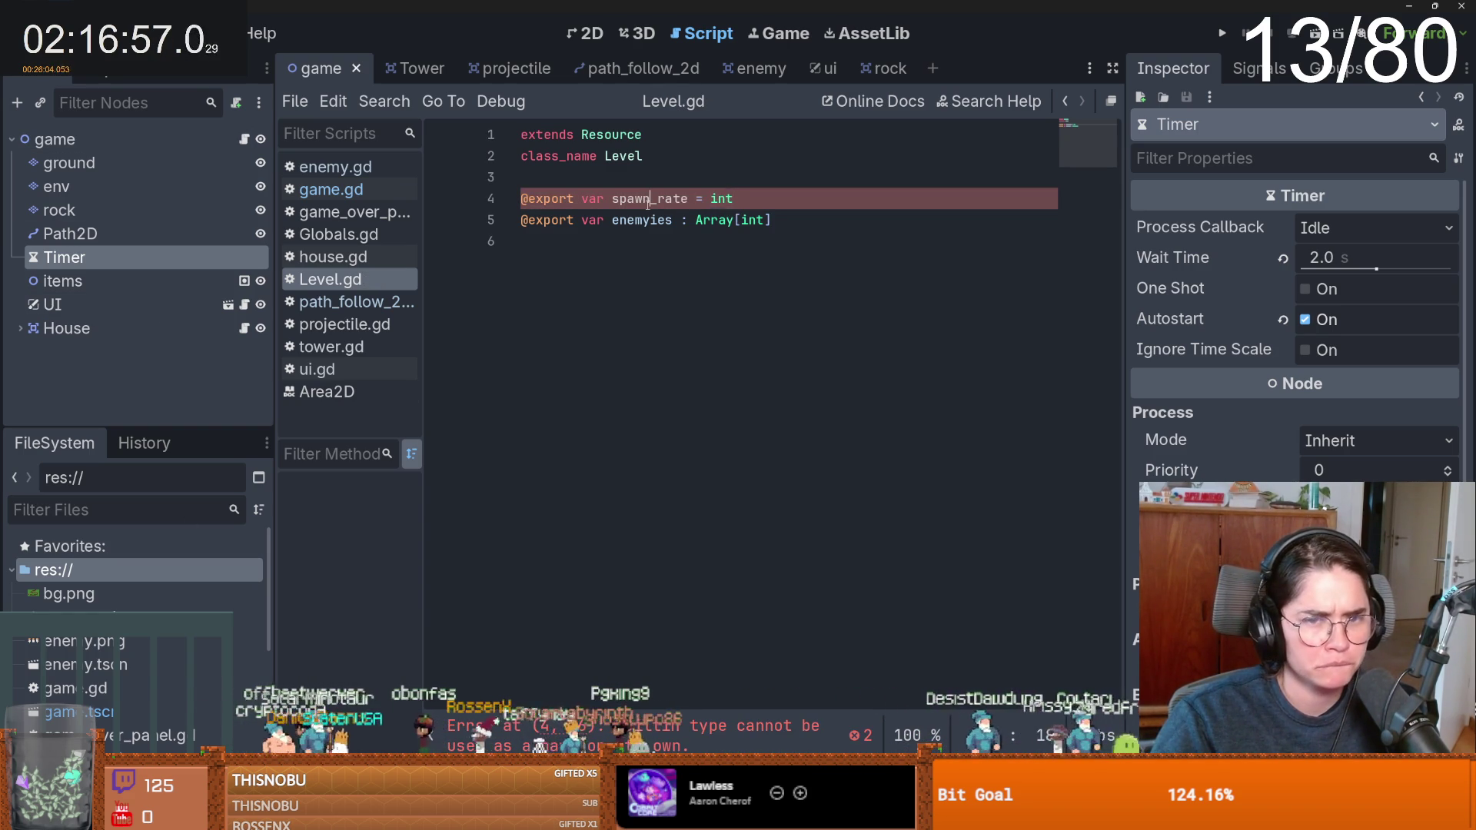
left_click(701, 200)
key("BackSpace")
type(":")
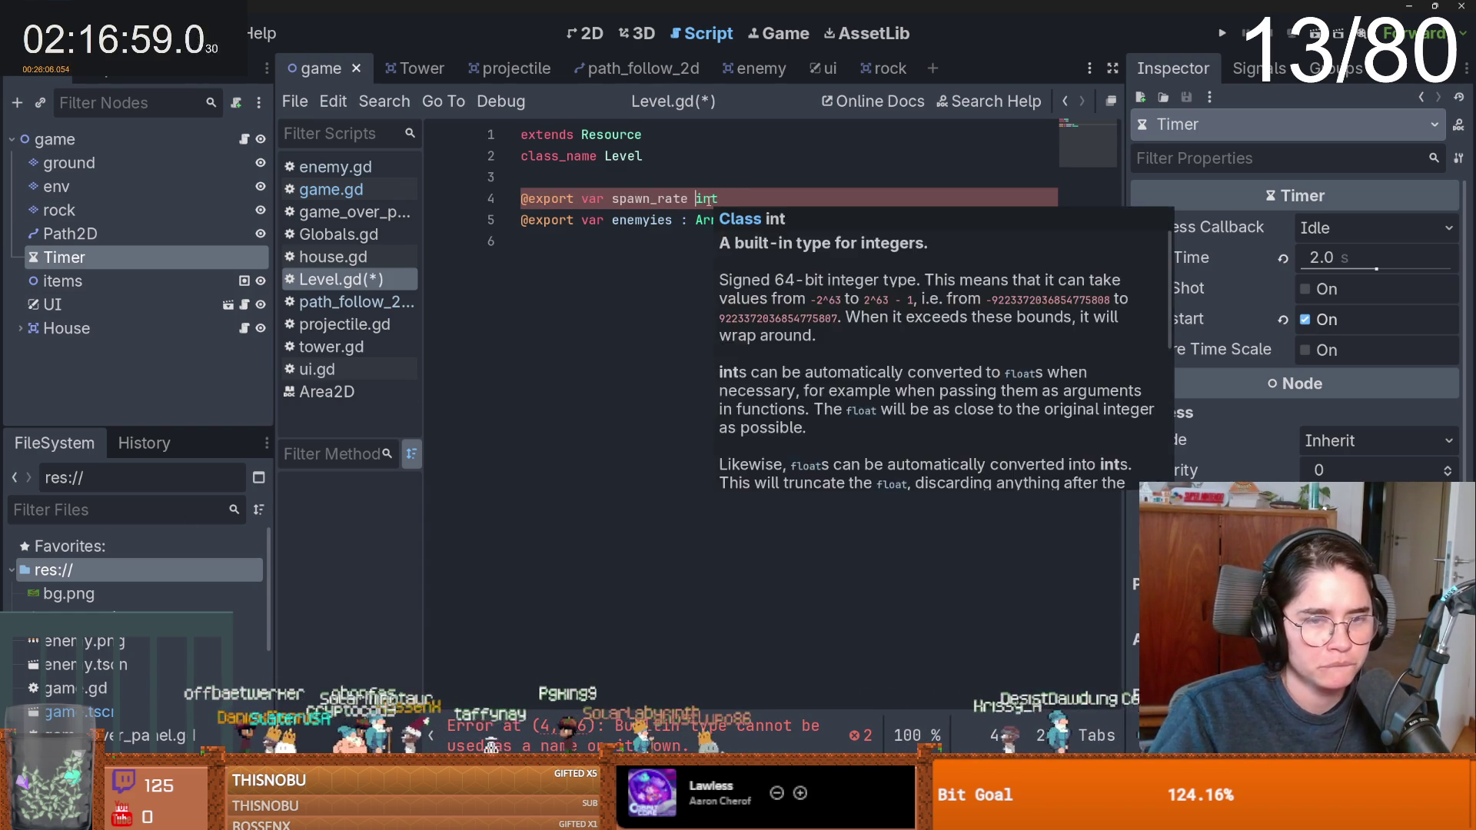
key("ctrl+s")
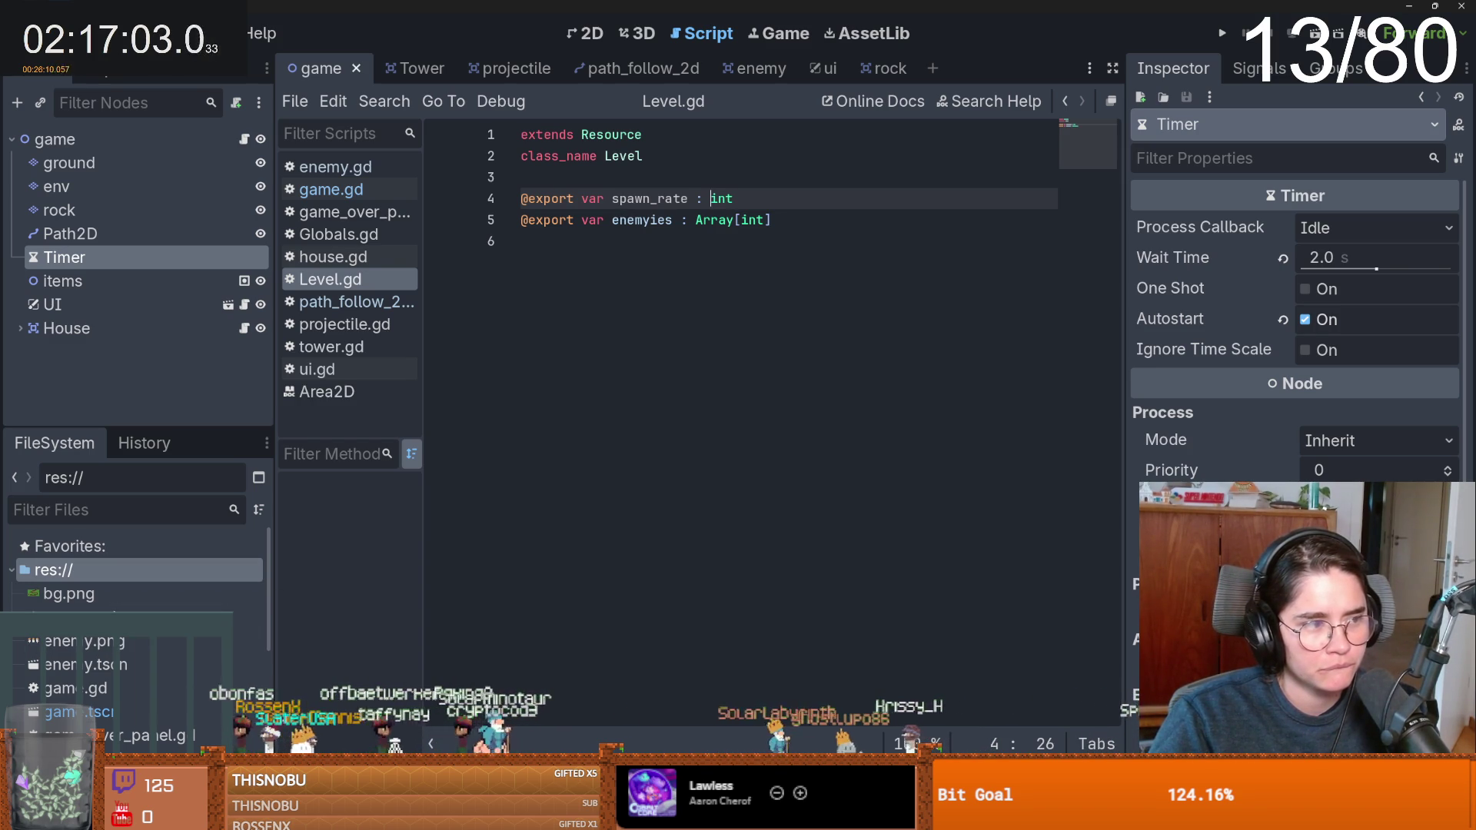
- Create a new folder named levels in res://
right_click(84, 573)
mouse_move(361, 574)
left_click(424, 582)
type("levels")
key("Return")
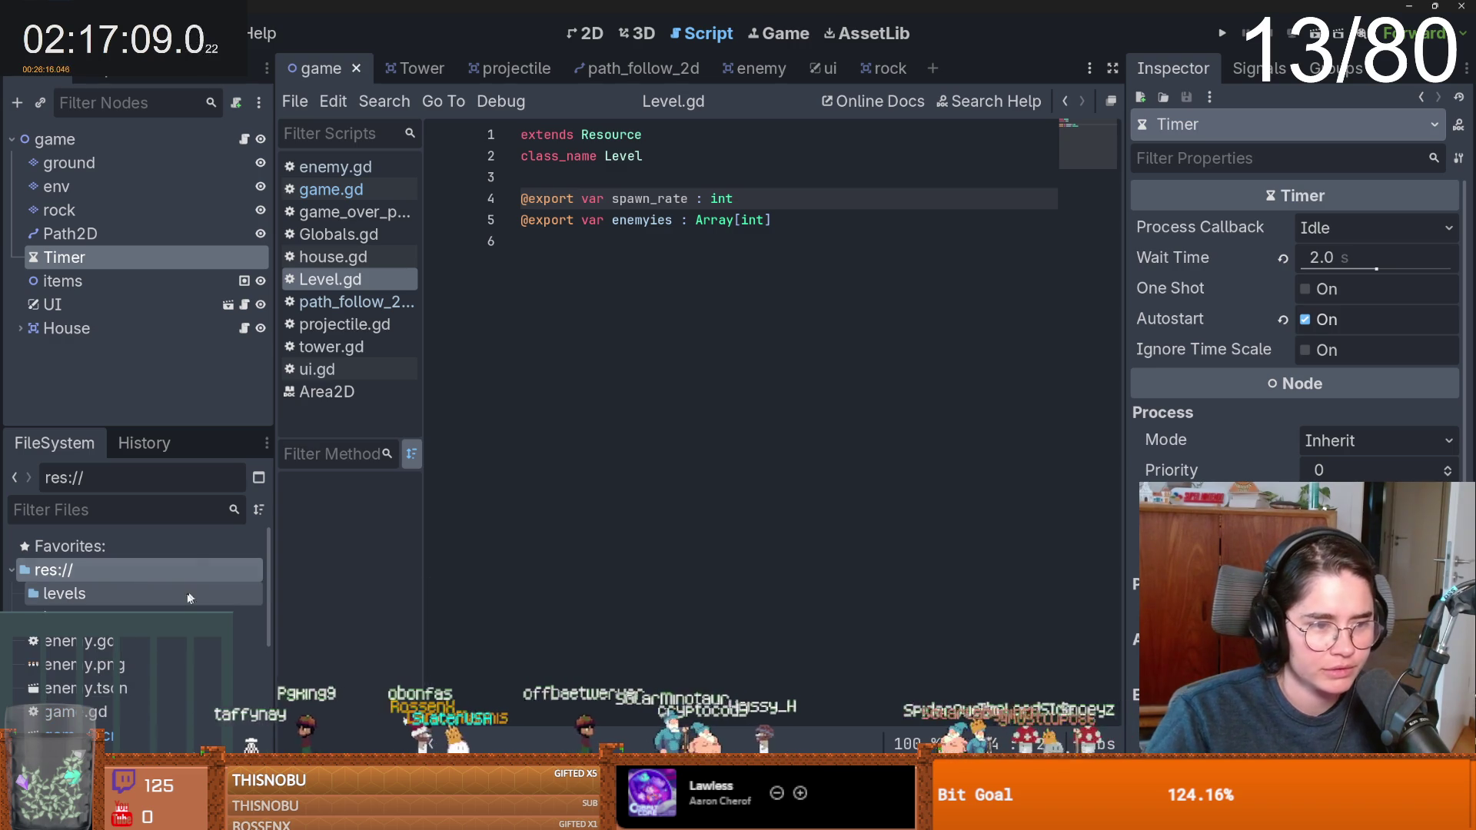
- Create a Level resource in the levels folder saved as level1.tres
right_click(157, 593)
mouse_move(308, 459)
left_click(580, 528)
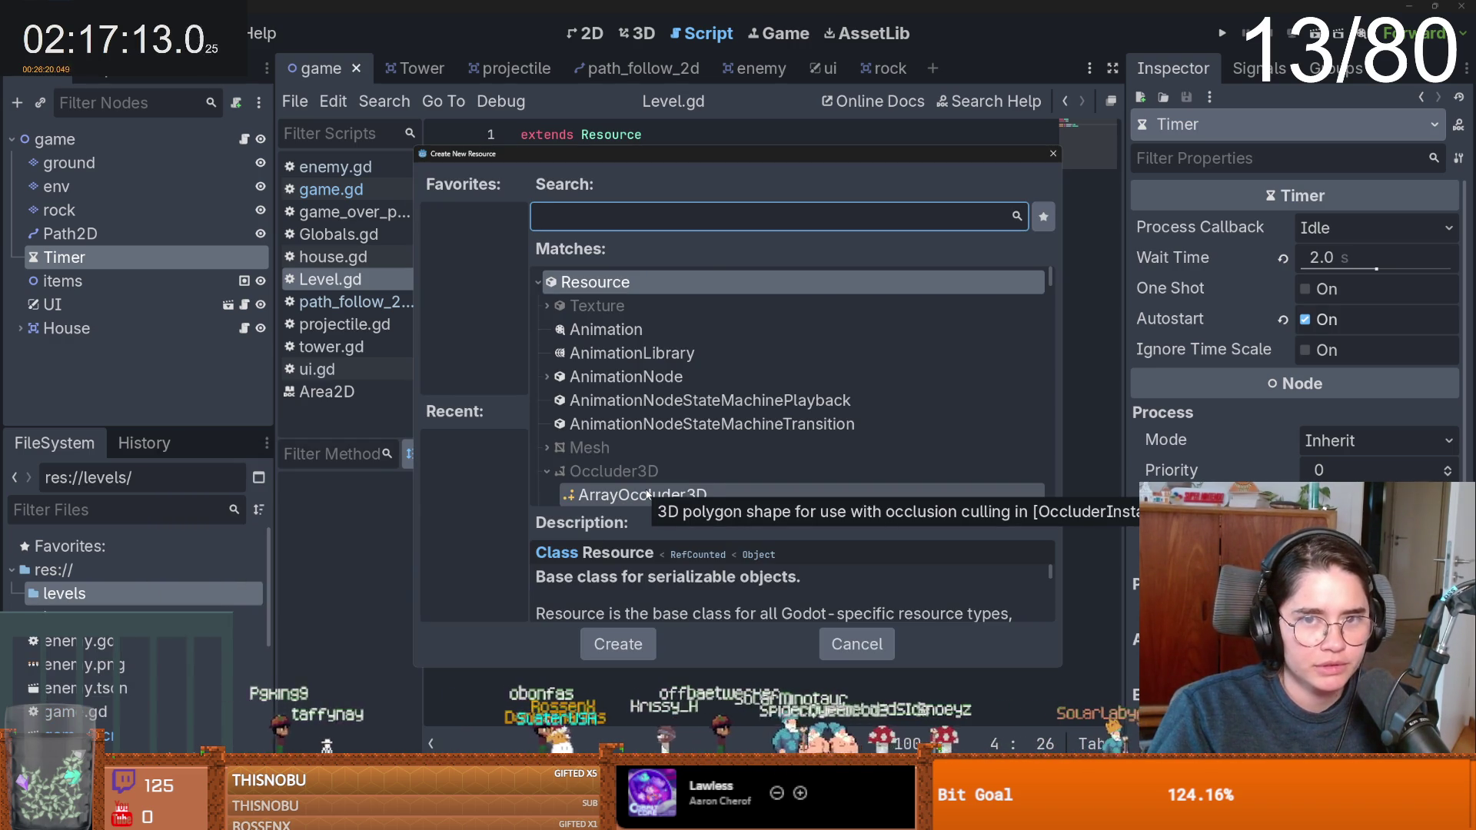
type("le")
key("Return")
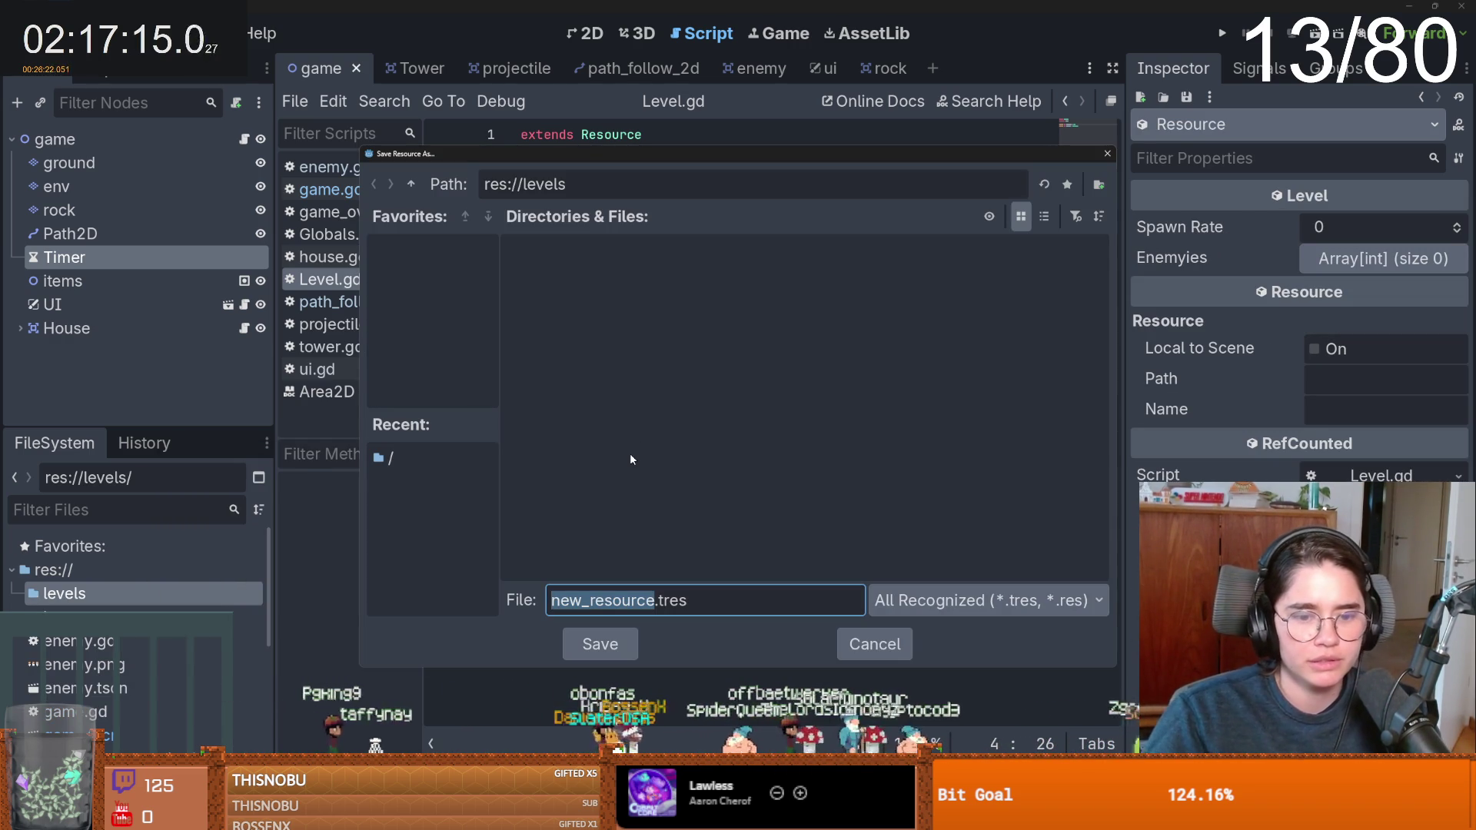
type("level1")
key("Return")
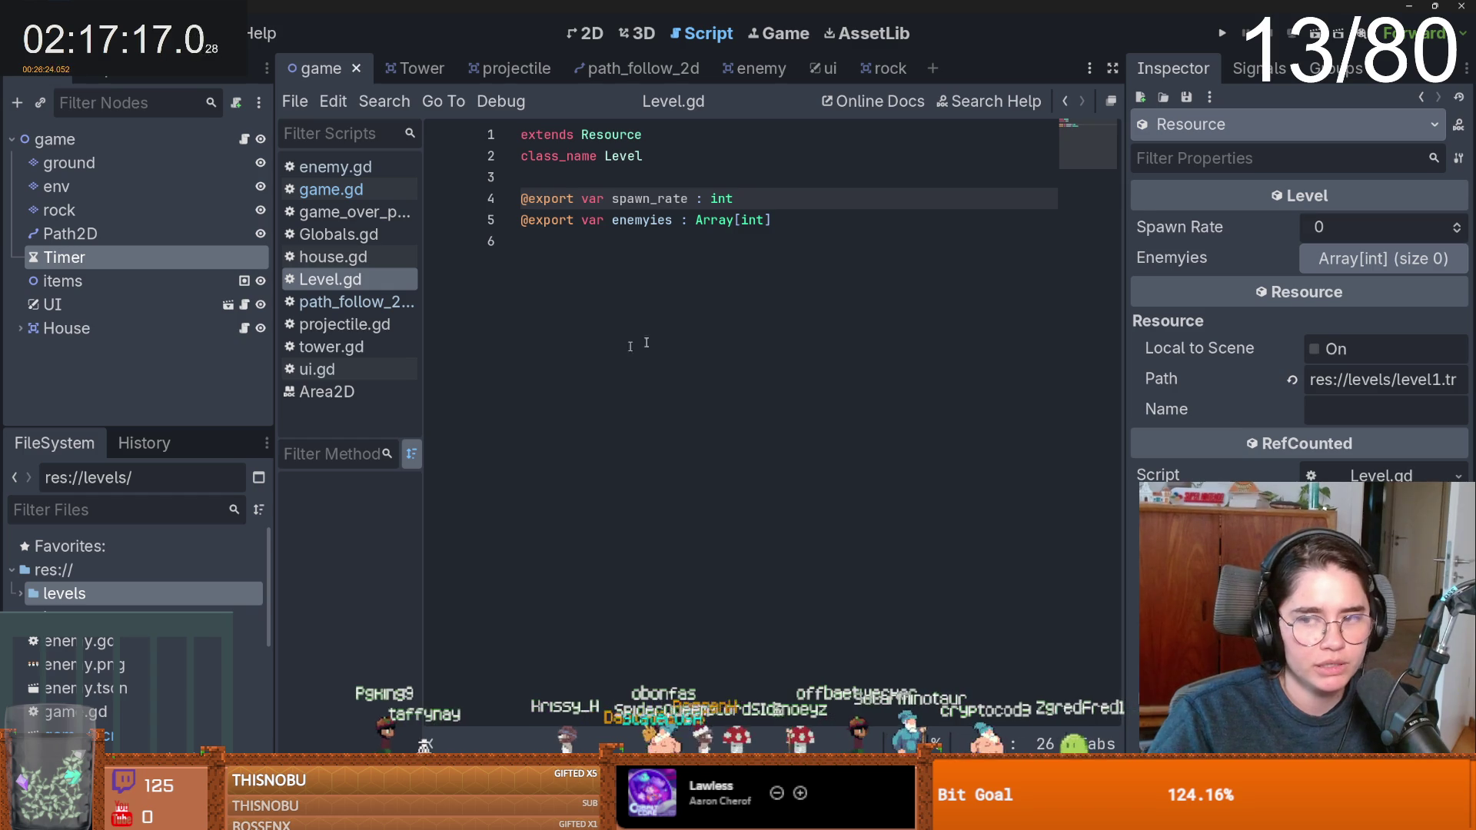
- Change spawn_rate's type to float and set the level's Spawn Rate to 10
left_click(1455, 224)
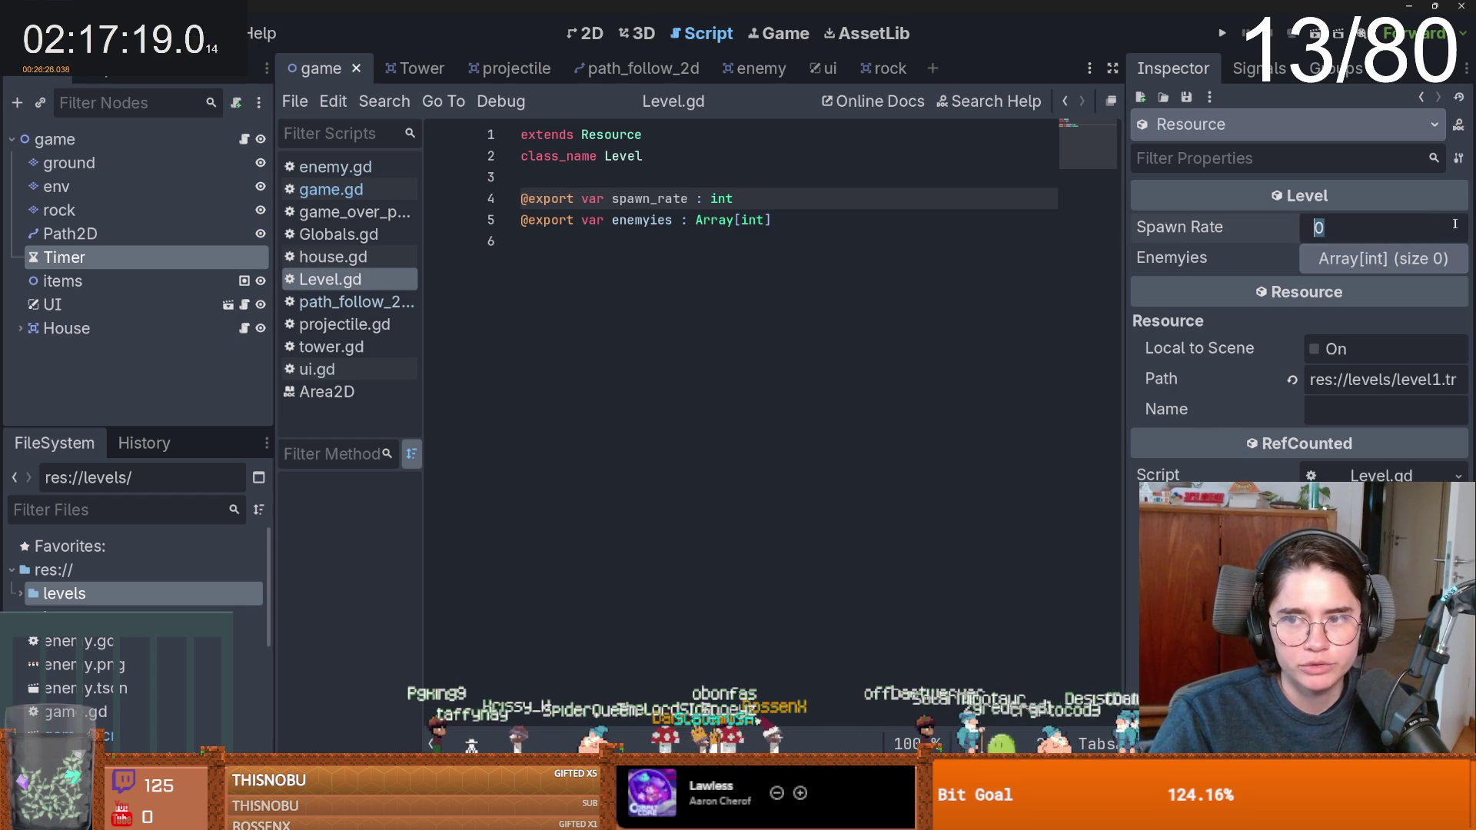
double_click(721, 198)
type("fl")
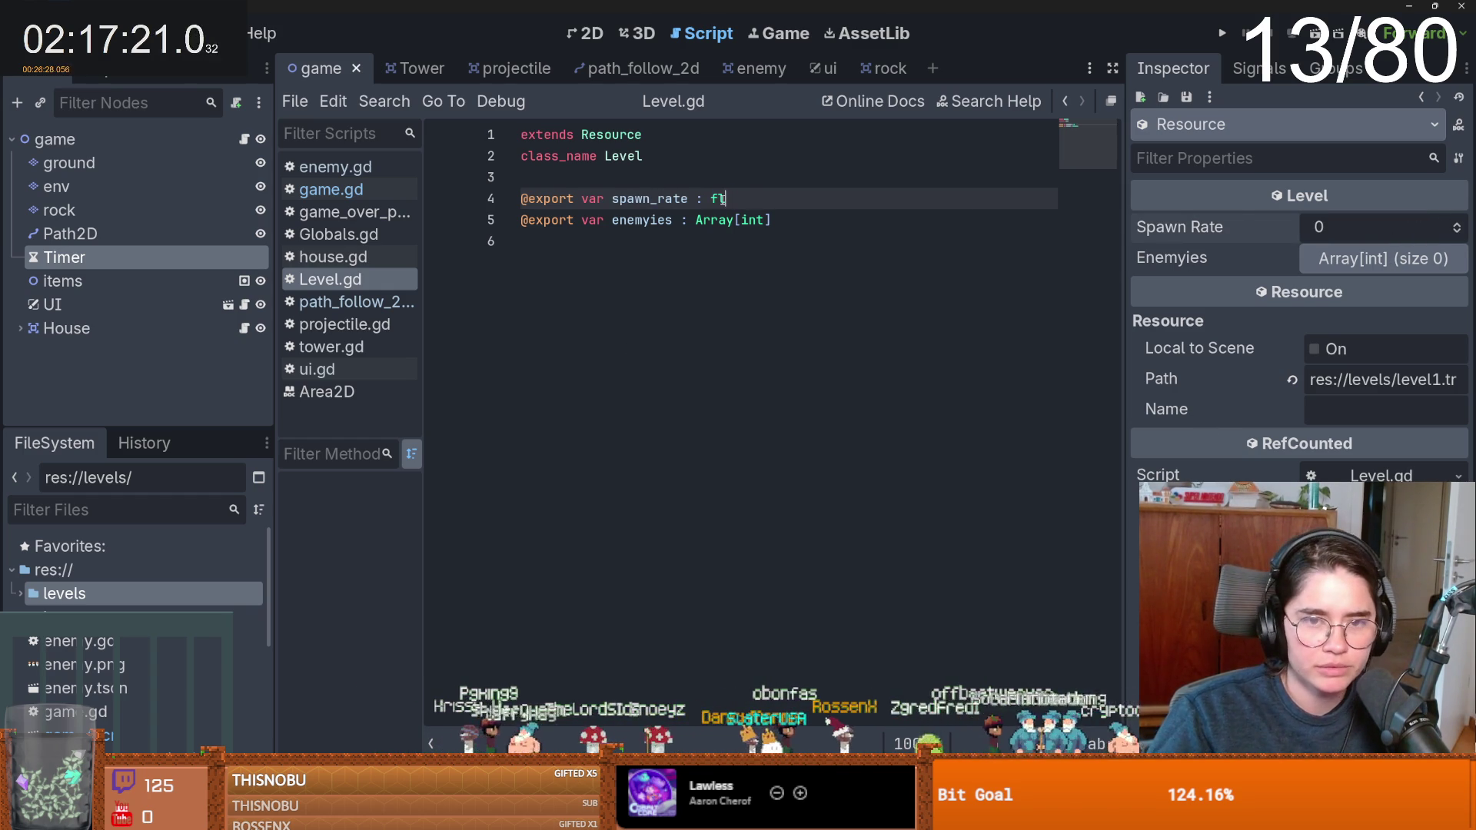
type("oat")
key("Return")
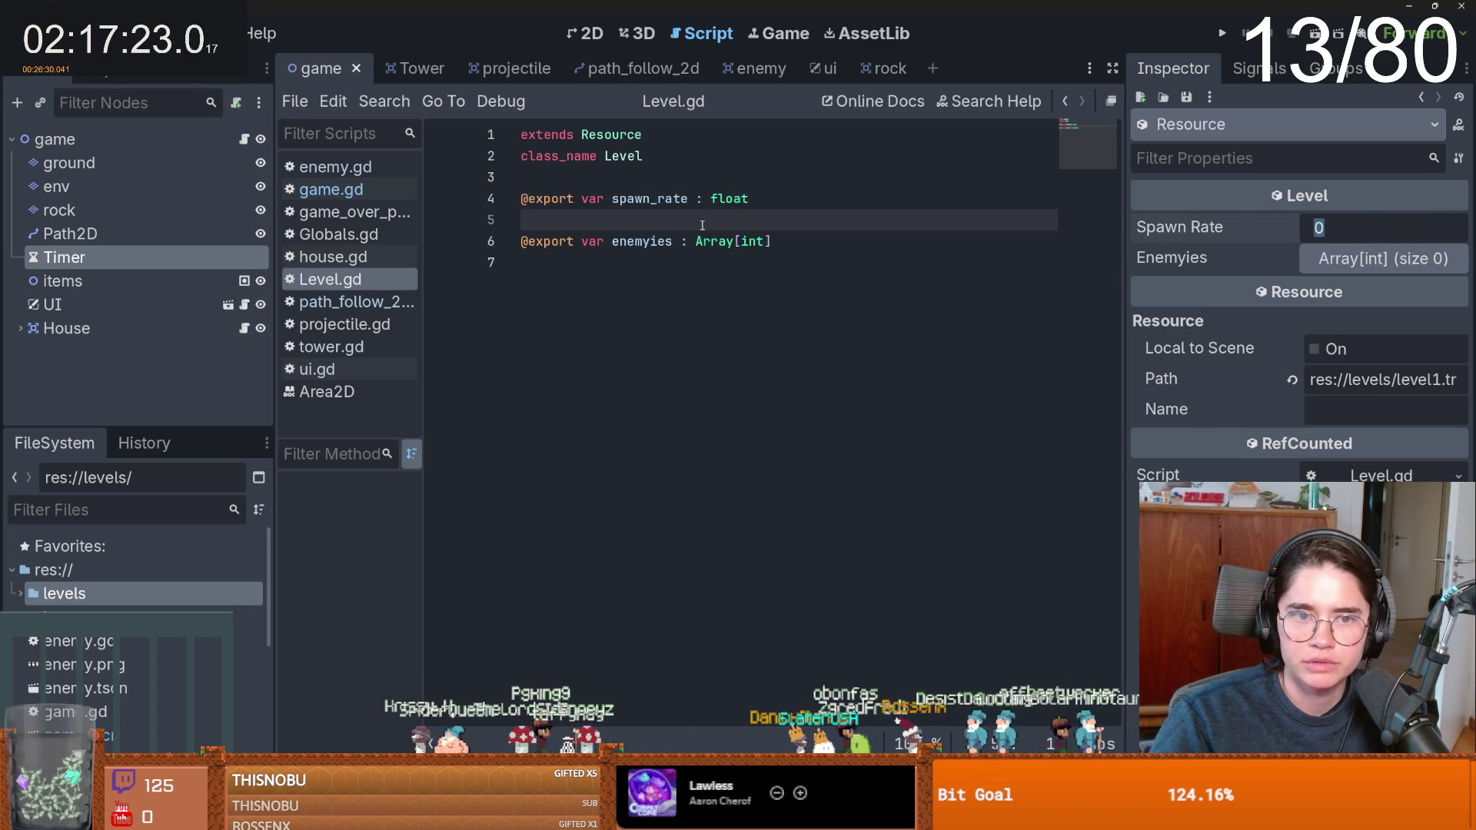
left_click(1326, 227)
type("10")
key("Return")
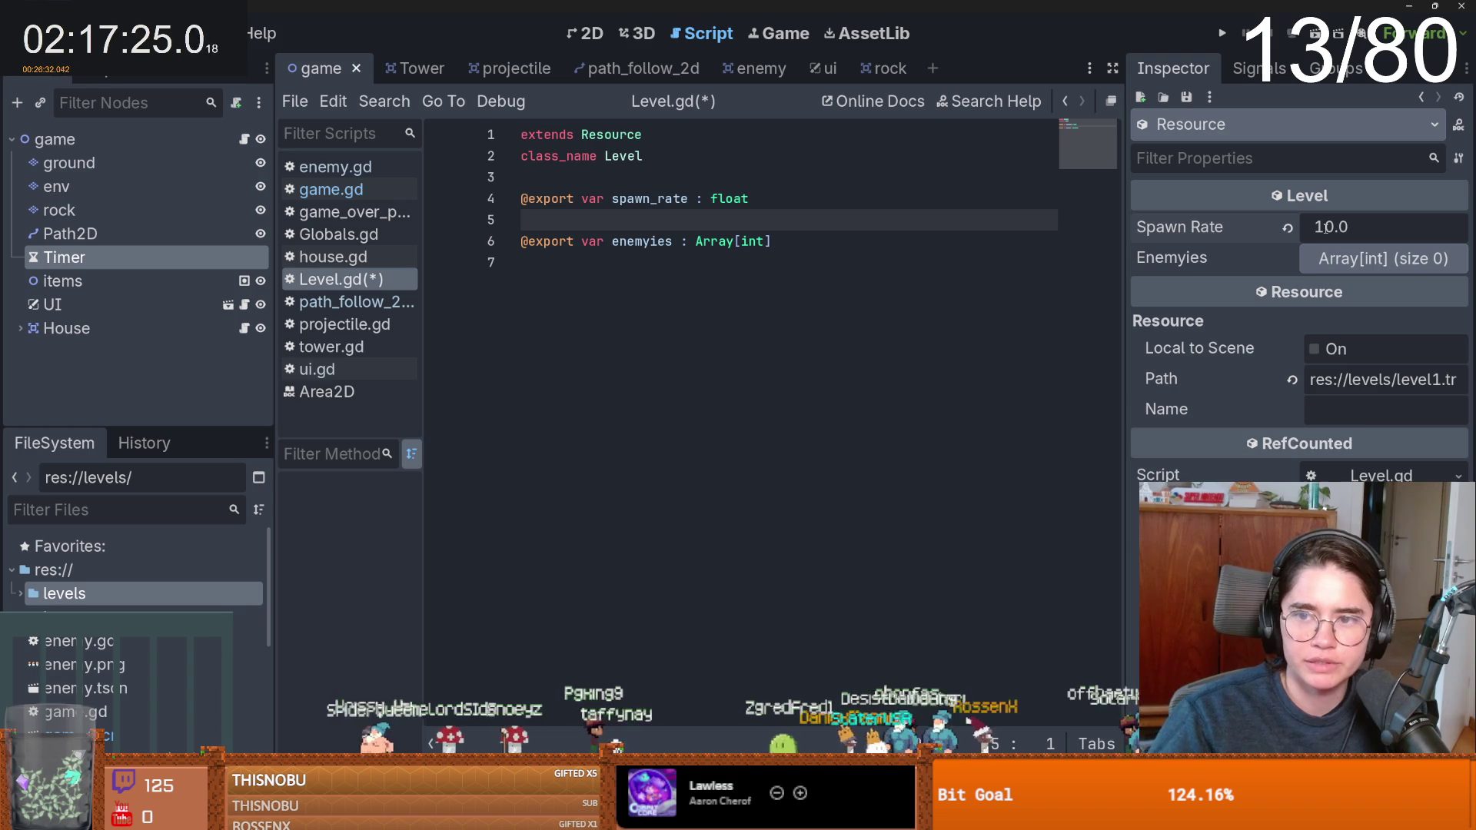
- Resize the level's Enemyies array to 5 entries
left_click(653, 241)
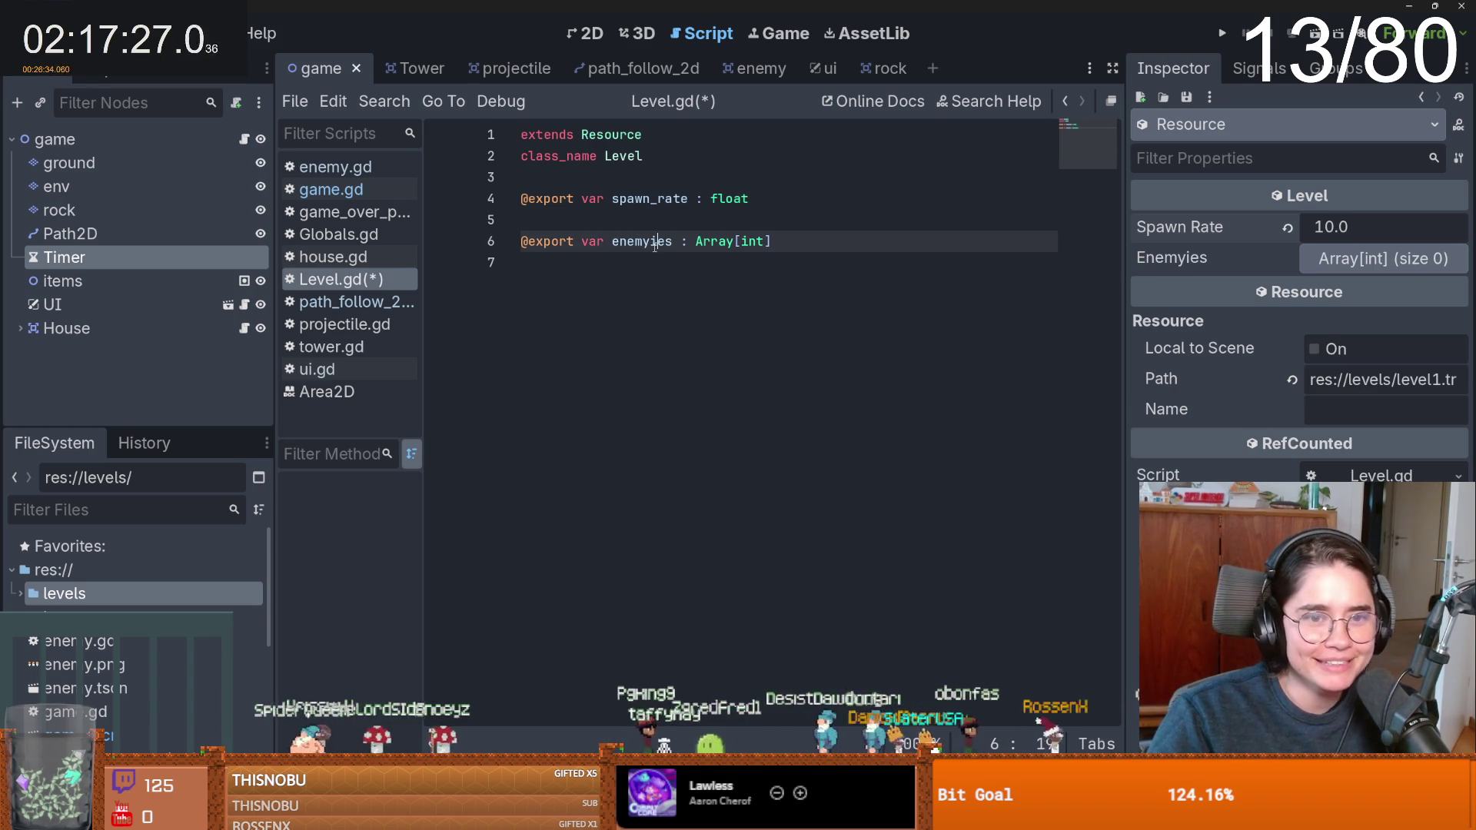
double_click(642, 241)
left_click(692, 262)
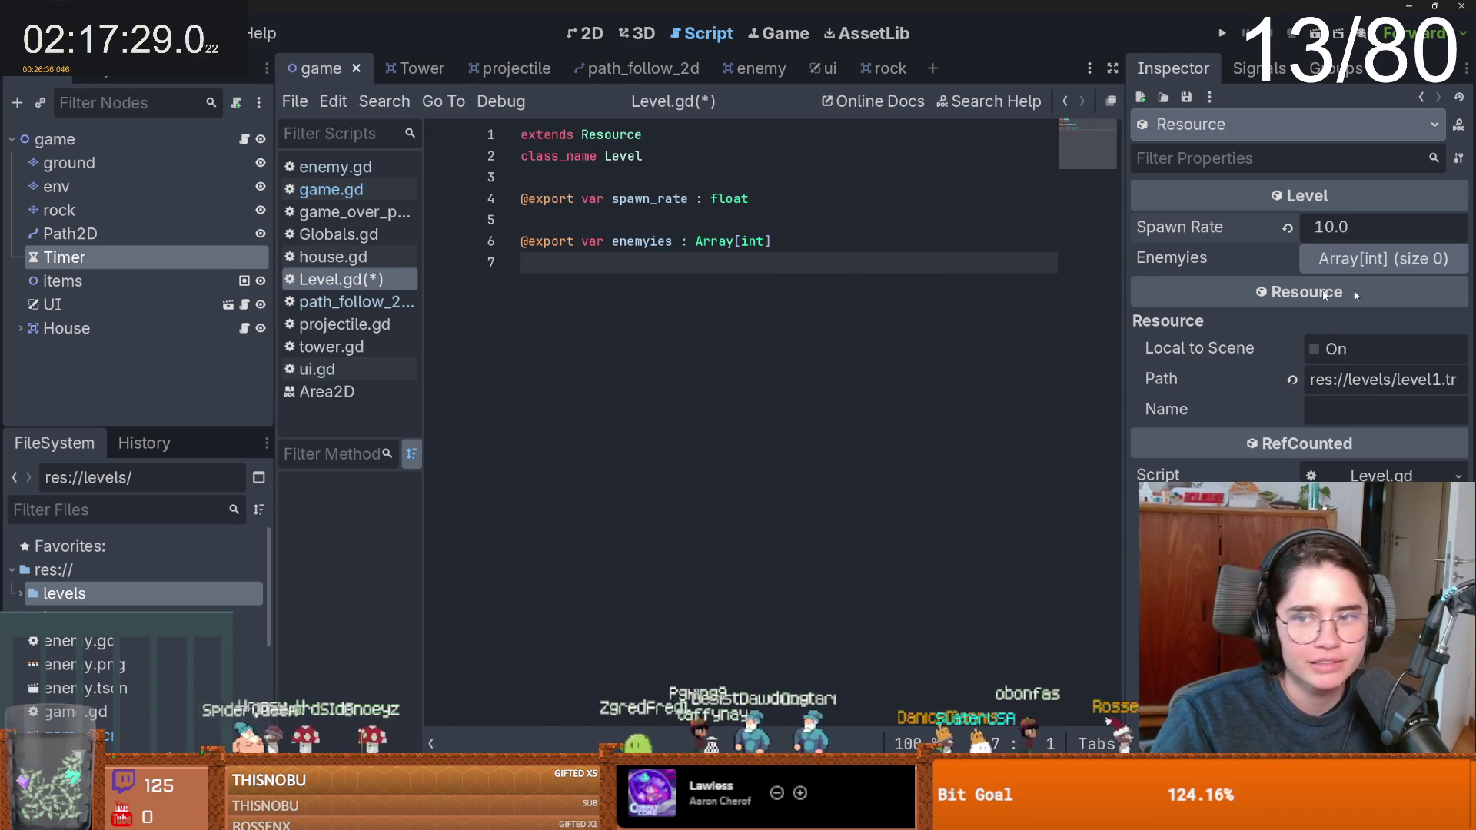
left_click(1357, 259)
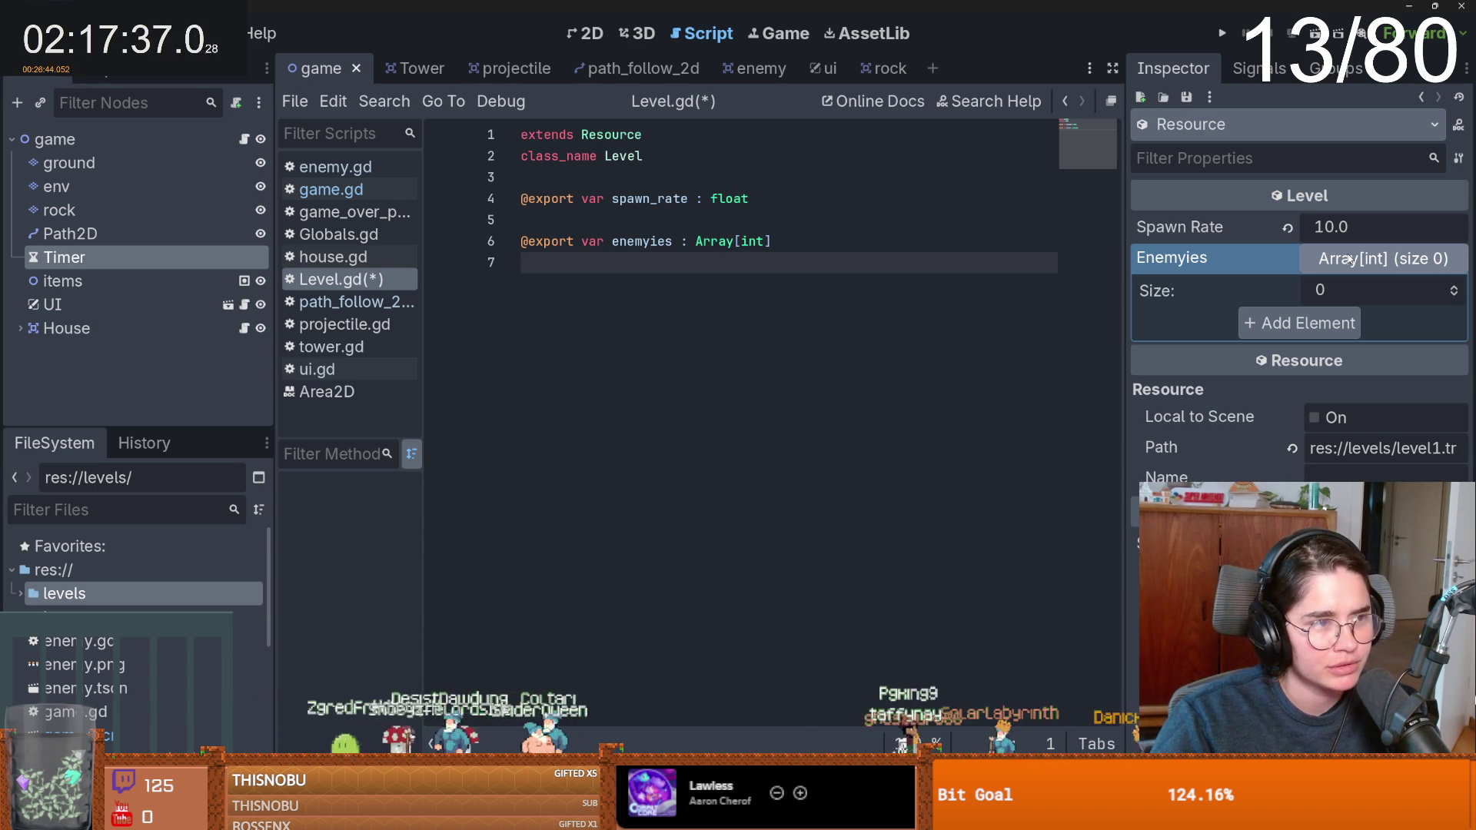
left_click(1330, 302)
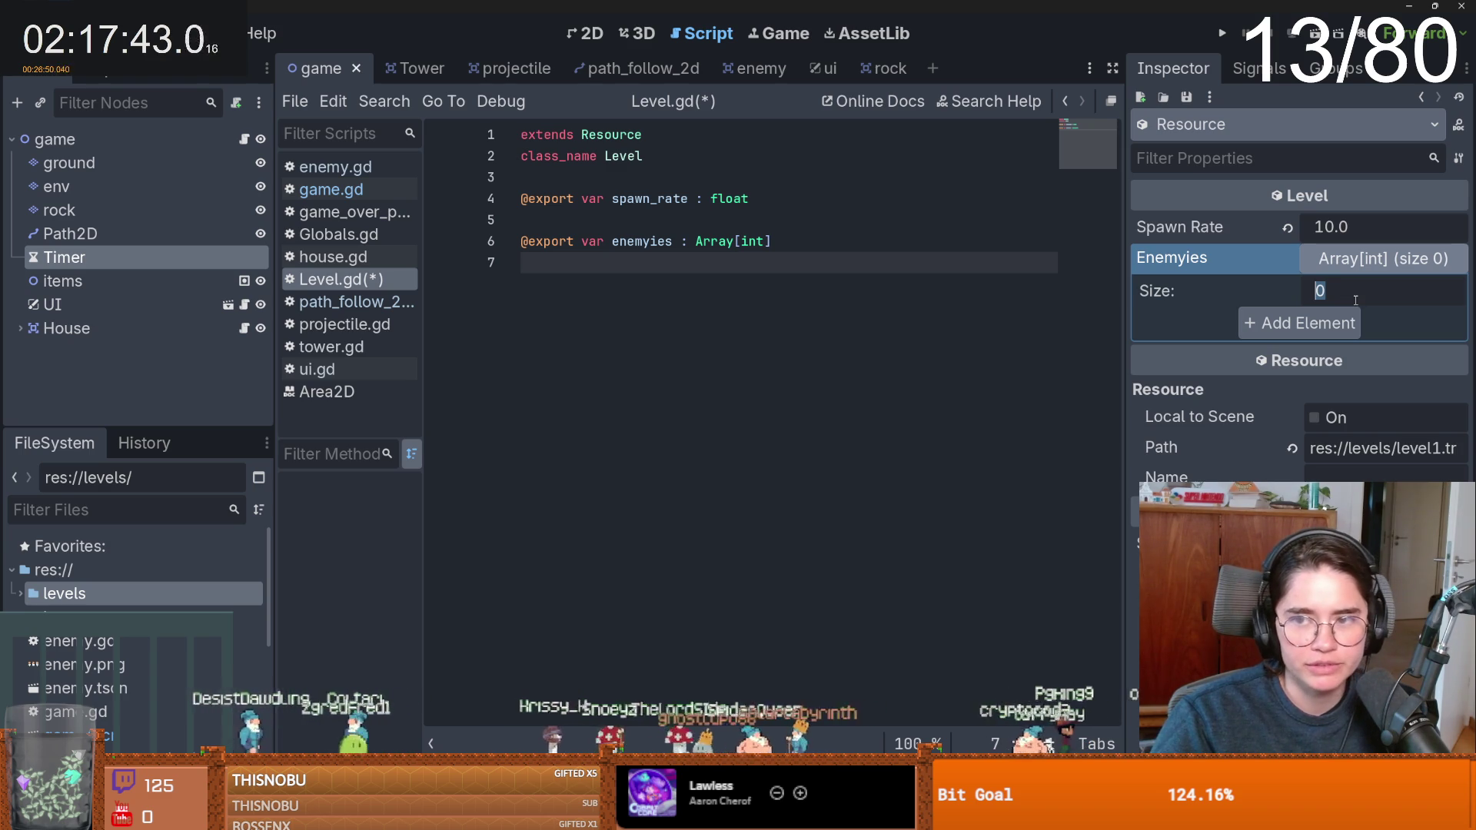
type("5")
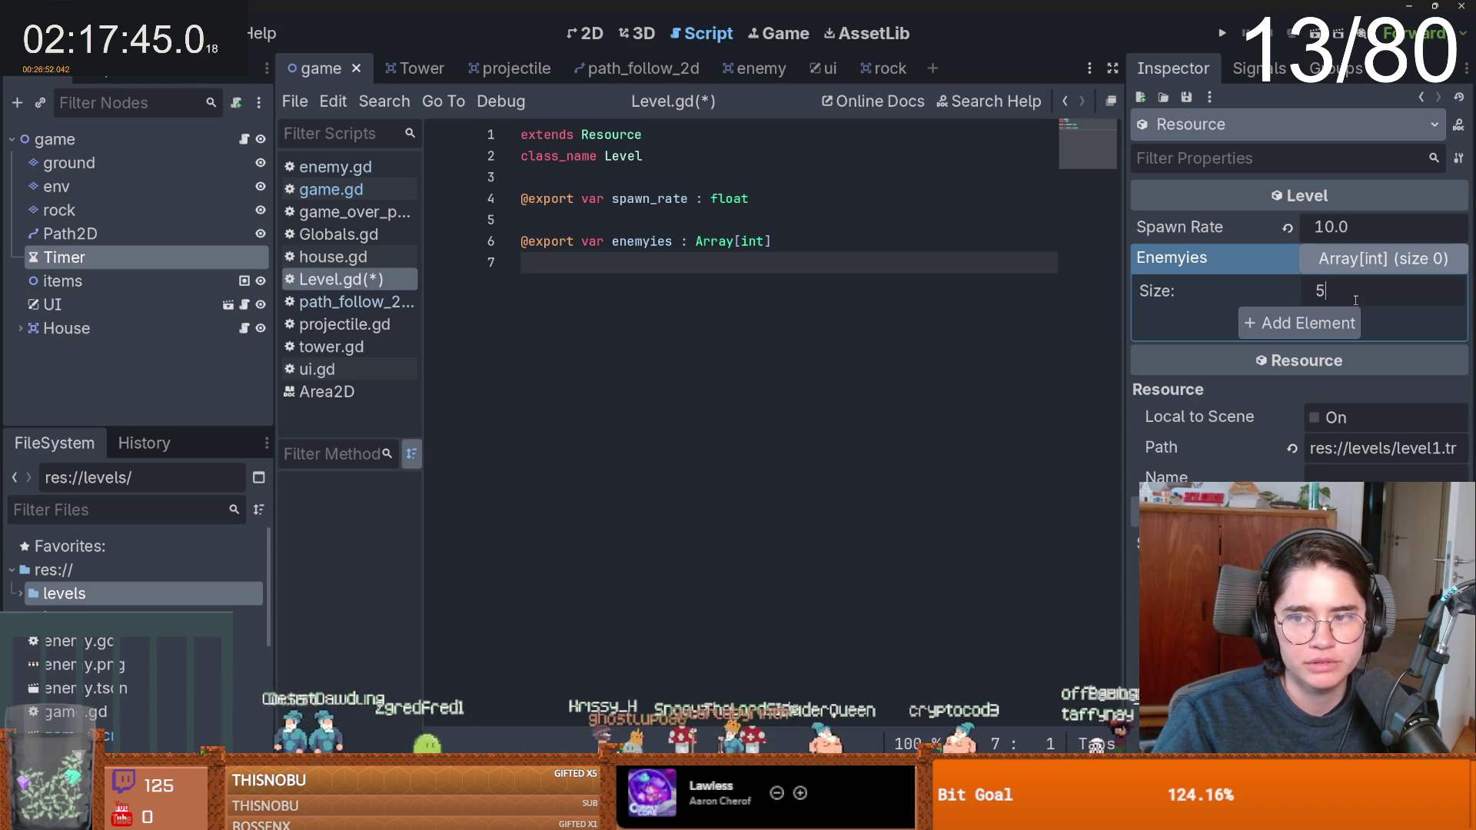
key("Return")
- Fill the Enemyies entries with 1 and save level1.tres
left_click(1348, 321)
type("1")
left_click(1344, 351)
type("1")
key("Tab")
type("1")
key("Tab")
type("1")
key("Tab")
type("1")
key("ctrl+s")
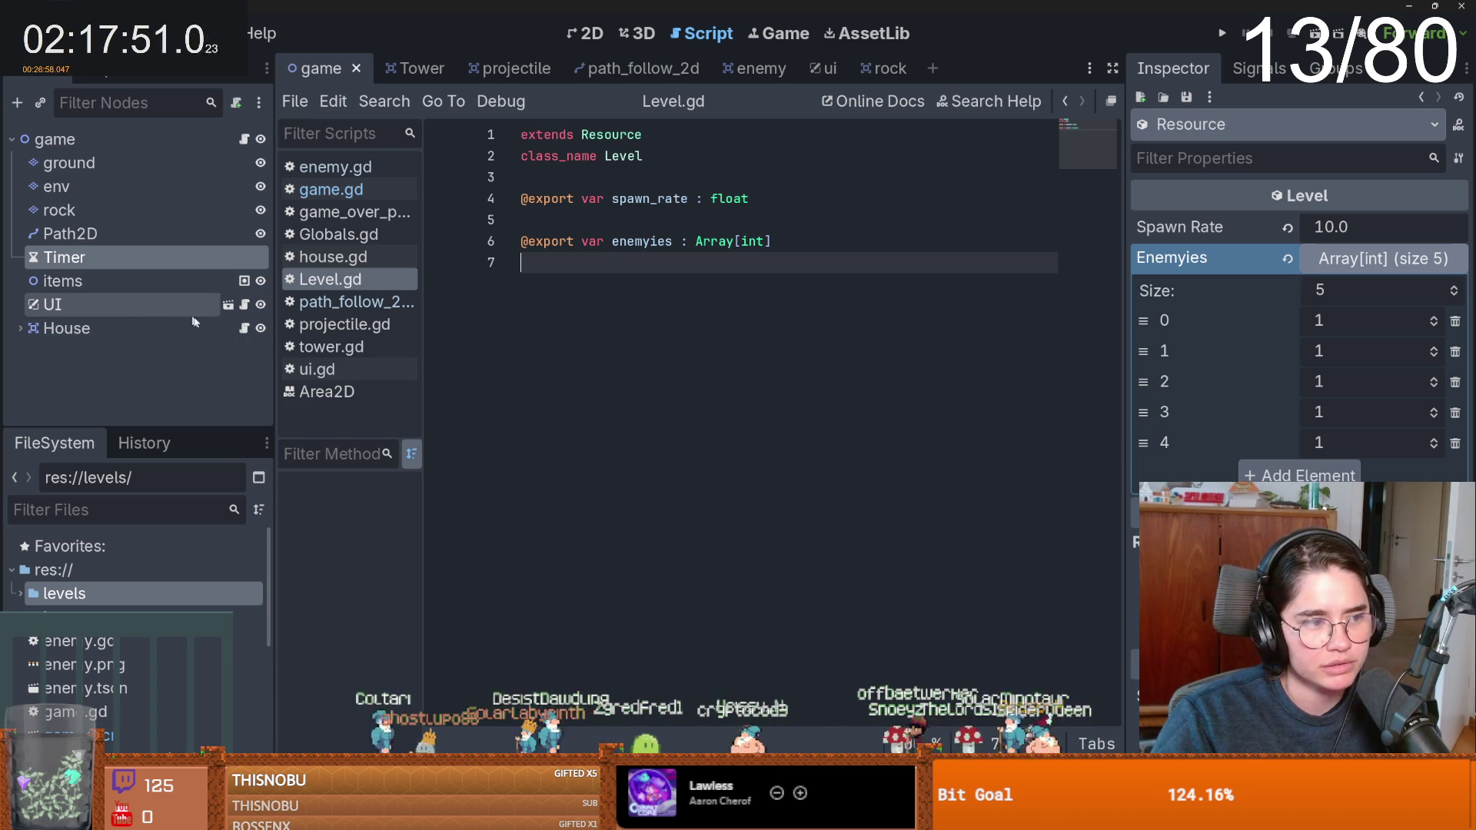
left_click(553, 297)
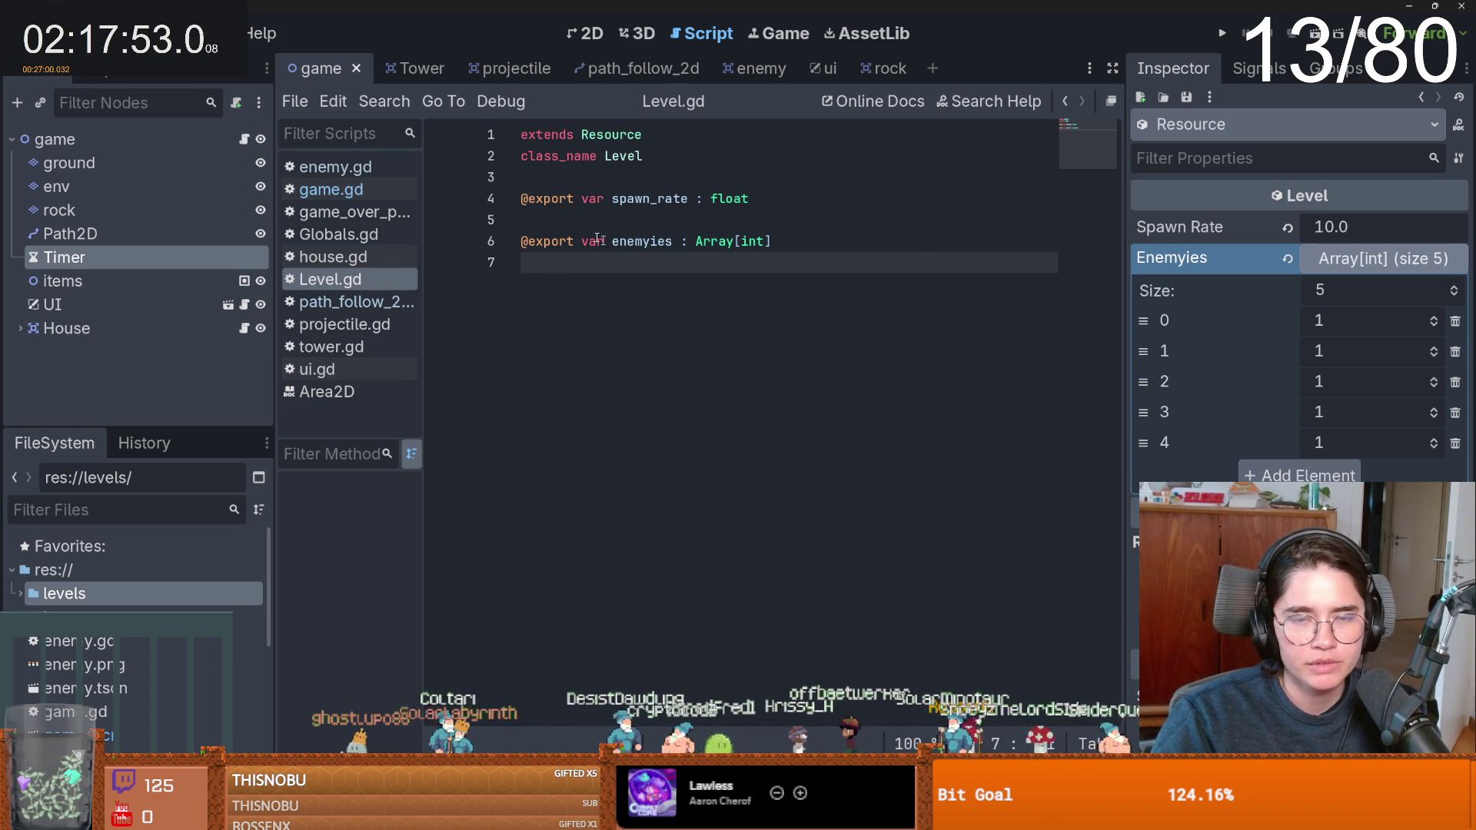
left_click(244, 139)
key("Return")
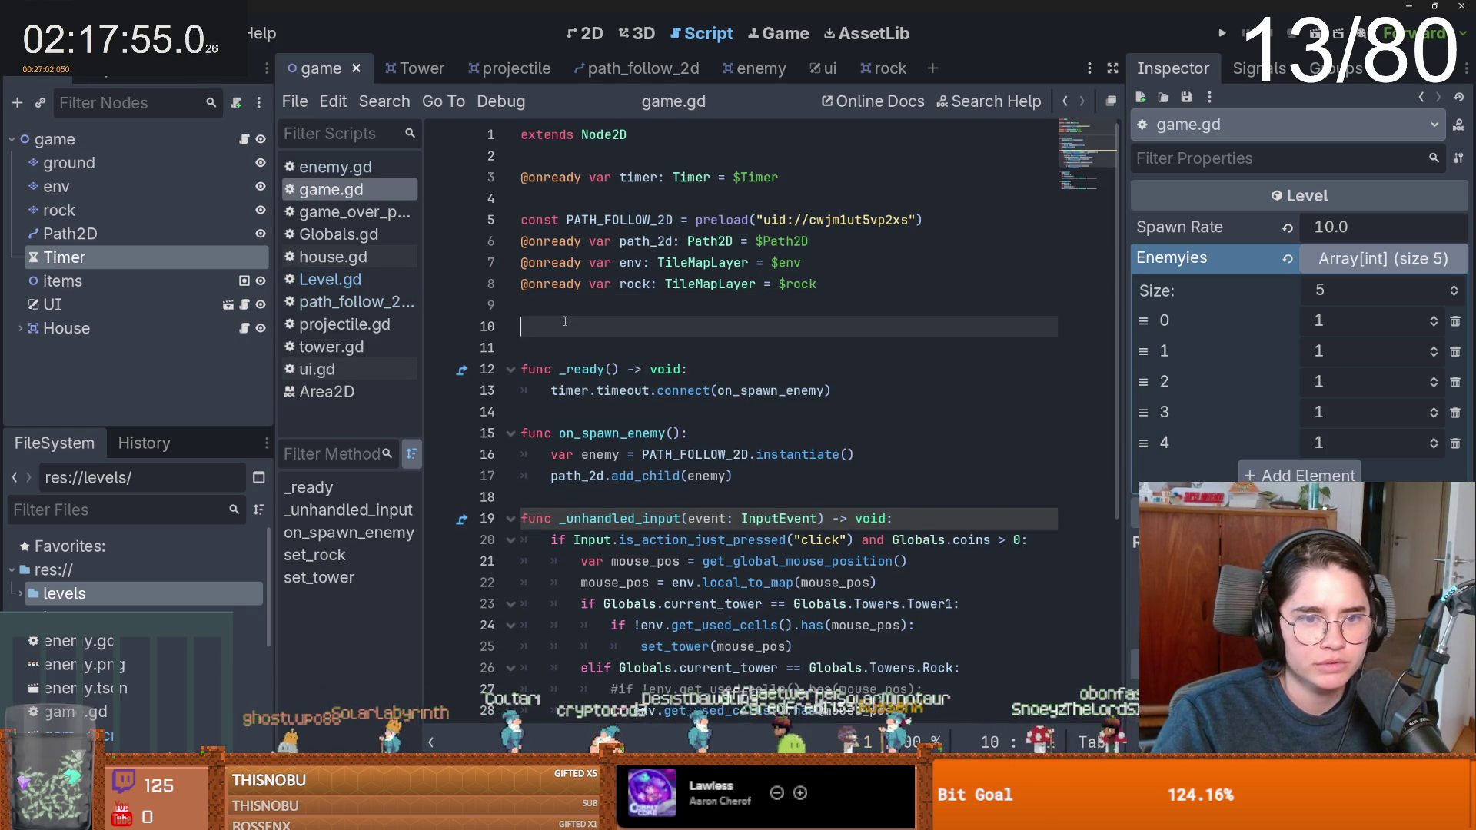
type("var")
key("BackSpace")
key("BackSpace")
key("BackSpace")
type("@export var level : ")
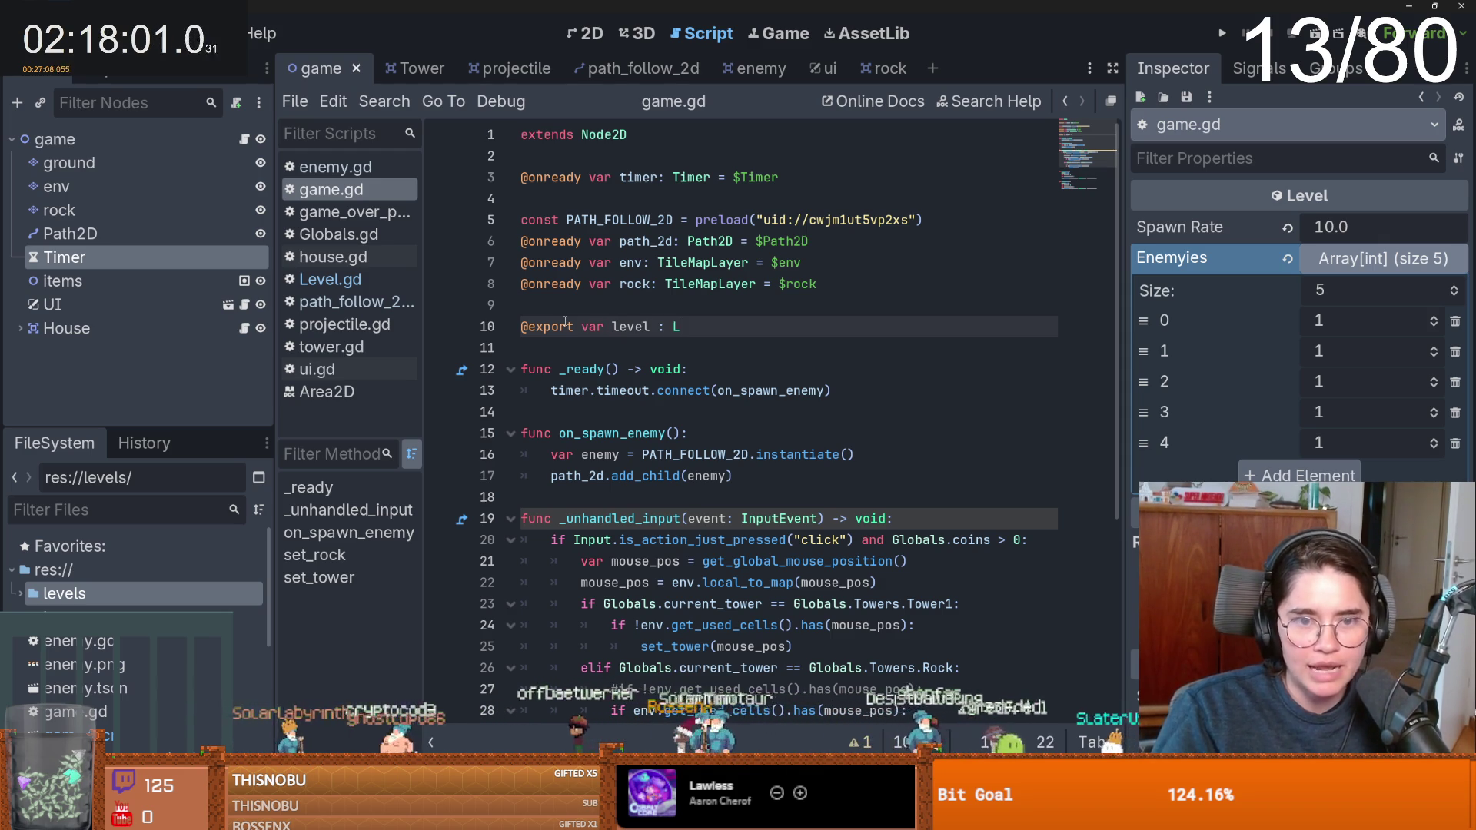
type("Level")
key("ctrl+s")
- Assign level1.tres to the game node's Level property and save the scene
left_click(139, 146)
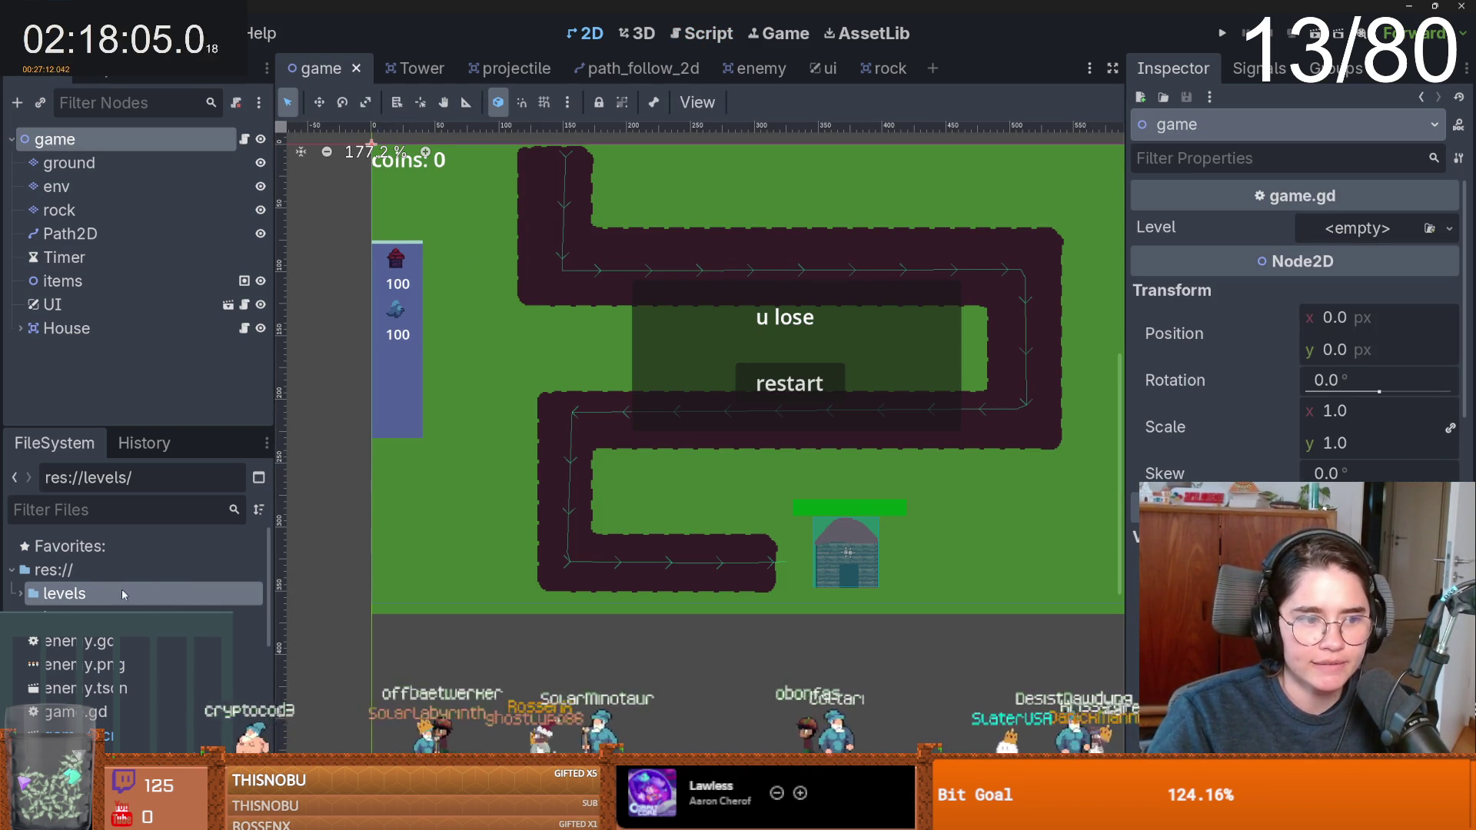
left_click(20, 593)
left_click_drag(77, 617, 1356, 228)
key("ctrl+s")
- Add 'timer.wait_time = level.spawn_rate' to _ready and save game.gd
left_click(243, 139)
left_click(759, 373)
key("Return")
type("timer.")
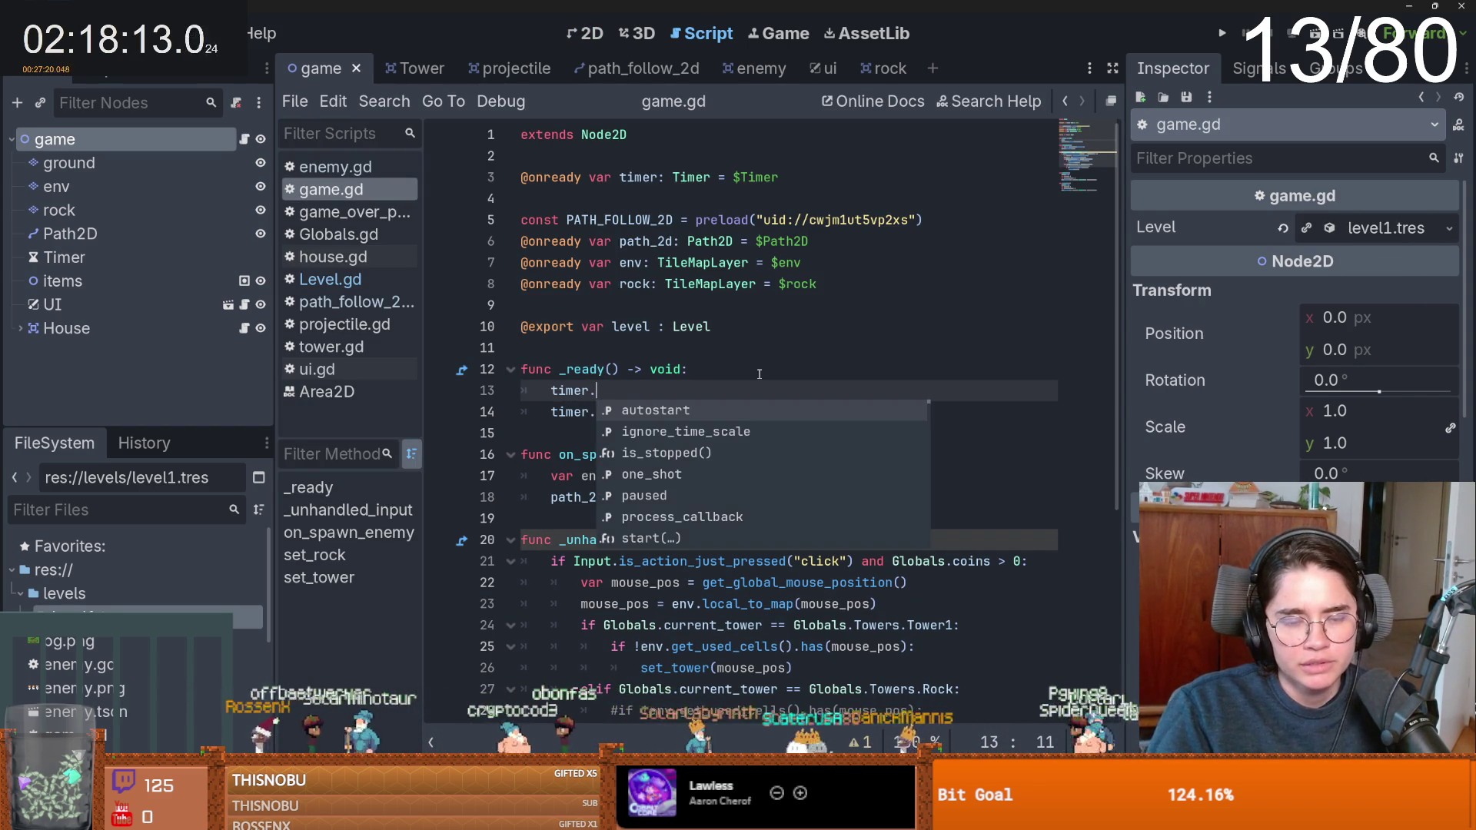
type("ti")
key("Down")
key("Down")
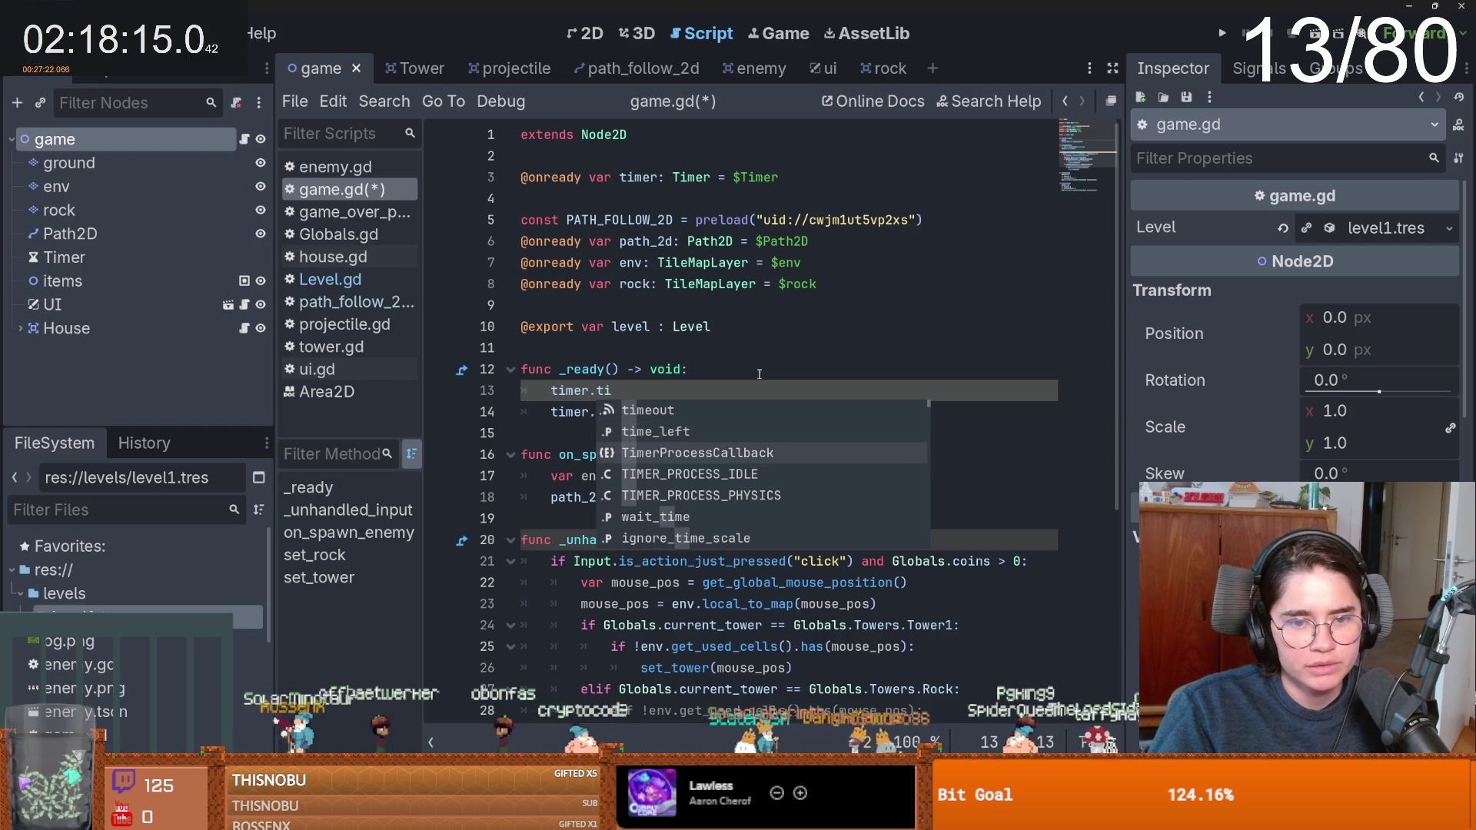
key("Down")
key("Down")
key("Down")
key("Return")
type("= level.")
key("Down")
key("Return")
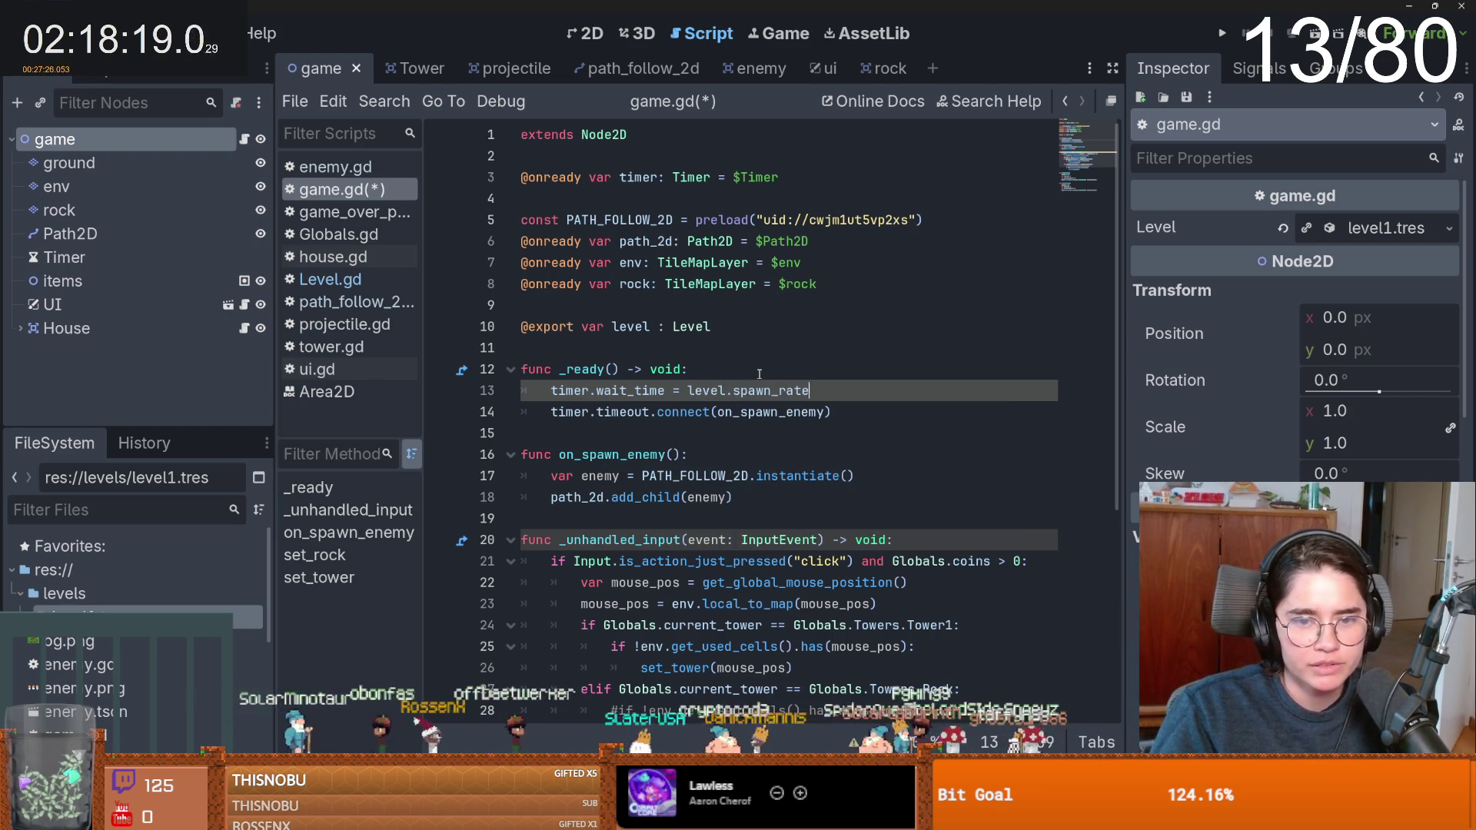
key("ctrl+s")
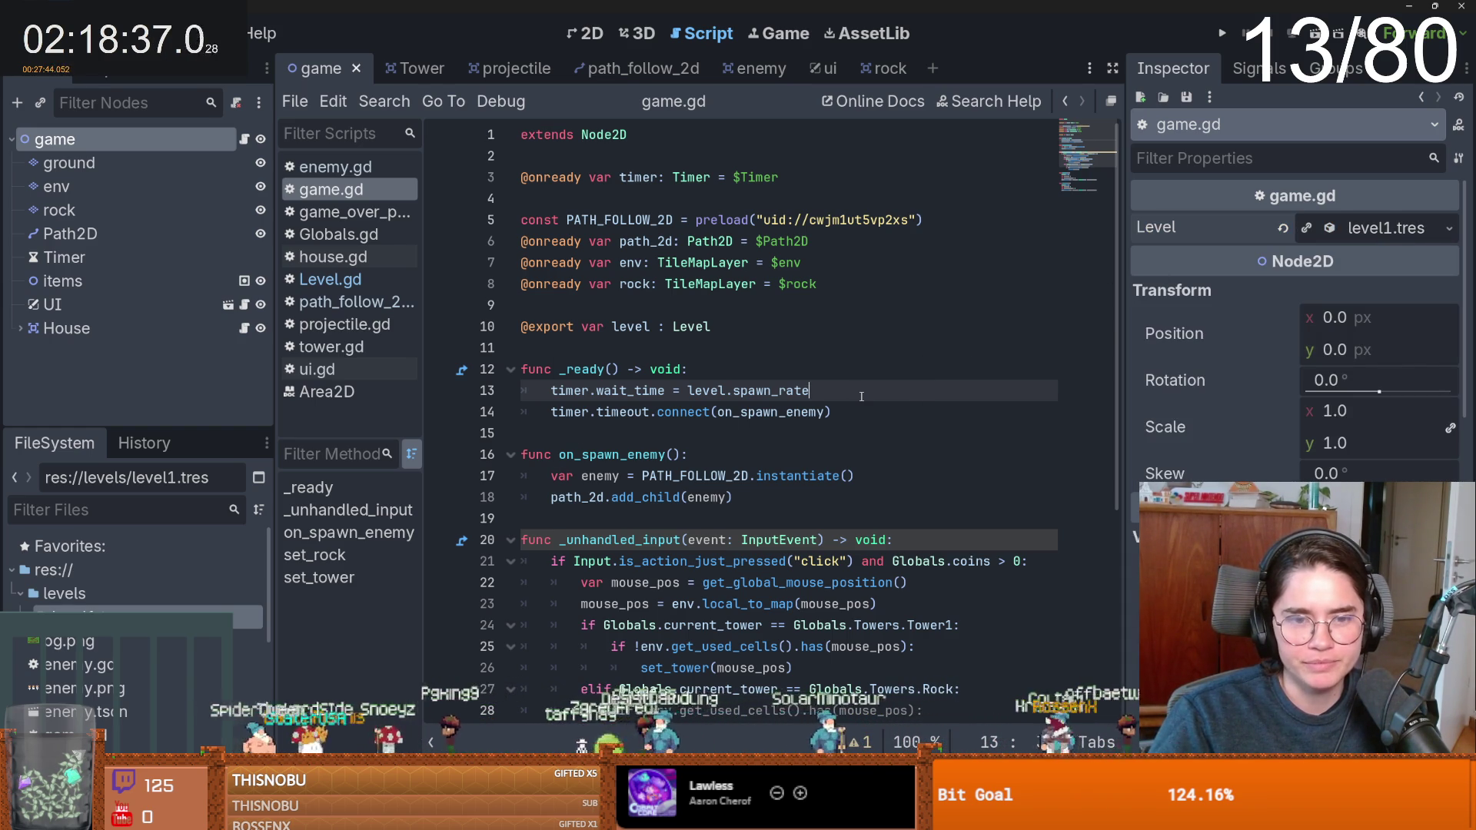
scroll(860, 397, "down", 1)
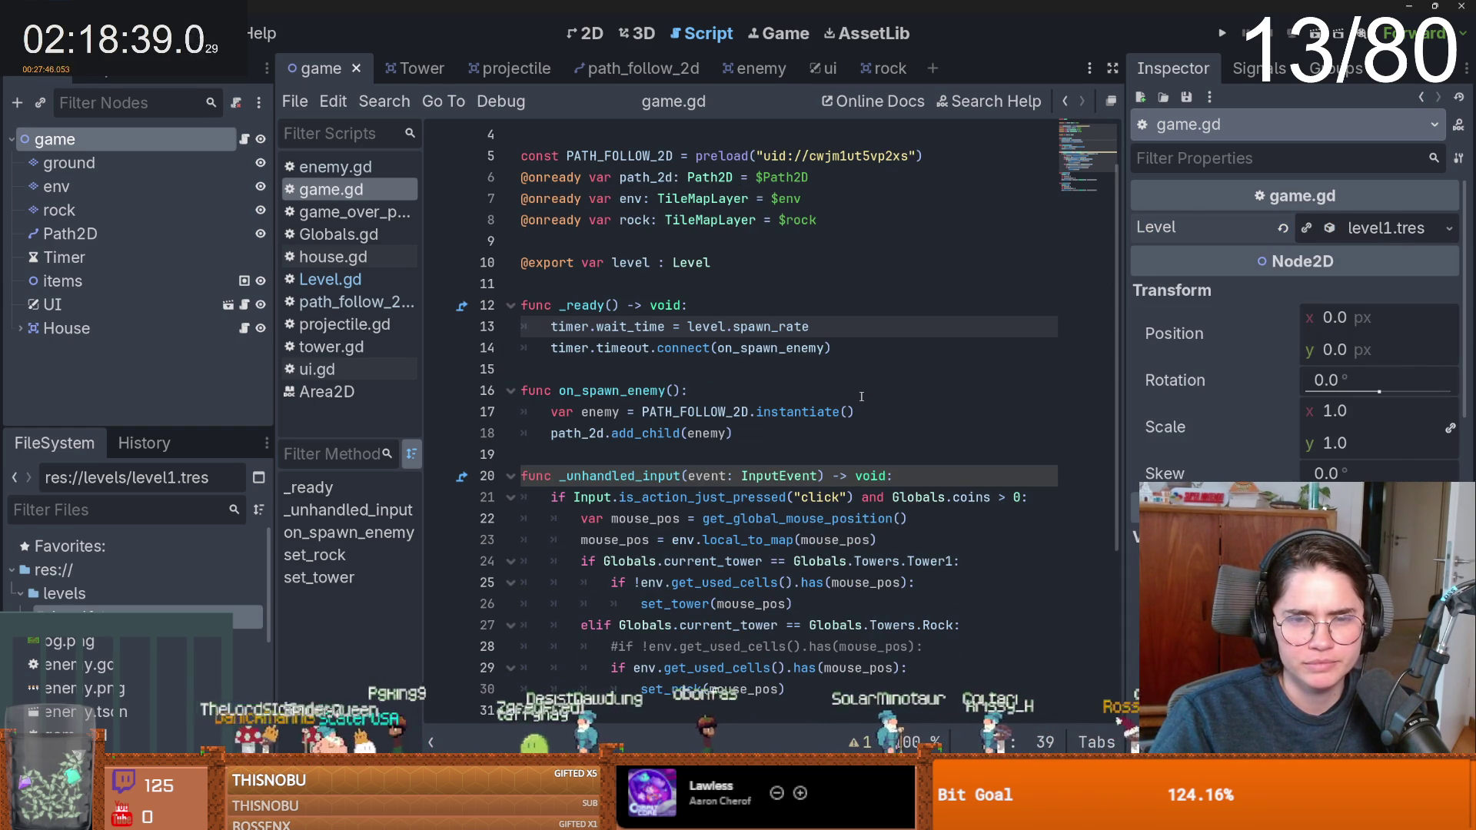
- Declare 'var enemy_inc = 0' above the _ready function
double_click(751, 354)
left_click(585, 290)
key("Return")
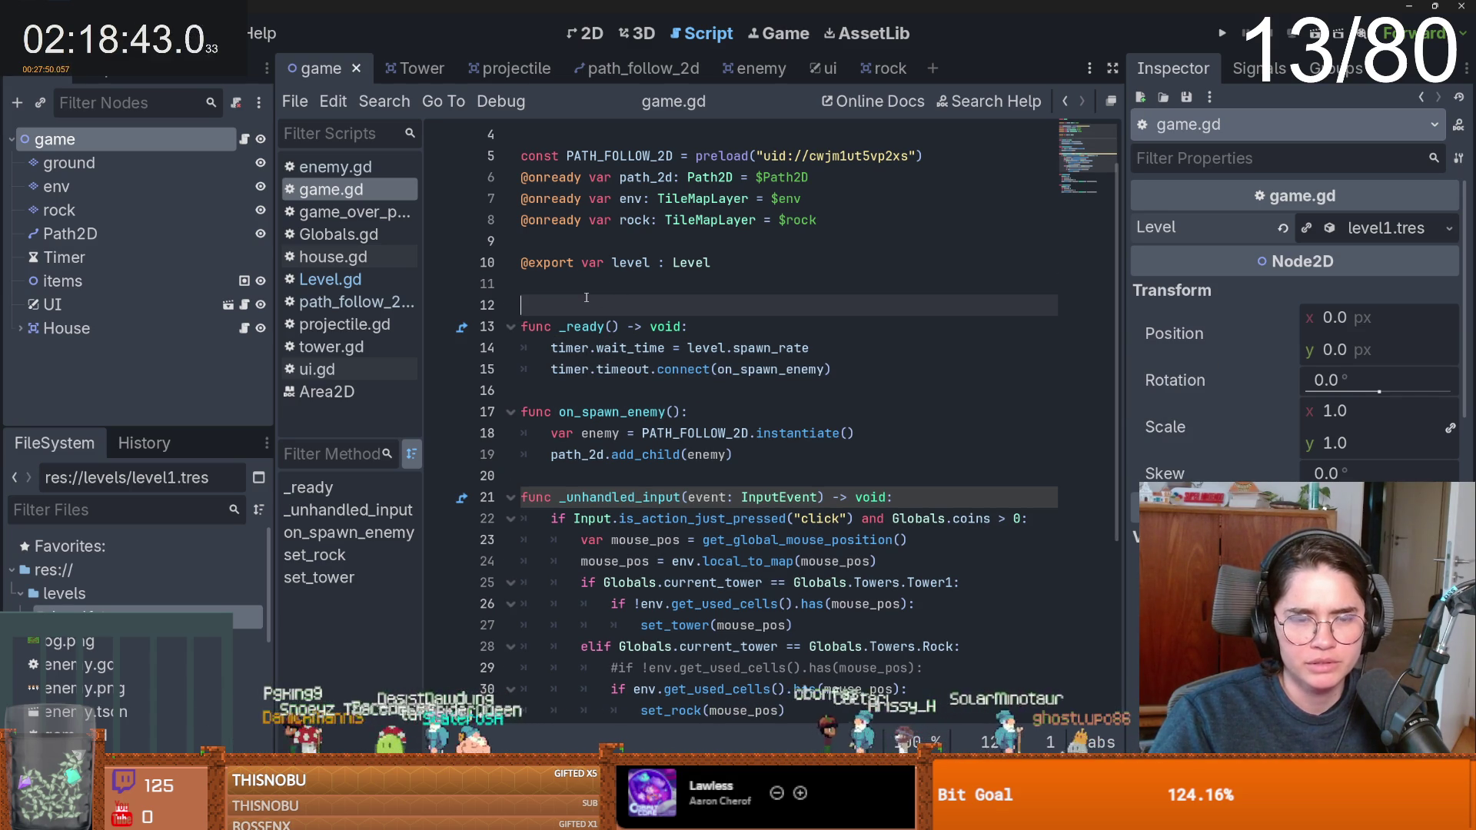
type("var enemy_")
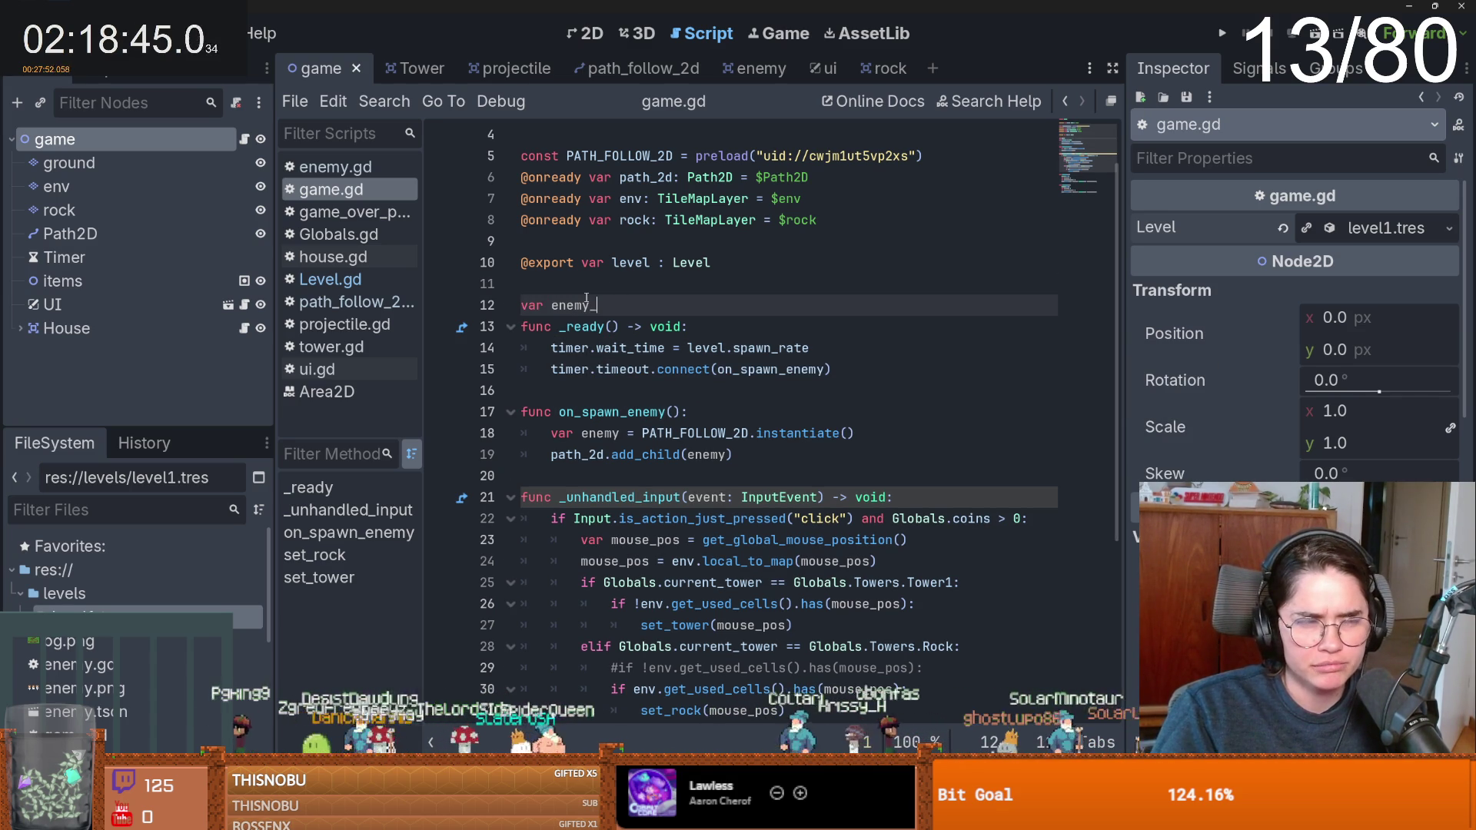
type("ing")
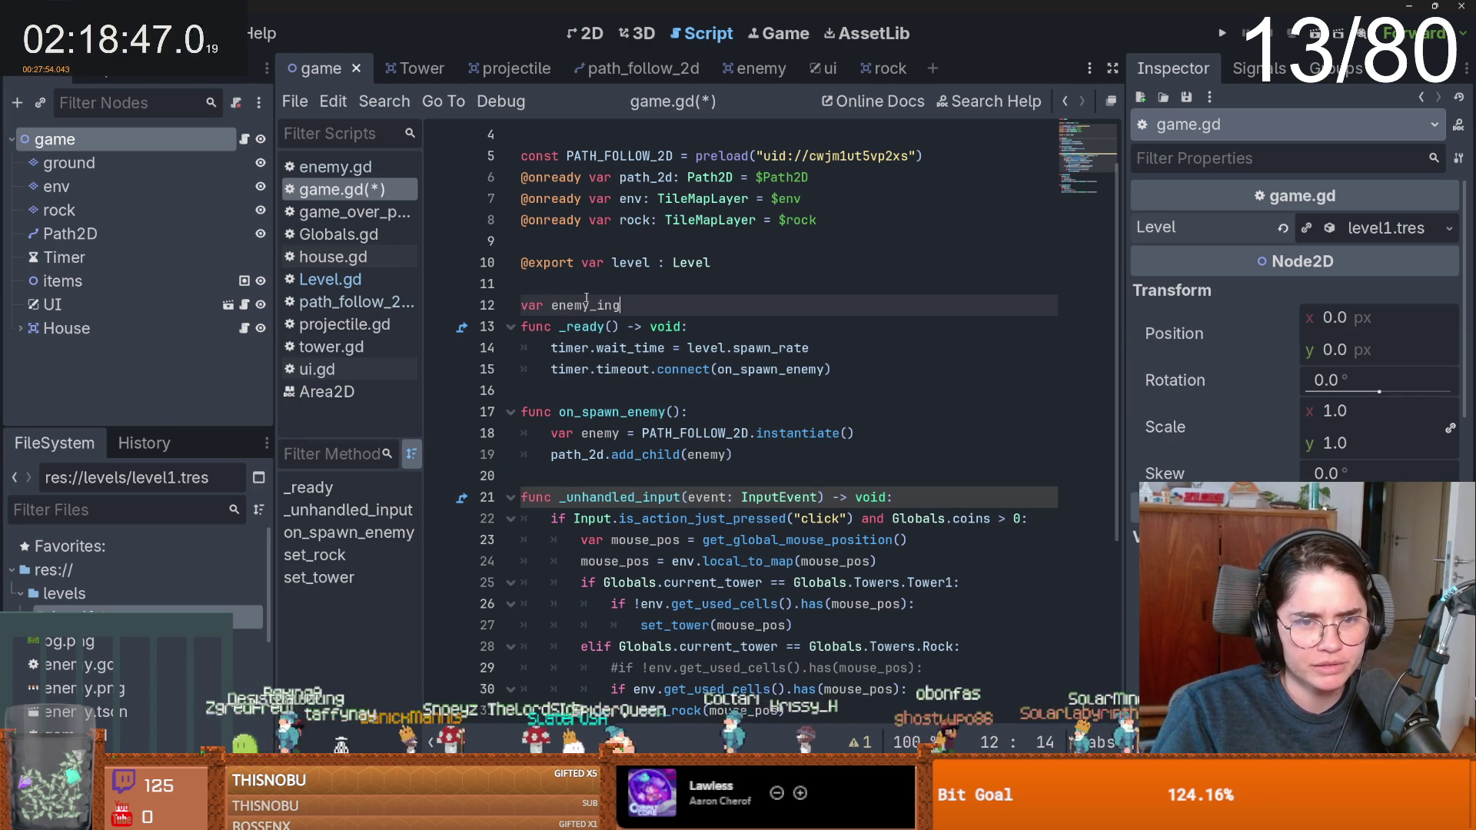
key("BackSpace")
key("BackSpace")
type("c = 0")
- Start on_spawn_enemy with 'match(enemy_inc):' and remove the placeholder pass
double_click(586, 302)
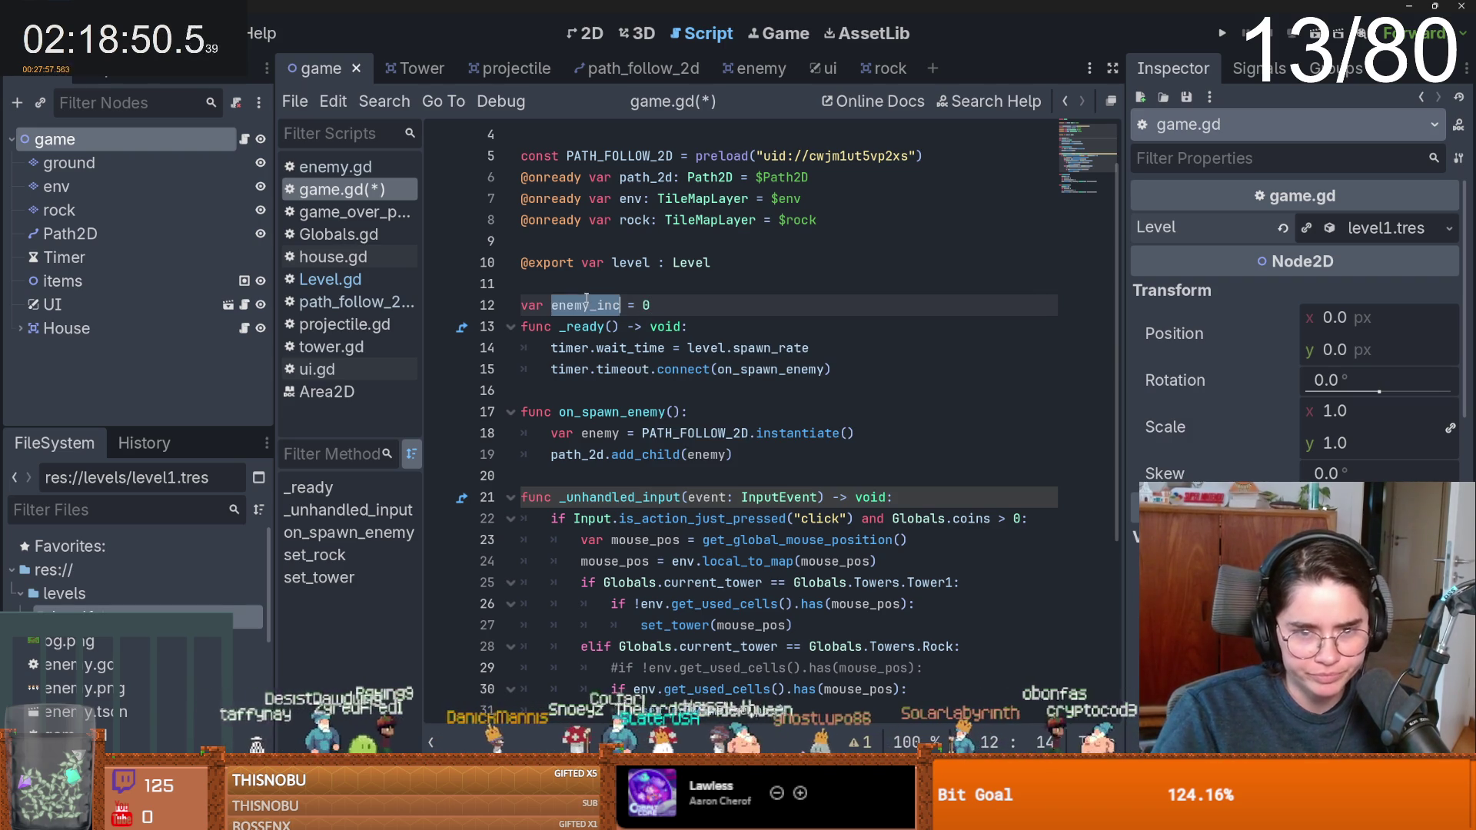
left_click(727, 414)
key("Return")
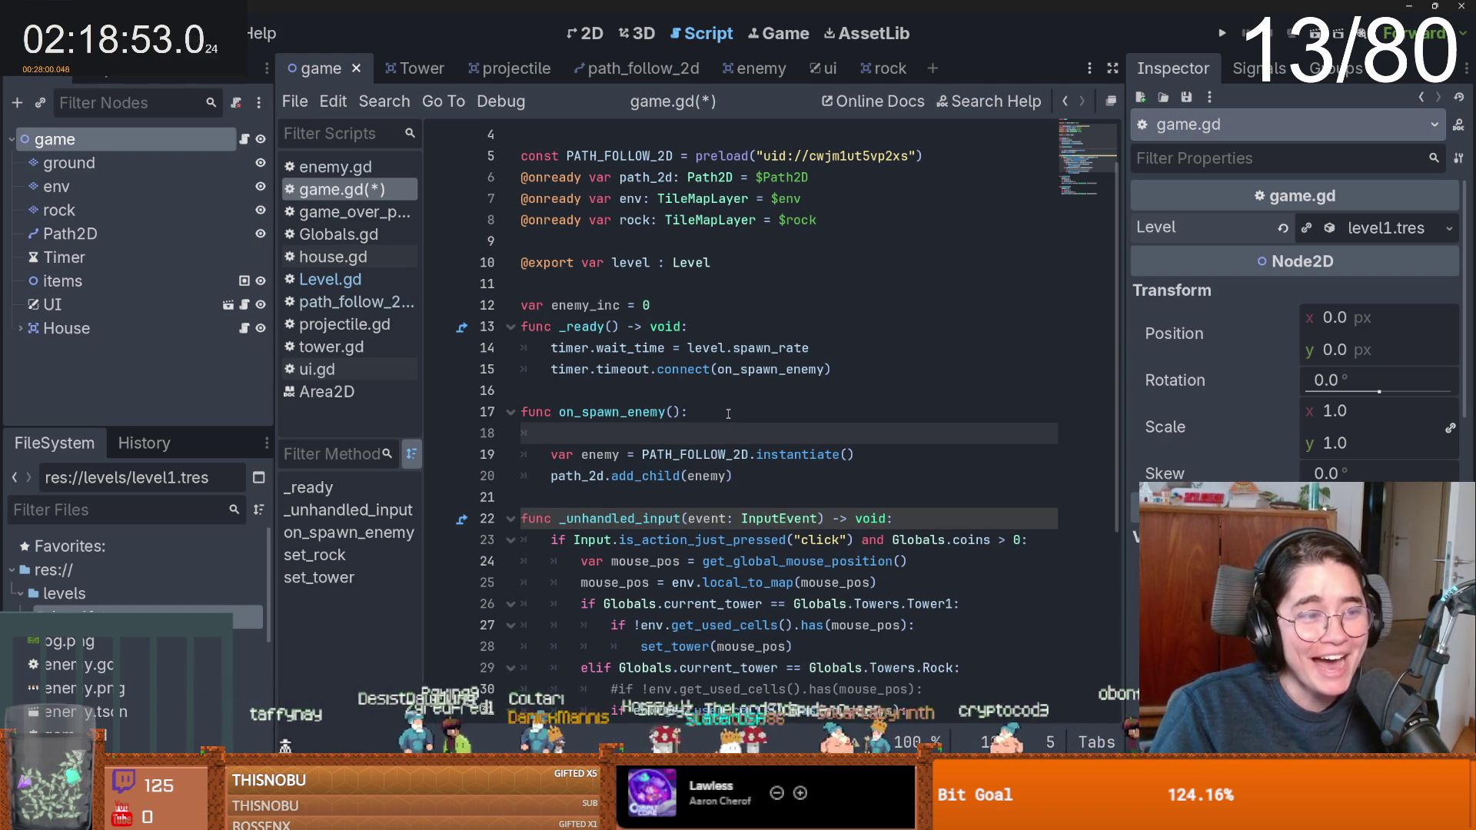
type("tch(")
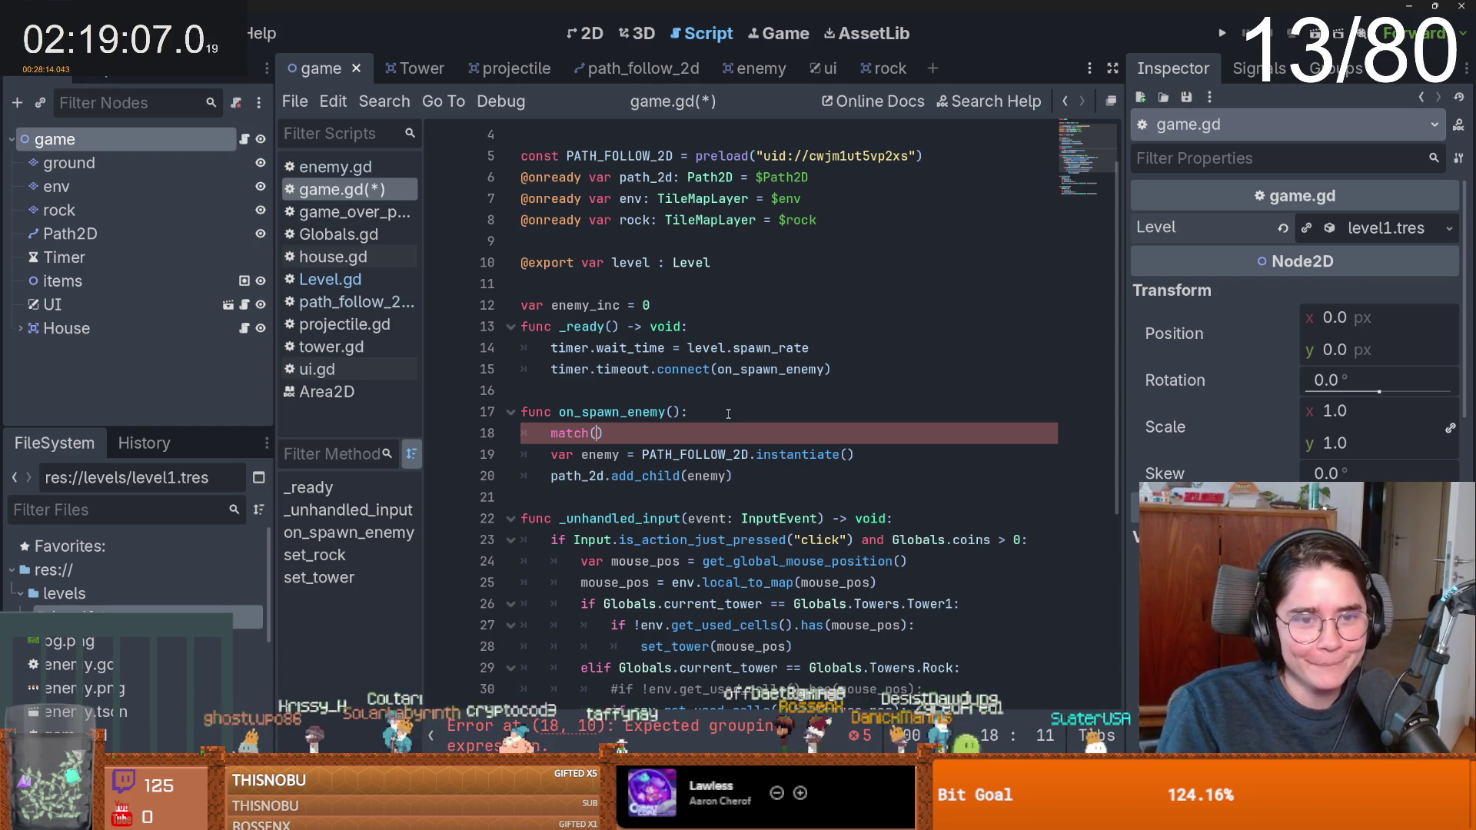
type("enemy_inc)")
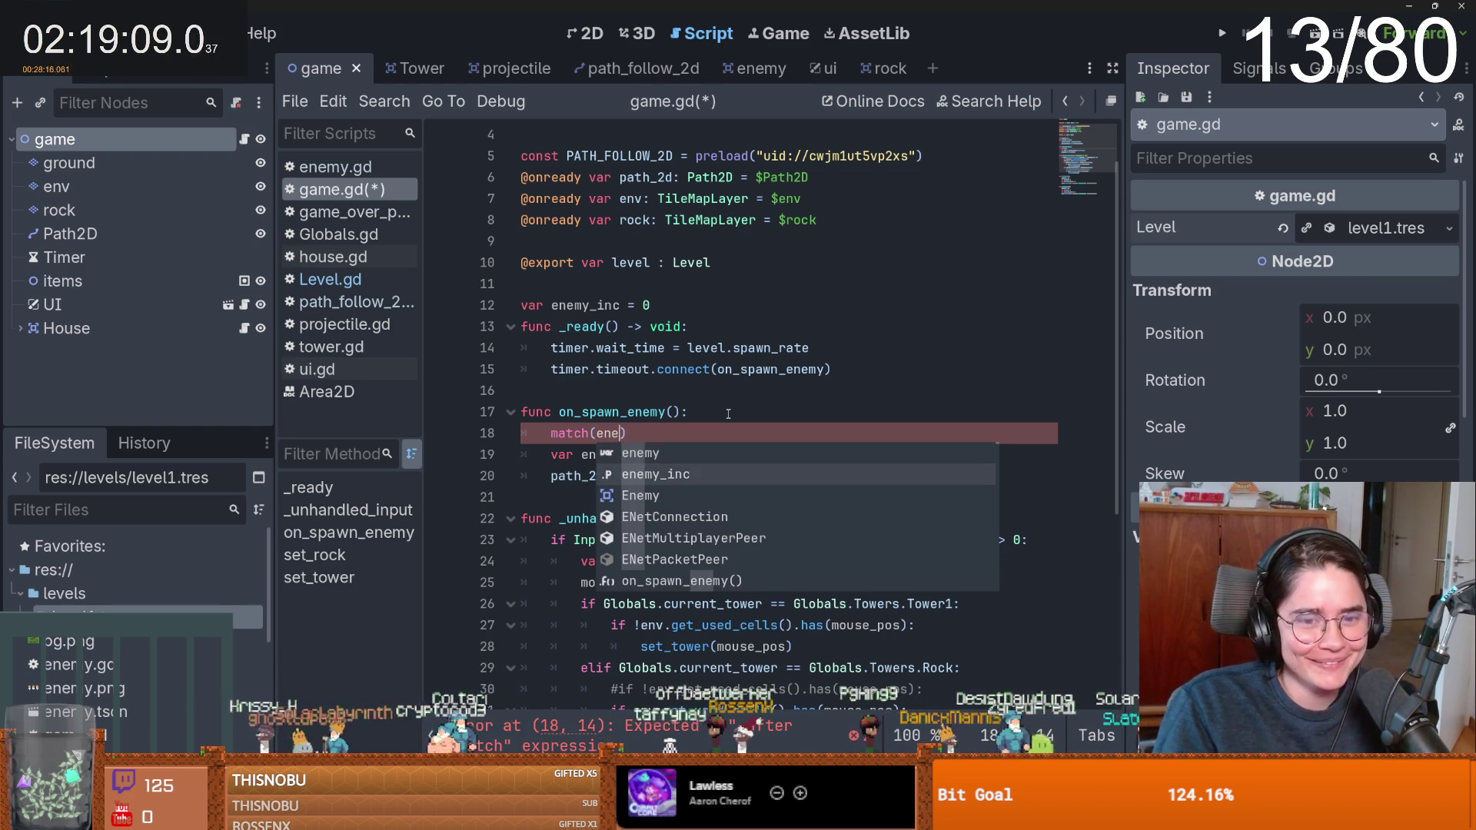
type(":")
key("Return")
type("pass")
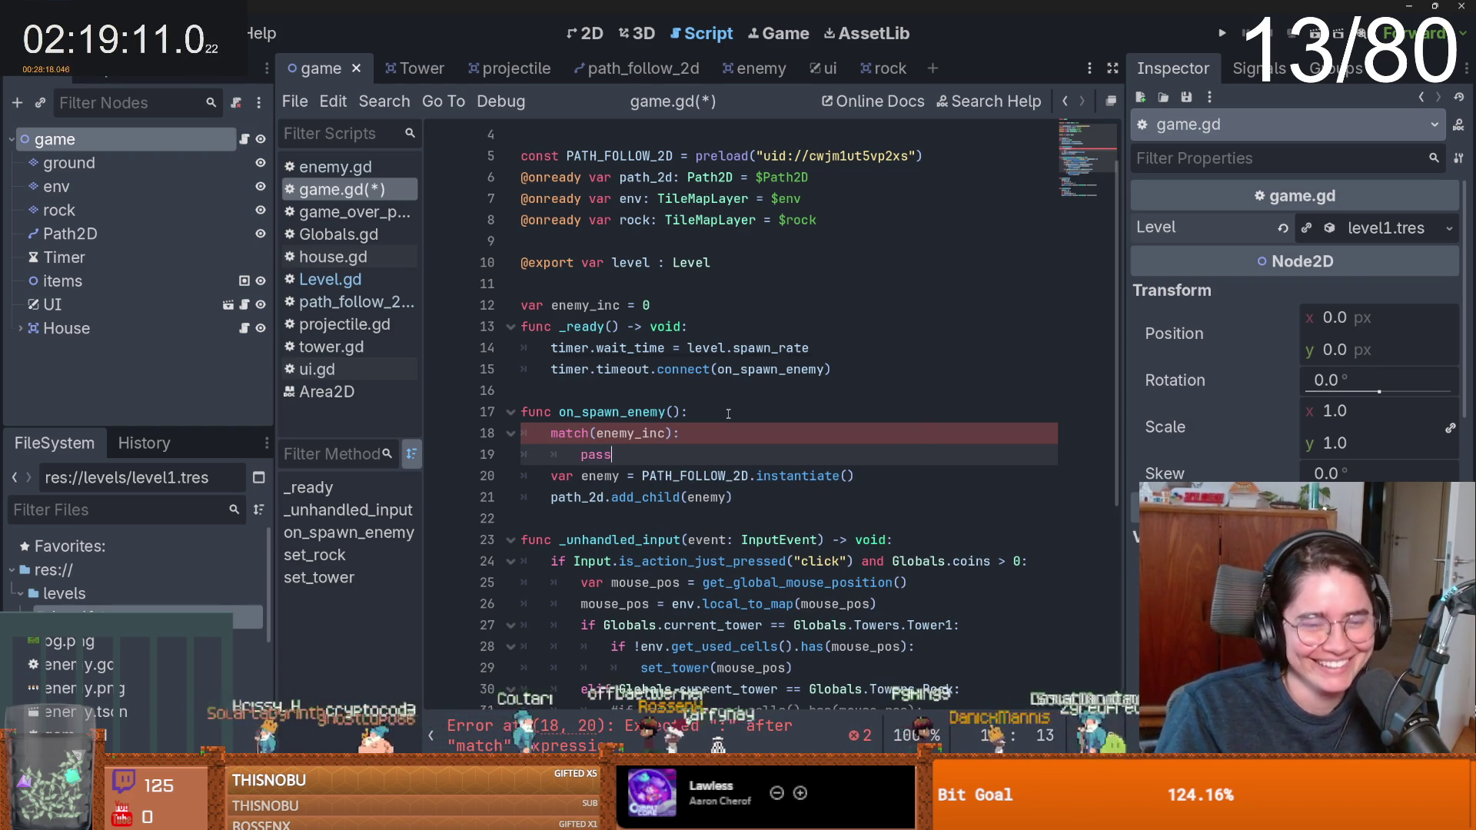
key("ctrl+s")
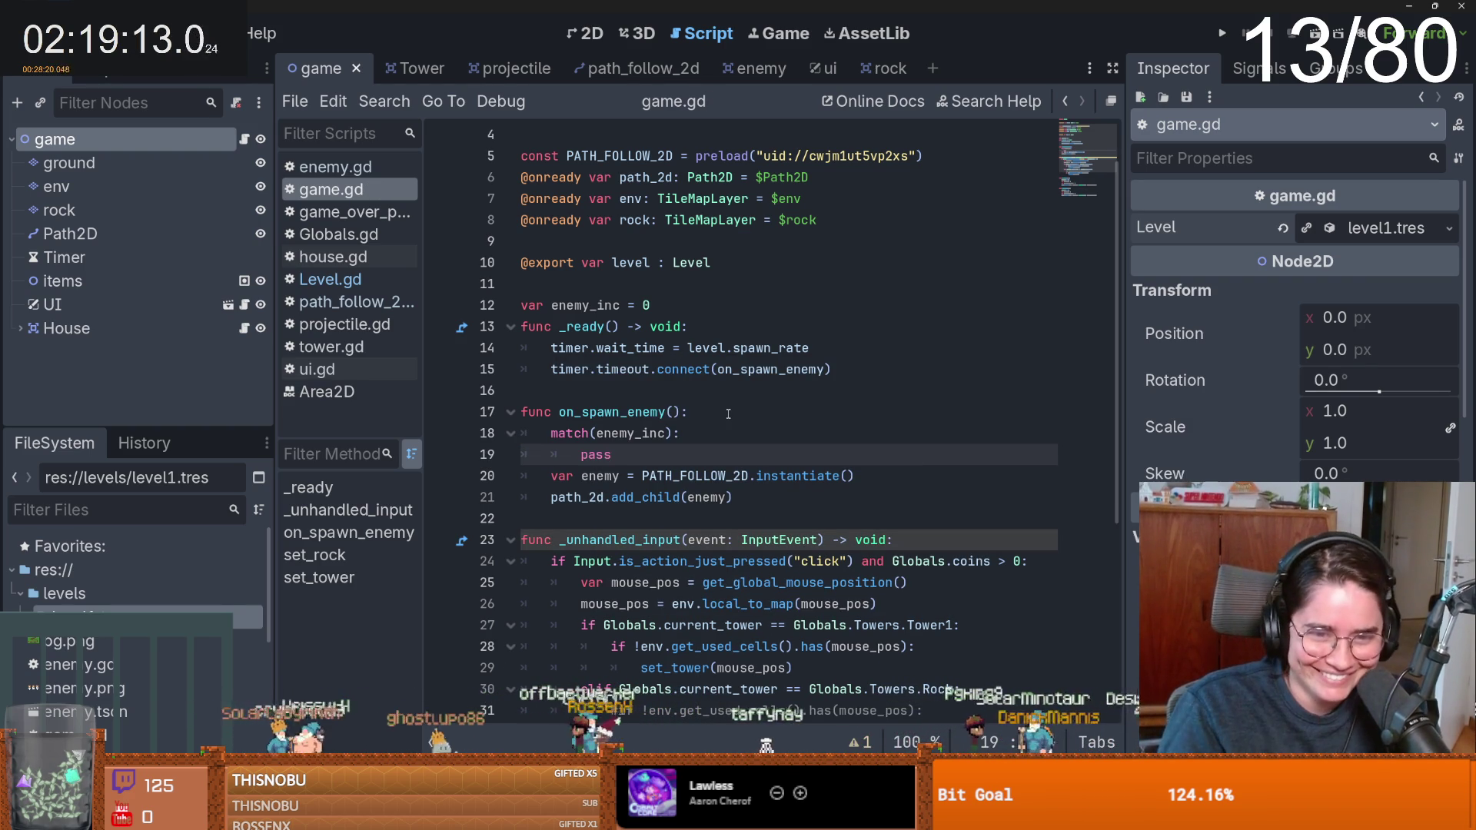
key("BackSpace")
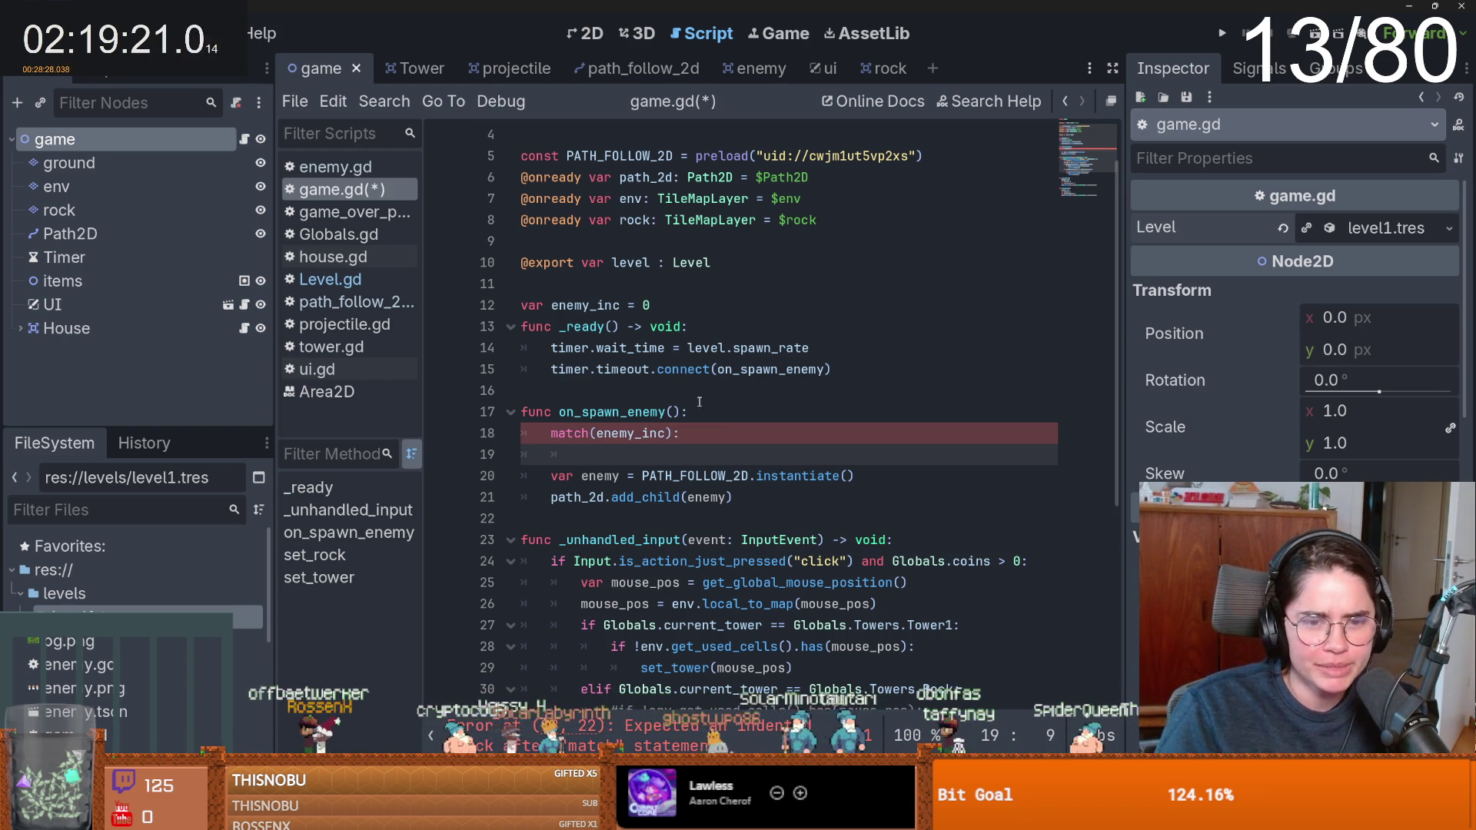
- Add the line 'var enemy_val = level.enemyies[enemy_inc]' at the top of on_spawn_enemy
left_click(711, 411)
key("Return")
type("level.")
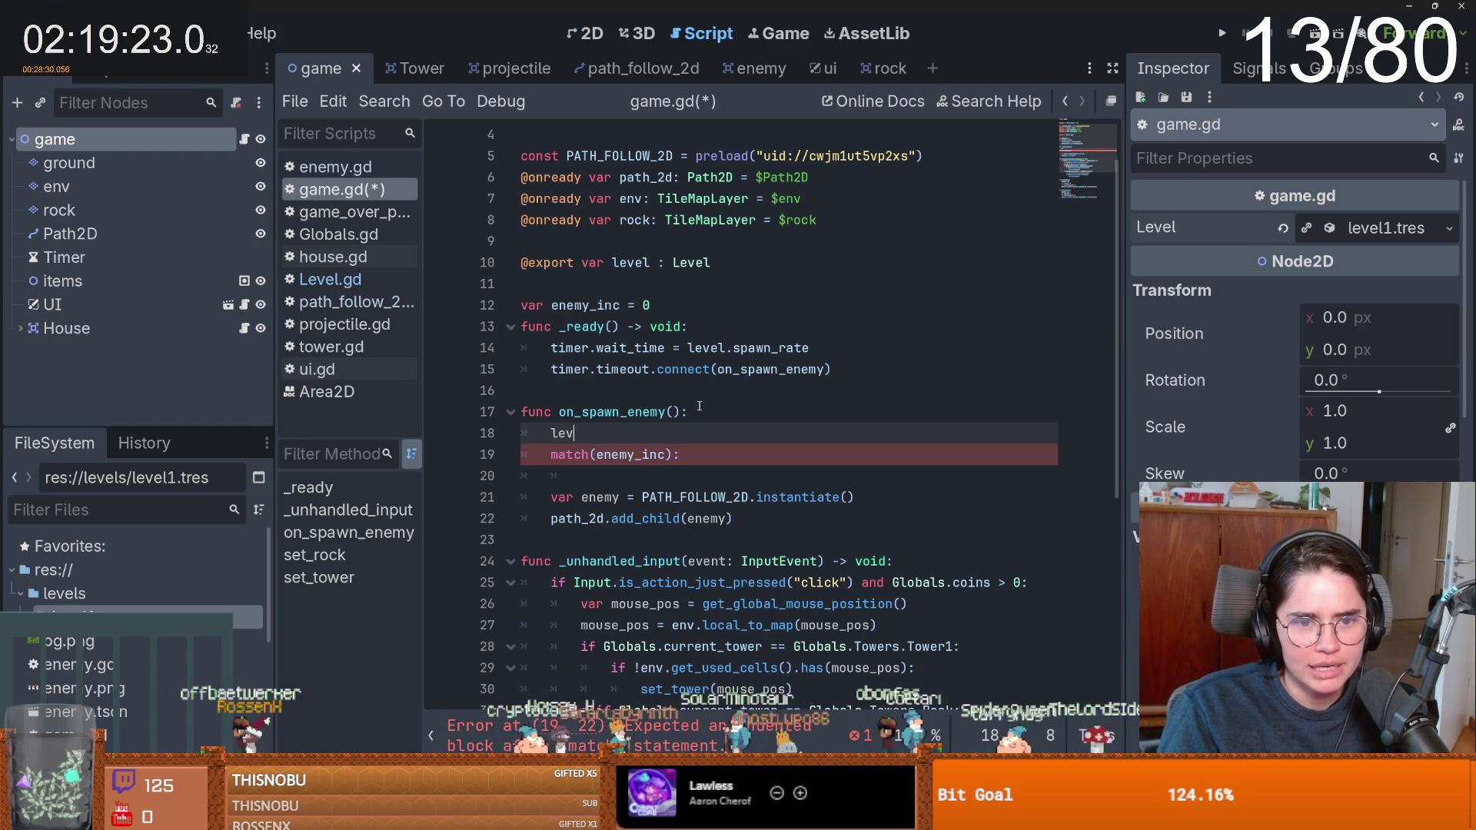
type("enemyies[")
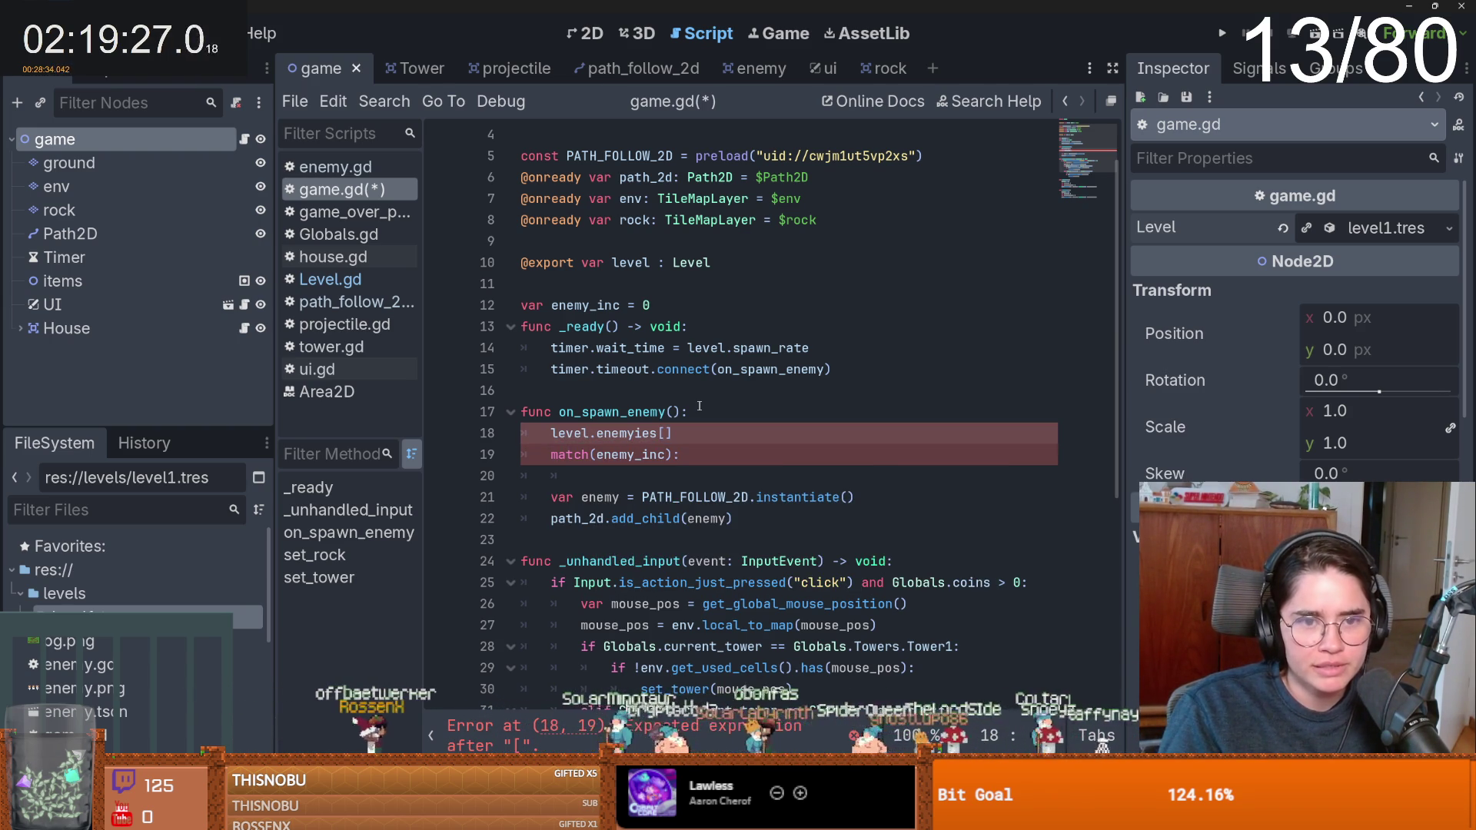
type("enemy_inc")
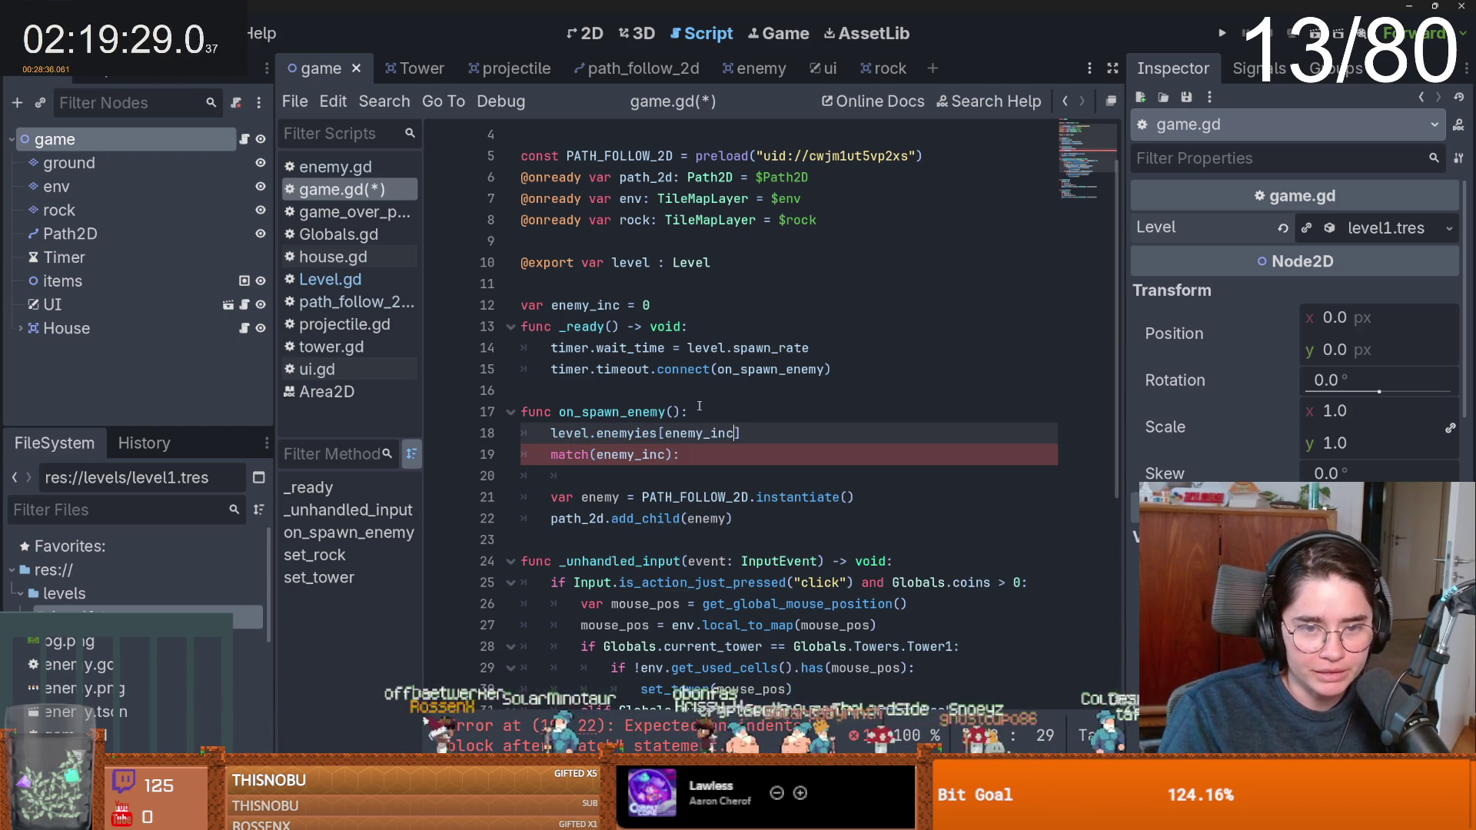
key("Left")
key("Left")
key("Left")
key("Left")
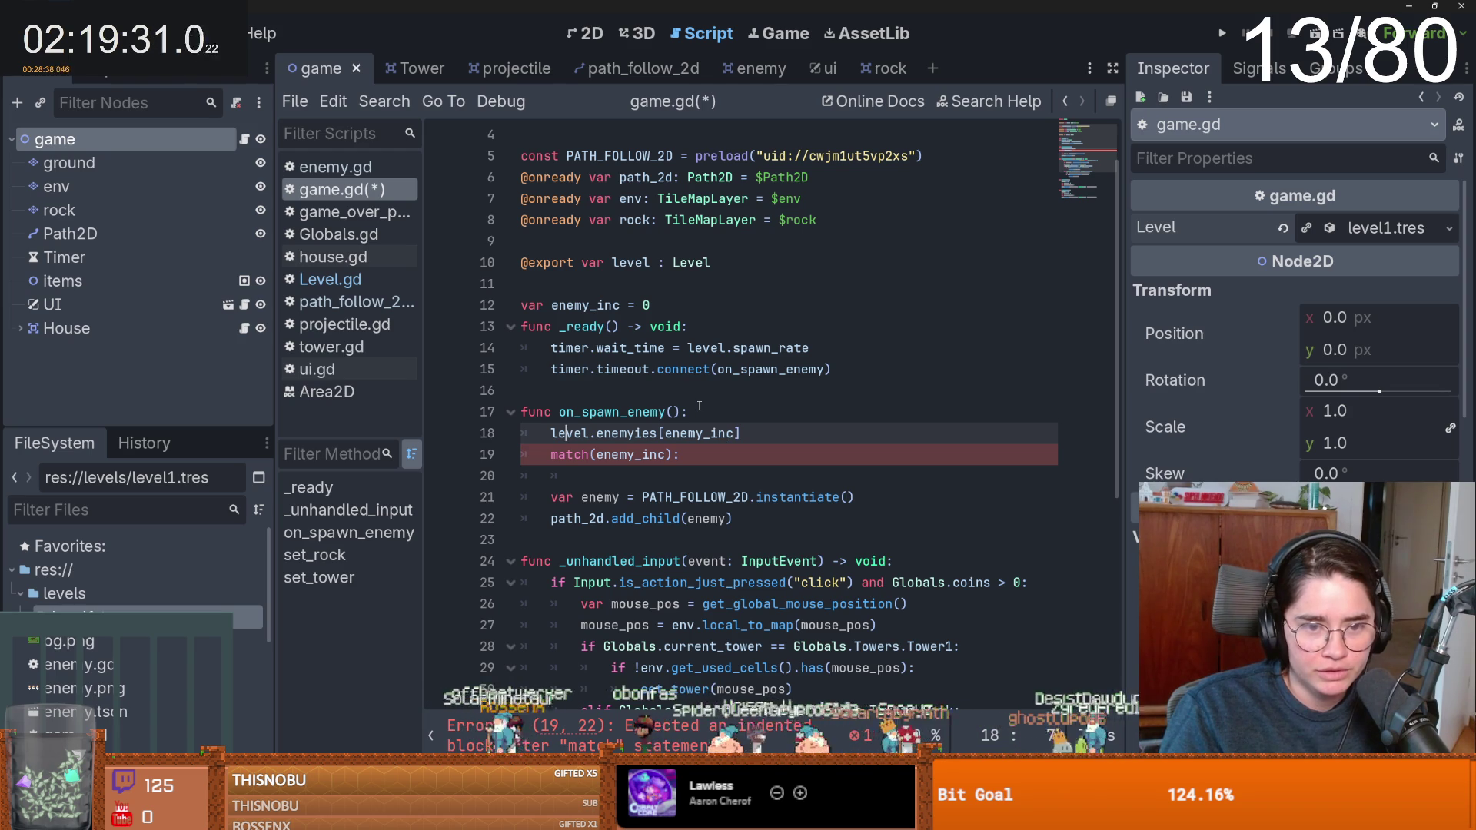
type("var enemy_")
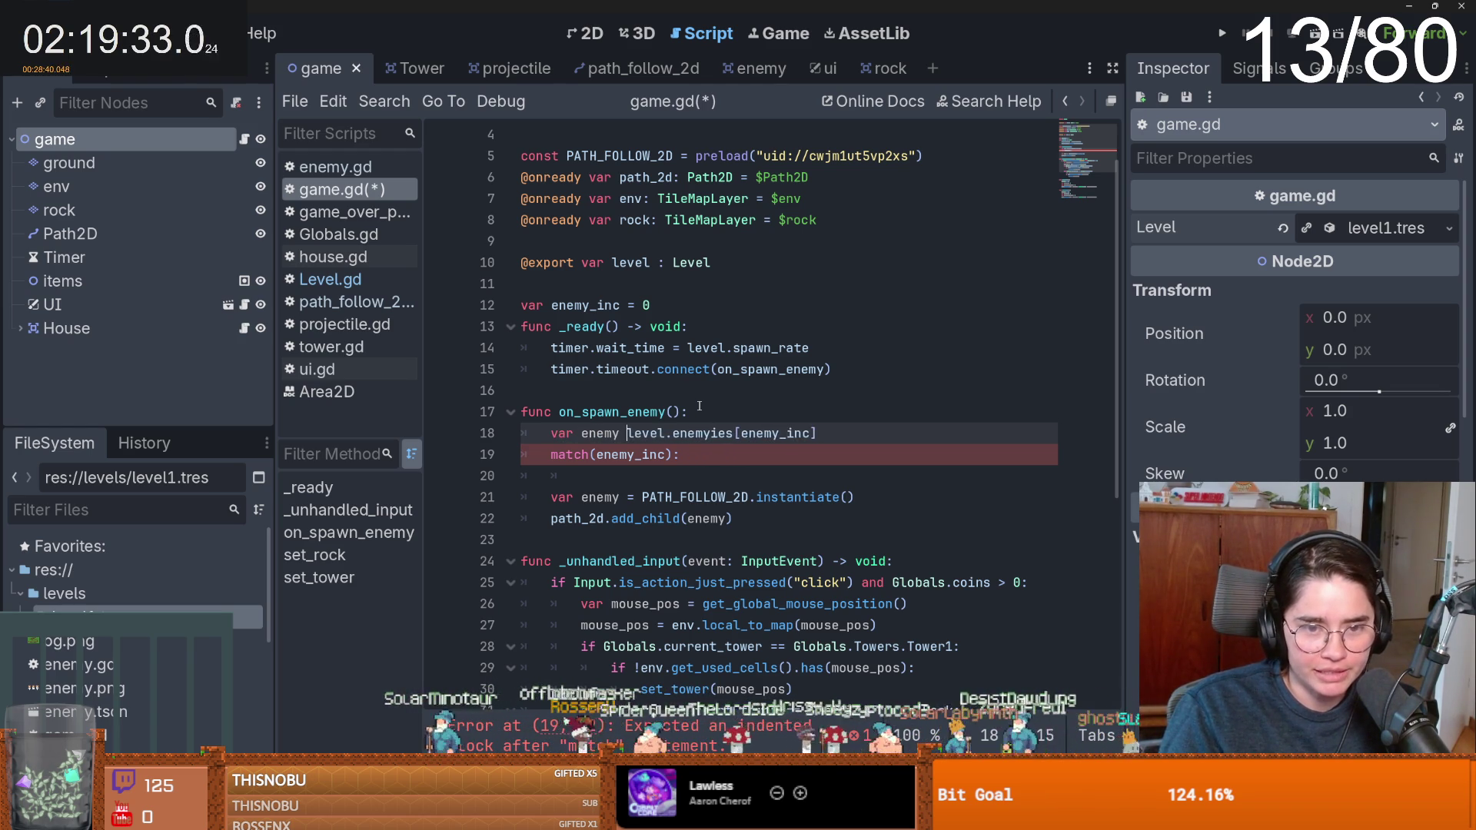
type("val =")
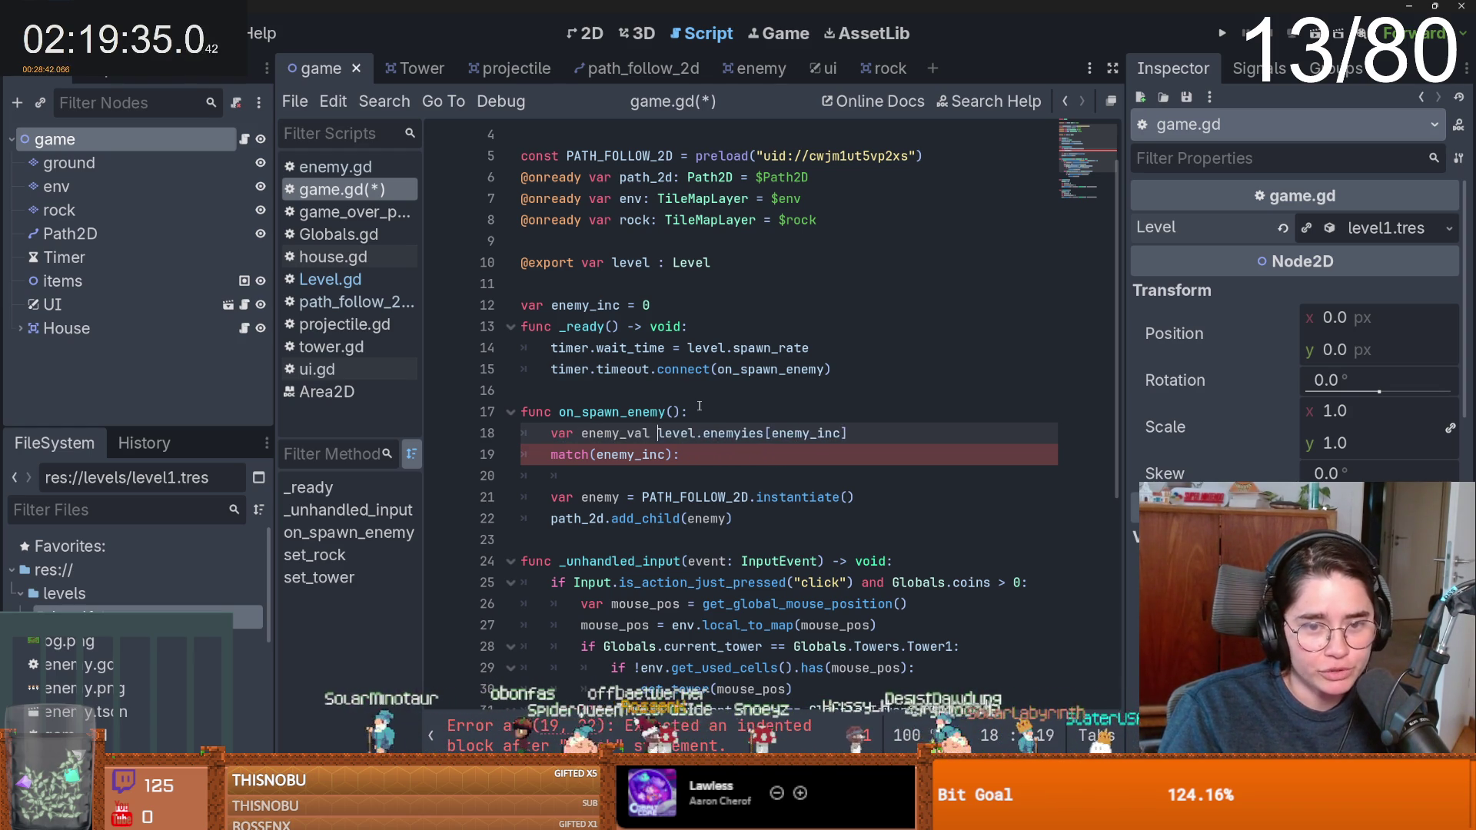
- Make the match statement use enemy_val and add a '1:' case
double_click(615, 433)
key("ctrl+c")
double_click(630, 455)
key("ctrl+v")
left_click(713, 460)
key("Return")
type("1:")
key("Return")
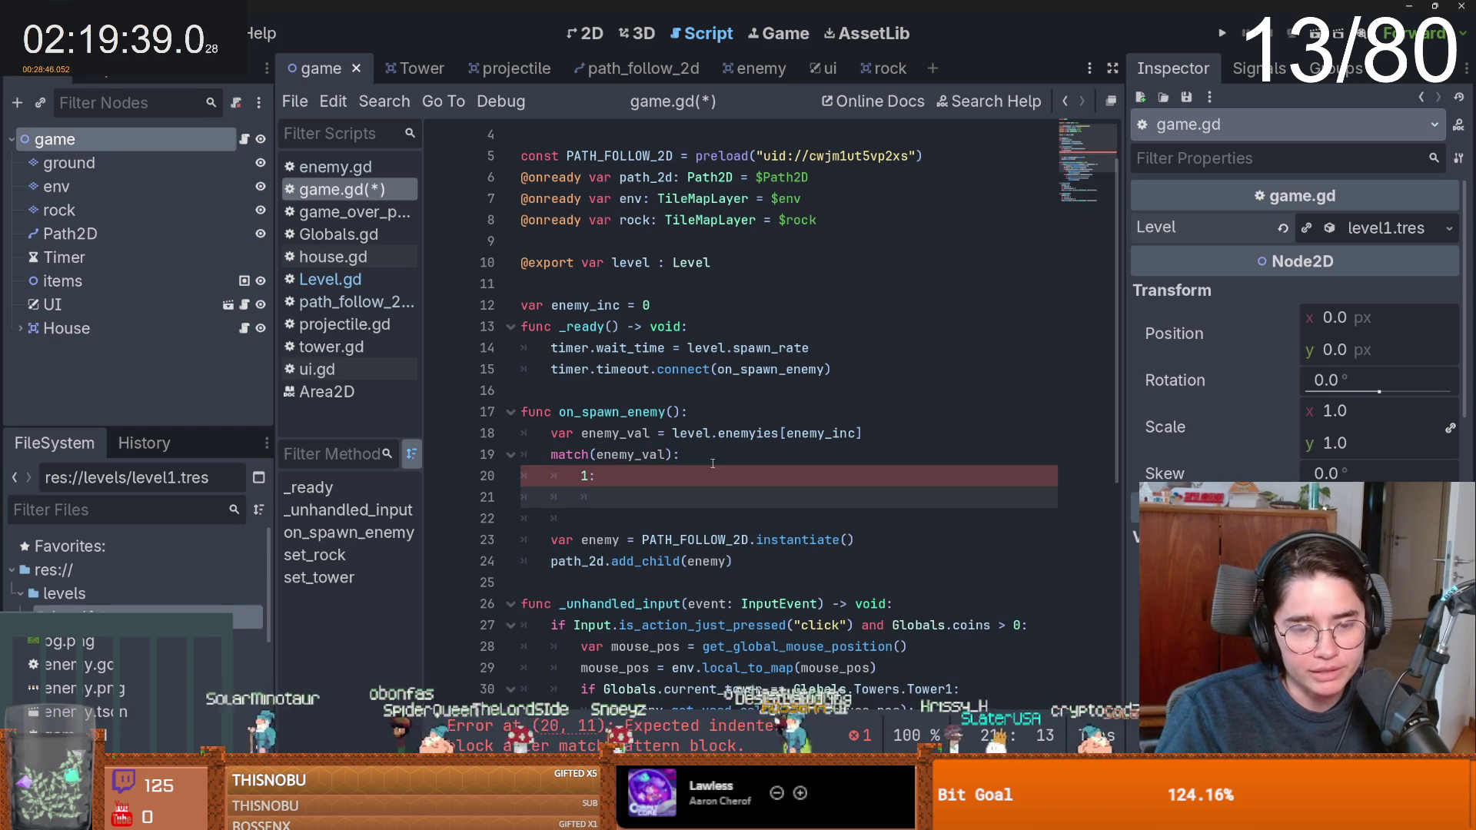
- Declare 'var enemy', move the instantiate line into case 1, save, and remove leftover blank lines
left_click(865, 433)
key("Return")
type("var enemy")
mouse_move(854, 561)
left_mouse_down()
mouse_move(581, 561)
mouse_move(610, 519)
left_mouse_up()
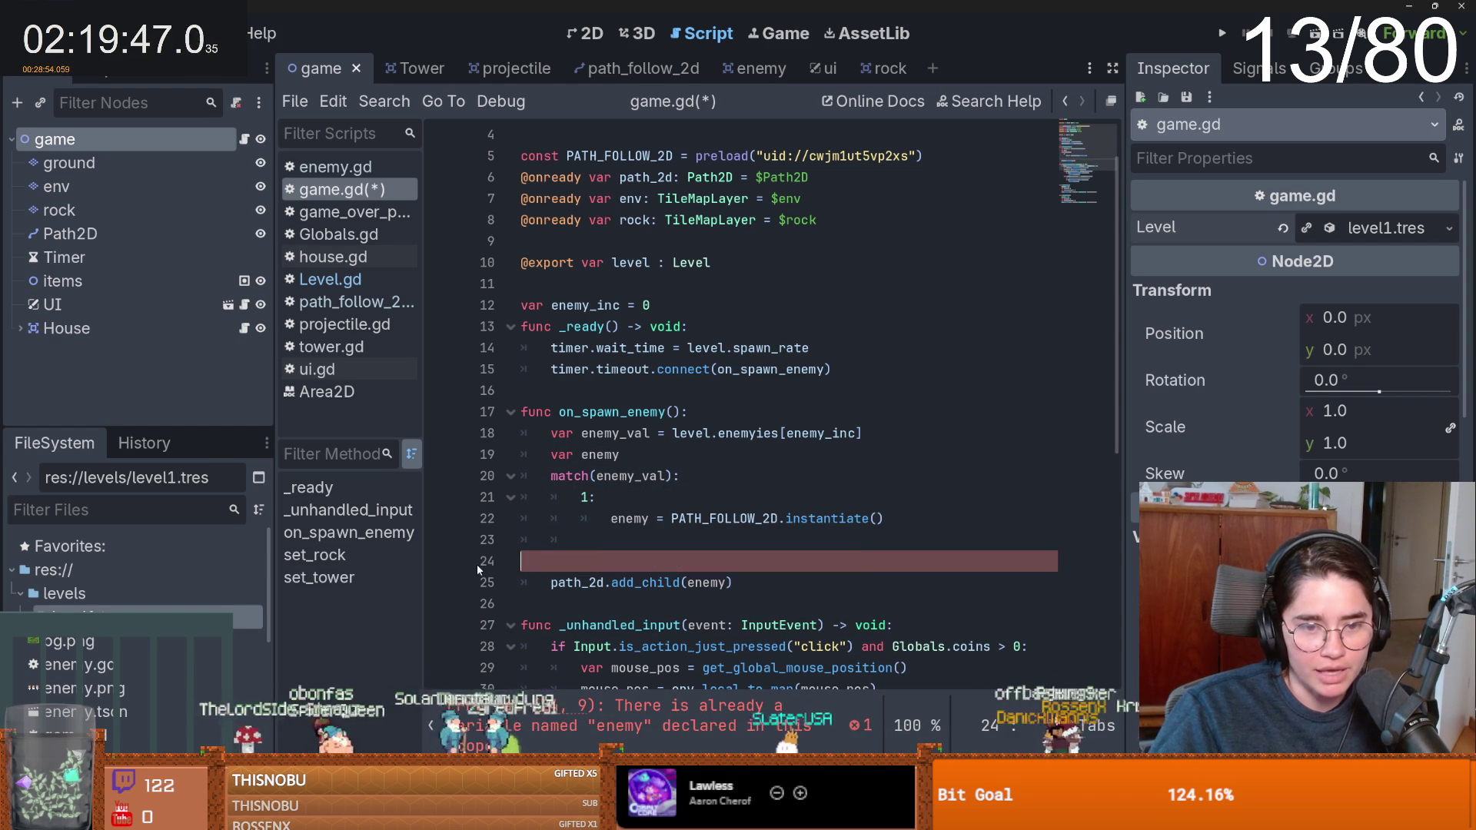
key("BackSpace")
key("BackSpace")
key("BackSpace")
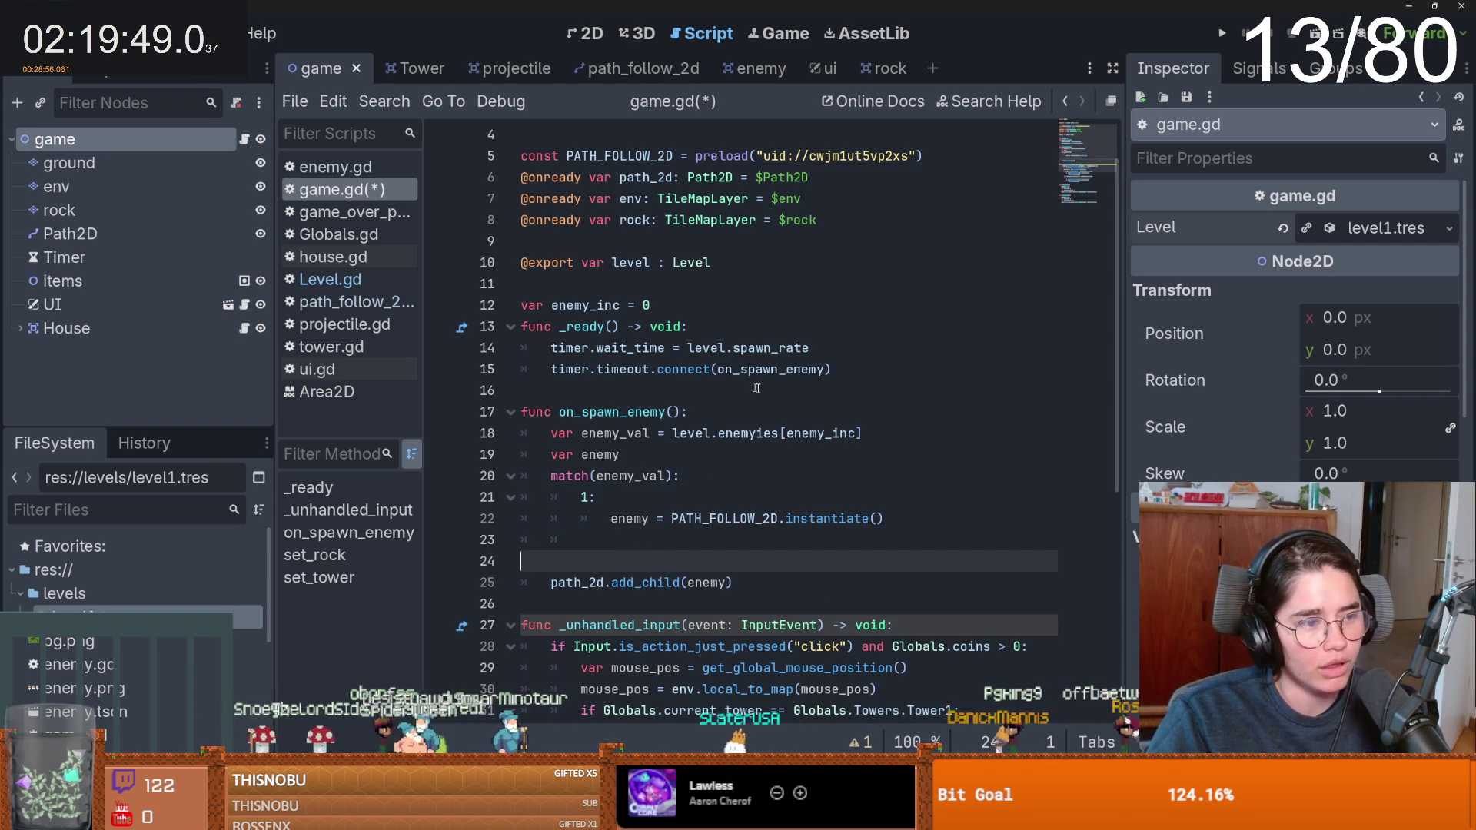
left_click(761, 412)
scroll(789, 477, "down", 1)
key("ctrl+s")
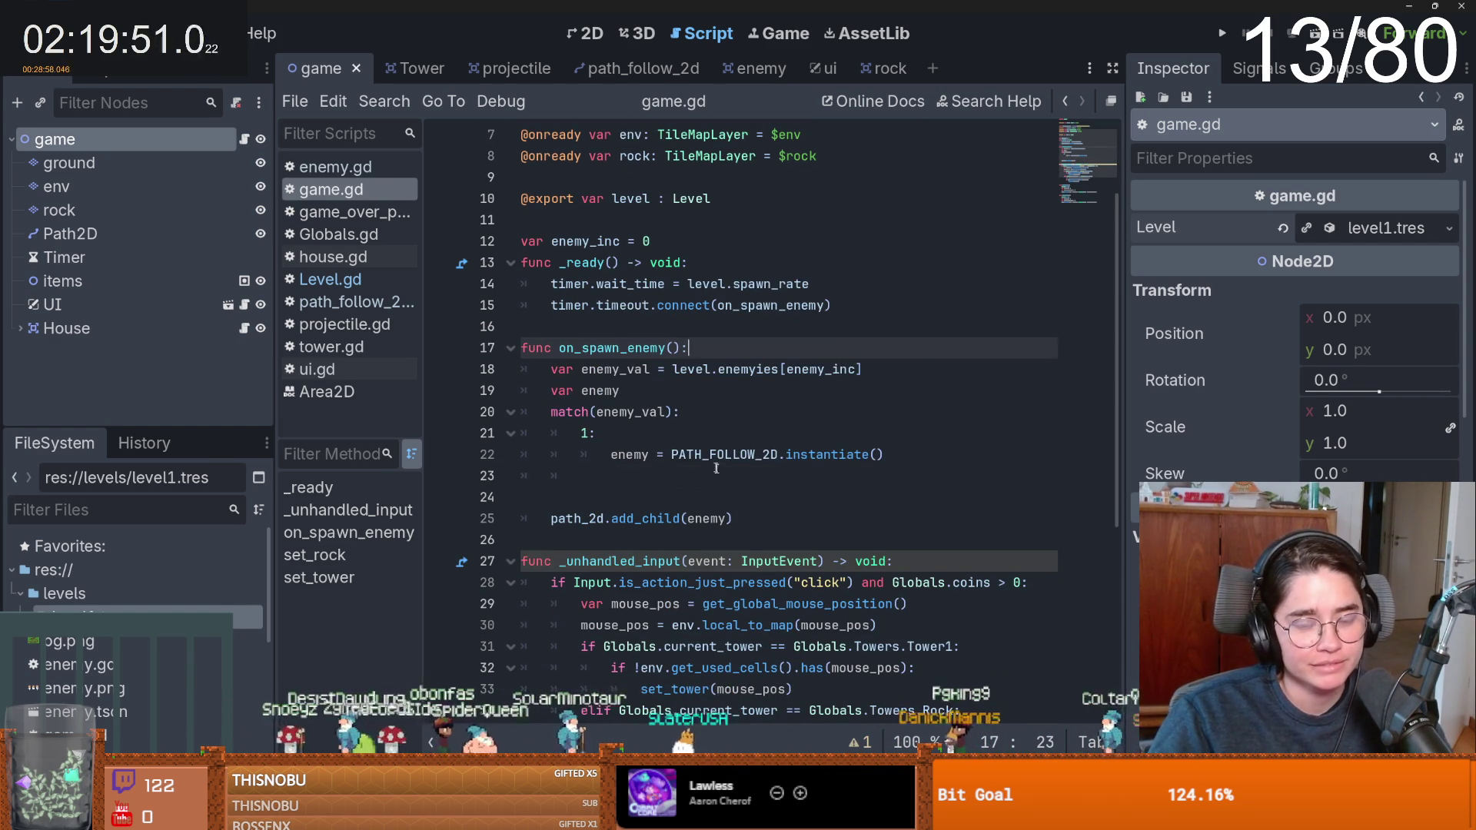
left_click(788, 477)
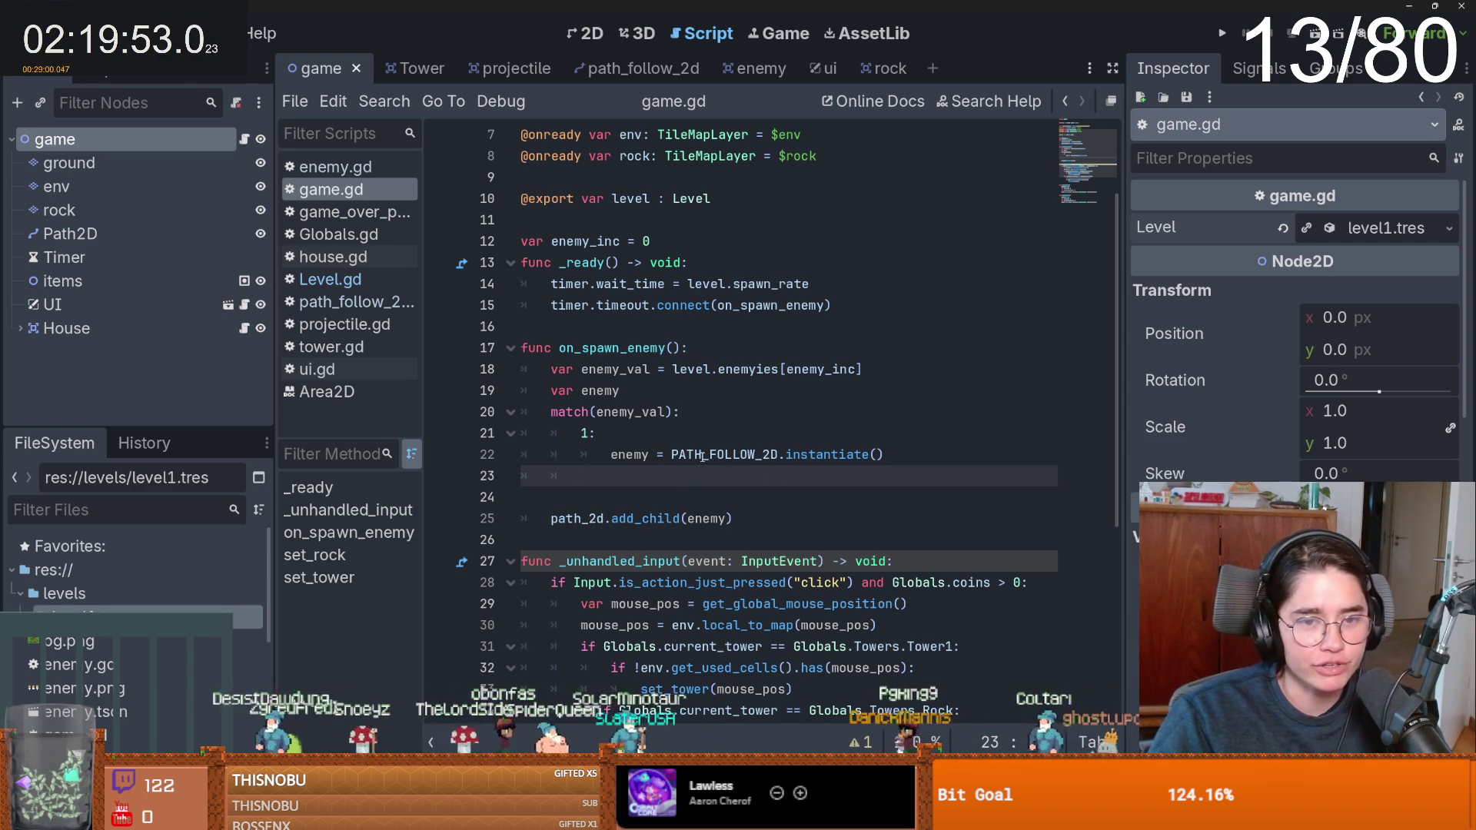
scroll(776, 407, "down", 1)
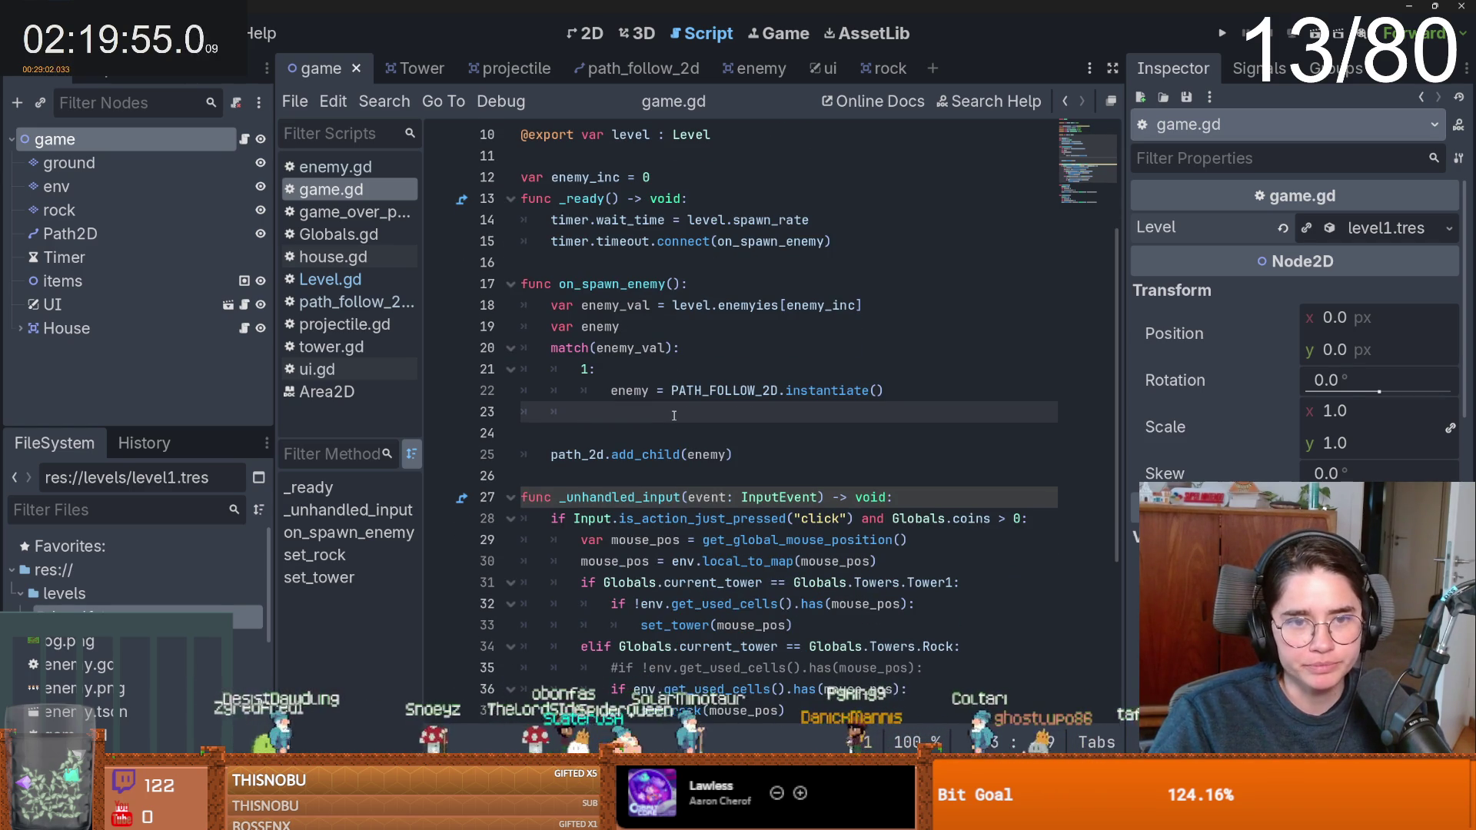
scroll(674, 415, "up", 1)
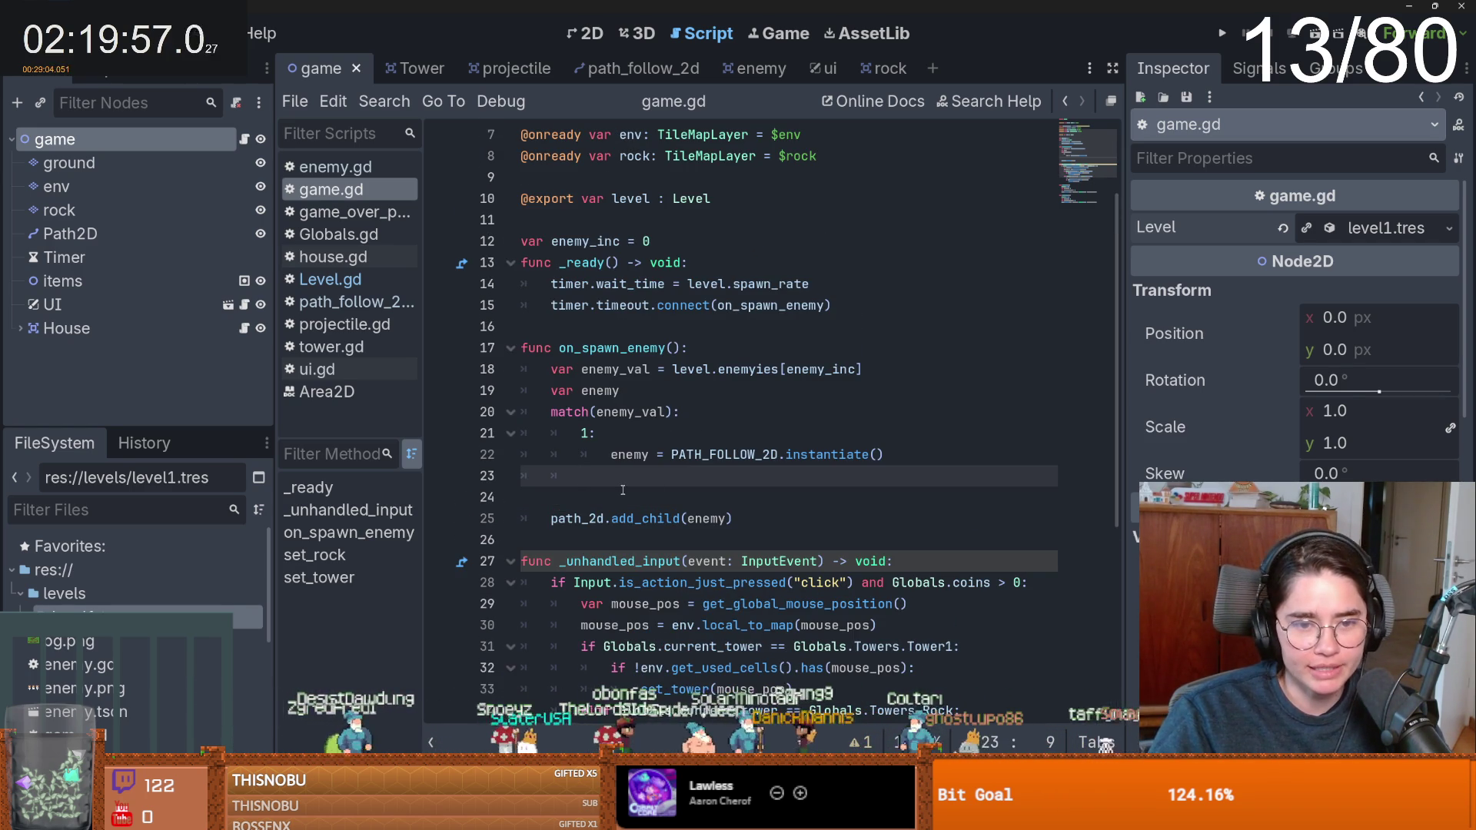
key("Delete")
key("ctrl+shift+k")
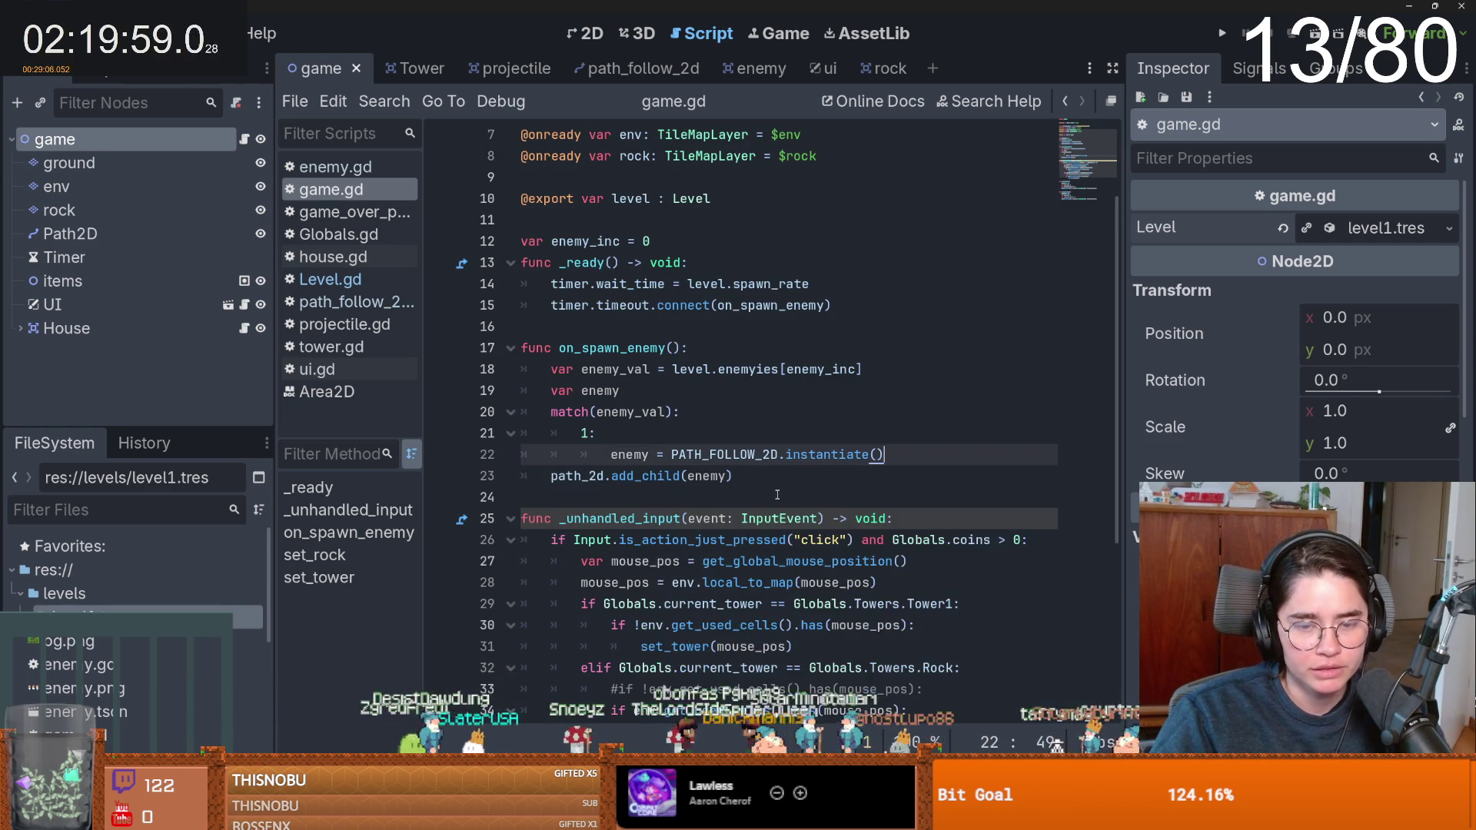
- Add 'enemy_inc +=1' after add_child, then check level1.tres's Enemyies array
left_click(766, 476)
key("Return")
type("en")
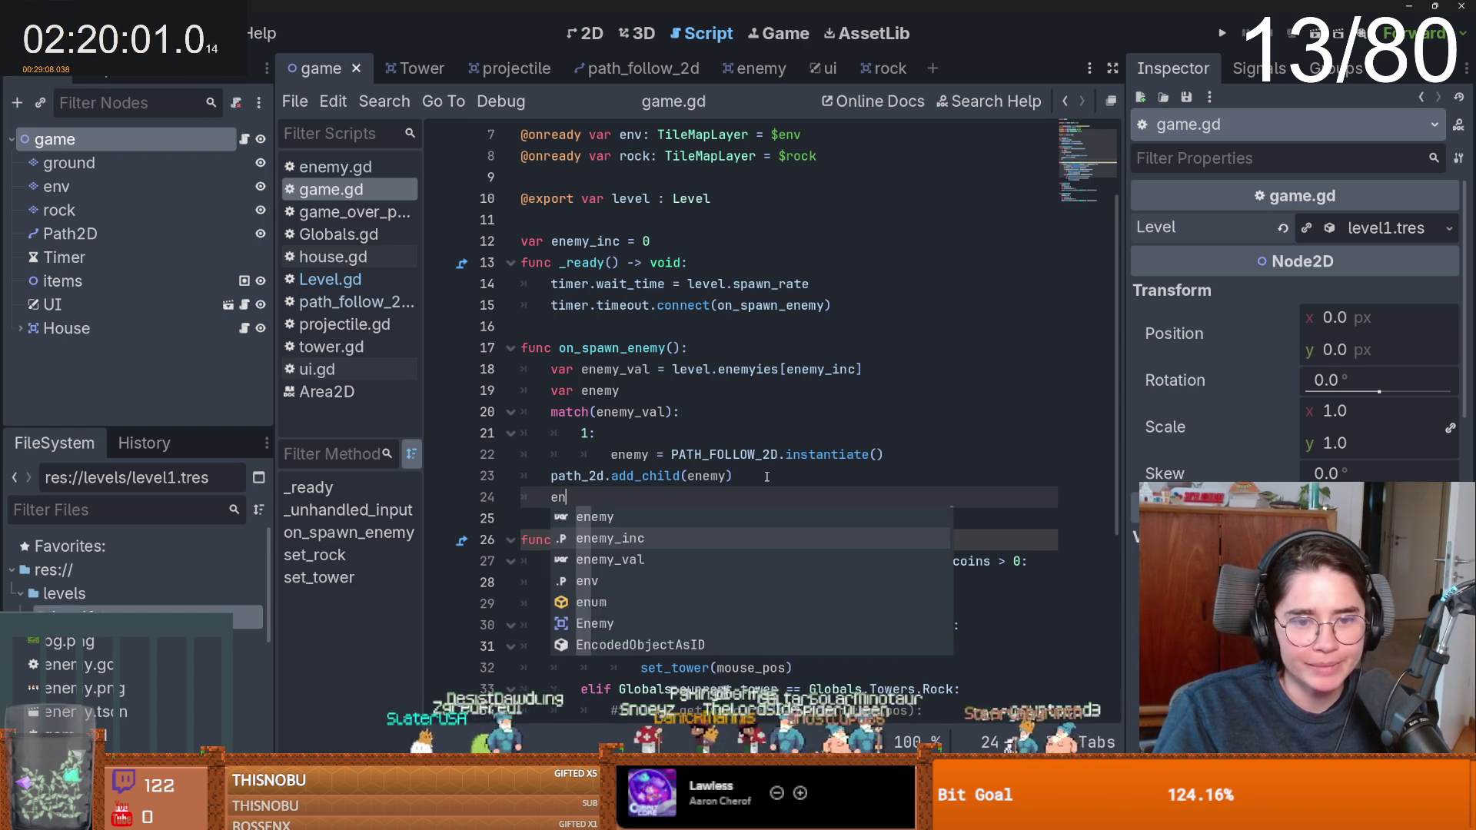
key("Return")
type("+=1")
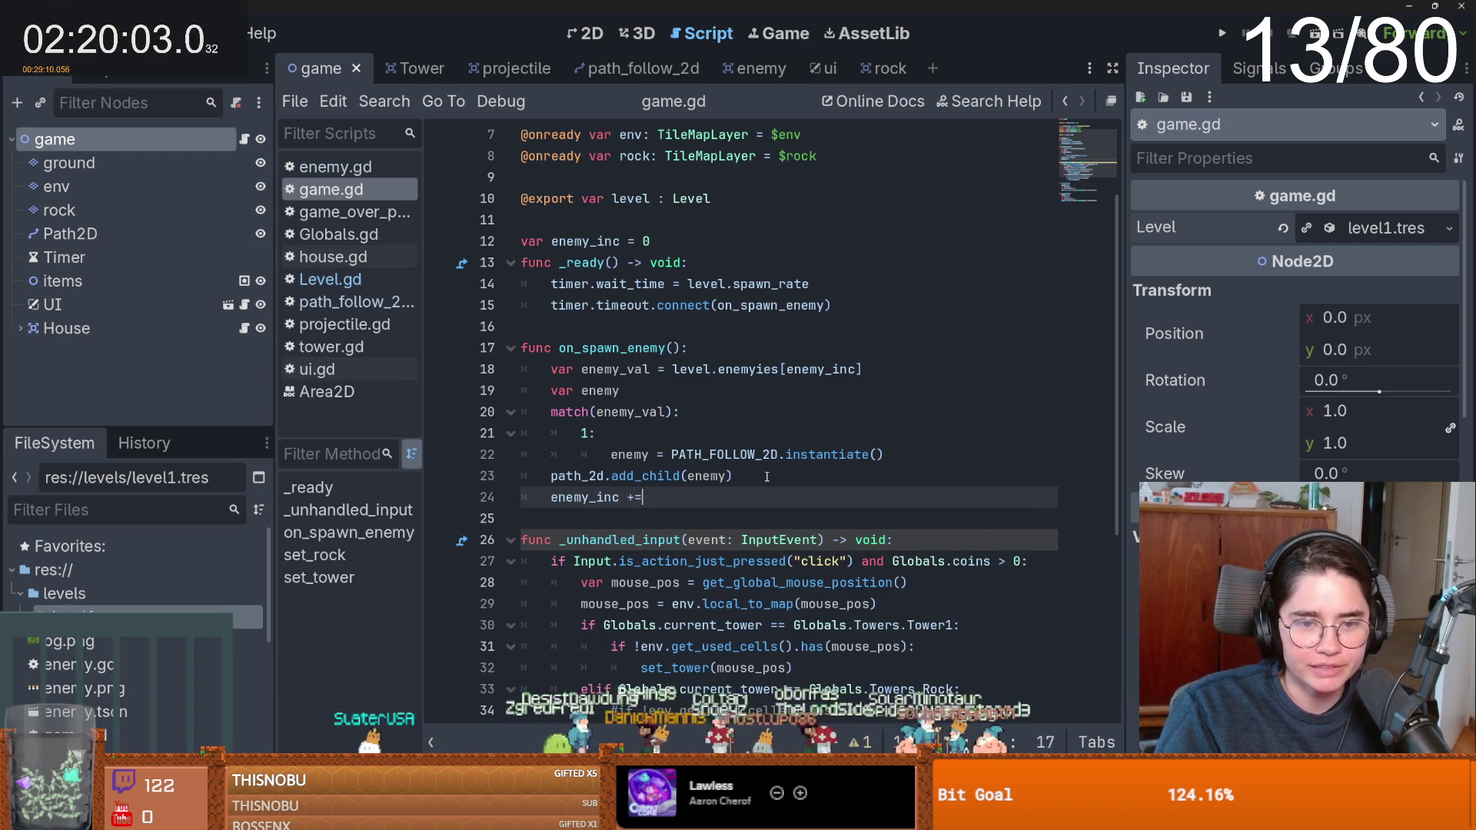
key("Return")
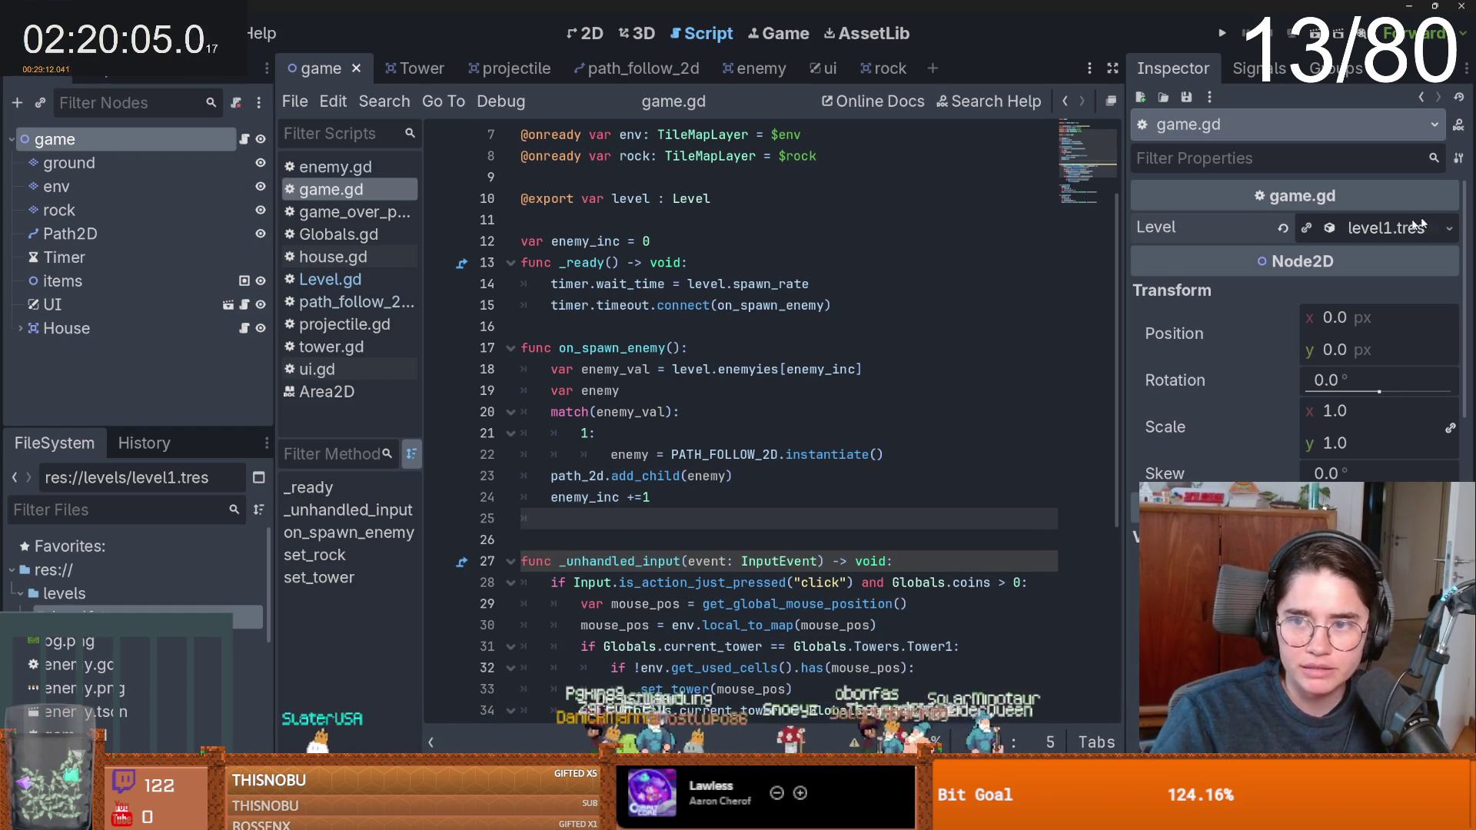
left_click(1363, 239)
left_click(1352, 292)
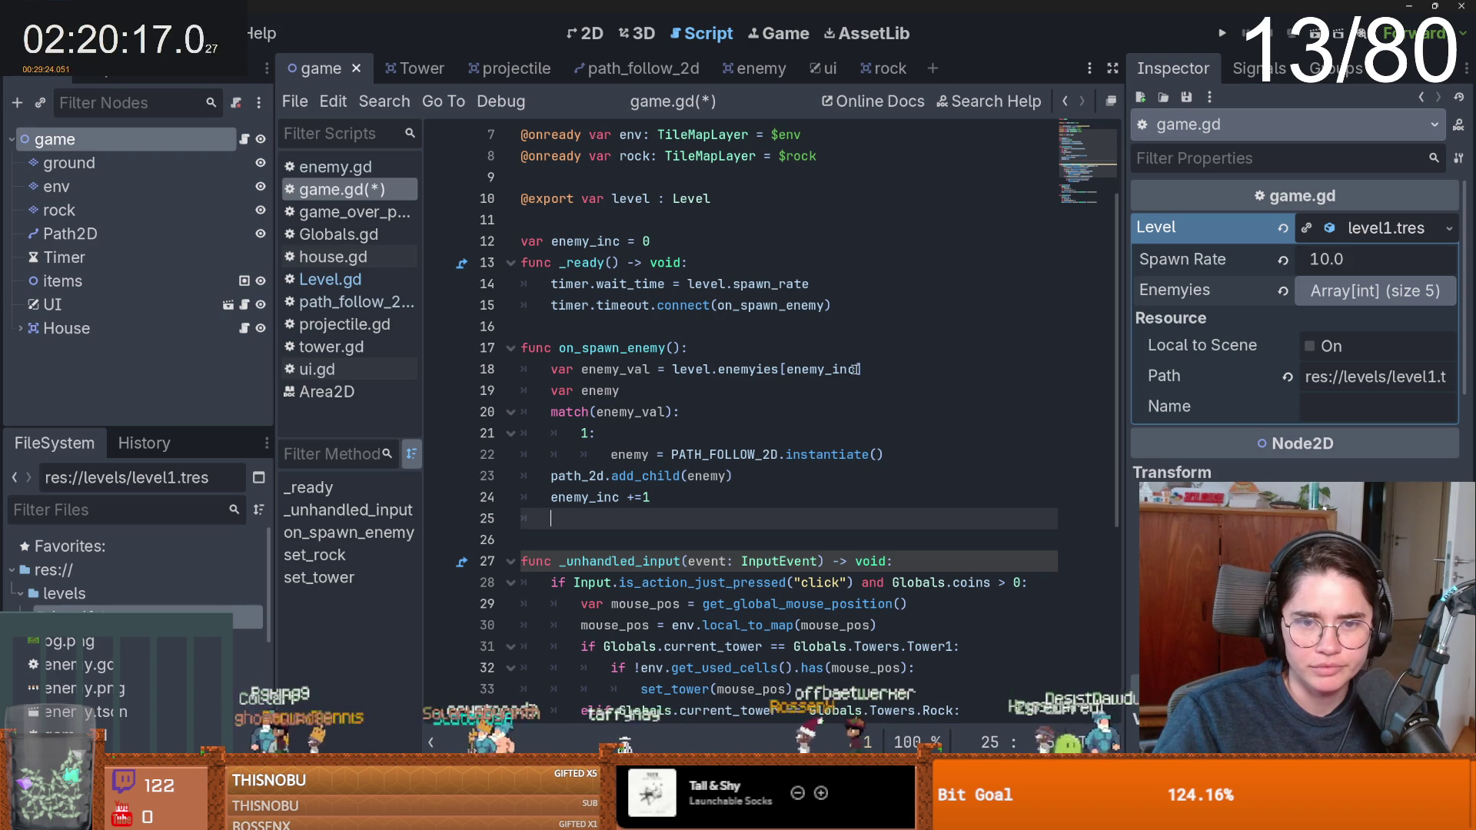
- Replace the [enemy_inc] index with .pop_front() and review pop_front in the Array docs
double_click(814, 371)
key("ctrl+c")
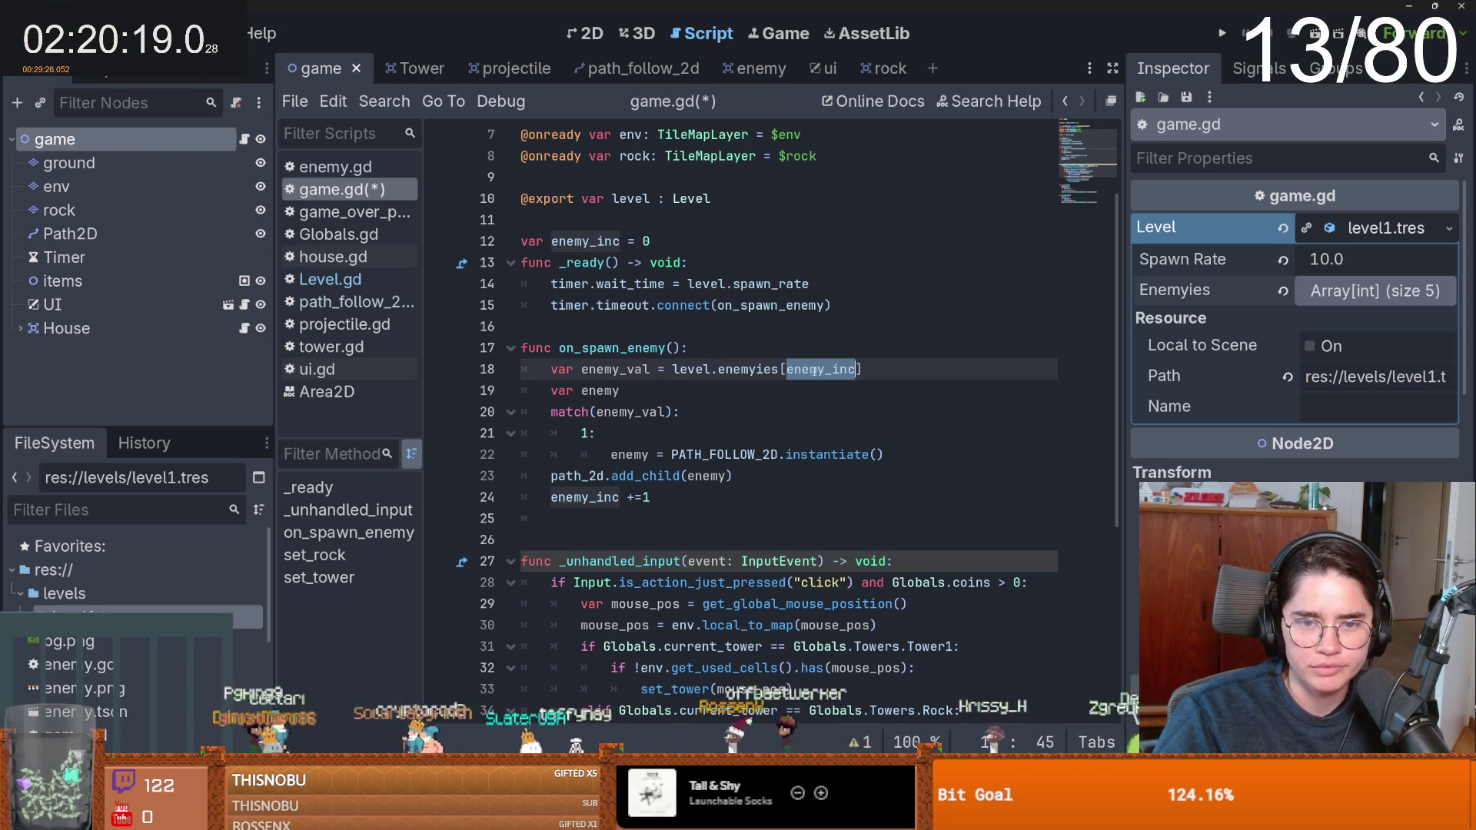
type("0")
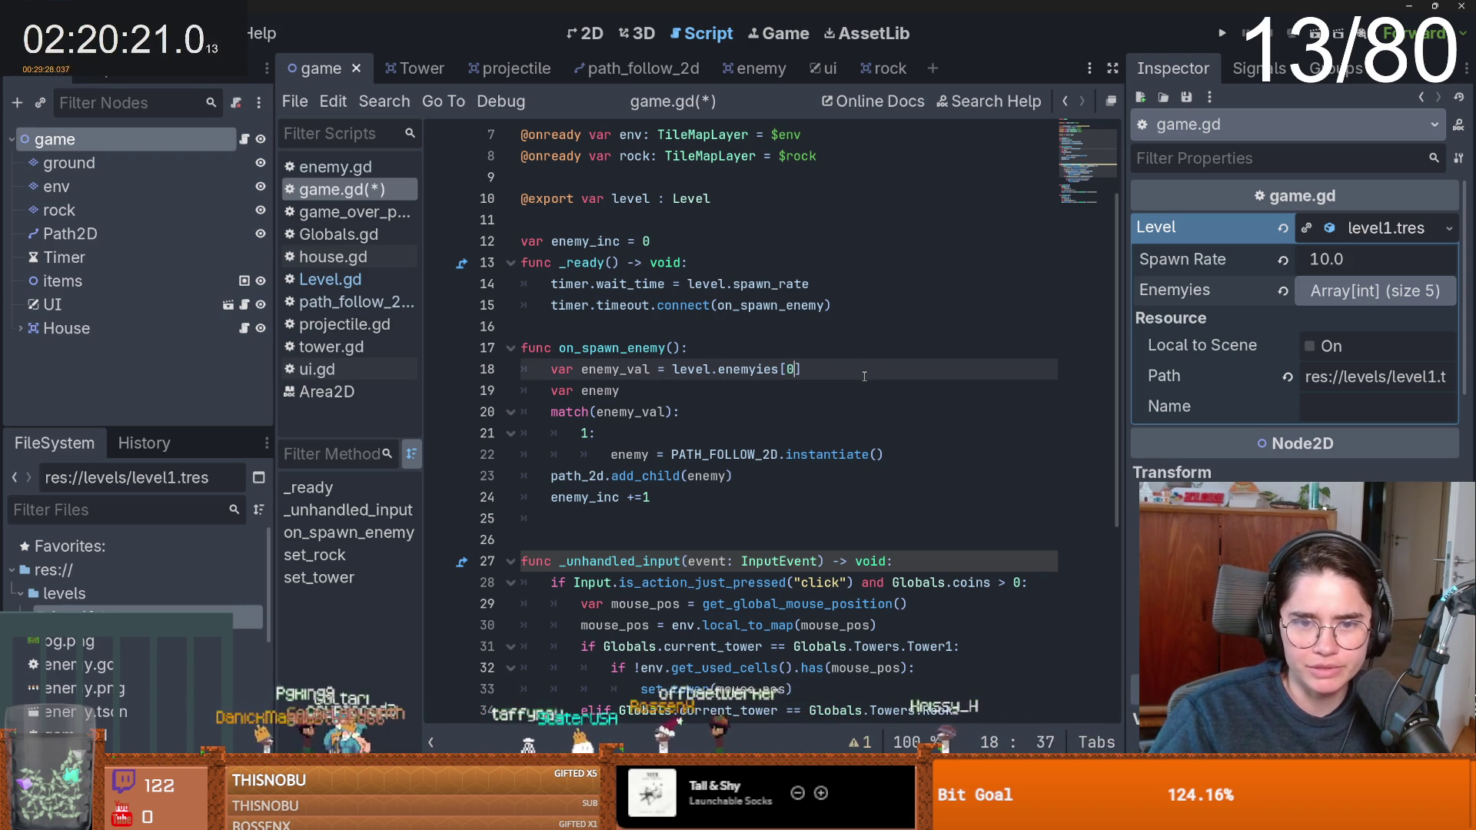
key("Right")
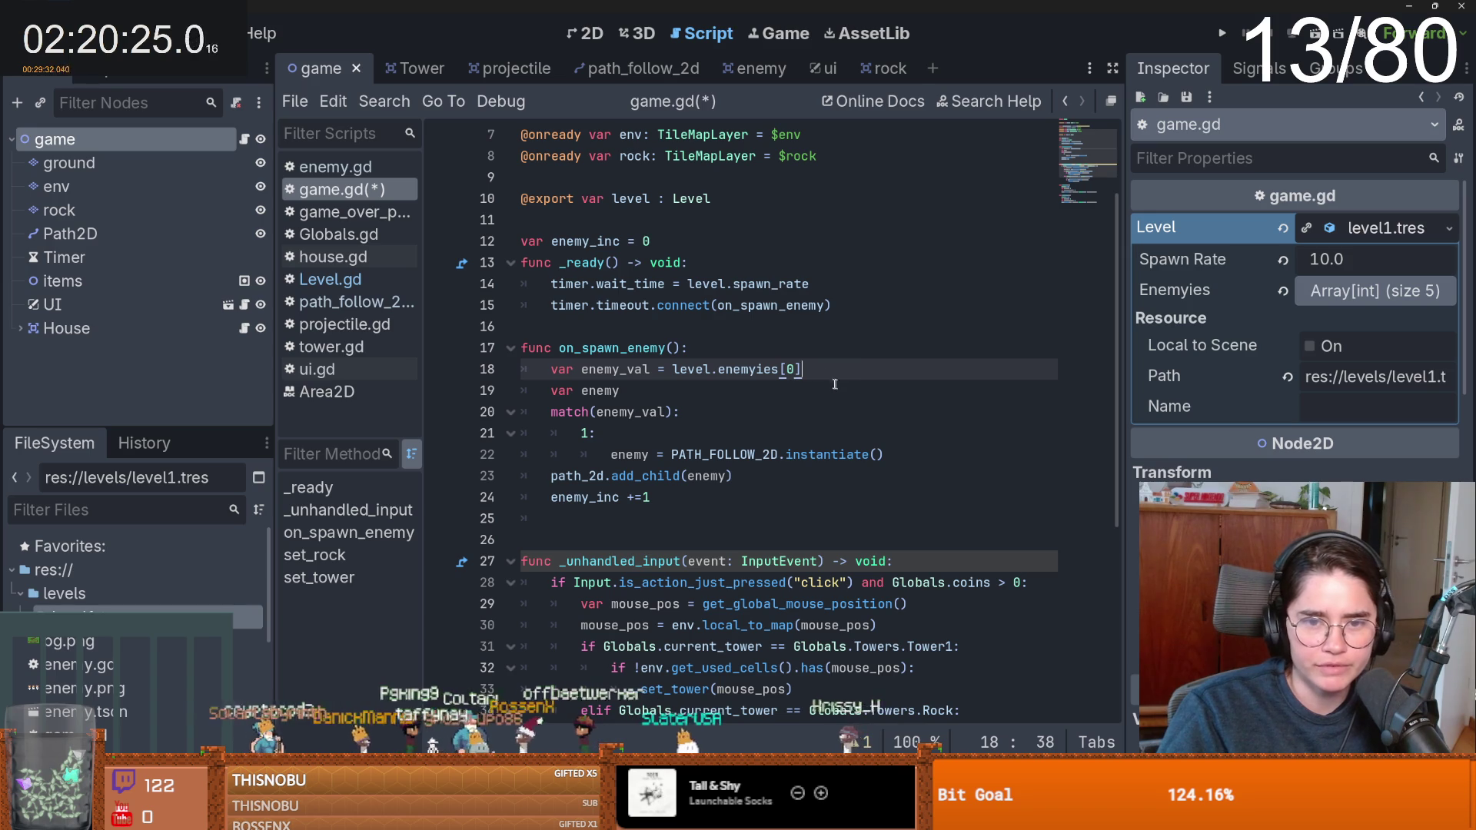
double_click(790, 372)
key("ctrl+v")
left_click(869, 371)
left_click_drag(869, 371, 780, 368)
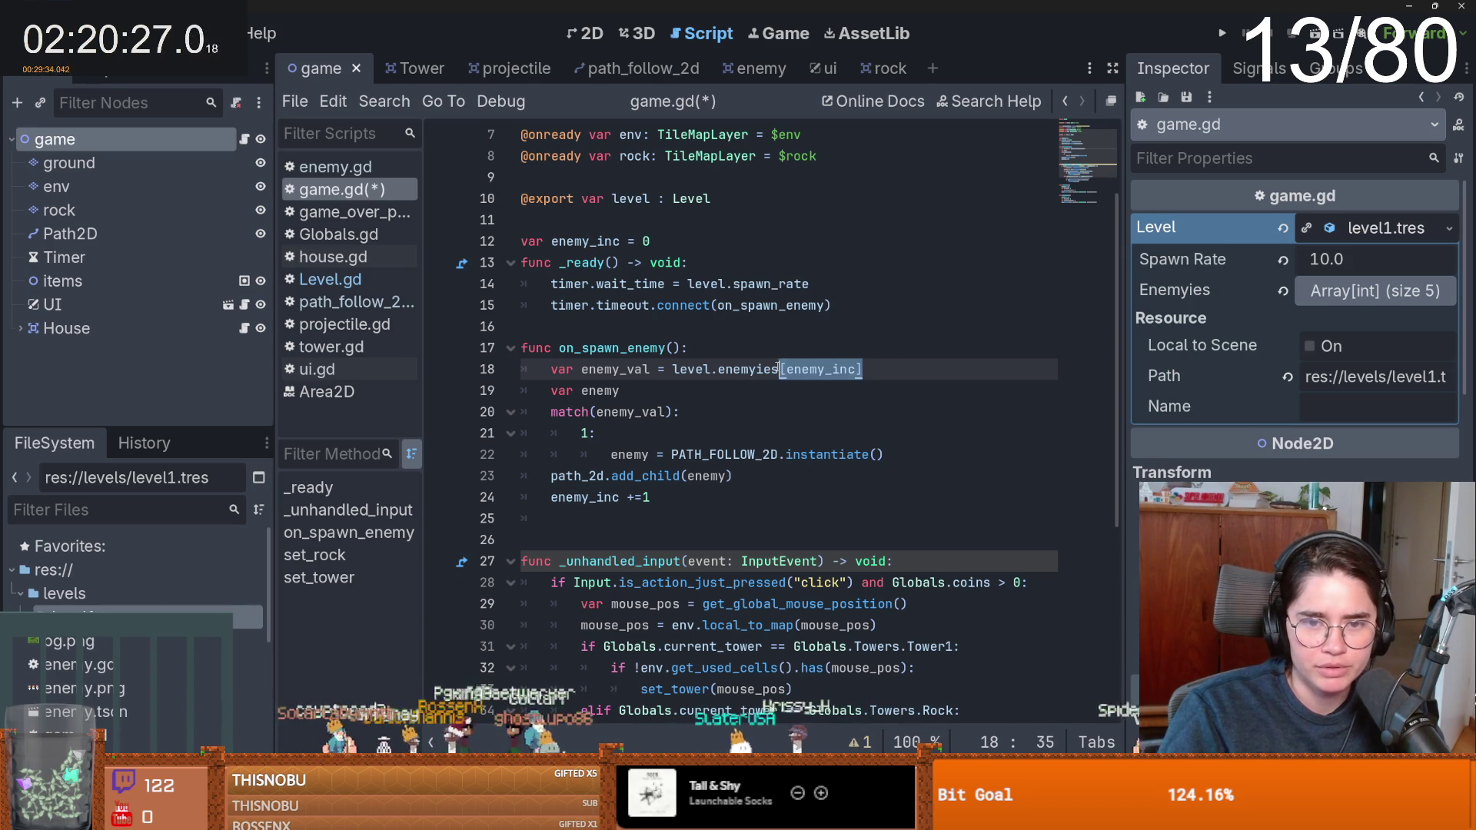
type(".po")
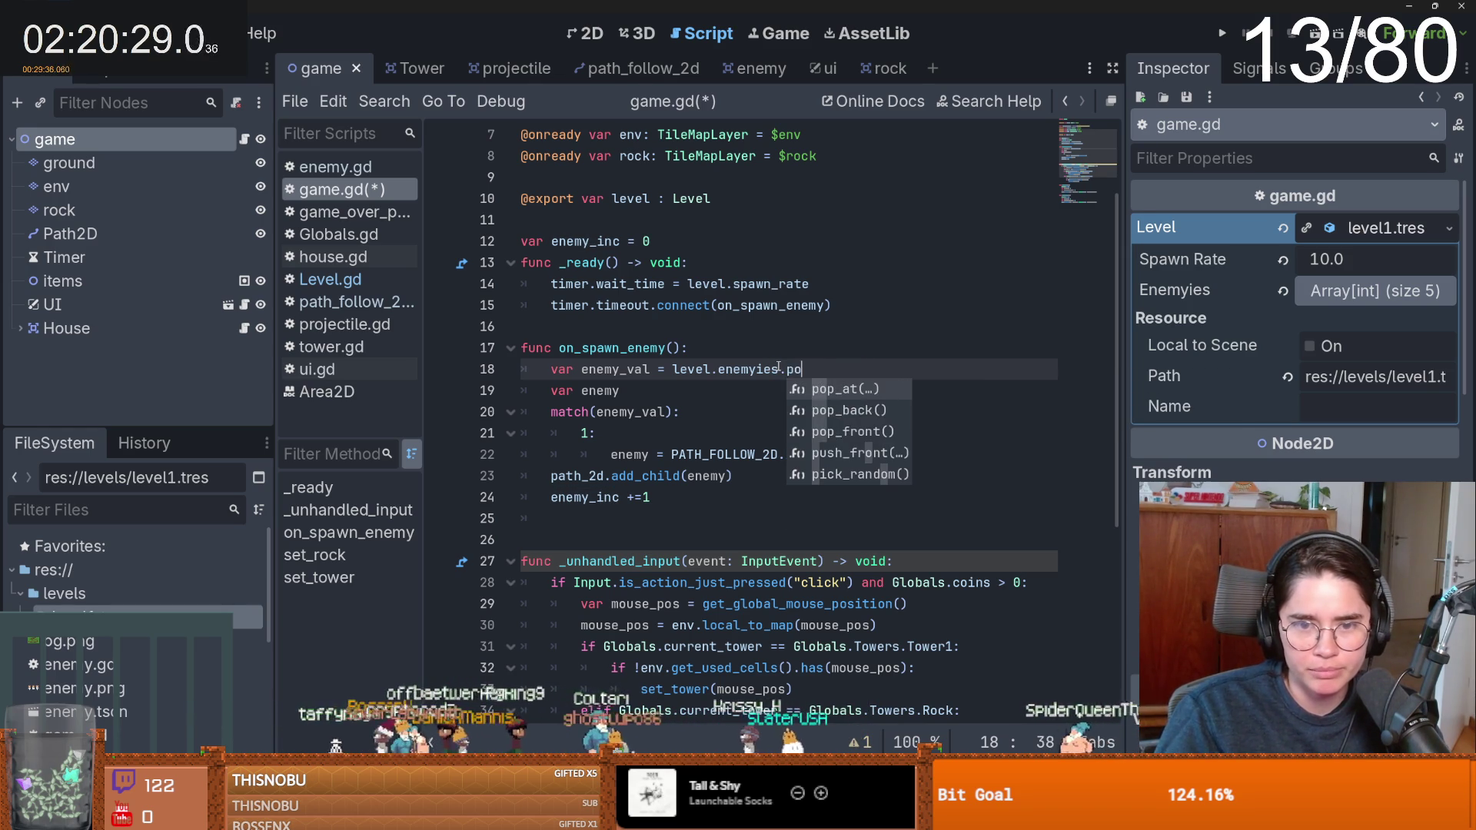
left_click(864, 426)
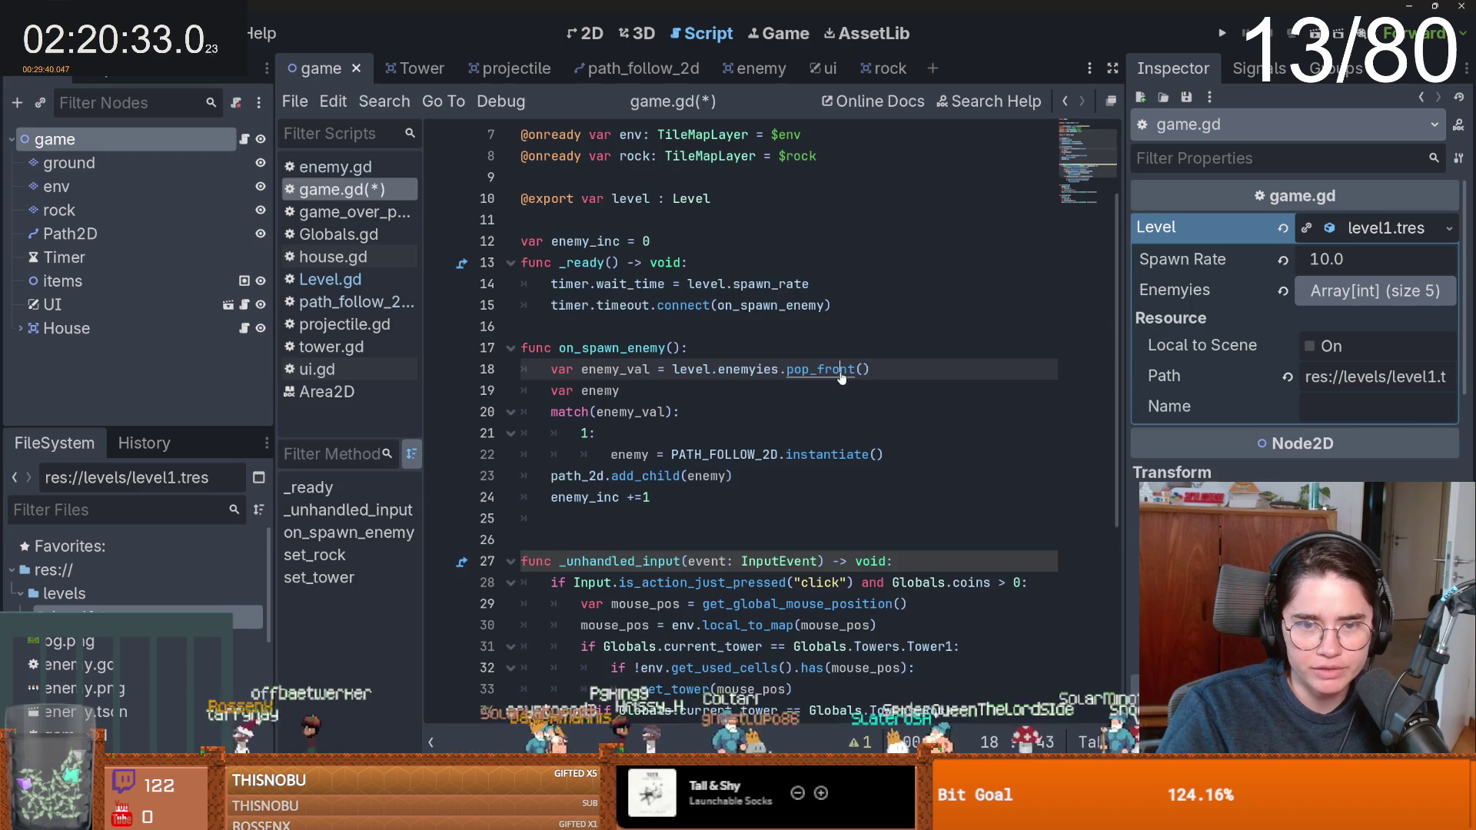
left_click(830, 370, "ctrl")
left_click(338, 189)
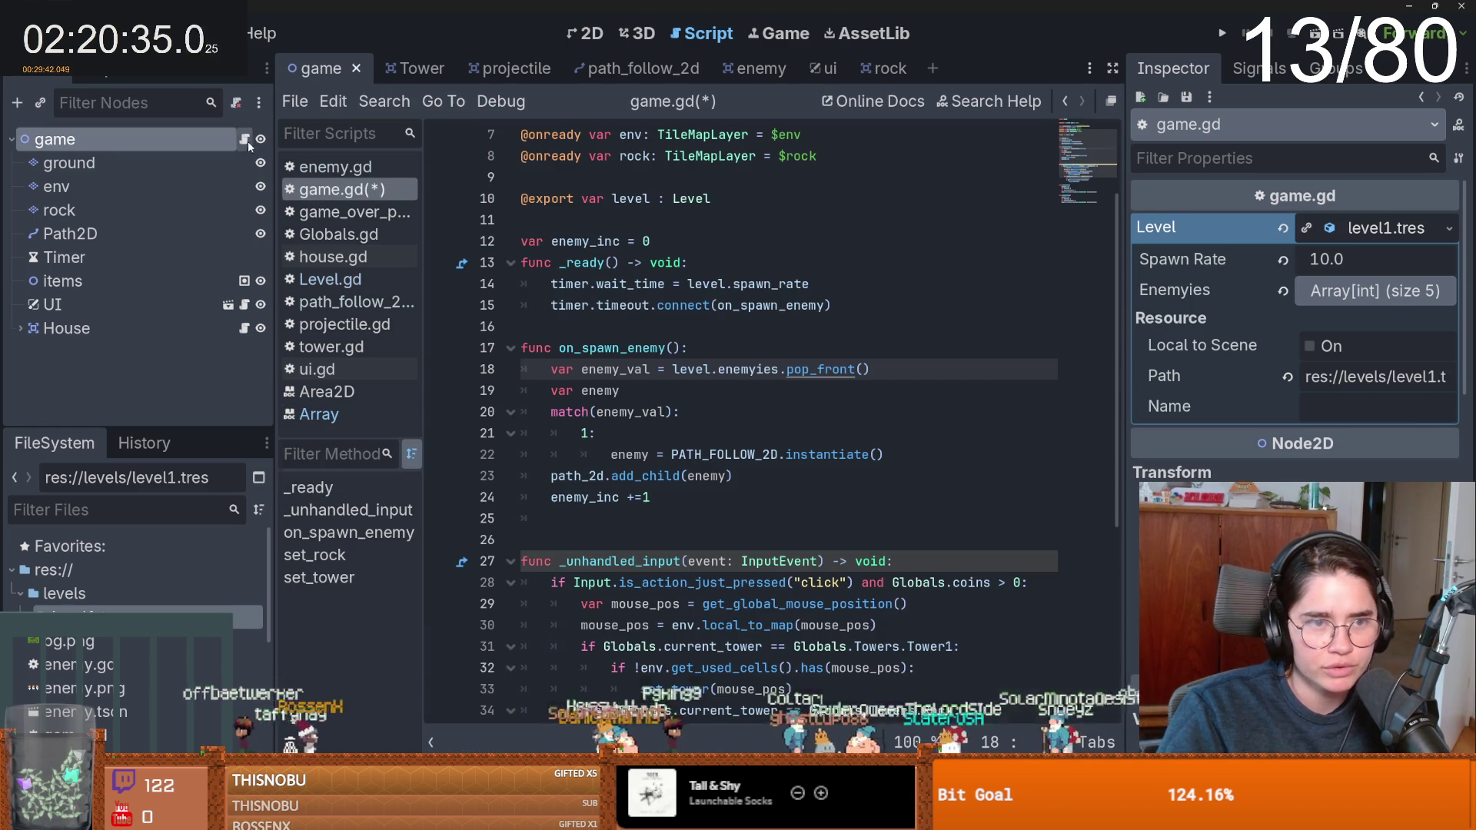
- Delete the 'enemy_inc +=1' line from on_spawn_enemy
left_click_drag(668, 497, 550, 497)
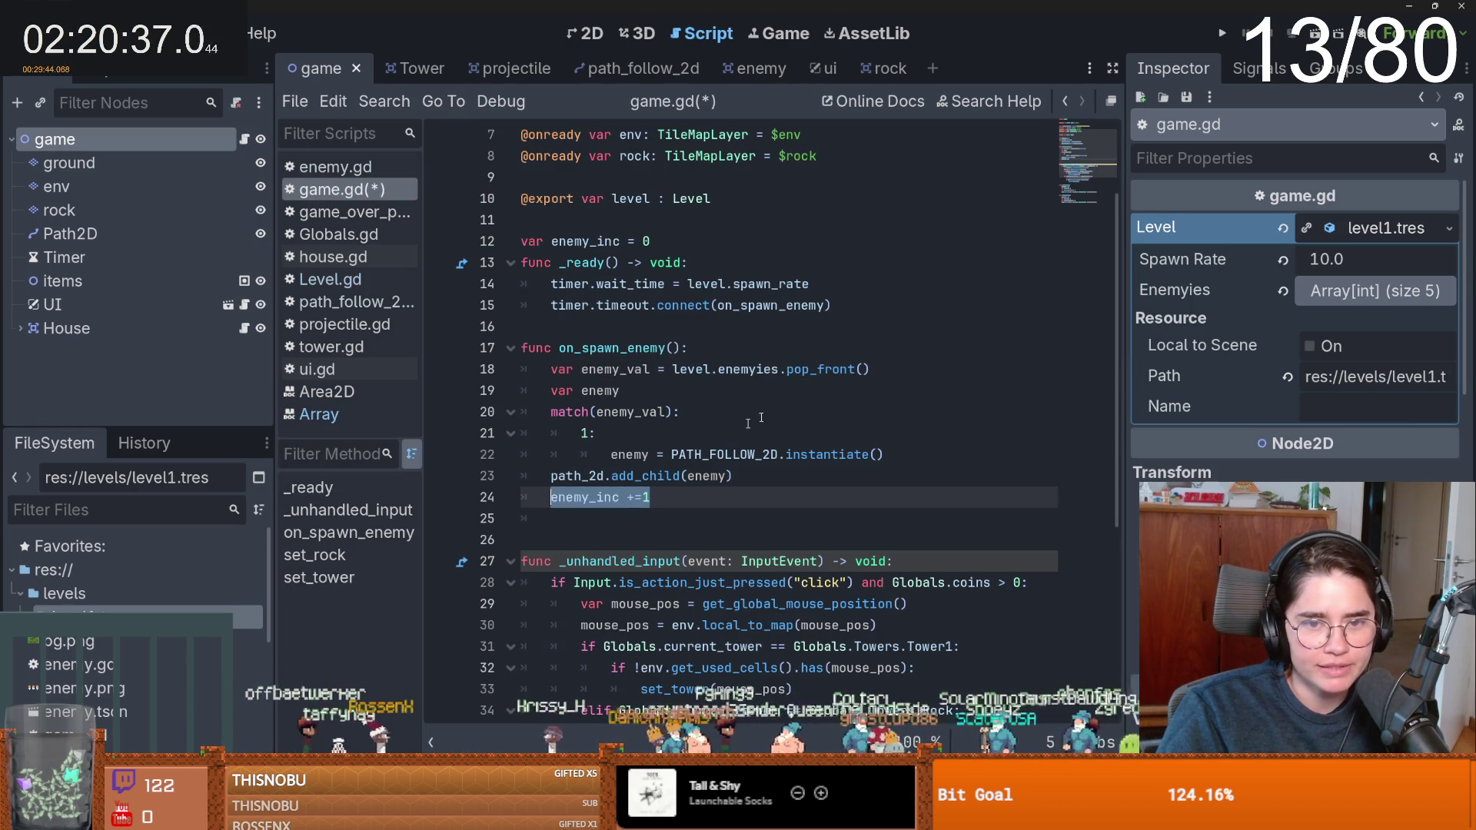
left_click(734, 369)
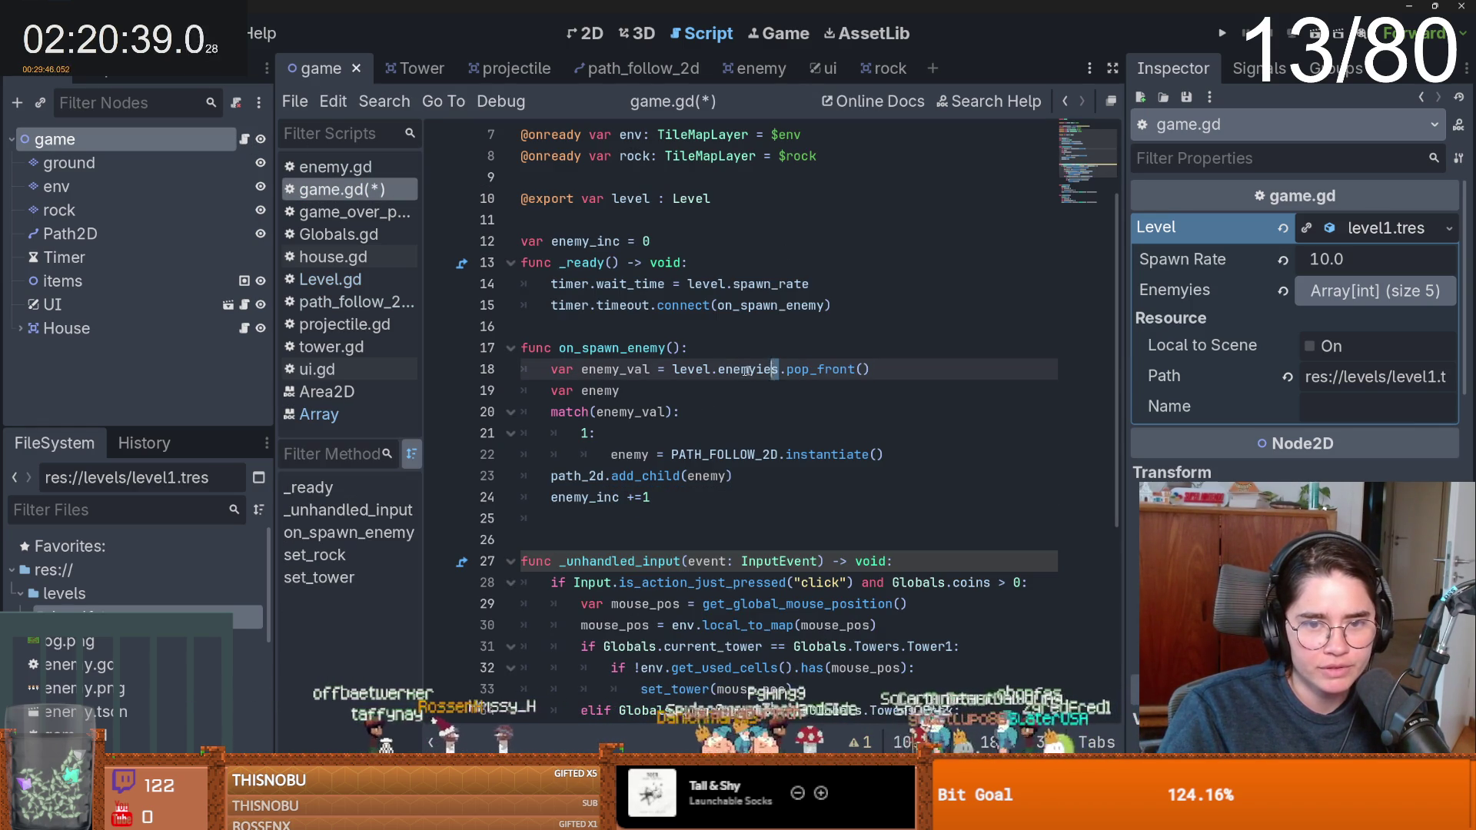
left_click(673, 369, "shift")
left_click_drag(668, 497, 552, 497)
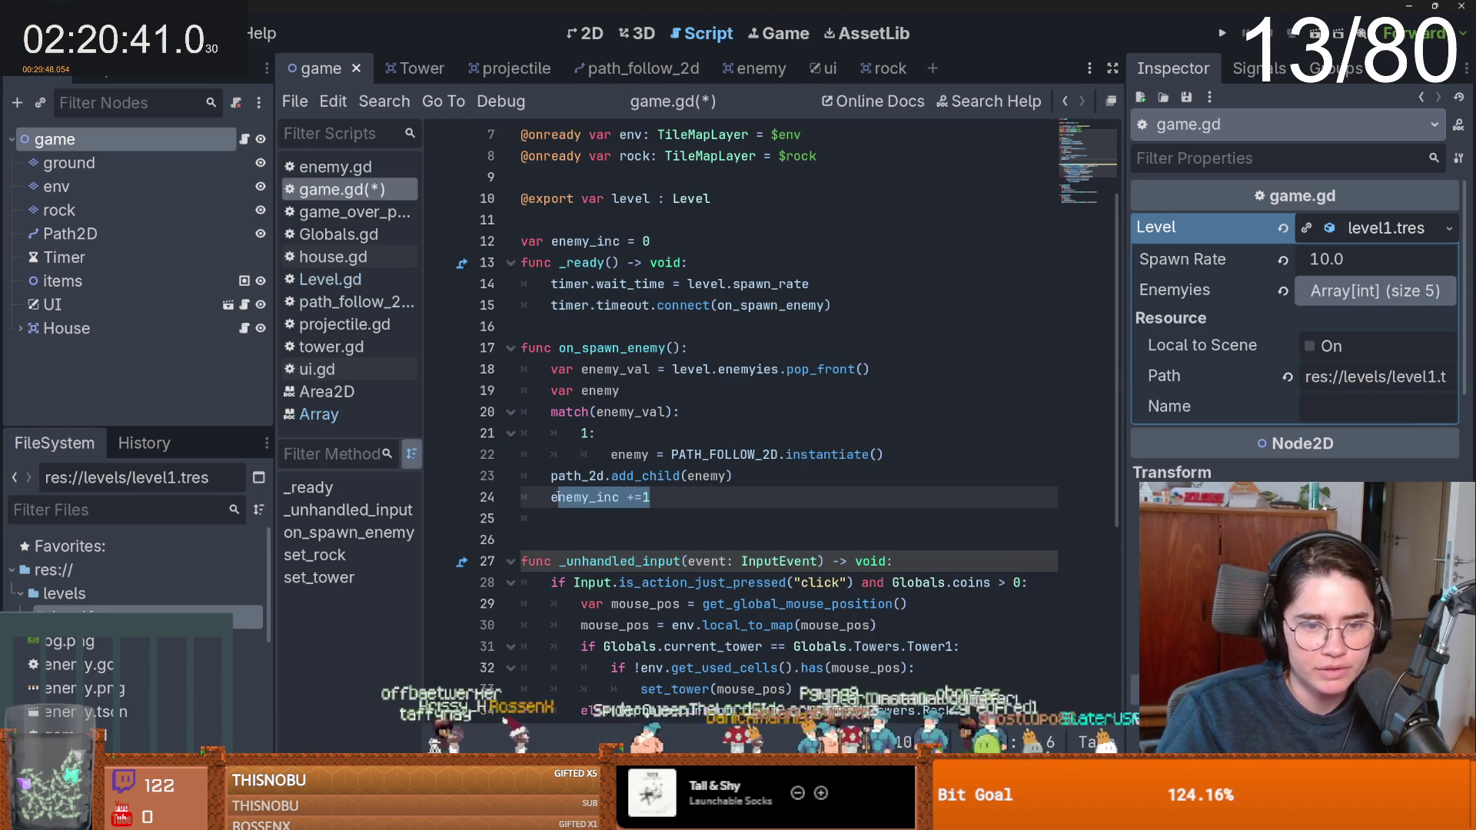
key("BackSpace")
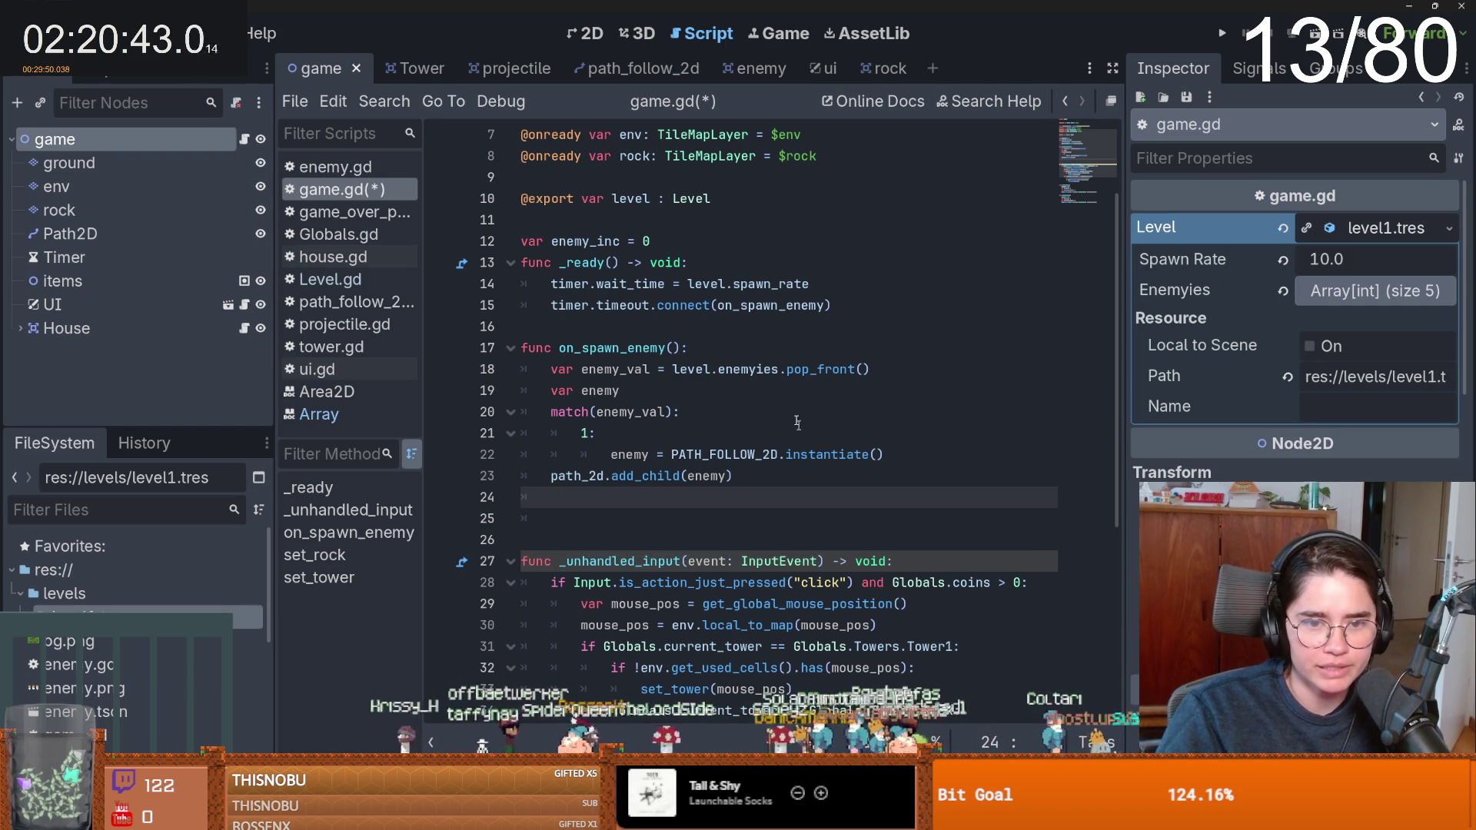
- Delete the unused enemy_inc variable declaration
scroll(698, 352, "up", 2)
left_click(664, 362)
key("ctrl+BackSpace")
key("ctrl+BackSpace")
key("ctrl+BackSpace")
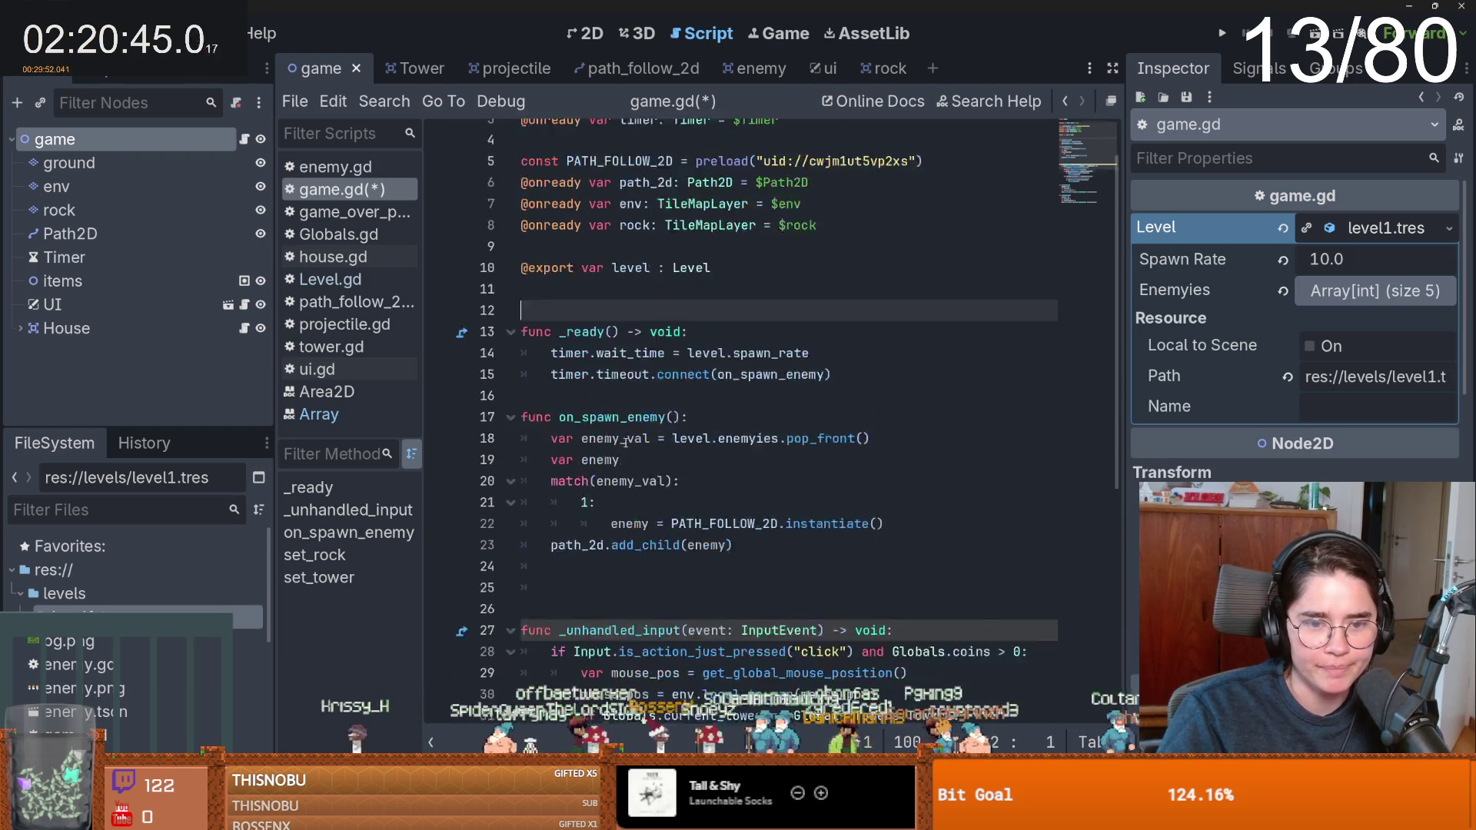
- Add 'if level.enemyies.size() <= 0:' calling timer.stop() and printing 'FINISHED SPAWNING', then save
scroll(615, 400, "down", 3)
left_click(603, 428)
type("level.enemies.")
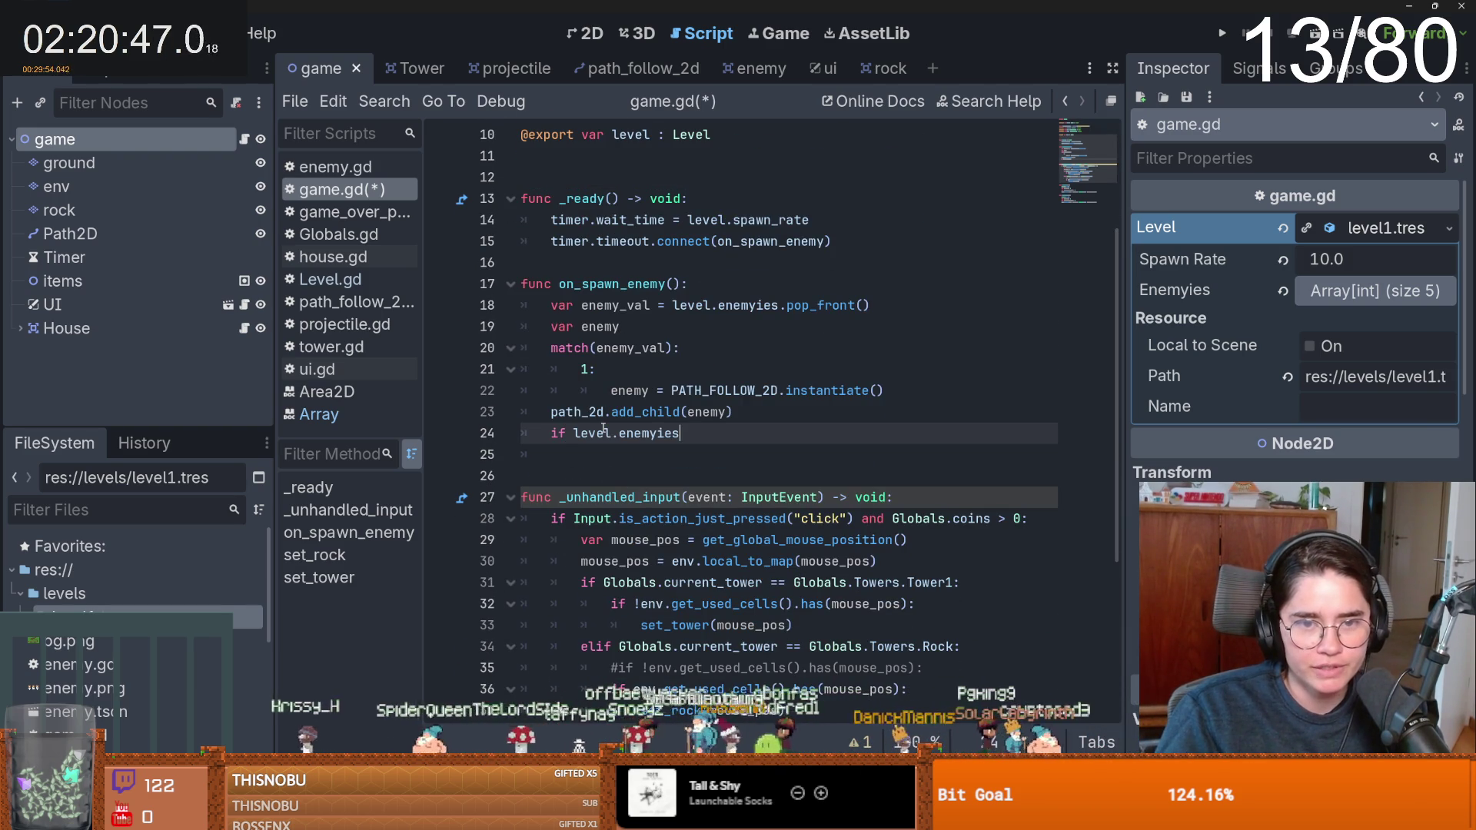
type("si")
key("Return")
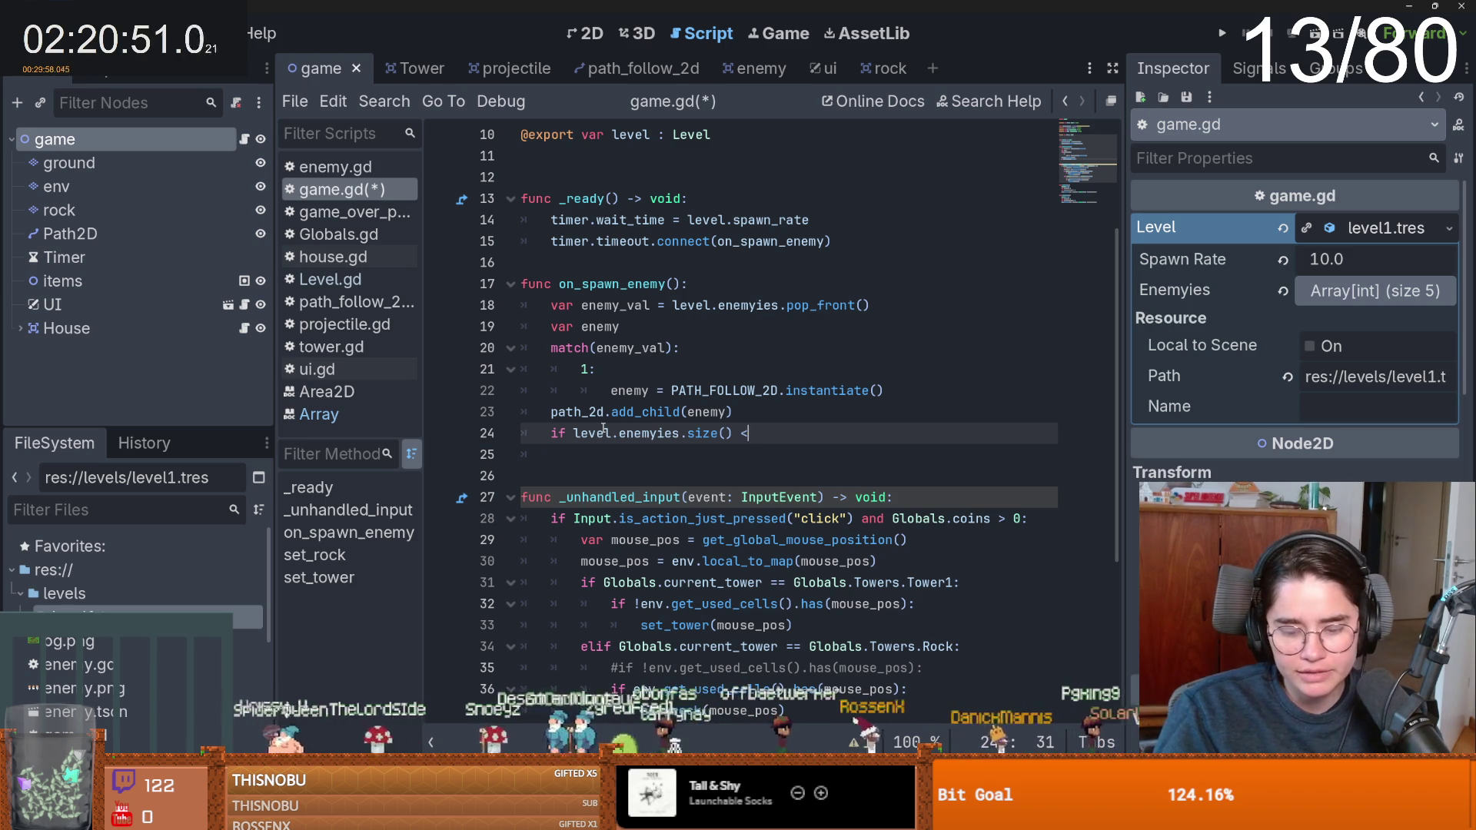
type("0:")
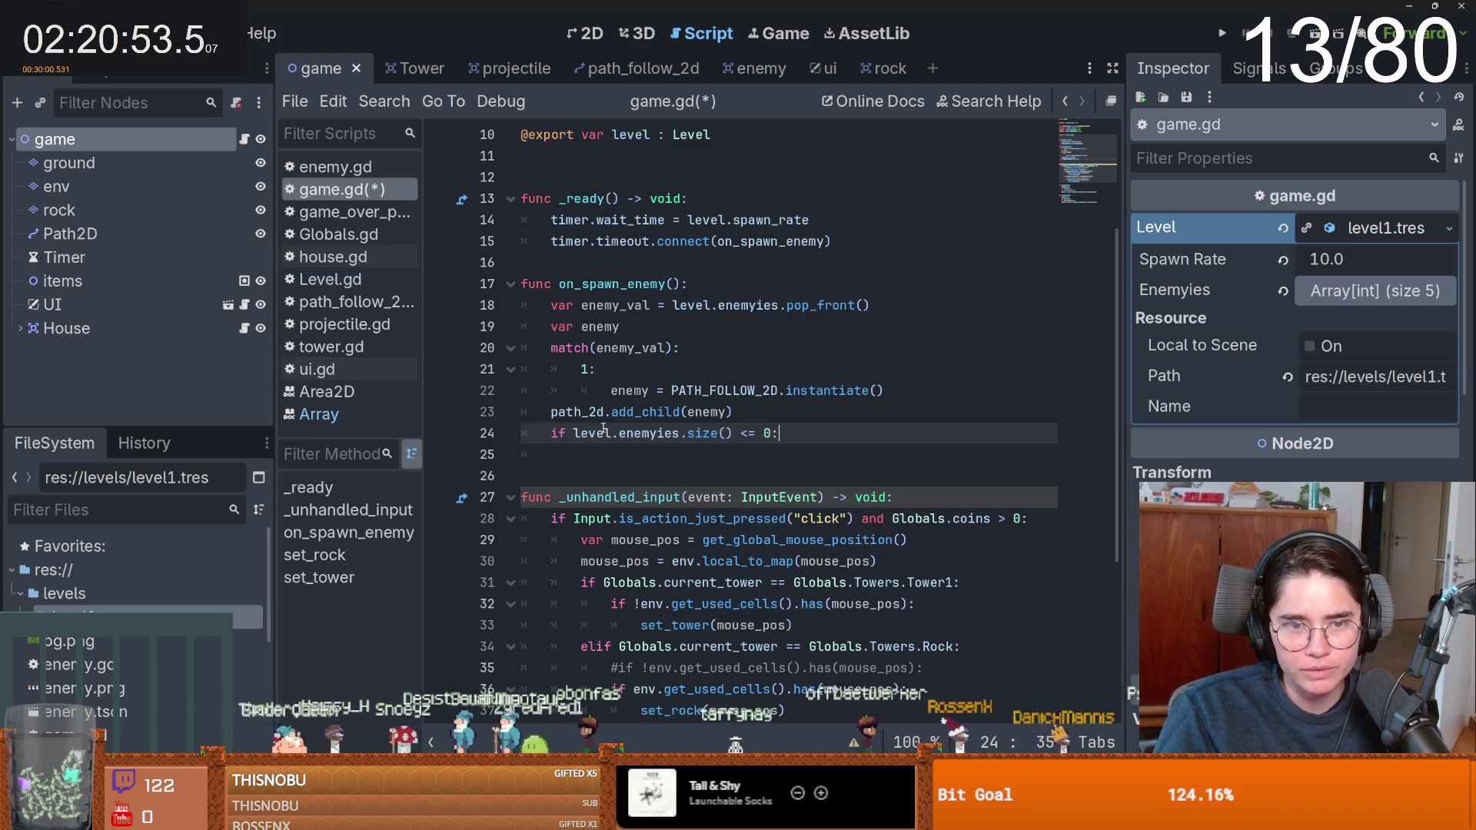
key("Return")
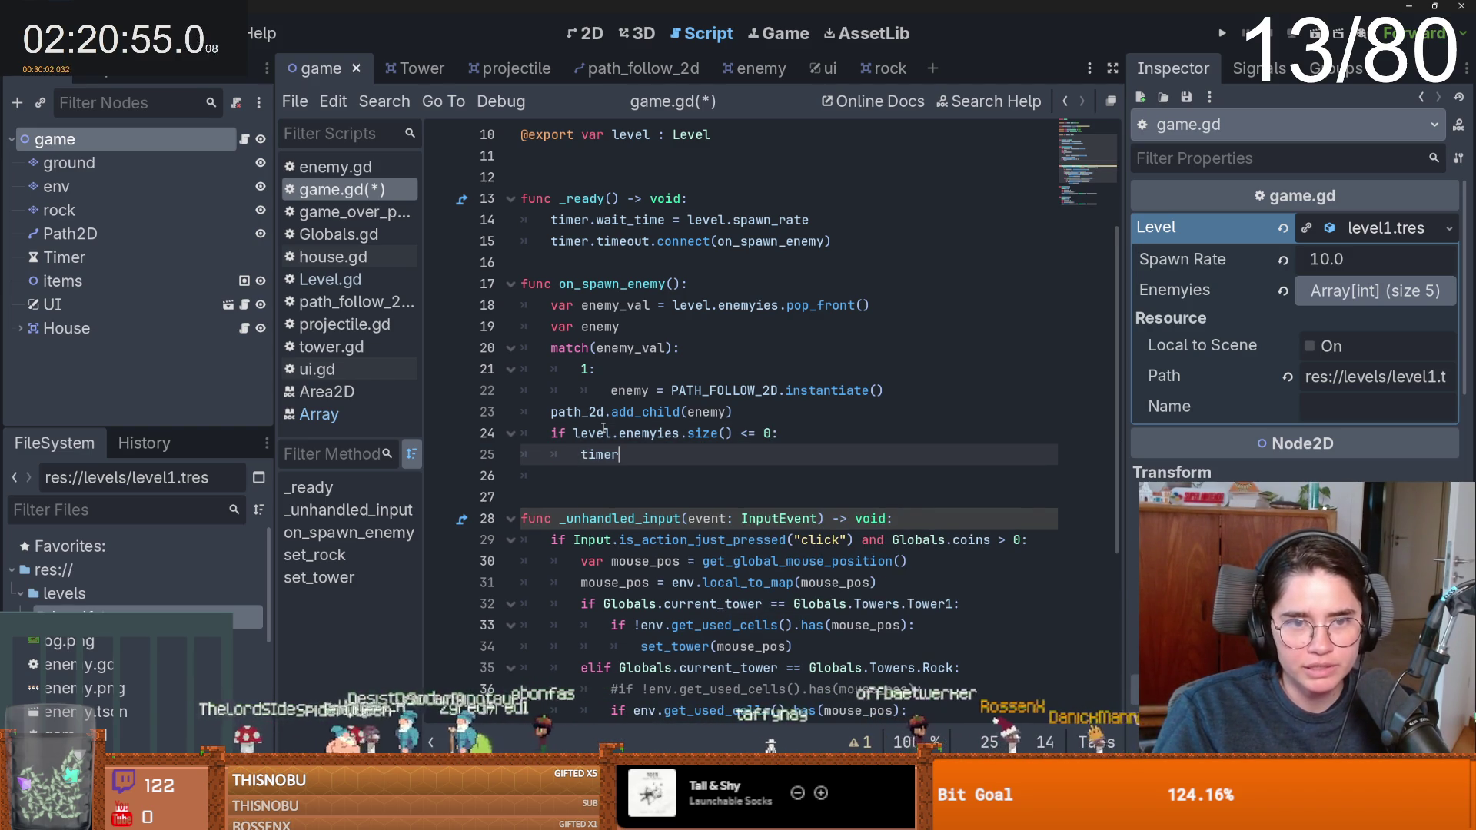
type(".sto")
key("Return")
key("ctrl+s")
key("Return")
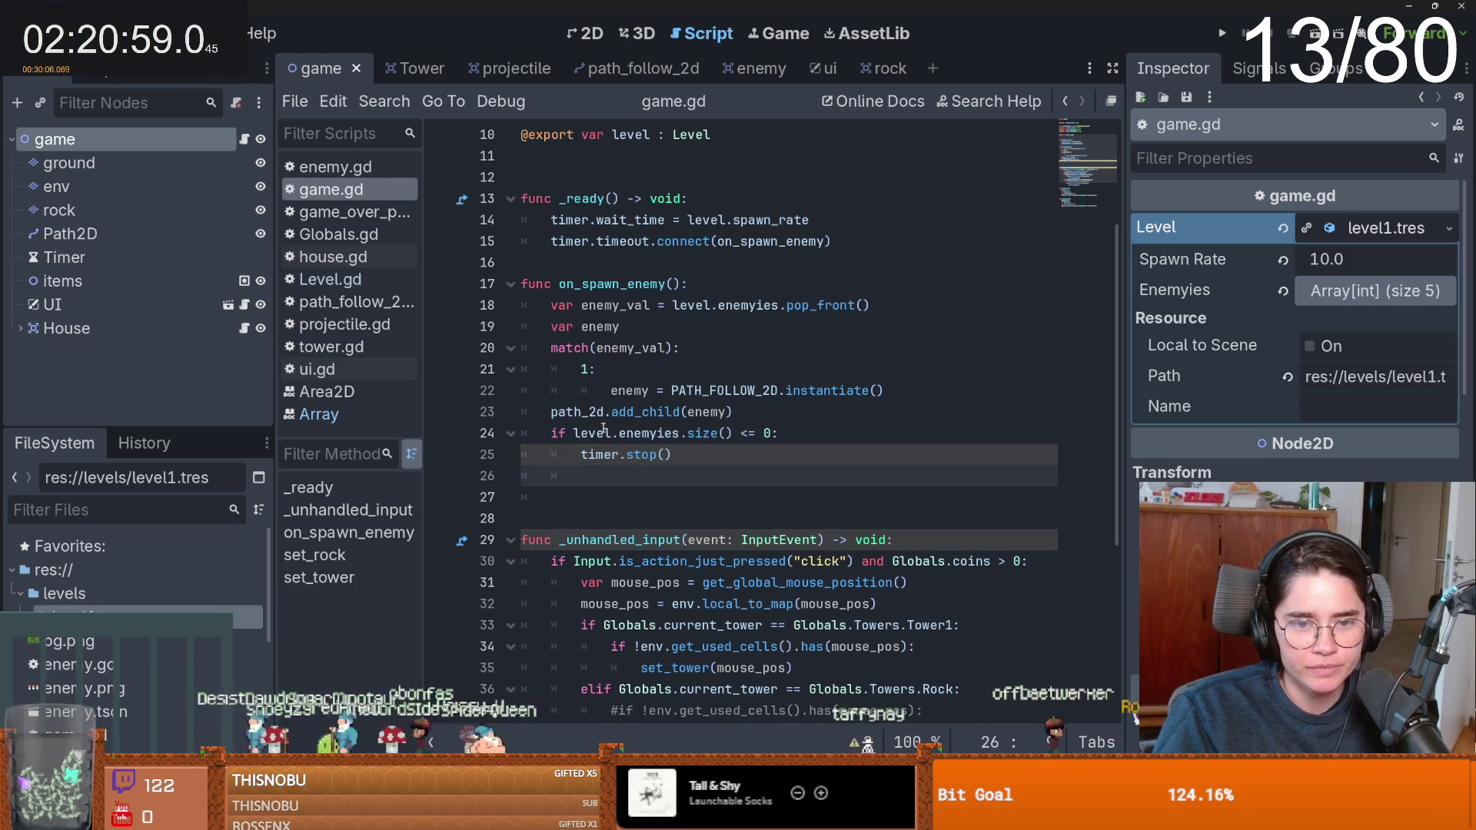
type("print")
type("(\"F")
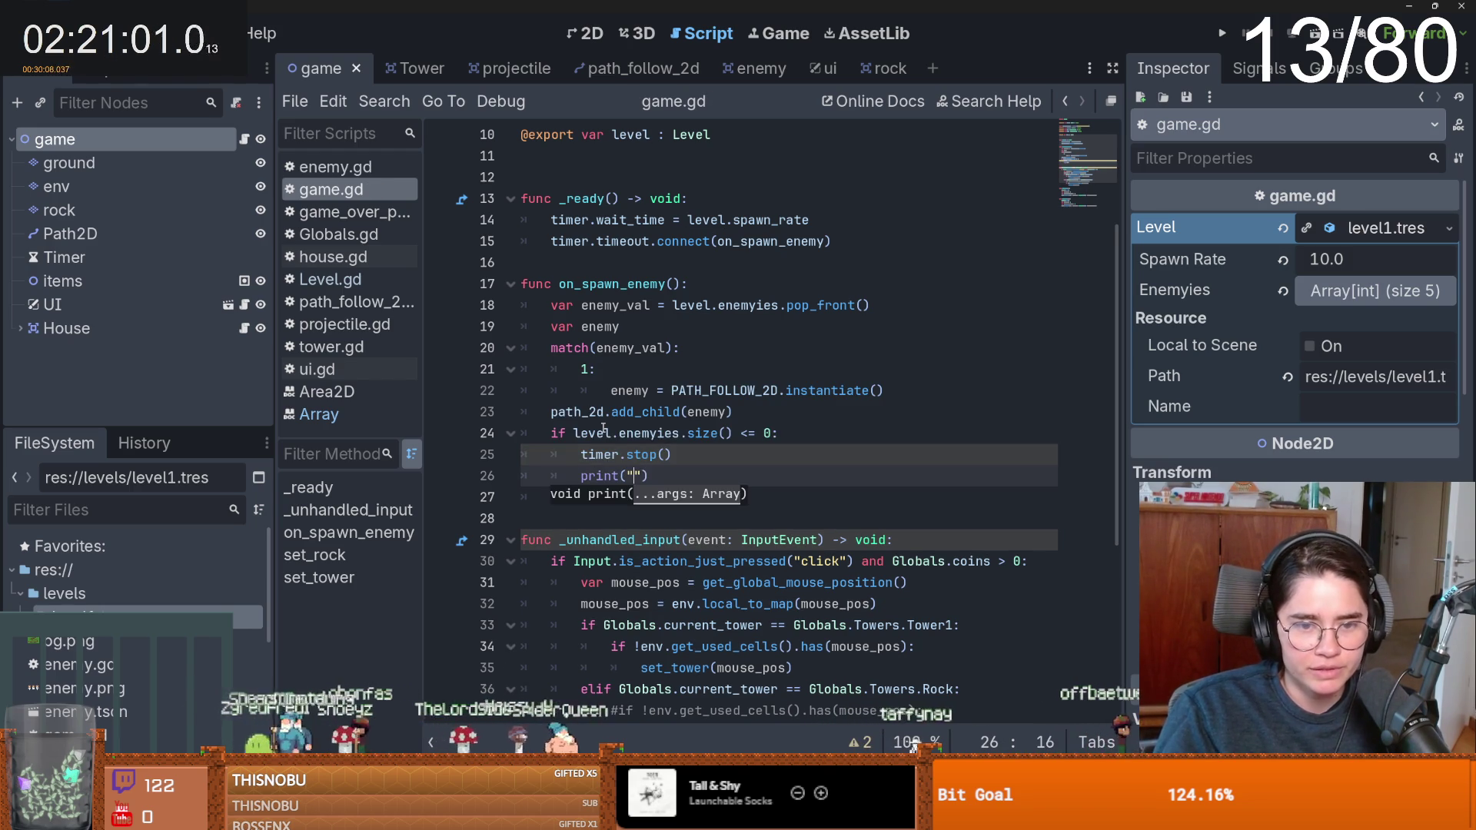
type("INISHED SPAWNING")
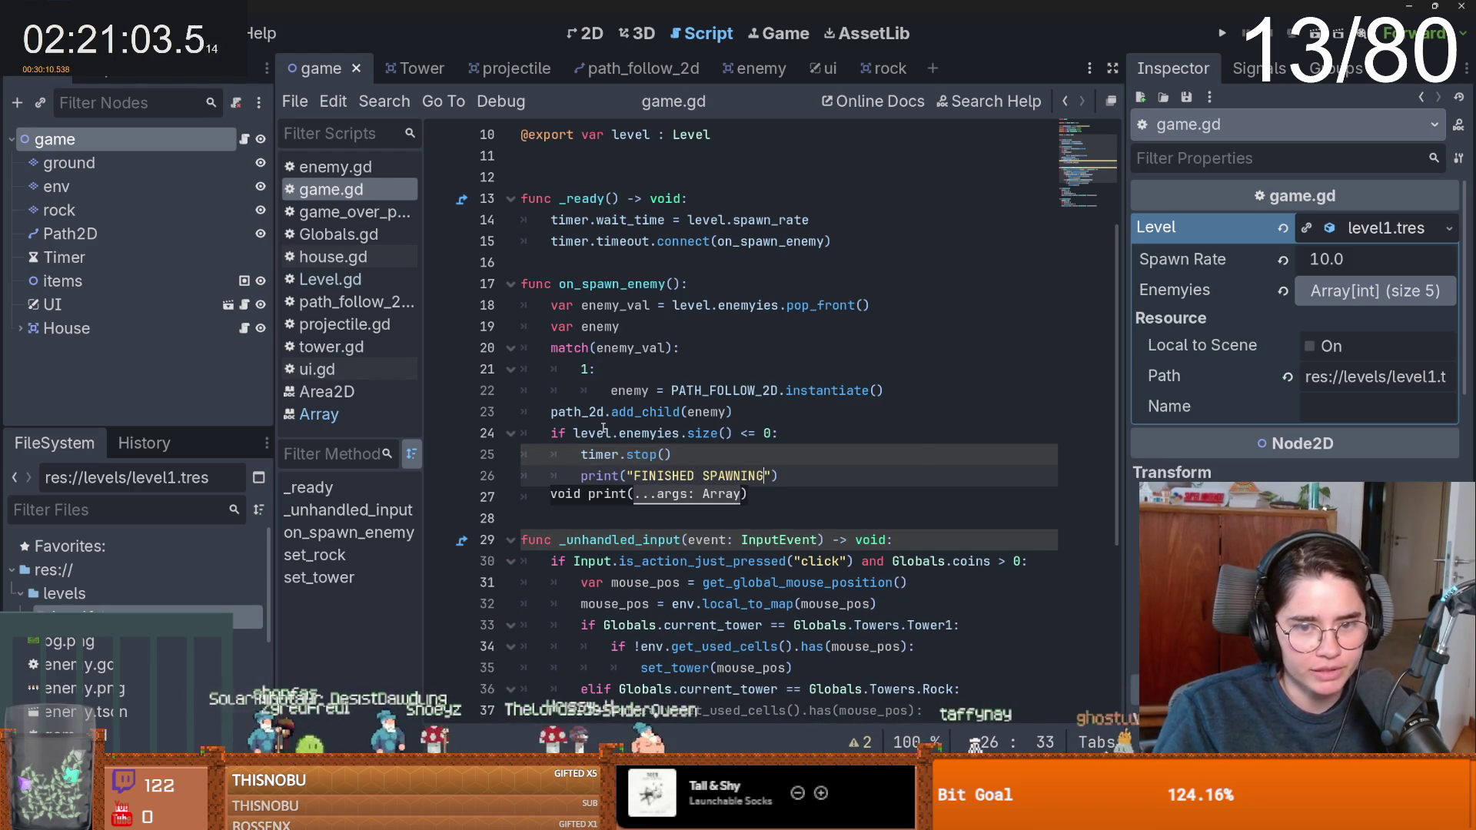
key("ctrl+s")
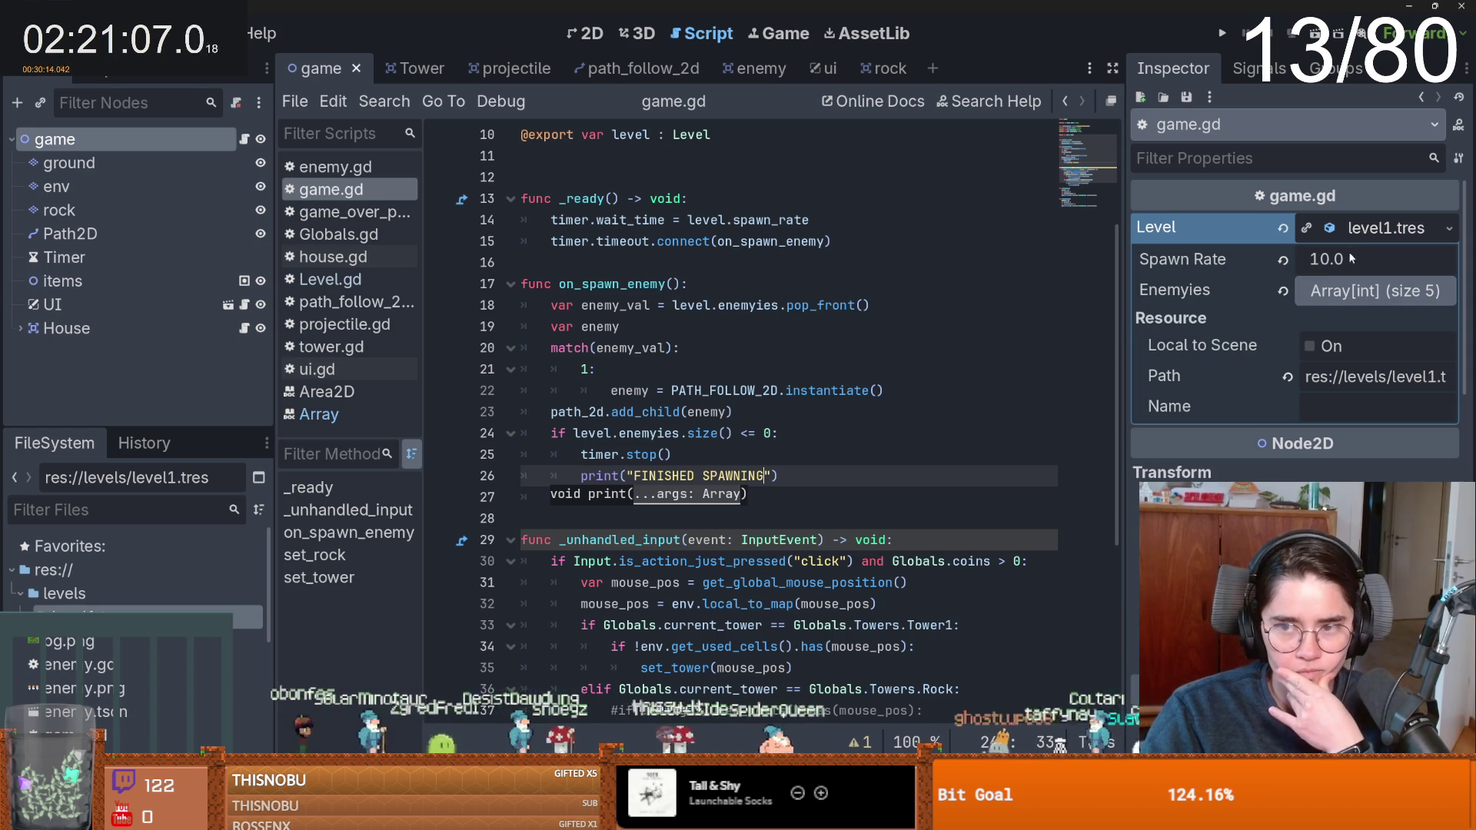
- Set level1's Spawn Rate to 5 and run the game to test enemy spawning
left_click(1331, 265)
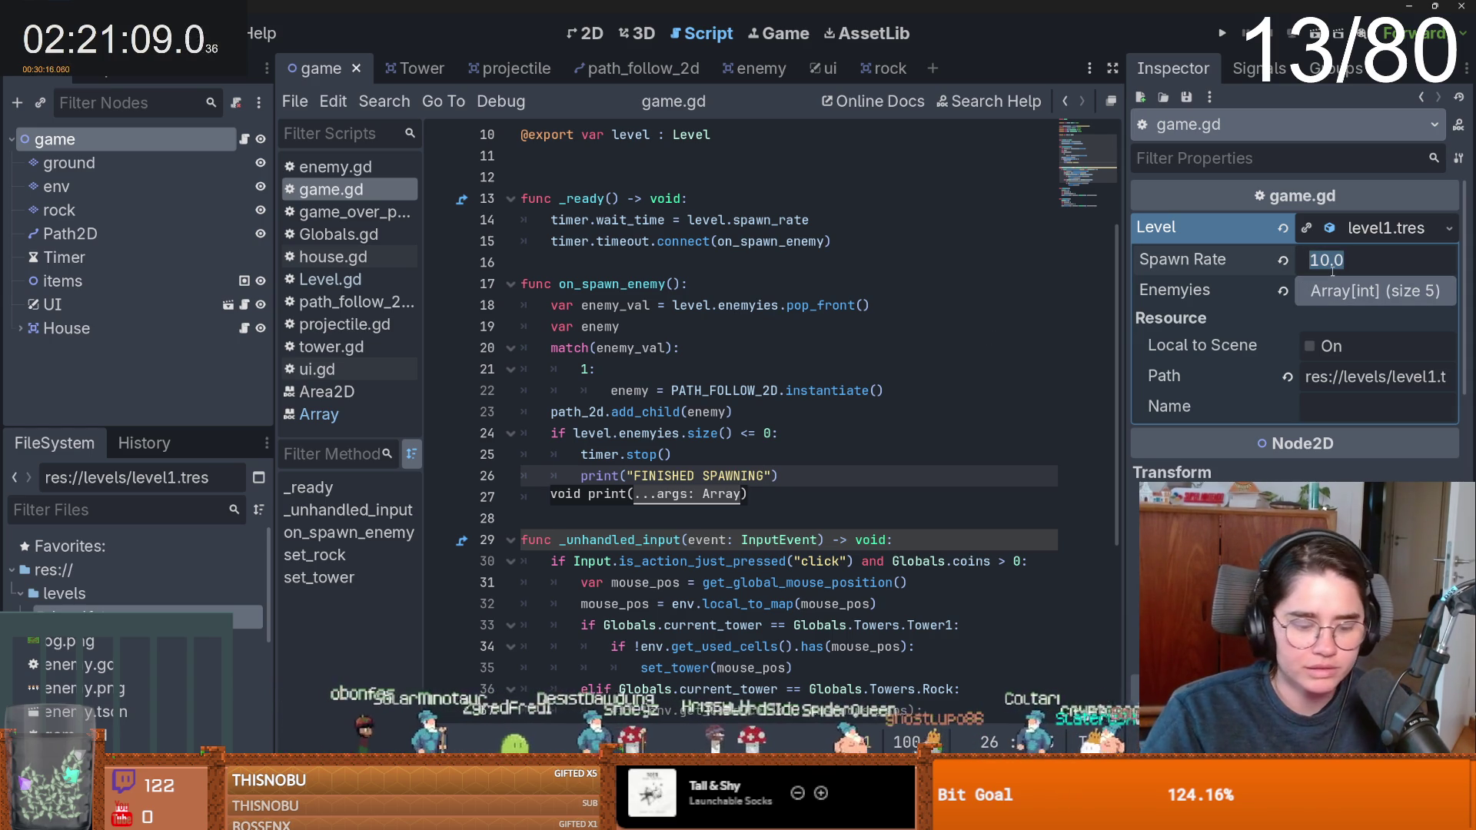
type("5")
key("Return")
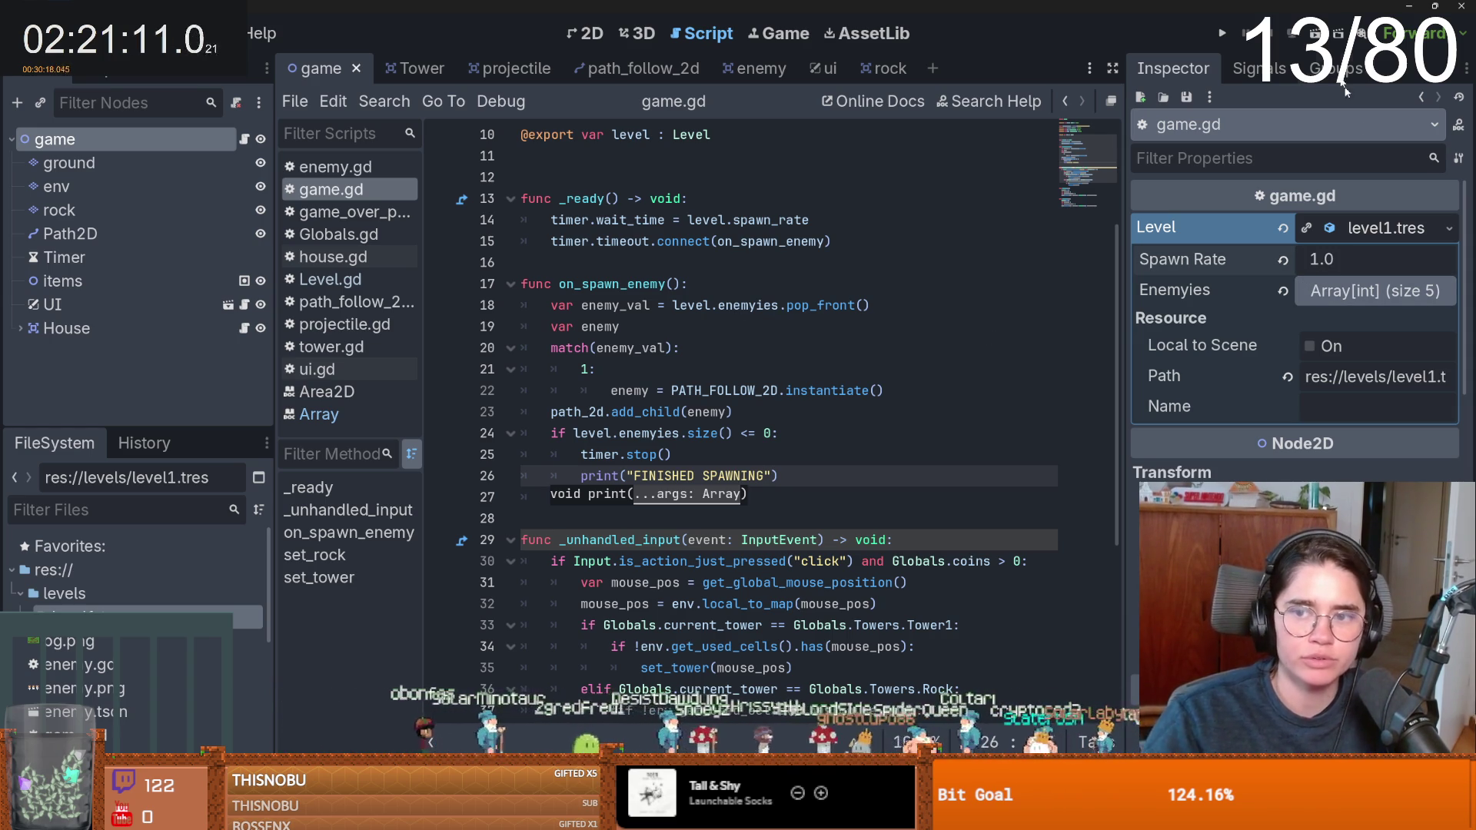
left_click(1222, 33)
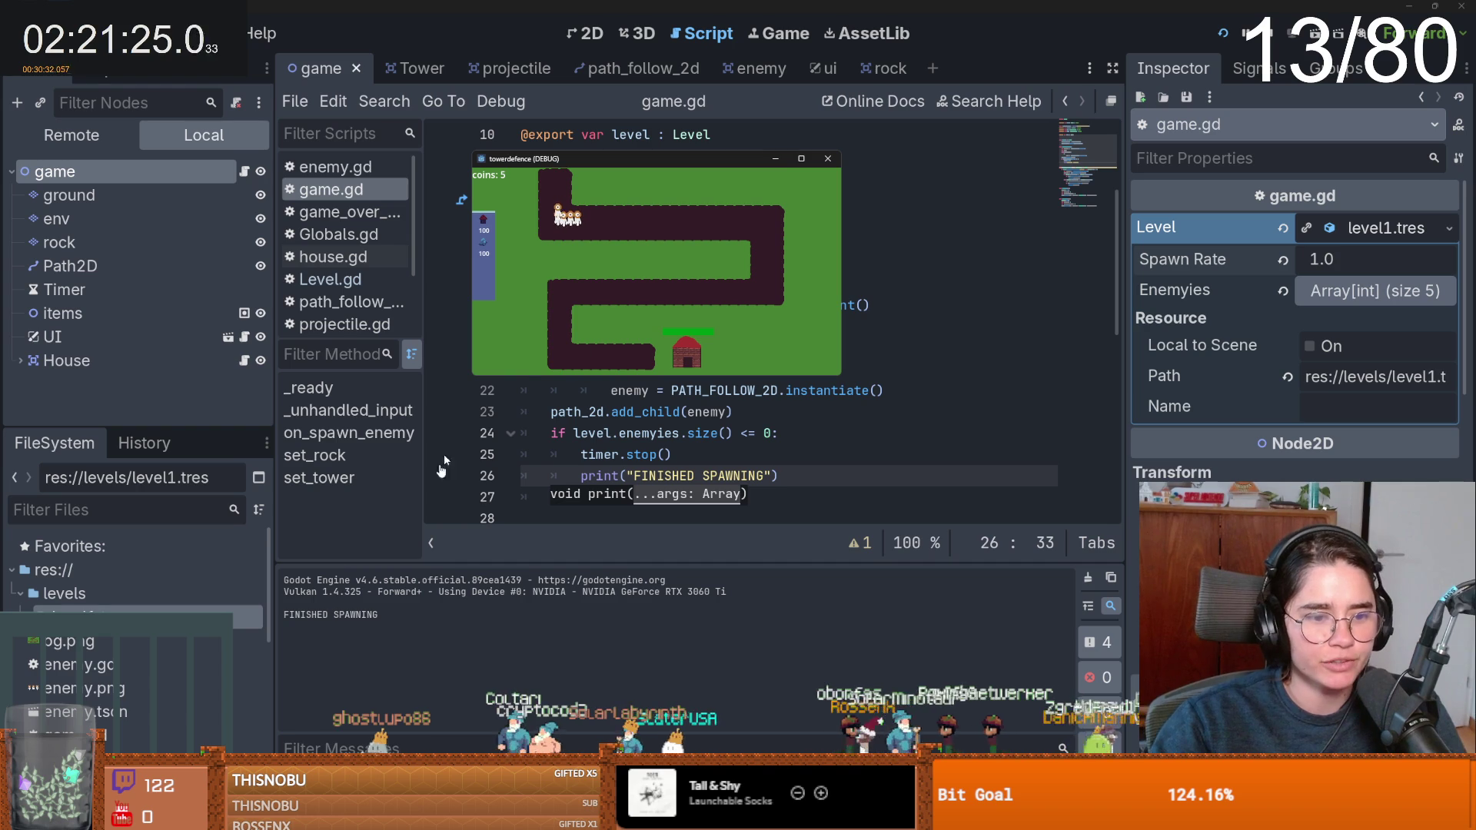
left_click(821, 160)
- Save the scene, commit Spawn Rate as 5.0, and review the timer code in game.gd
key("ctrl+s")
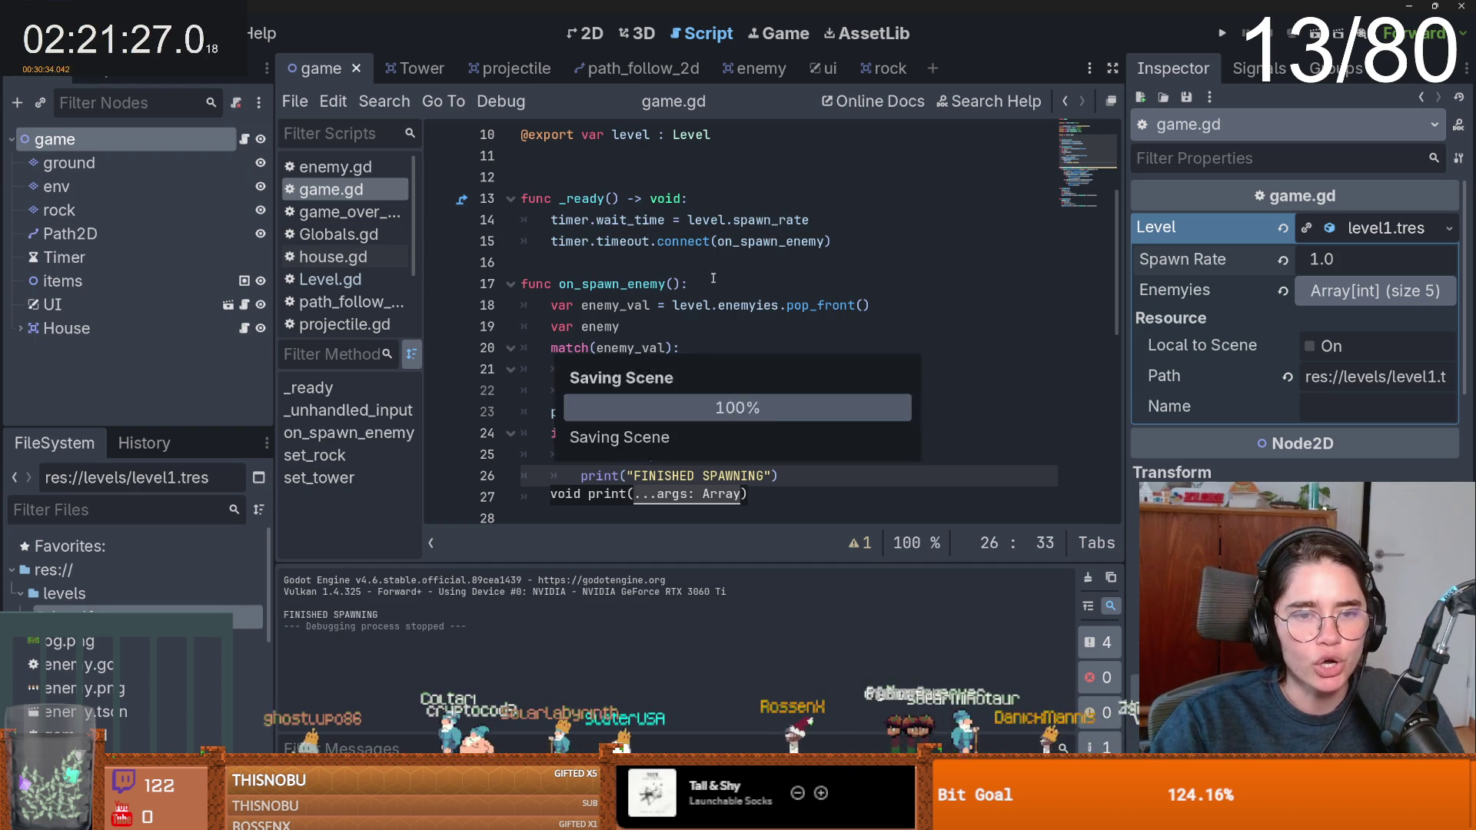
key("Return")
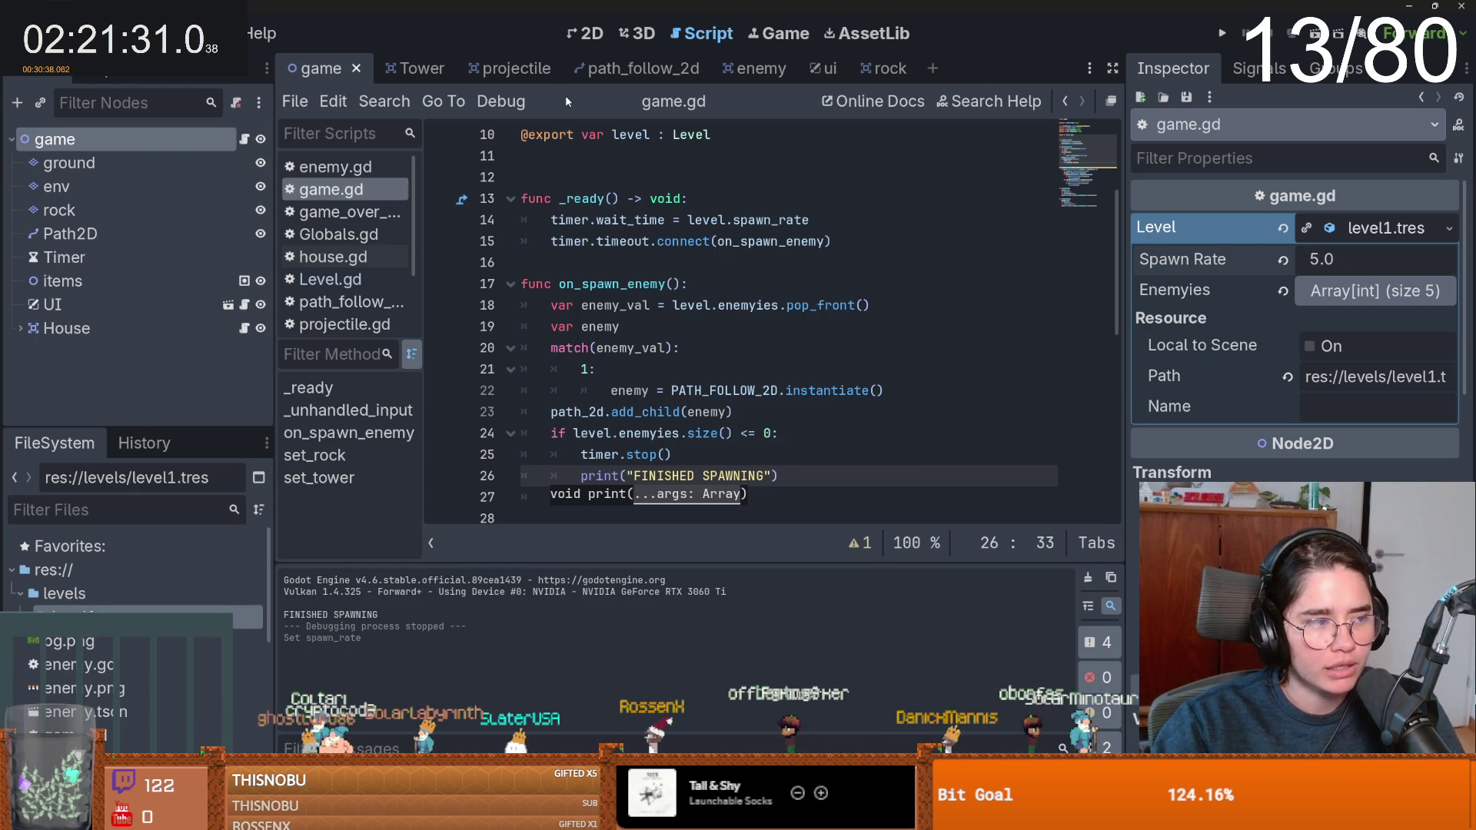
mouse_move(557, 145)
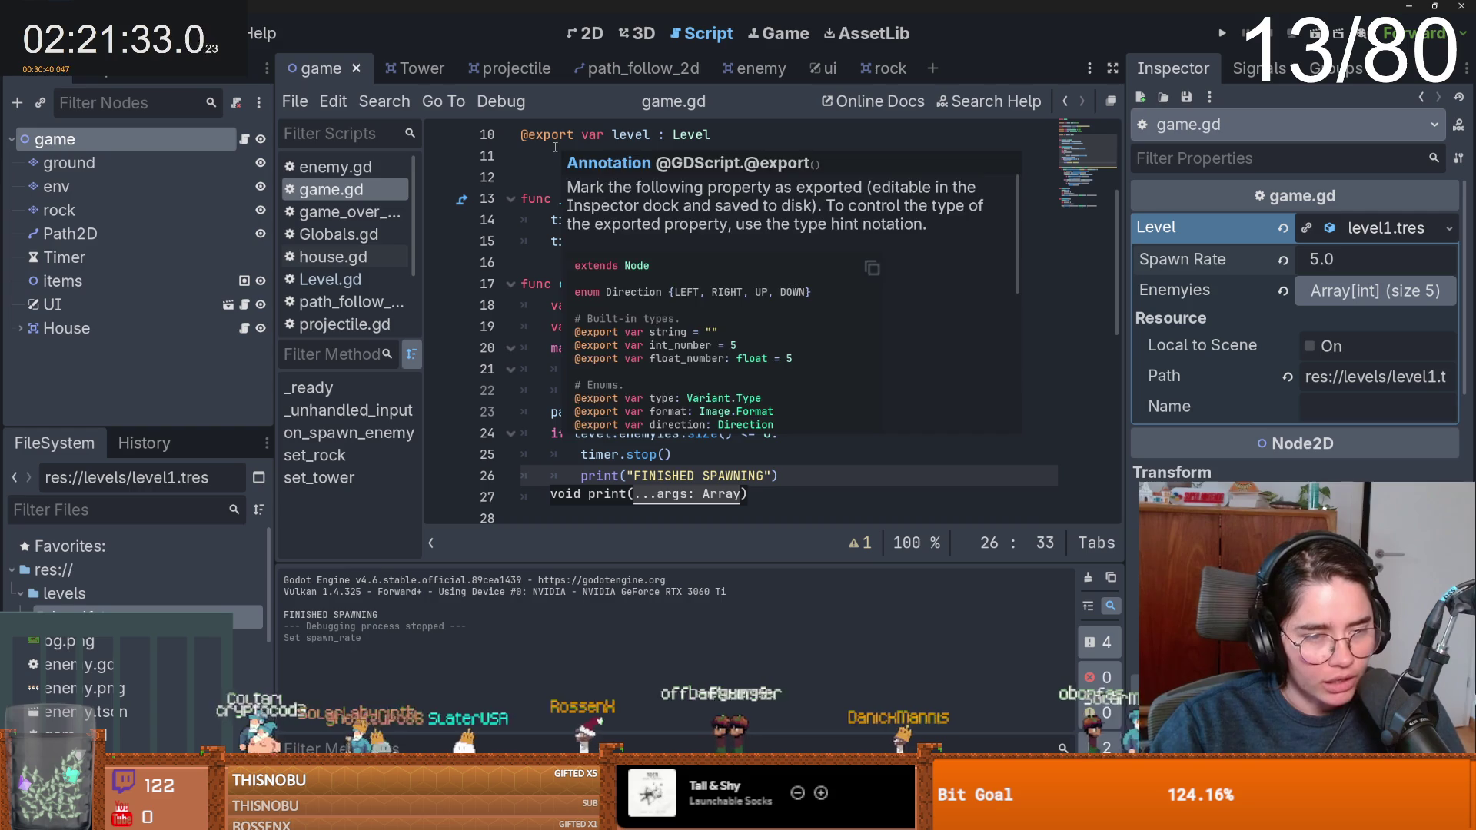
left_click(681, 241)
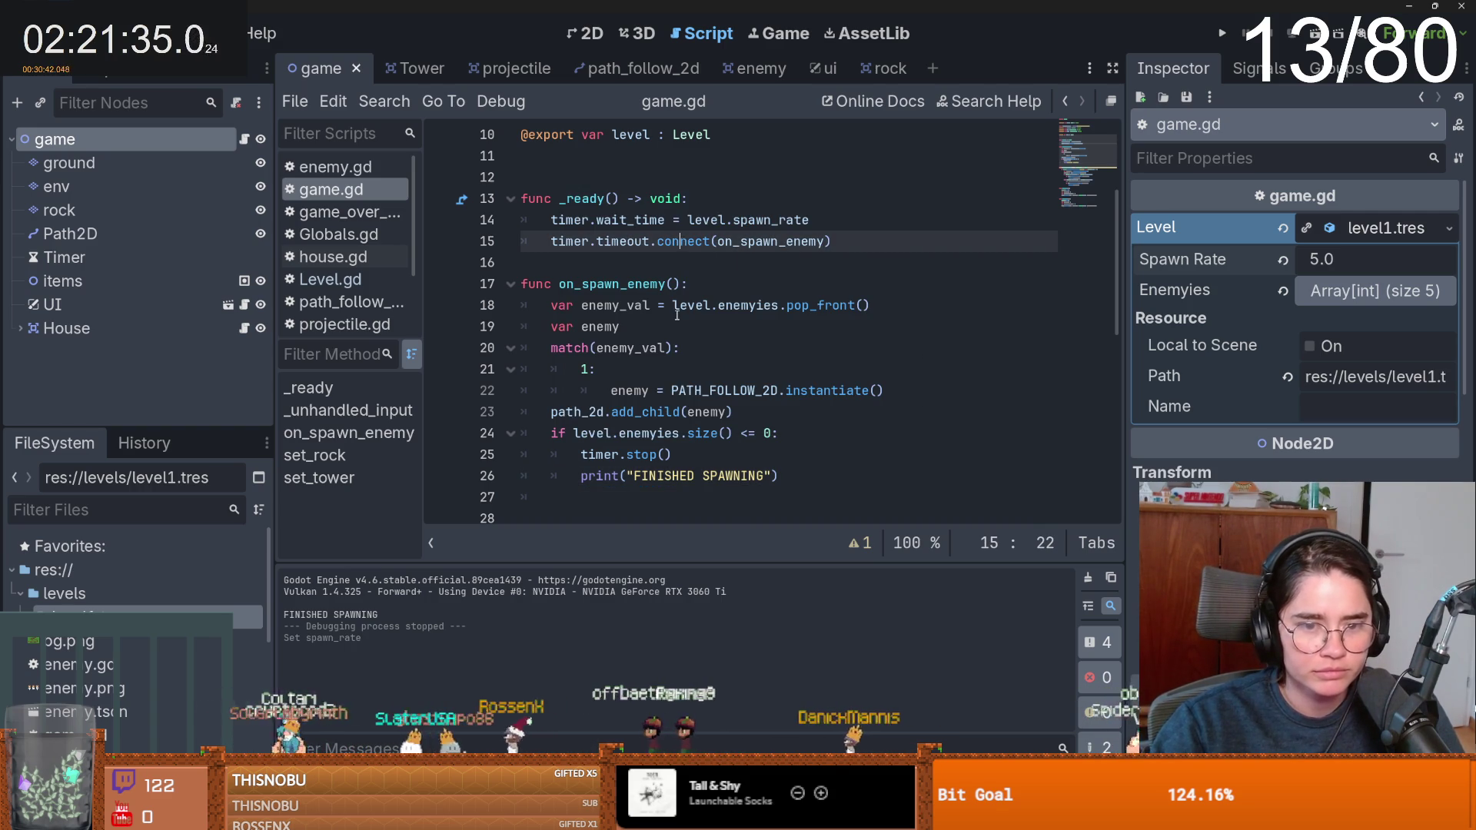
scroll(676, 315, "down", 1)
scroll(688, 336, "up", 1)
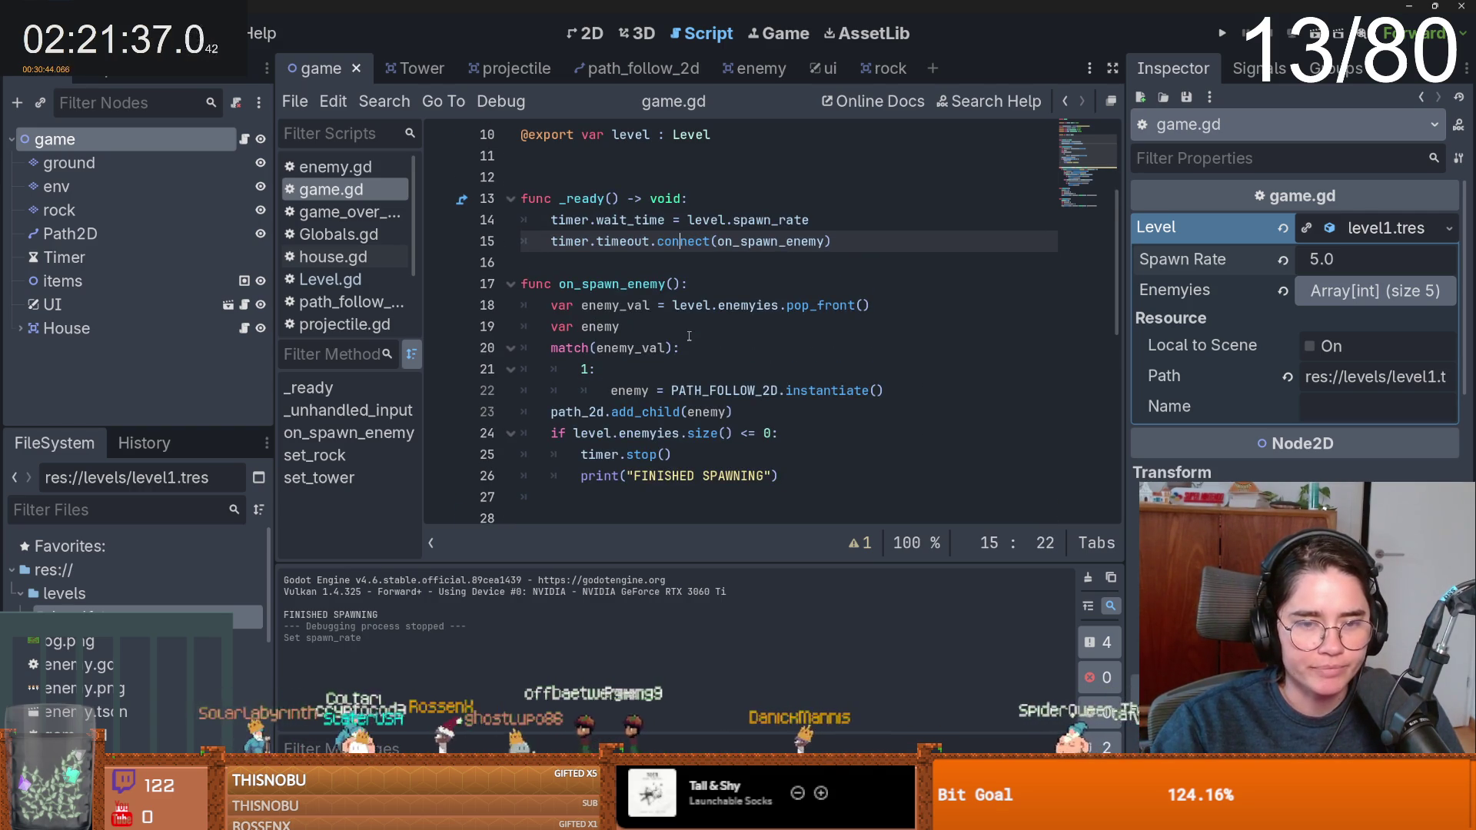
scroll(688, 335, "down", 1)
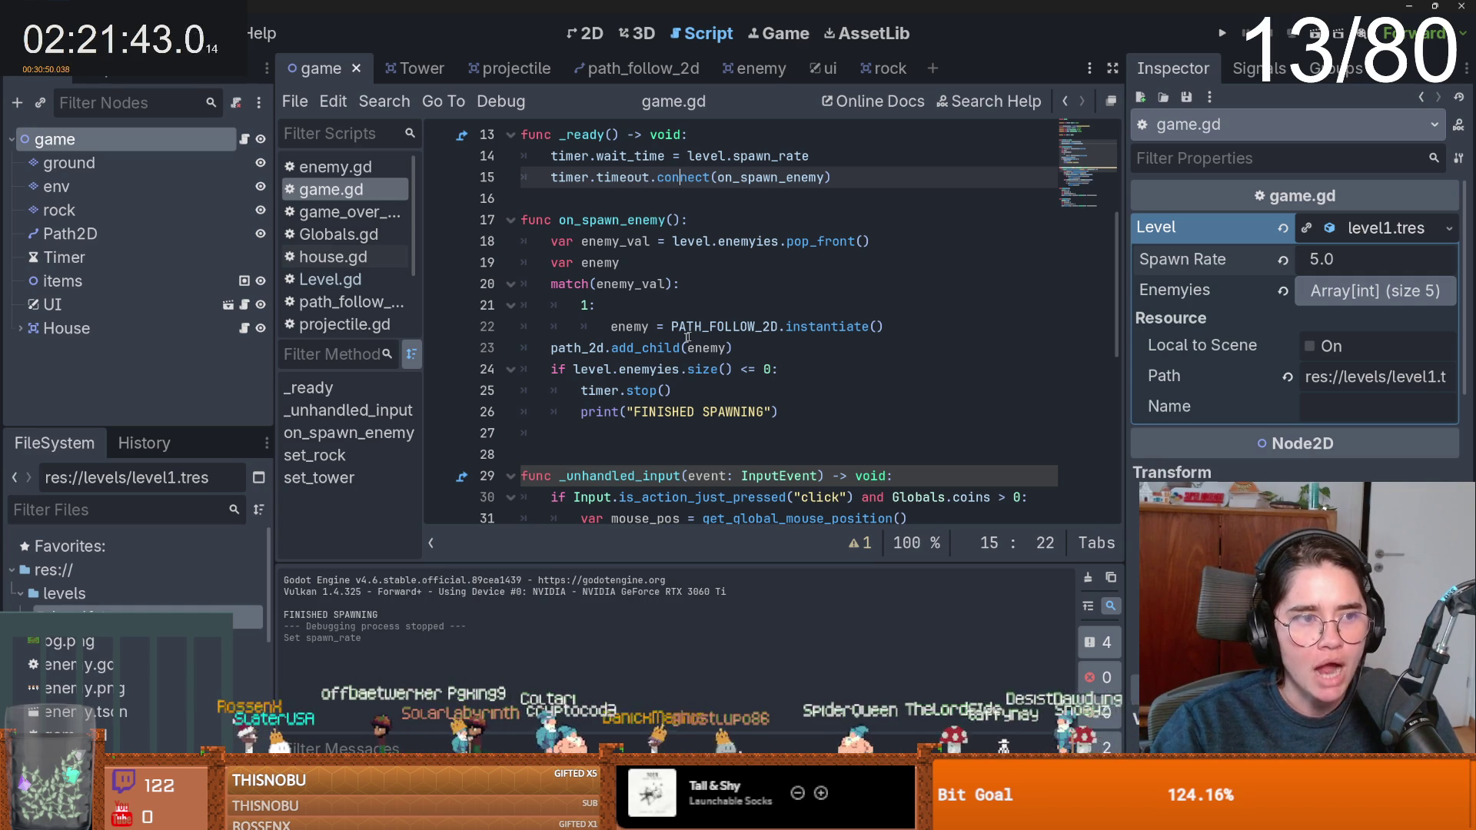
scroll(644, 327, "down", 4)
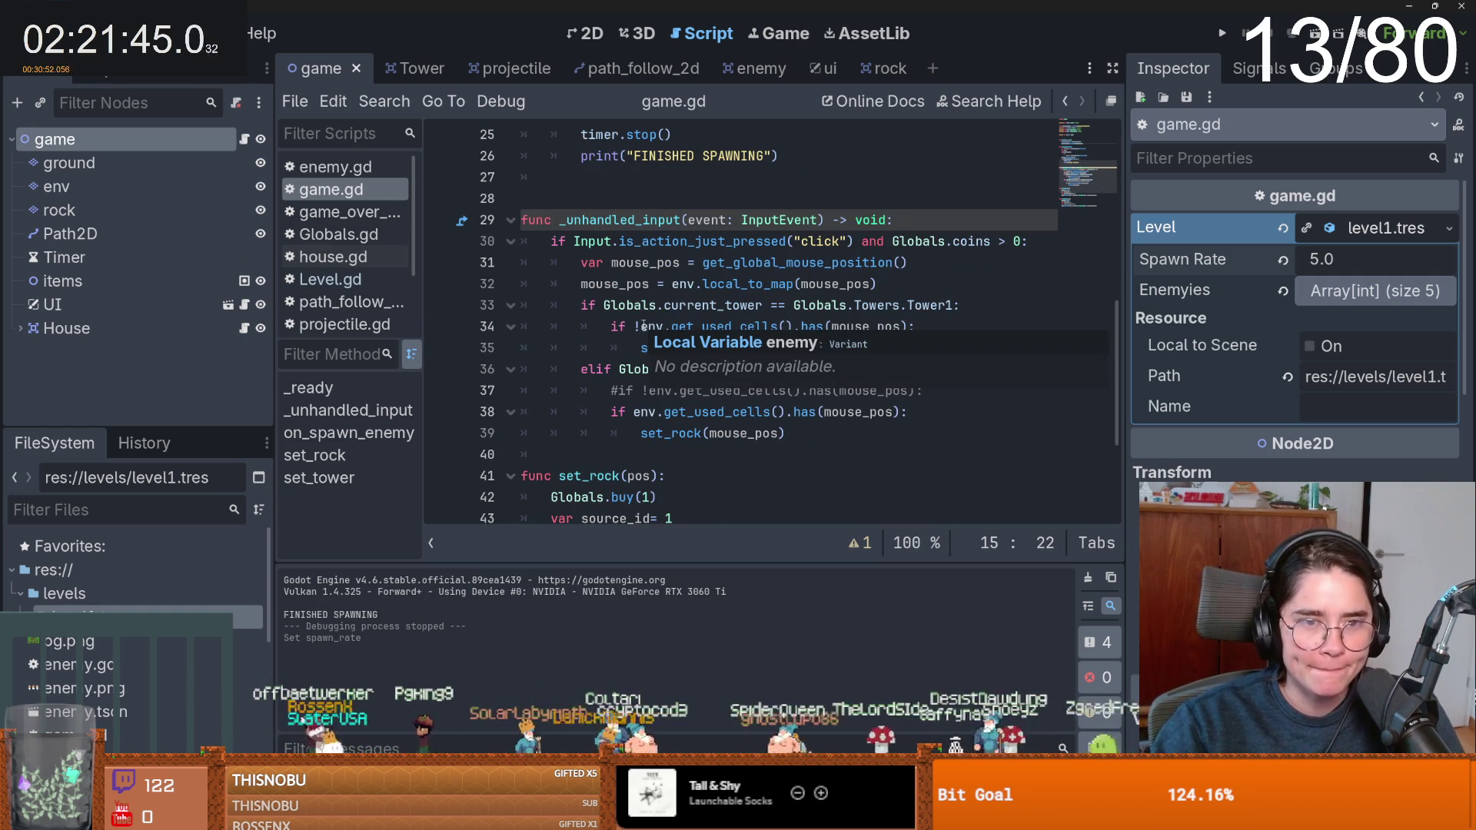
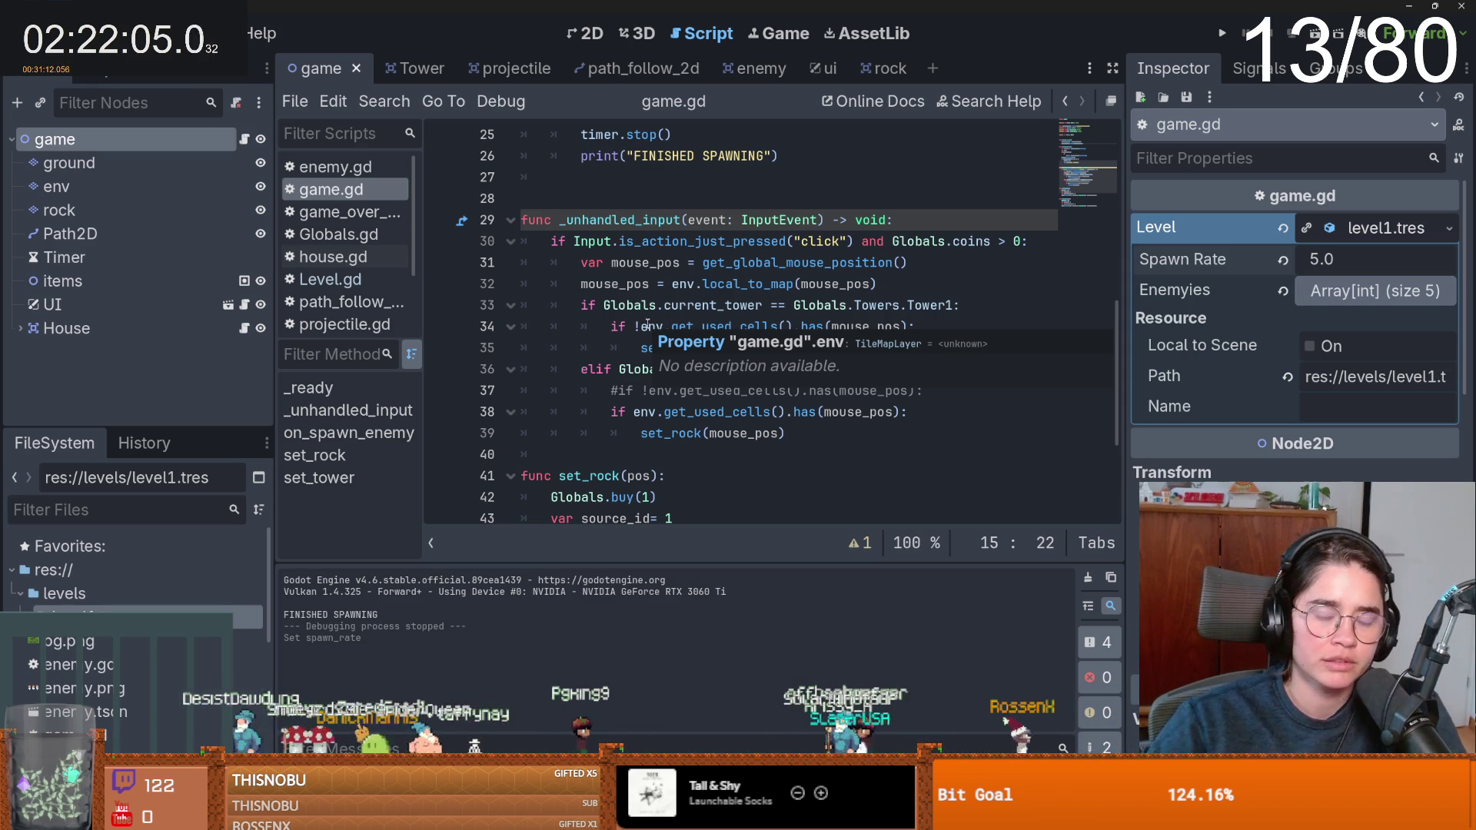
- Dismiss the property tooltip and save the game scene
left_click(678, 305)
key("ctrl+s")
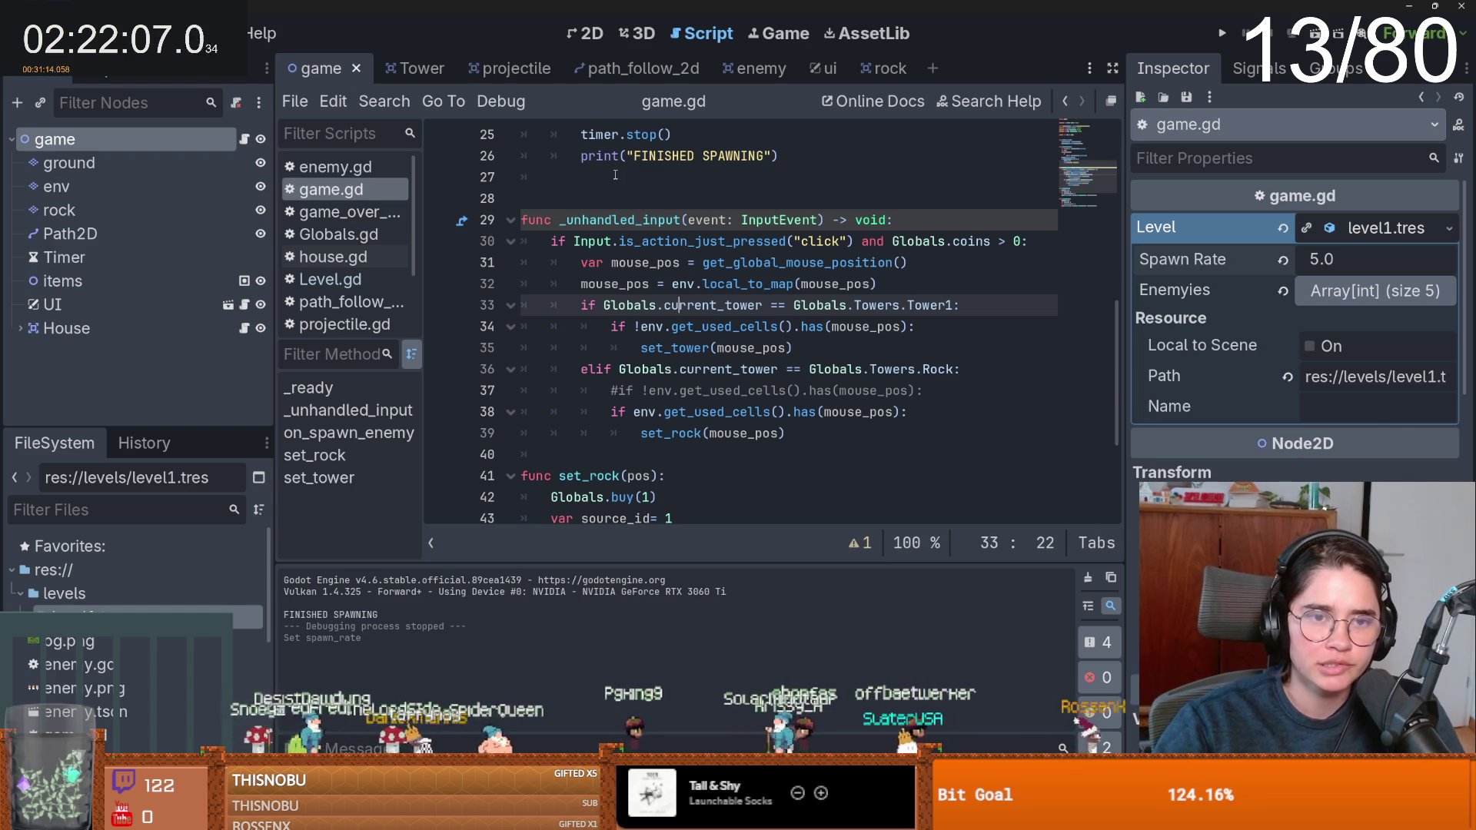
left_click(615, 176)
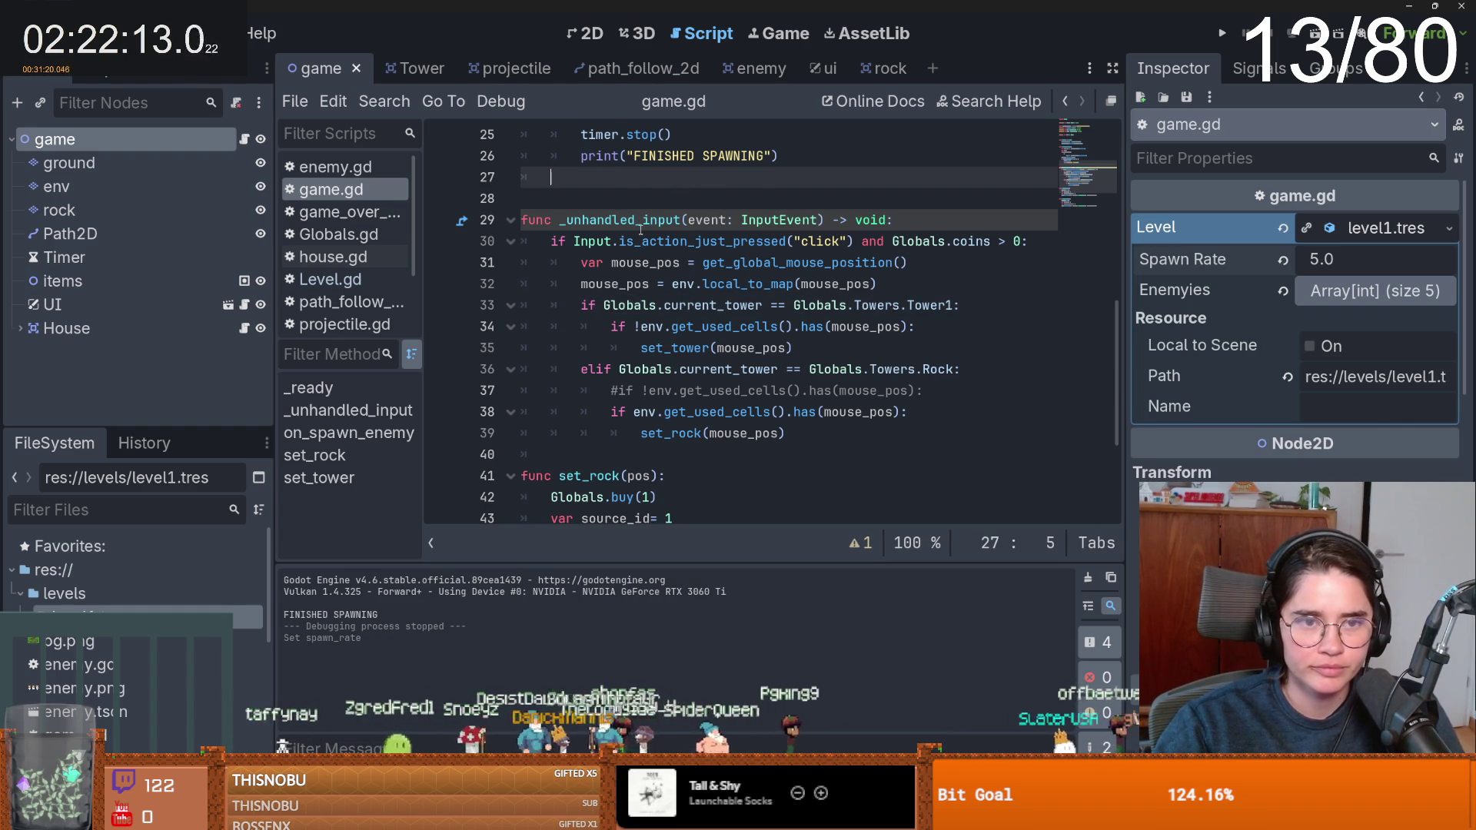
scroll(640, 229, "up", 8)
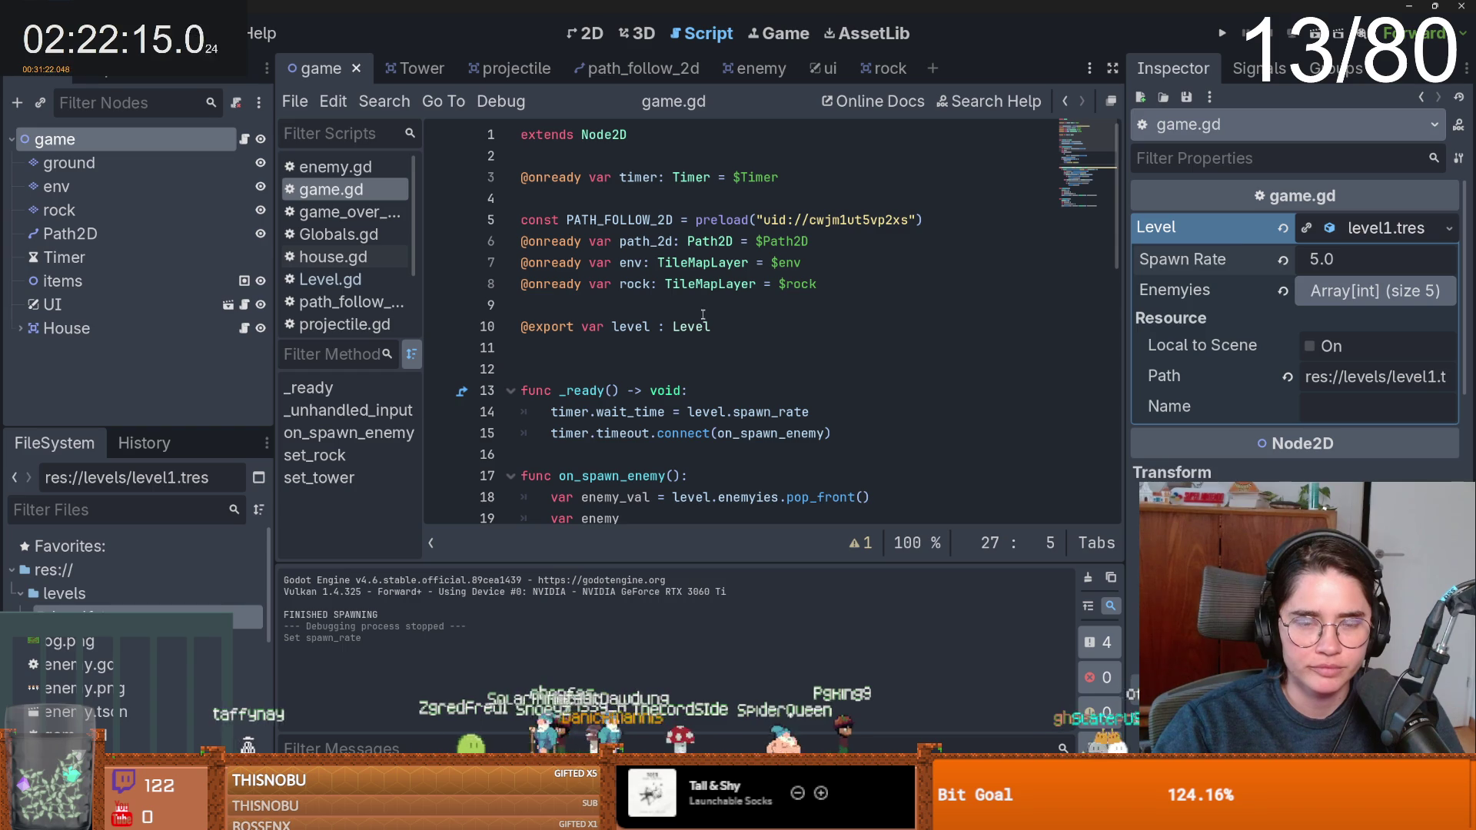
left_click(1358, 228)
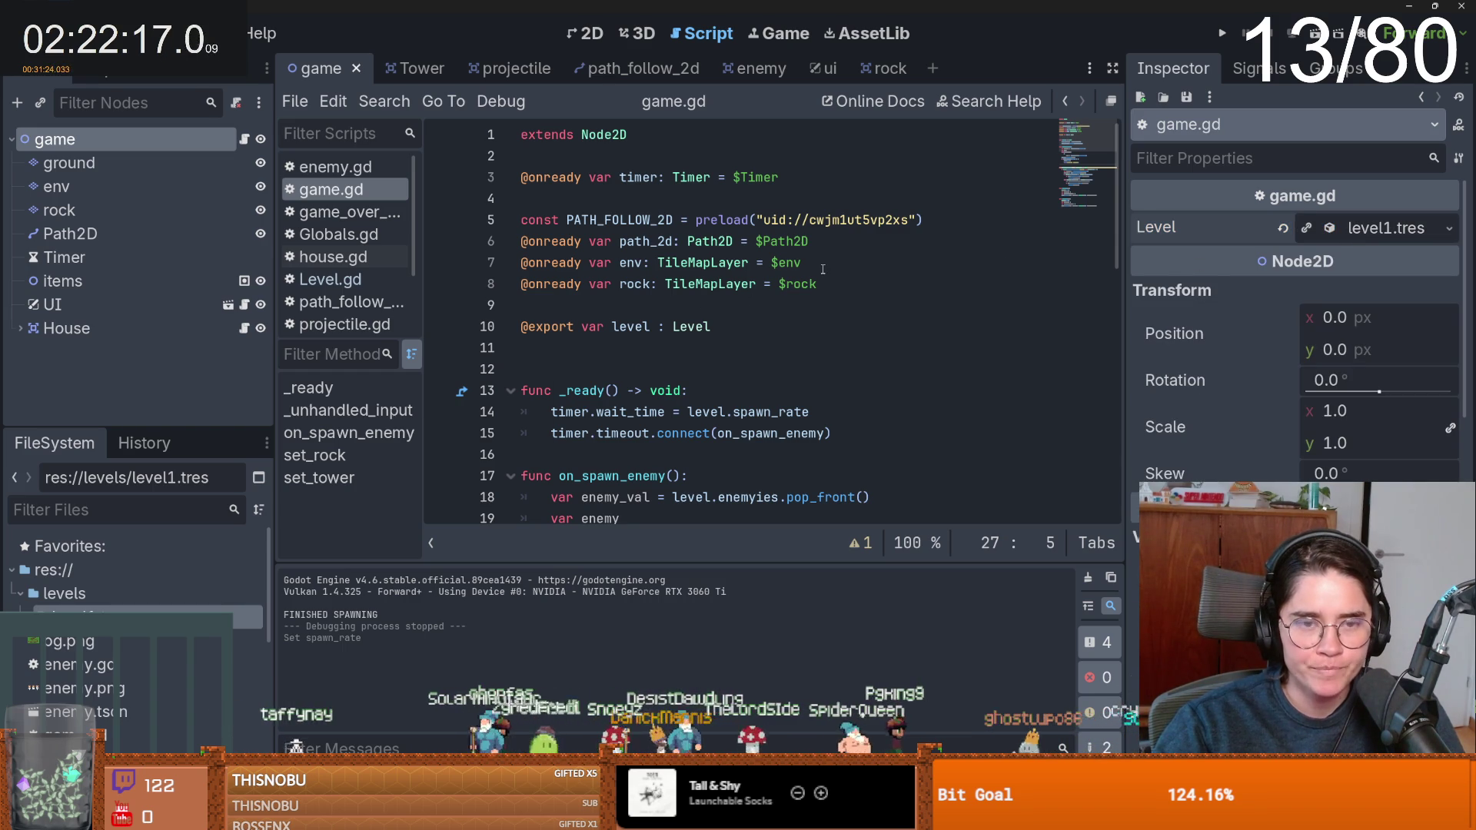
scroll(822, 270, "down", 1)
left_click(735, 269)
key("Delete")
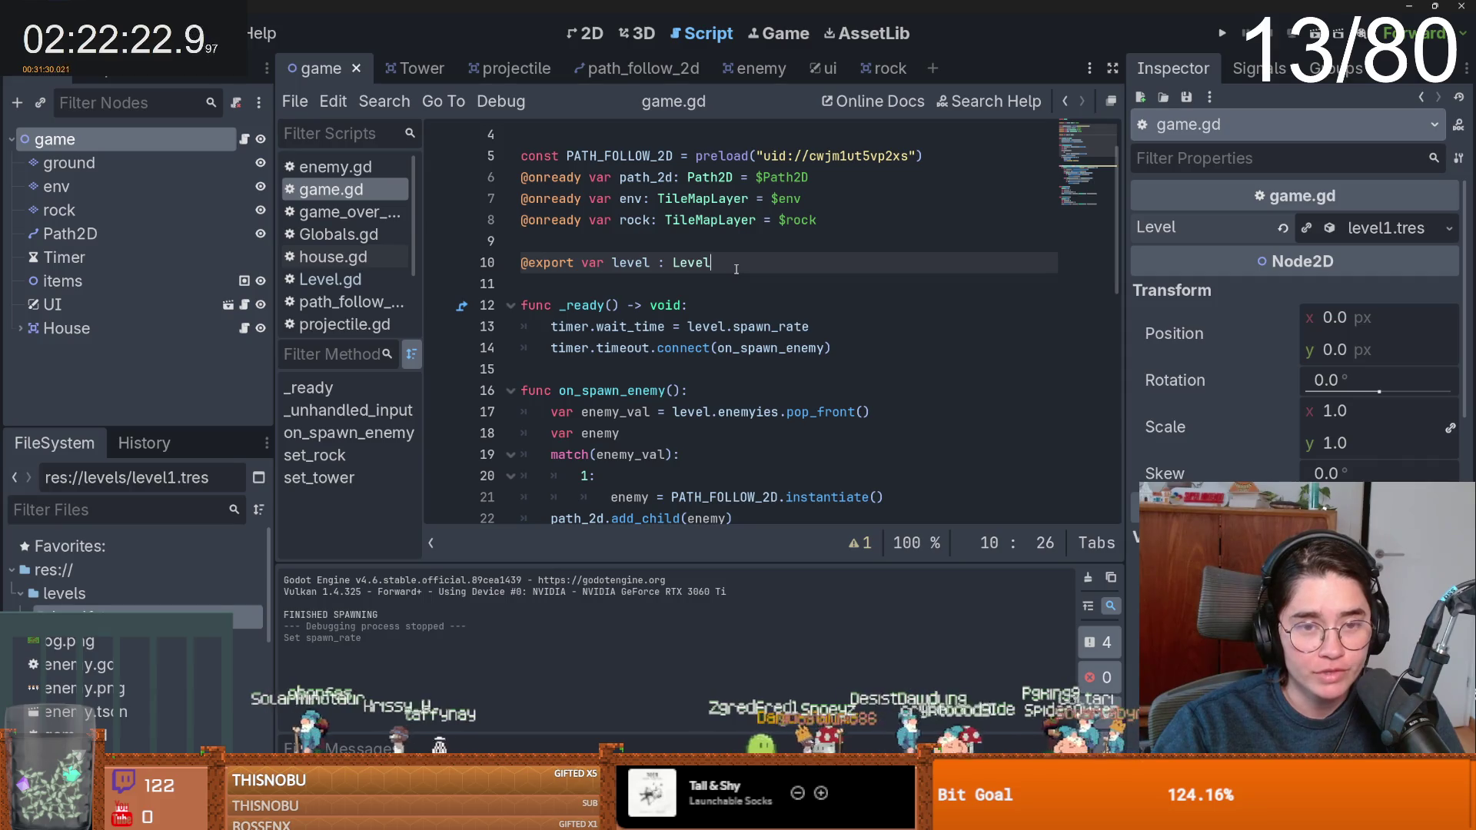
scroll(731, 277, "down", 1)
scroll(729, 285, "up", 1)
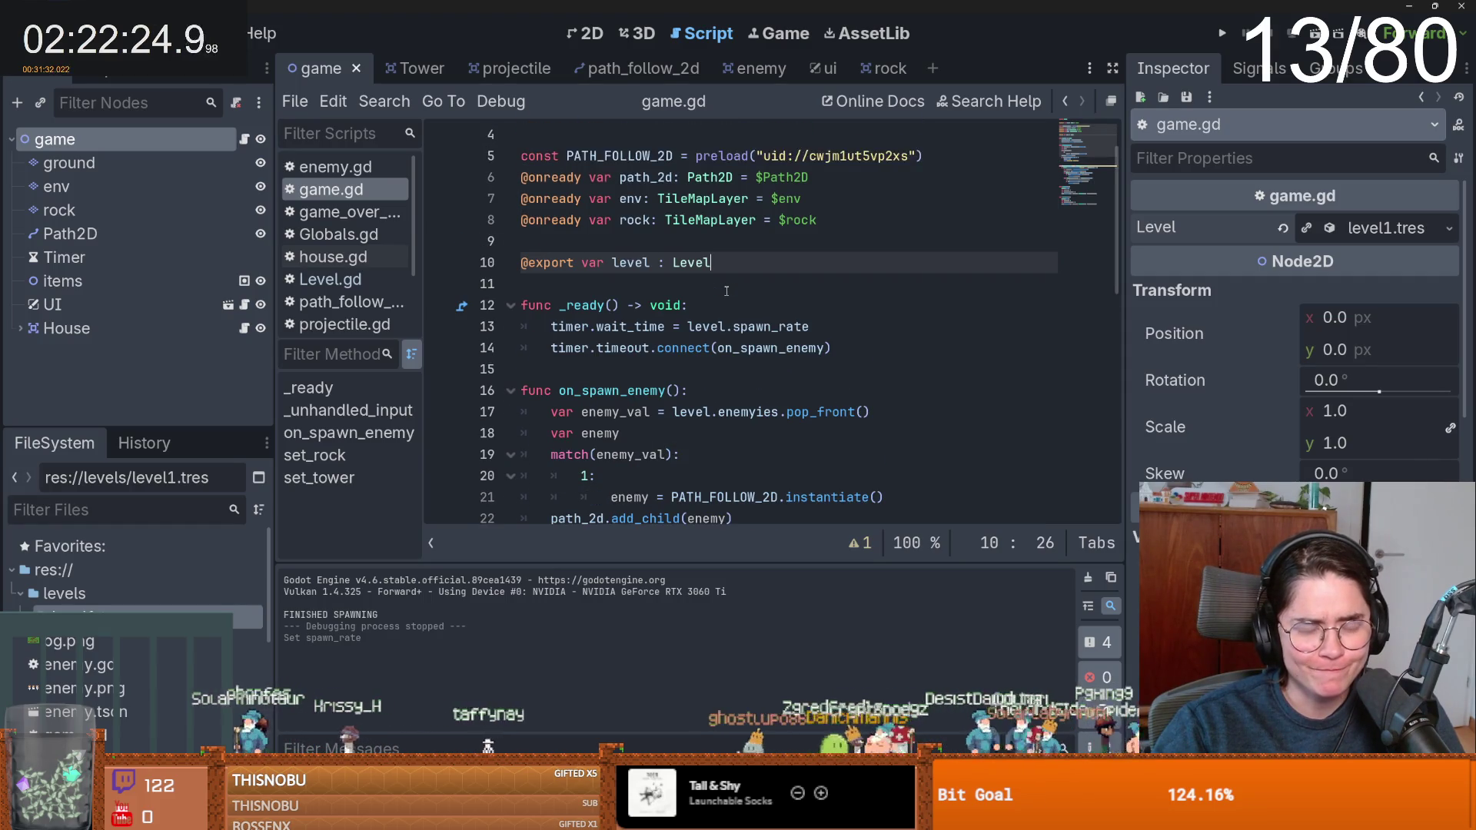
scroll(727, 291, "down", 2)
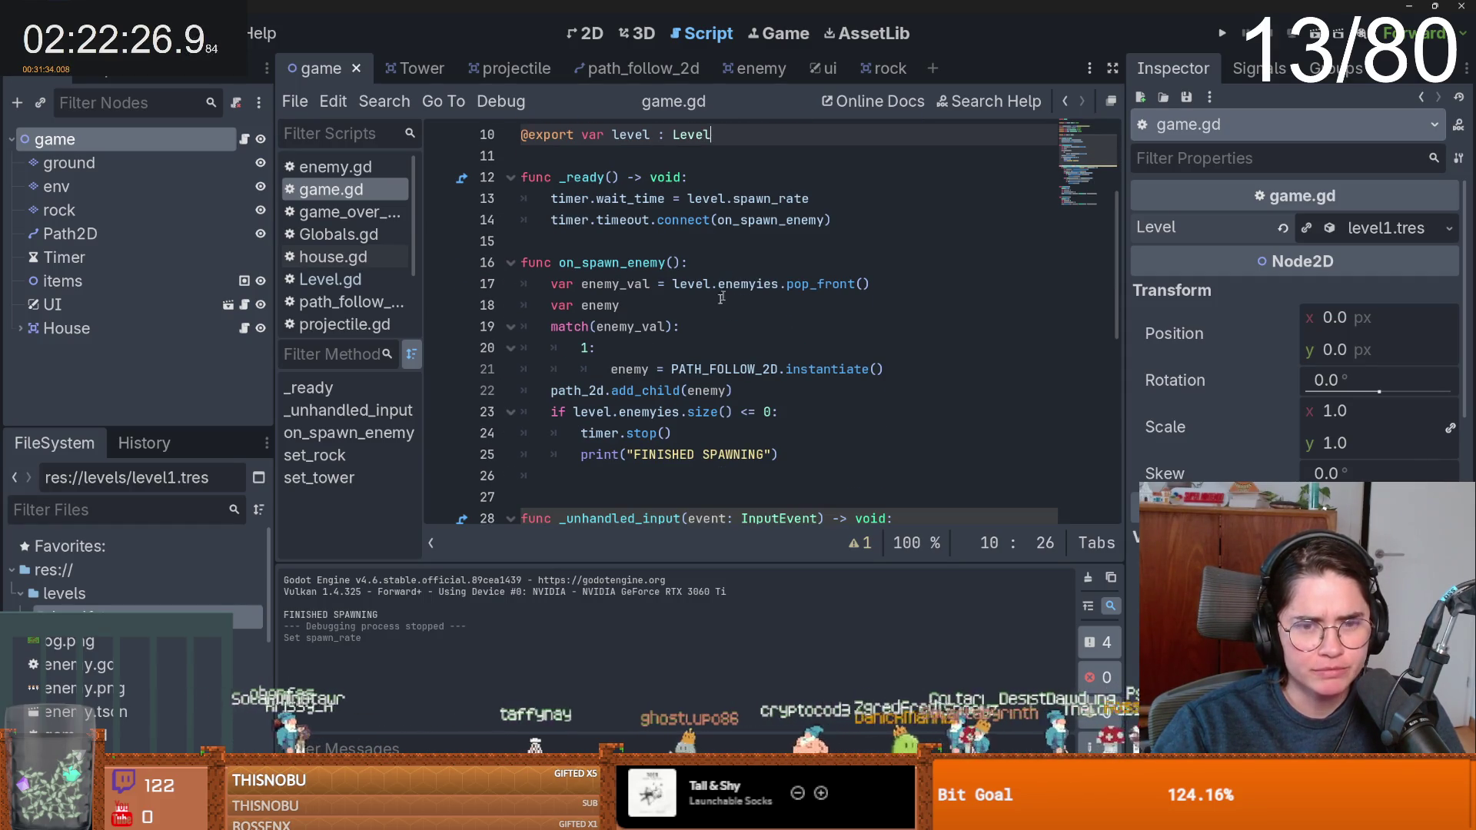
left_click(829, 71)
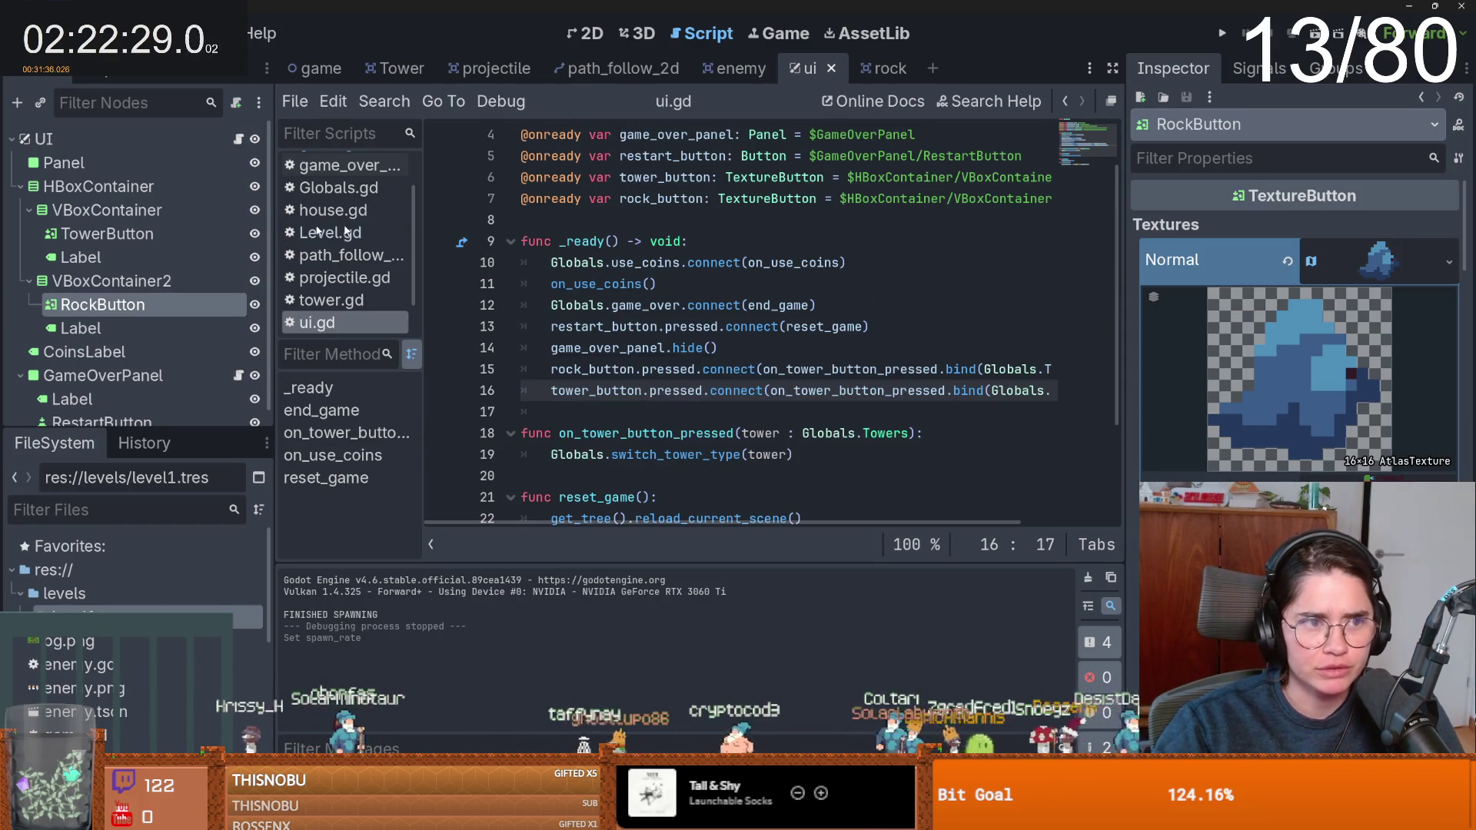
- Duplicate GameOverPanel in the 2D UI view and rename the copy NextLevel
key("ctrl+F1")
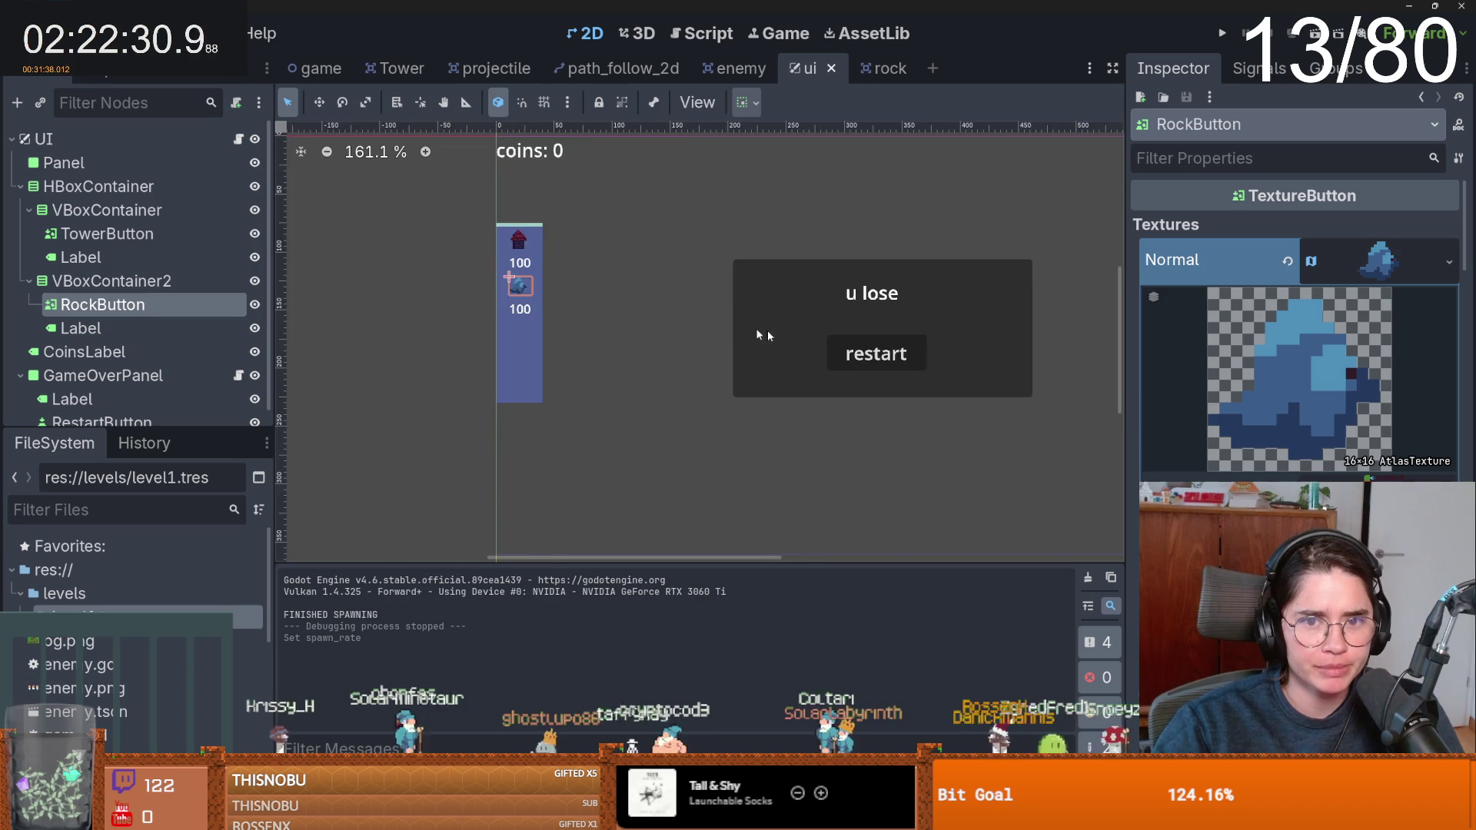
scroll(154, 345, "down", 2)
left_click(154, 359)
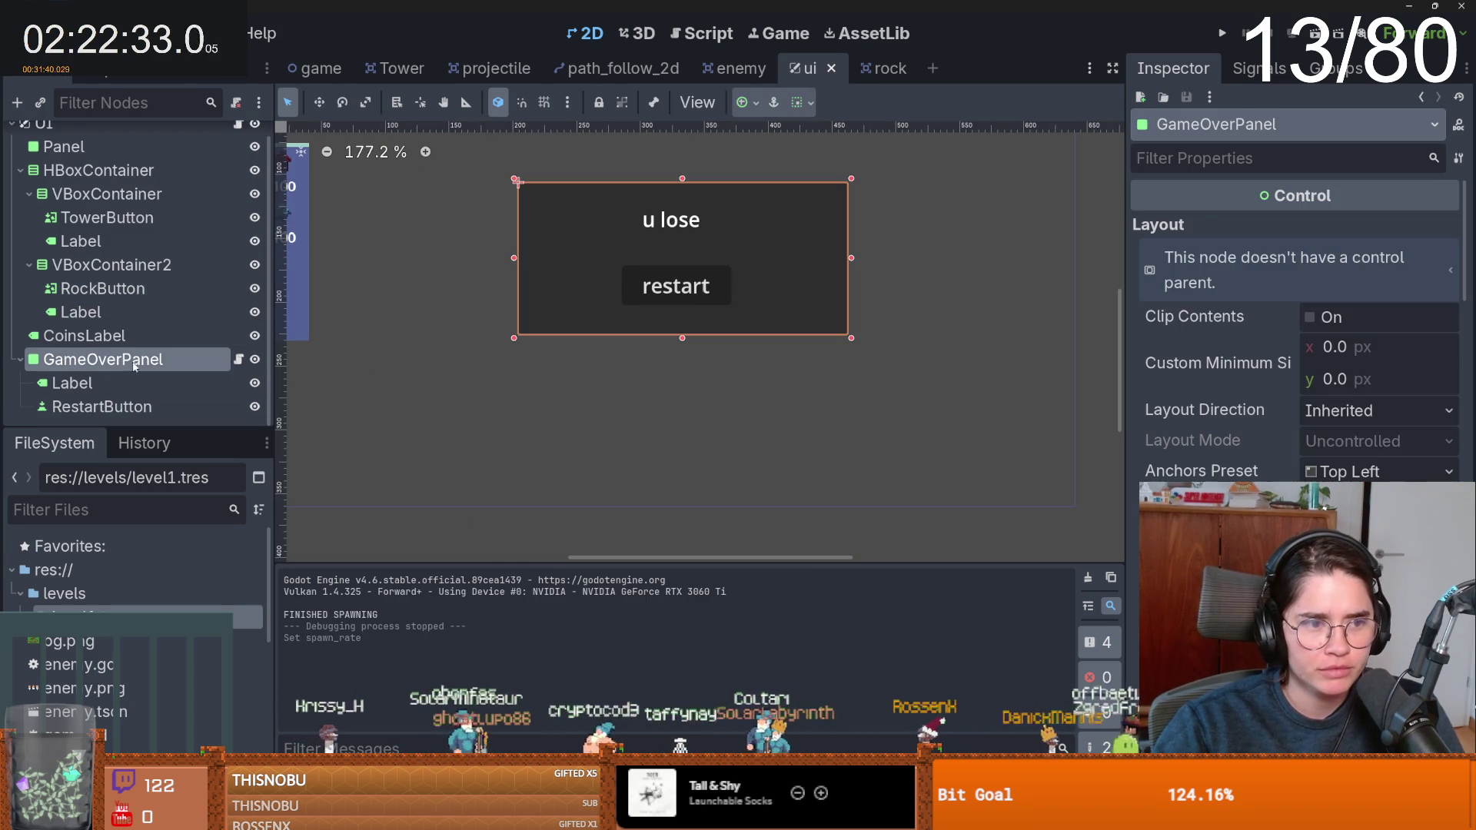
key("ctrl+d")
double_click(146, 405)
type("Nect")
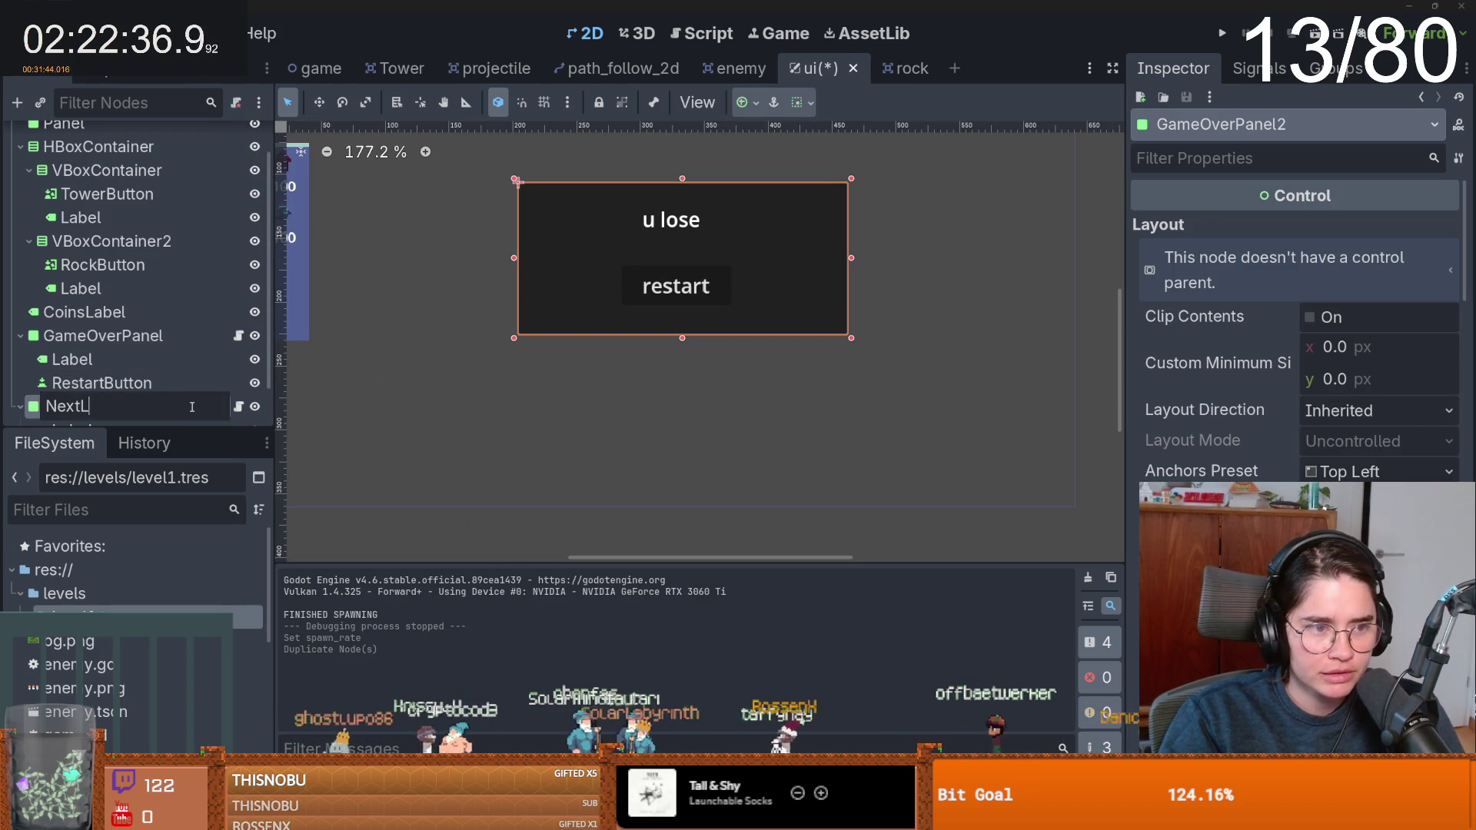
type("l")
key("Return")
- Hide GameOverPanel; set NextLevel's label to 'congrats.... nerd' and its button to 'next level'
scroll(177, 404, "down", 1)
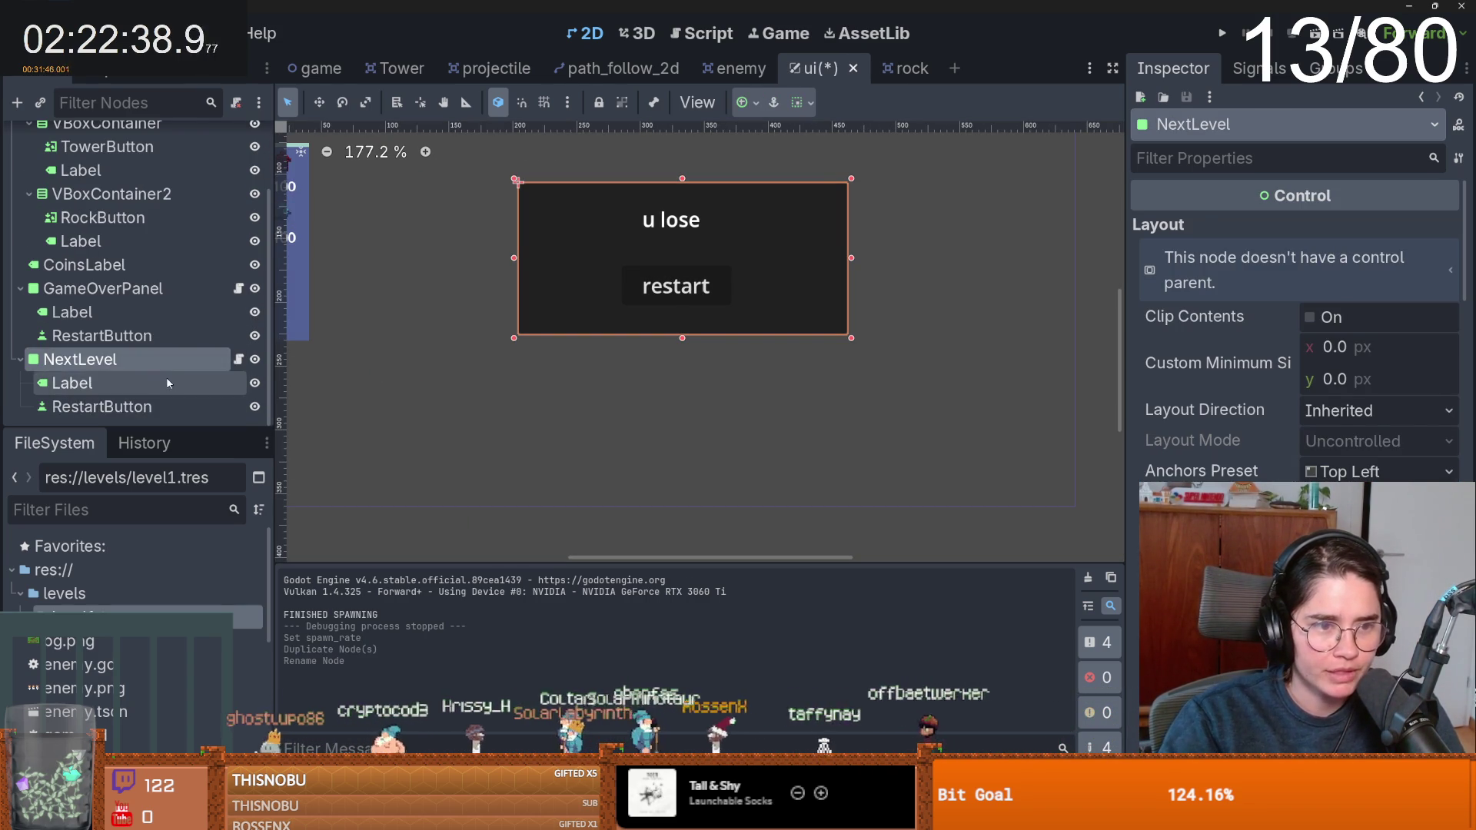
left_click(166, 378)
left_click(254, 288)
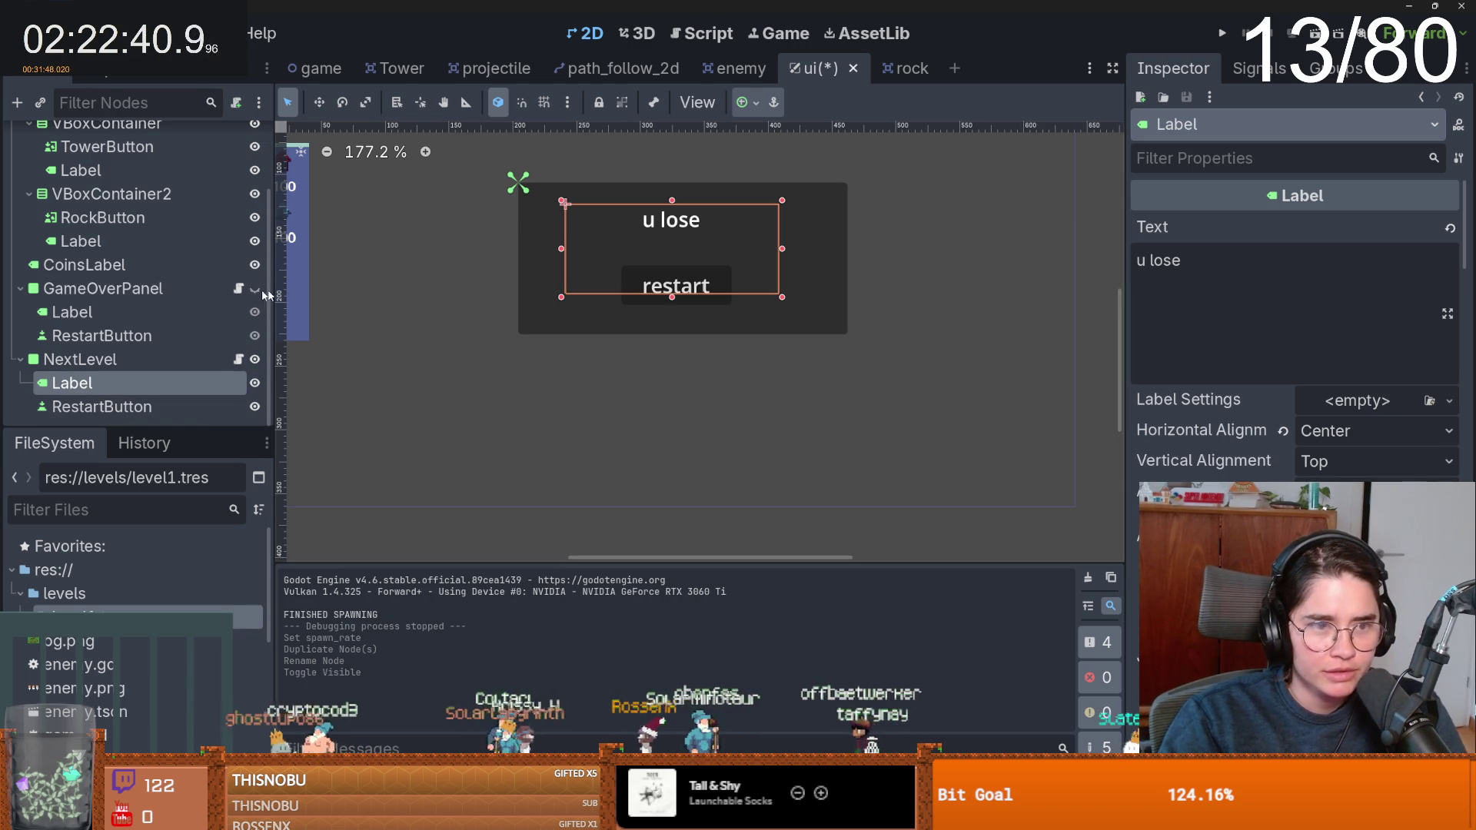
left_click(79, 358)
left_click(72, 383)
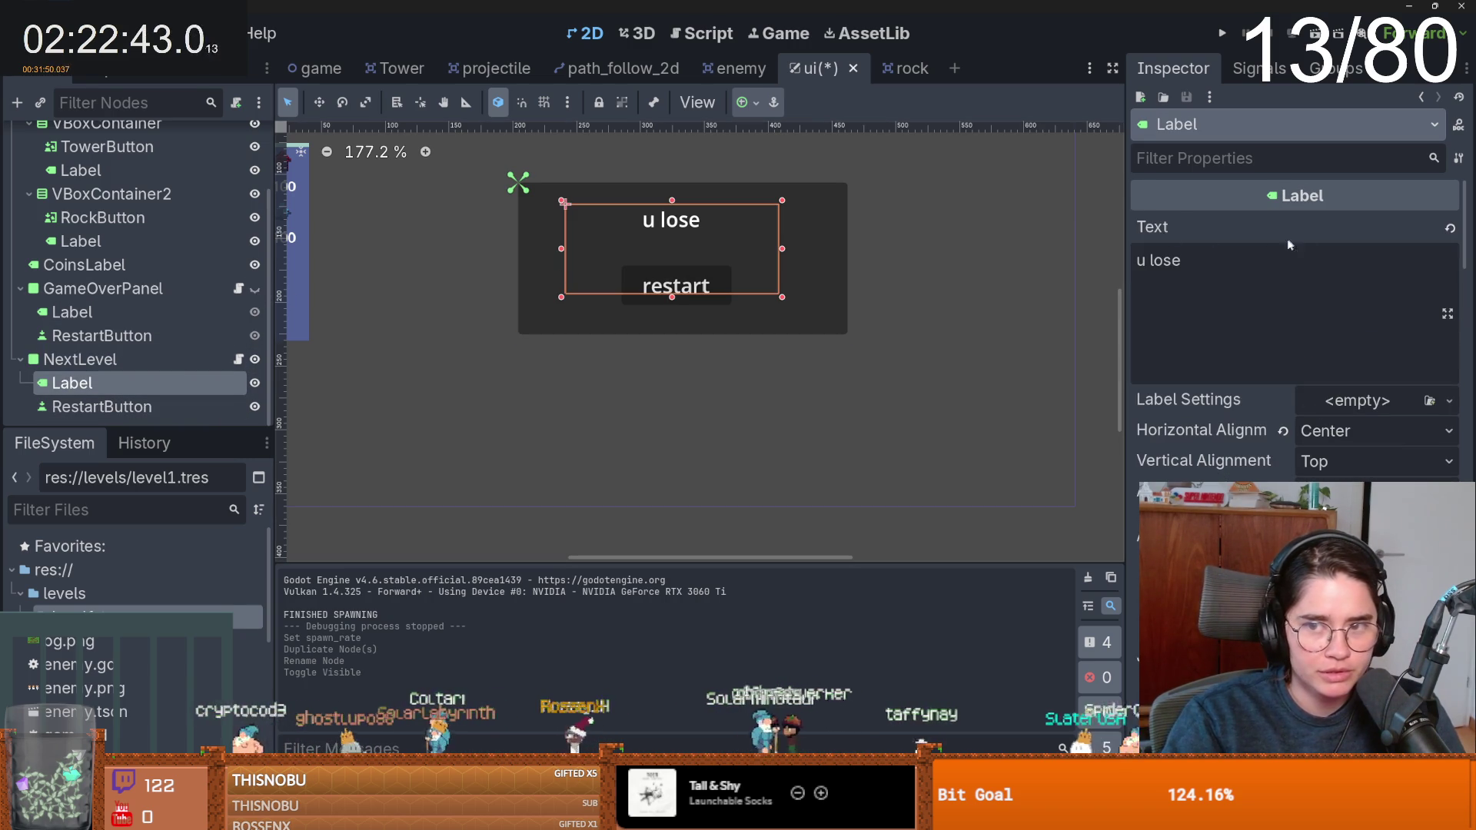
type("congrat")
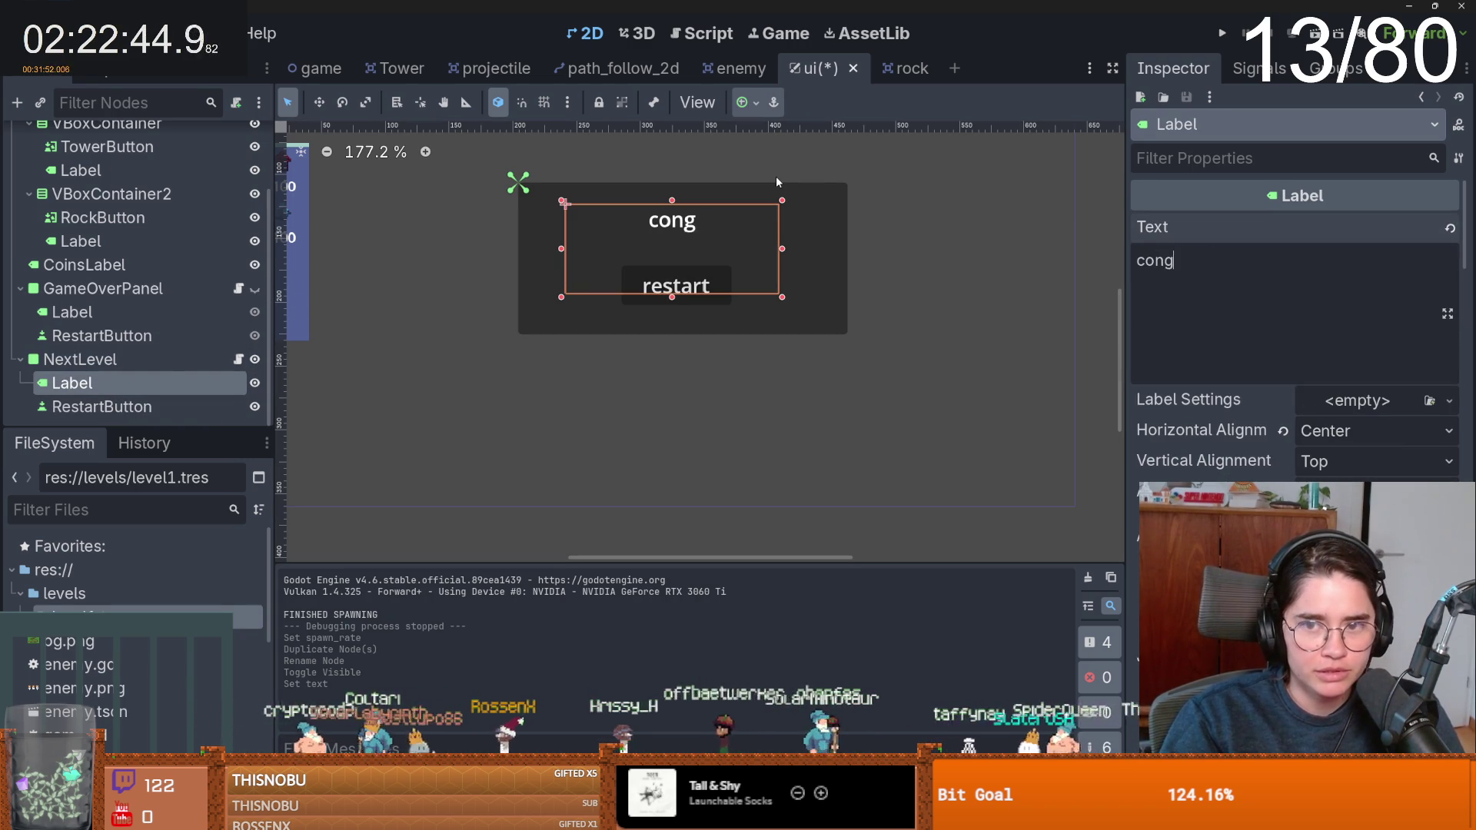
type("s")
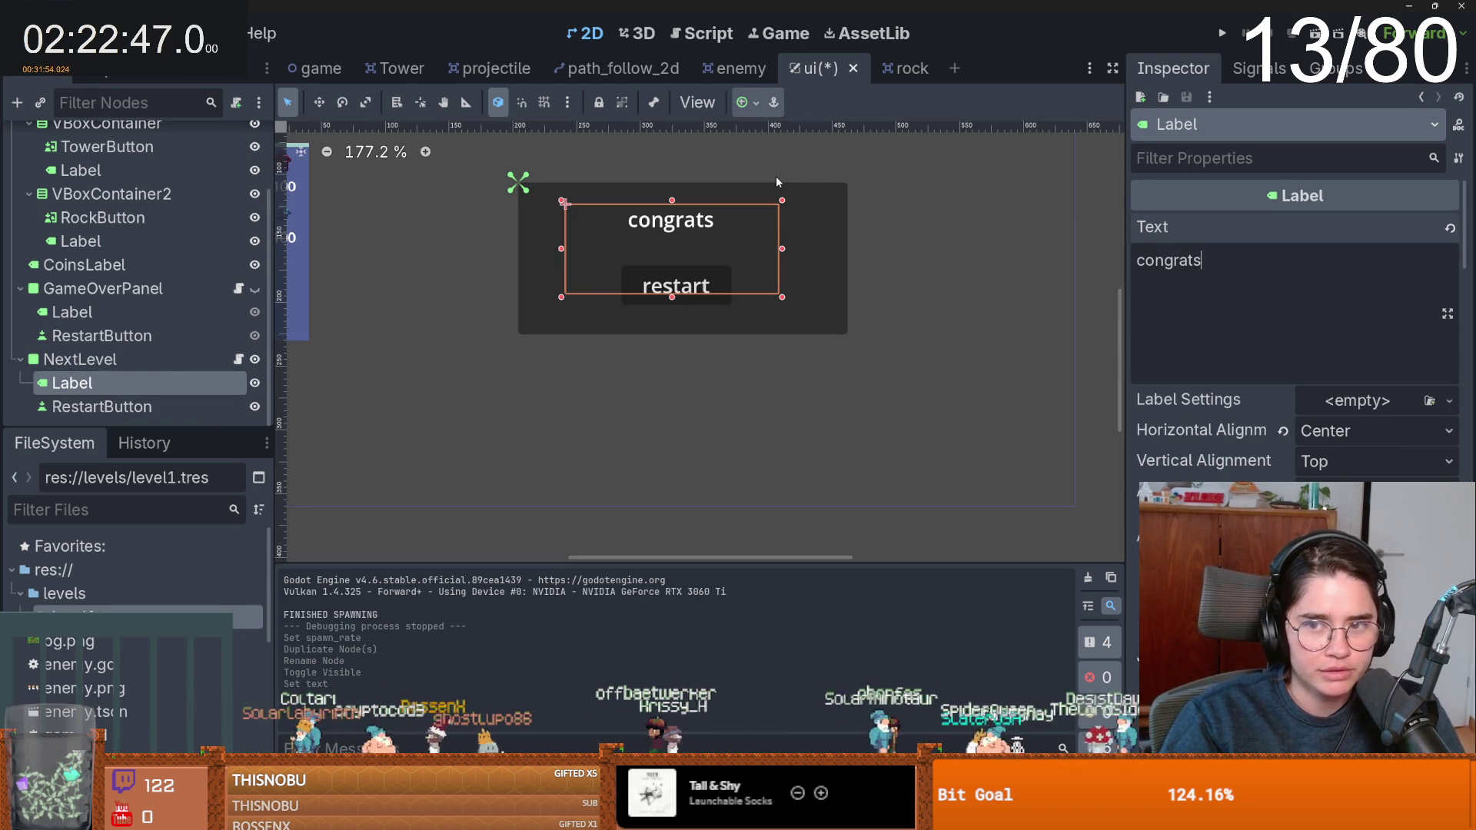
type(".... nerd")
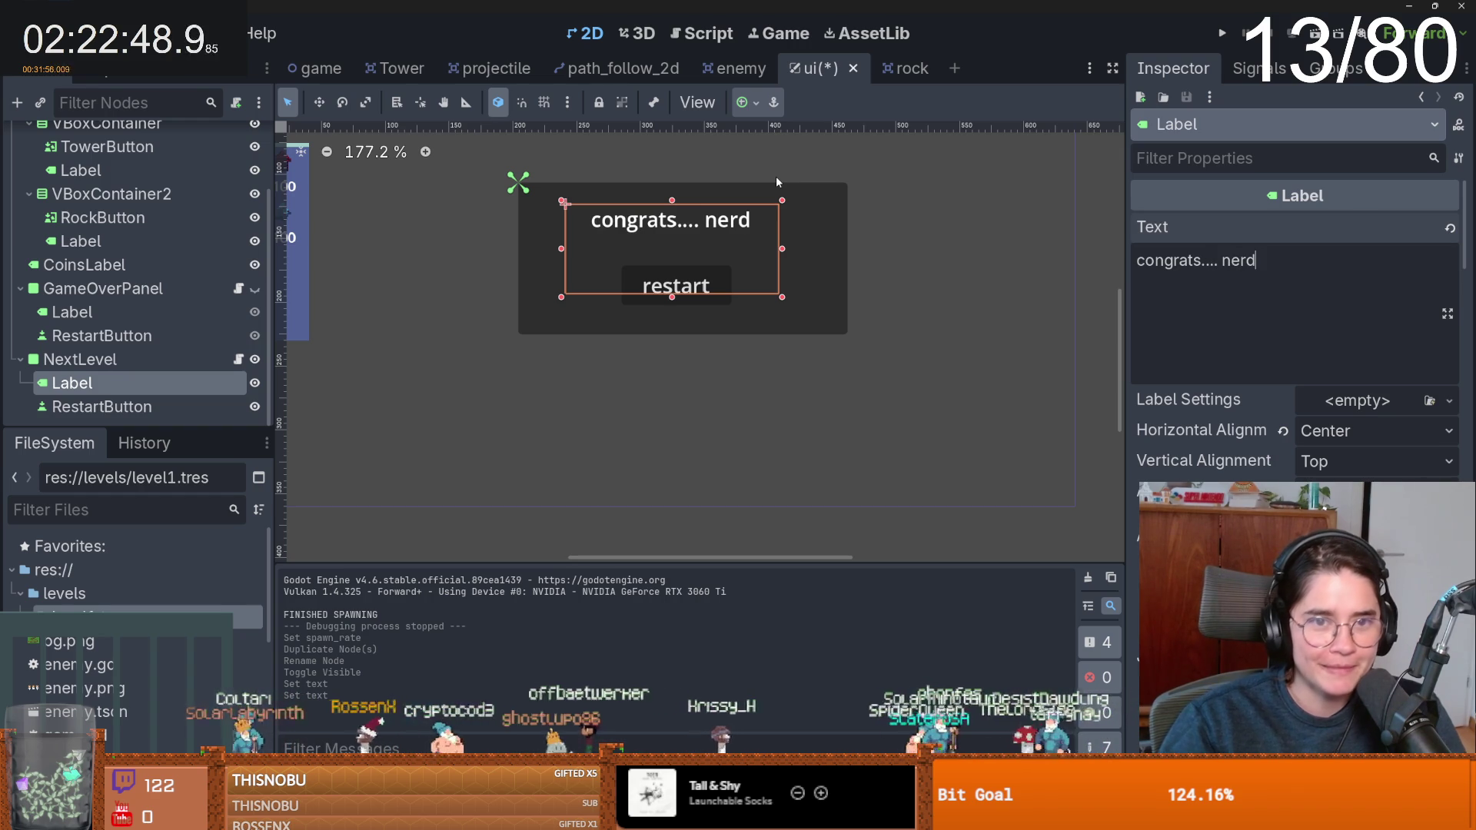
left_click(102, 407)
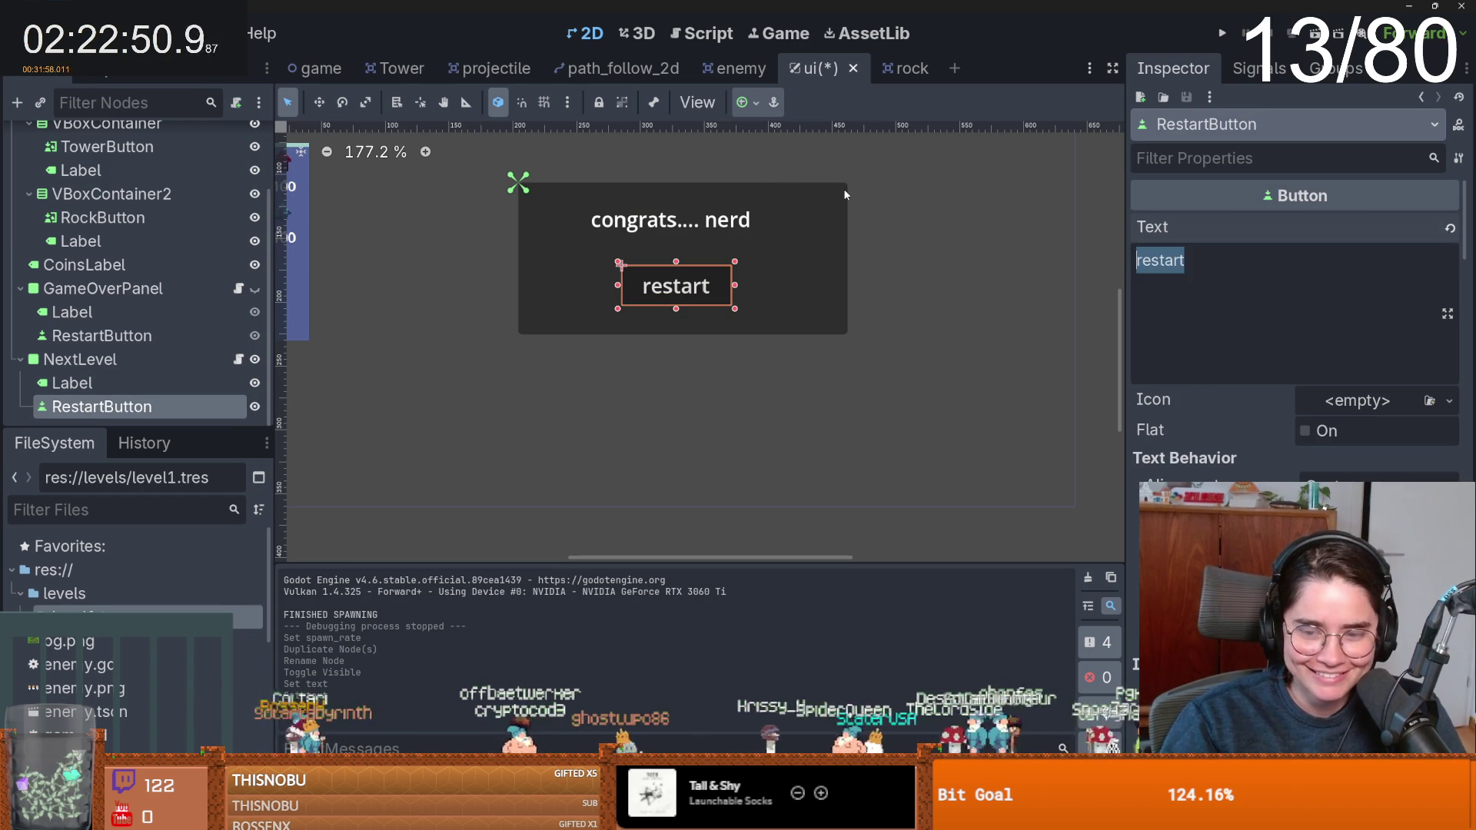
type("next level")
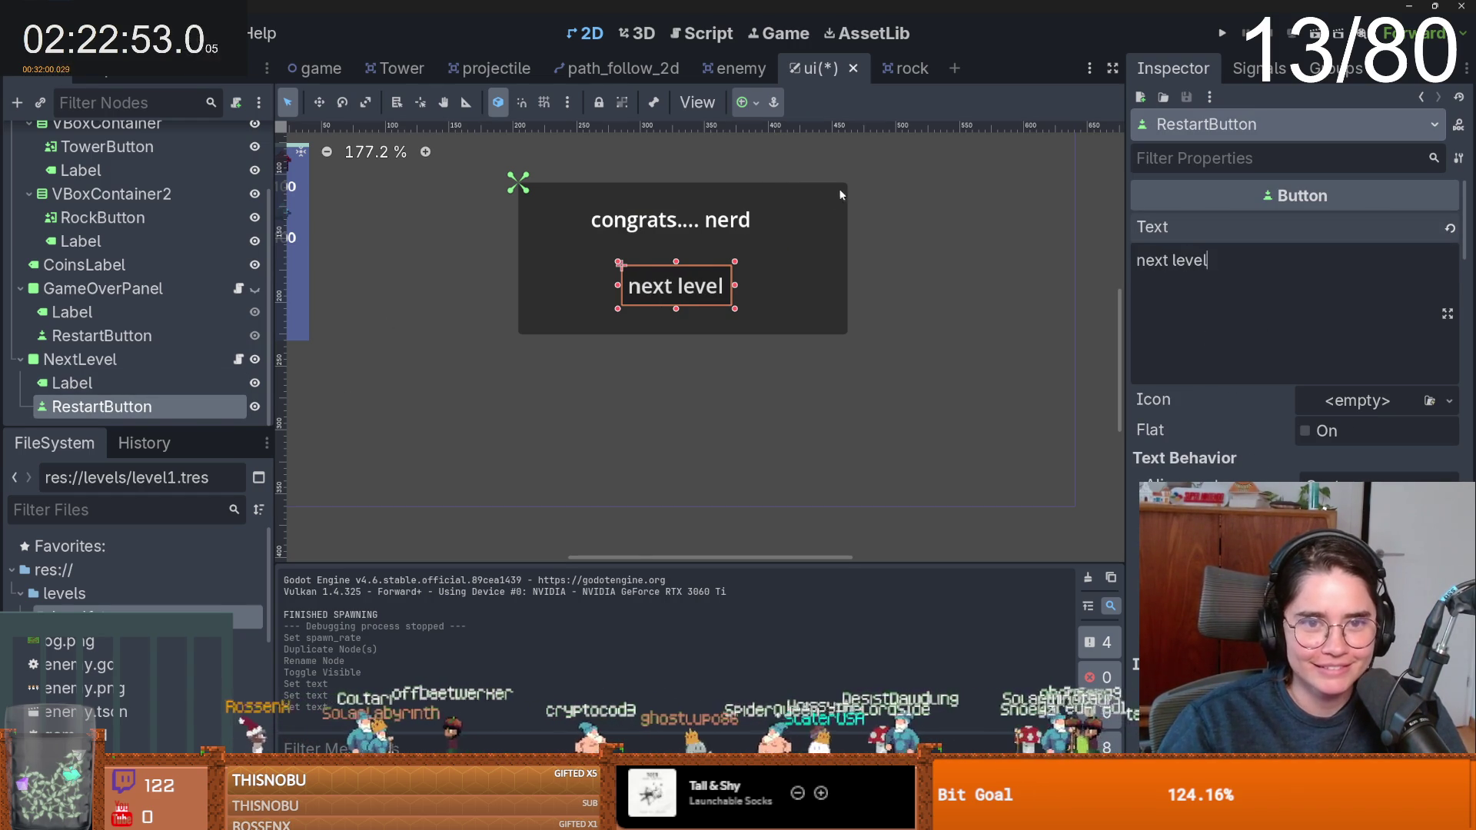
left_click(902, 324)
- Hide the NextLevel panel, save the UI scene, and return to ui.gd
key("ctrl+s")
left_click(255, 359)
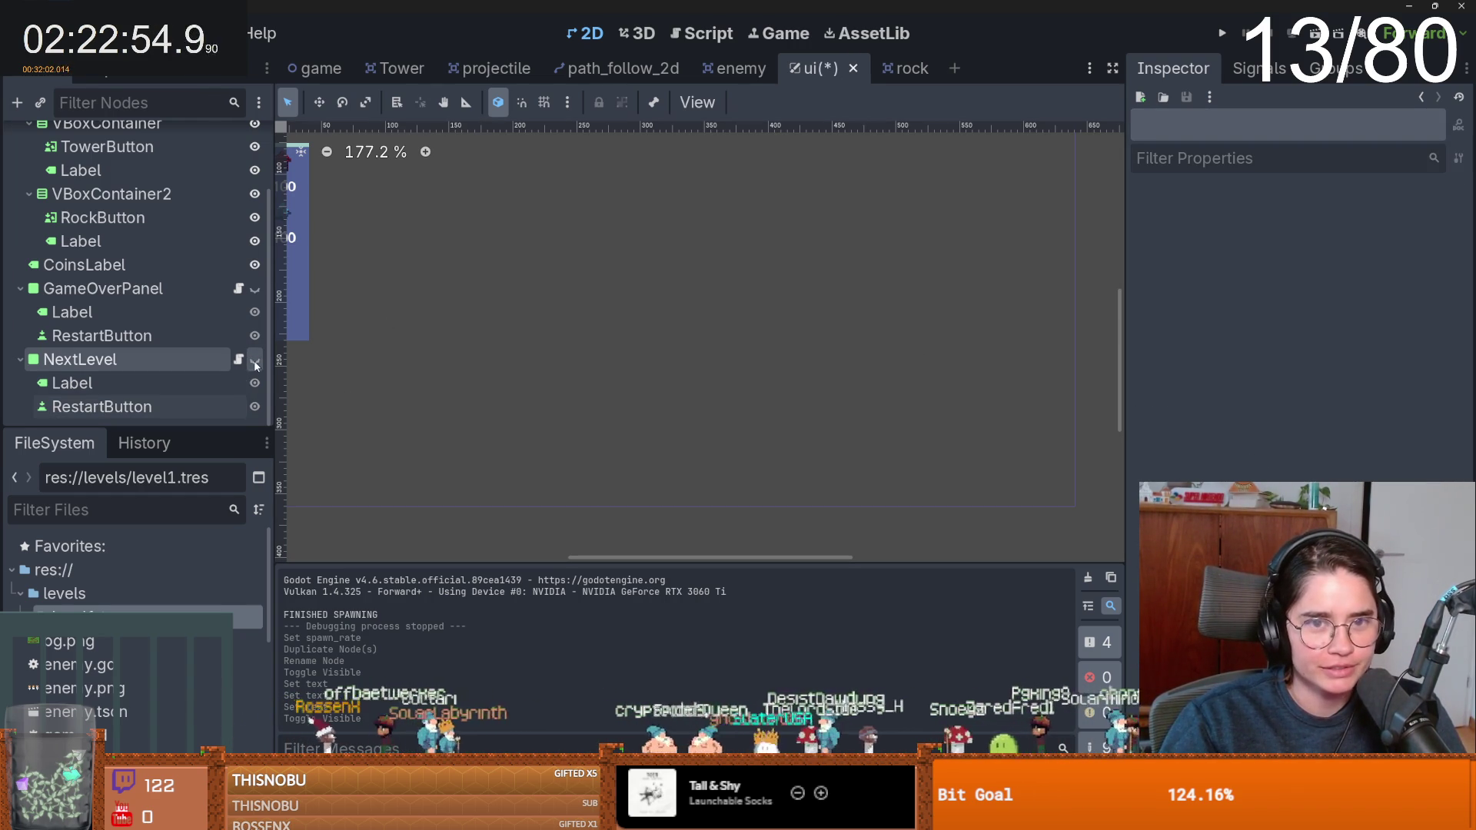
key("ctrl+s")
scroll(256, 168, "up", 3)
left_click(238, 139)
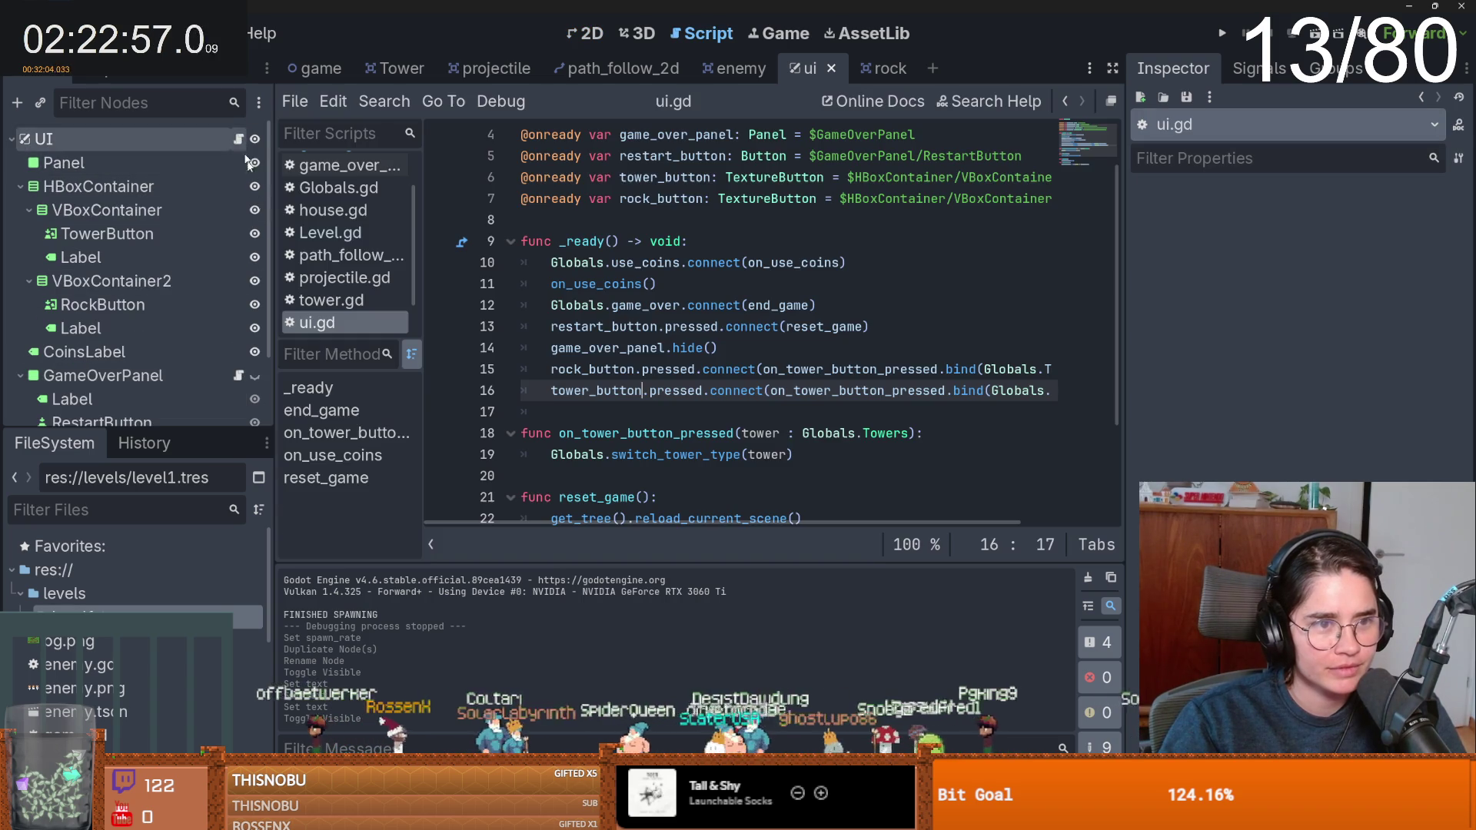
scroll(219, 323, "down", 2)
left_click_drag(123, 365, 677, 223)
double_click(657, 221)
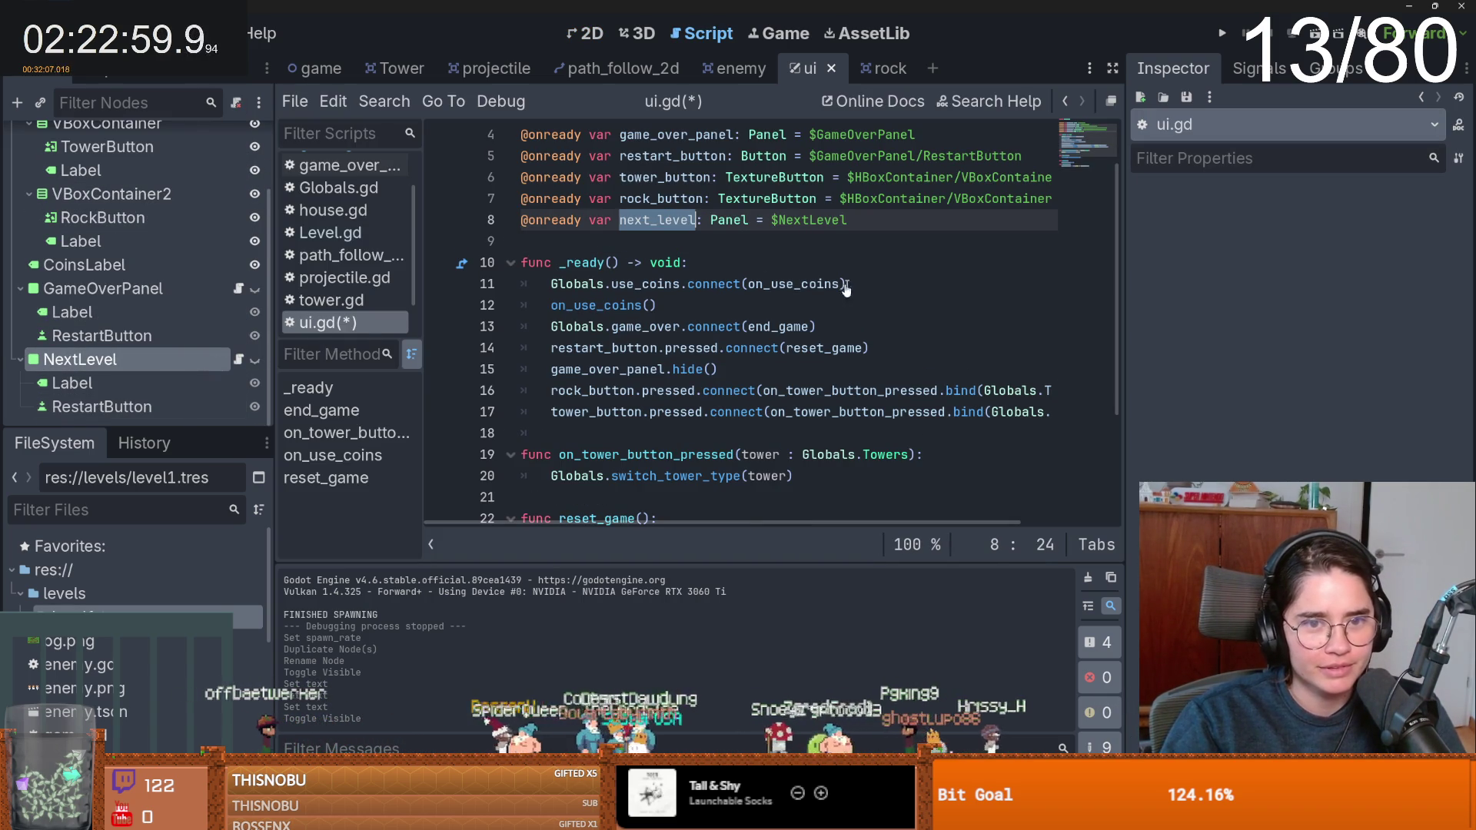
left_click(785, 369)
key("Return")
type("next_level.hid")
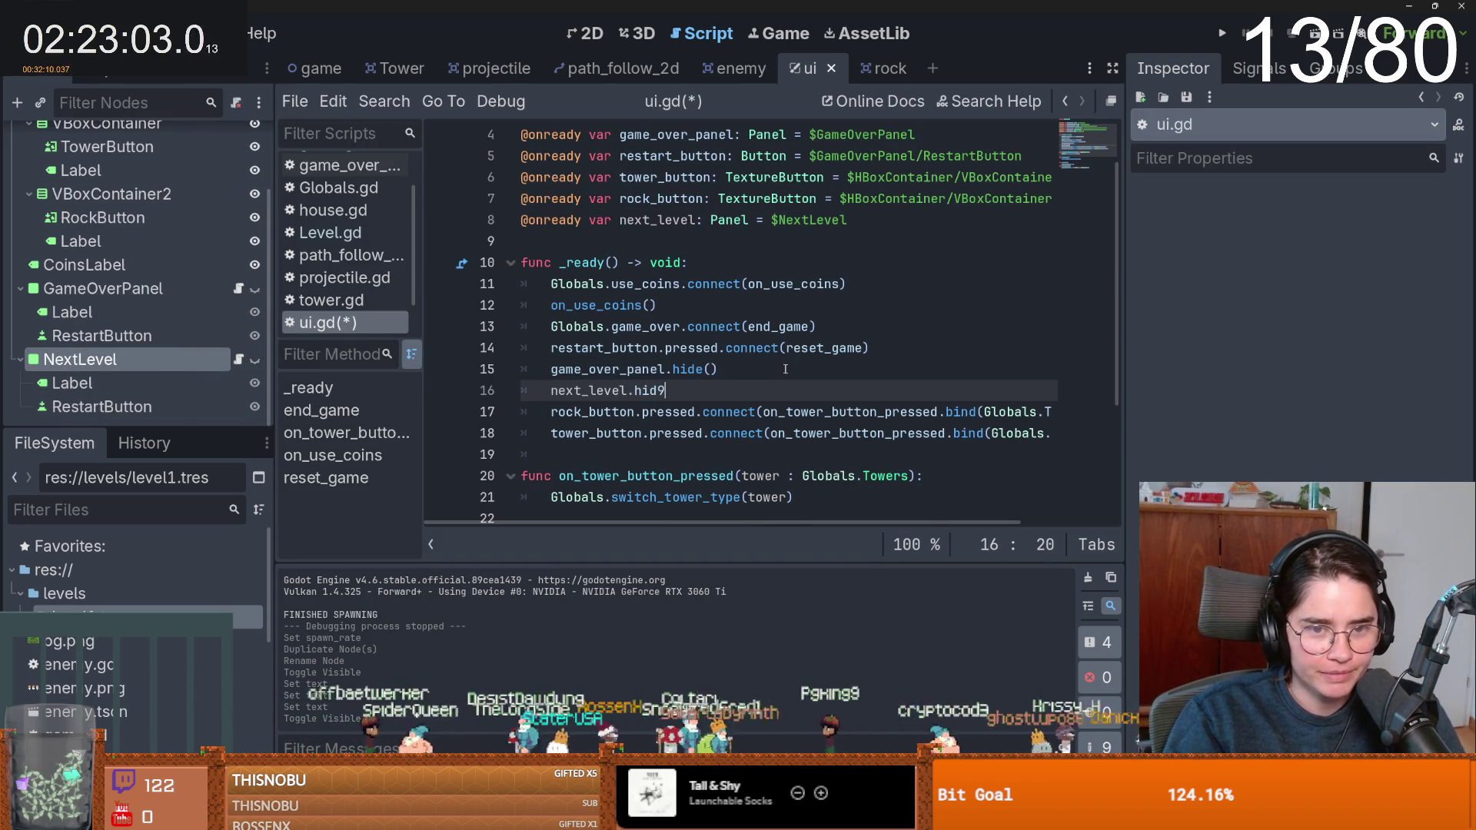
type("e(")
key("ctrl+s")
left_click(769, 370)
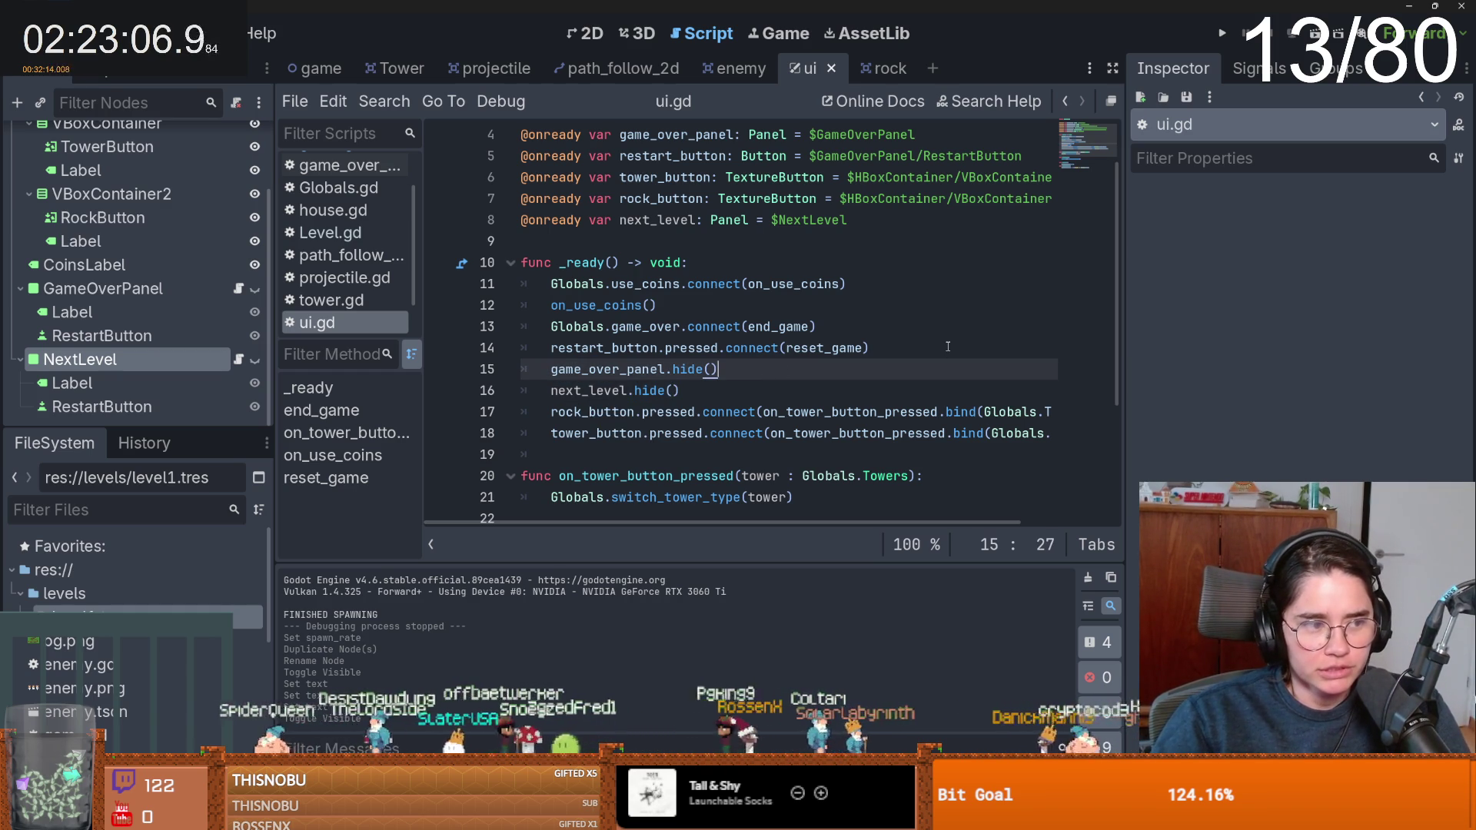
- Collapse the HBoxContainer and GameOverPanel branches, then switch to the game scene
left_click_drag(1122, 385, 1190, 386)
scroll(716, 361, "down", 2)
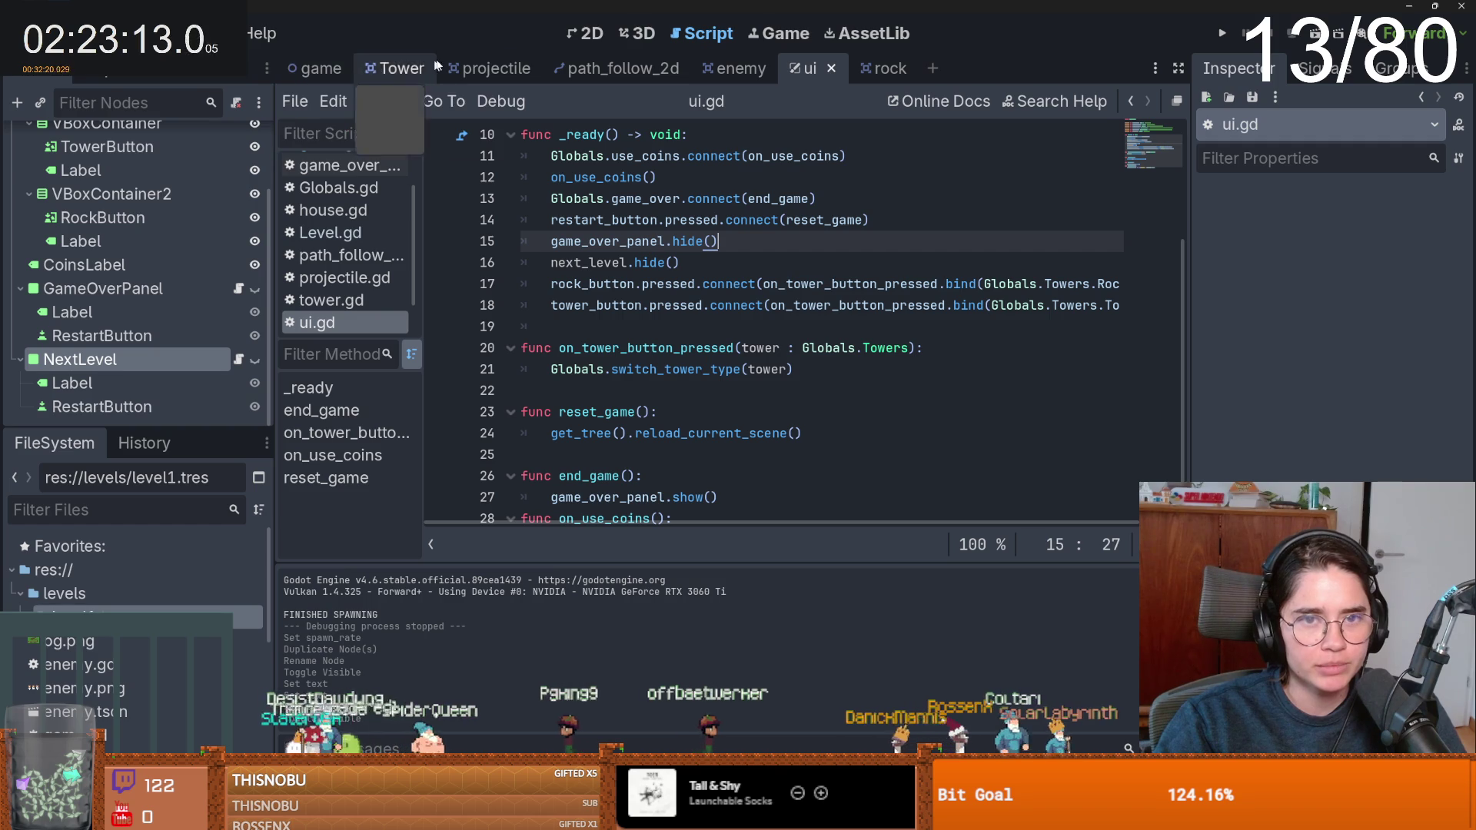
scroll(105, 194, "up", 3)
left_click(20, 186)
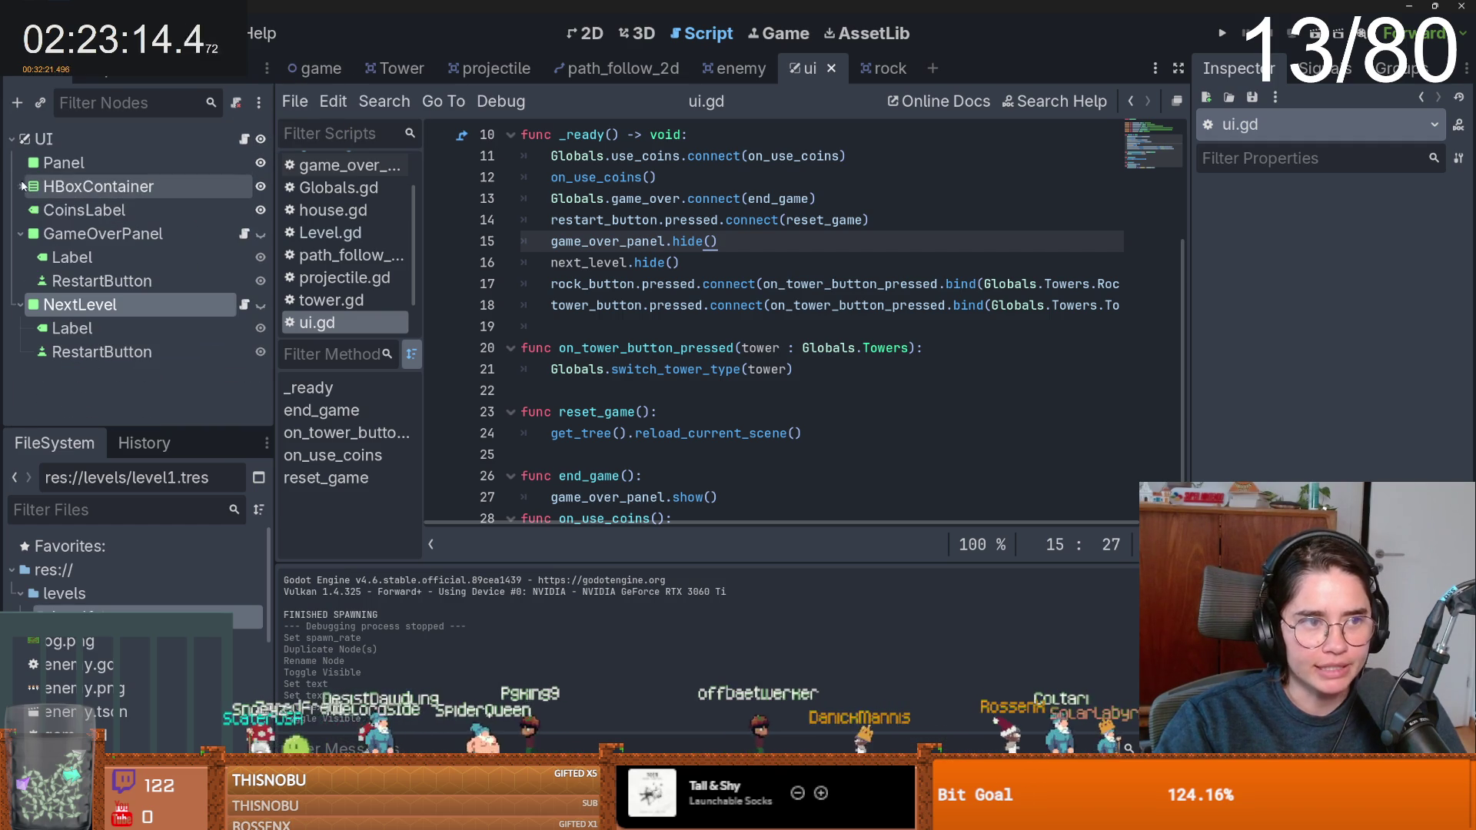
left_click(20, 234)
left_click(712, 67)
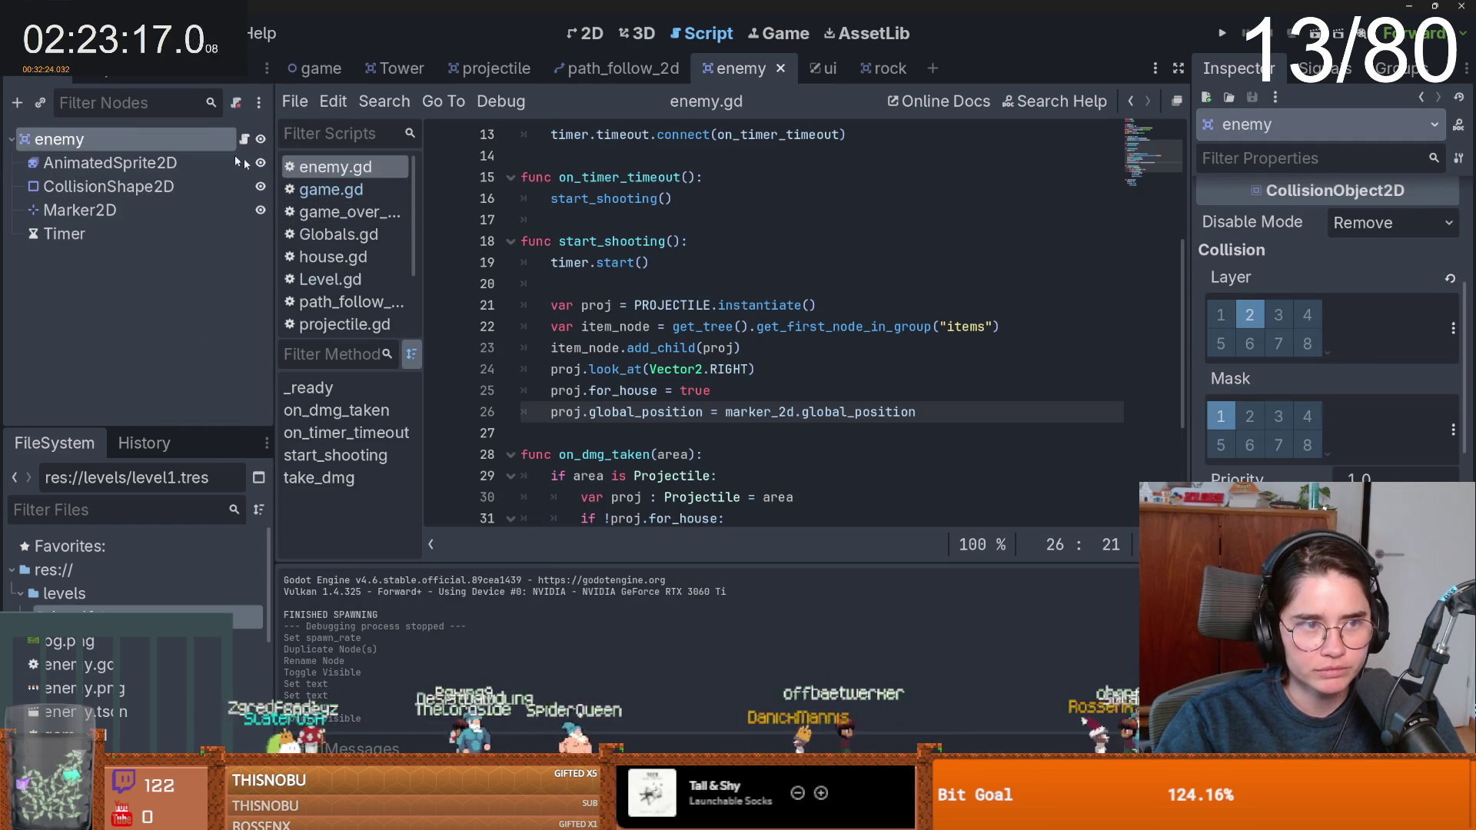
scroll(685, 386, "down", 3)
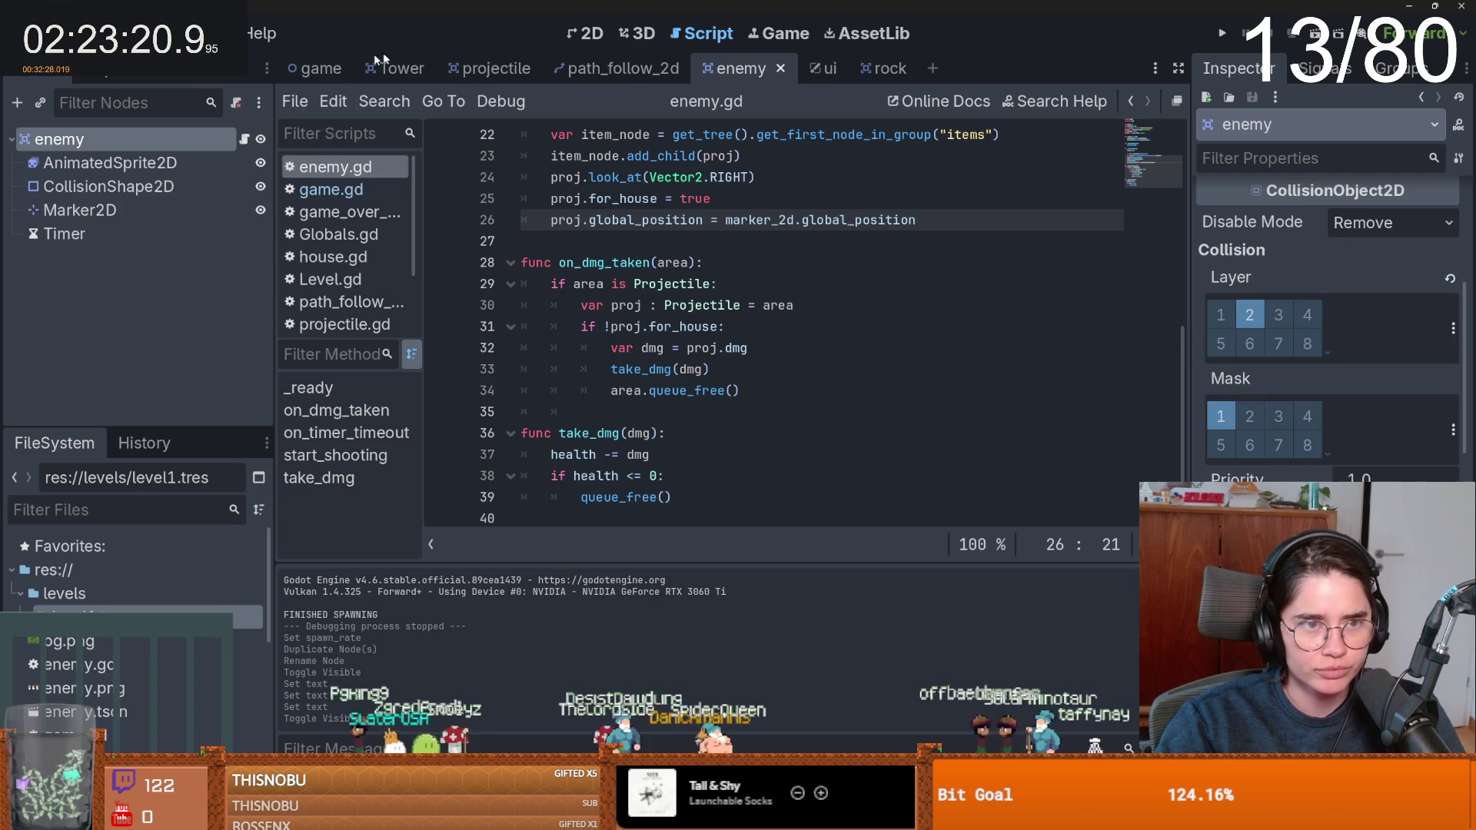
left_click(315, 67)
left_click(248, 283)
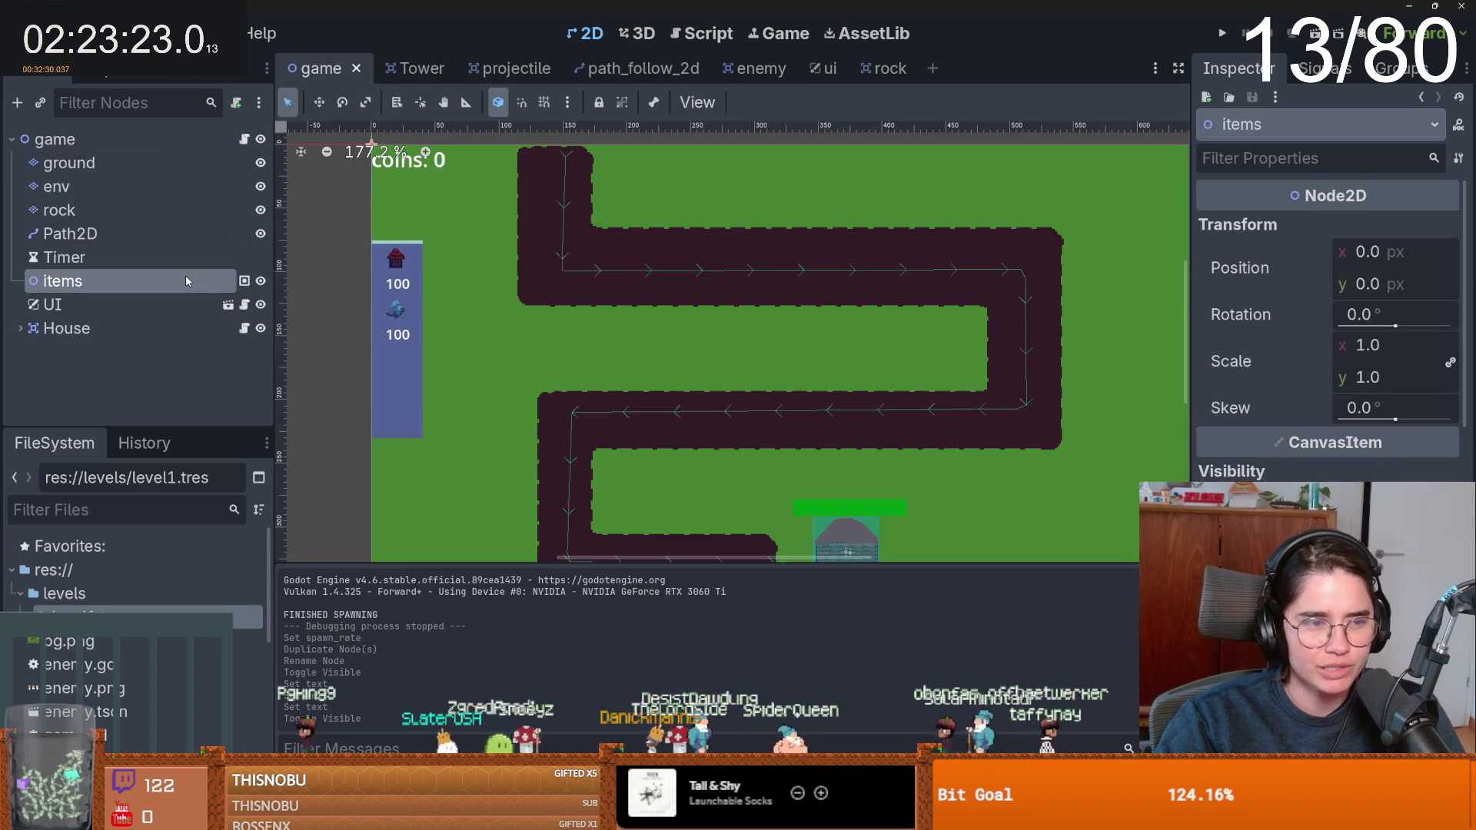
- Attach a new items.gd script to the items node declaring var enemy_amount = 0
left_click(236, 103)
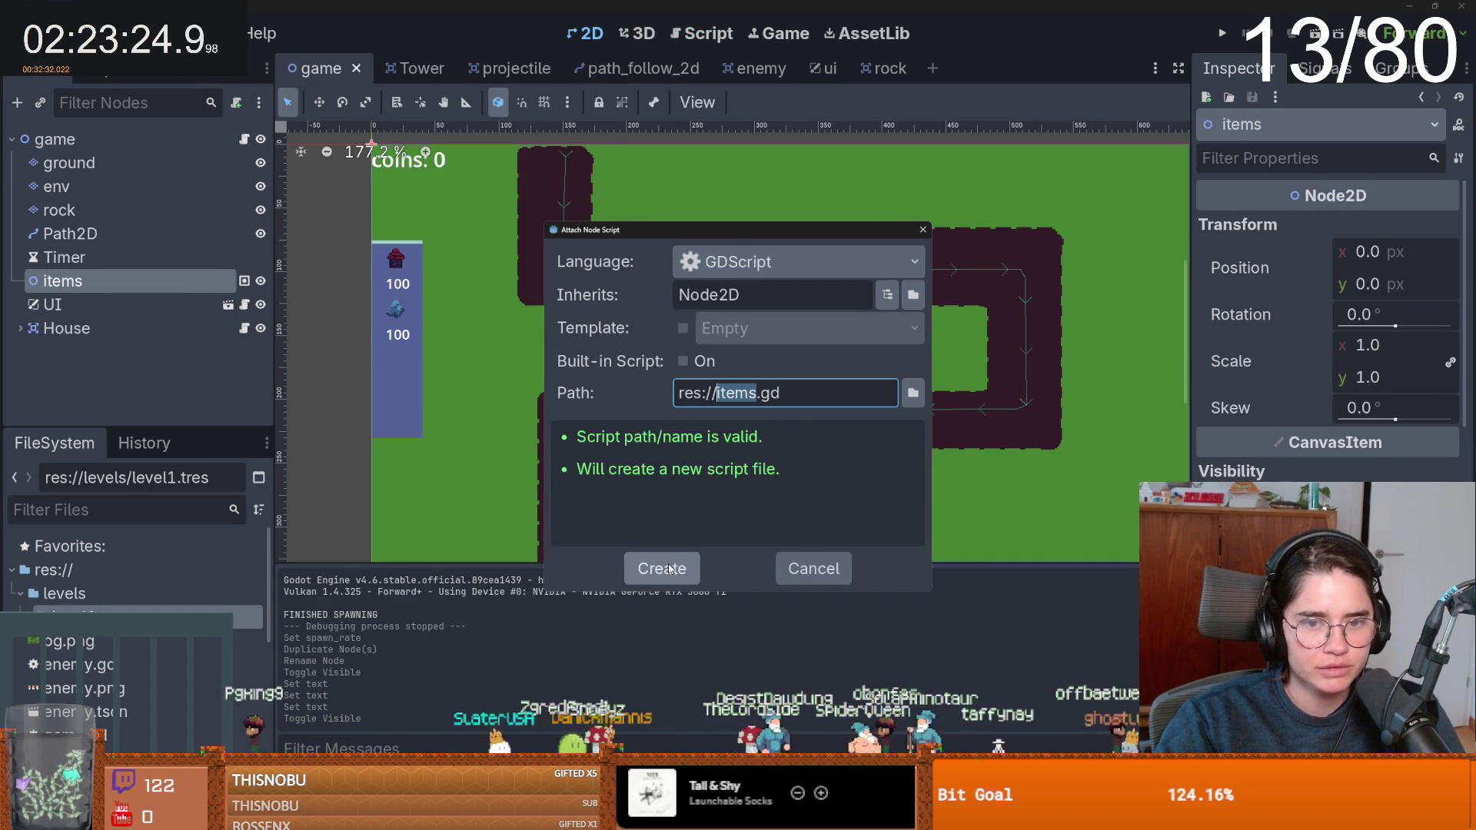
left_click(676, 567)
left_click(246, 144)
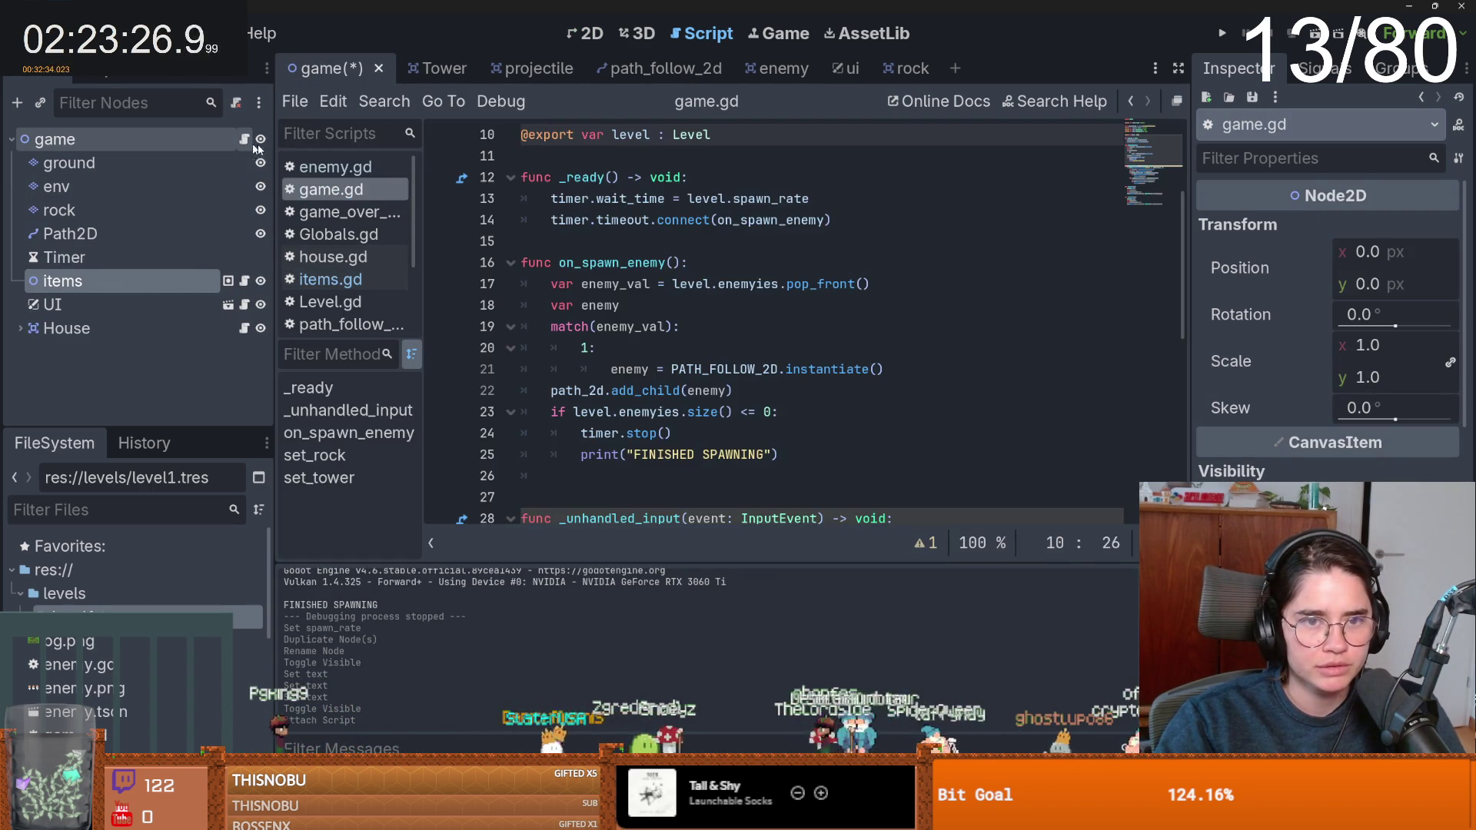
scroll(895, 293, "up", 1)
left_click(895, 293)
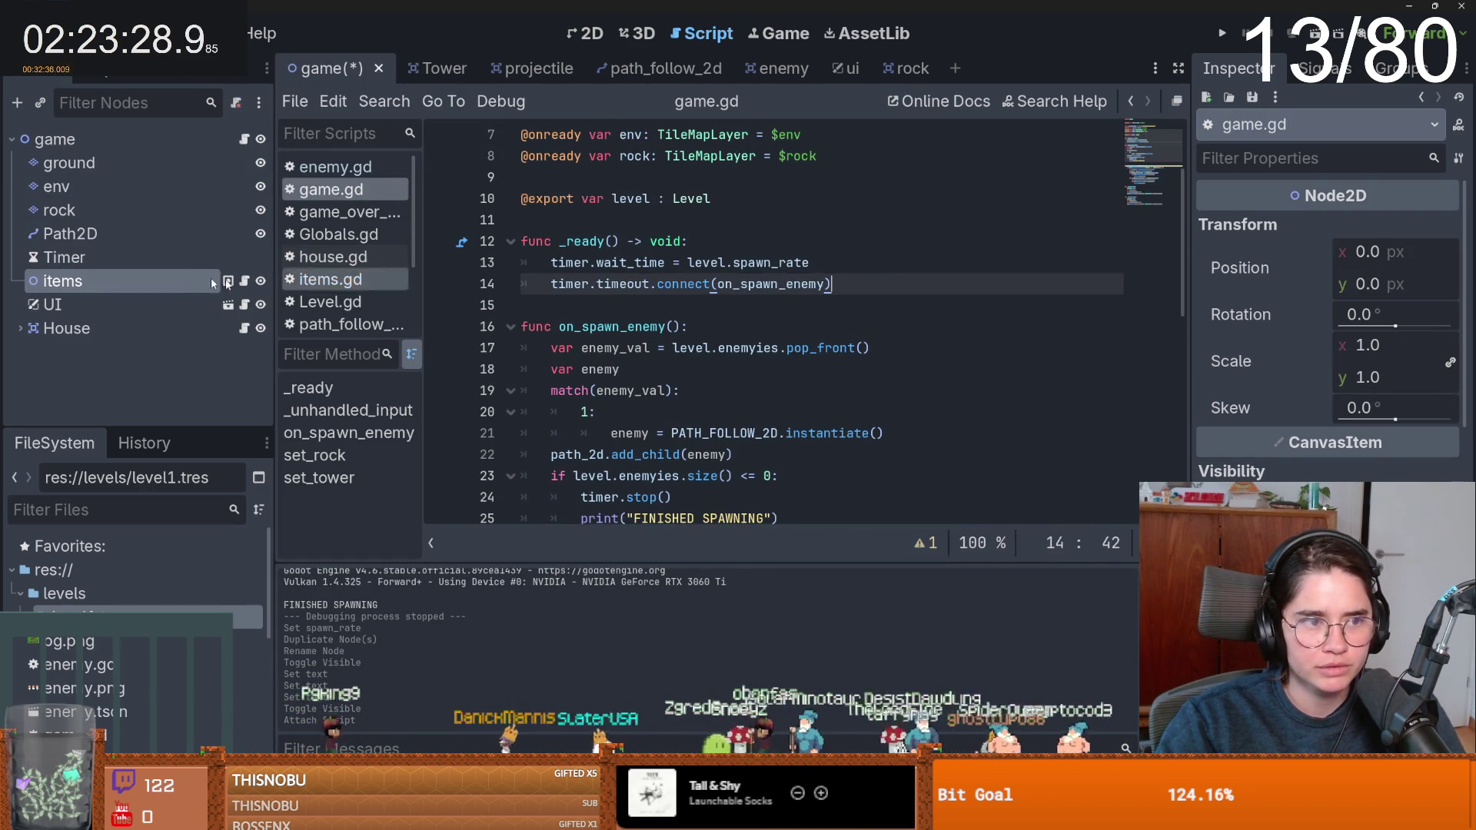
left_click(243, 280)
key("Return")
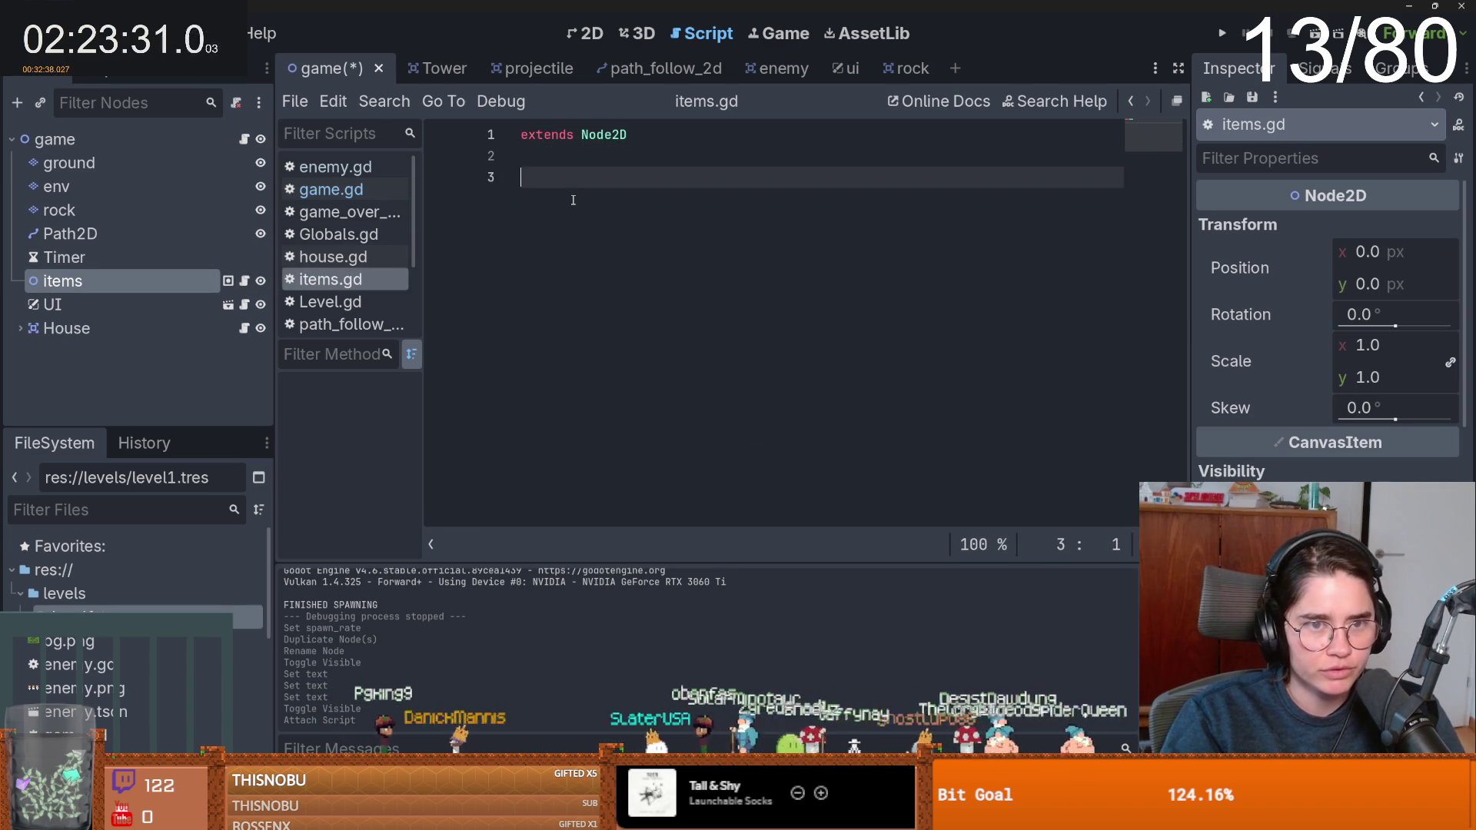
key("BackSpace")
key("BackSpace")
key("BackSpace")
type("var enemy_")
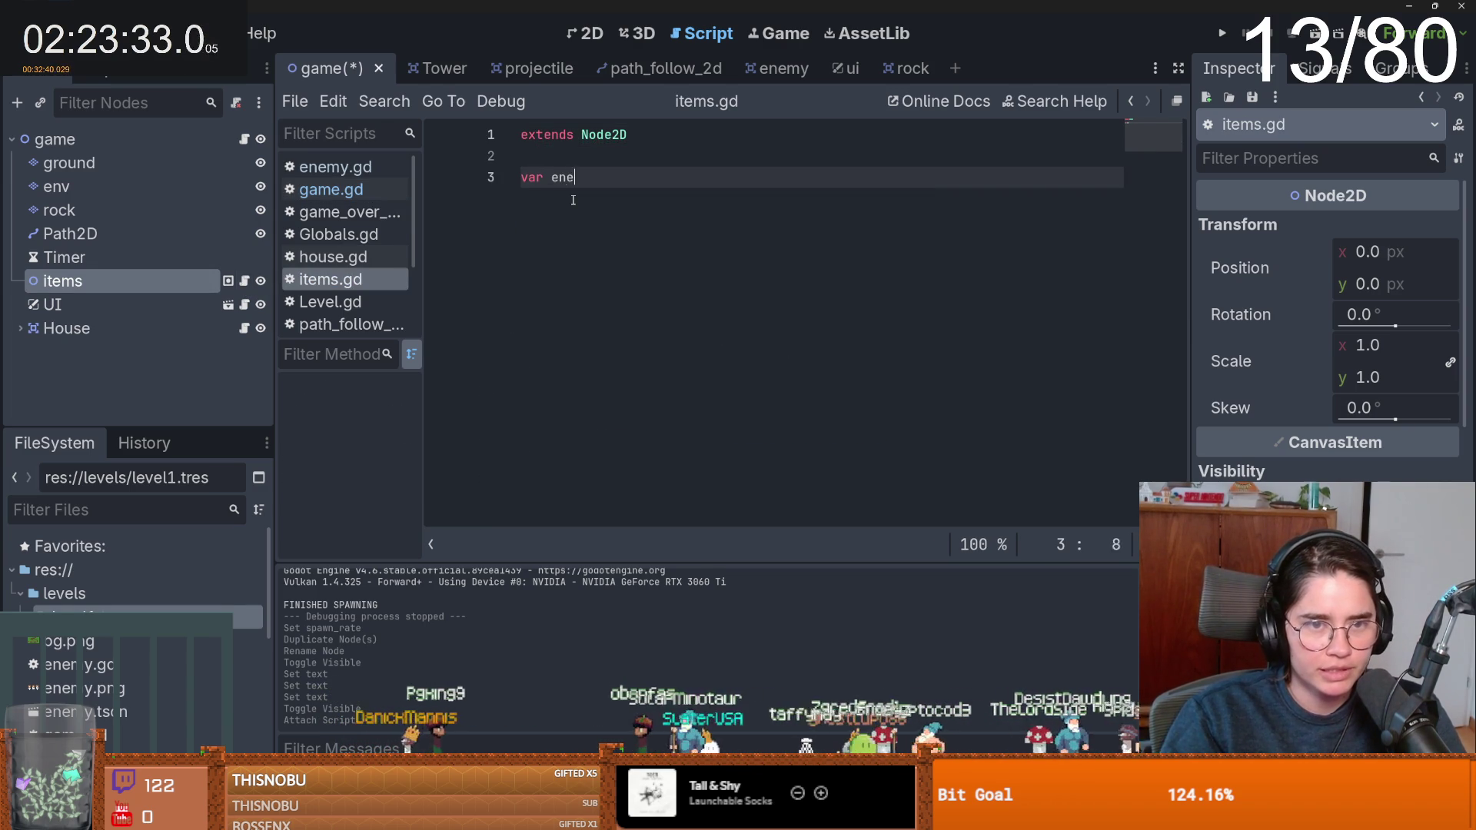
type("amount = 0")
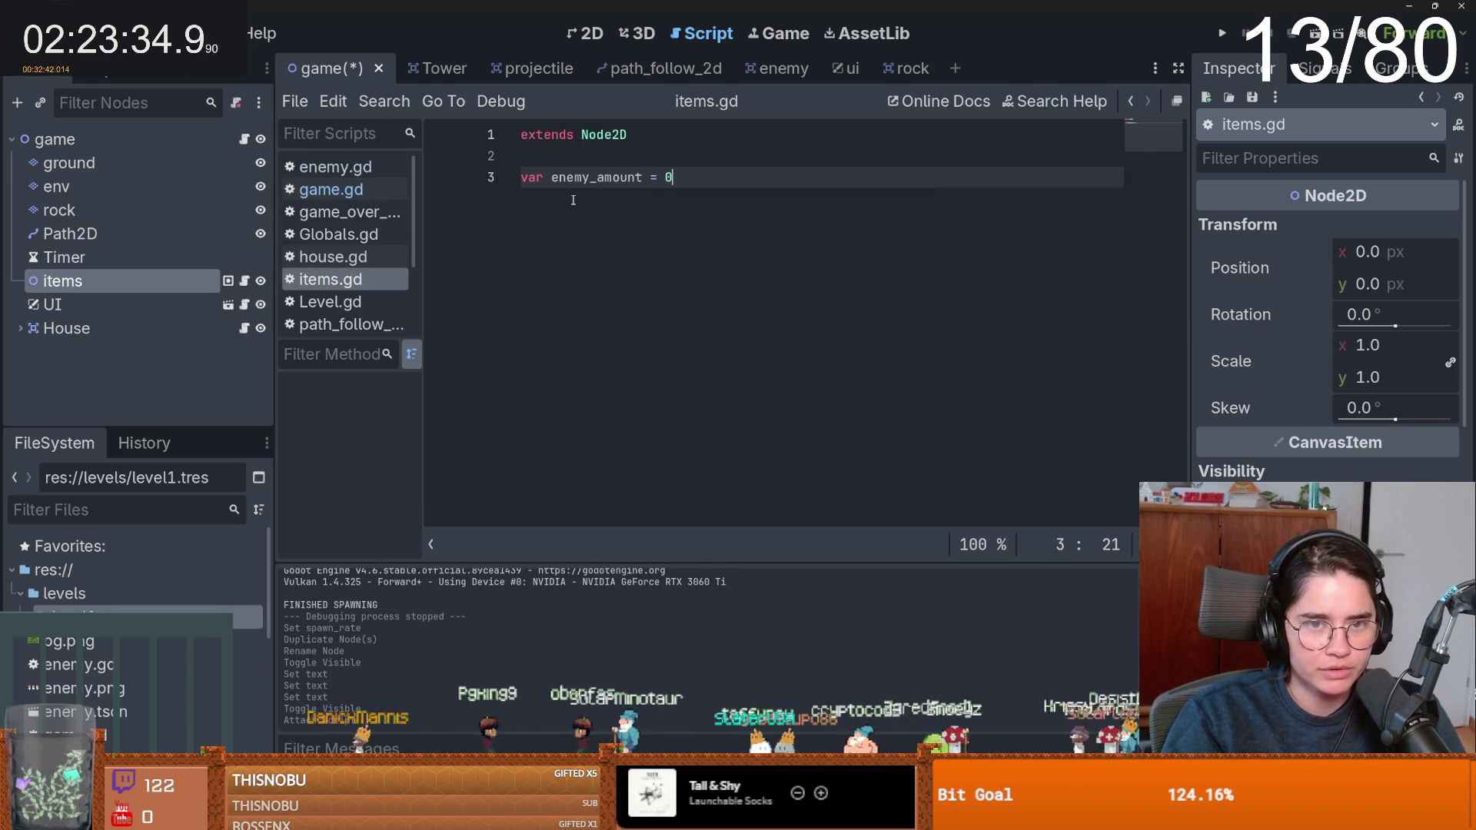
key("ctrl+s")
- In game.gd, reference items and set items.enemy_amount = level.enemyies.size() in _ready, then save
left_click(330, 189)
left_click_drag(94, 288, 538, 177)
left_click(872, 305)
key("Return")
type("items.enemy_amount = level.")
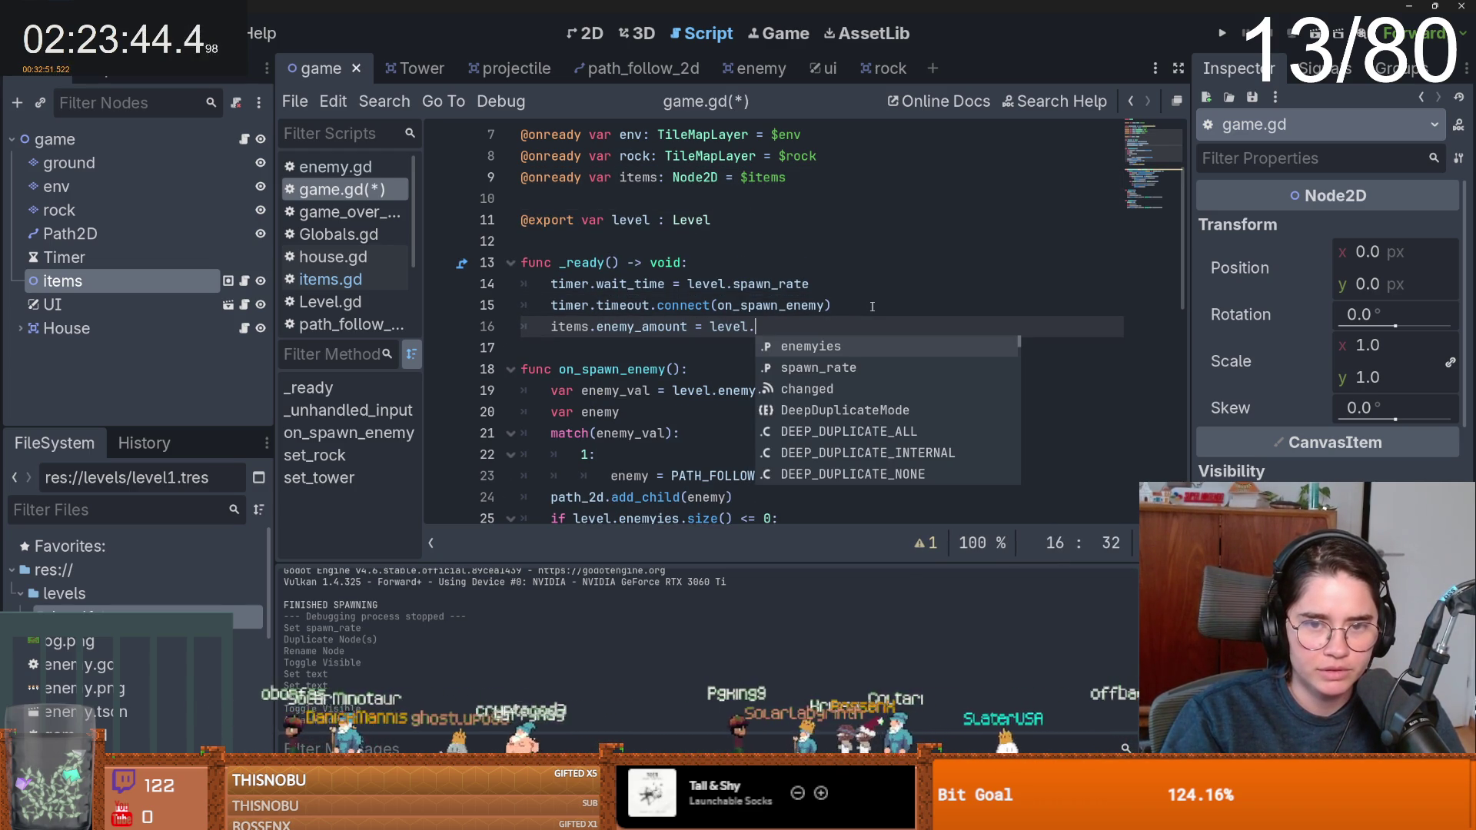
key("Return")
type(".enemyies.size")
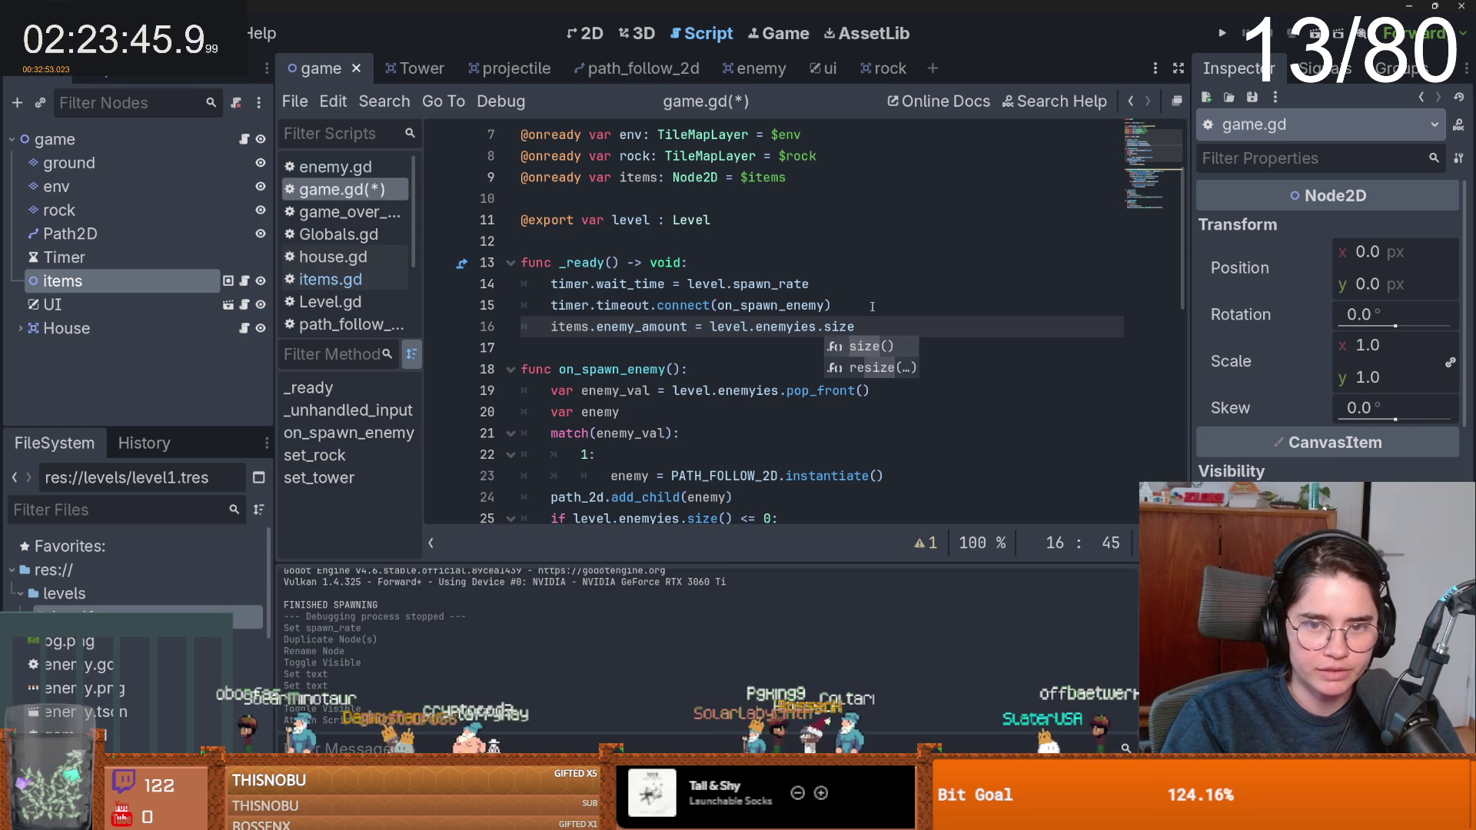
key("Return")
key("ctrl+s")
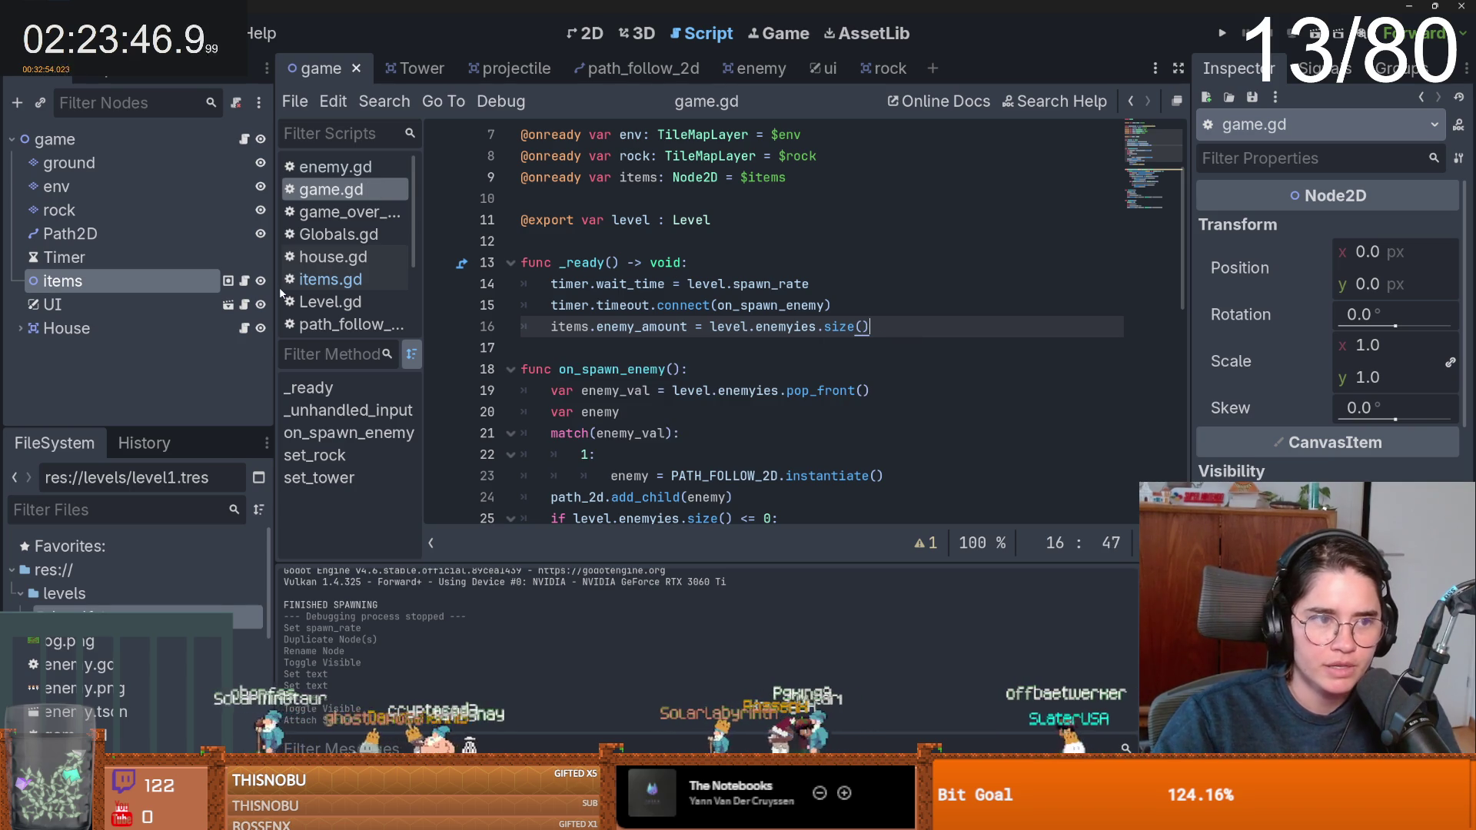
- Try an _enter_tree stub in items.gd, remove it, and check the Node2D class reference
left_click(245, 282)
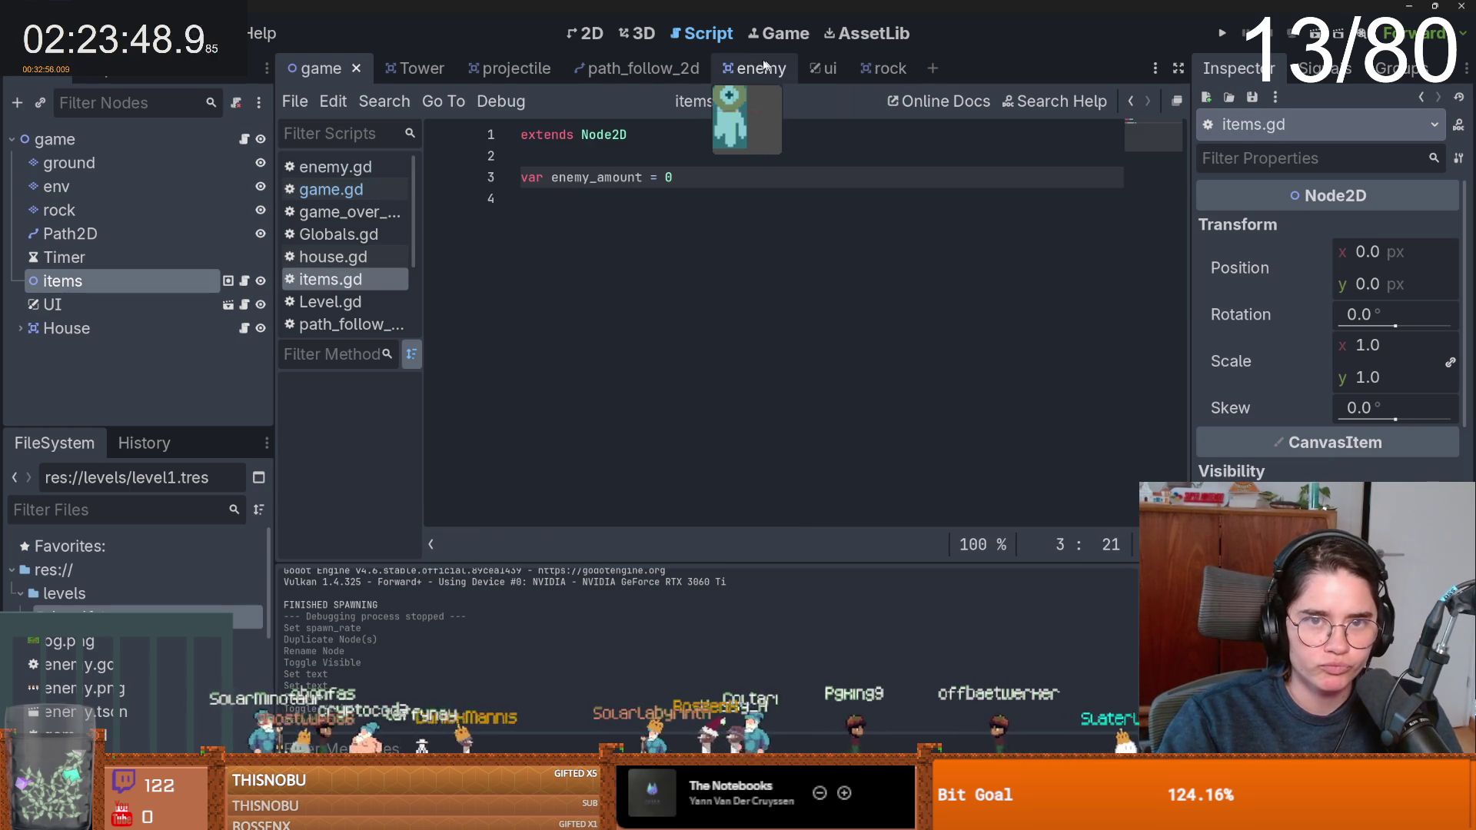
key("Return")
key("Return")
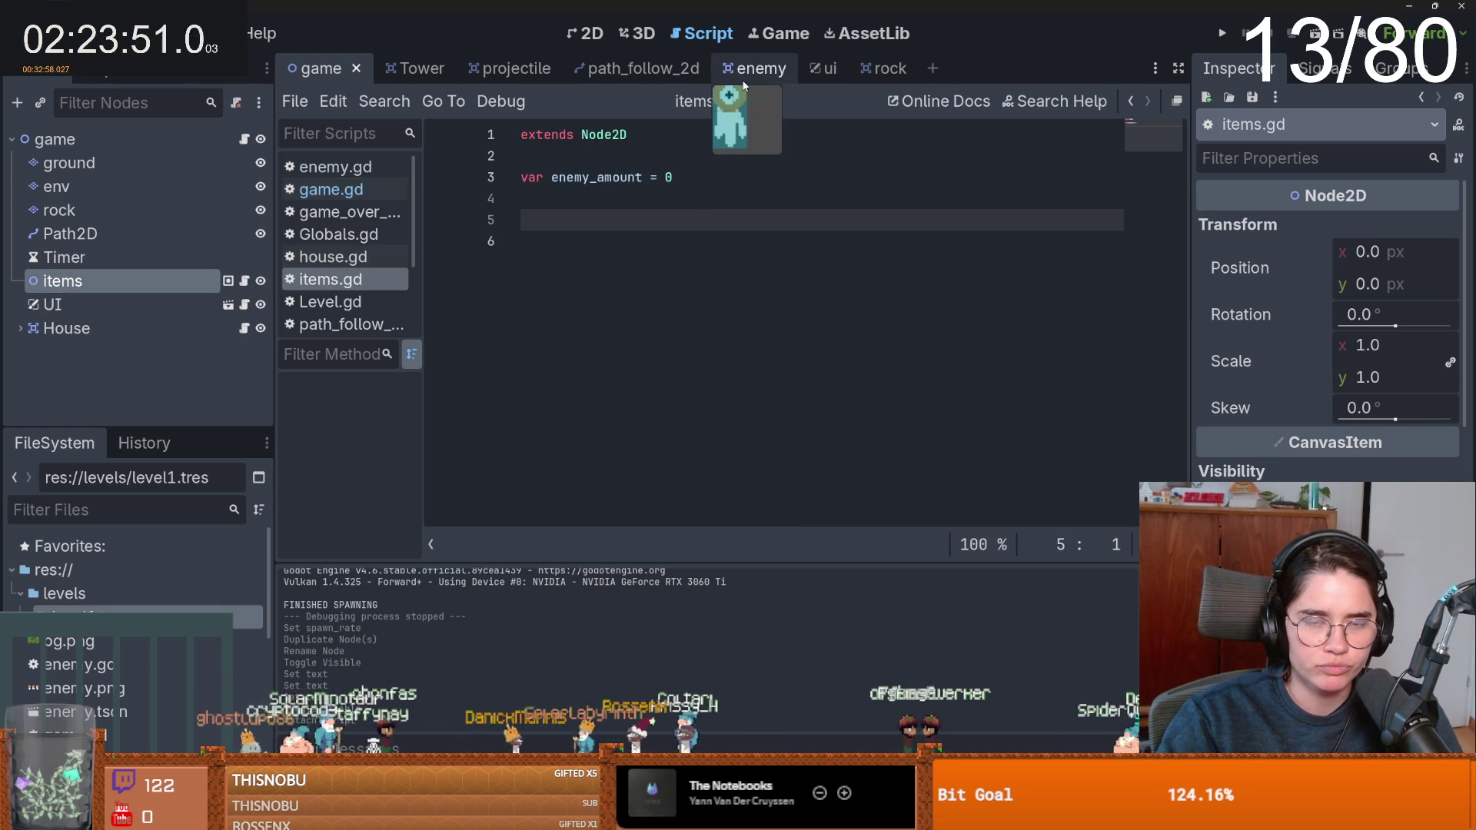
type("func _no")
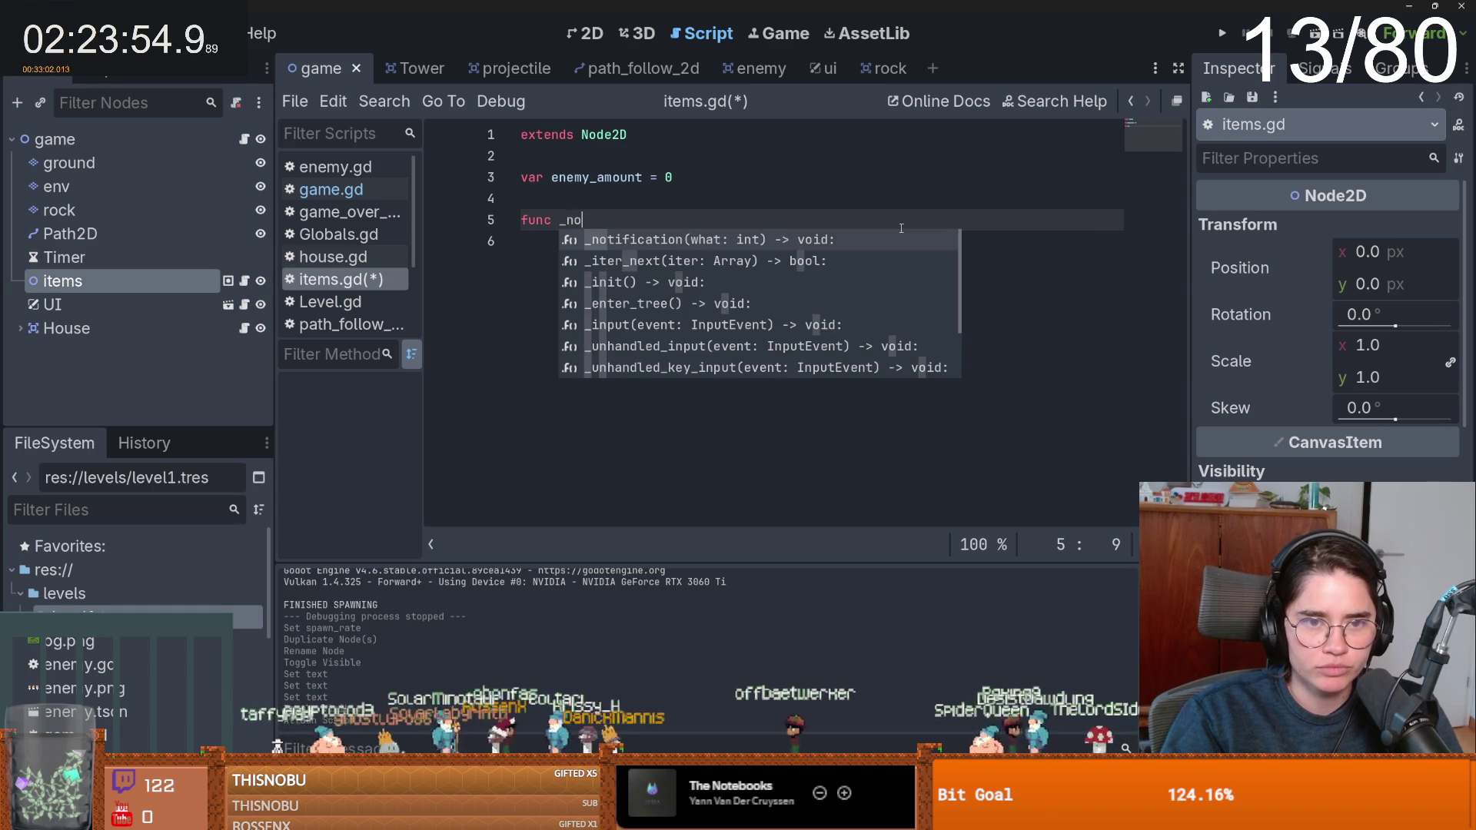
key("BackSpace")
key("BackSpace")
key("BackSpace")
type("ente")
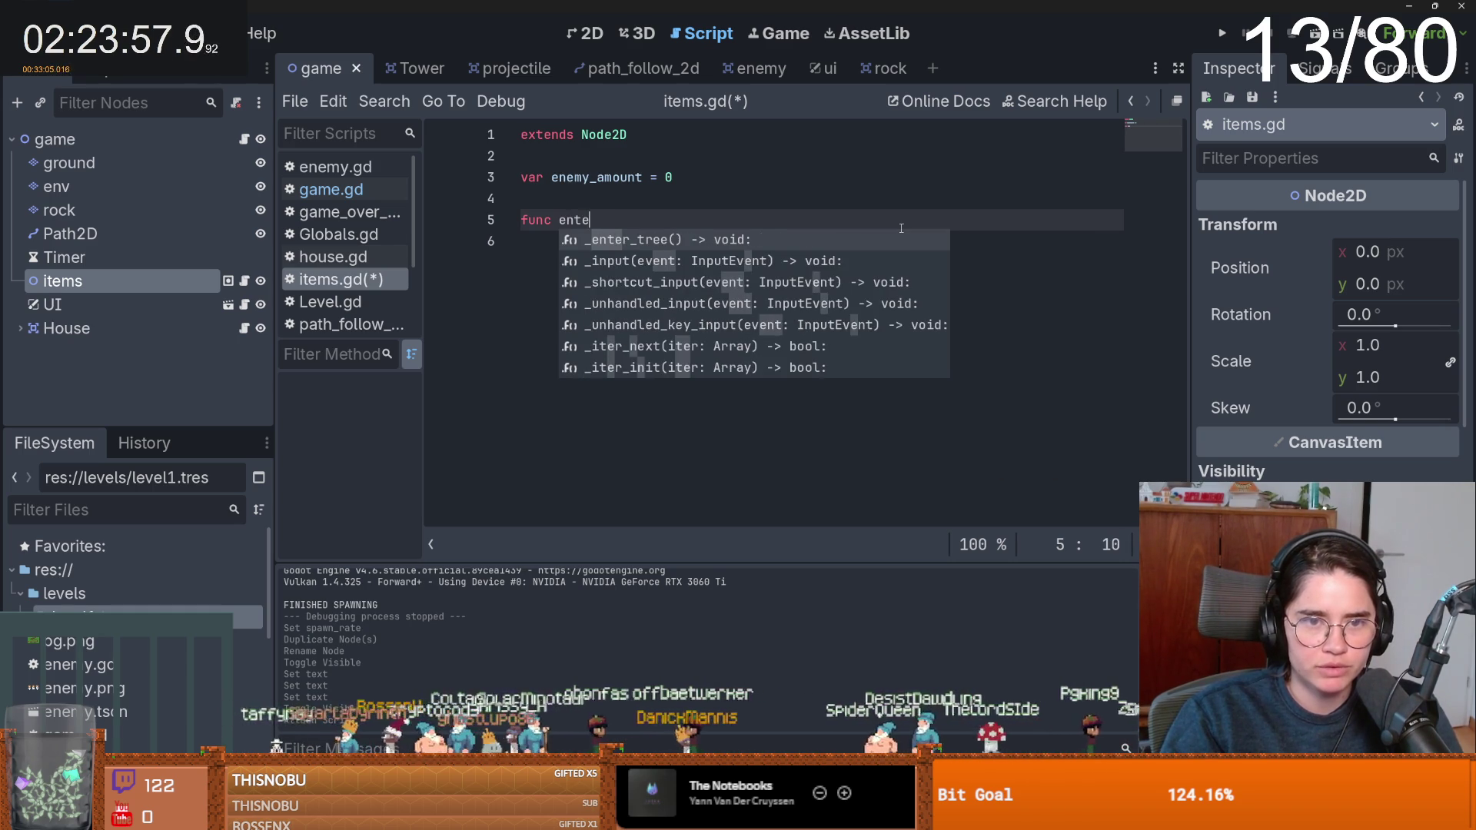
key("Return")
key("Return")
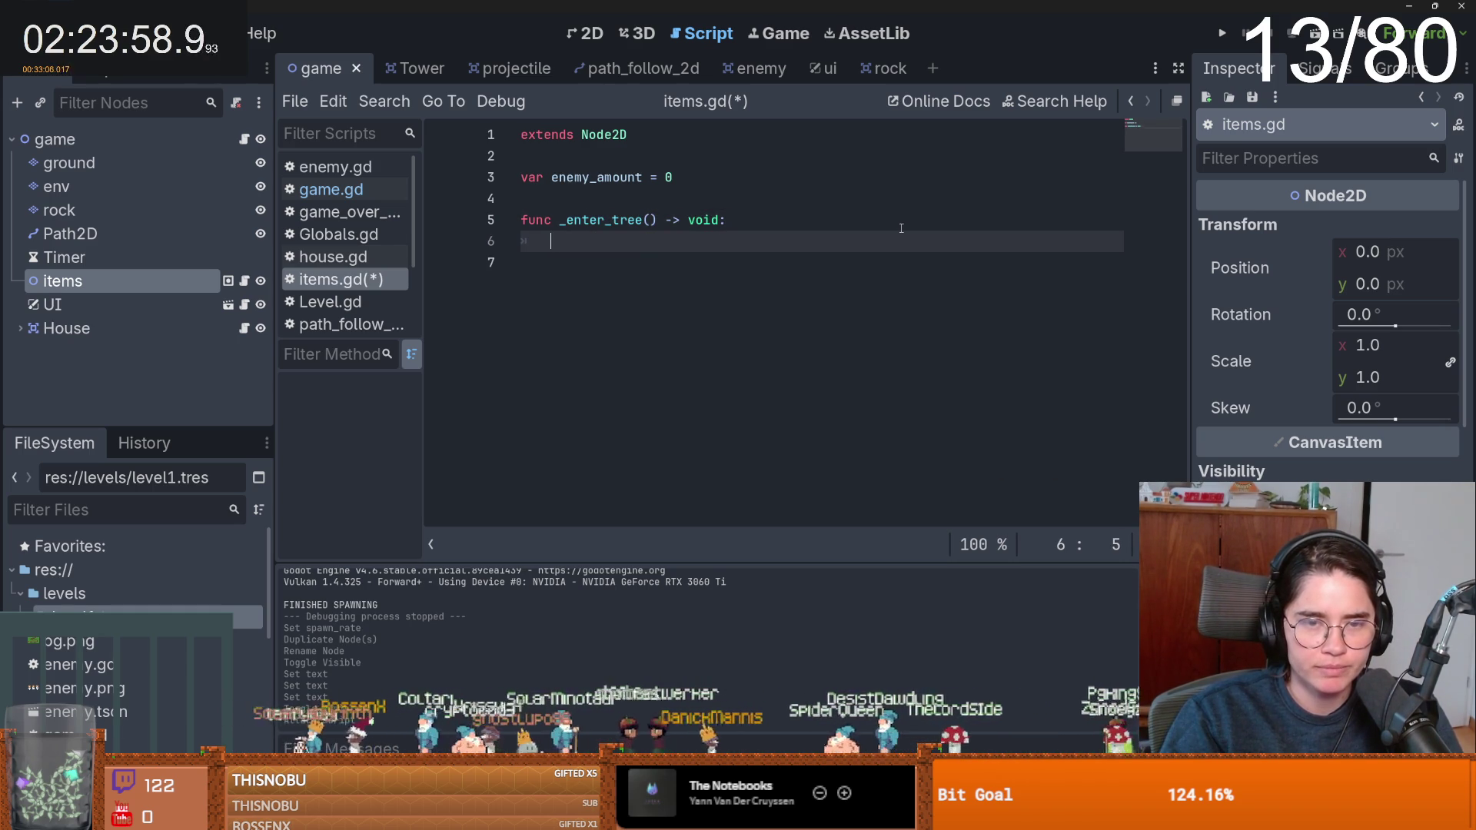
key("BackSpace")
key("BackSpace")
key("BackSpace")
type("nc n")
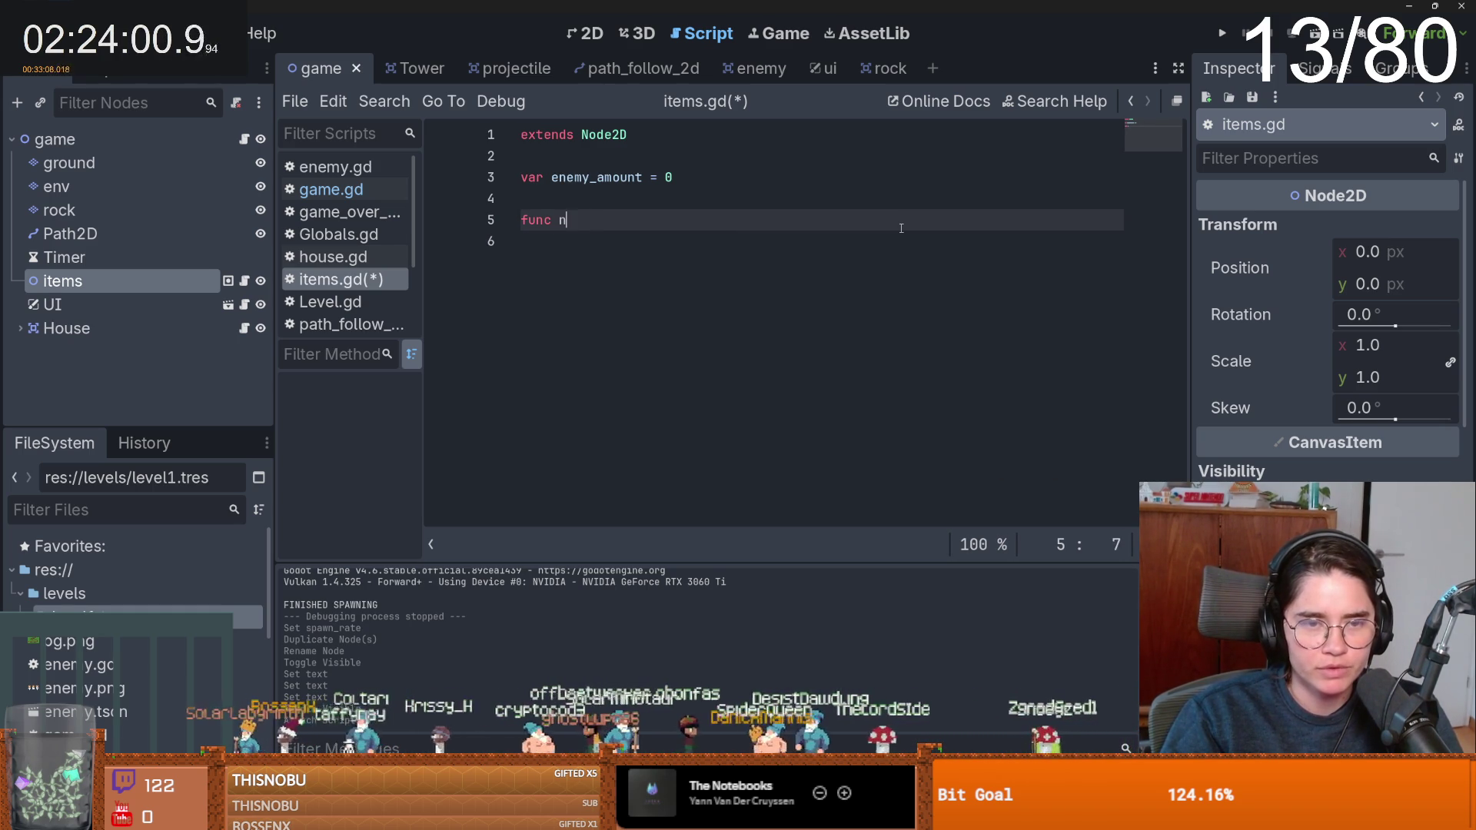
key("BackSpace")
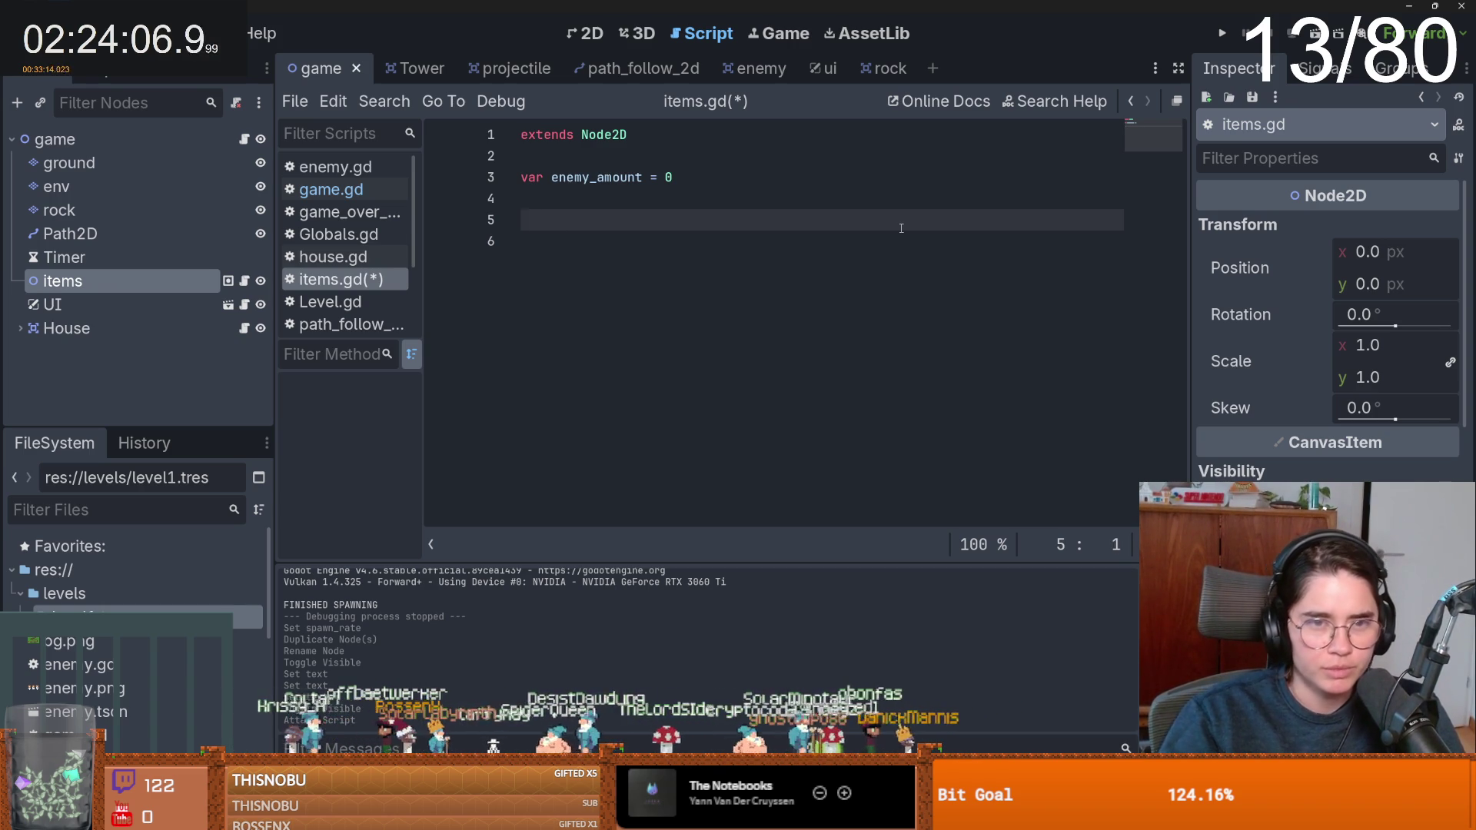
left_click(607, 136, "ctrl")
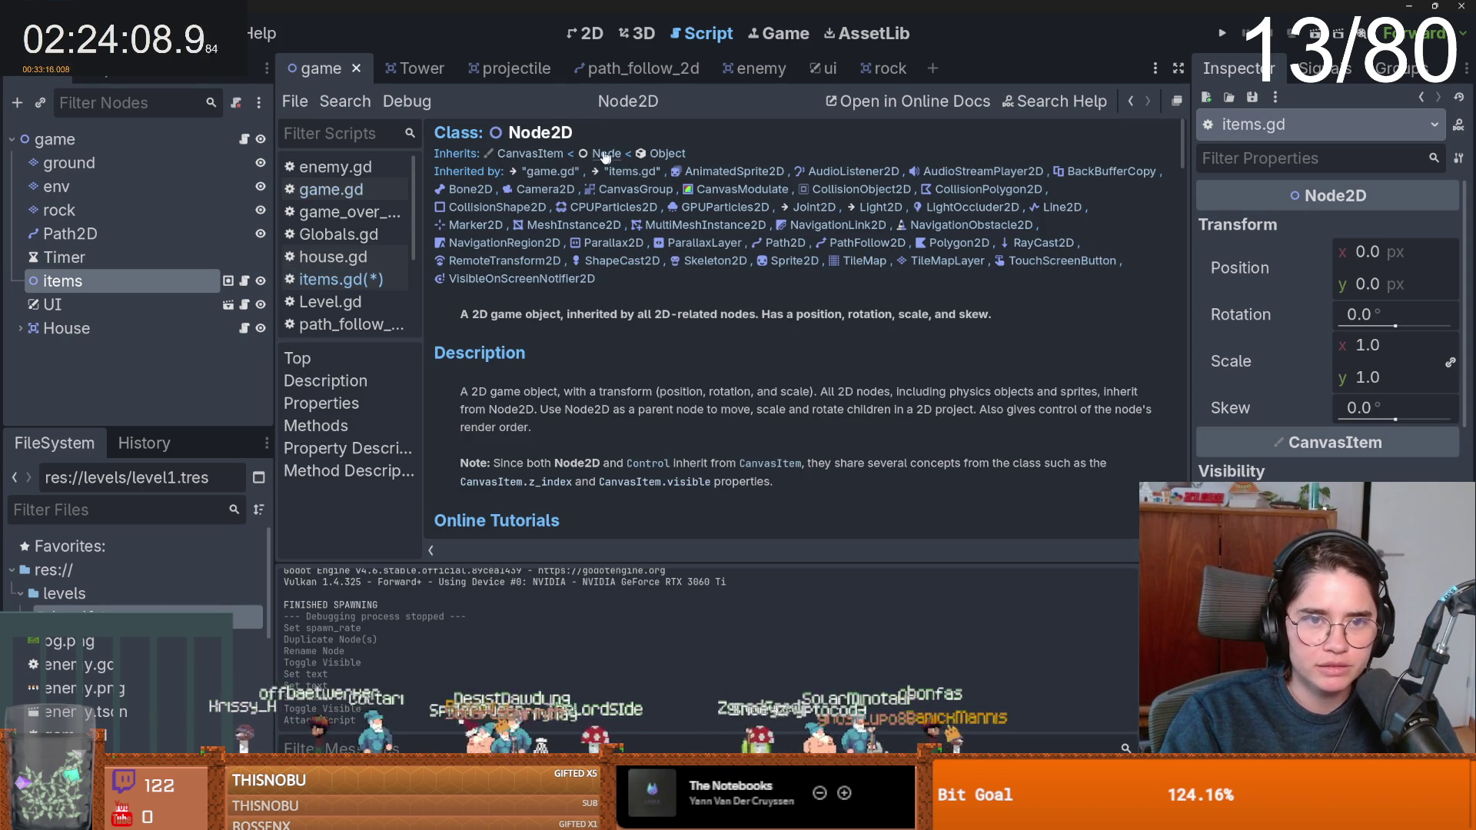
left_click(606, 156)
scroll(641, 394, "down", 15)
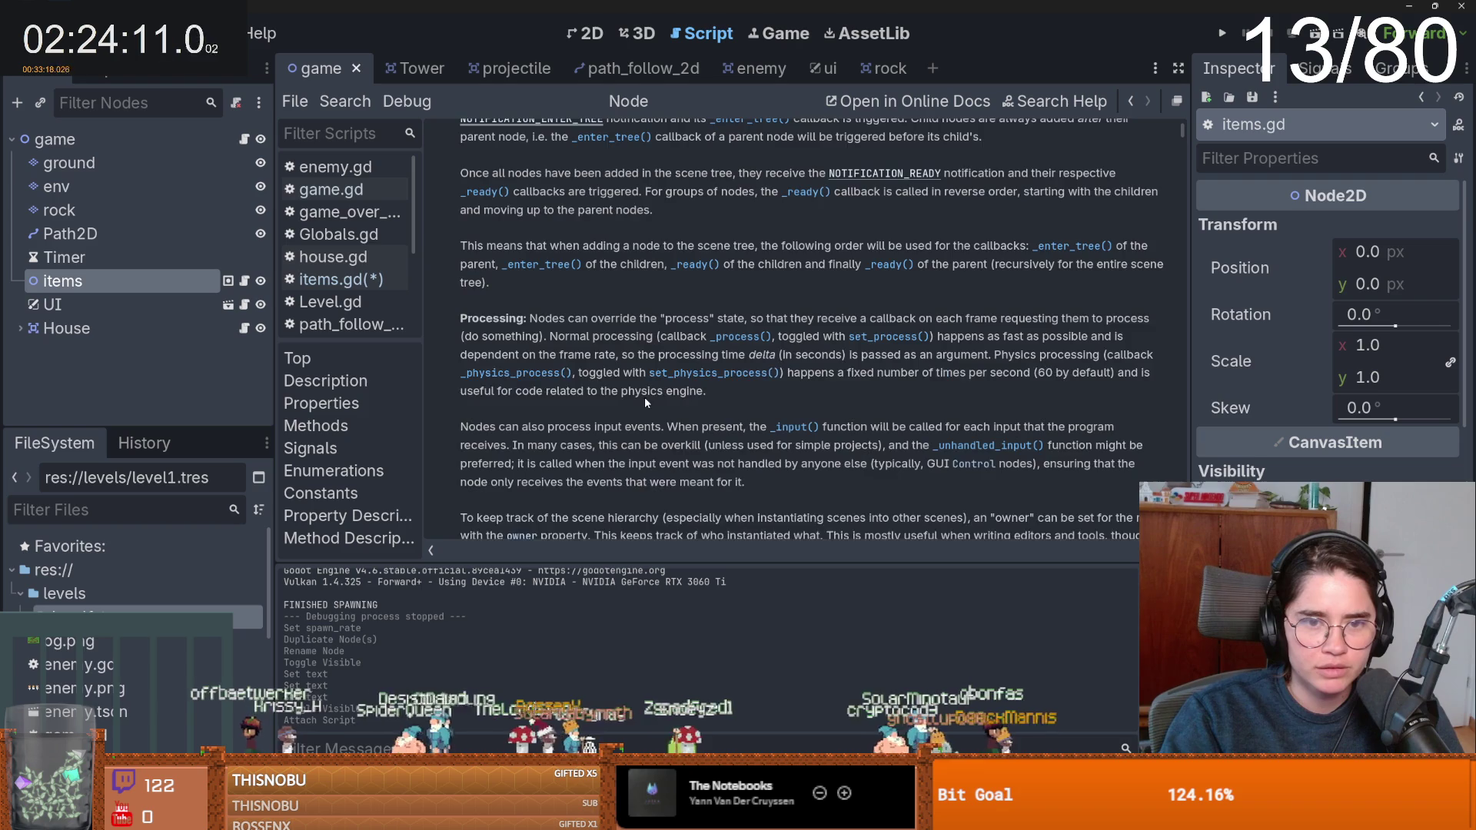
scroll(644, 396, "up", 3)
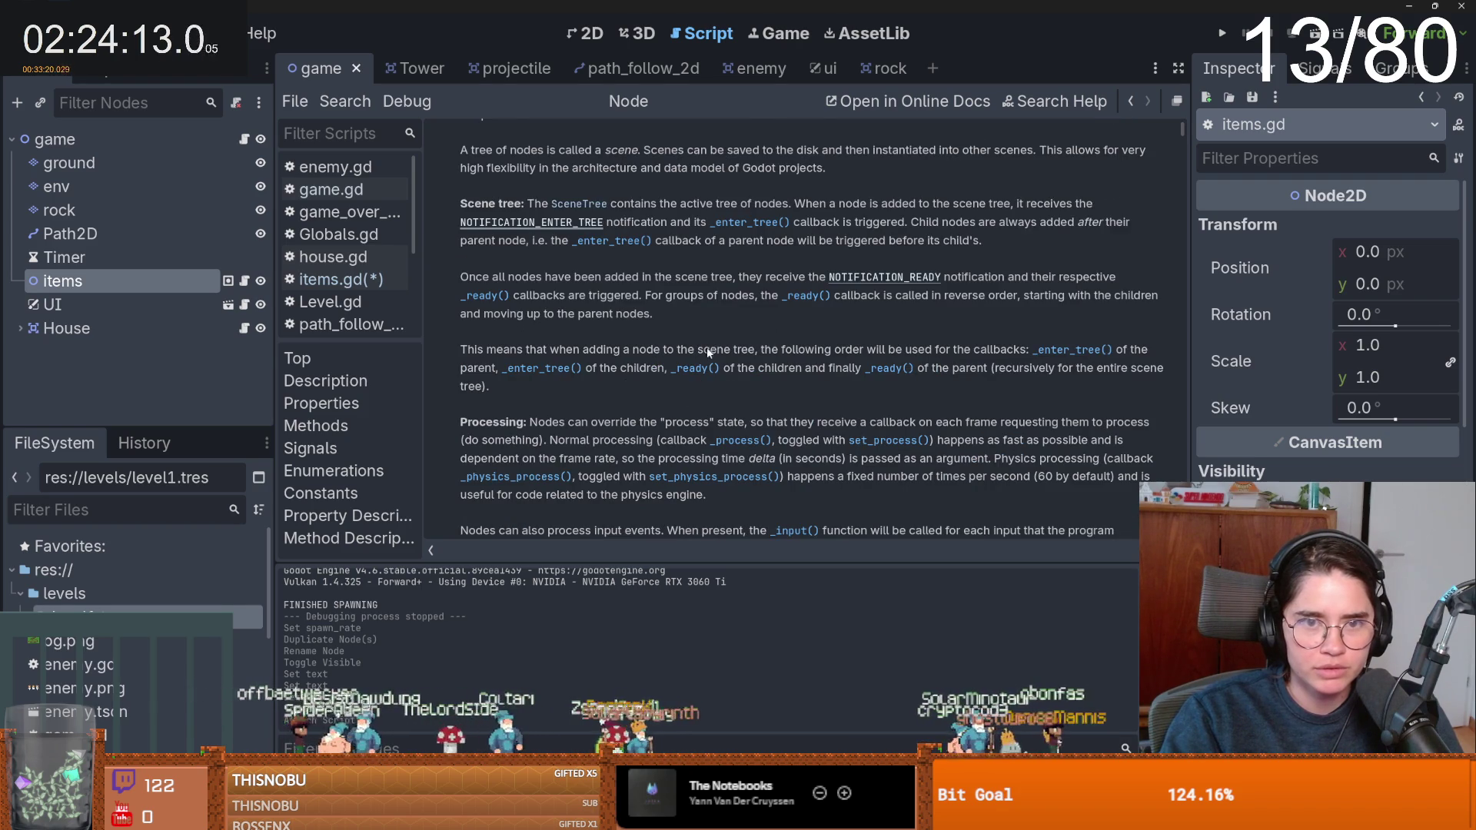
scroll(707, 369, "down", 6)
scroll(707, 394, "down", 3)
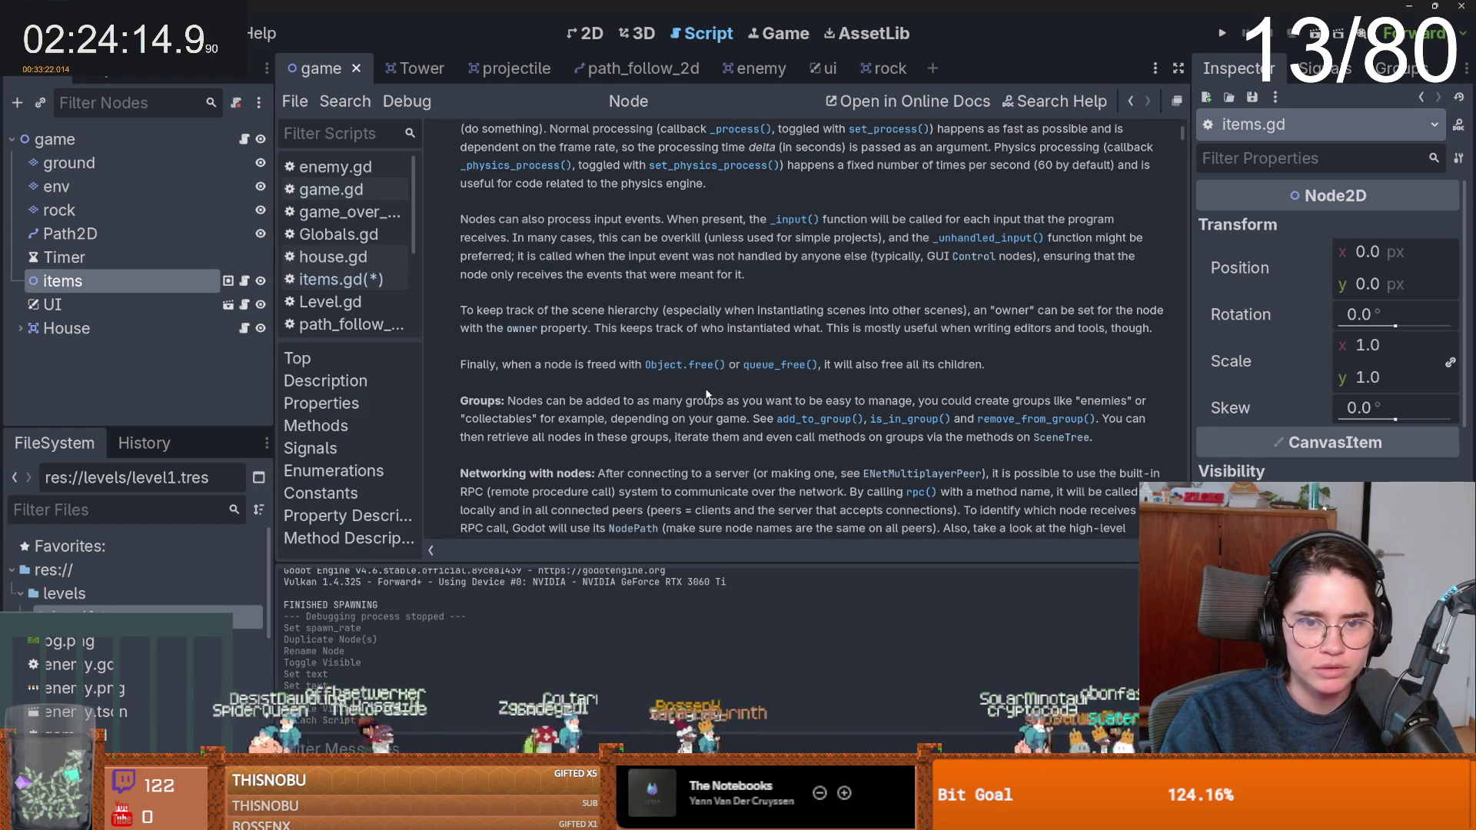
scroll(707, 395, "down", 6)
scroll(707, 394, "down", 9)
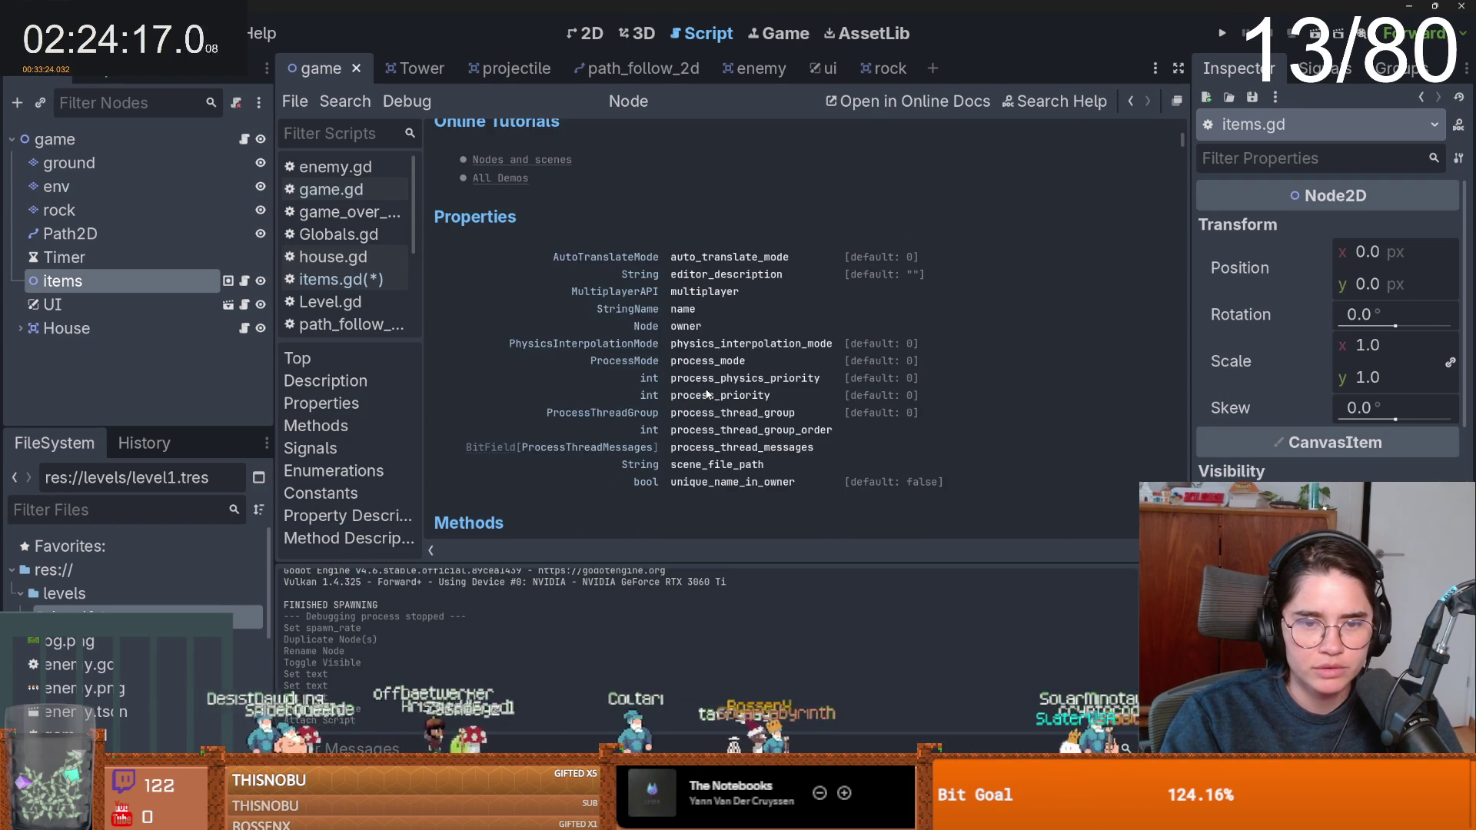
scroll(707, 394, "down", 18)
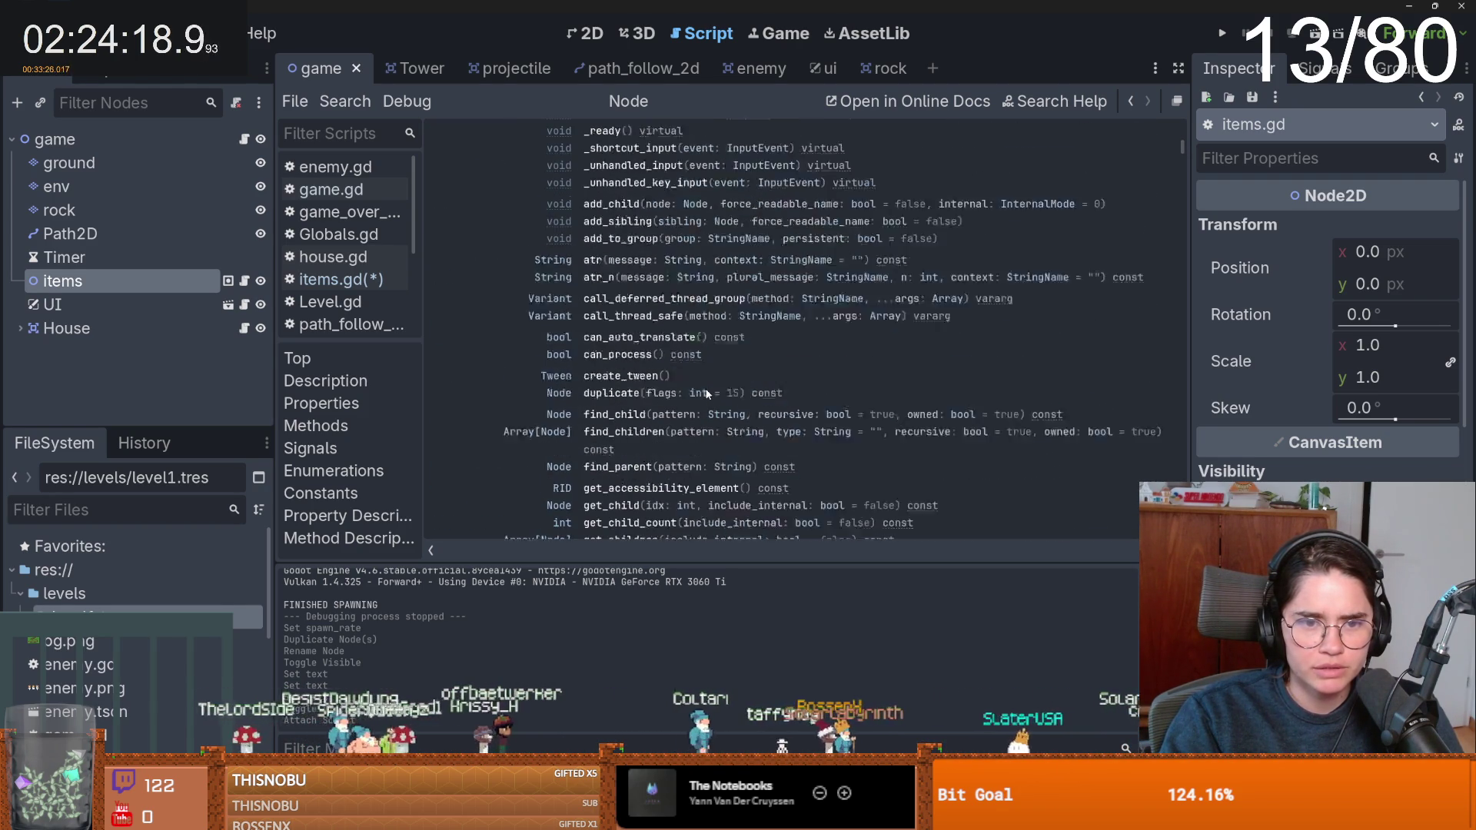
scroll(707, 394, "down", 20)
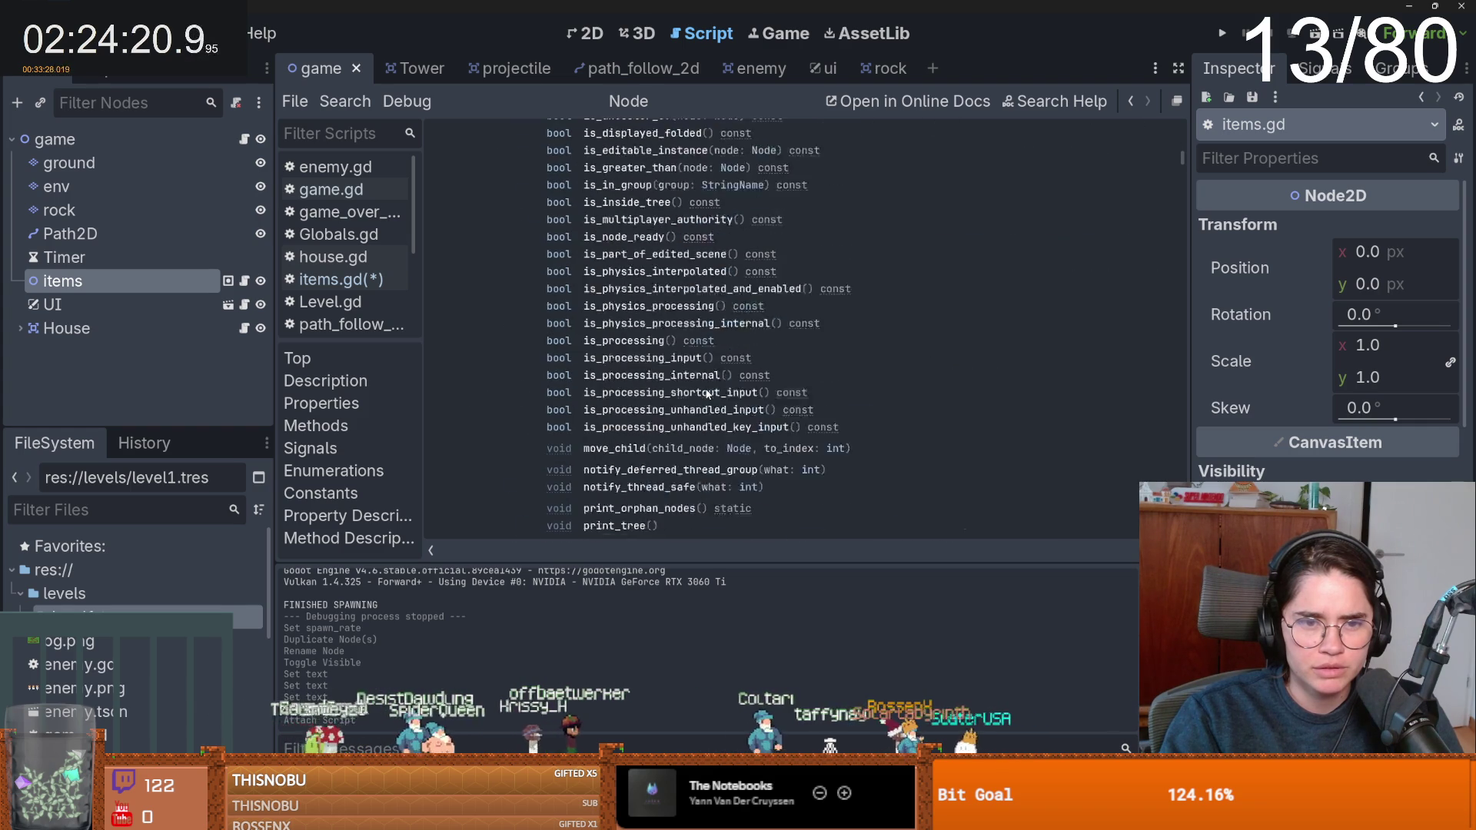
scroll(748, 397, "down", 15)
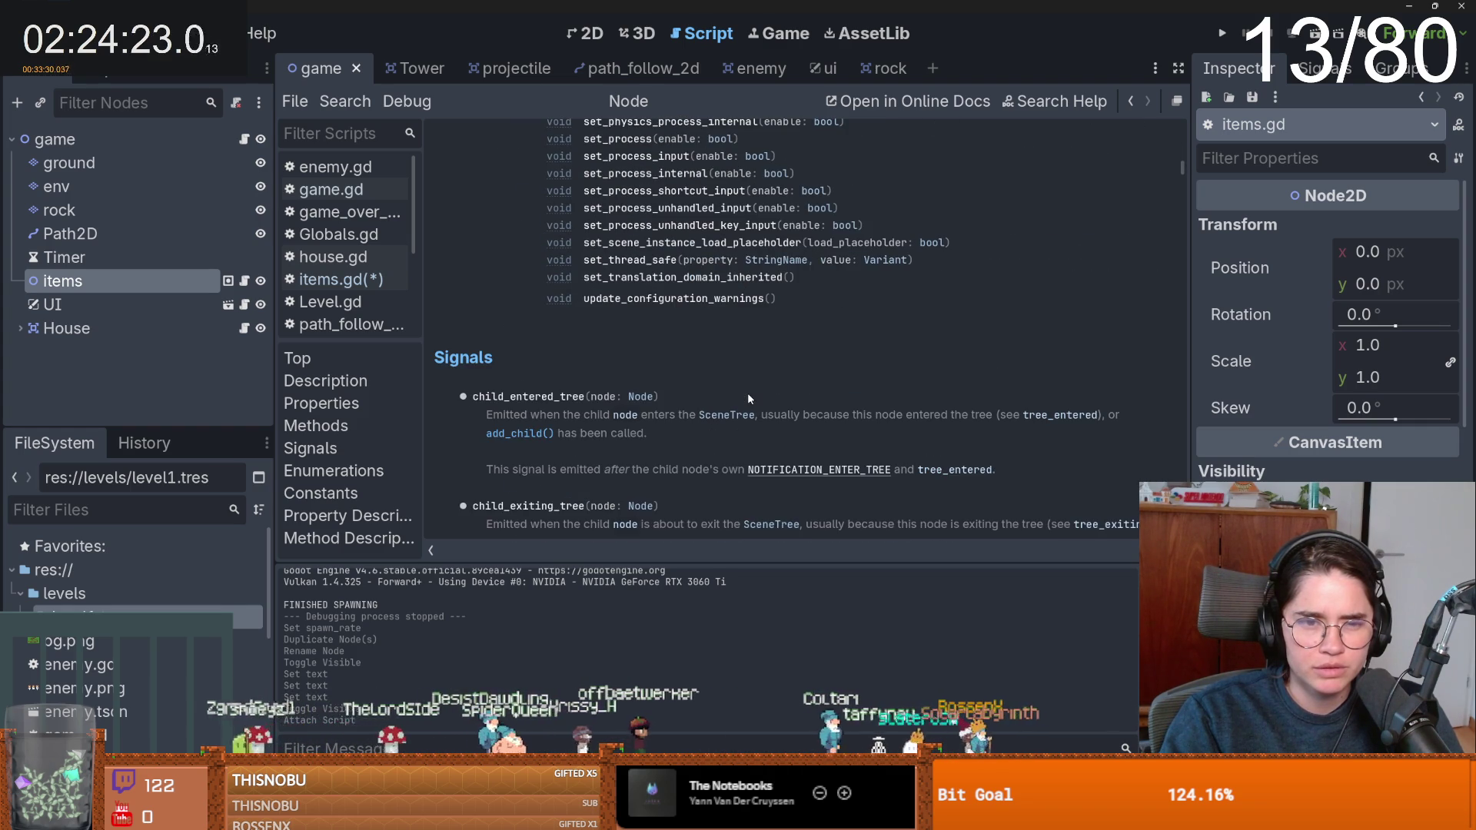
left_click(244, 281)
left_click(604, 231)
type("func _re")
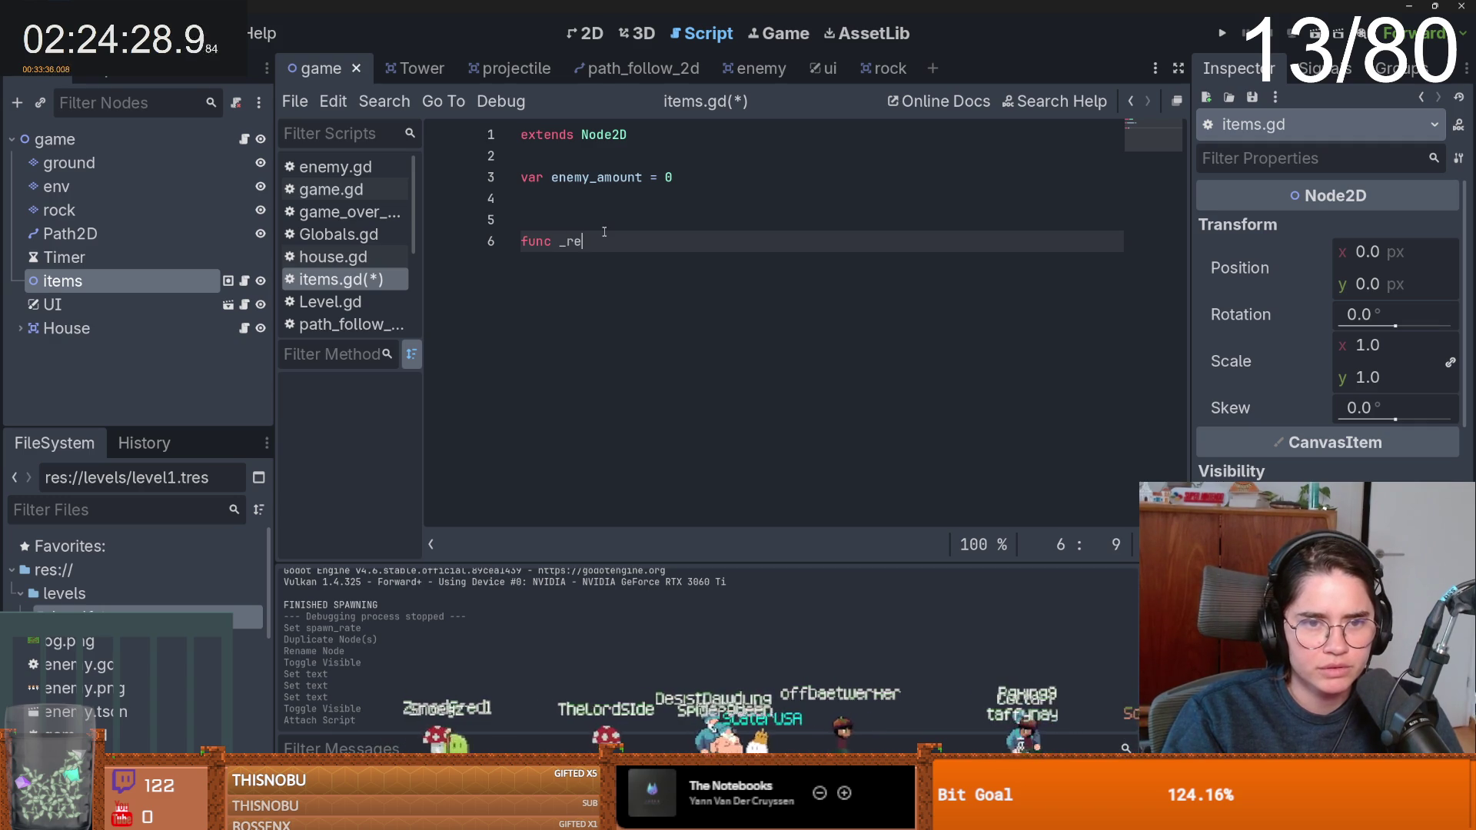
- Add func _ready() to items.gd calling tree_exited.connect(on_enemy_exit)
key("Return")
key("Return")
type("on_tree")
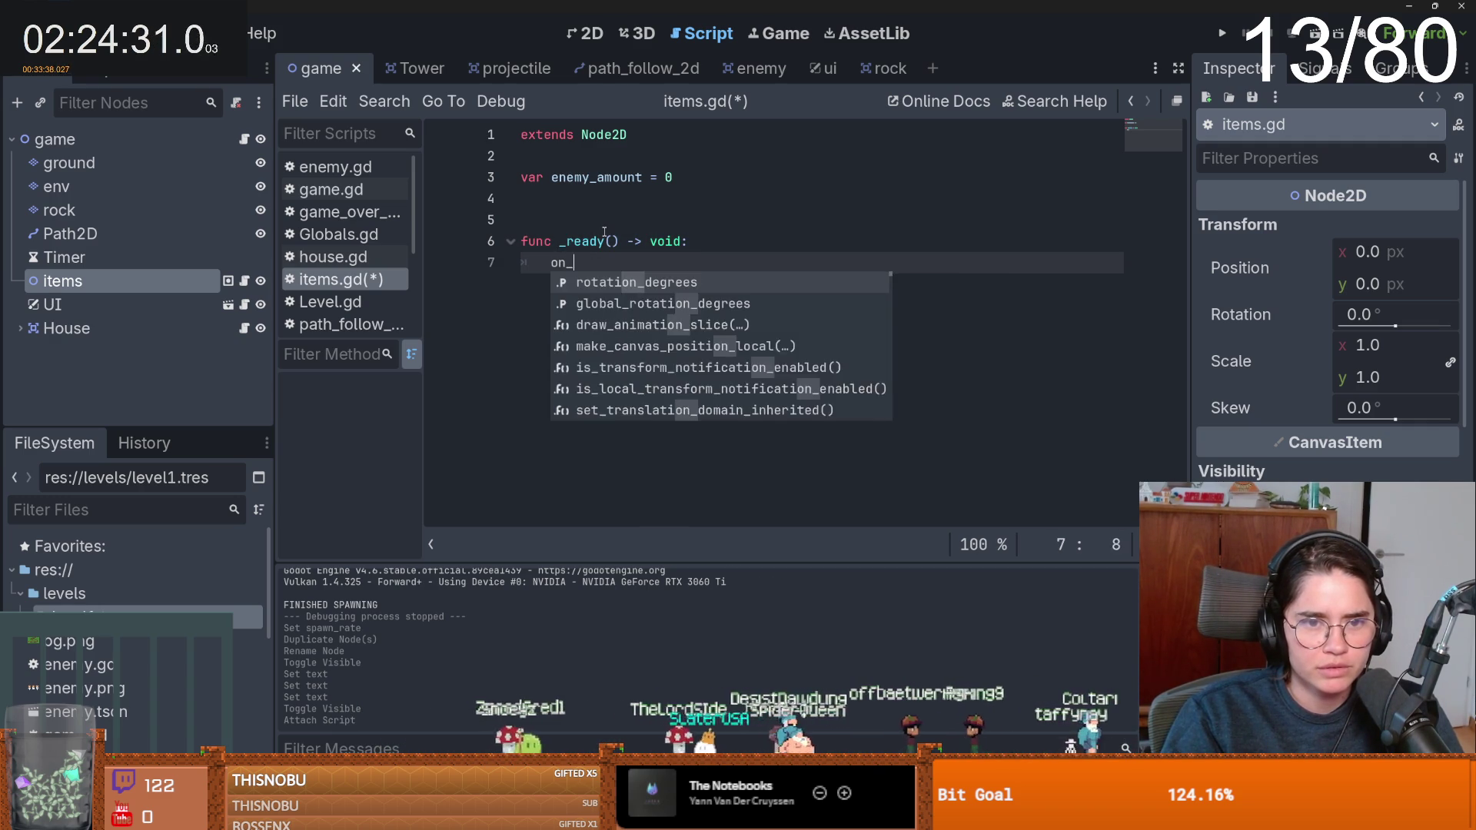
key("BackSpace")
key("BackSpace")
key("BackSpace")
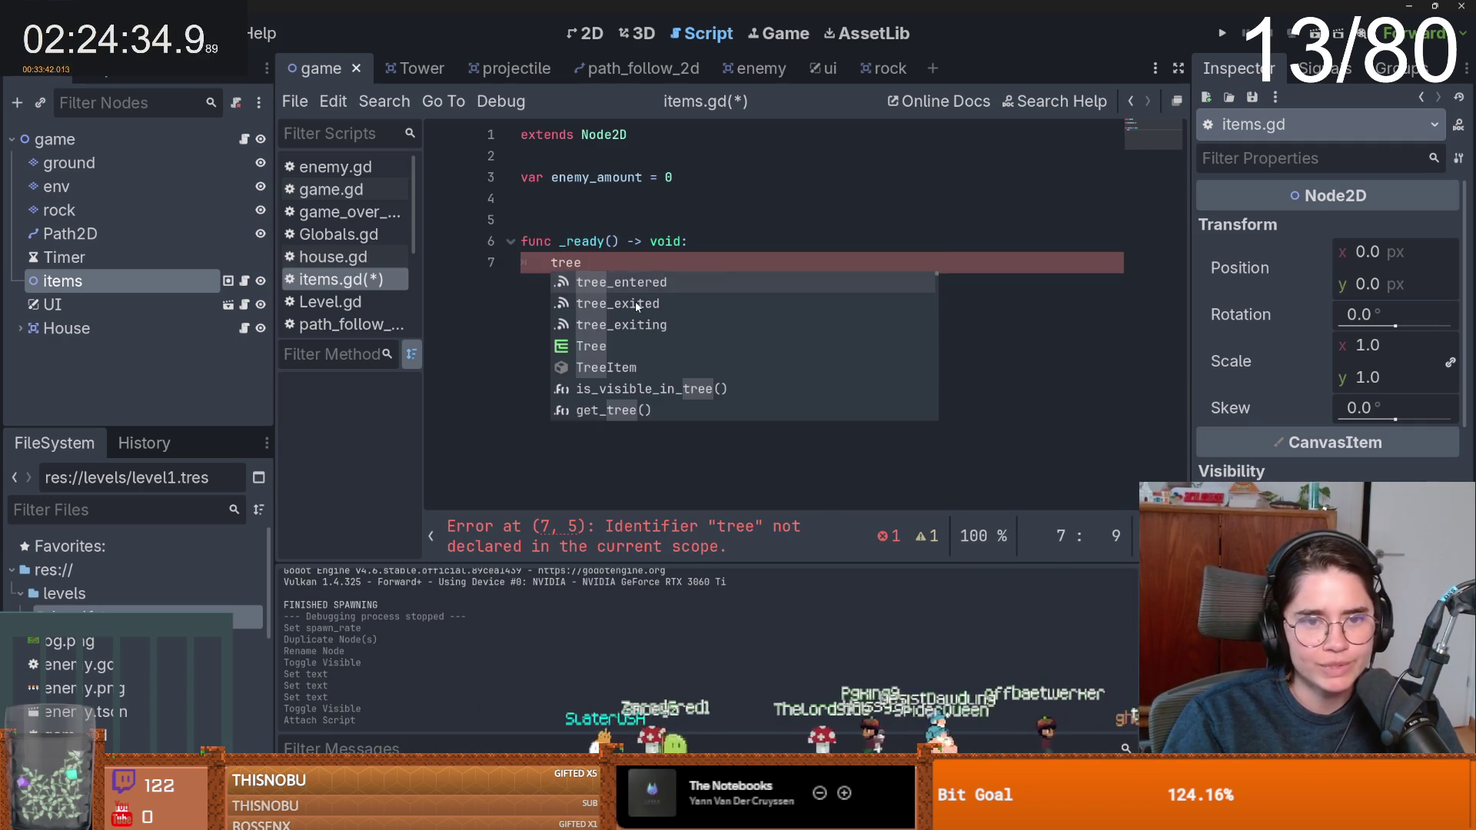
key("Down")
key("Return")
type(".connect")
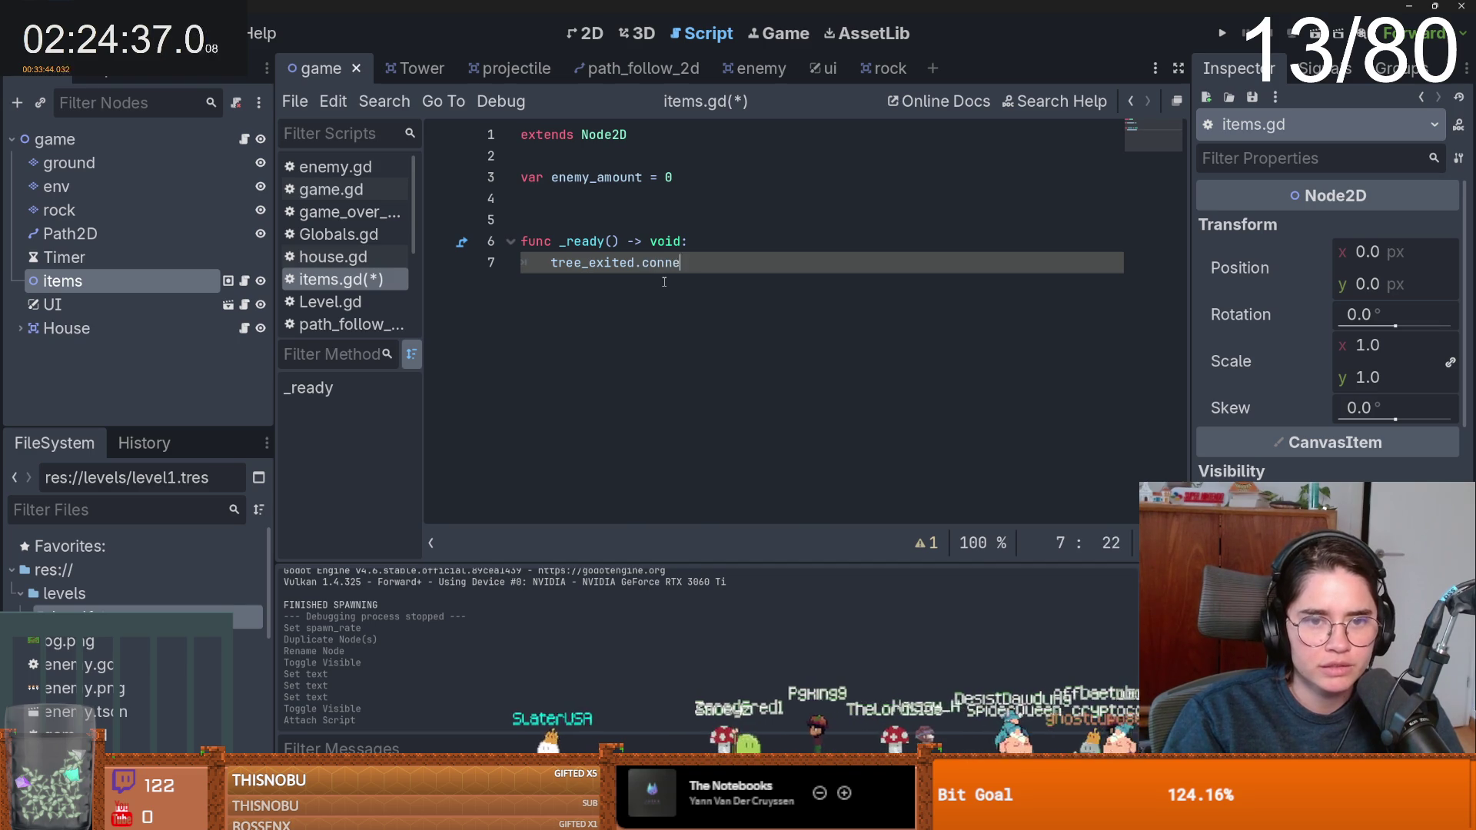
type("(on_t")
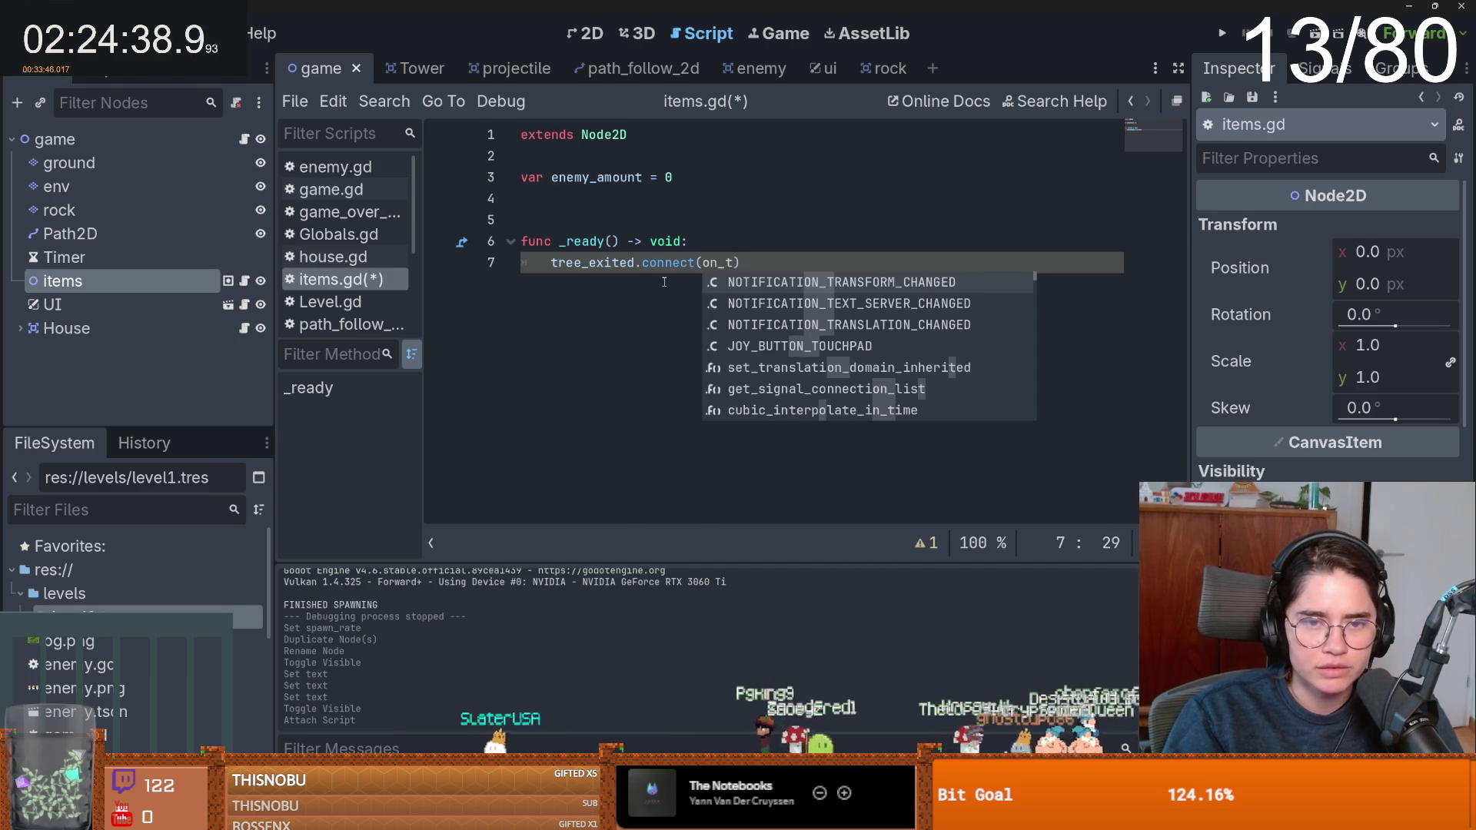
key("BackSpace")
type("enemy_exi")
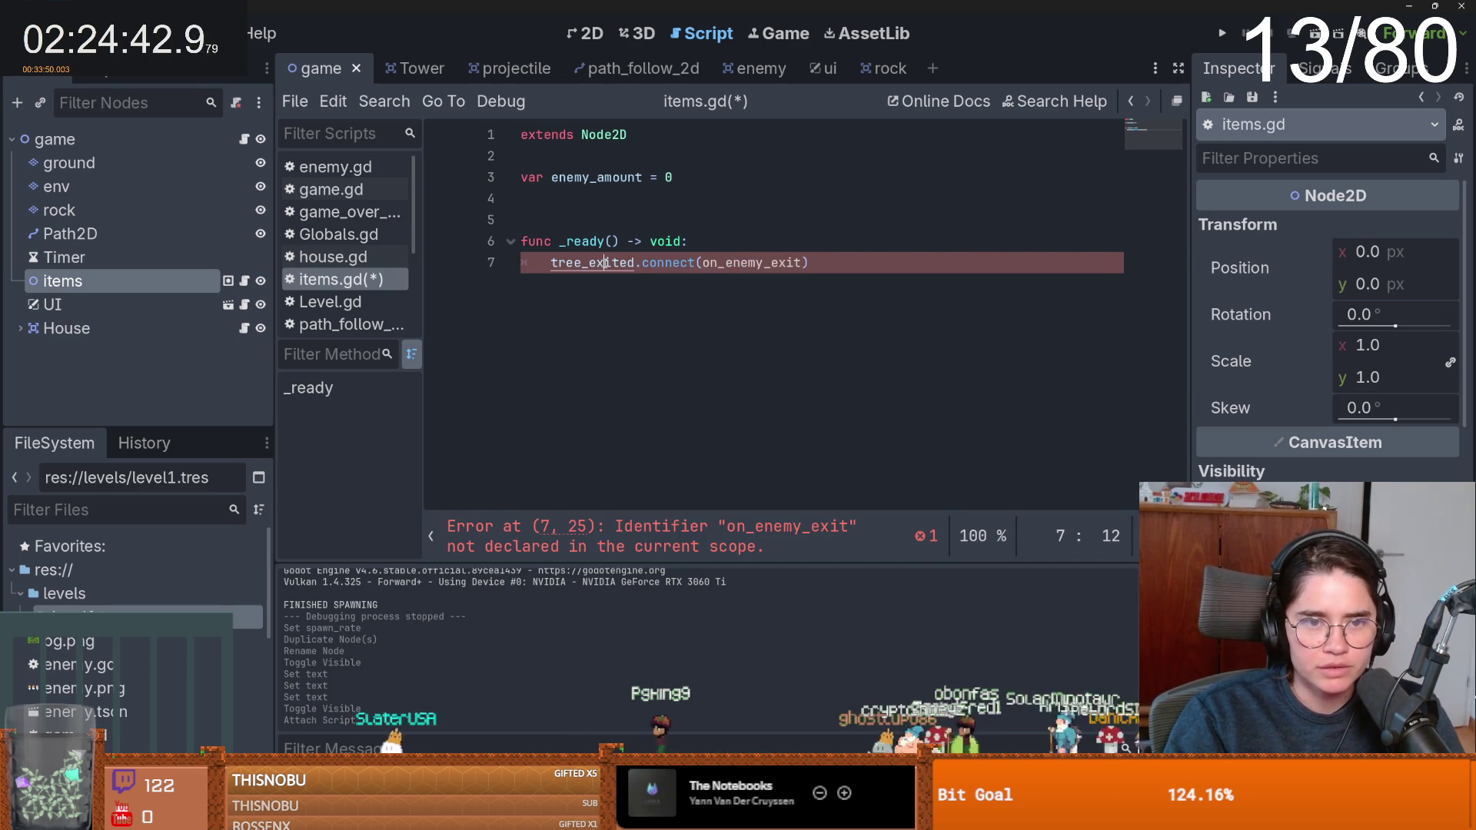
left_click(603, 263, "ctrl")
- Read the Node docs on tree_exited and child_exiting_tree, then select tree_exited in items.gd
scroll(538, 215, "up", 2)
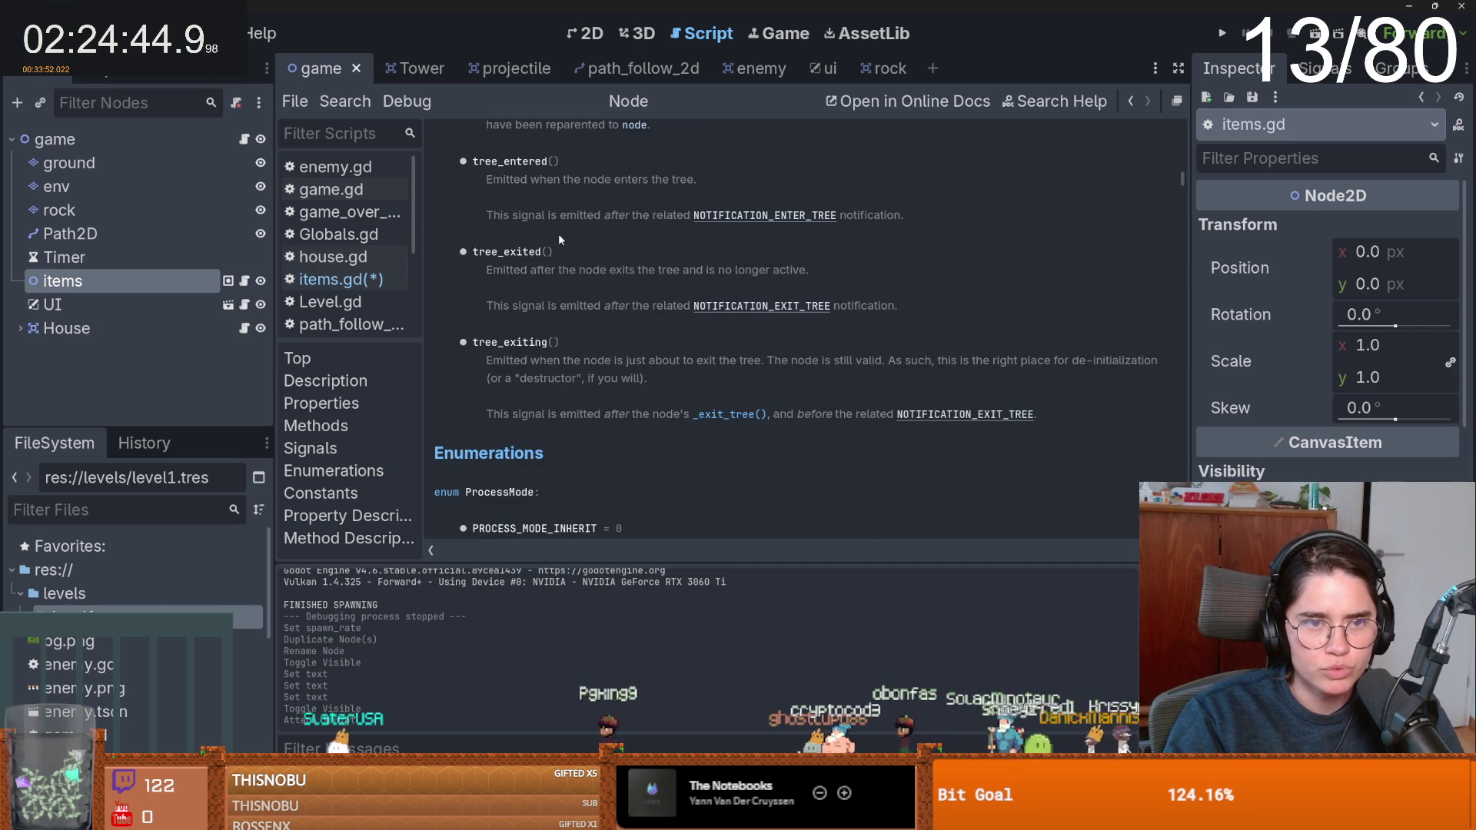
left_click_drag(503, 270, 611, 269)
left_click(676, 273)
scroll(676, 273, "up", 4)
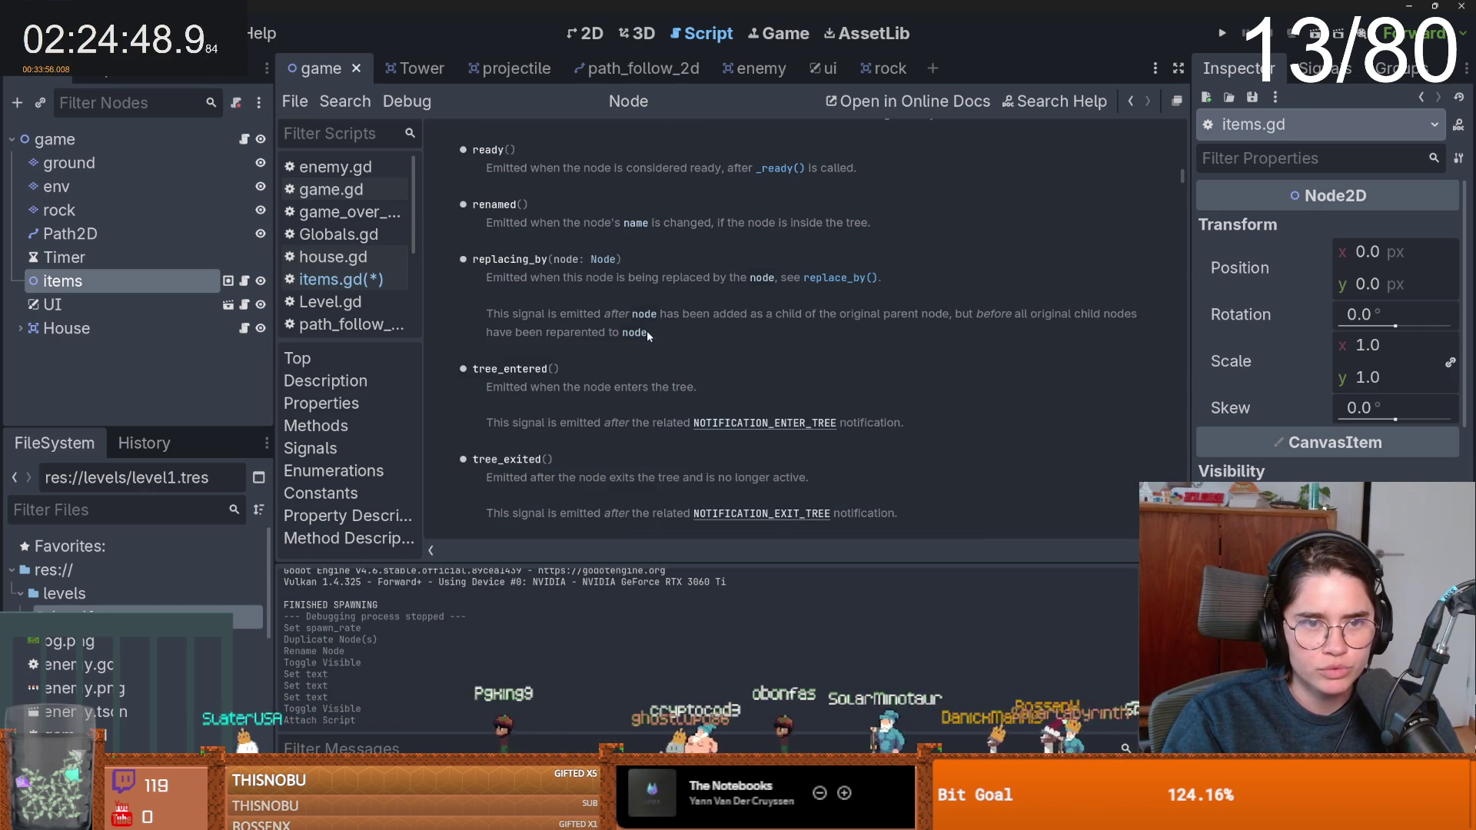
scroll(626, 332, "up", 8)
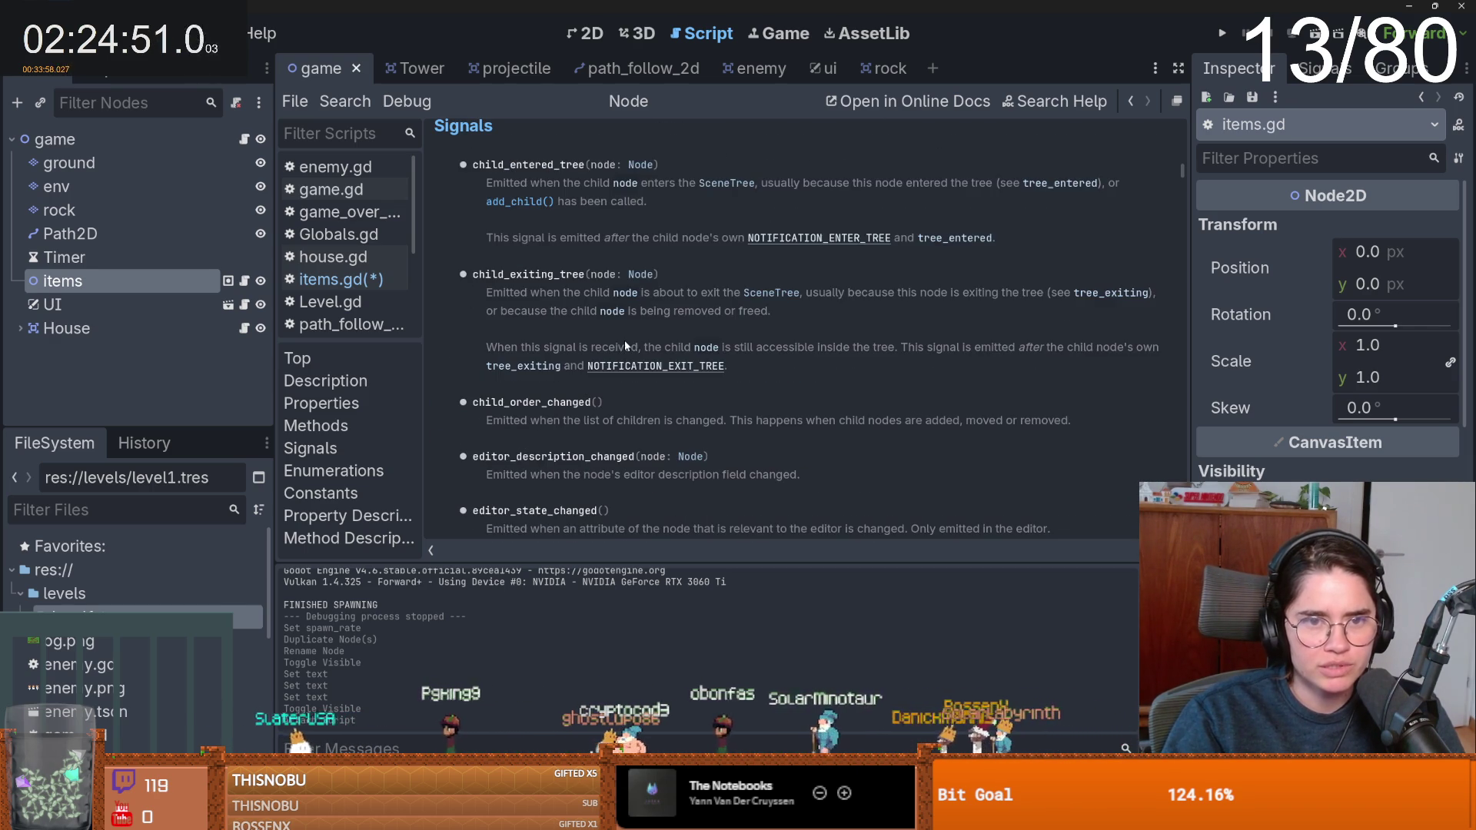
double_click(538, 274)
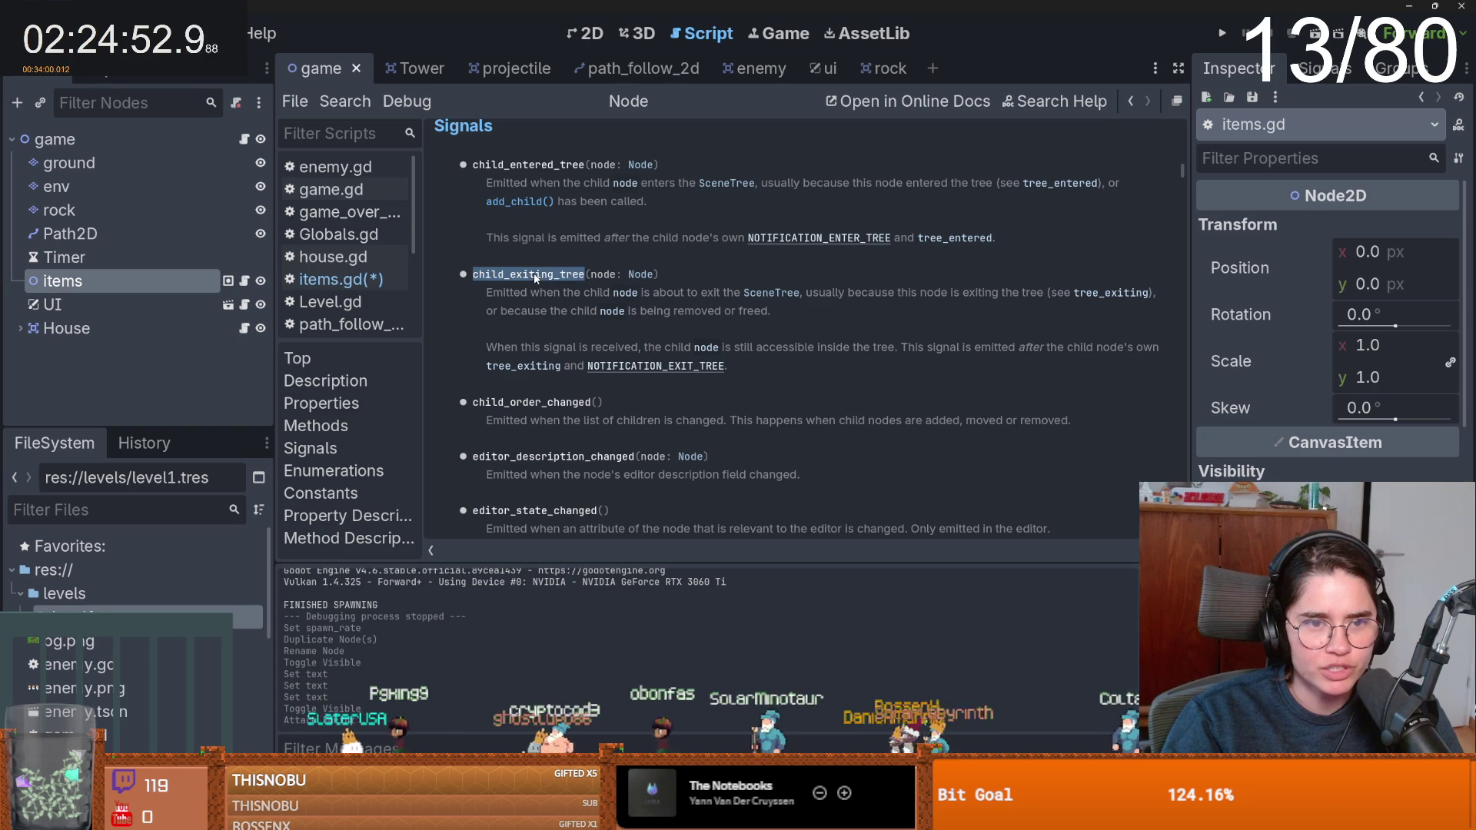
key("Home")
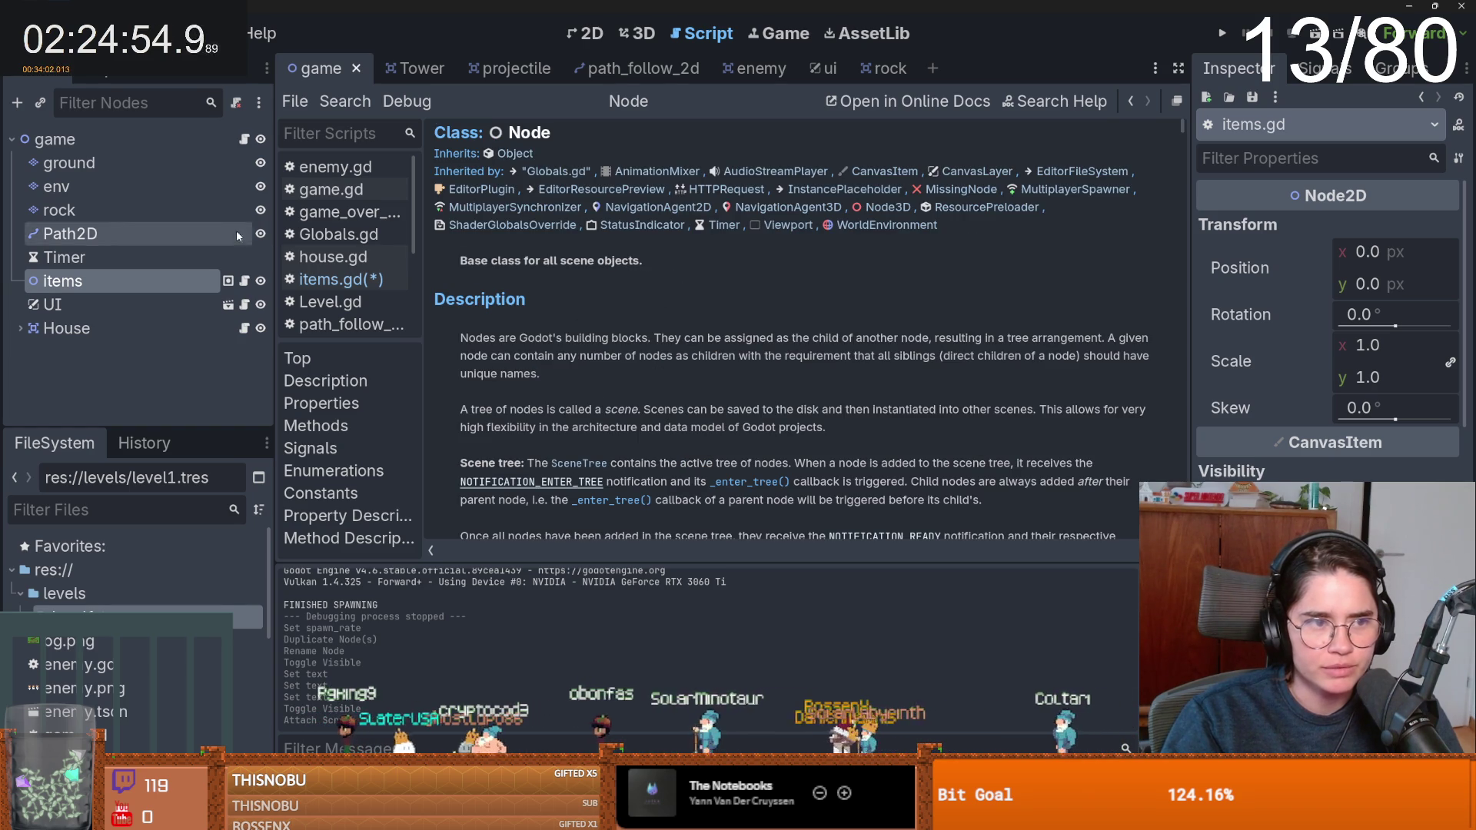
left_click(244, 281)
double_click(628, 263)
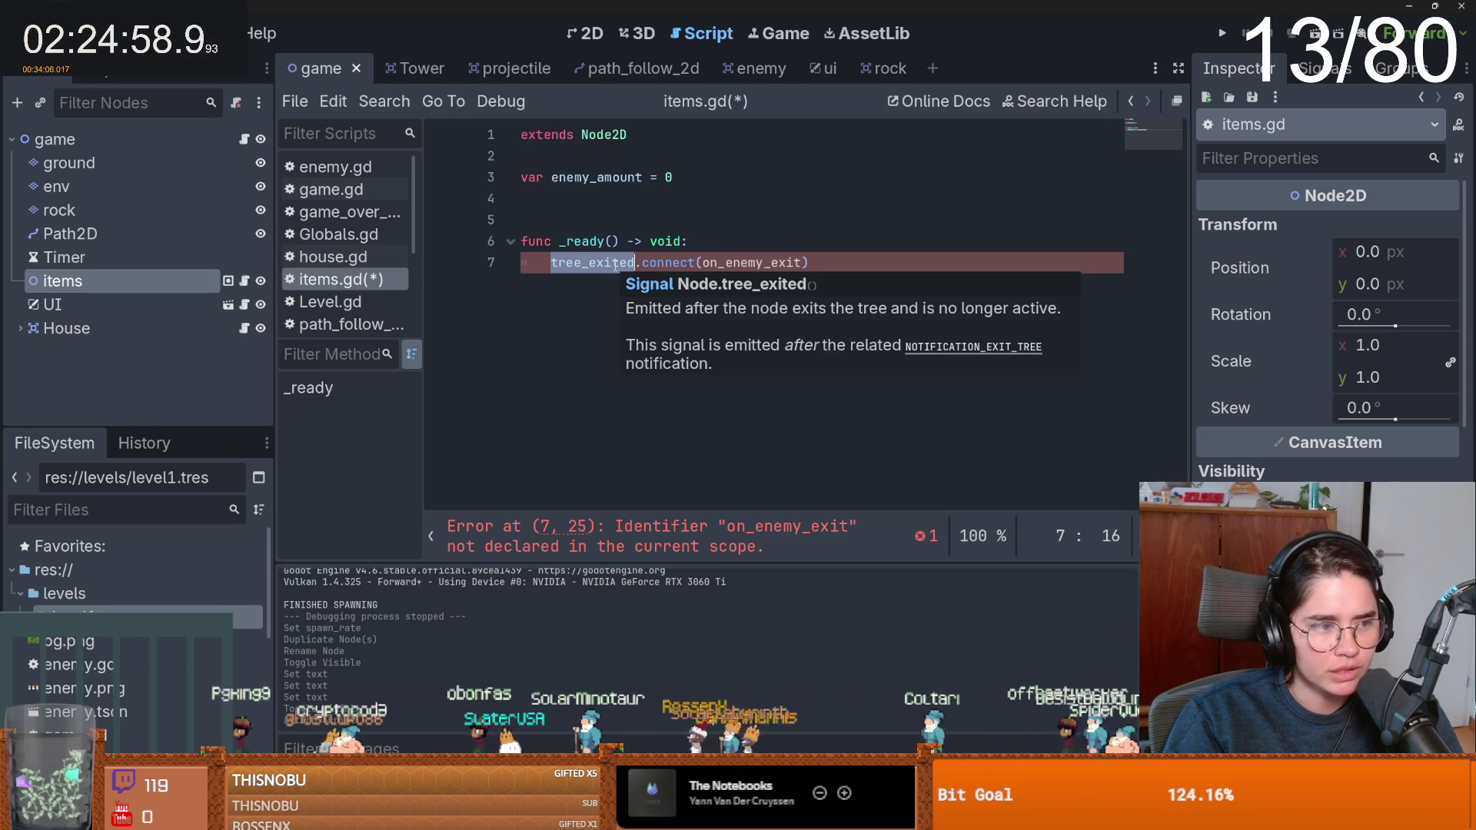
- Connect child_exiting_tree instead and add on_enemy_exit(node) printing "enemy died", then save items.gd
type("child")
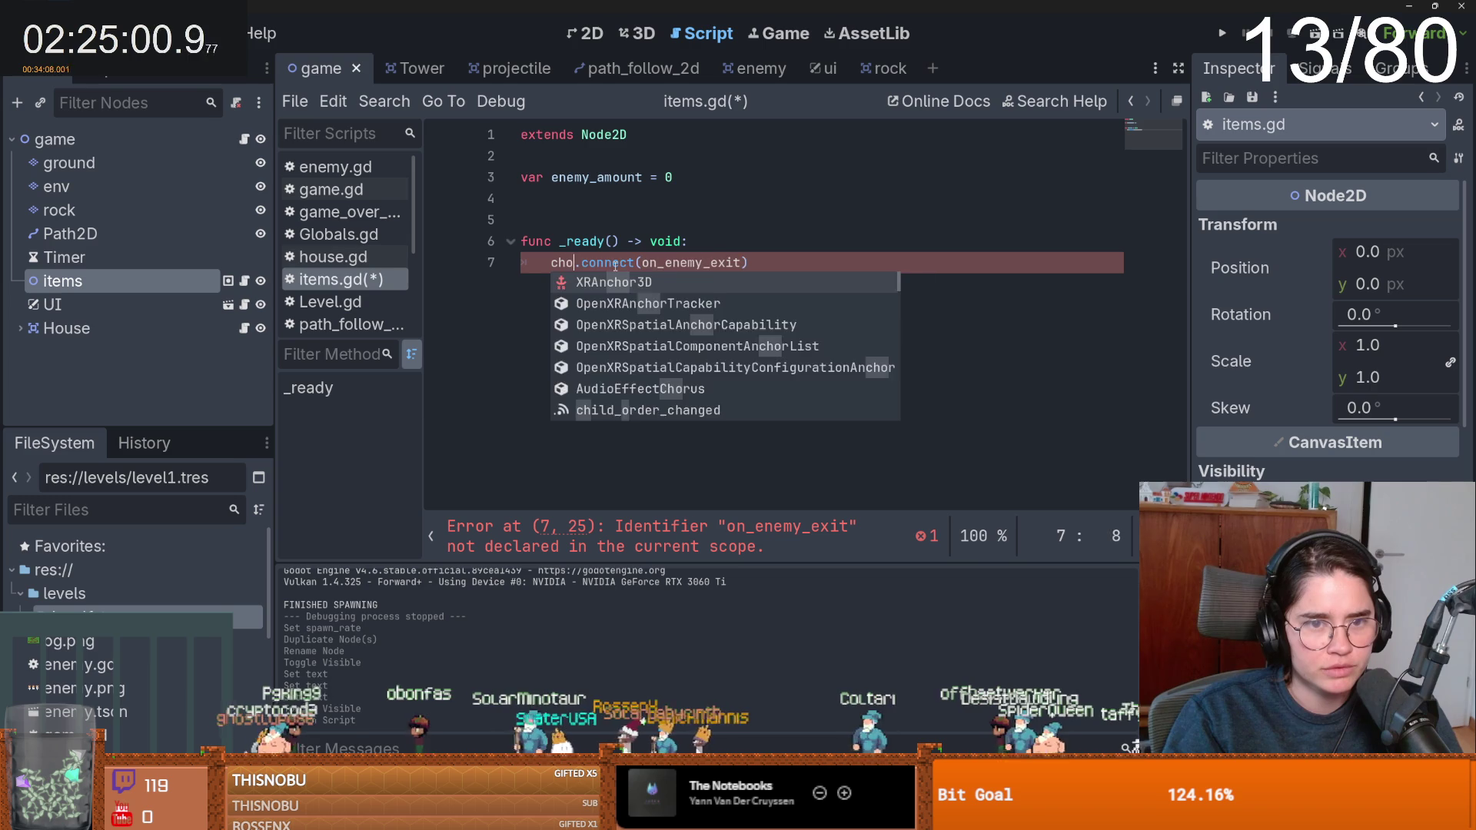
key("Return")
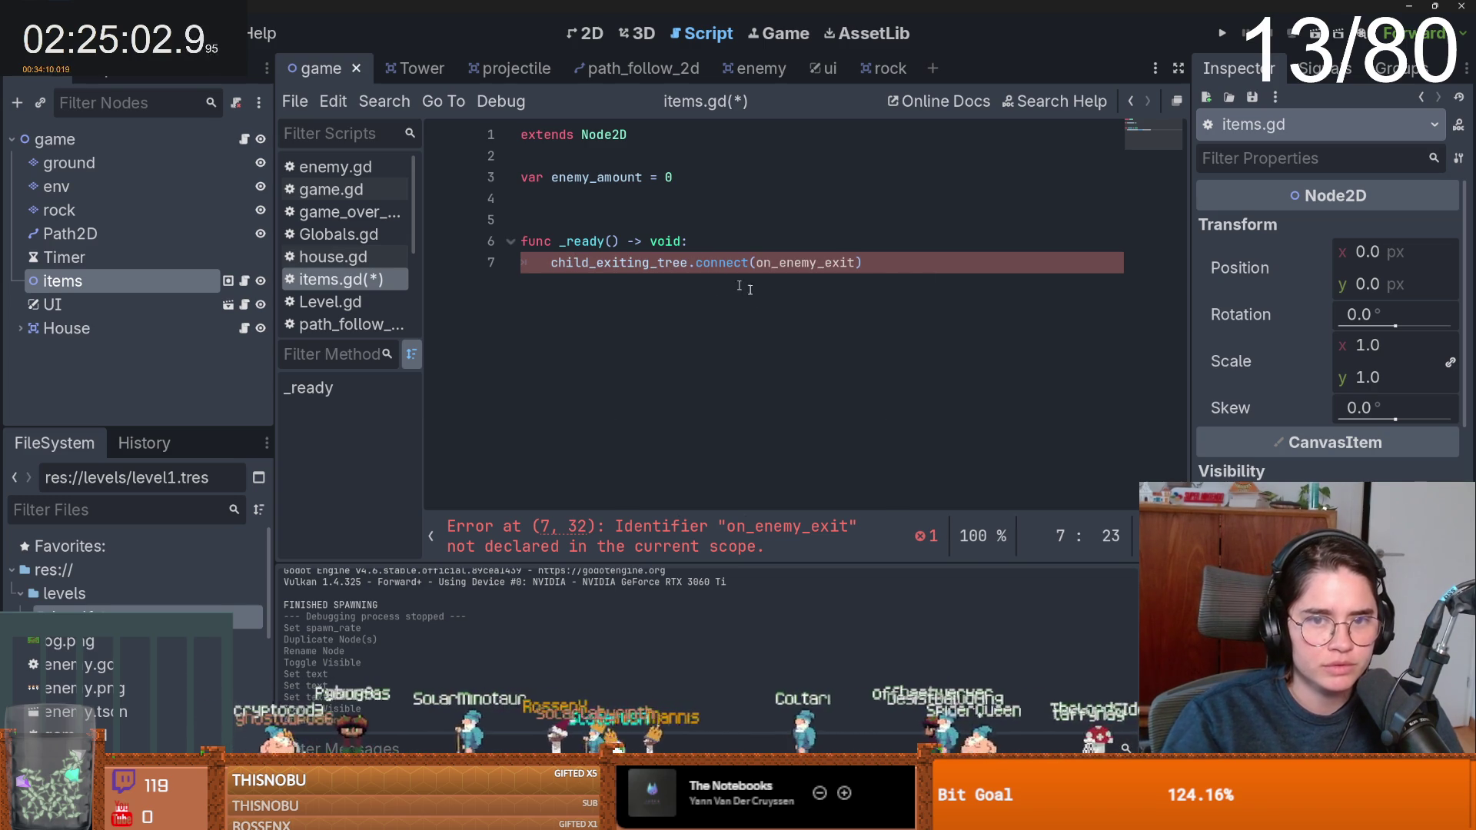
key("Return")
key("Return")
type("func on_exit_t")
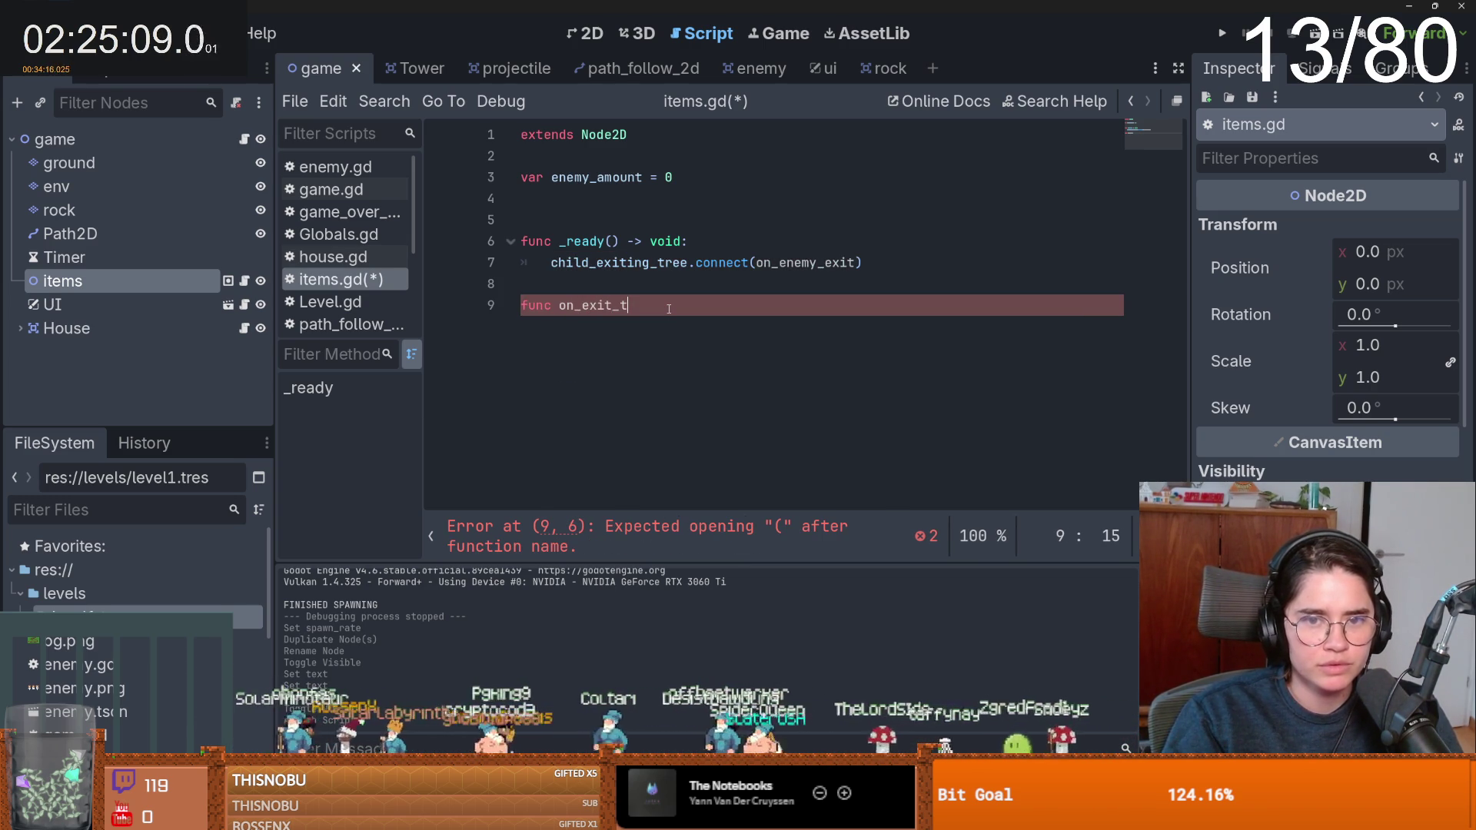
key("BackSpace")
key("BackSpace")
type("nemy_exit(node)")
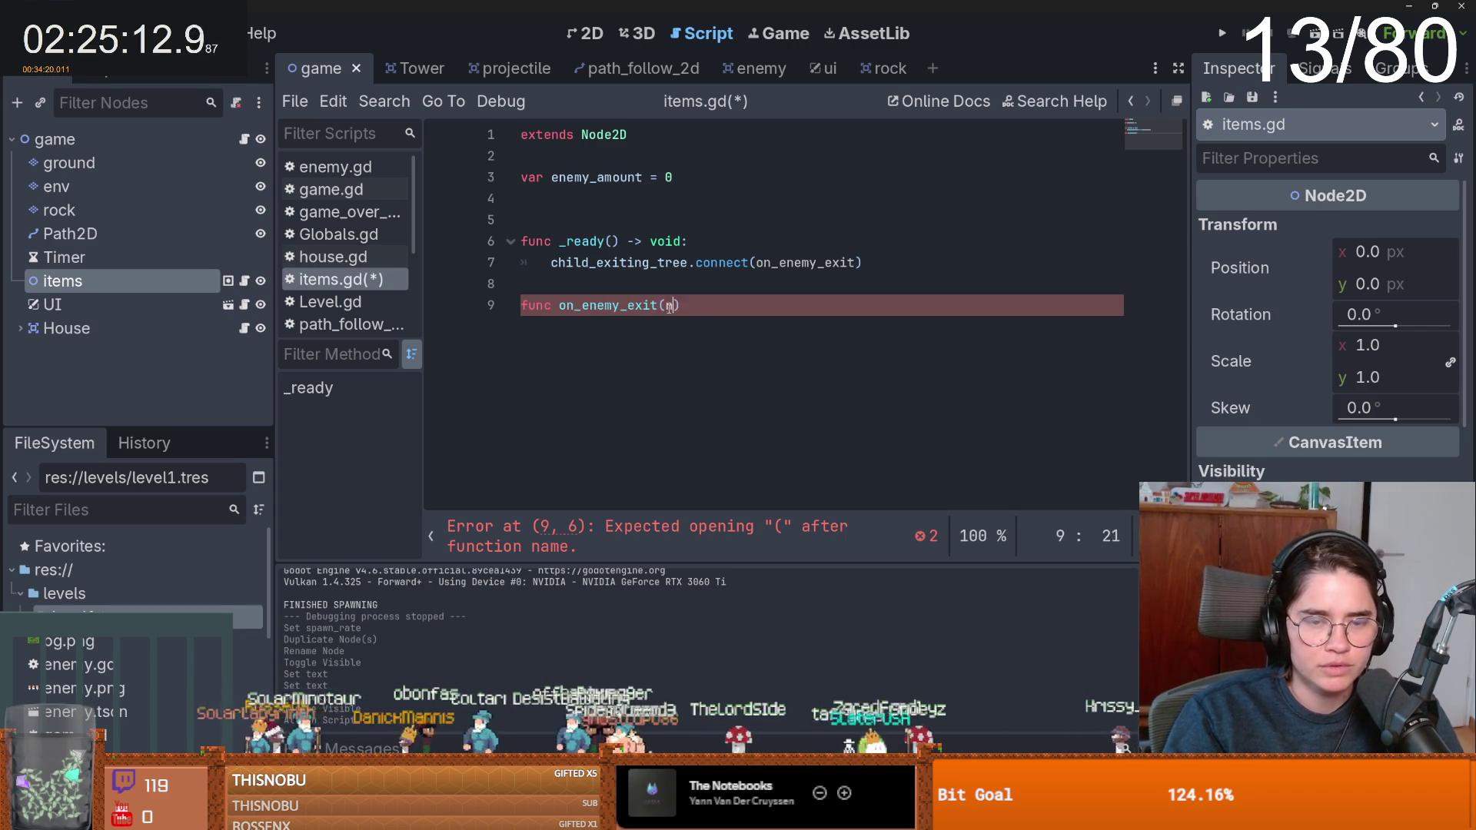
type(":")
key("Return")
type("if node")
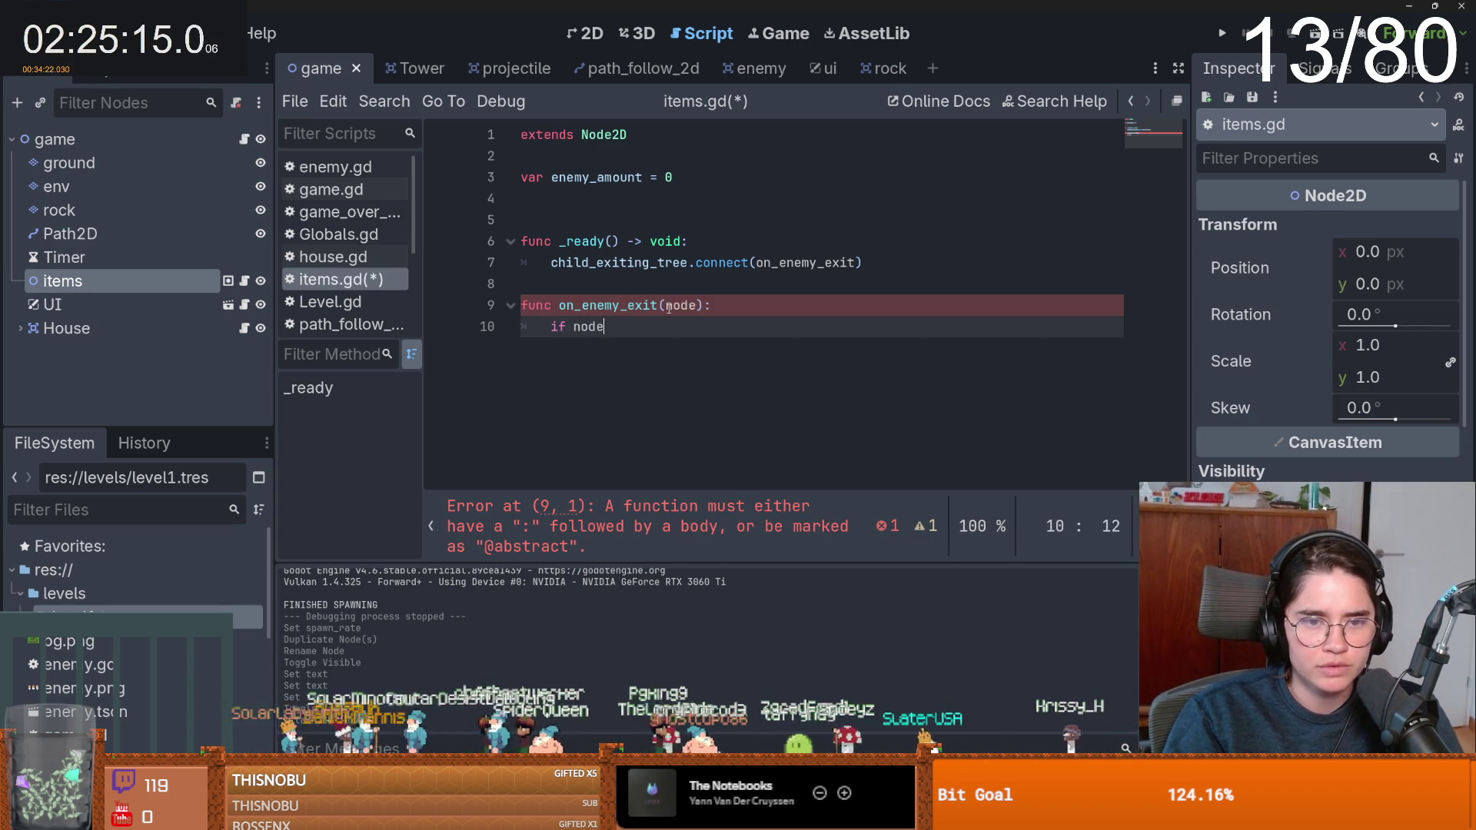
type(":")
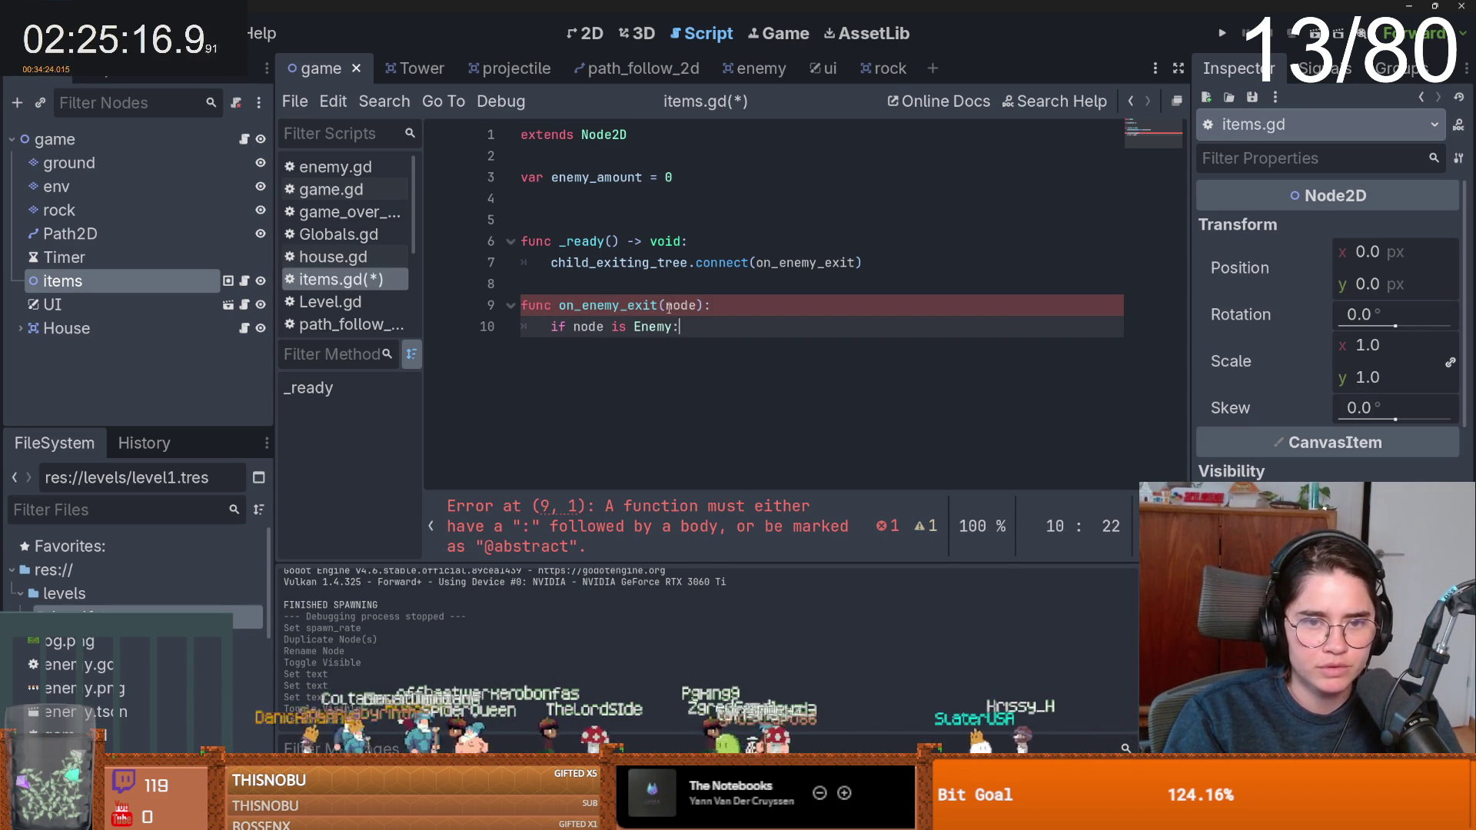
key("Return")
type("print(\"")
type("enemy ")
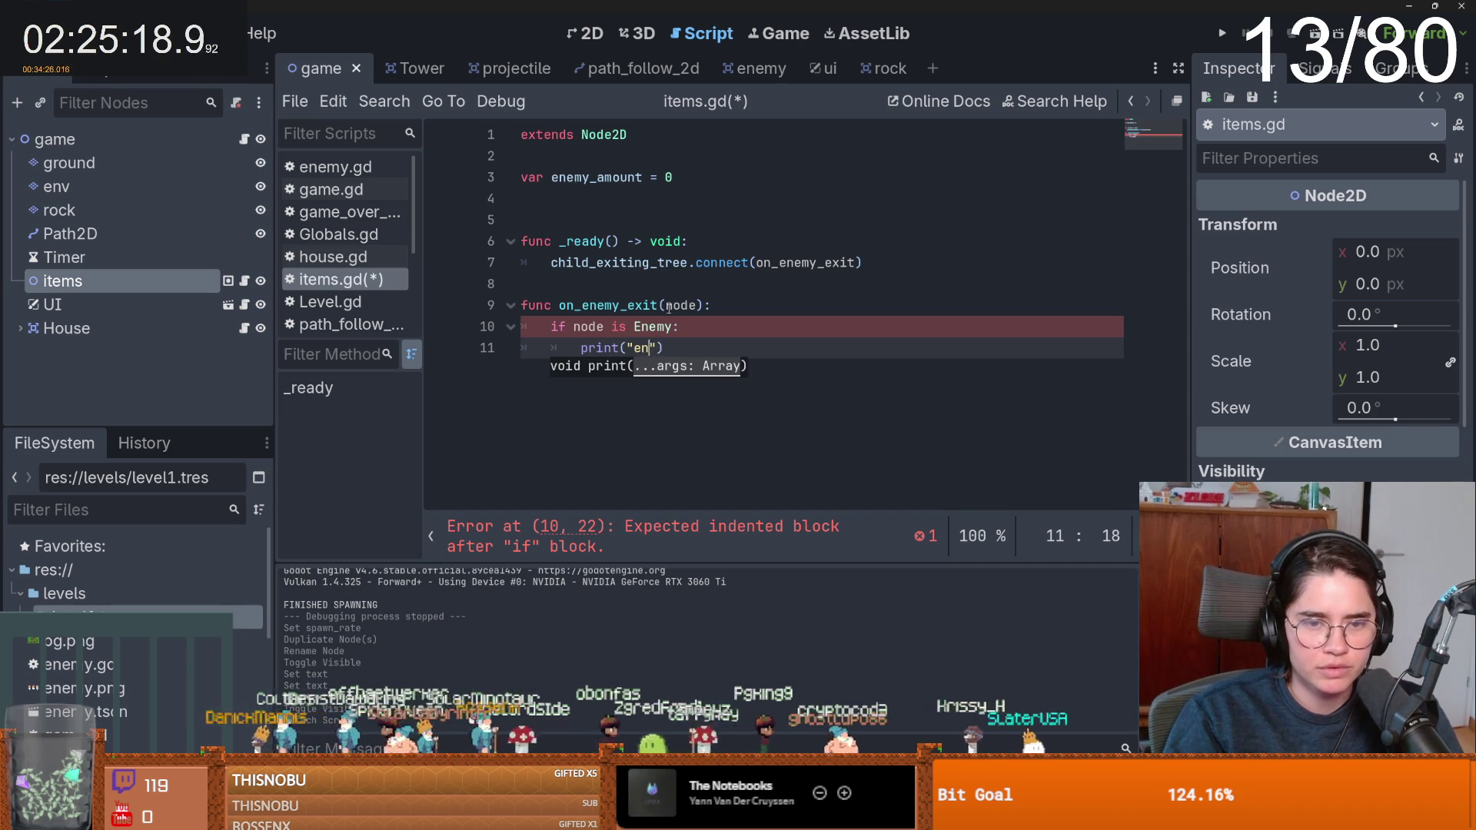
type("died")
key("ctrl+s")
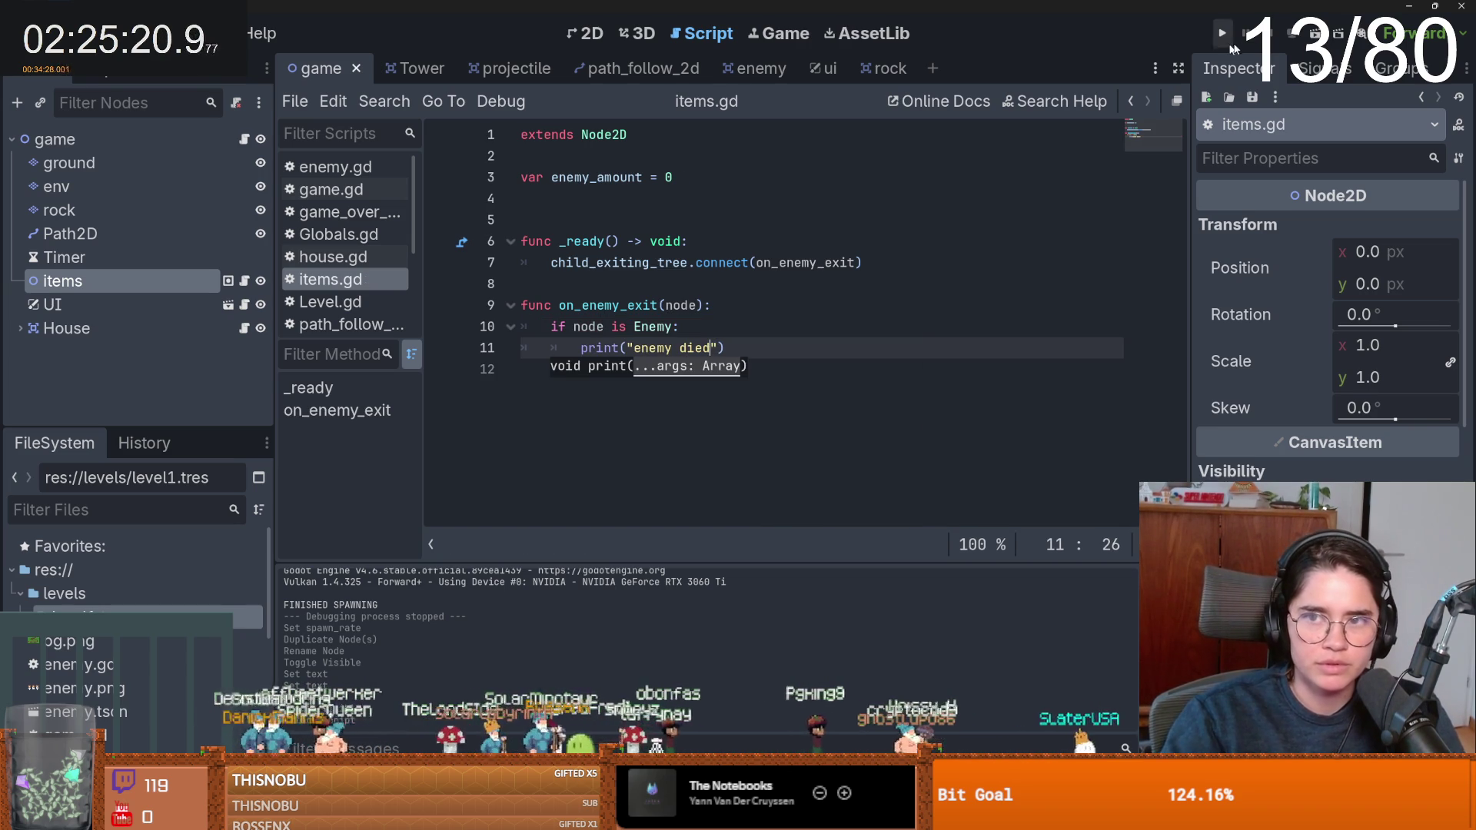
left_click(1221, 35)
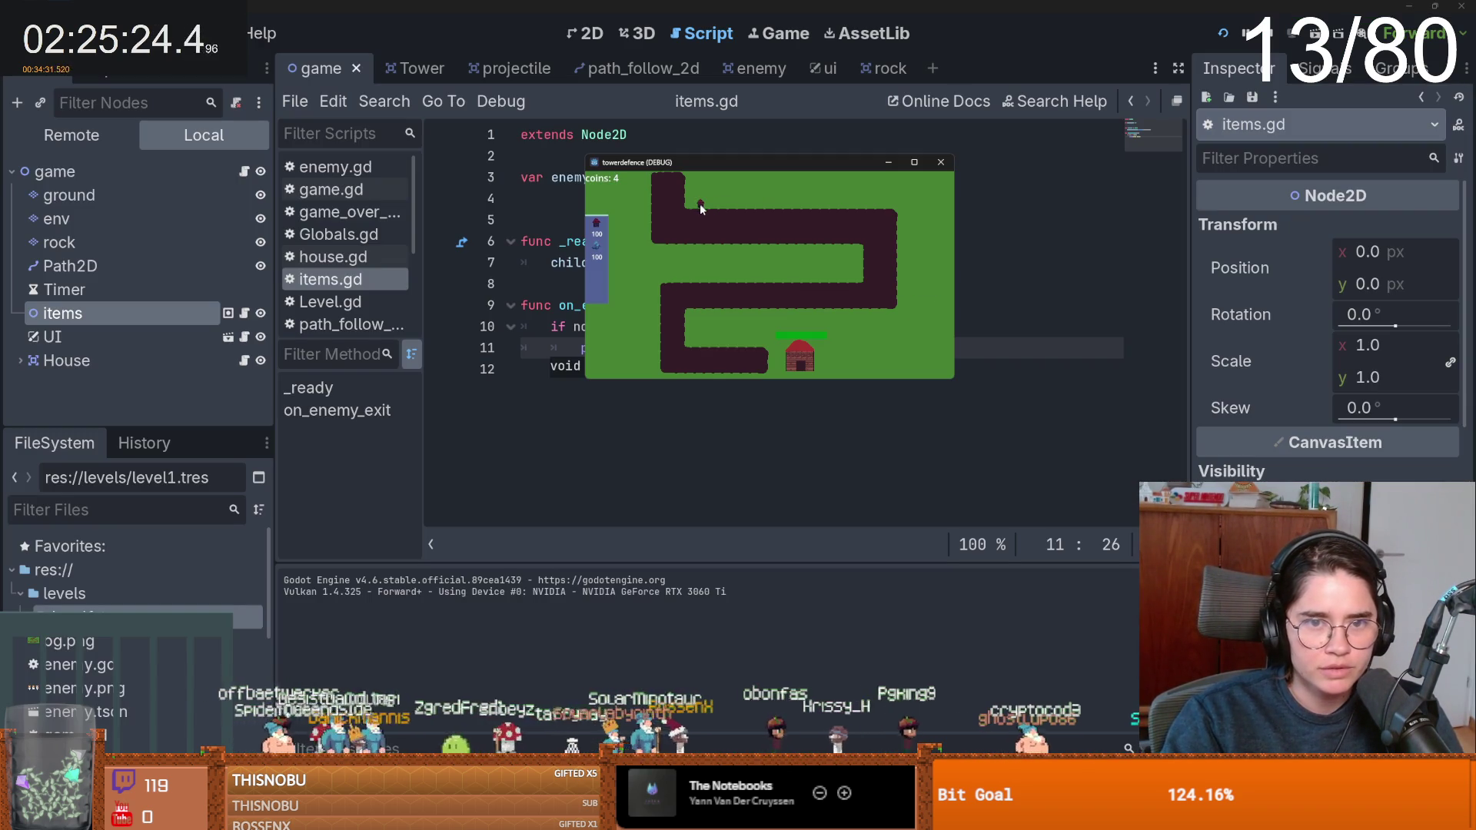
left_click(700, 250)
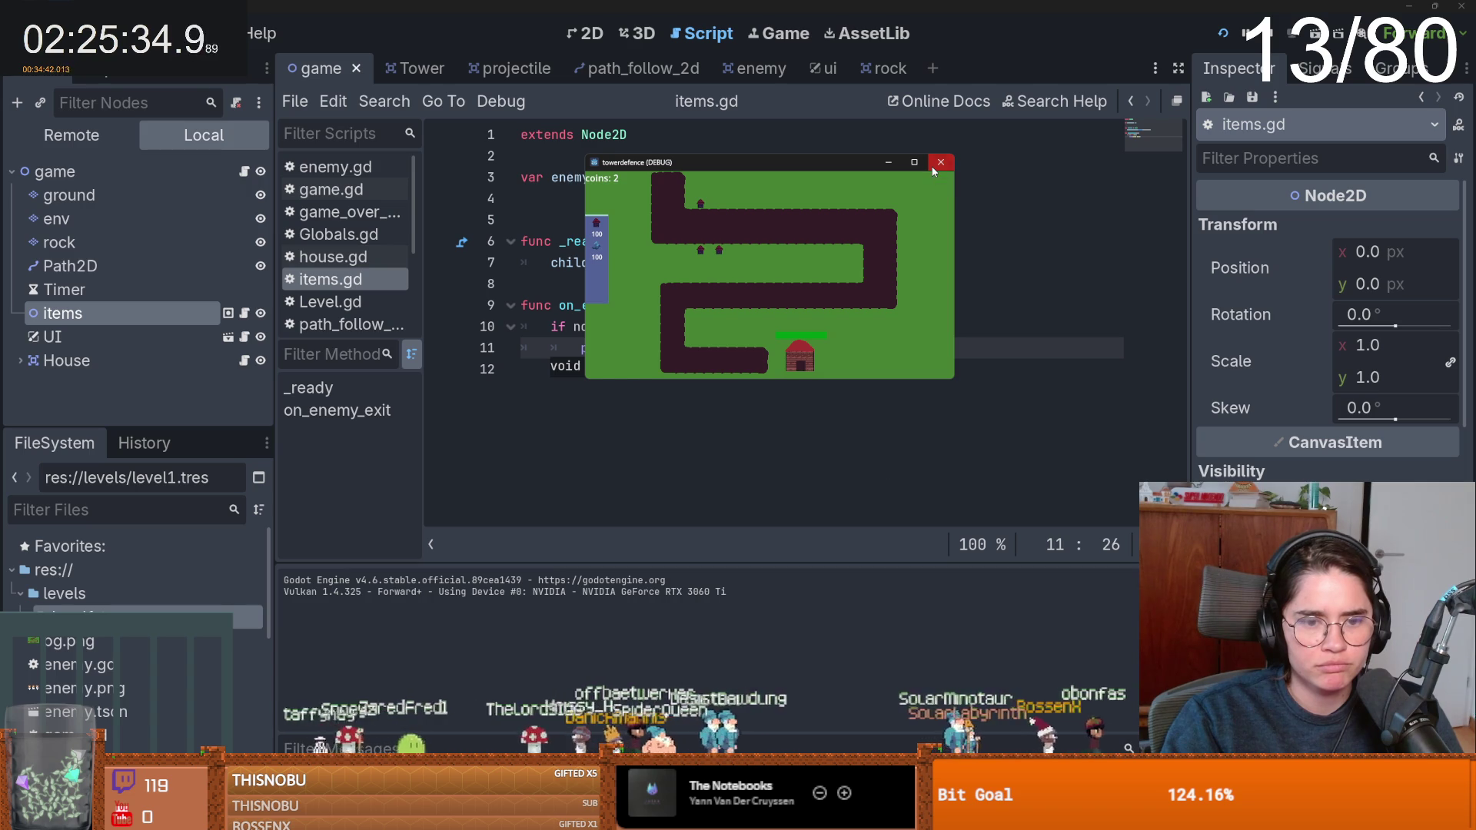
left_click(934, 166)
left_click(634, 291)
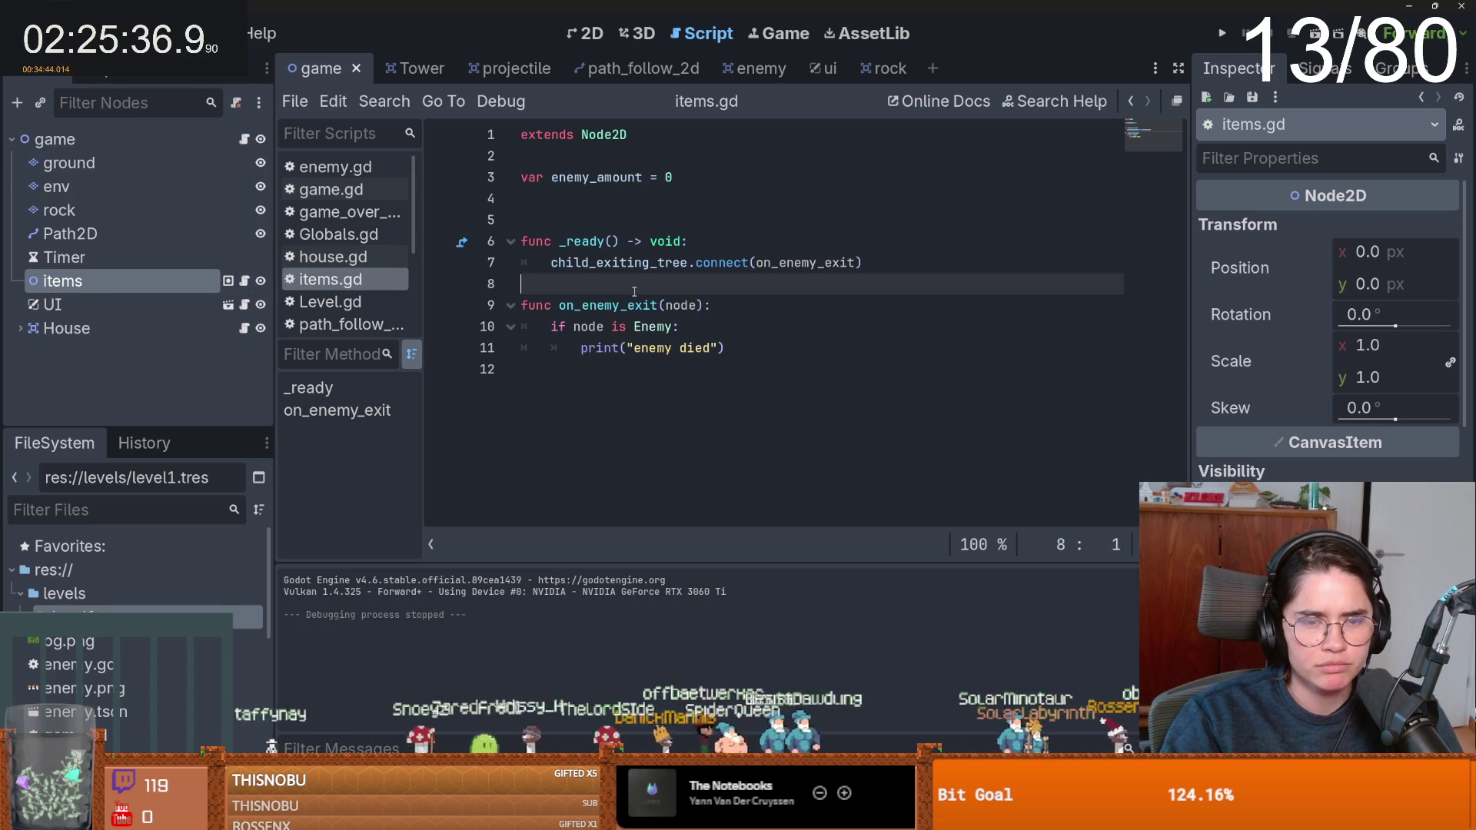
- Remove the script from the items node and drag items.gd onto the Path2D node
double_click(618, 263)
left_click(773, 263)
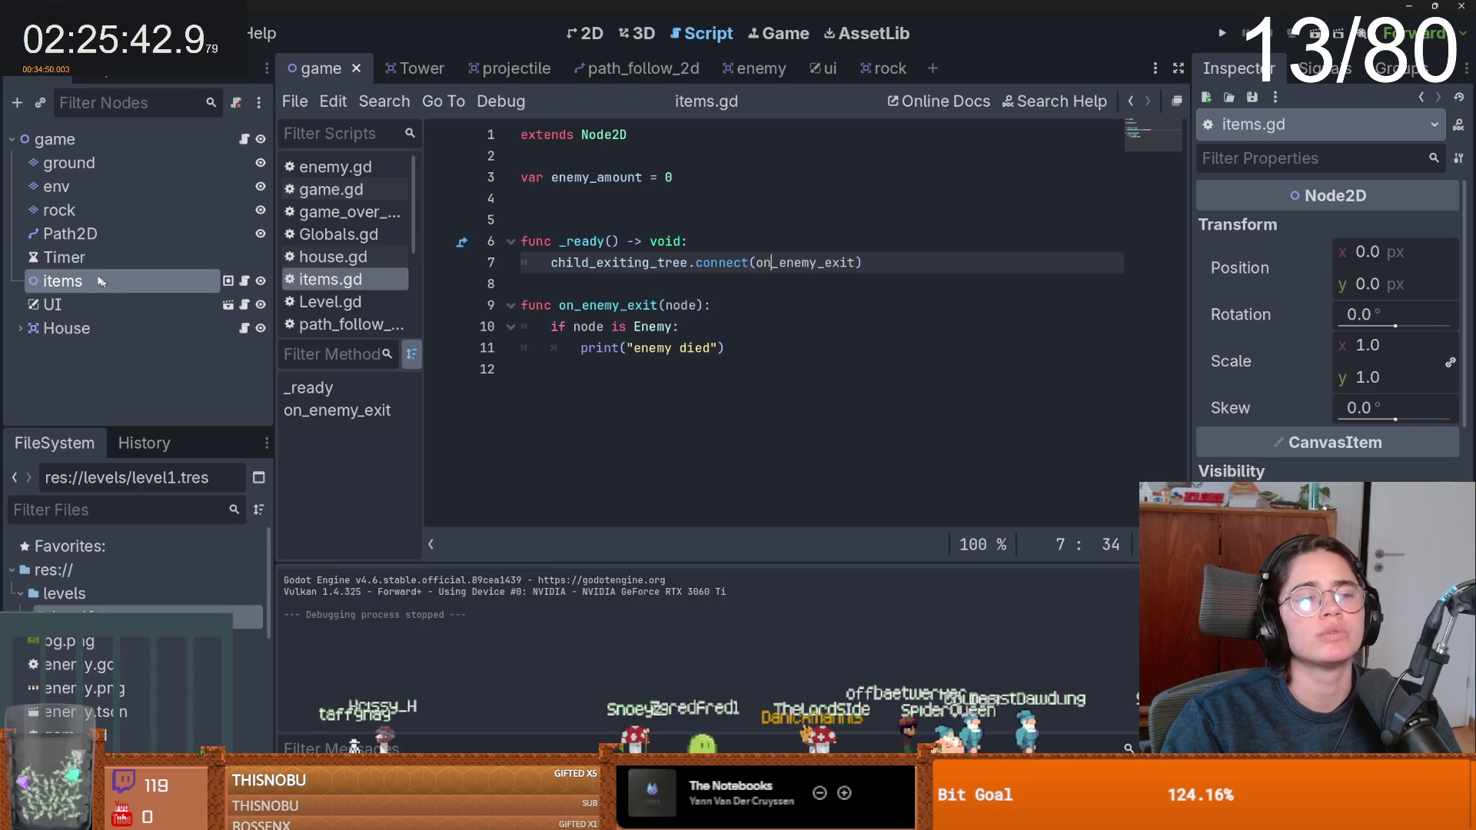
left_click(85, 235)
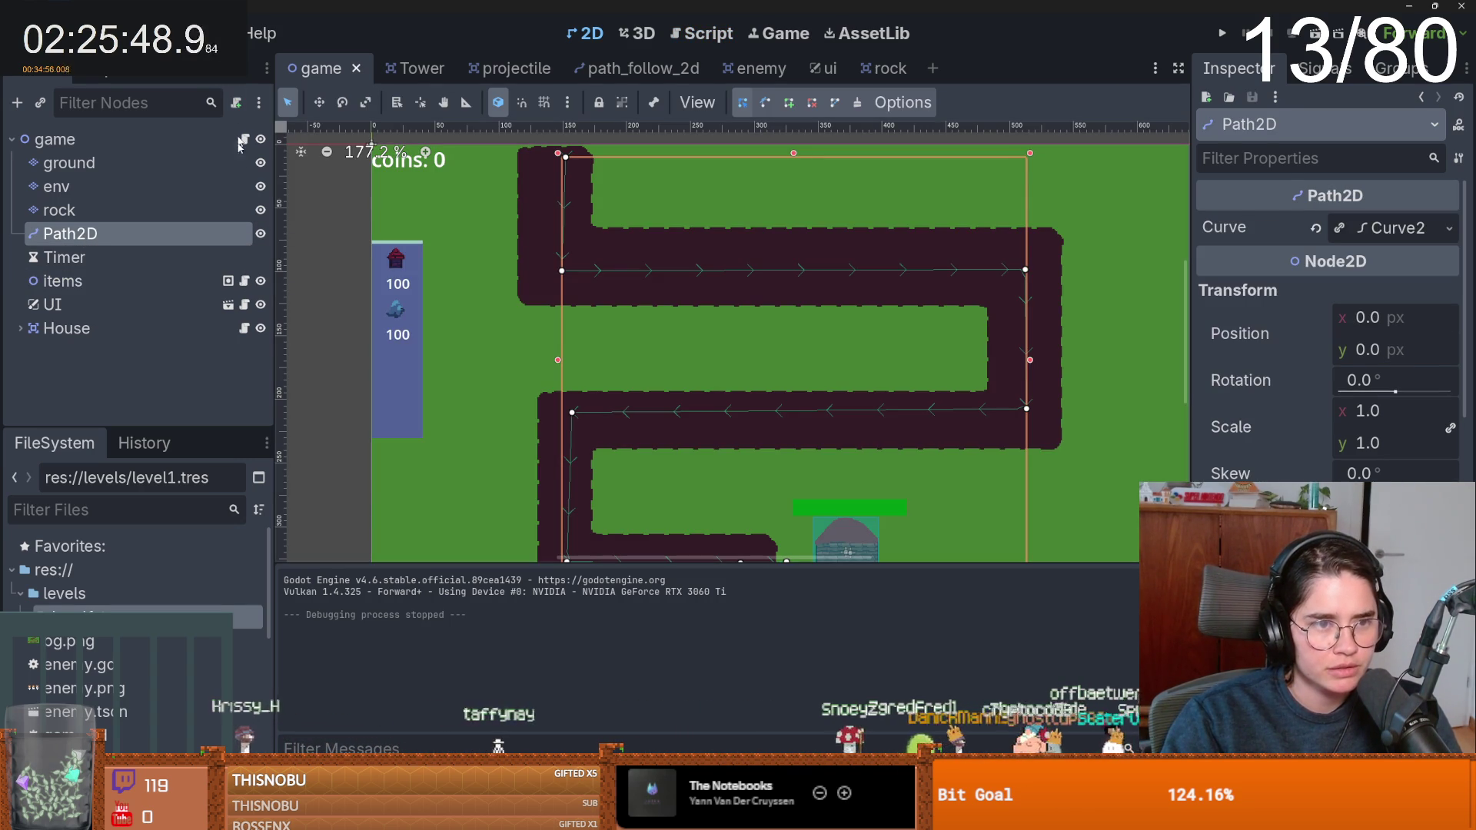
left_click(240, 289)
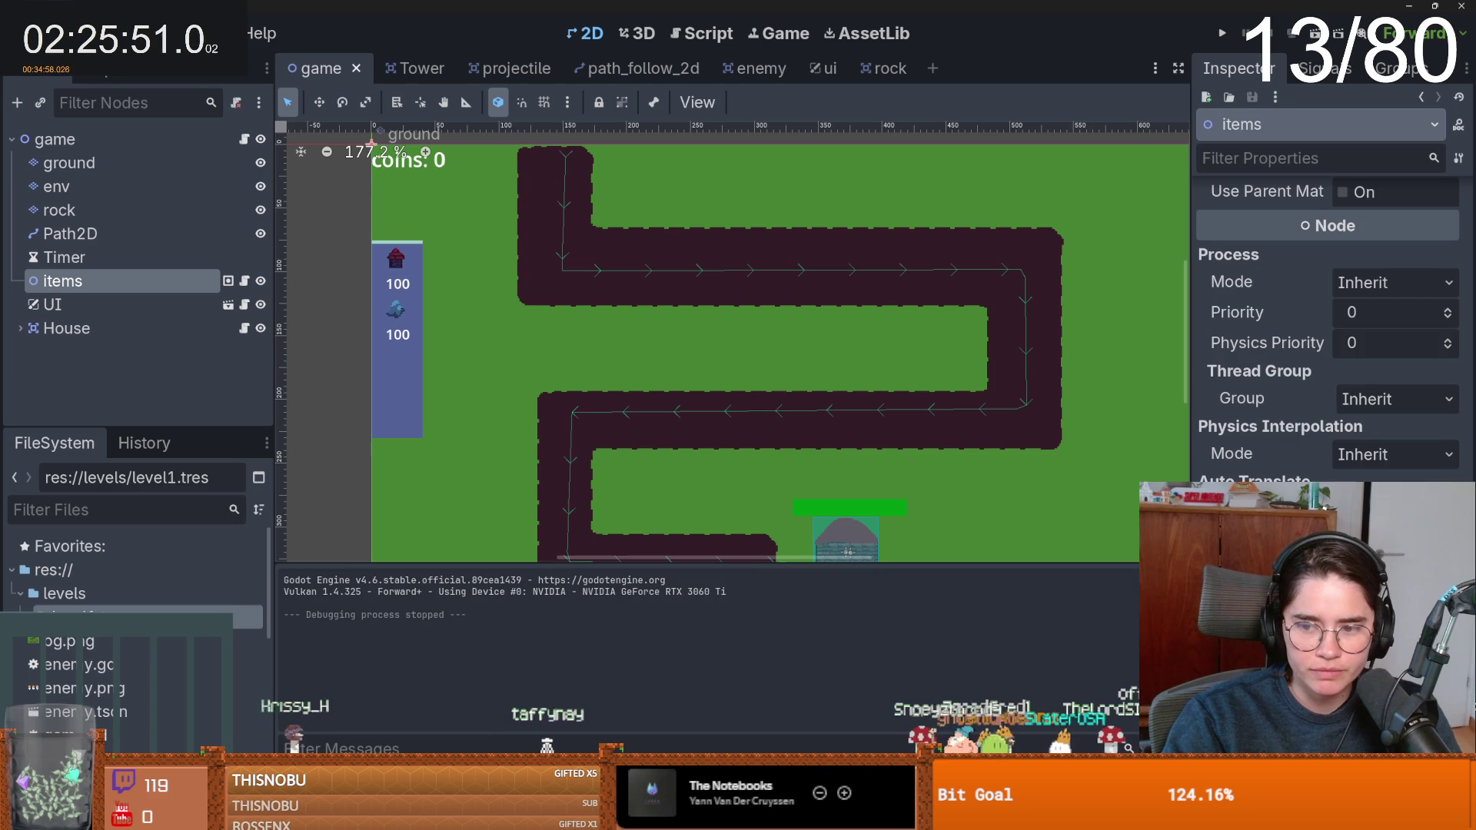
left_click(236, 102)
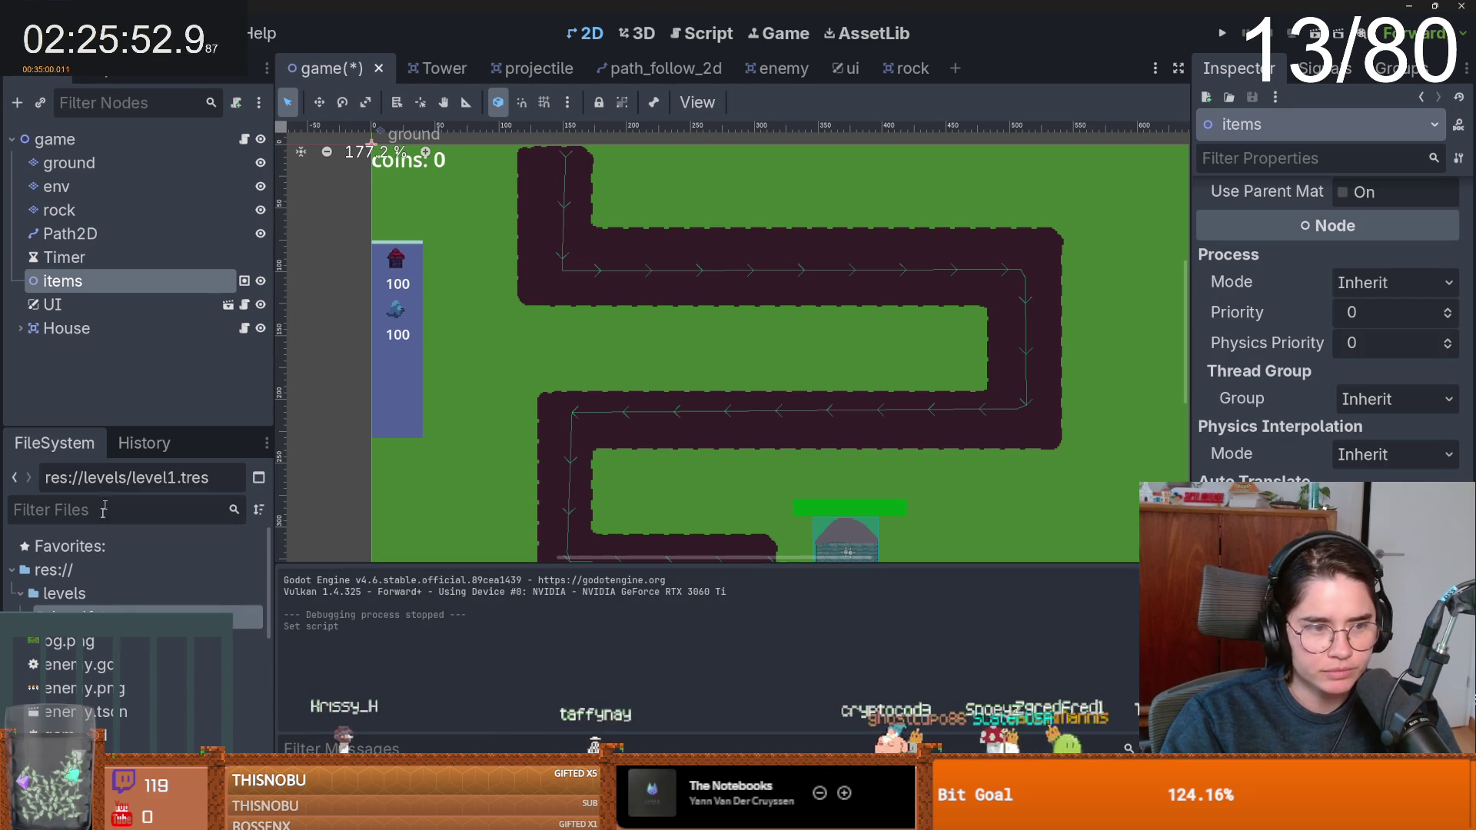
scroll(104, 701, "down", 3)
scroll(103, 701, "down", 3)
mouse_move(74, 596)
left_mouse_down()
mouse_move(155, 343)
mouse_move(115, 234)
left_mouse_up()
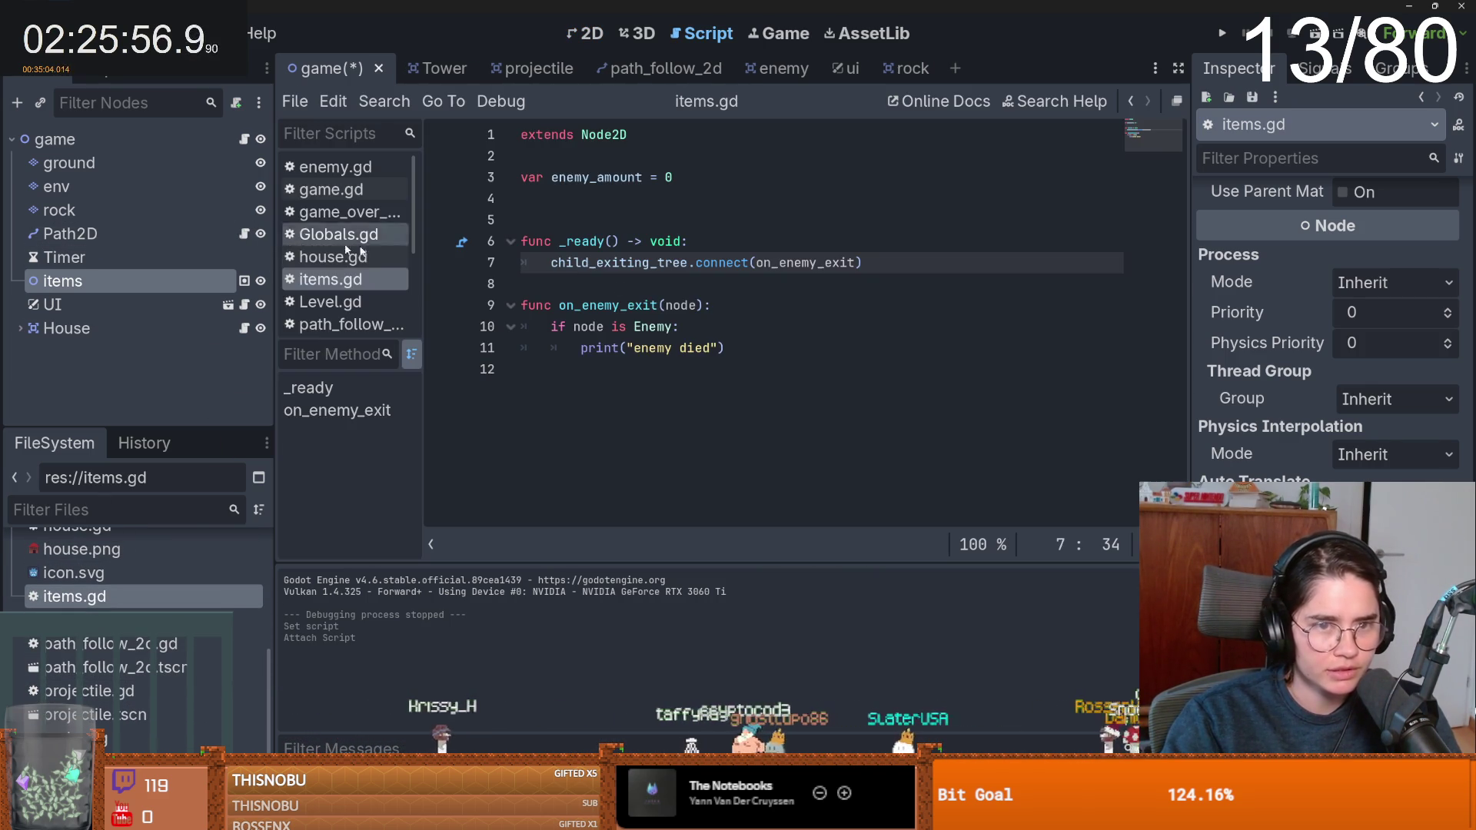
- Add class_name PathEnemy below extends PathFollow2D in path_follow_2d.gd and save
left_click(638, 68)
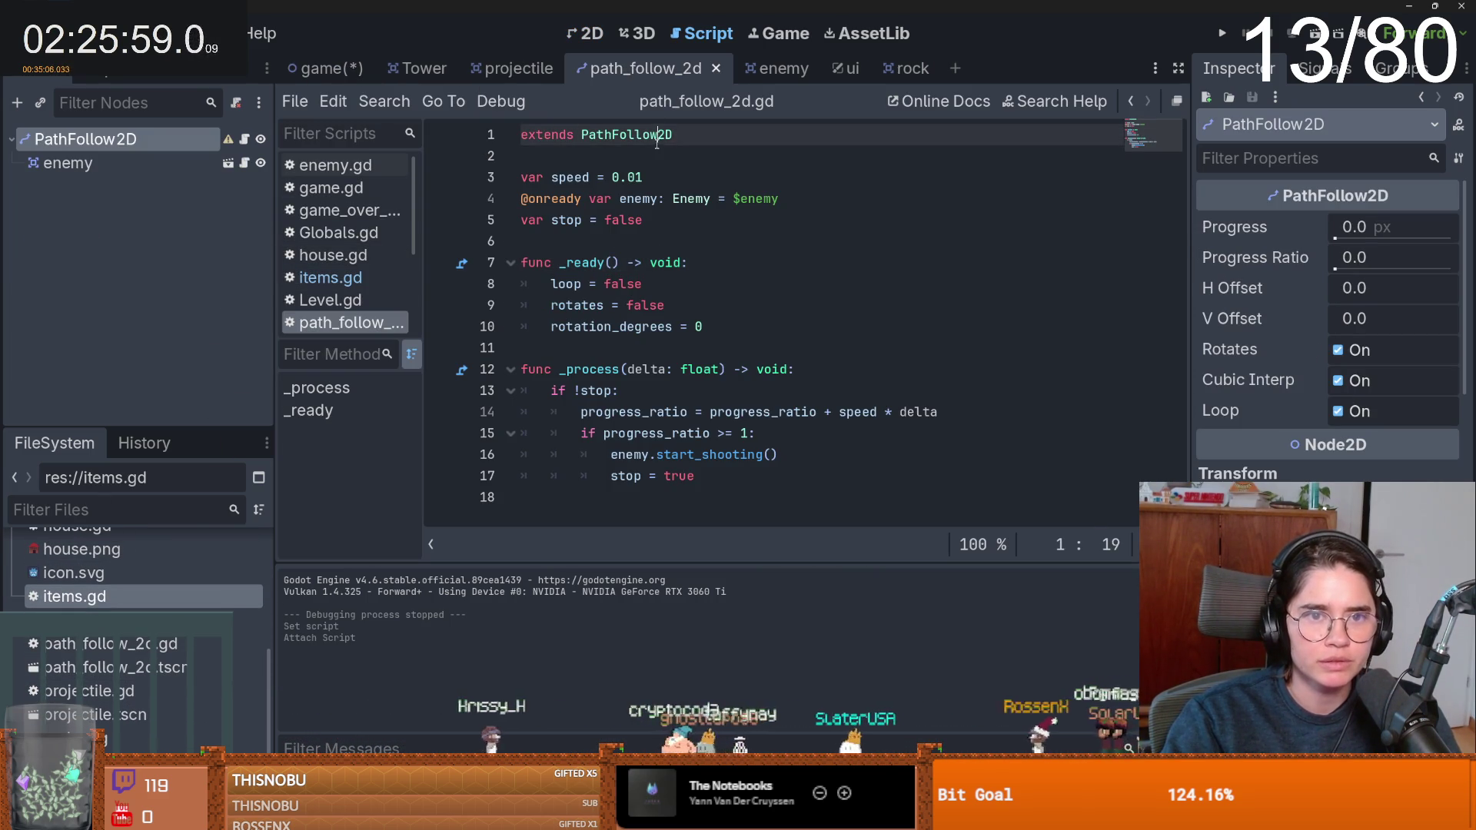
type("rota")
key("BackSpace")
key("BackSpace")
key("BackSpace")
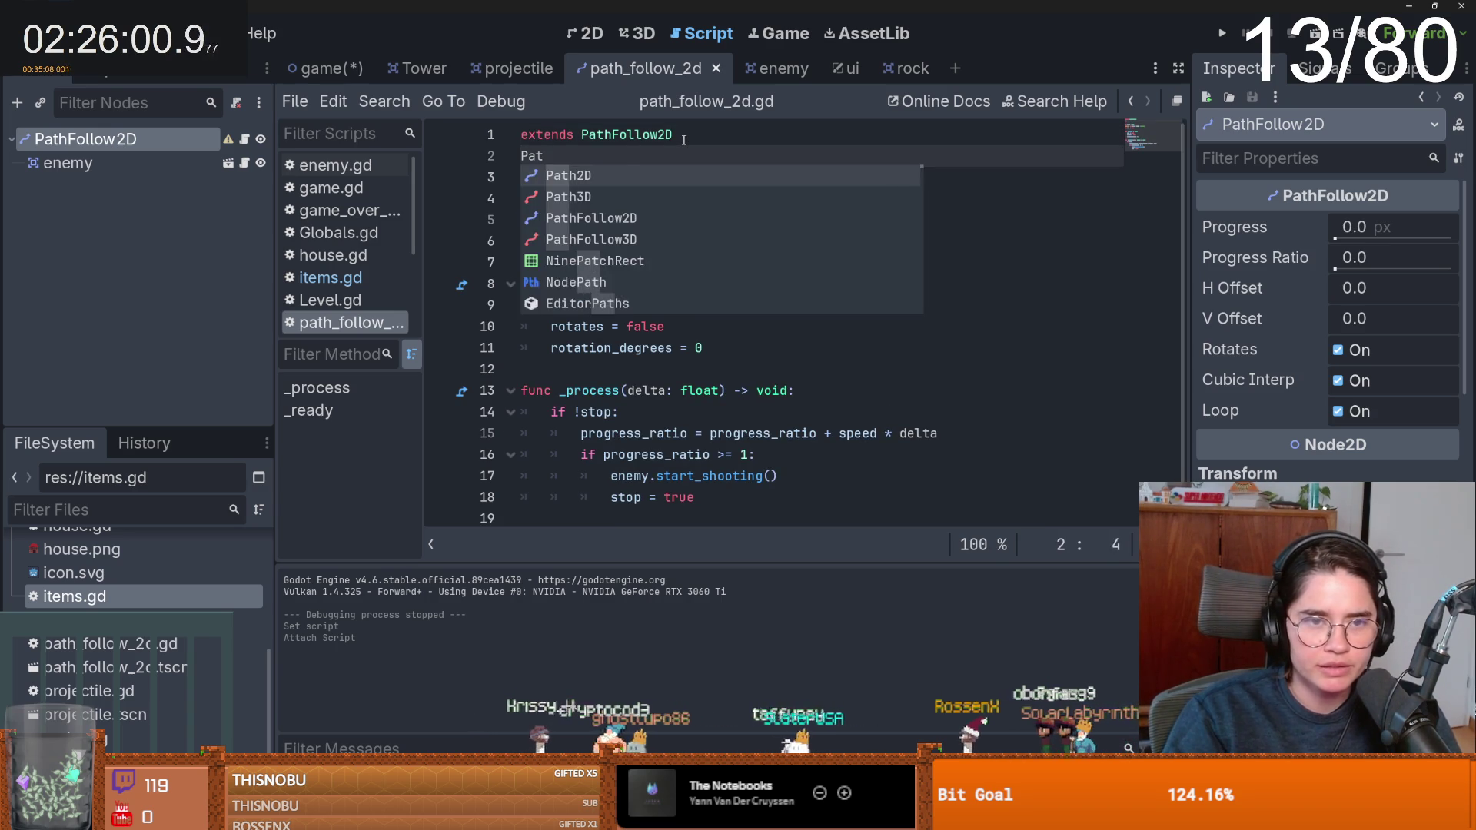
type("class_")
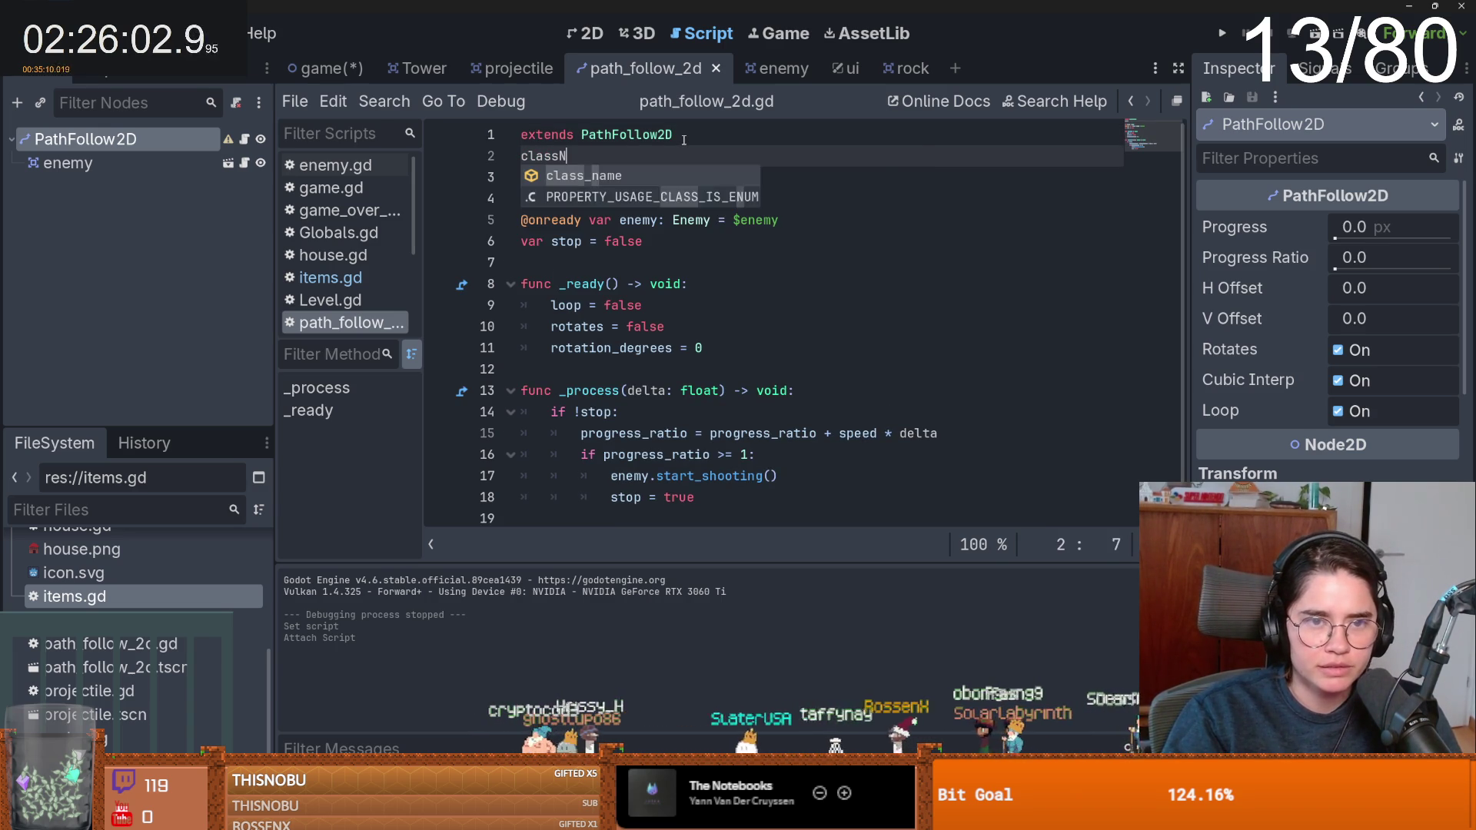
key("Return")
type("PathEn")
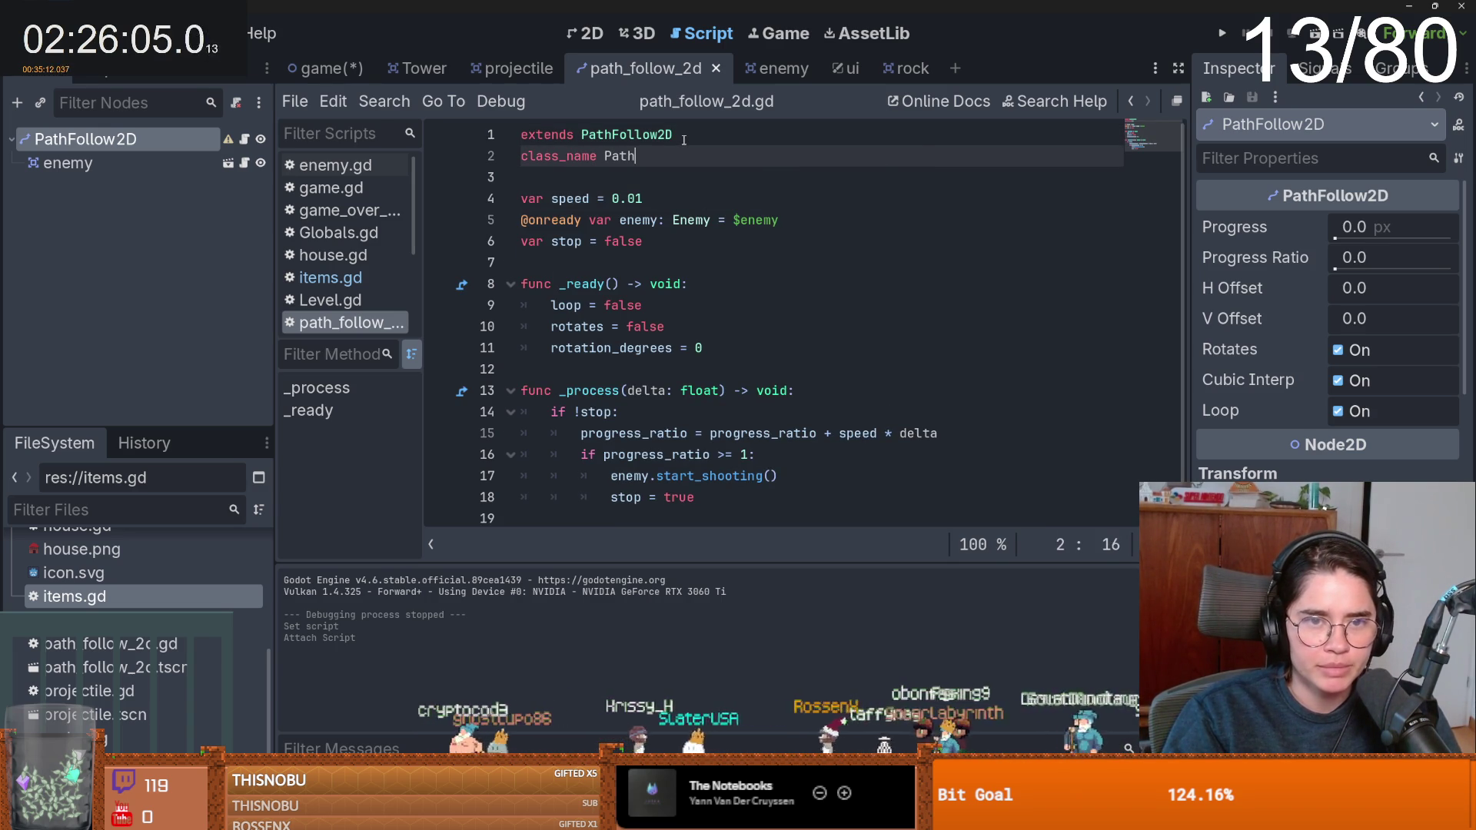
type("emy")
key("ctrl+s")
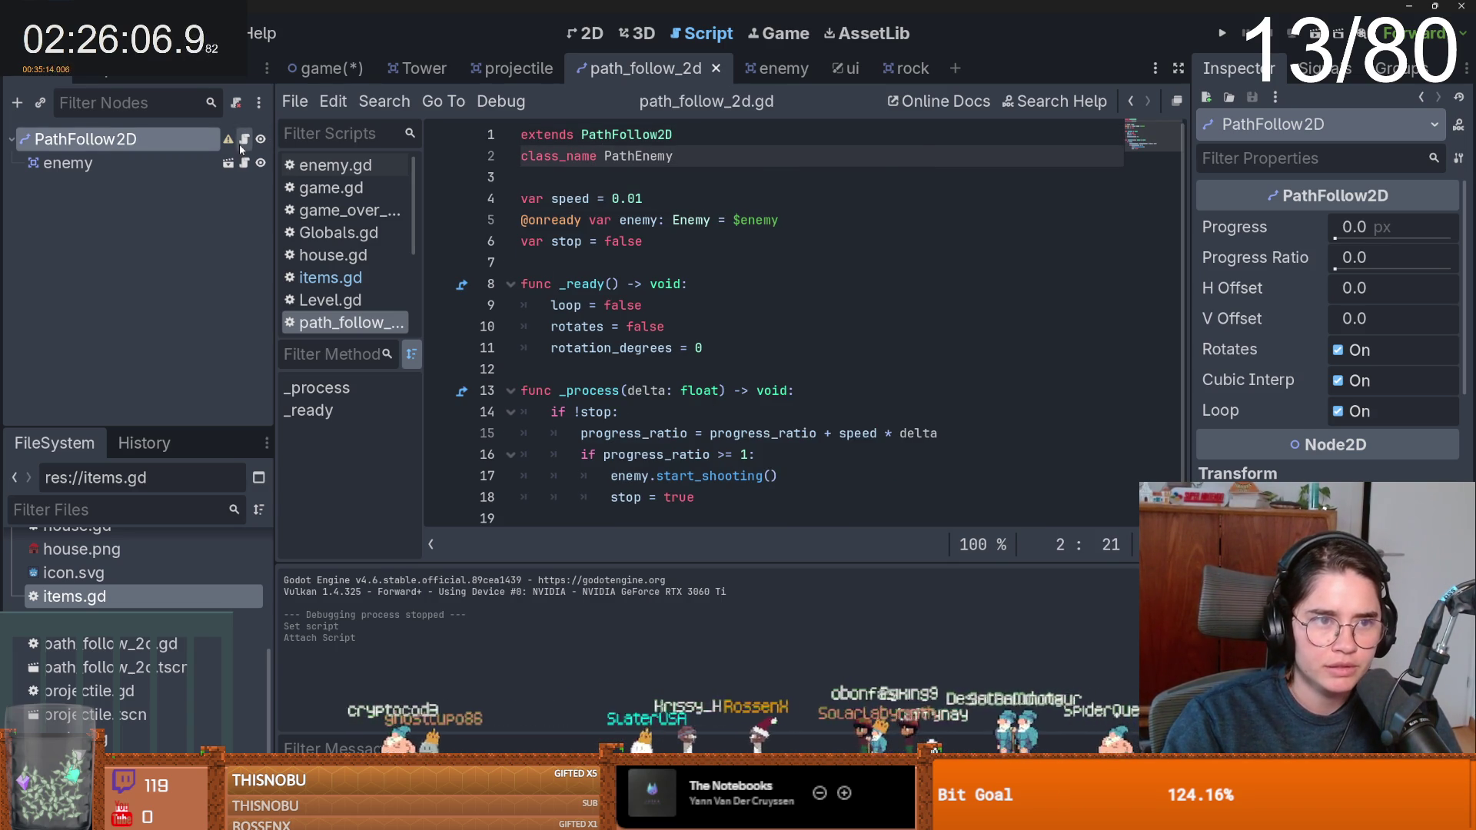
- Return to the game scene and save it
left_click(592, 33)
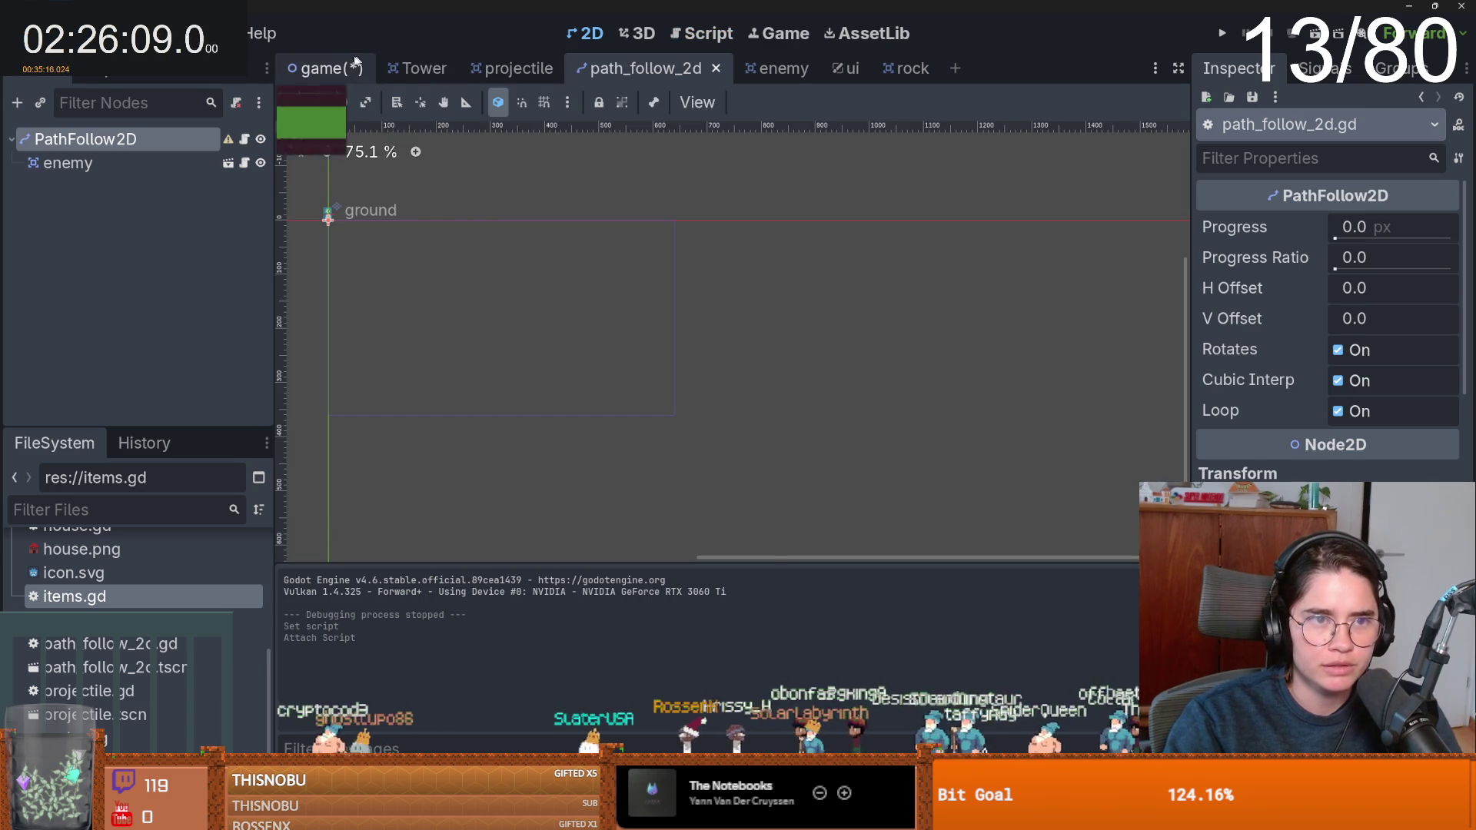
left_click(324, 68)
key("ctrl+s")
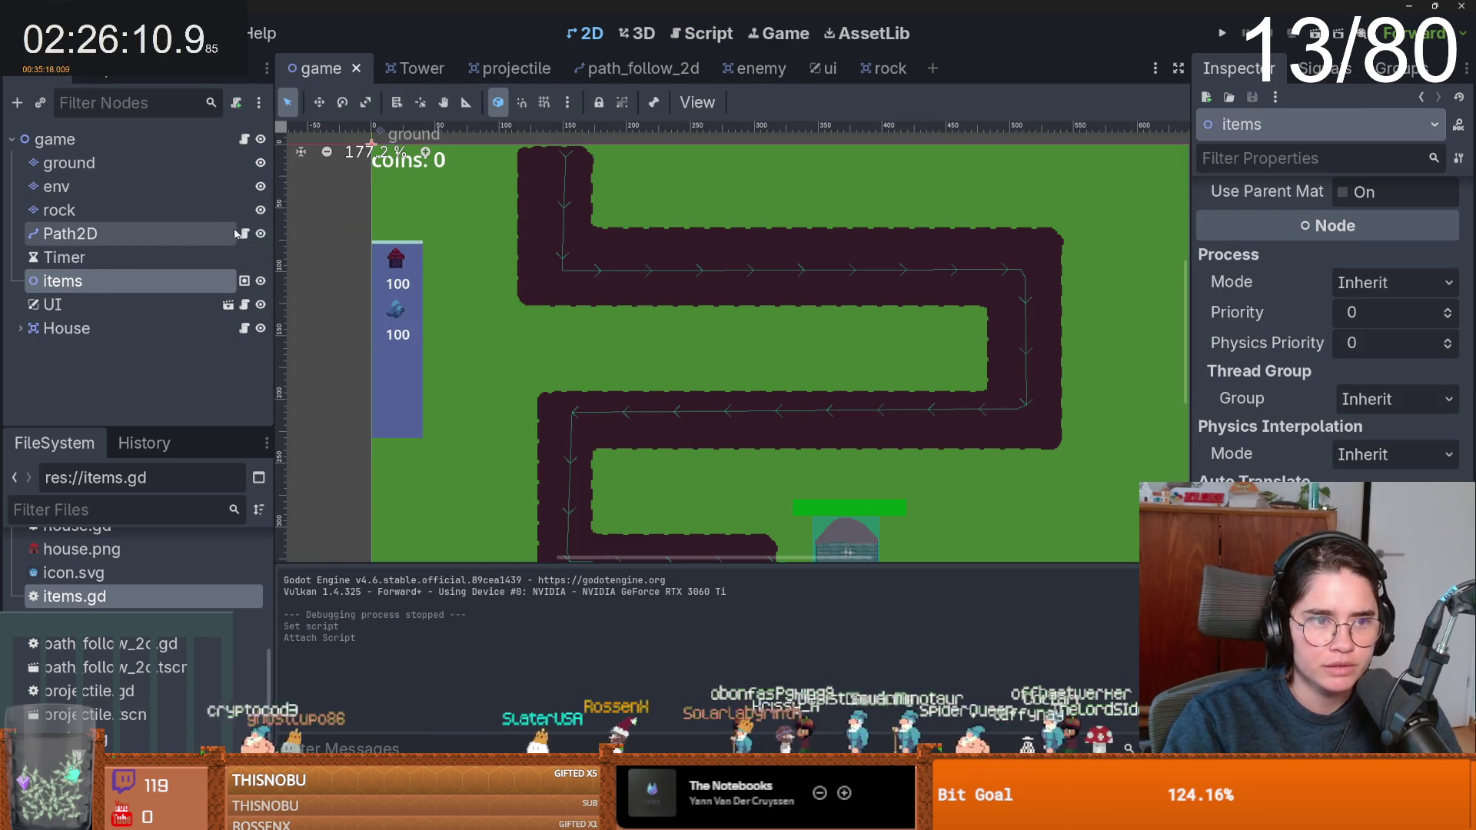
- Change the Enemy type check on line 10 of items.gd to PathEnemy
left_click(243, 234)
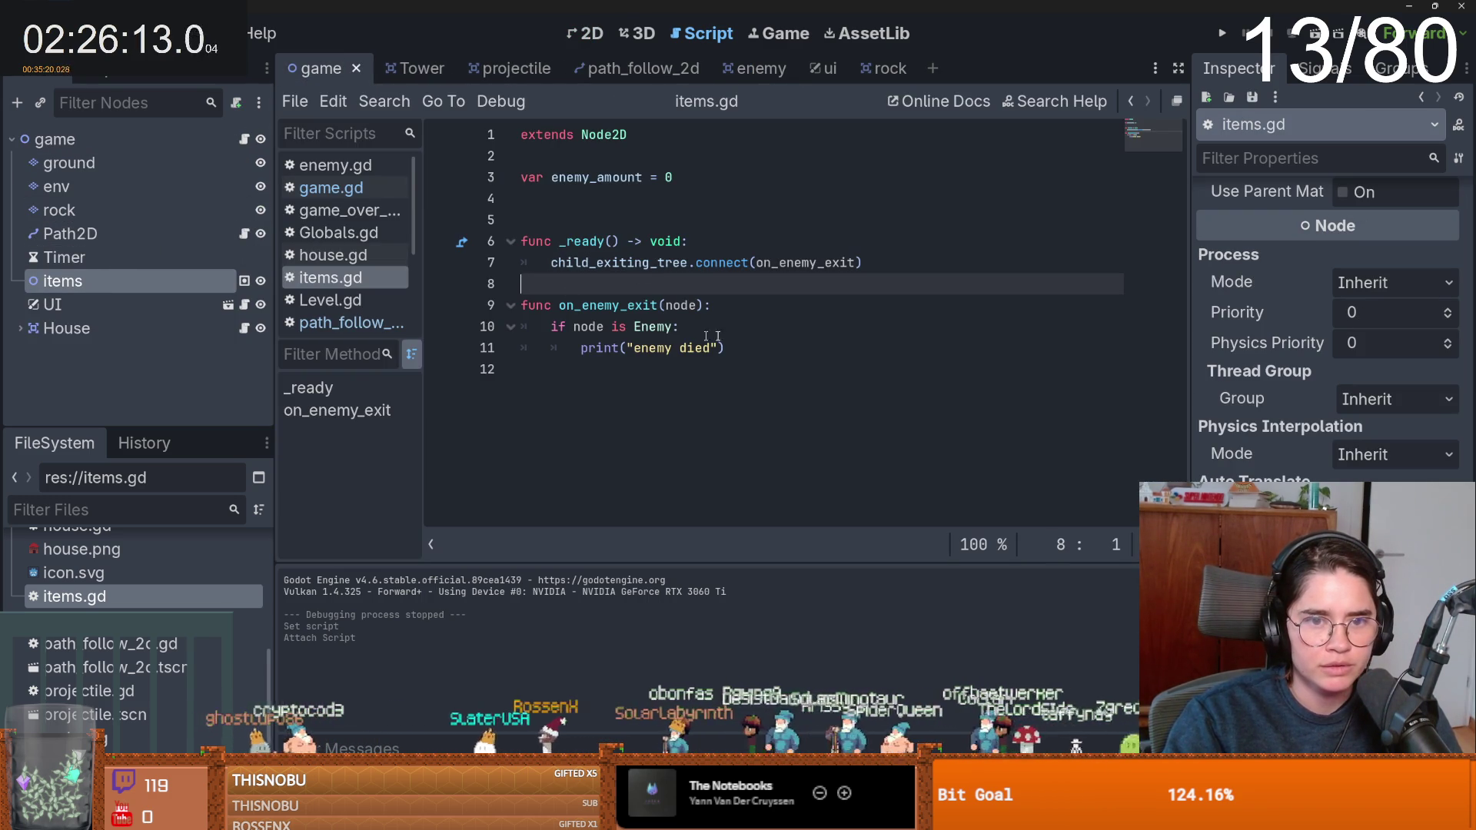
double_click(648, 327)
type("Path")
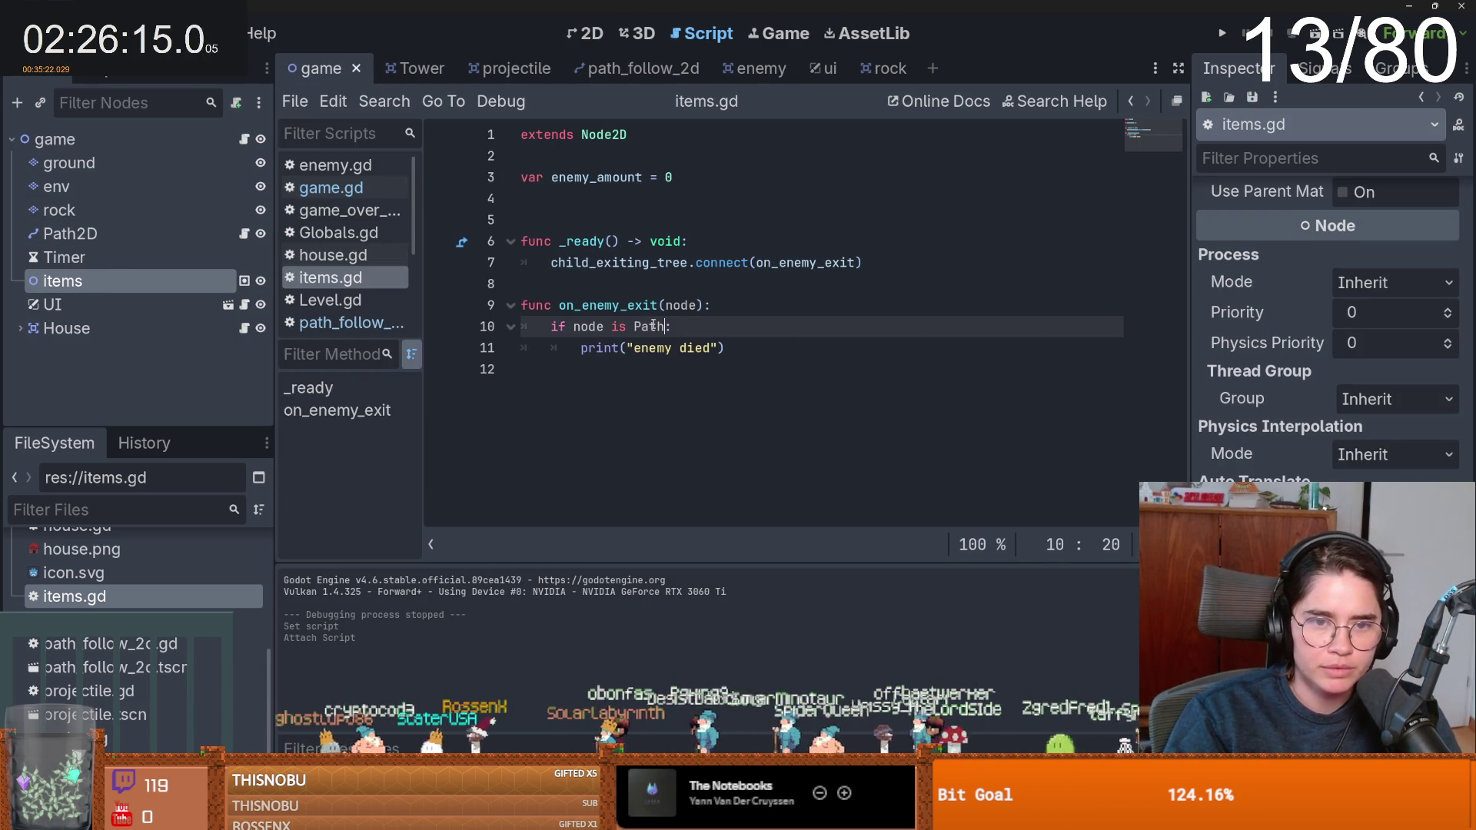
key("Return")
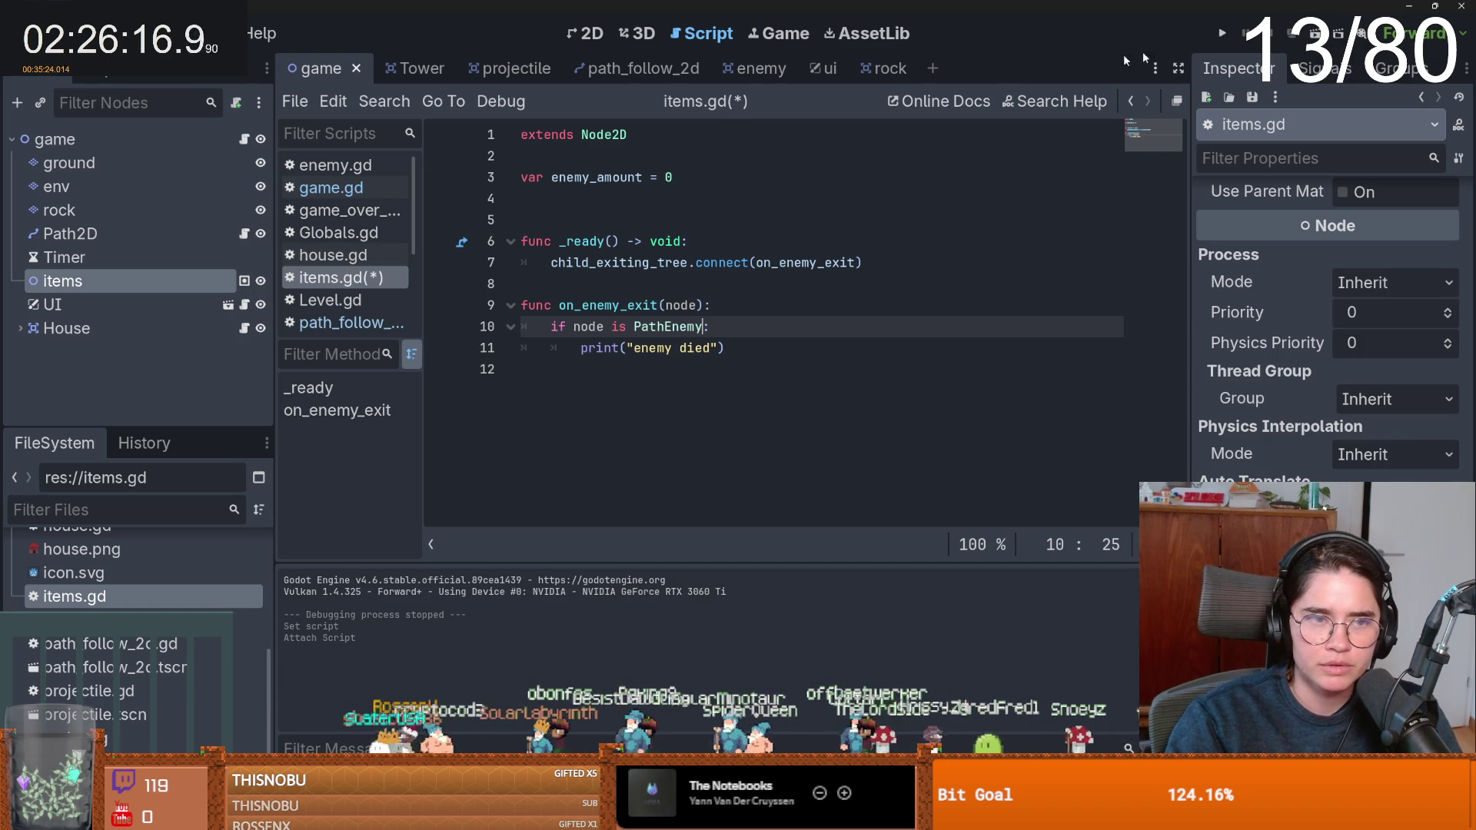
left_click(244, 139)
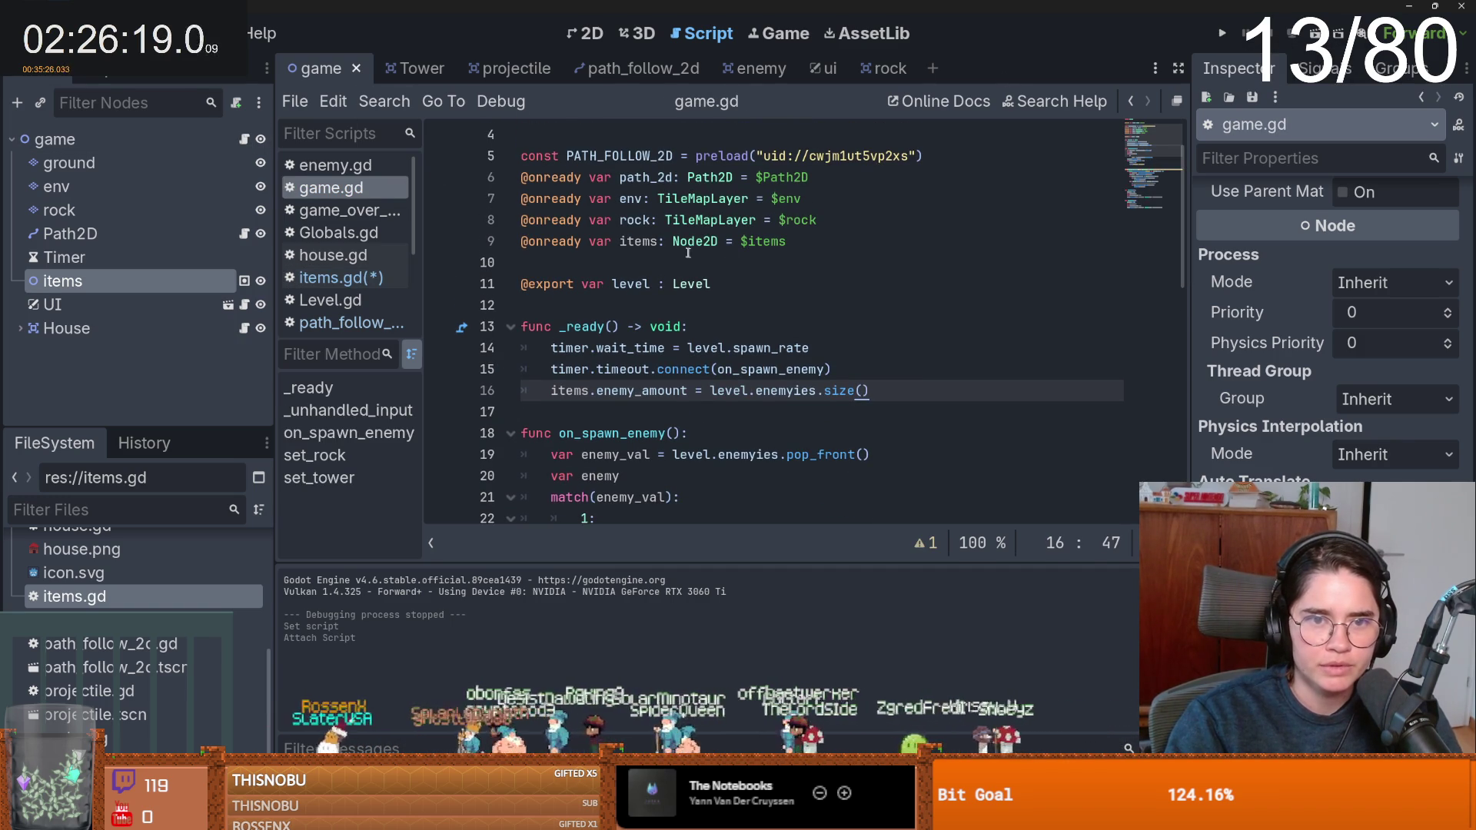
- Repoint the items variable on line 9 from $items to $Path2D
double_click(764, 241)
key("BackSpace")
key("BackSpace")
left_click(113, 235)
left_click_drag(113, 235, 751, 240)
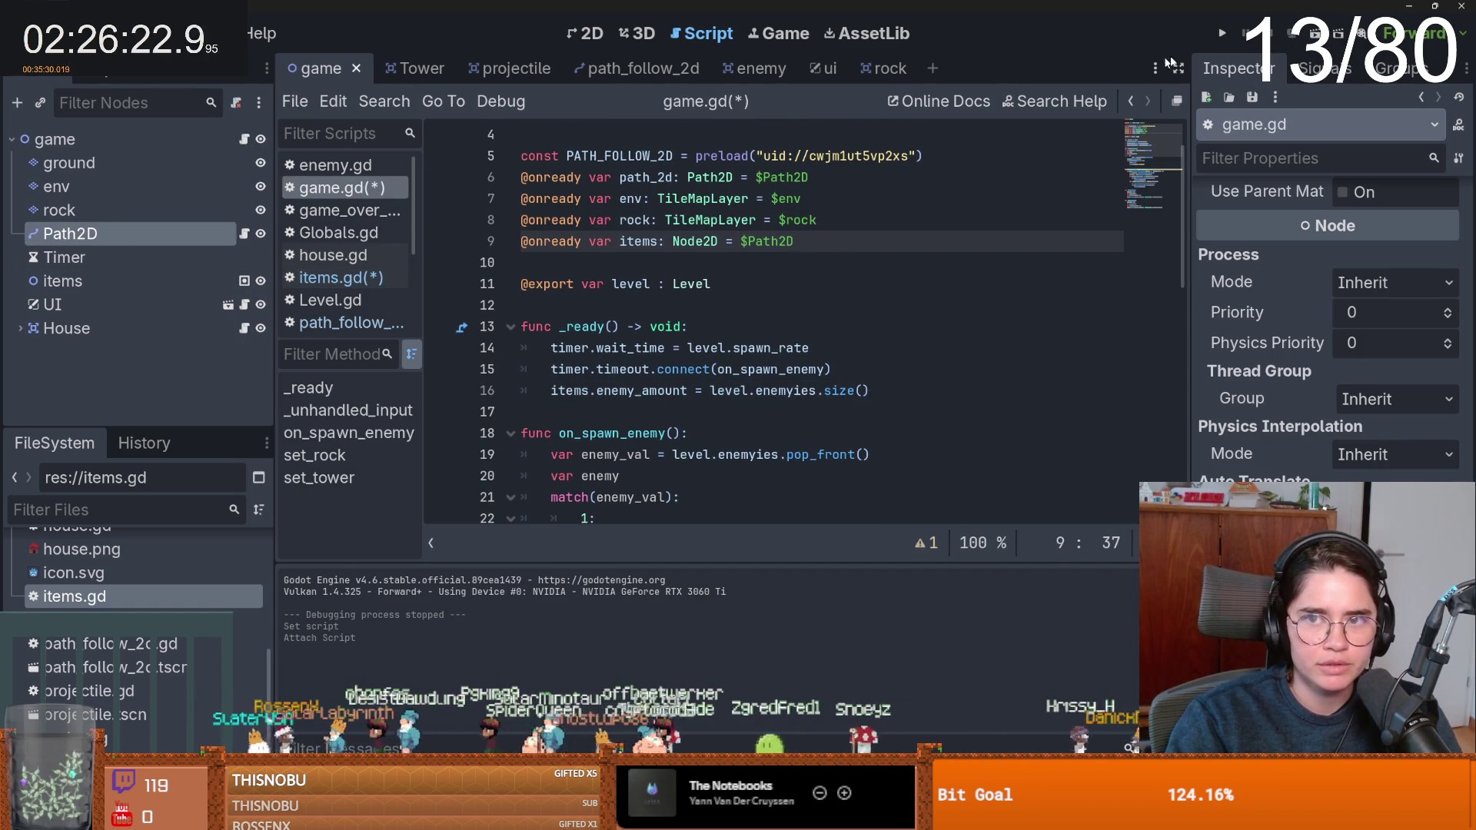
- Test-run the game, close it, and return to items.gd
left_click(1222, 34)
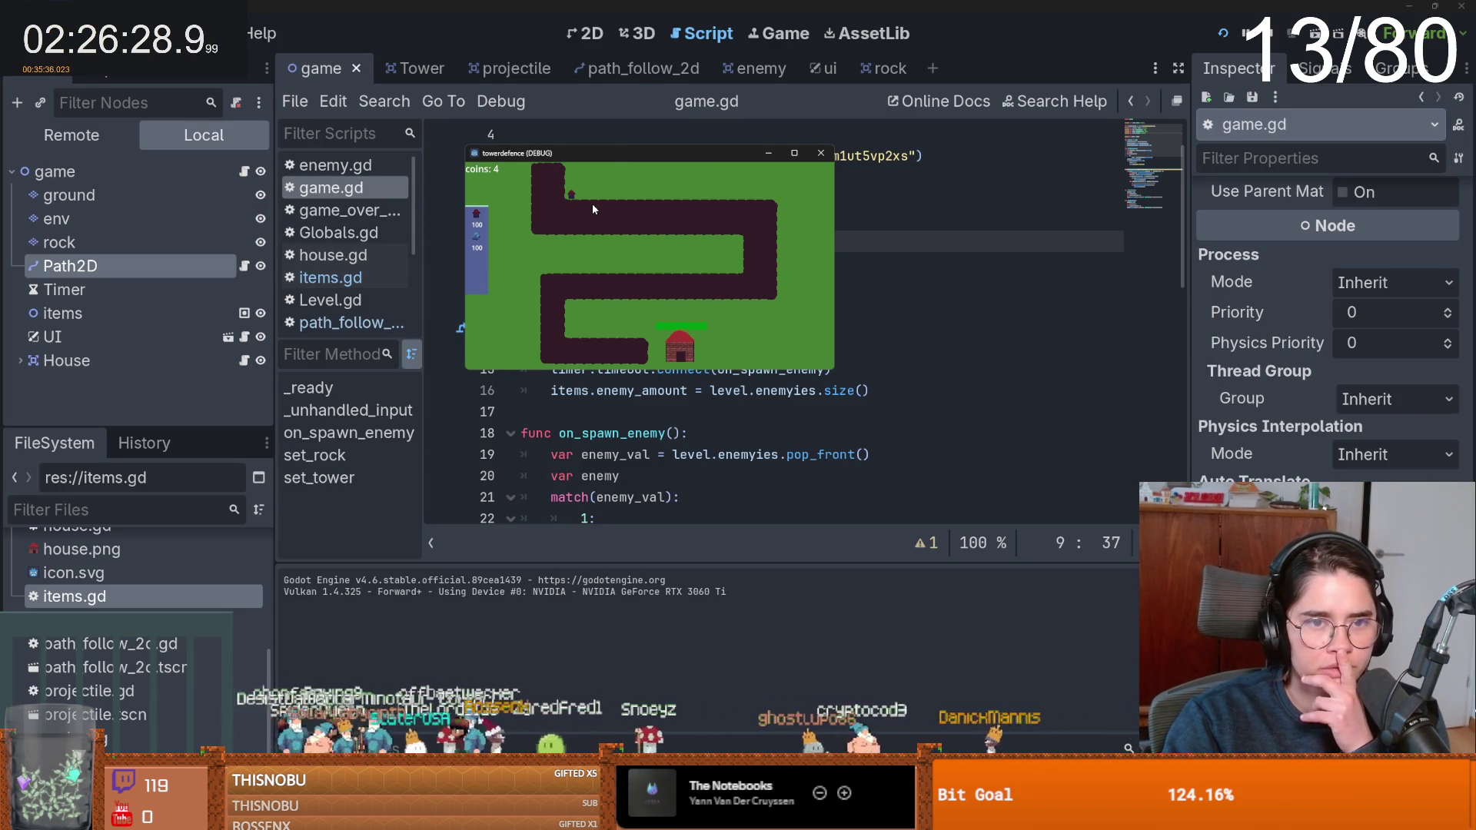
left_click(821, 153)
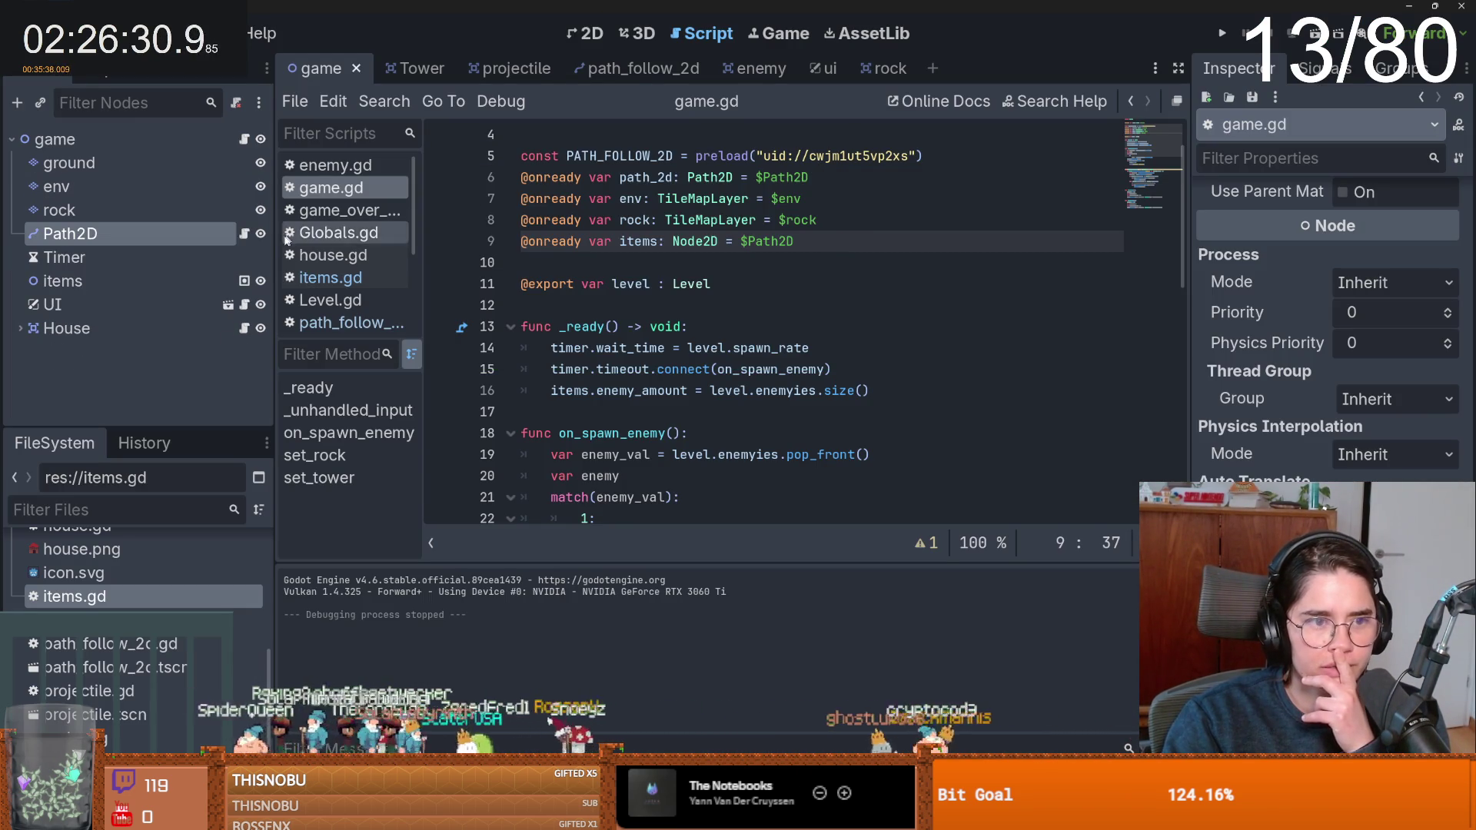
left_click(246, 234)
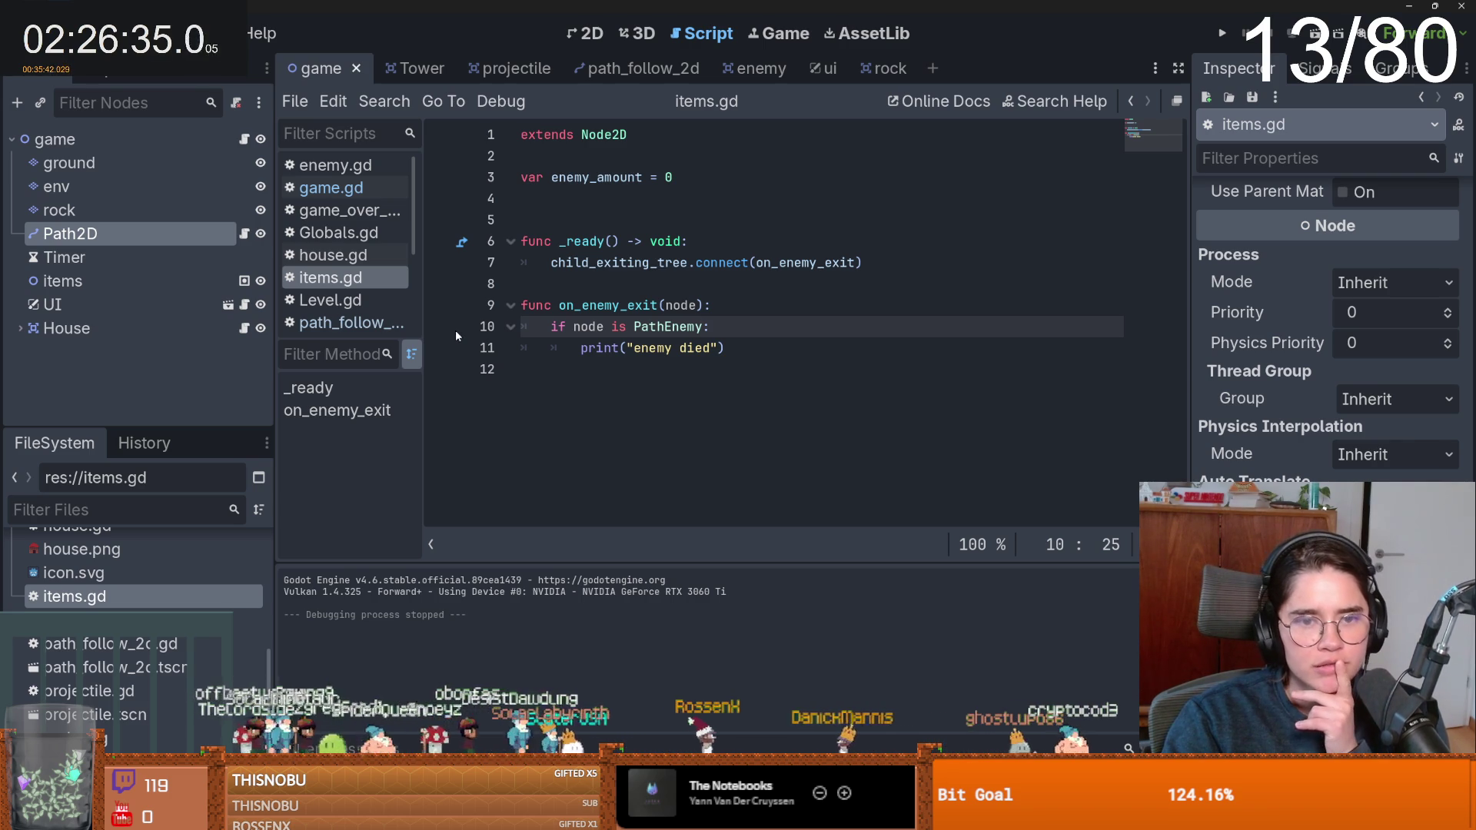
- Run to the line-10 breakpoint, clear it with F9, and view child_exiting_tree docs
left_click(1221, 38)
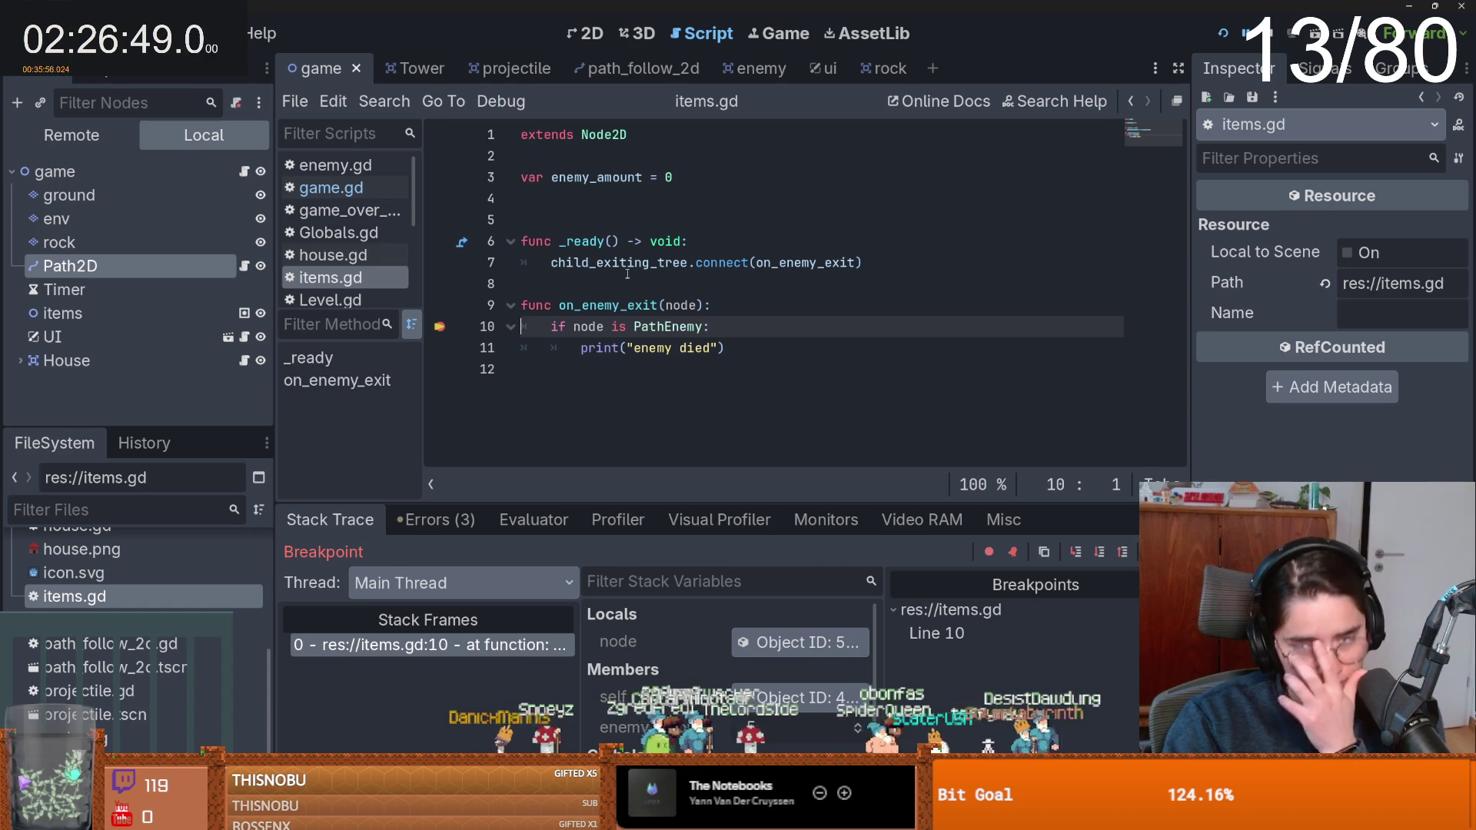
key("F9")
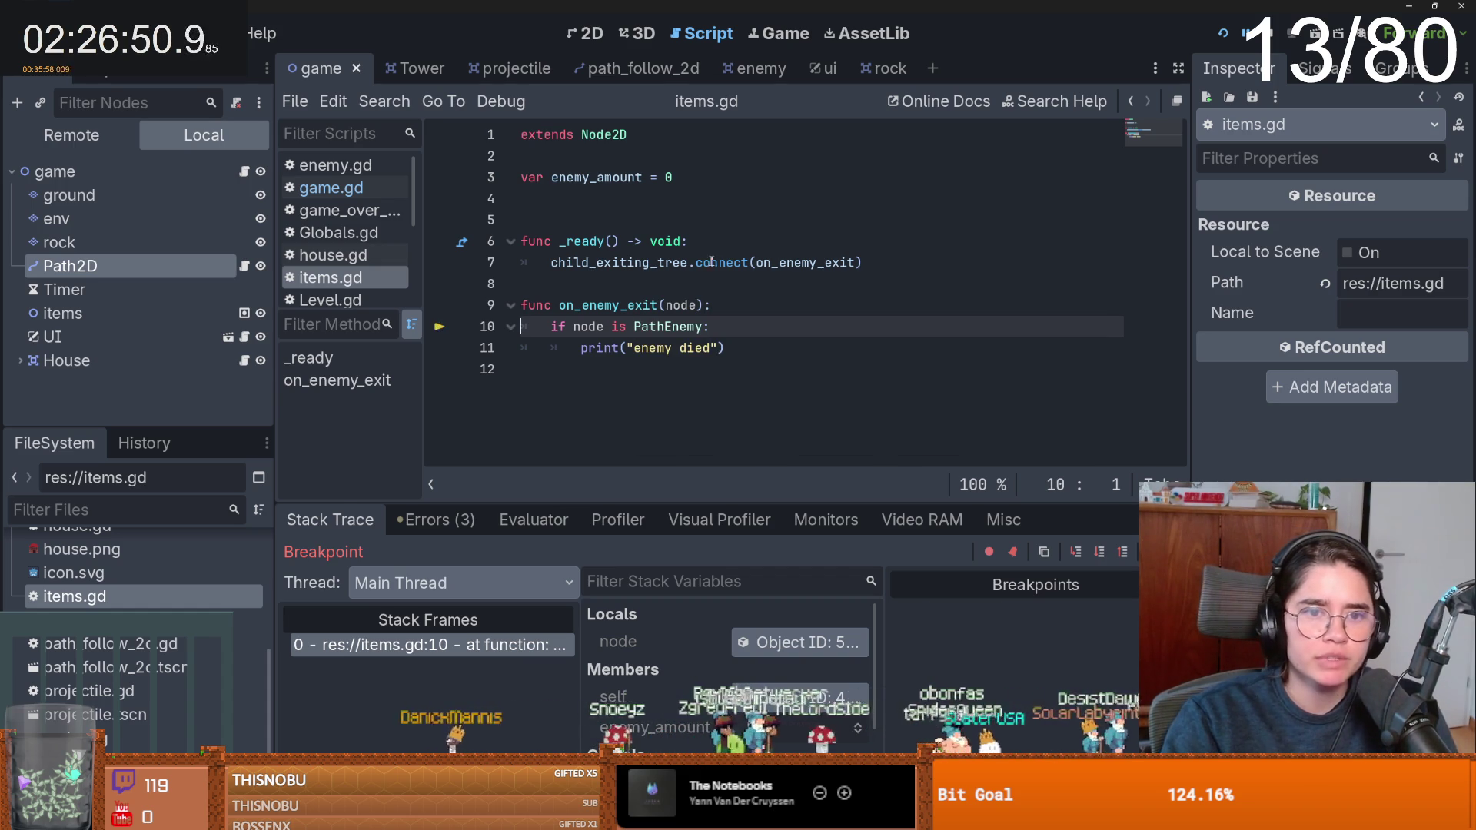
left_click(666, 262, "ctrl")
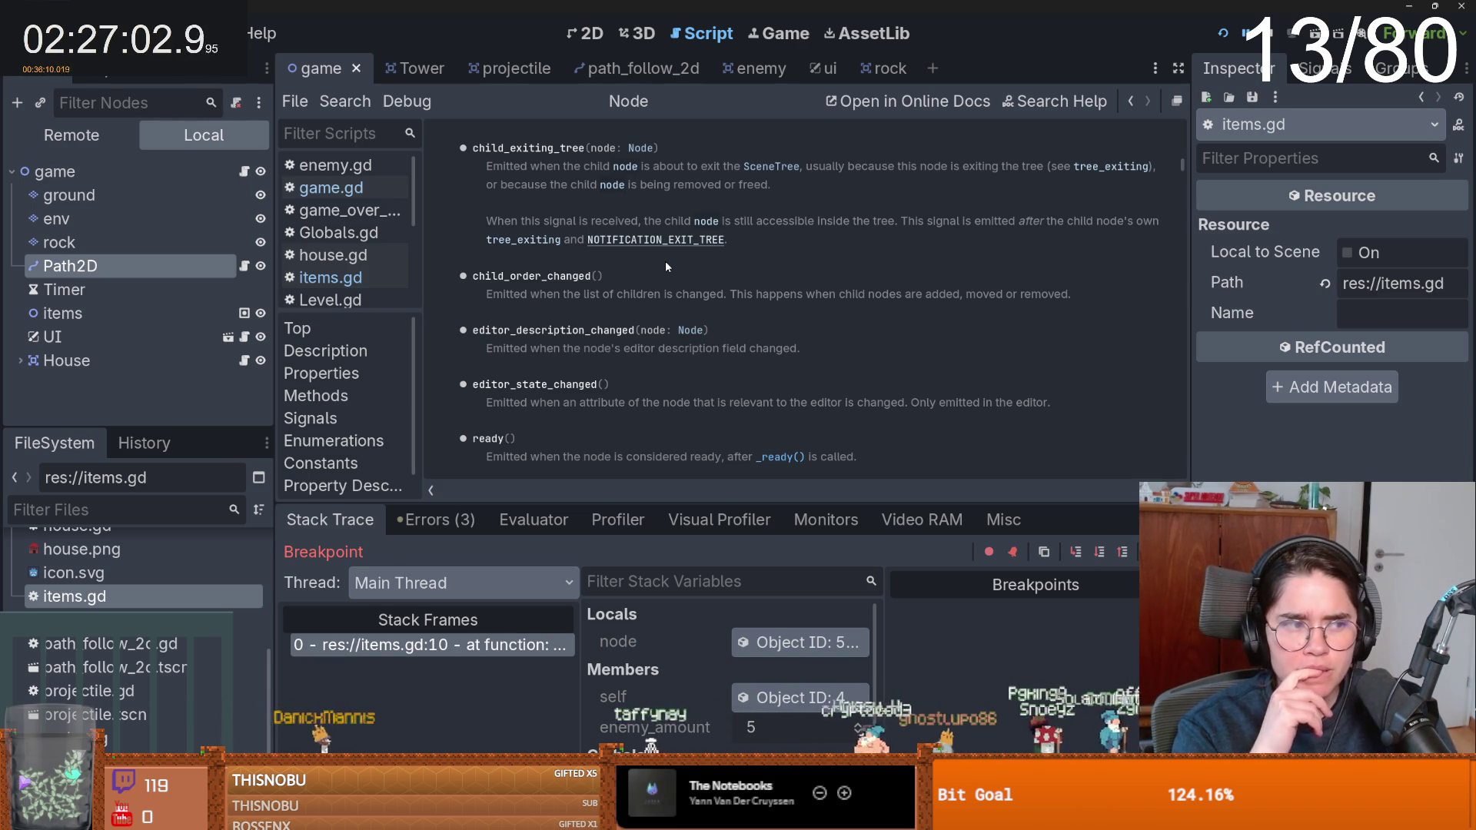
- Read through the child_exiting_tree documentation from items.gd
left_click(244, 266)
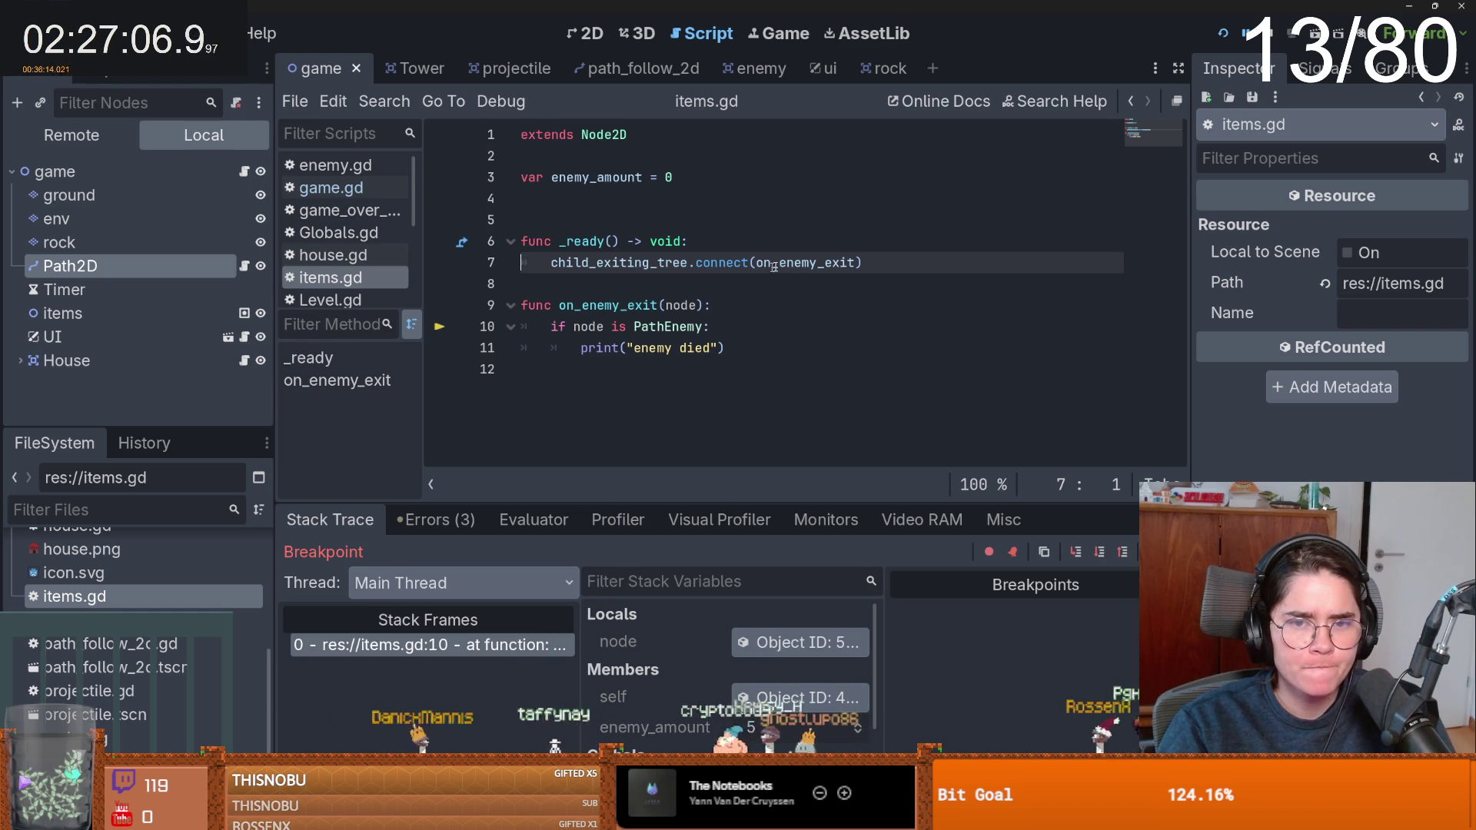
left_click(661, 264, "ctrl")
scroll(662, 315, "up", 2)
scroll(661, 324, "up", 5)
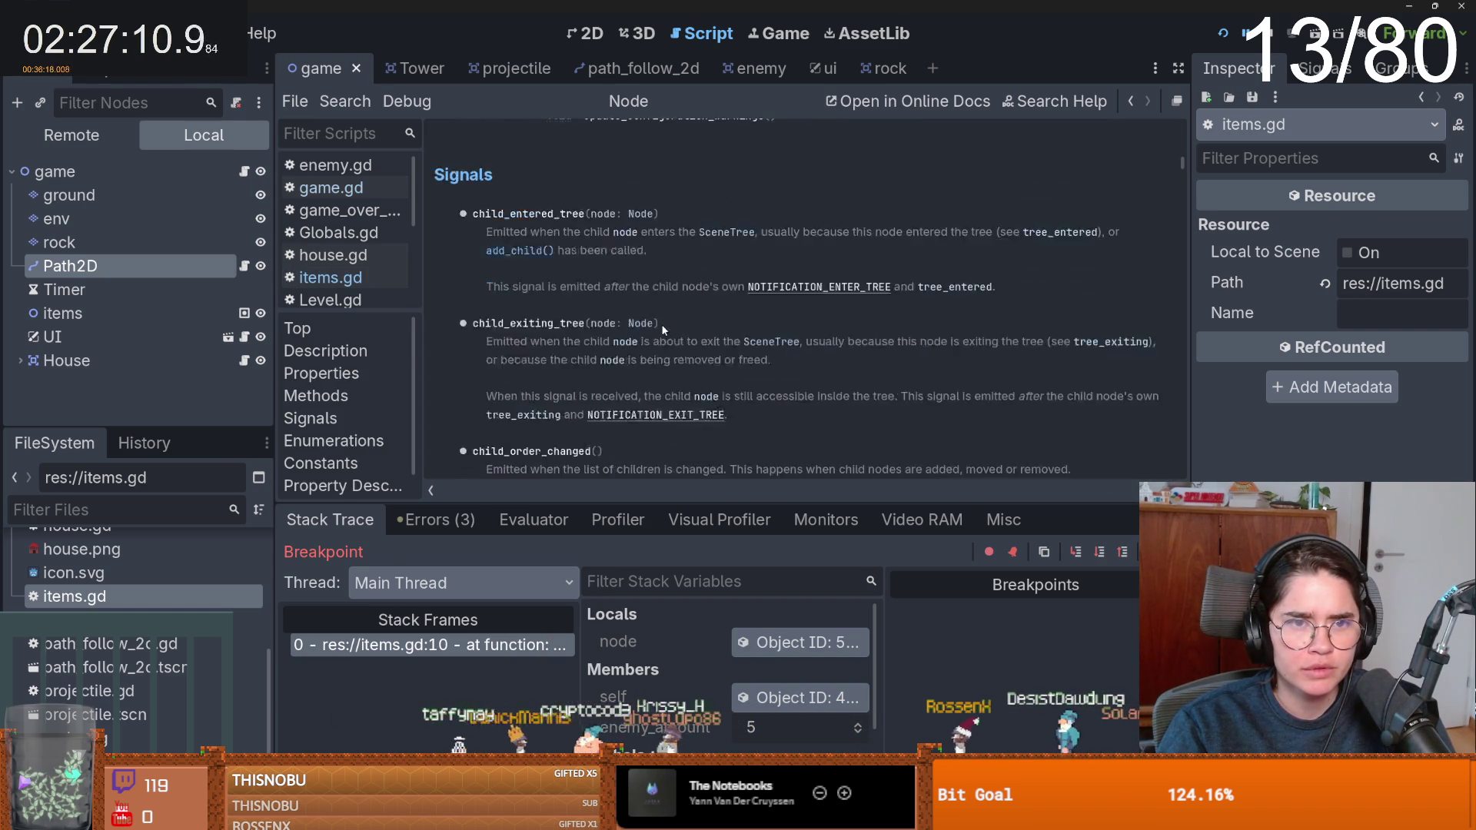
scroll(658, 329, "down", 3)
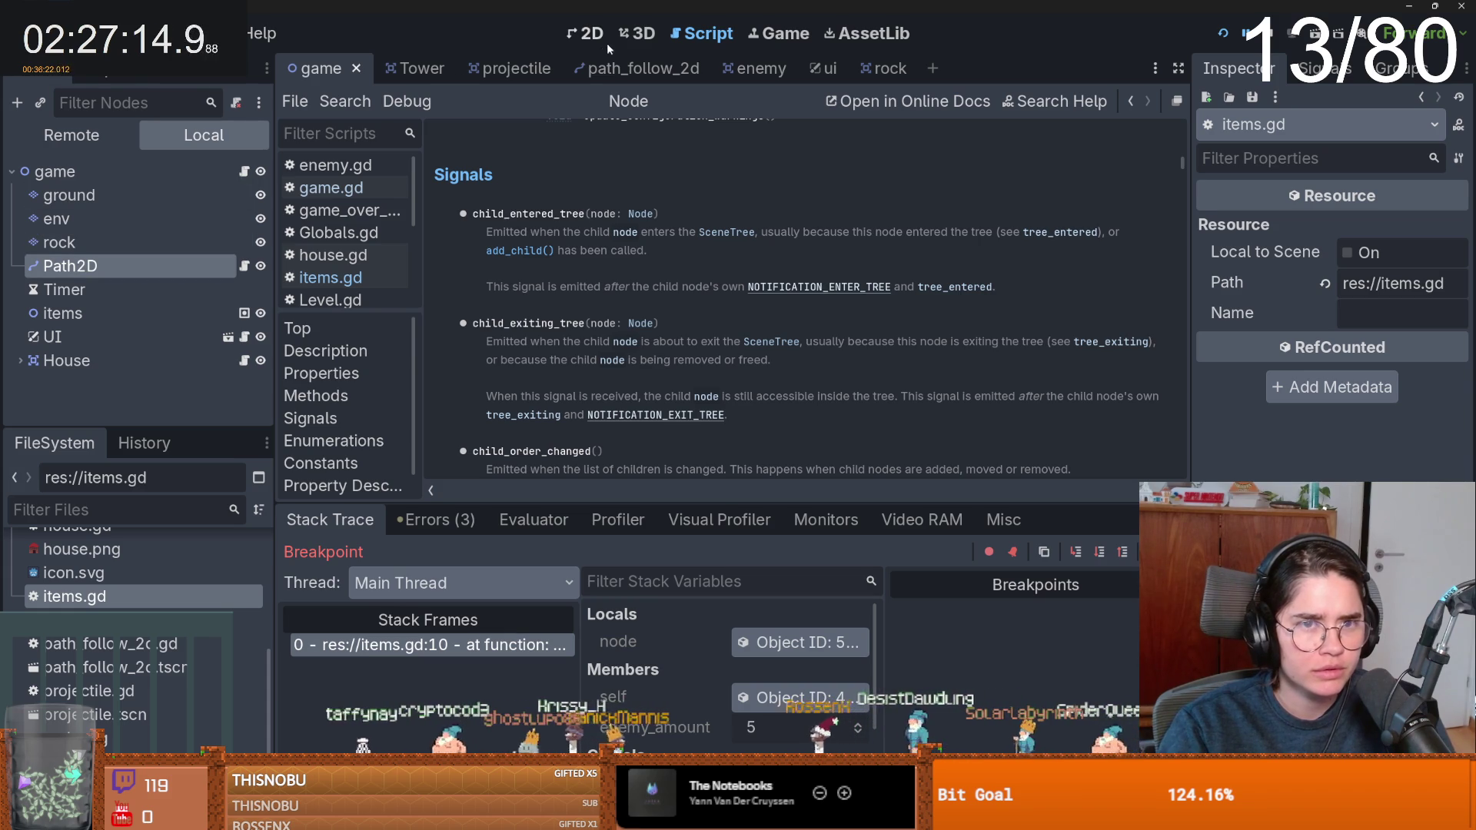
- In enemy.gd, change queue_free() on line 39 to owner.queue_free()
left_click(770, 80)
scroll(615, 308, "down", 3)
left_click(611, 327)
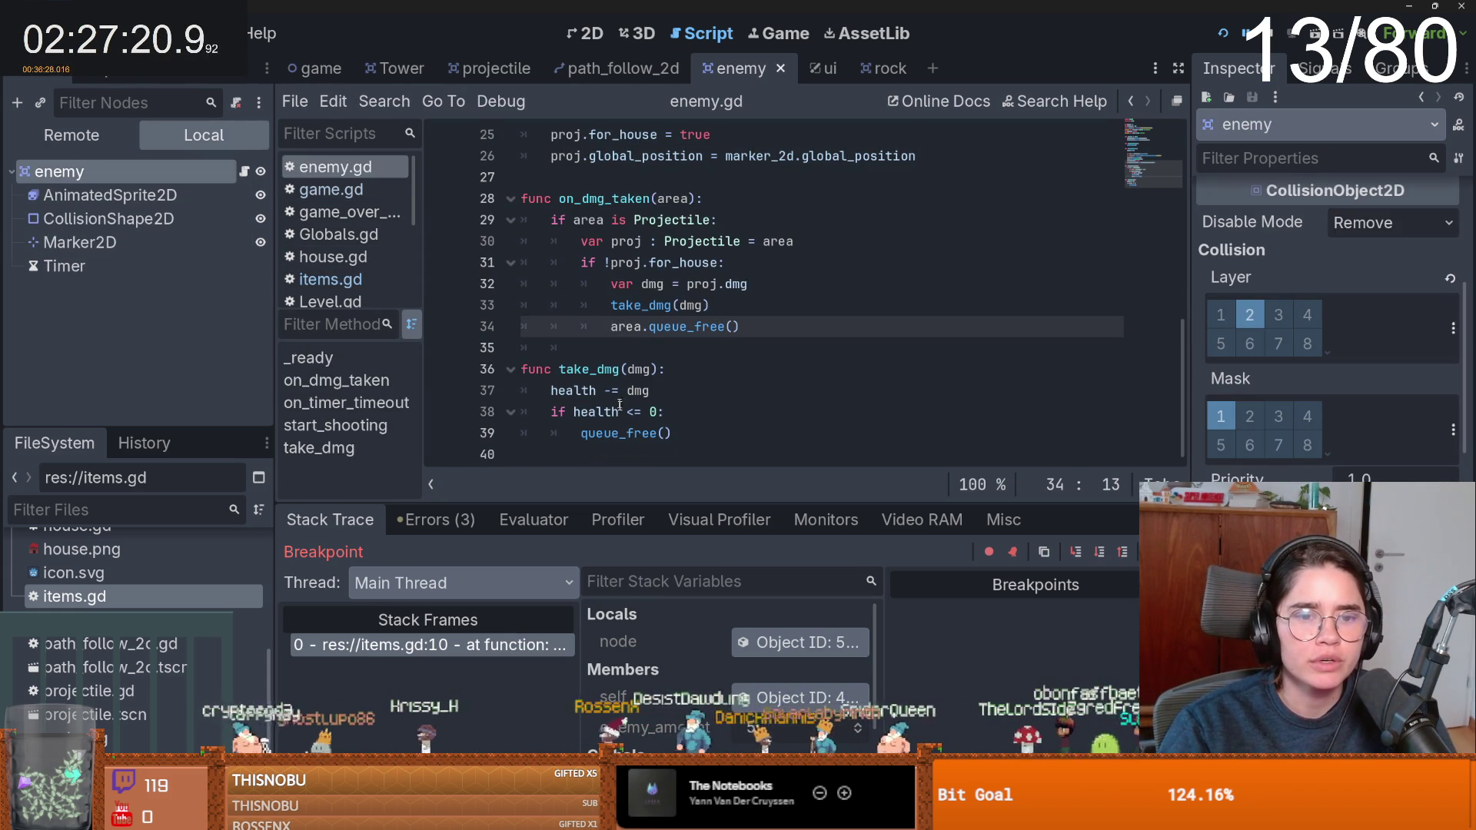
left_click(588, 434)
type("p")
key("BackSpace")
type("owner.")
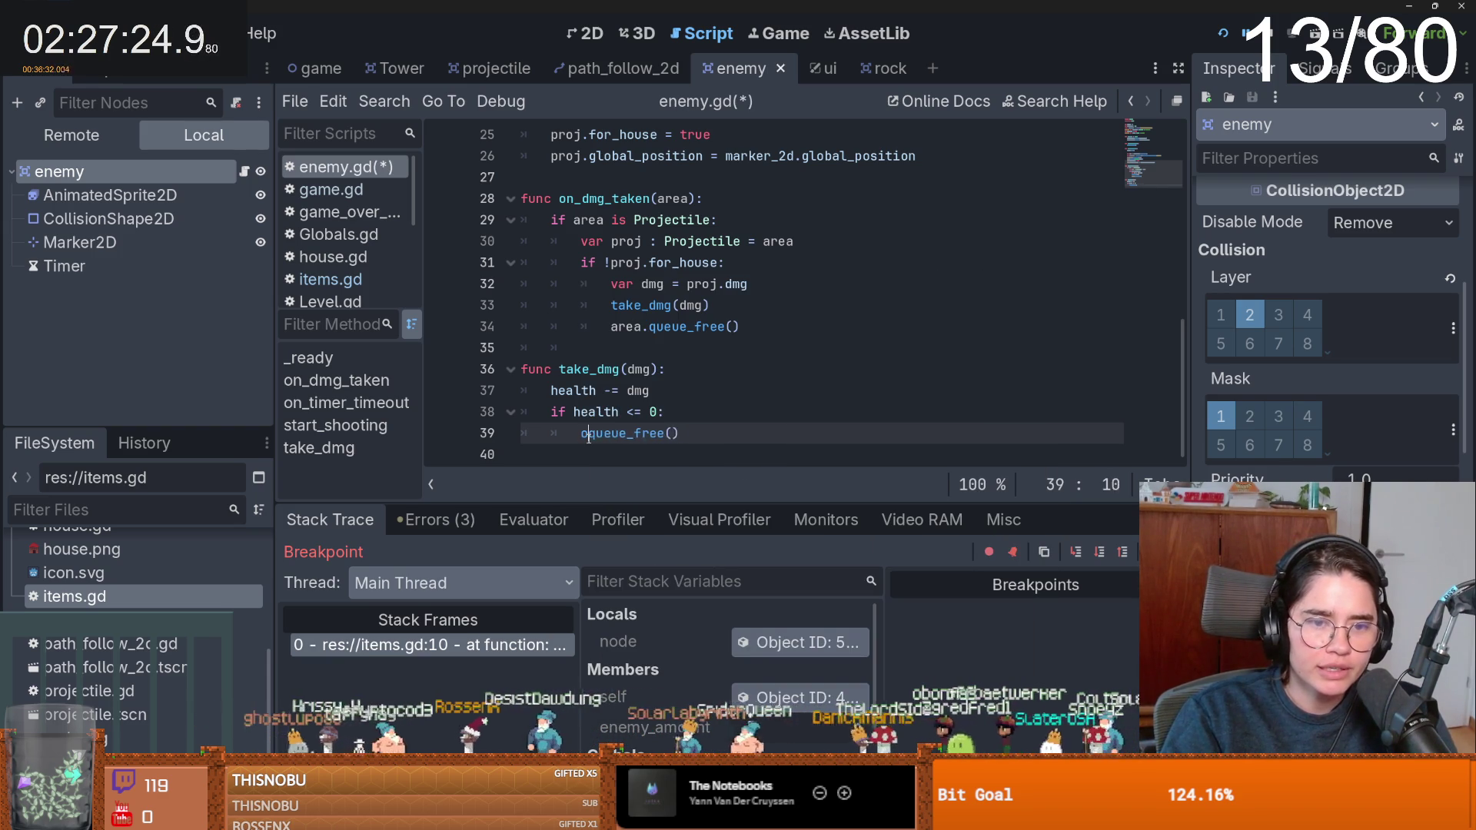
- Run the game with F5 to confirm "enemy died" prints, then close it
key("F5")
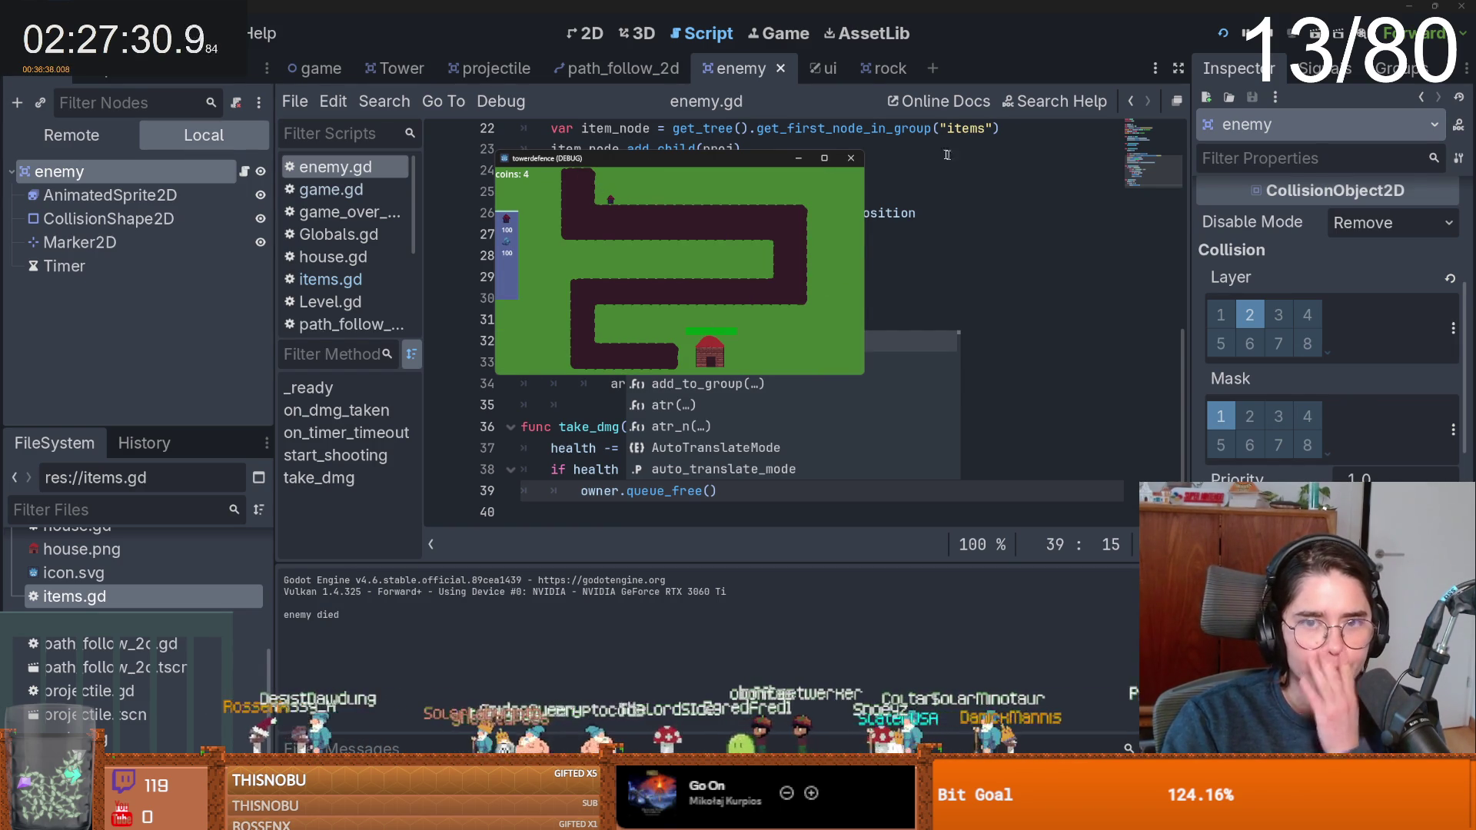
left_click(850, 158)
left_click(692, 234)
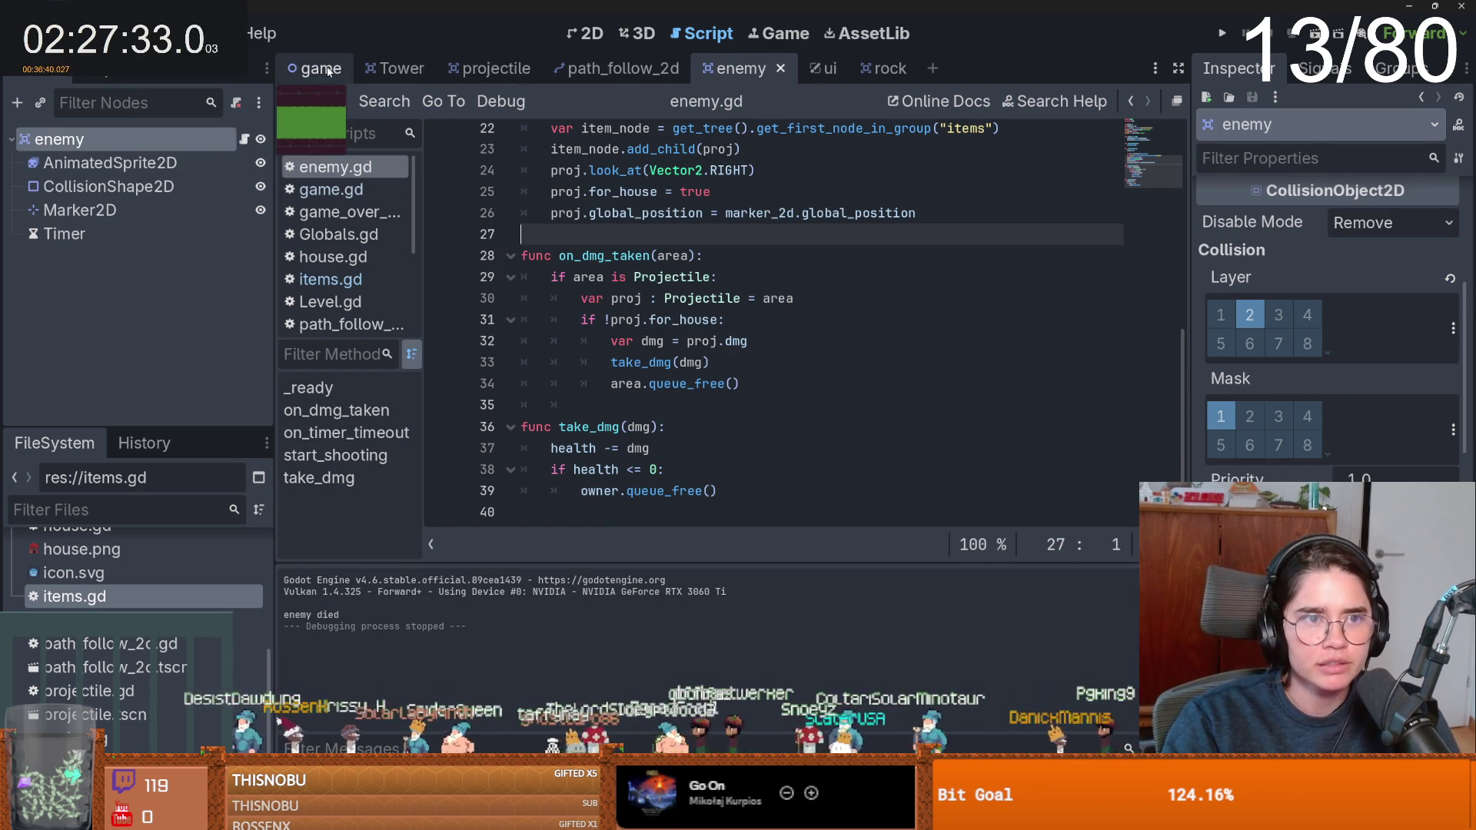
- In items.gd, replace the print on line 11 with enemy_amount -= 1
left_click(320, 69)
left_click(243, 236)
left_click(777, 327)
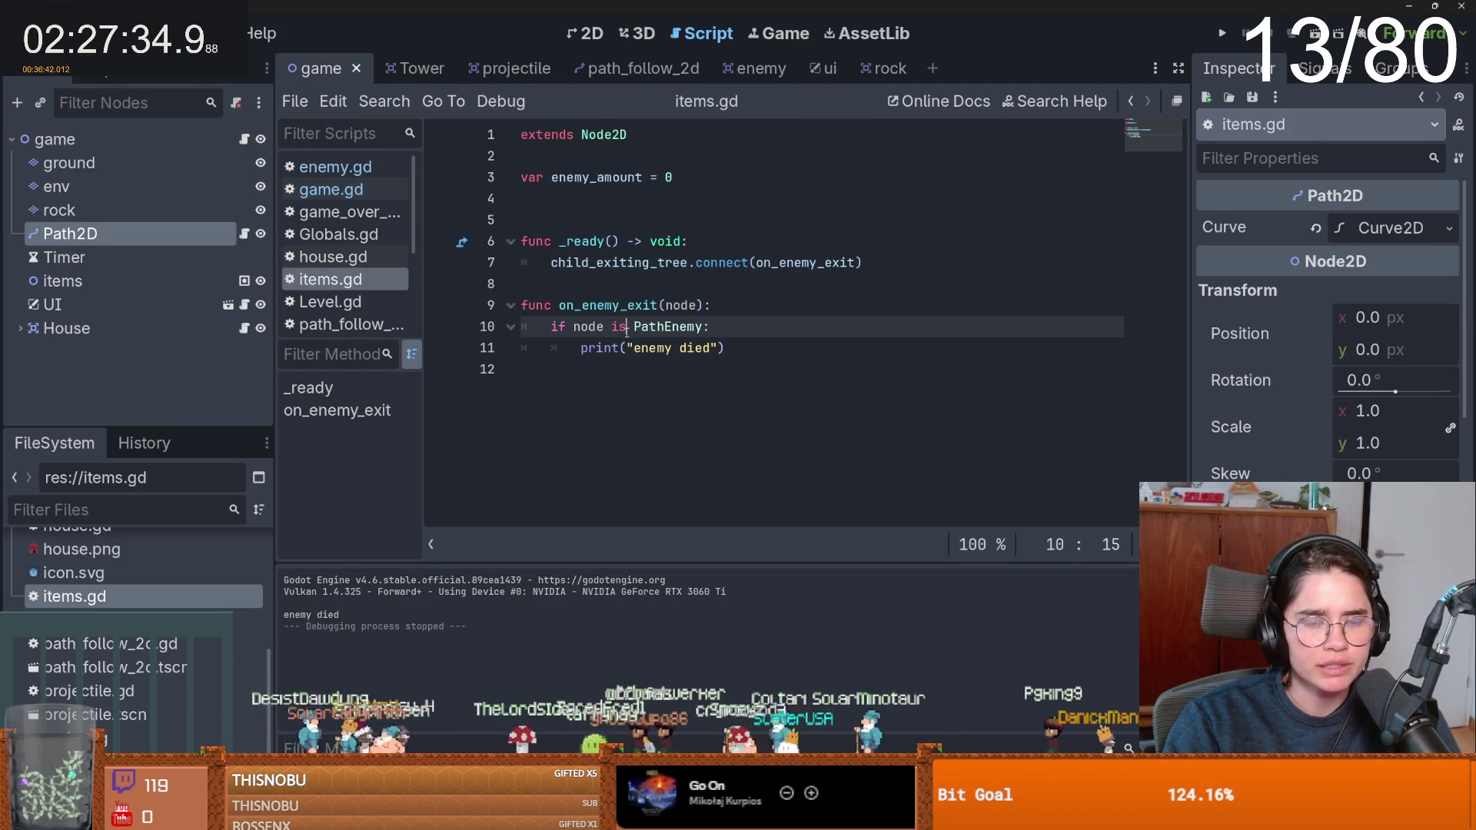
left_click(792, 349)
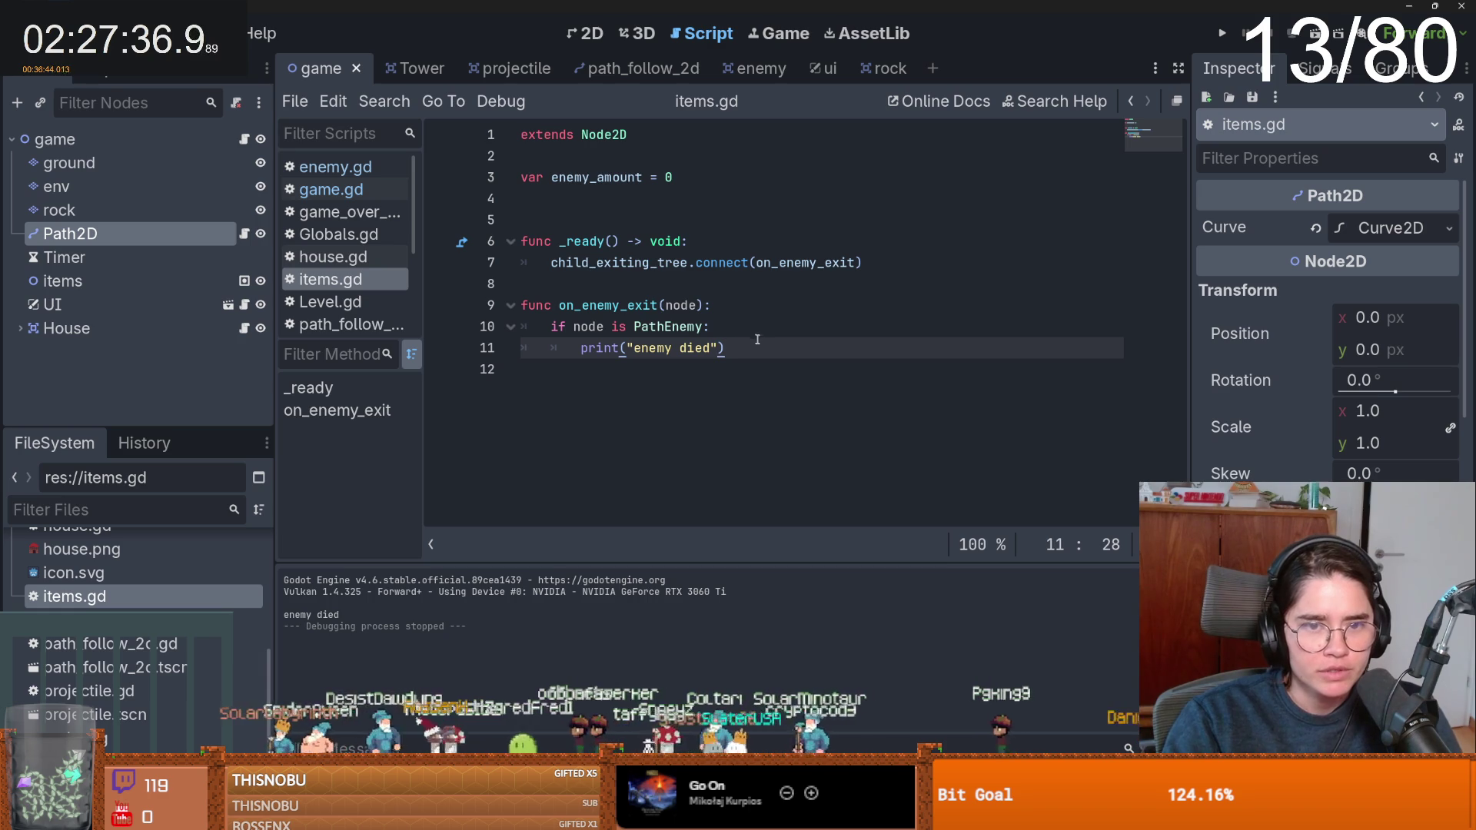
key("shift+Home")
key("shift+Home")
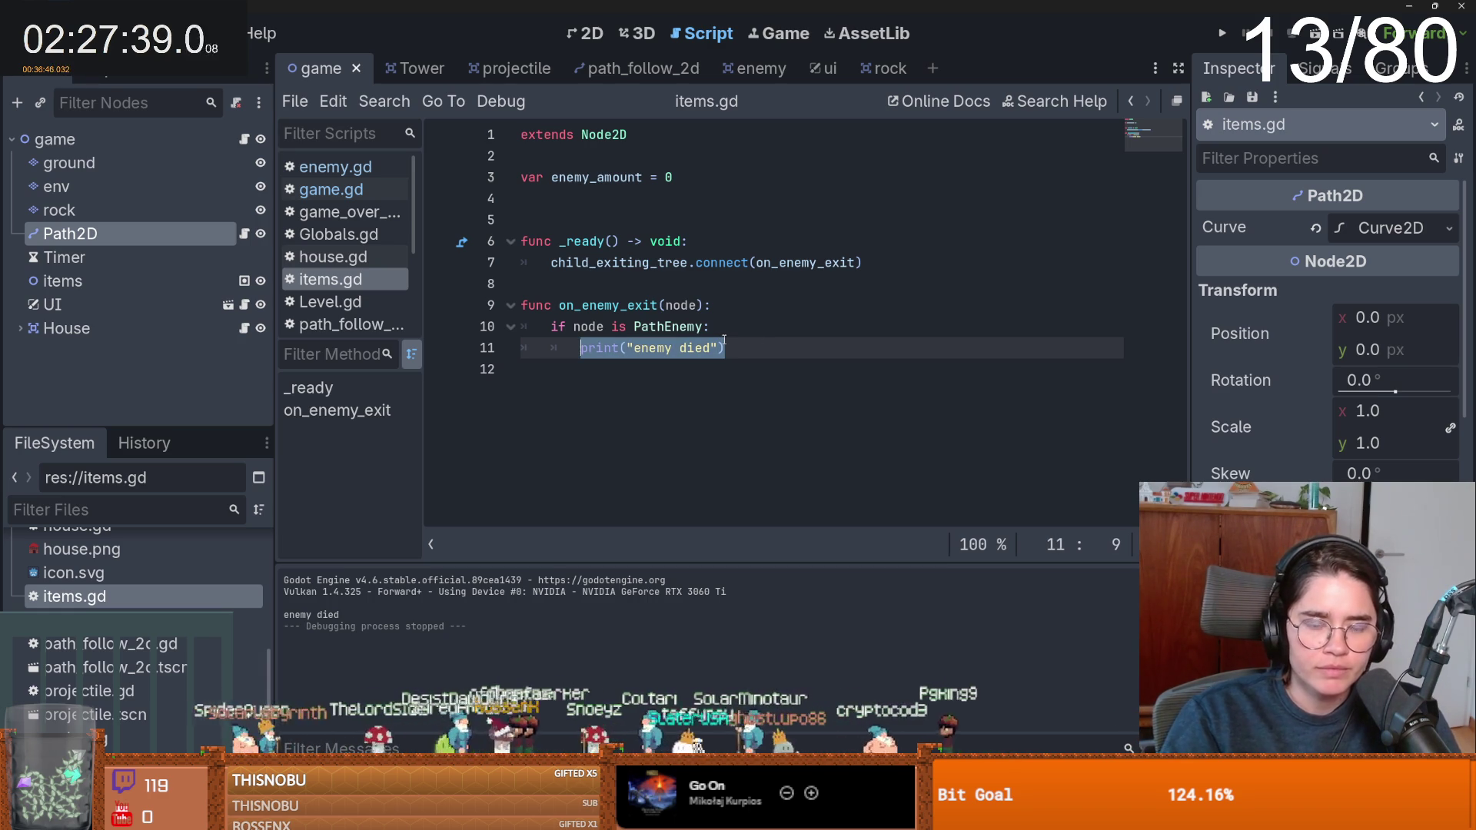
type("enemy_amount -= ")
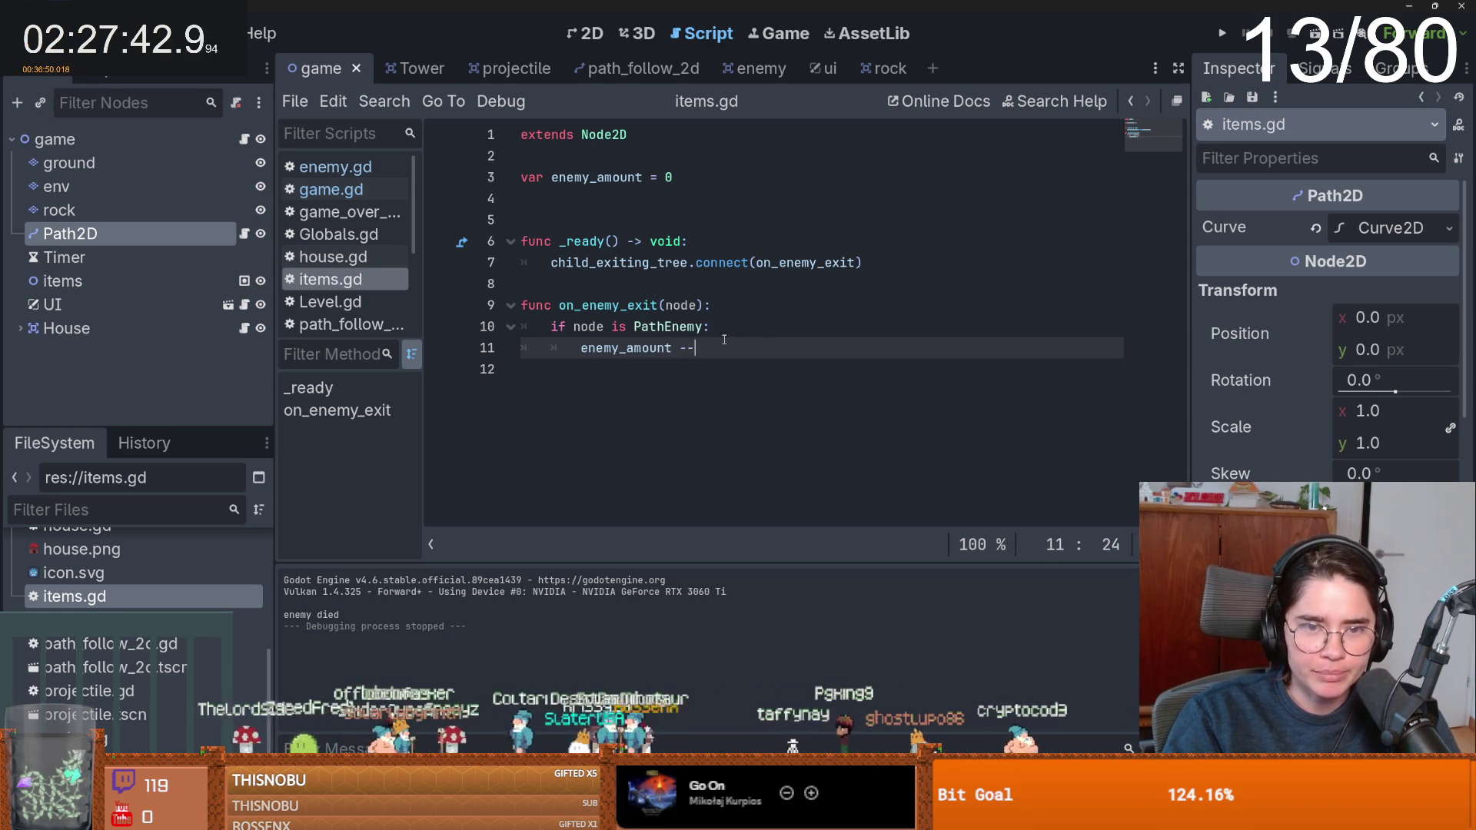
type("1")
key("BackSpace")
- Add the condition if enemy_amount <= 0: on a new line
key("Return")
type("if ene")
key("Return")
type("==")
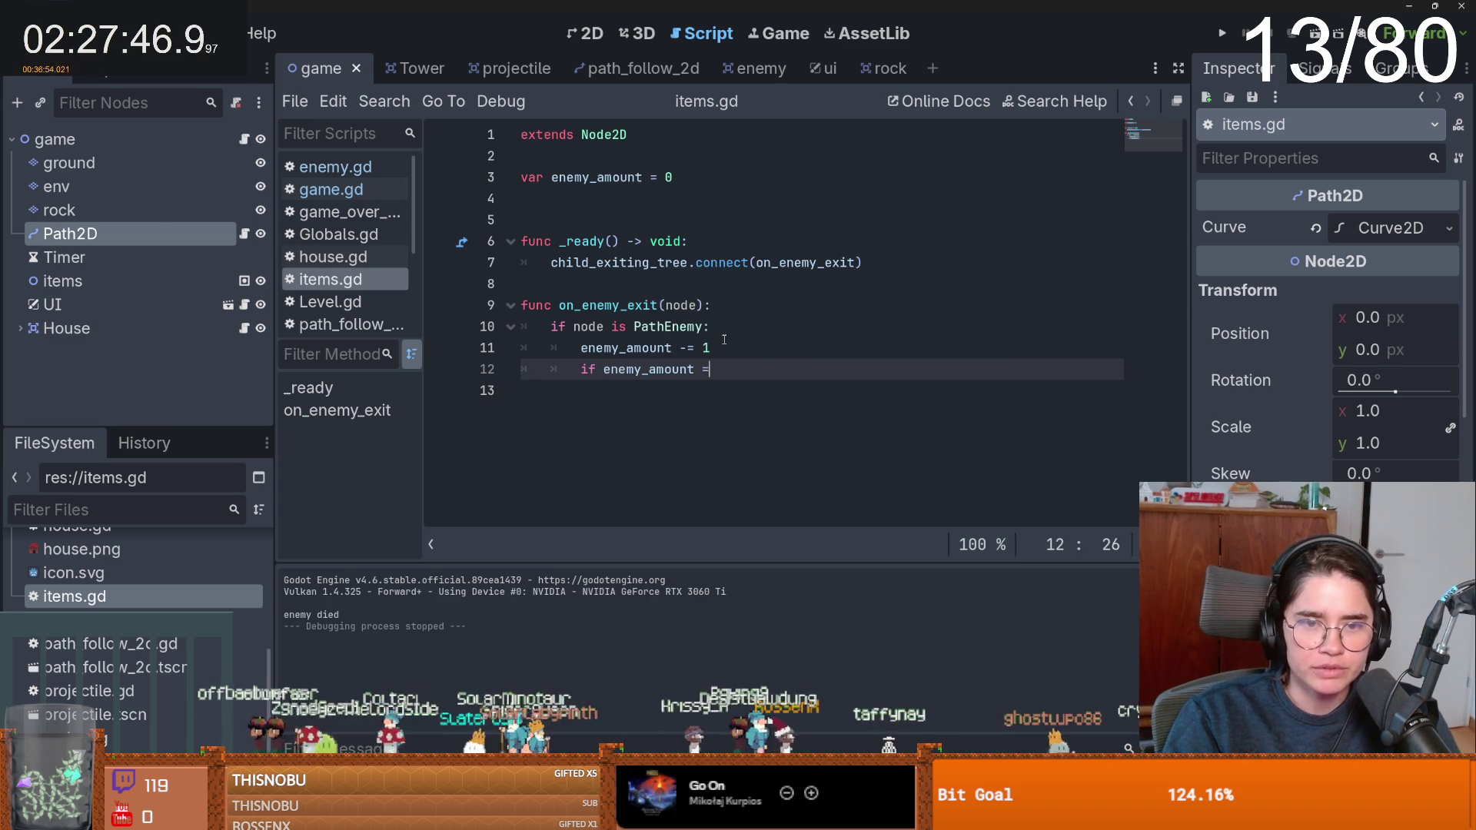
key("BackSpace")
key("BackSpace")
type("<= 0:")
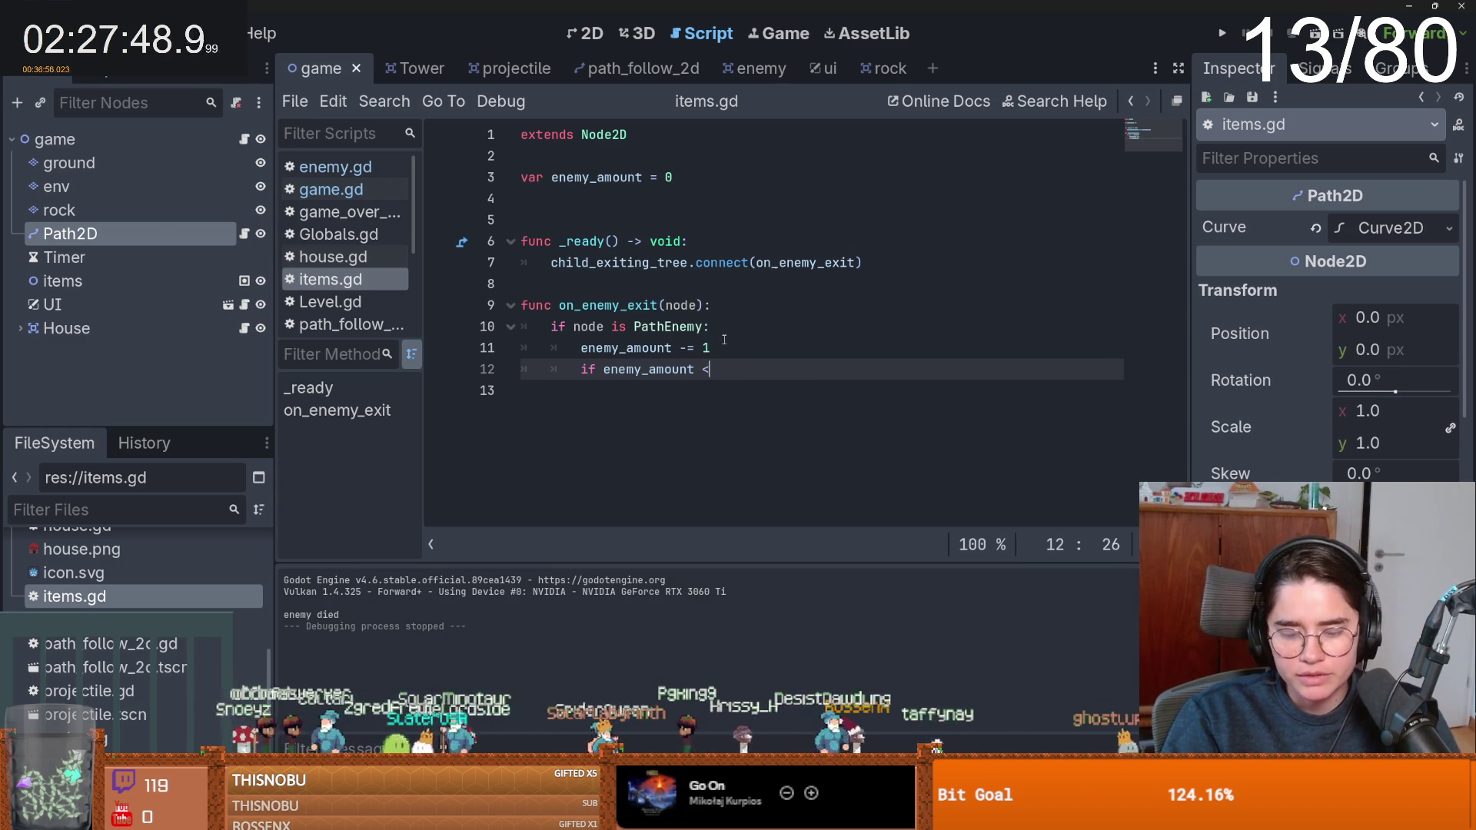
- Emit Globals.level_won.emit() under the condition, then return to the 2D view
key("Return")
type("prin")
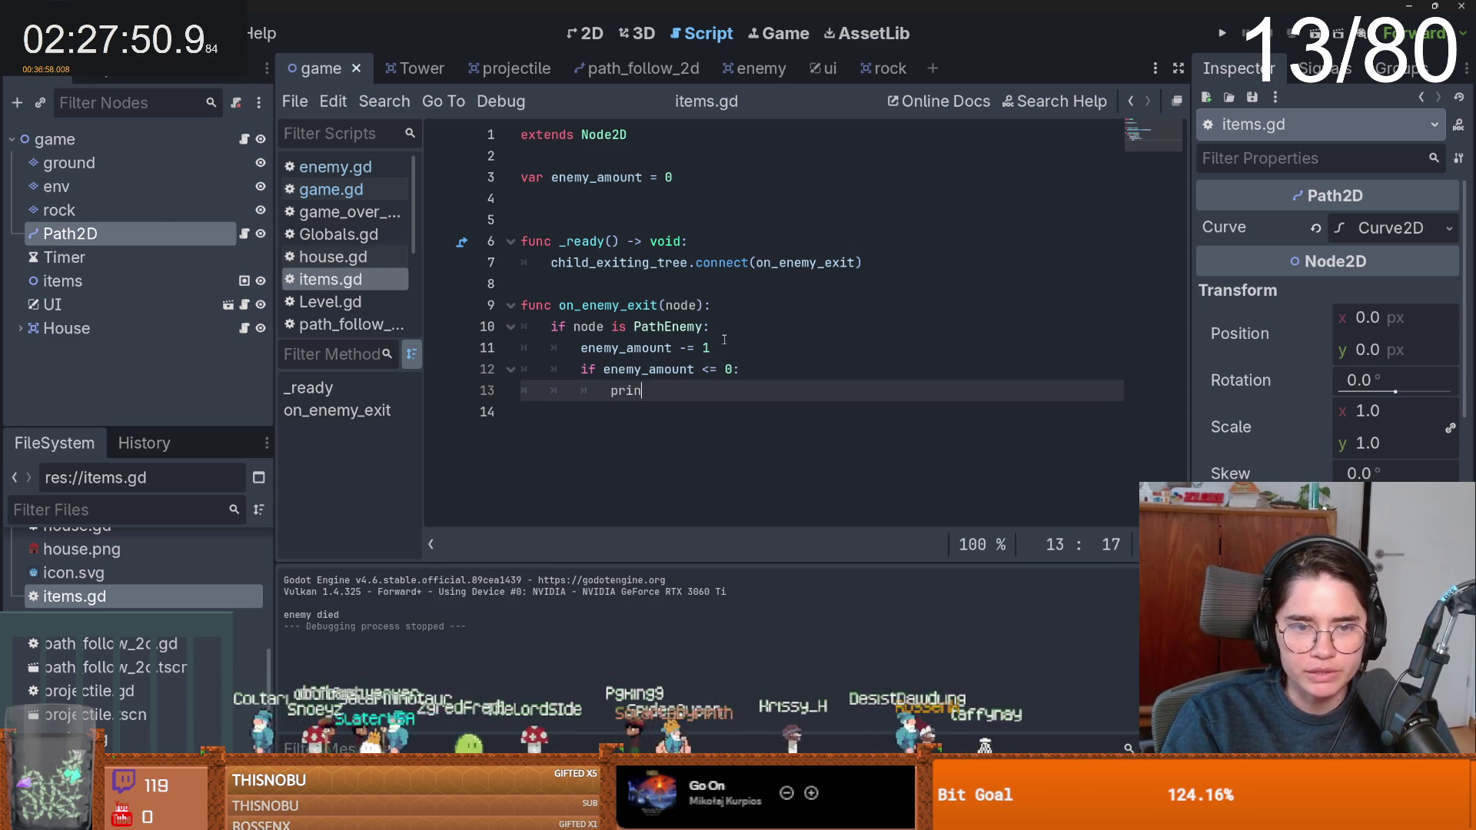
key("BackSpace")
key("BackSpace")
key("BackSpace")
type("Global")
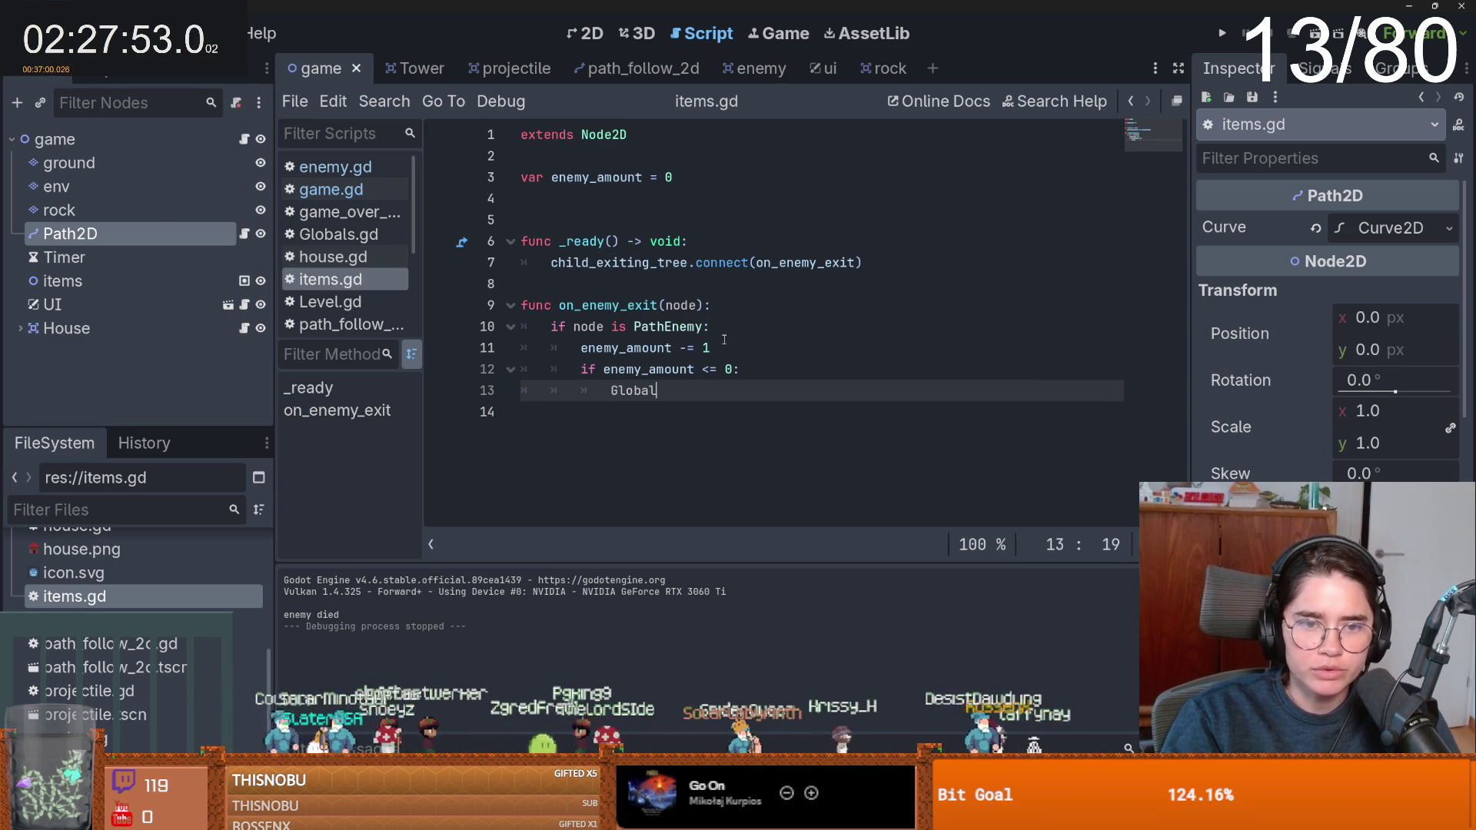
type("s.Le")
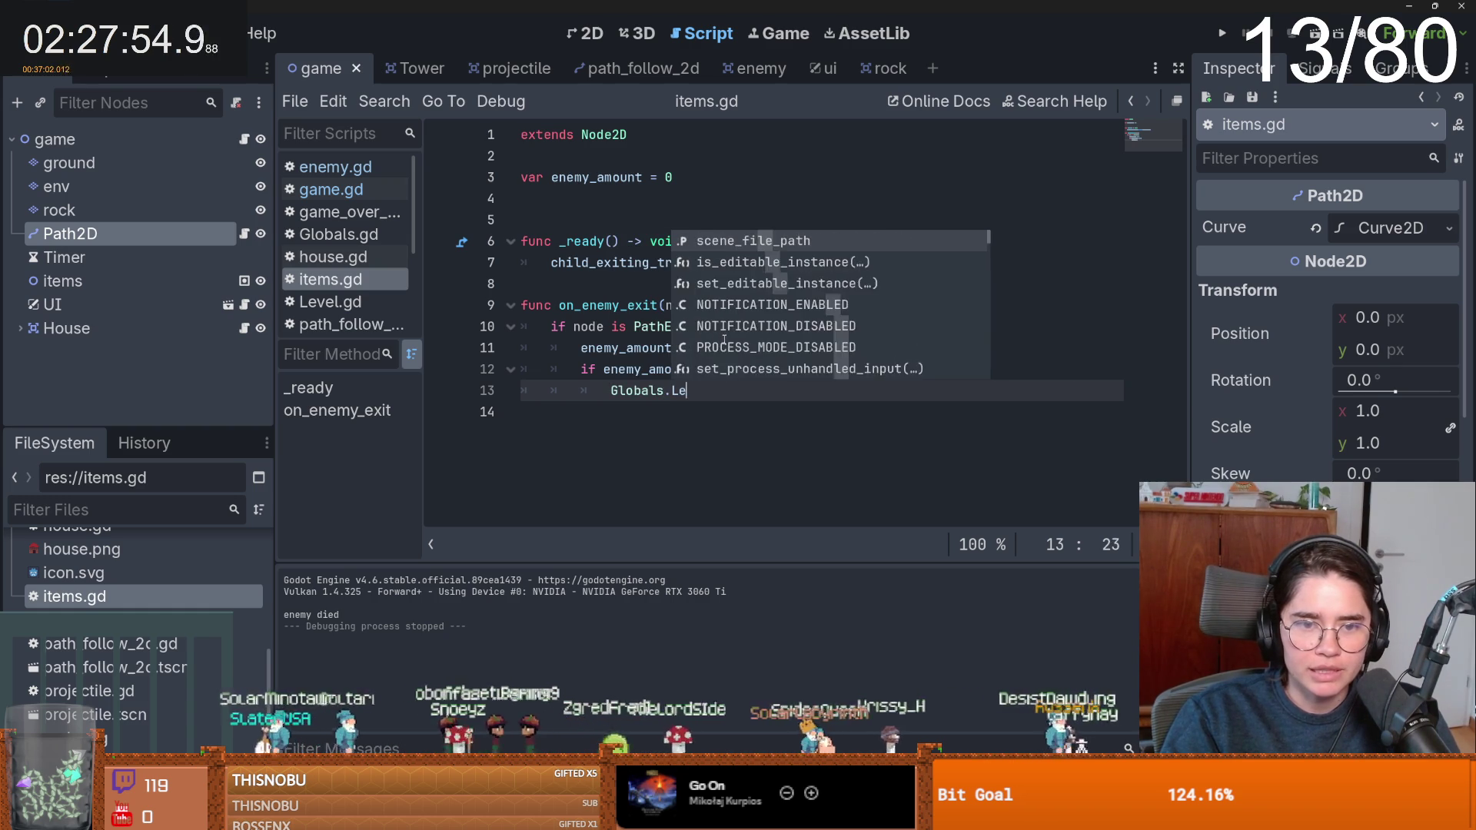
type("vel")
key("BackSpace")
key("BackSpace")
key("BackSpace")
key("BackSpace")
key("BackSpace")
type("level_won.emit")
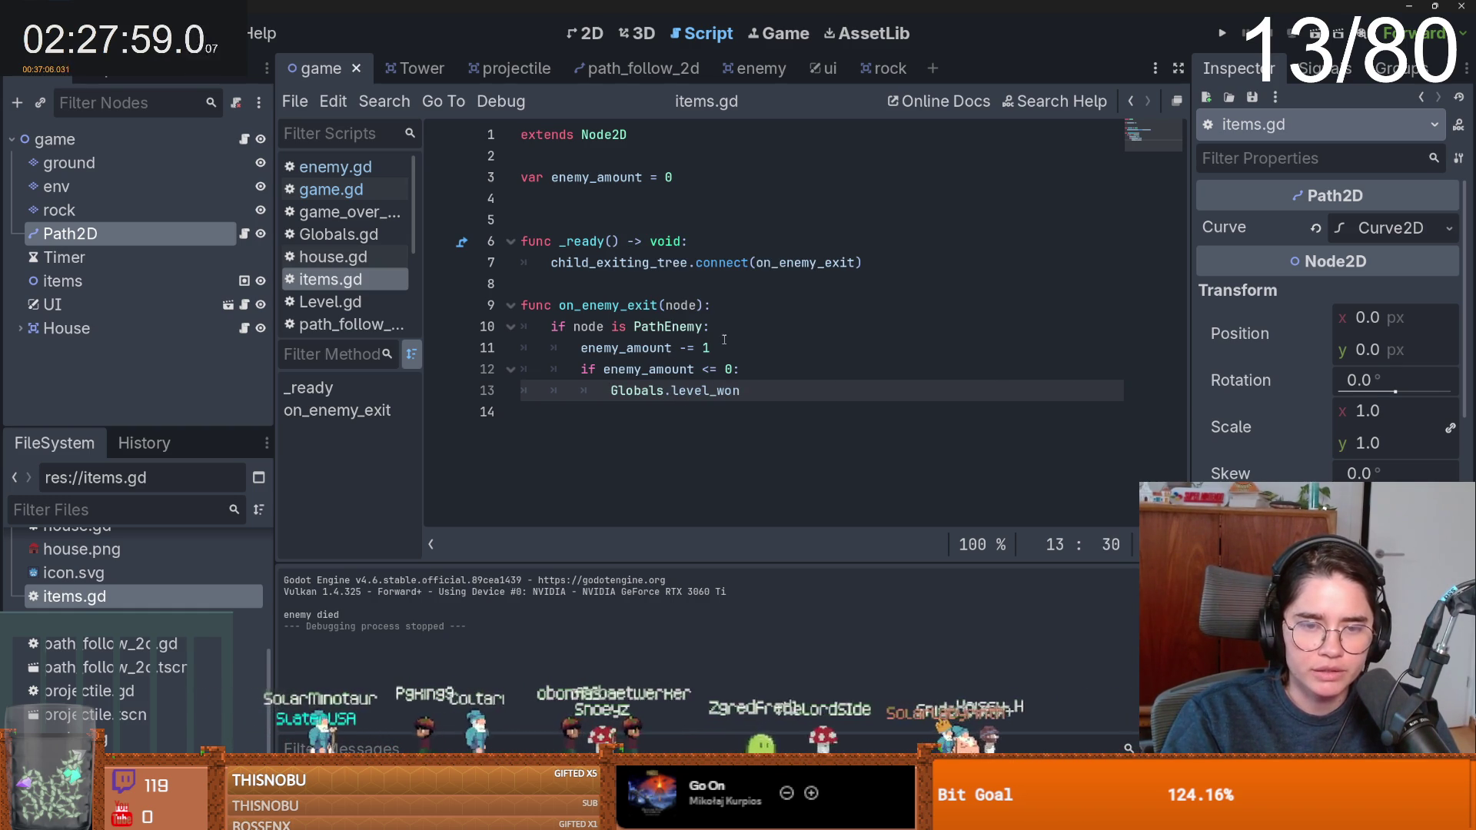
type("()")
double_click(707, 392)
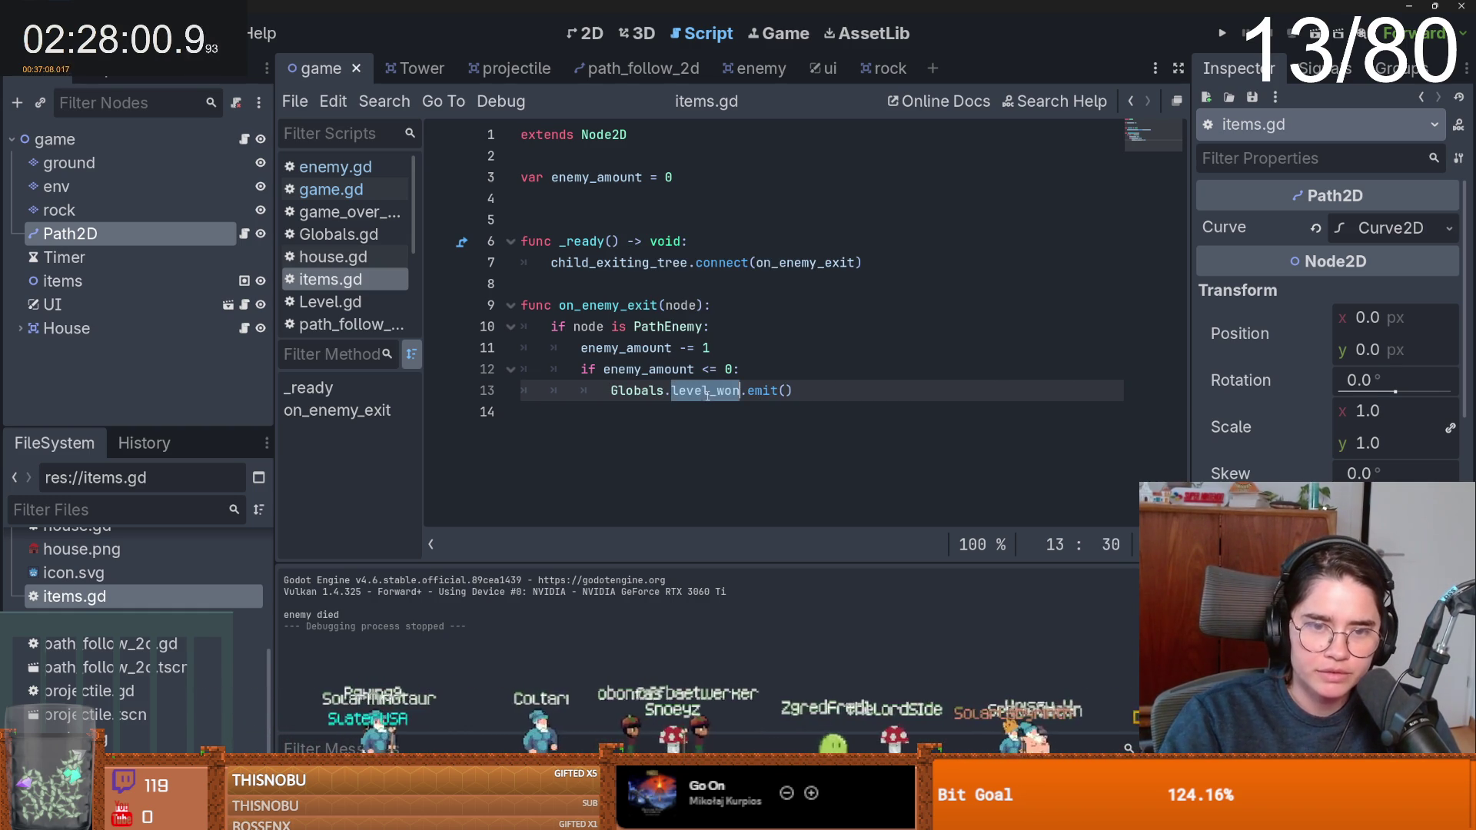
key("ctrl+F1")
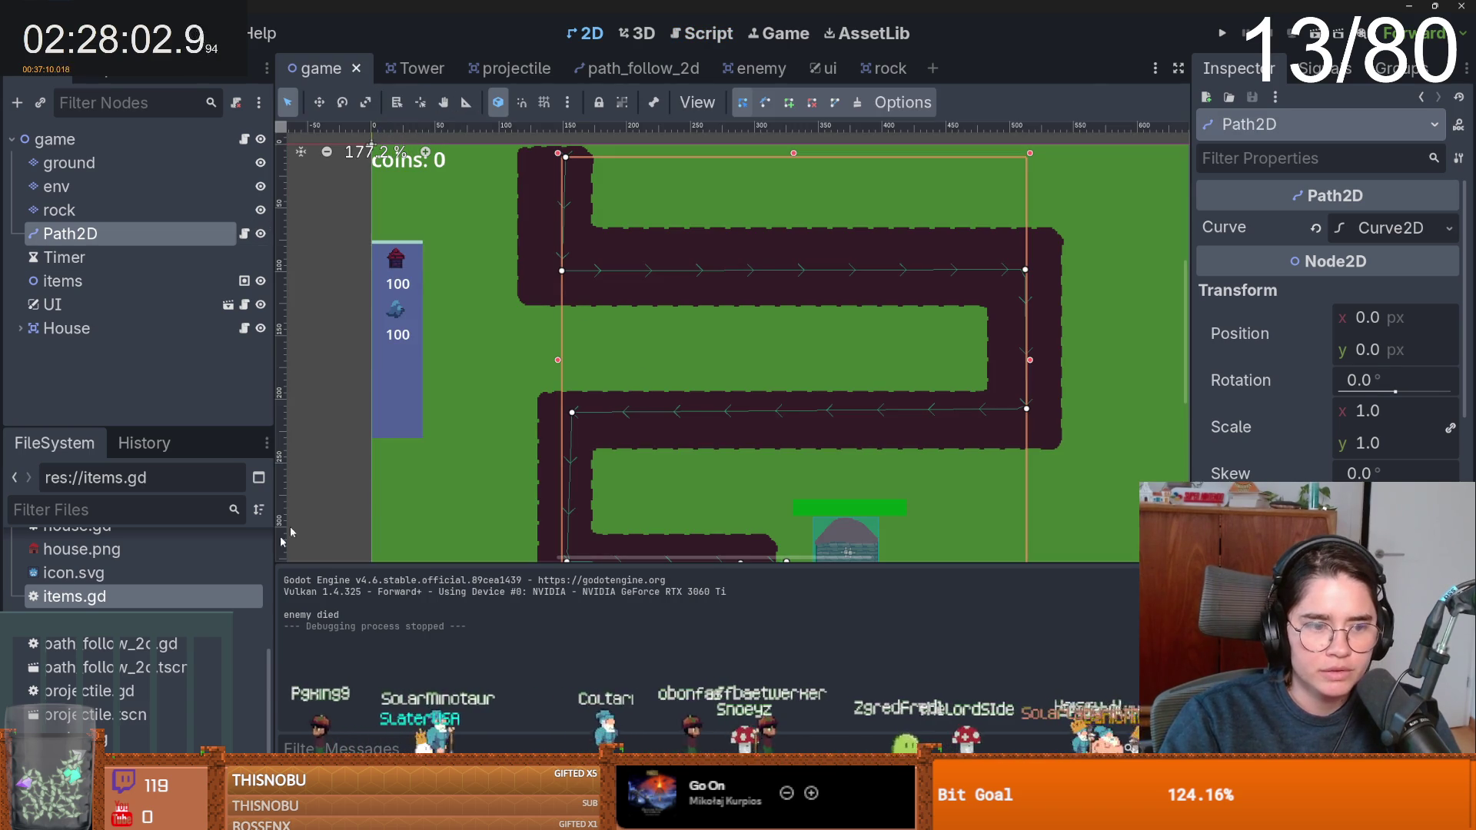
- Declare signal level_won below game_over in Globals.gd and save
scroll(140, 675, "down", 3)
scroll(138, 675, "up", 5)
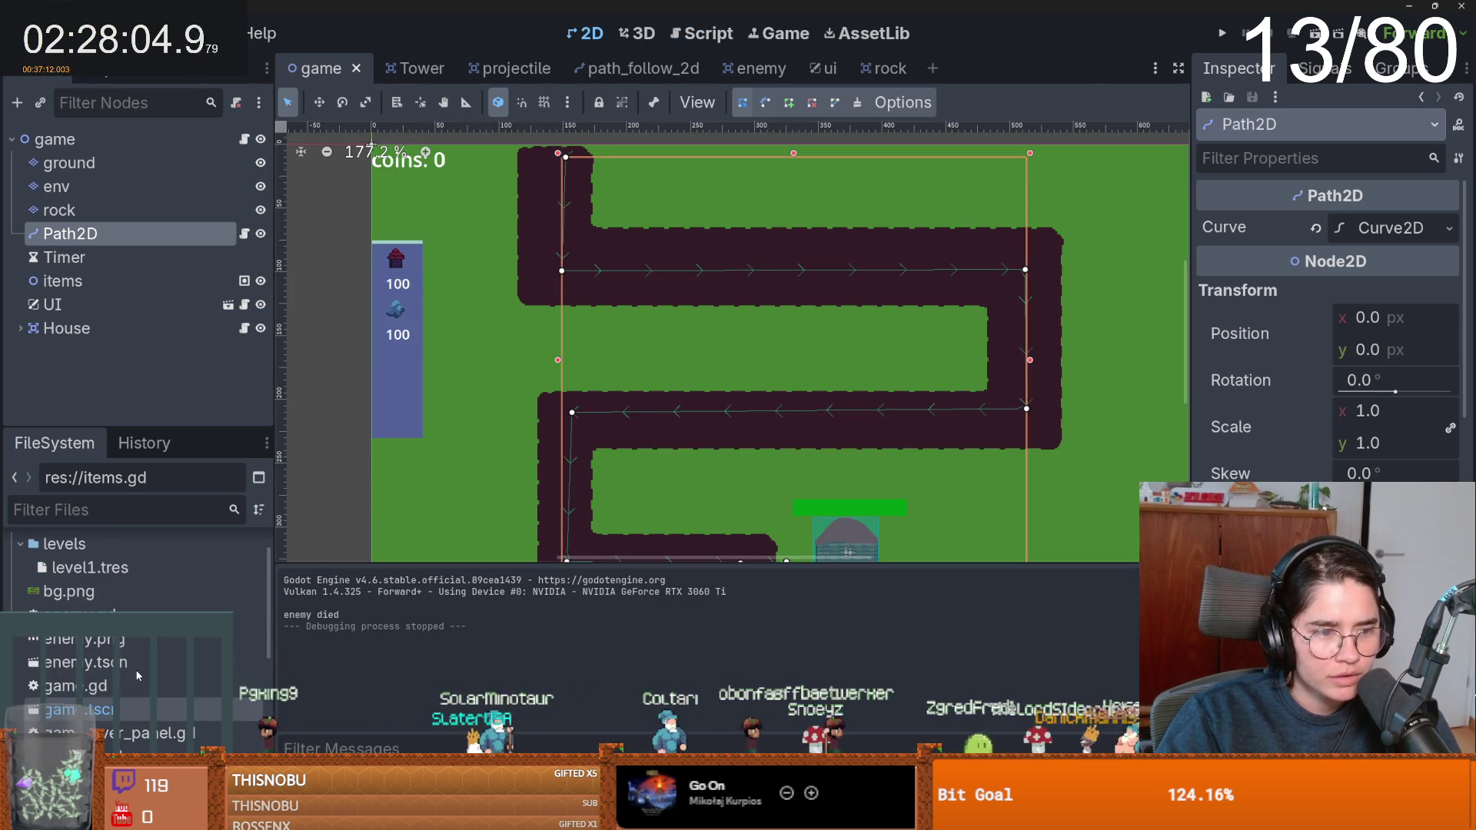
scroll(136, 675, "down", 1)
double_click(136, 724)
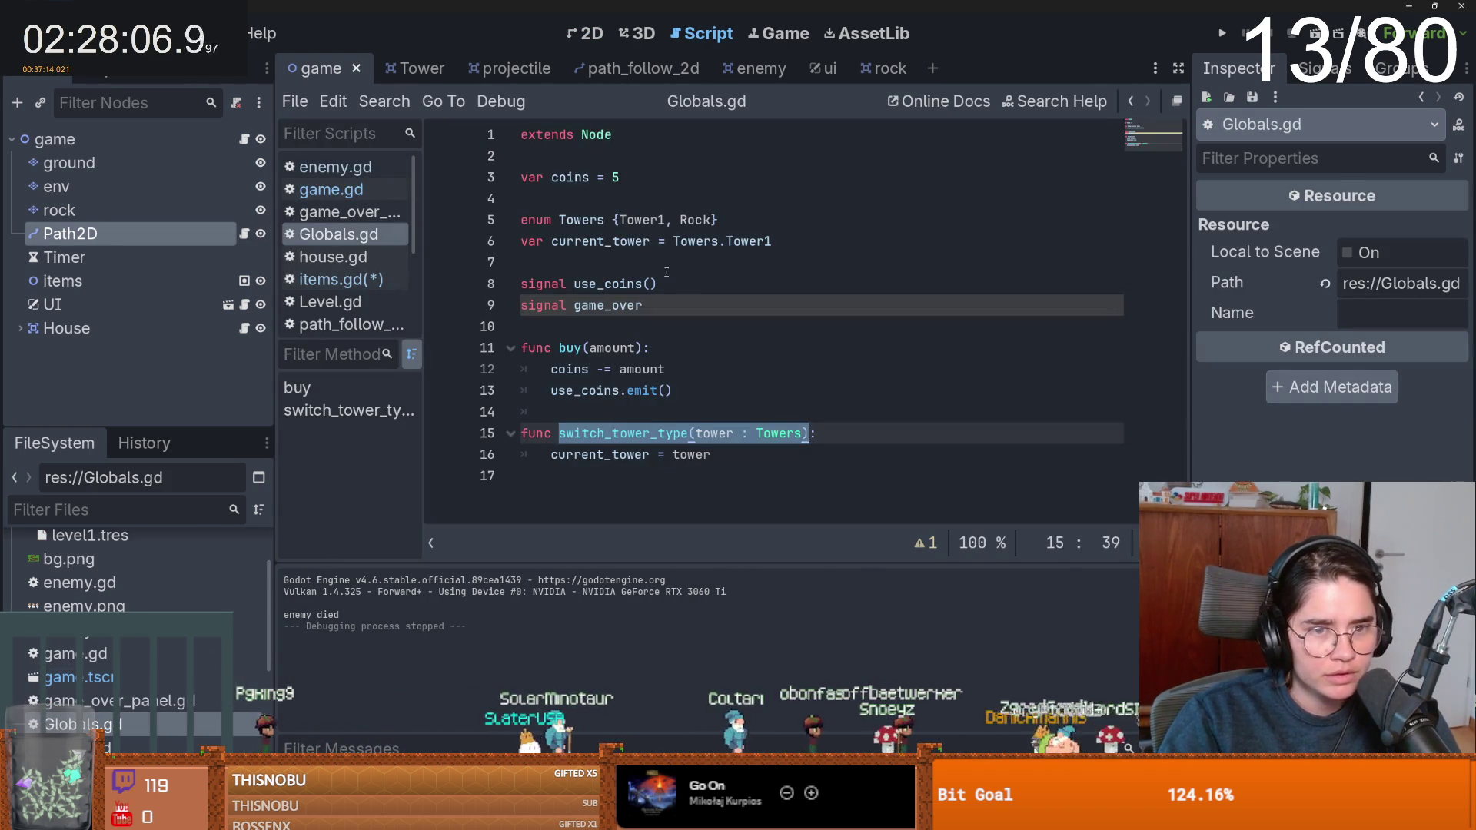
left_click(678, 308)
key("Return")
type("signal level_won")
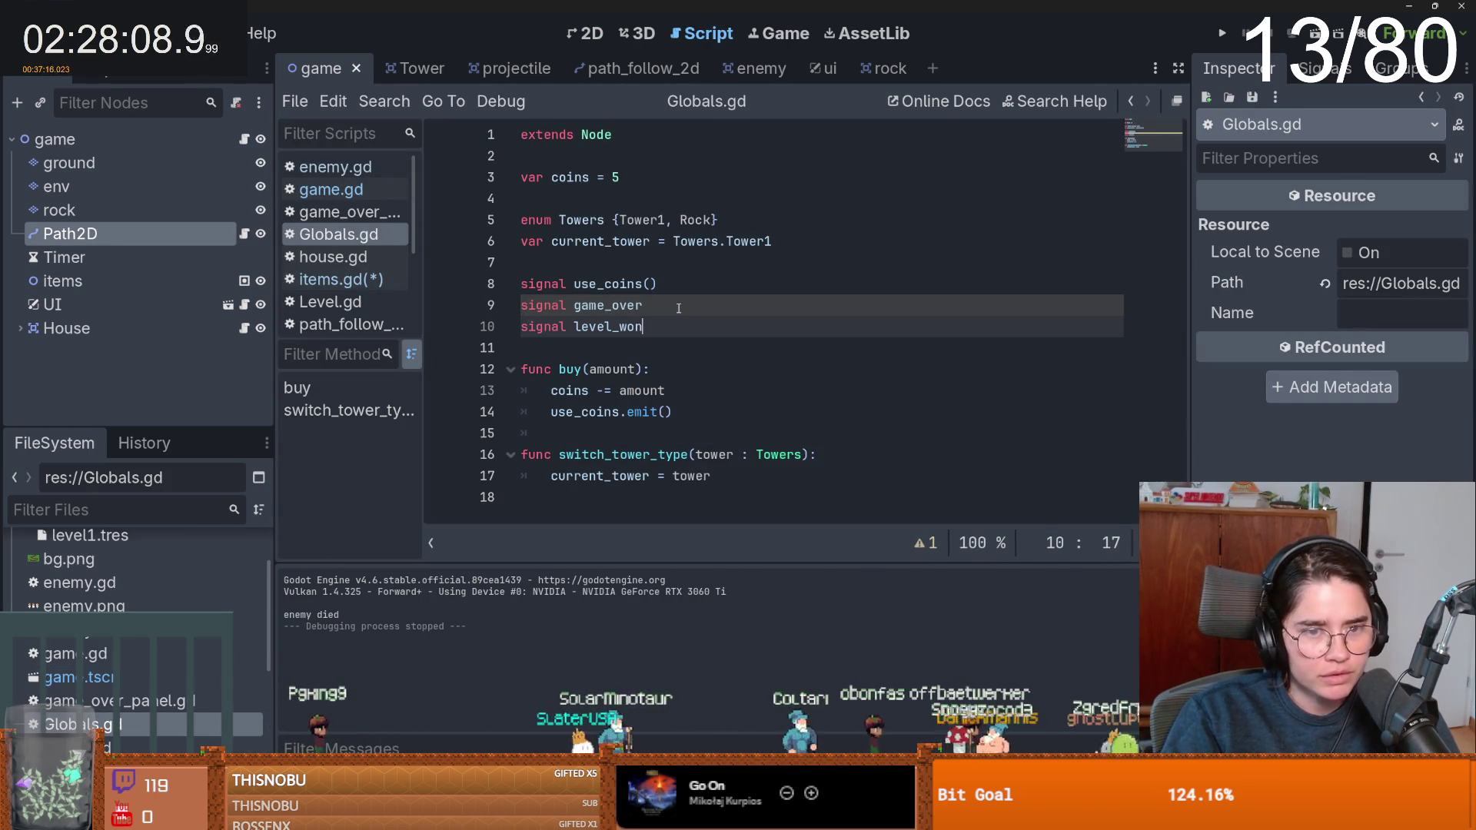
key("ctrl+s")
- Open ui.gd and make room in _ready for the new connection line
double_click(607, 327)
left_click(822, 69)
scroll(719, 143, "down", 1)
scroll(658, 331, "up", 3)
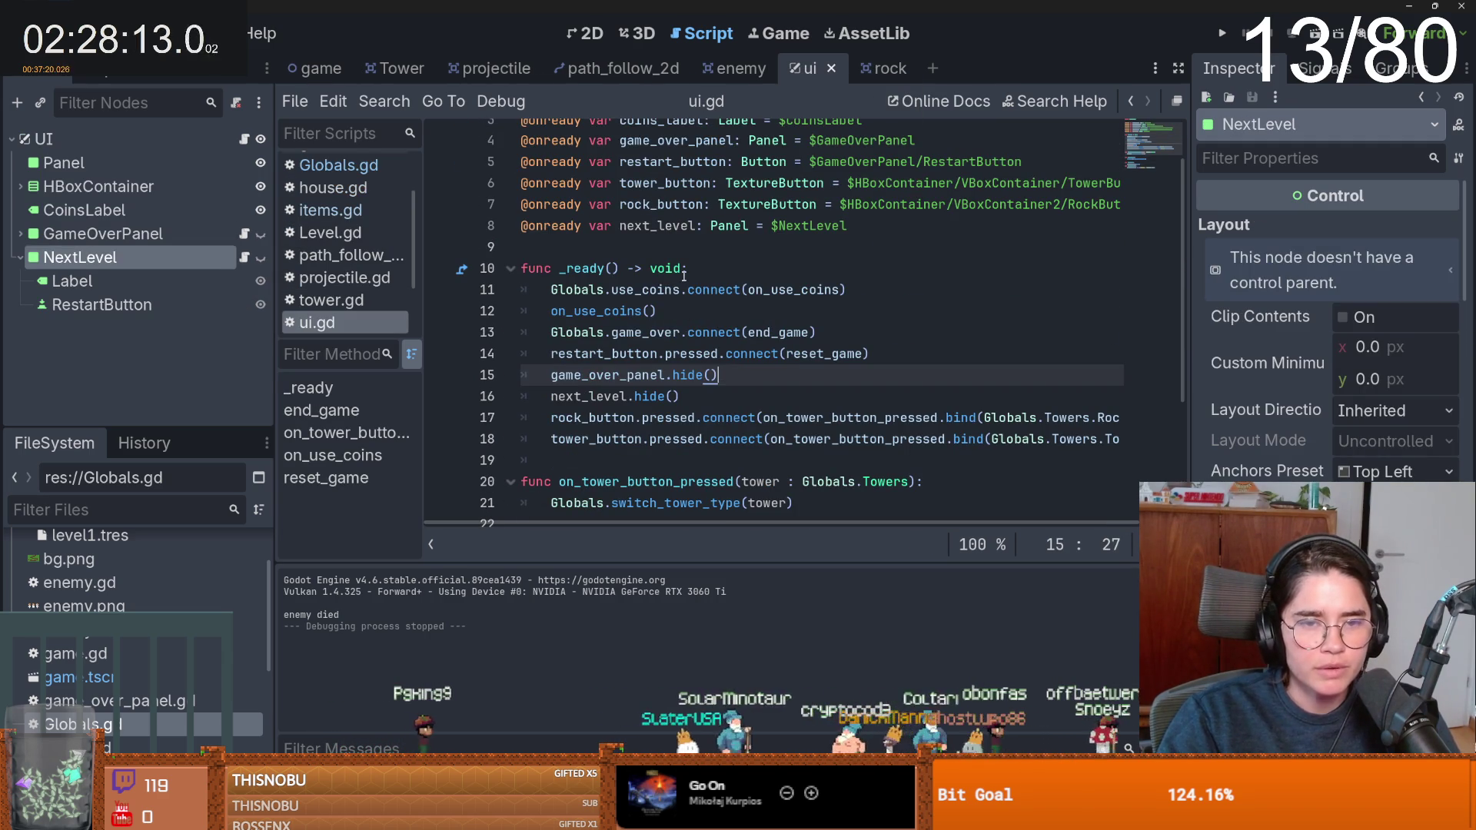
left_click(726, 408)
key("Return")
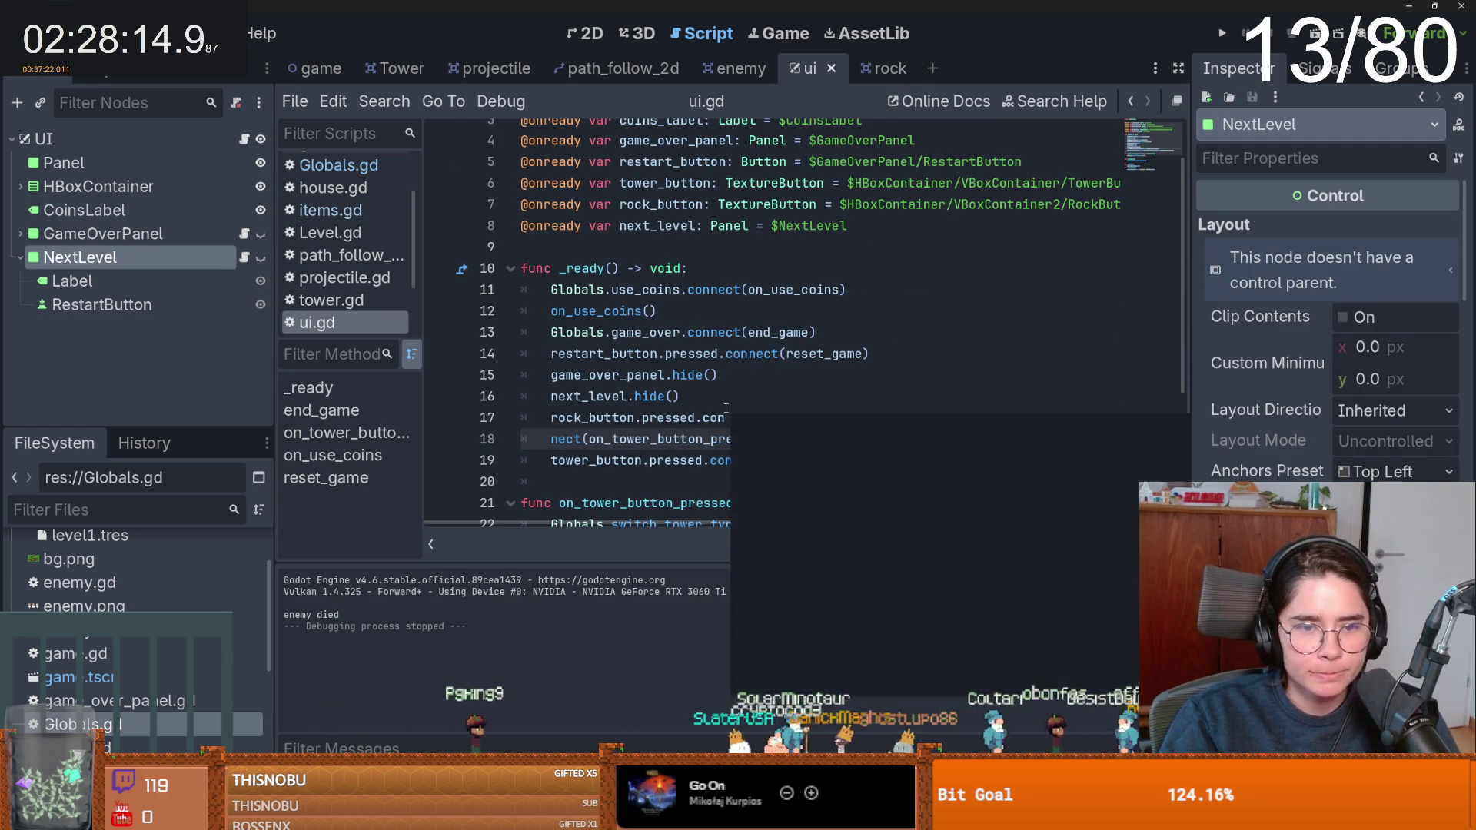
left_click(716, 401)
key("Return")
type("Global")
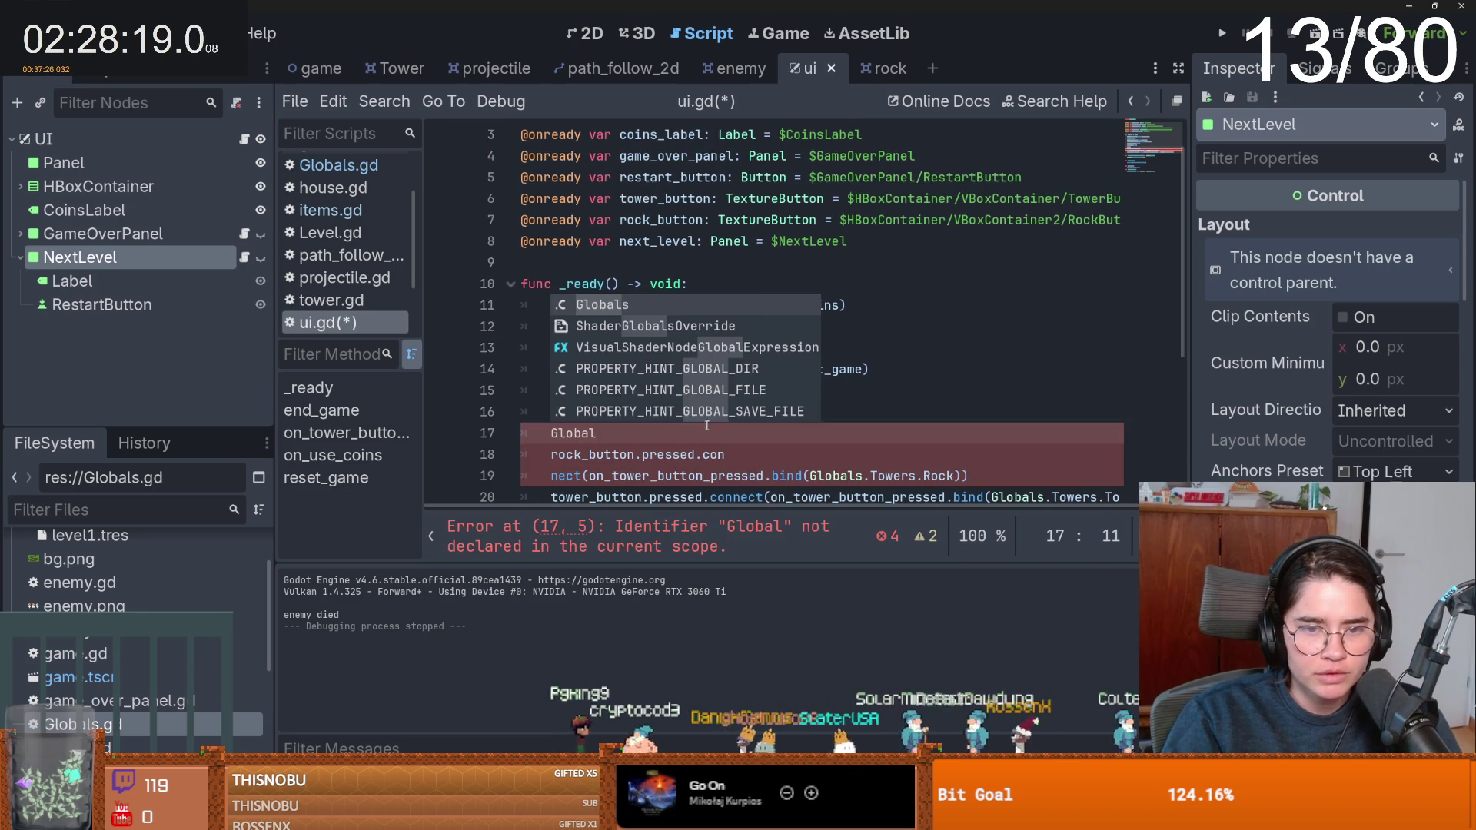
key("ctrl+z")
key("ctrl+z")
key("ctrl+z")
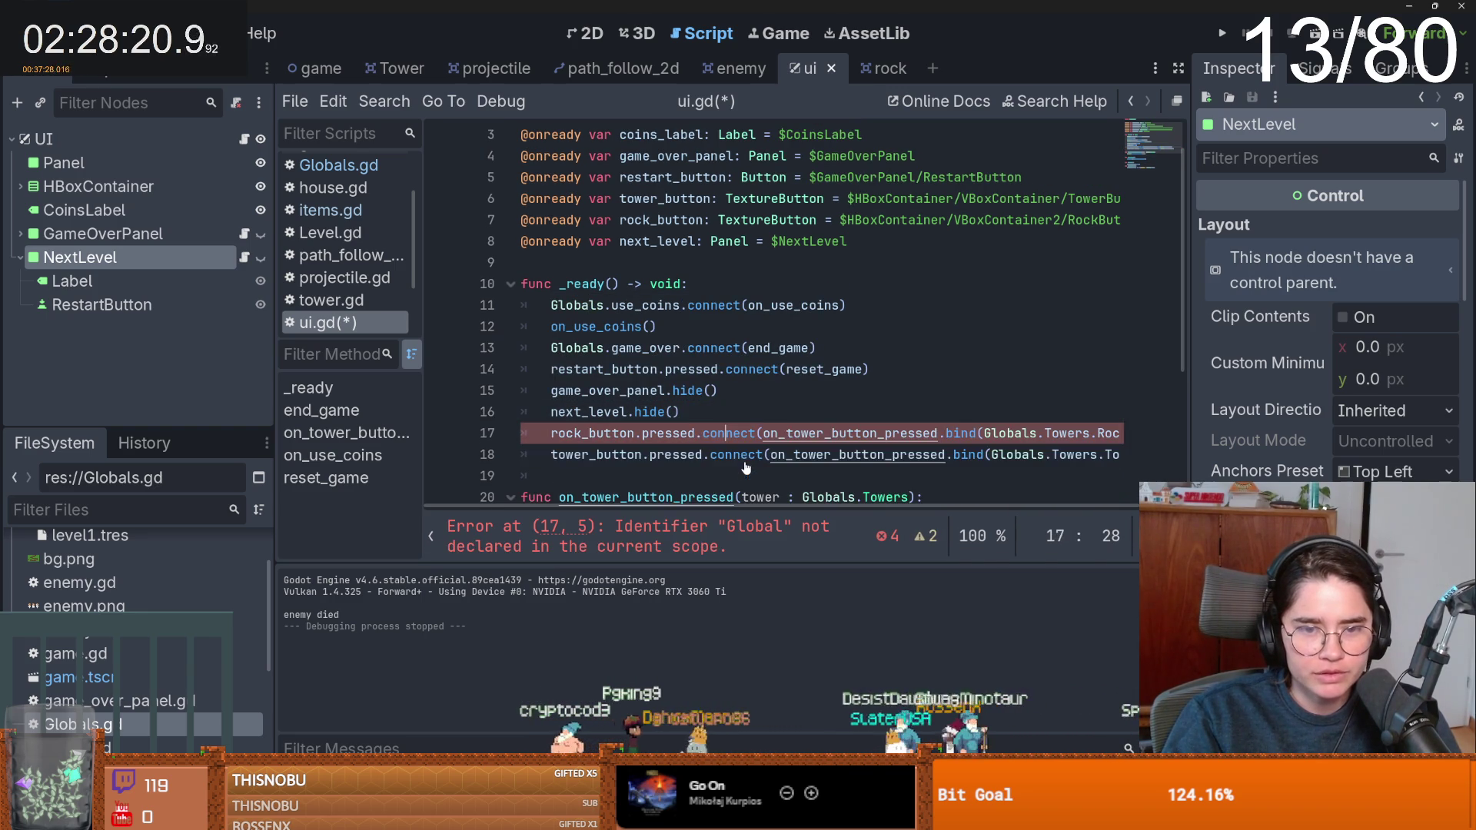
- Add Globals.level_won.connect(on_level_won) after next_level.hide()
left_click(722, 414)
key("Return")
type("level_won")
key("ctrl+BackSpace")
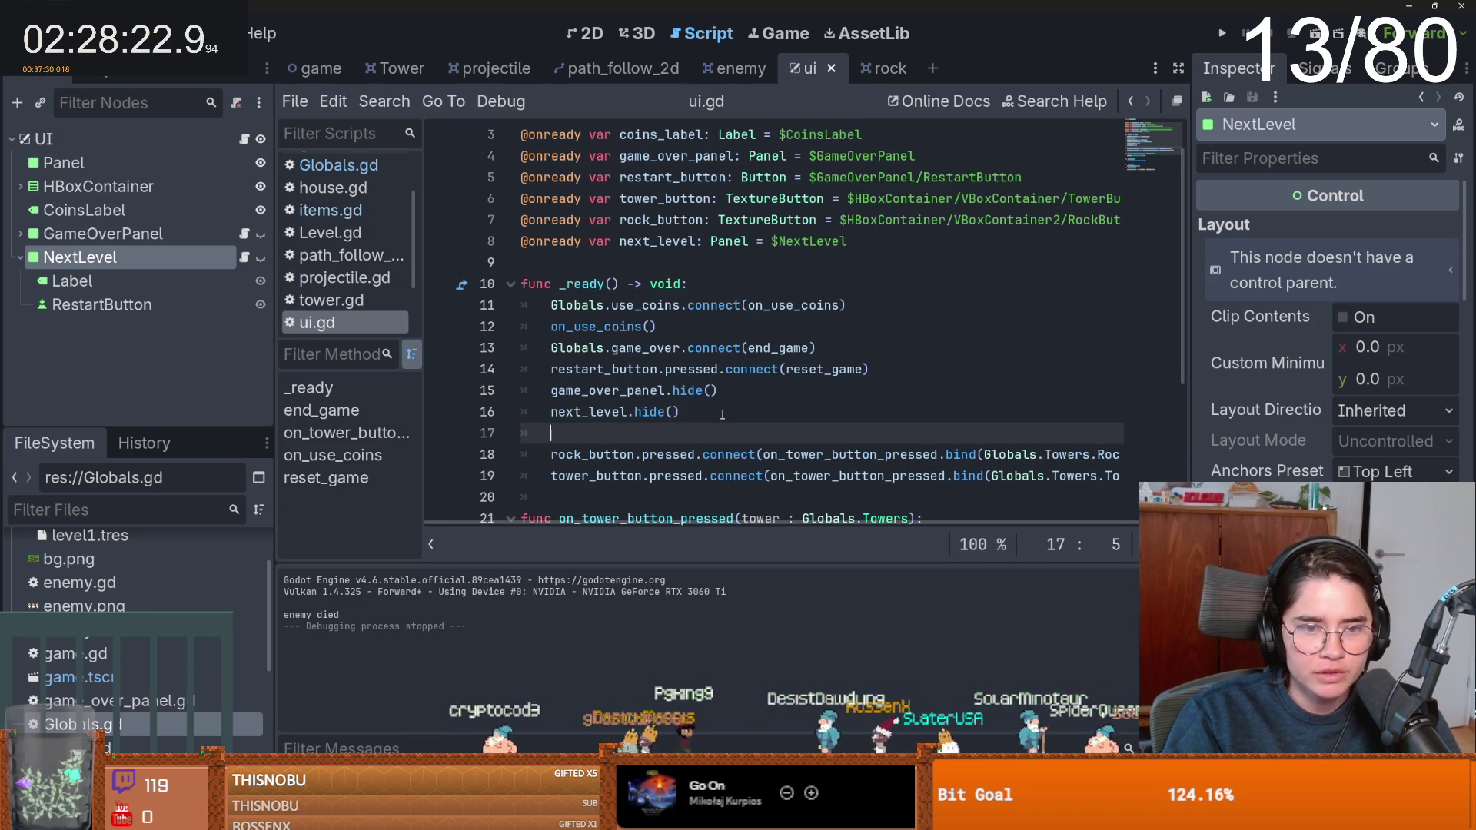
type("obals.level_won.co")
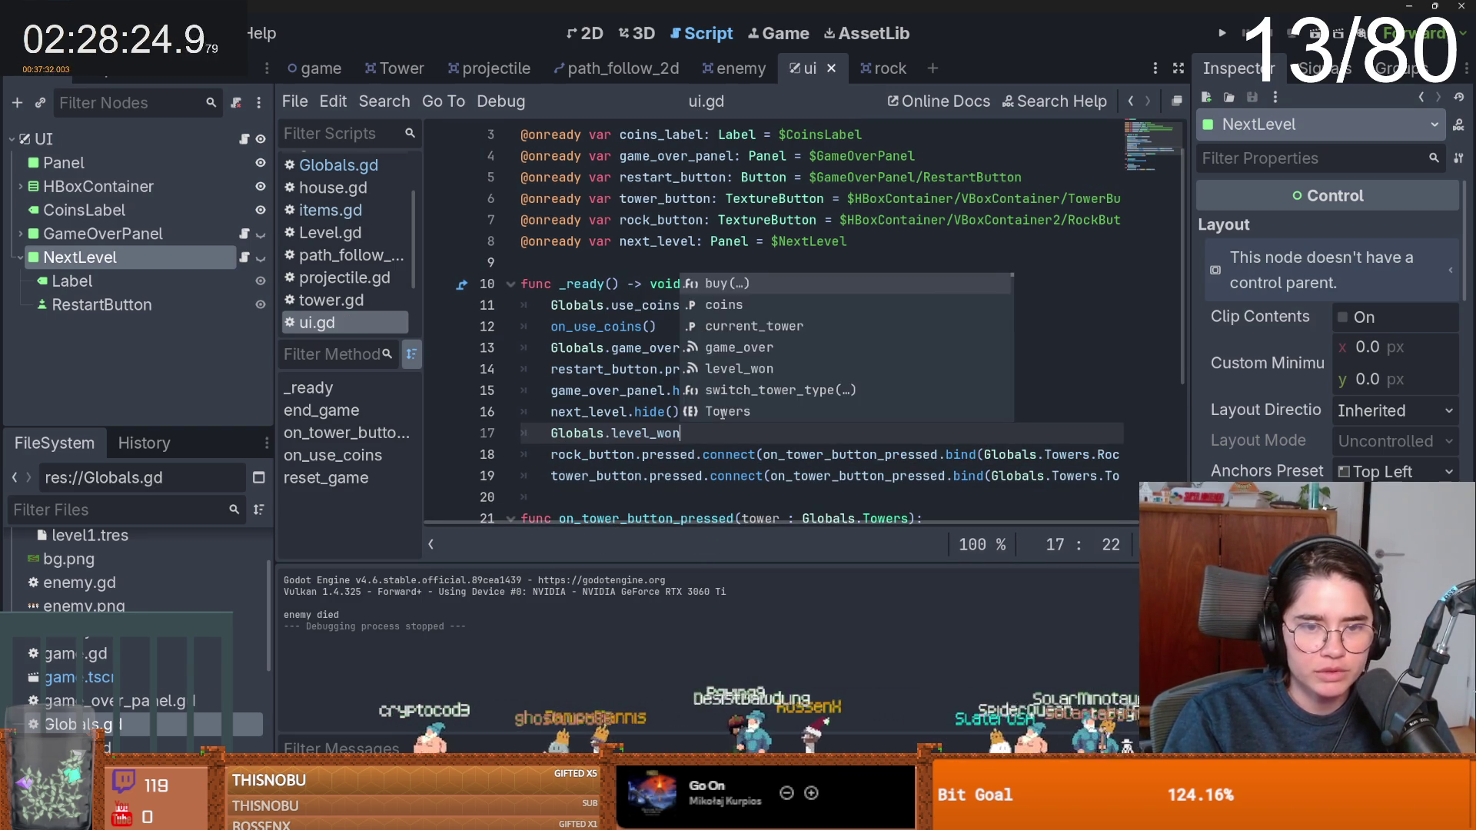
type("nnec9")
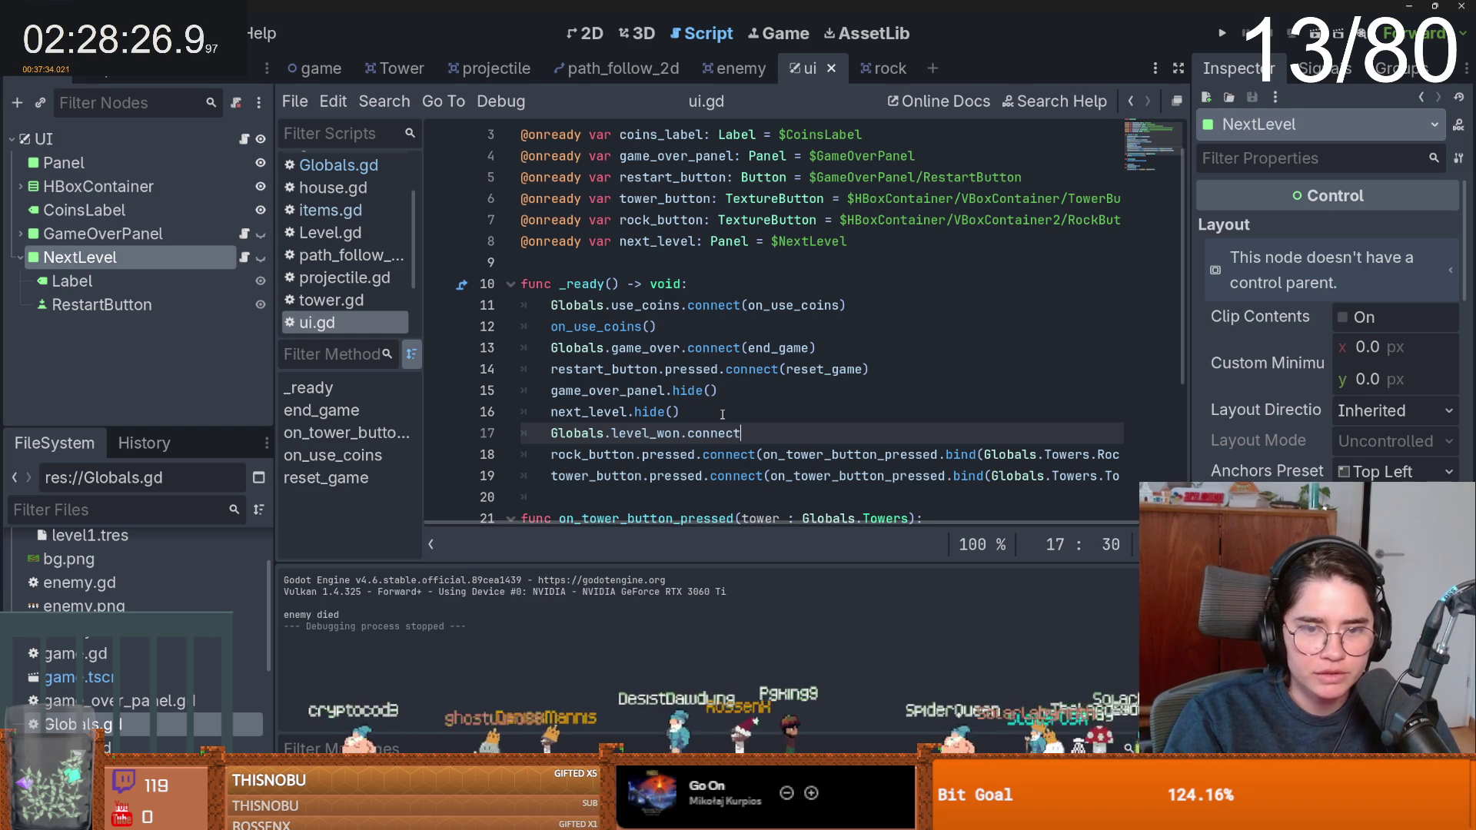
key("BackSpace")
type("t(on_level_won")
- Define a func on_level_won() stub after reset_game and save ui.gd
double_click(761, 432)
key("ctrl+c")
scroll(655, 462, "down", 4)
left_click(582, 380)
key("Return")
key("Return")
key("Up")
type("func")
key("ctrl+v")
type("()")
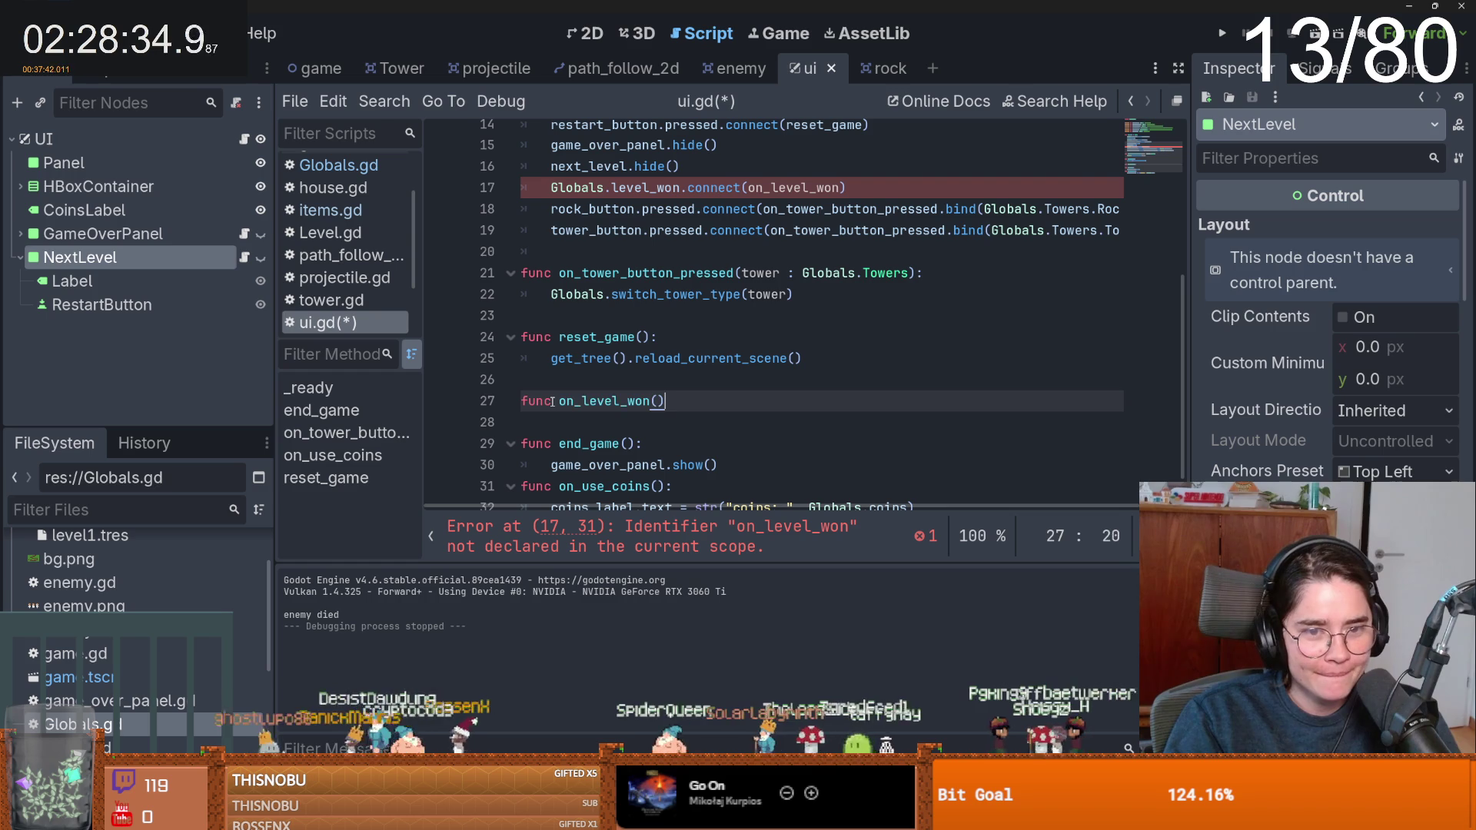
key("BackSpace")
key("BackSpace")
key("Return")
type("pass")
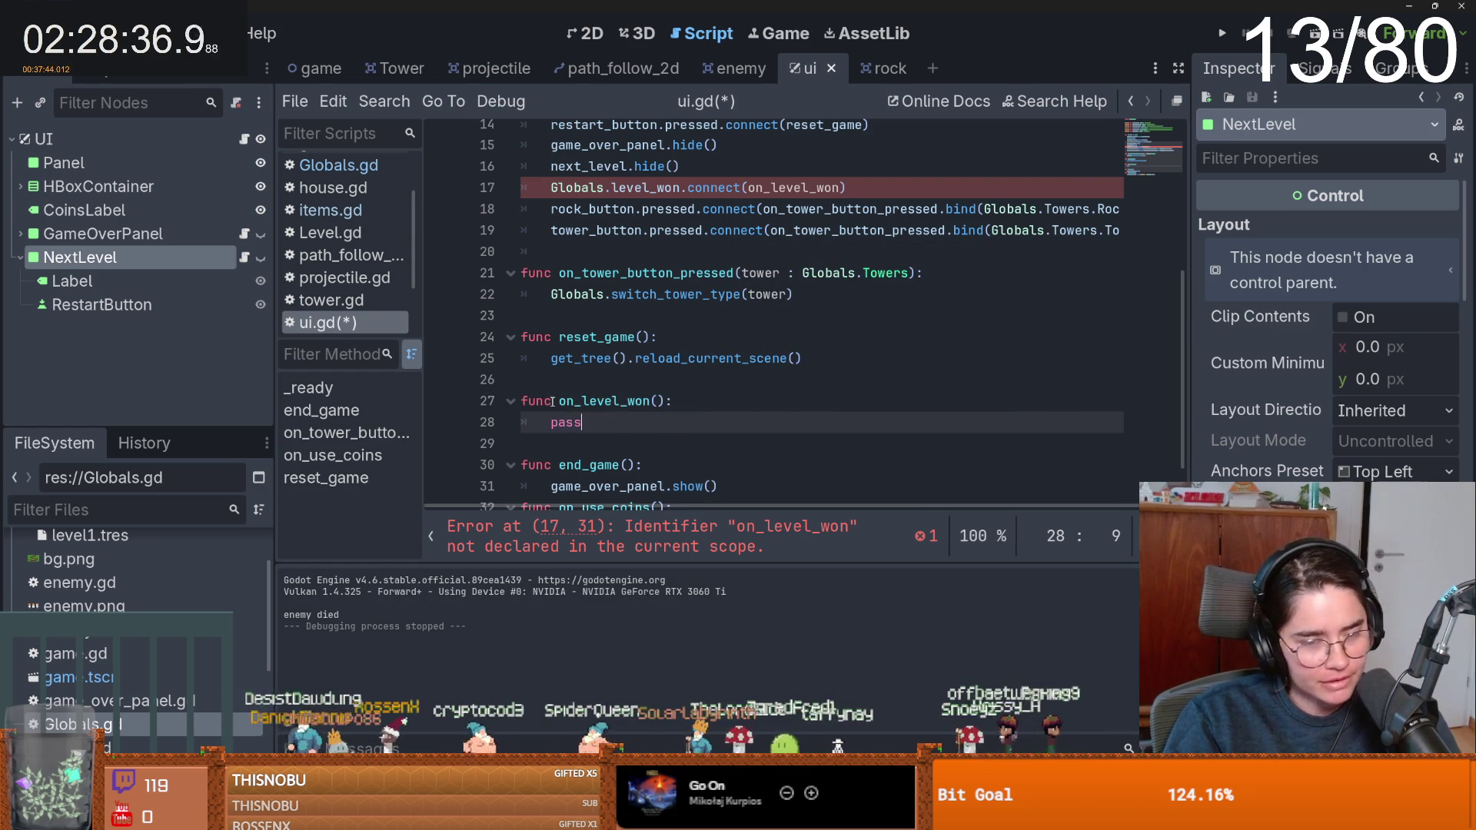
key("ctrl+s")
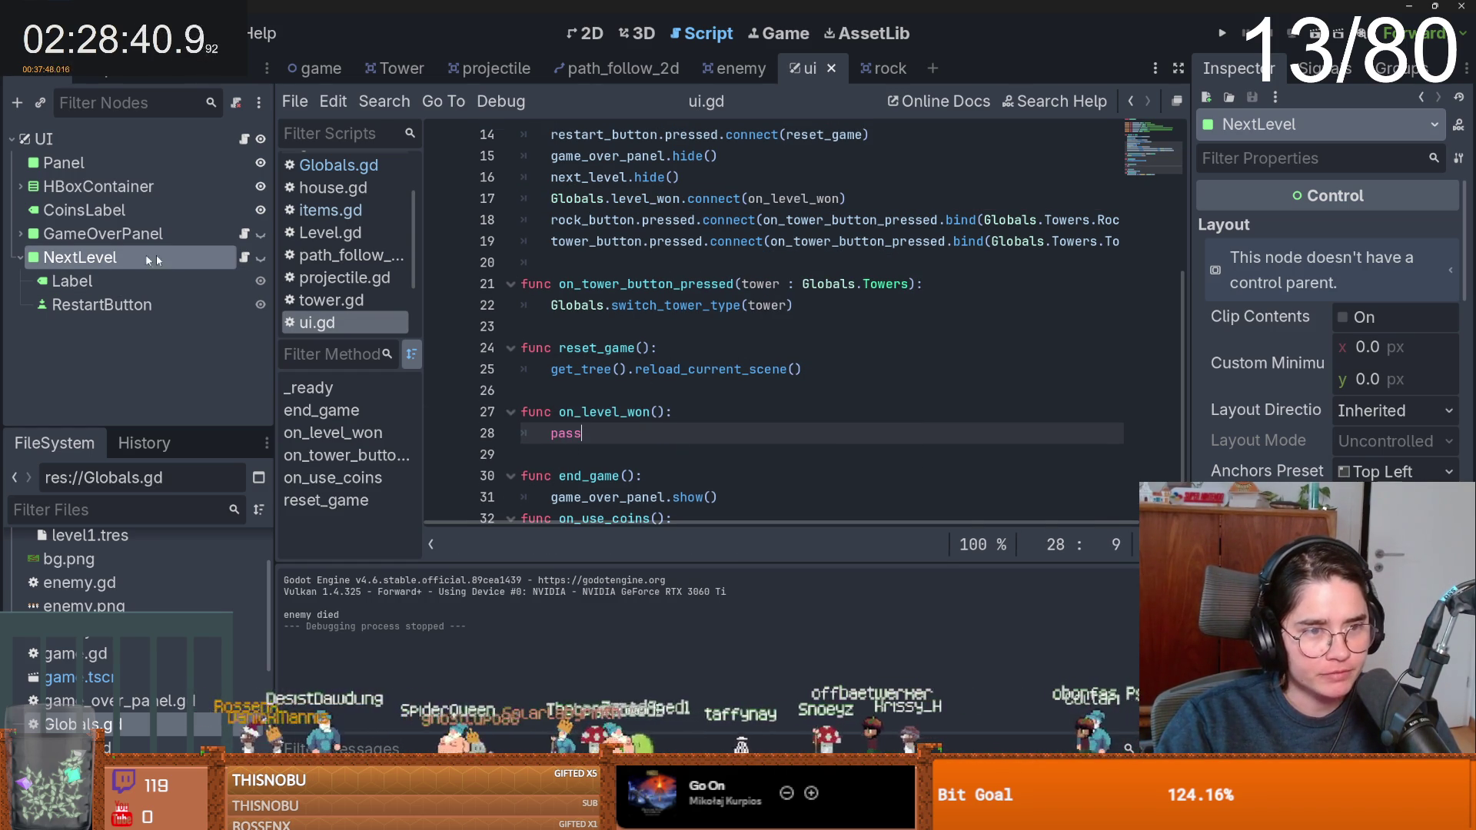
- Replace pass in on_level_won with next_level.show() and run the game
key("ctrl+Home")
double_click(680, 286)
key("ctrl+c")
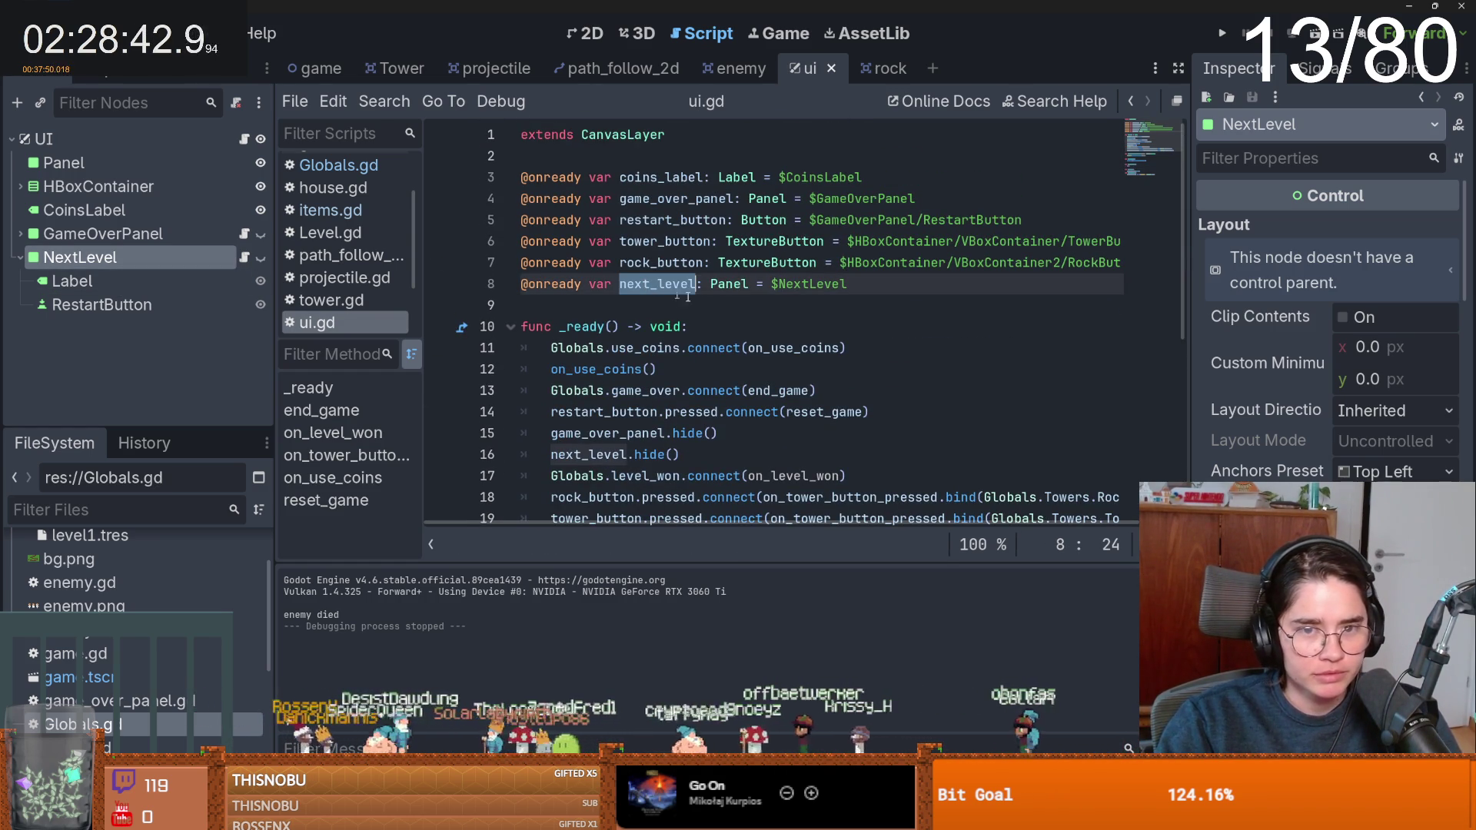
scroll(700, 367, "down", 5)
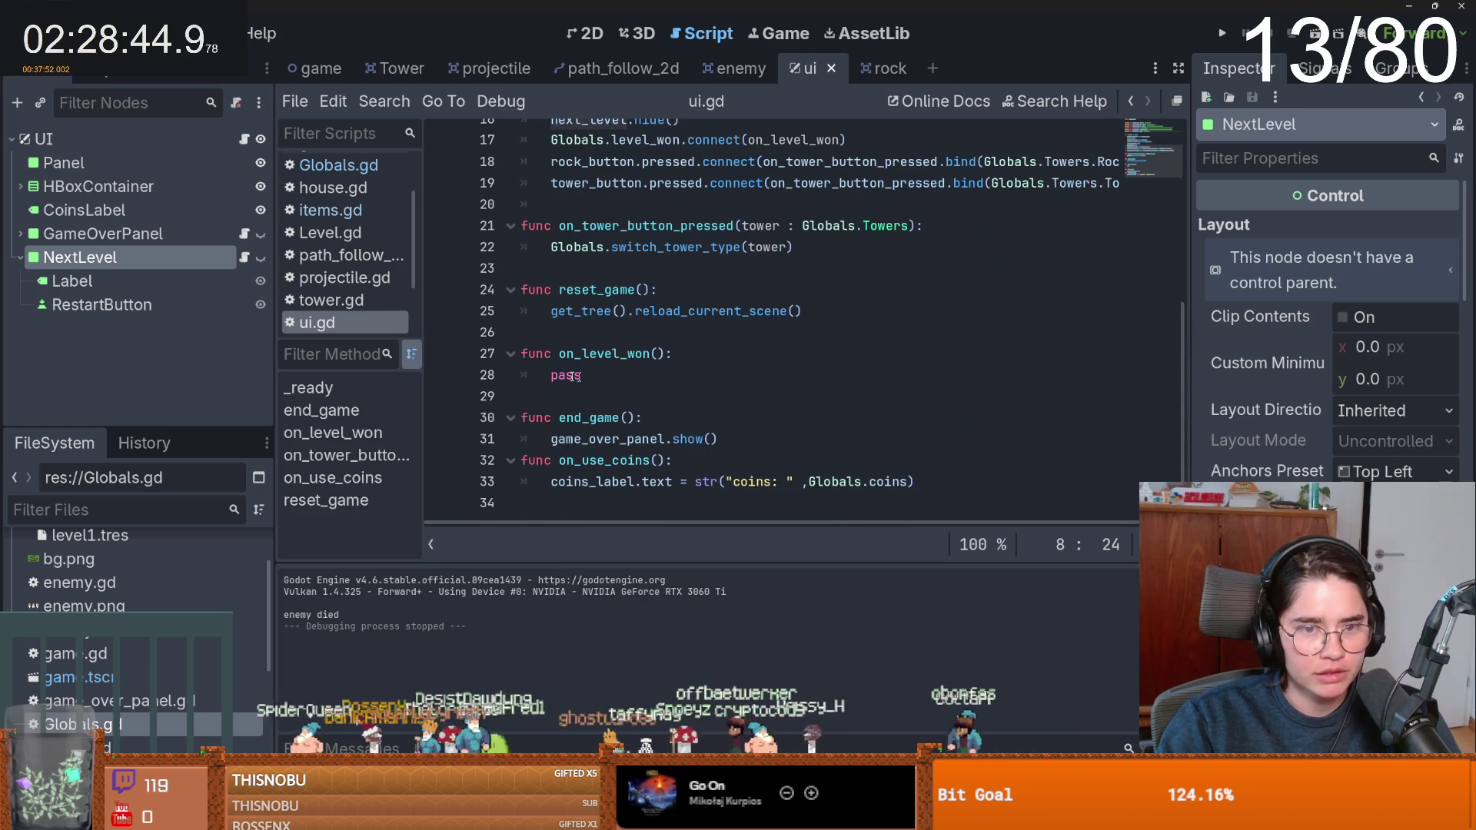
double_click(561, 374)
key("ctrl+v")
type(".show(")
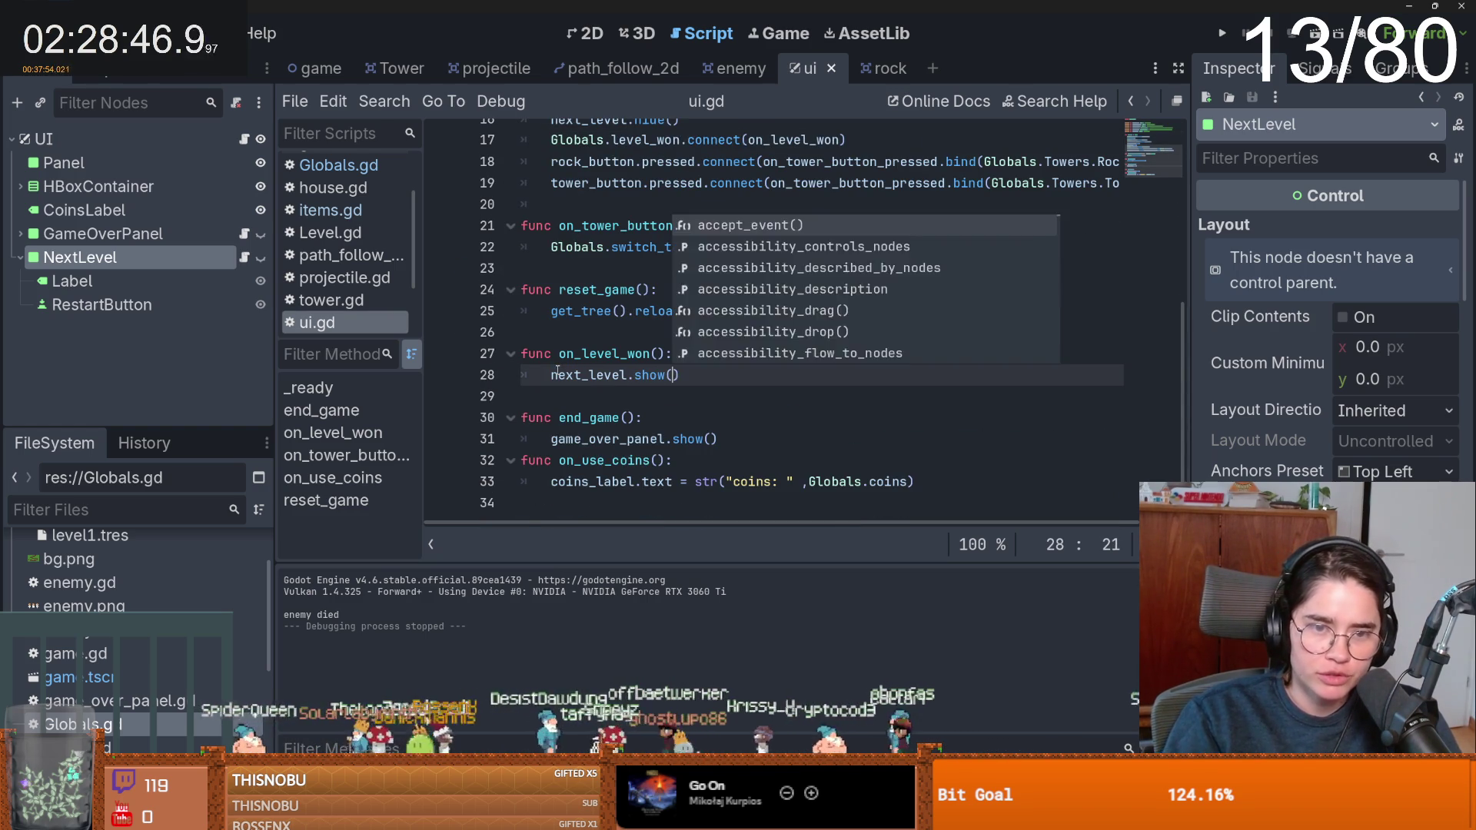
scroll(768, 308, "up", 4)
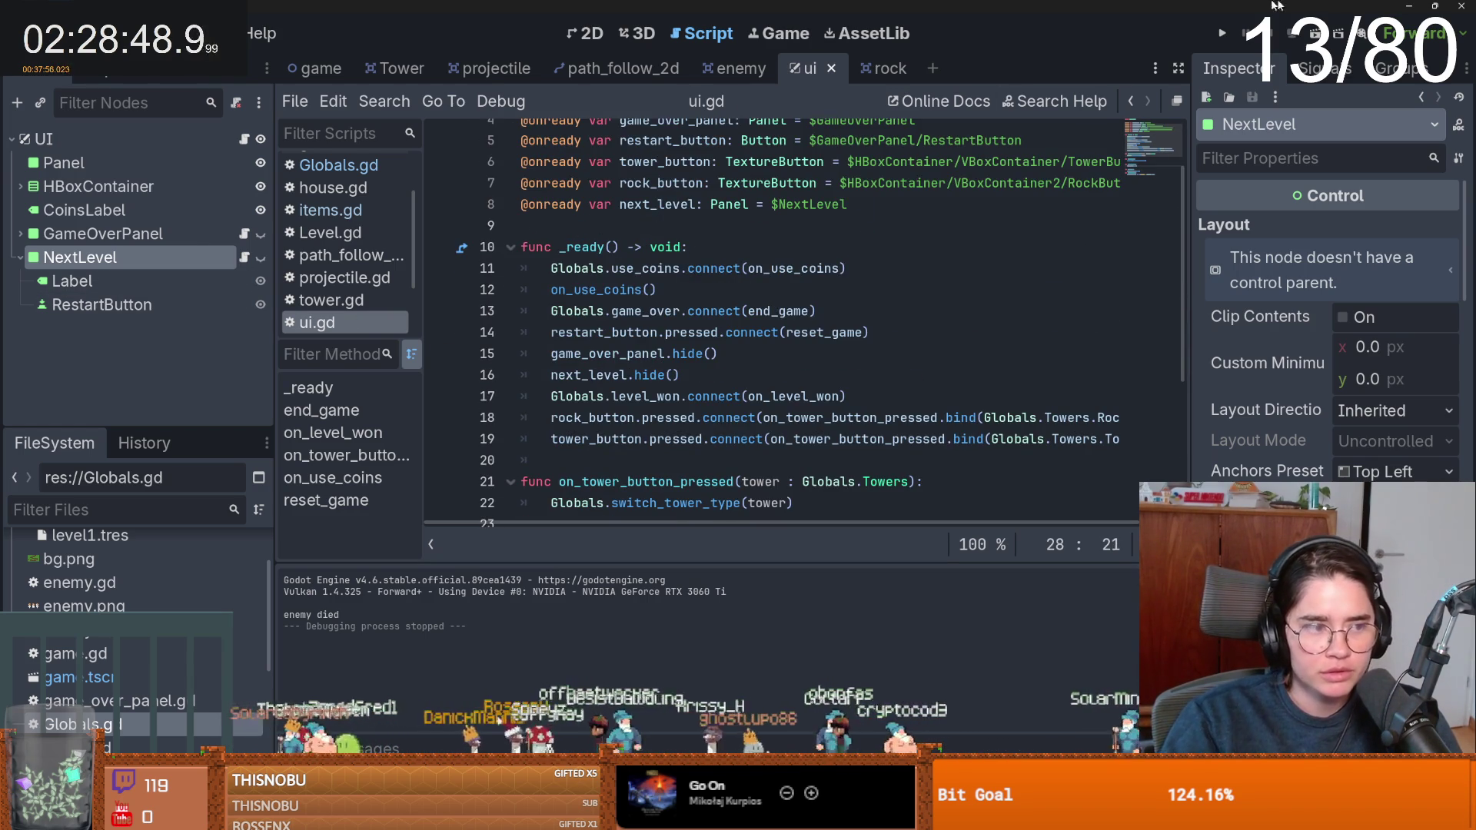
left_click(1222, 35)
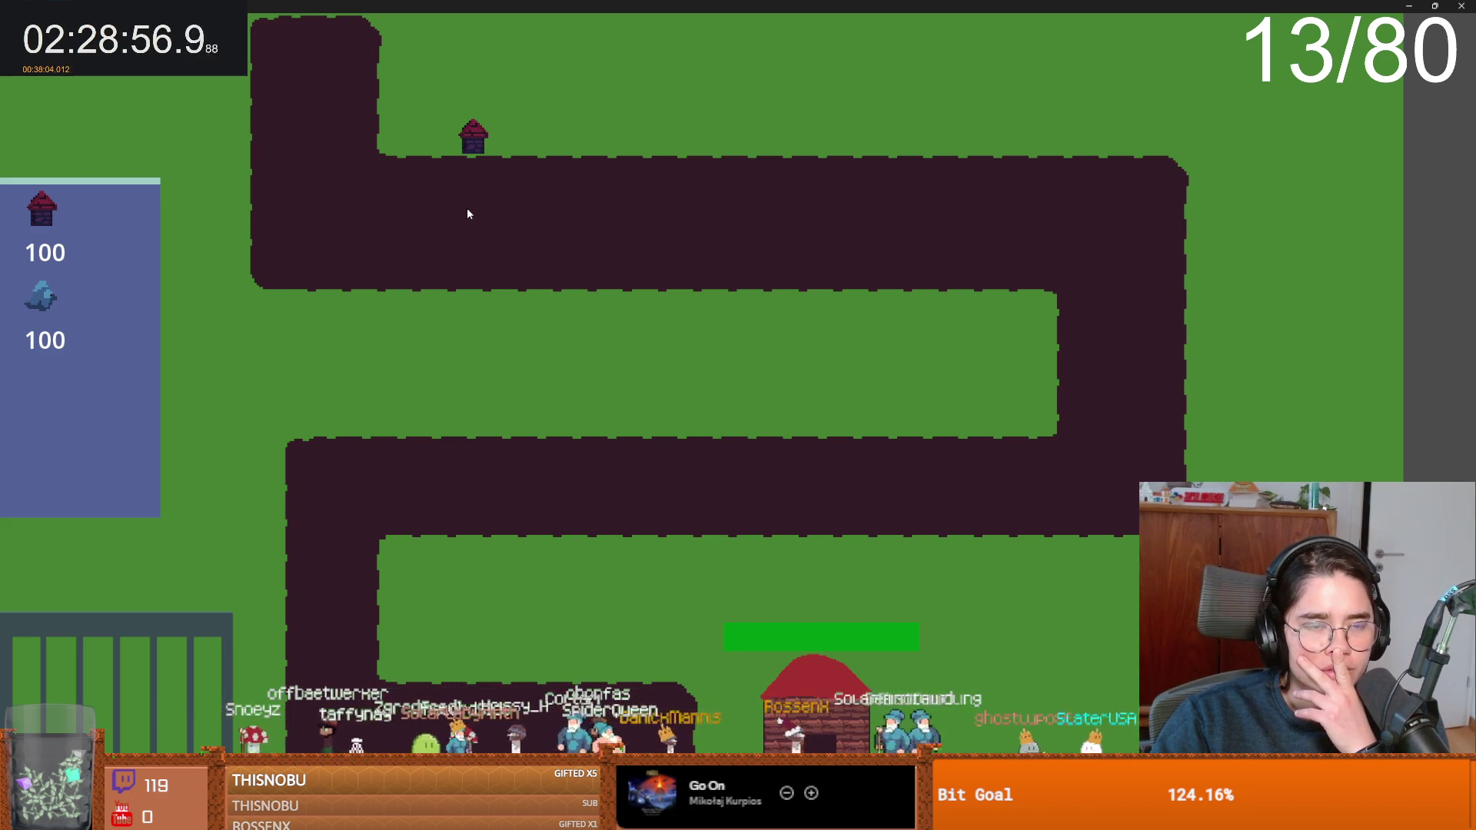
- Resize the game window, play to the level-won panel, then stop the run with F8
key("super+Down")
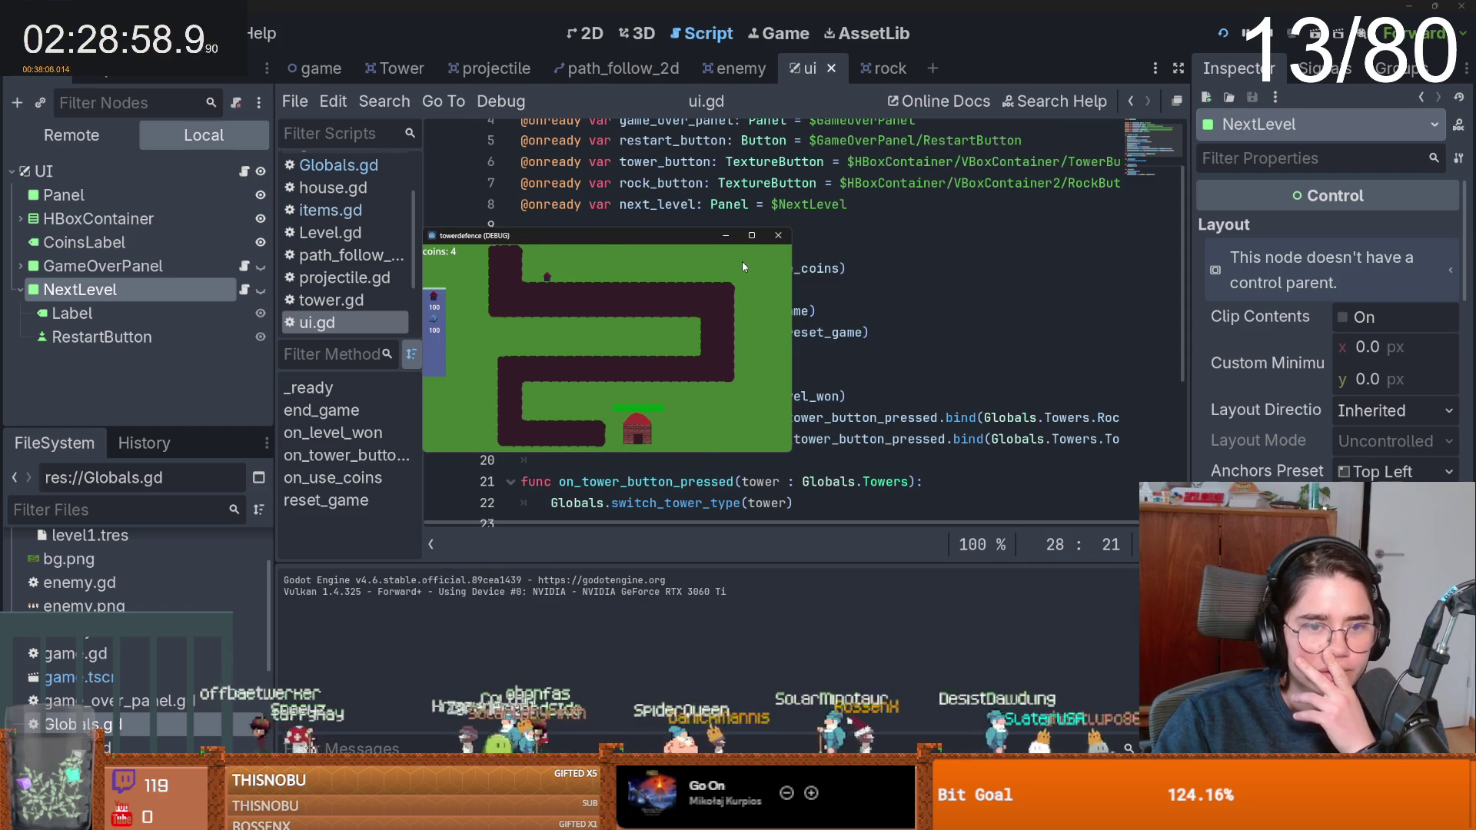
key("super+Up")
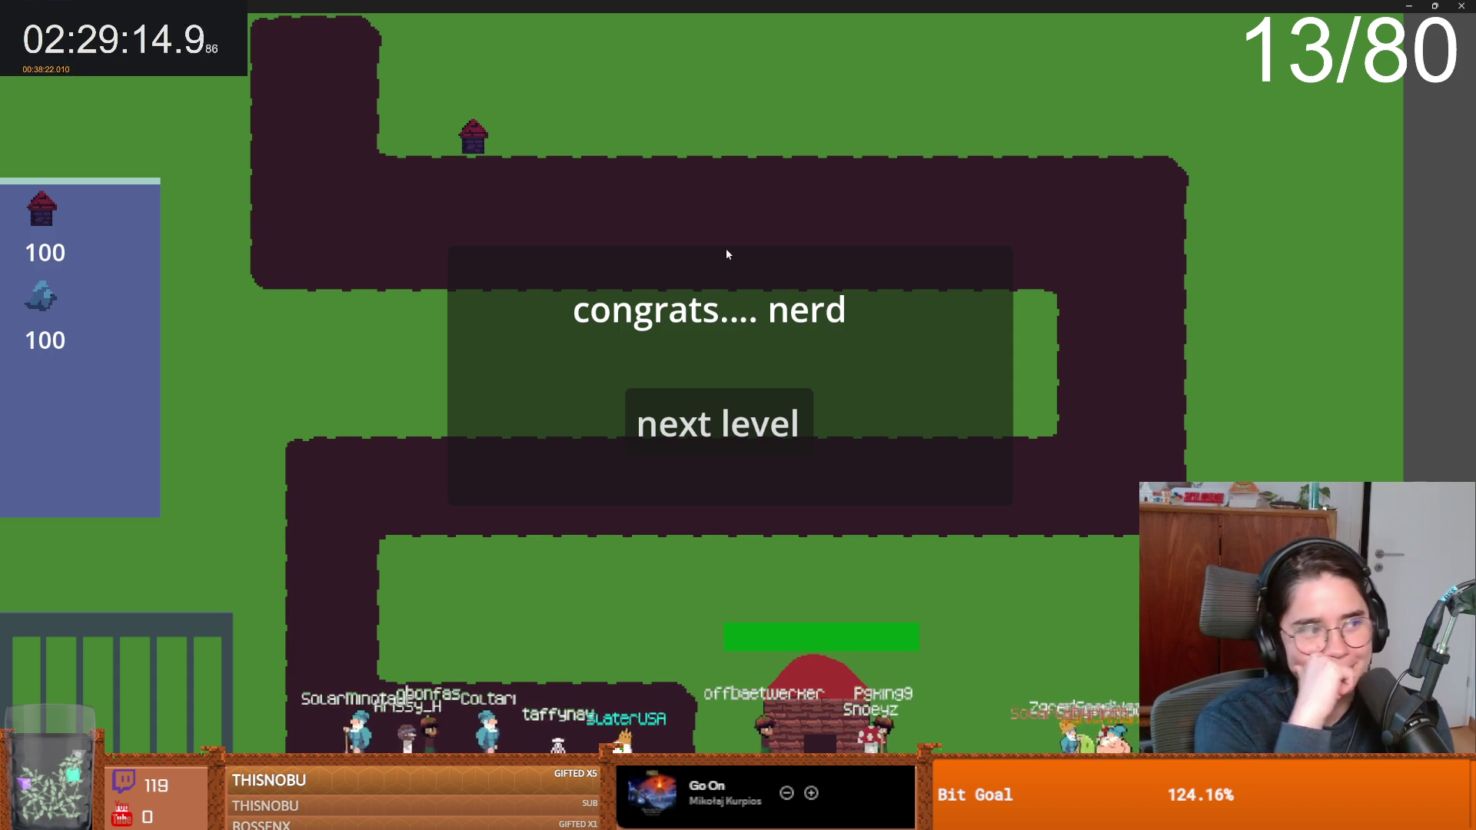
key("F8")
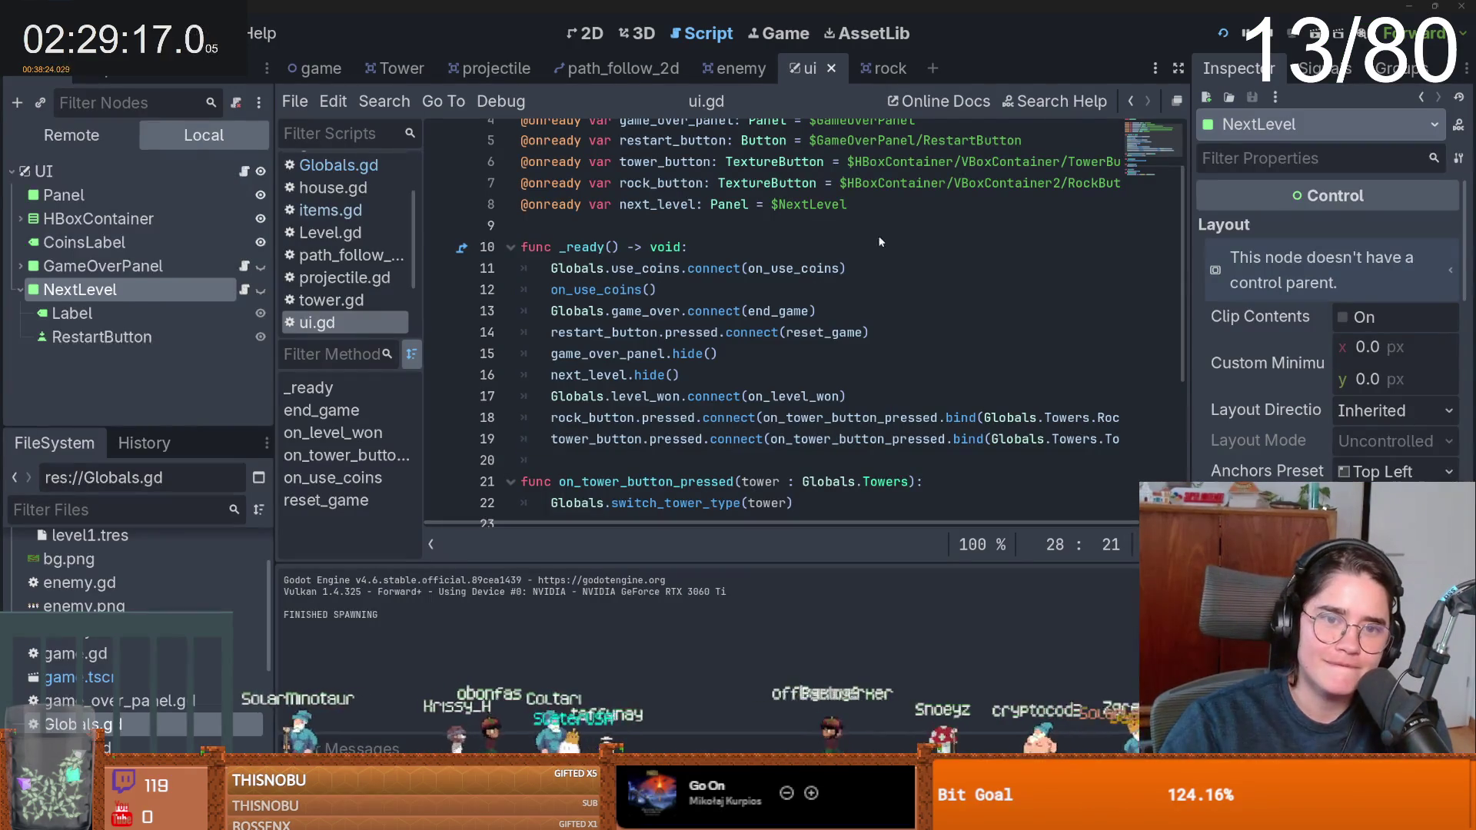
mouse_move(702, 335)
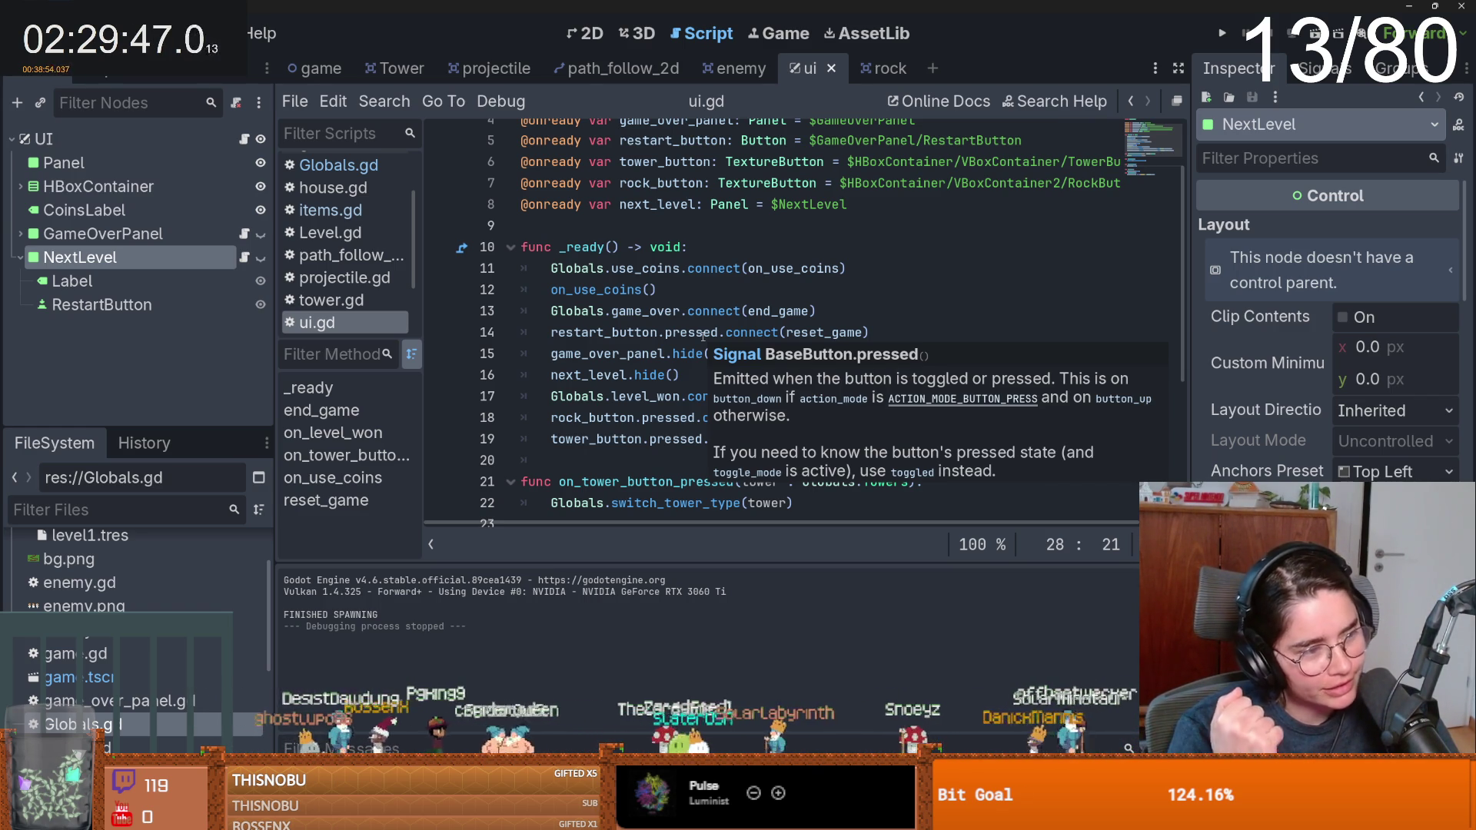
- Dismiss the signal tooltip, save the scene, and open projectile.gd
left_click(728, 256)
key("ctrl+s")
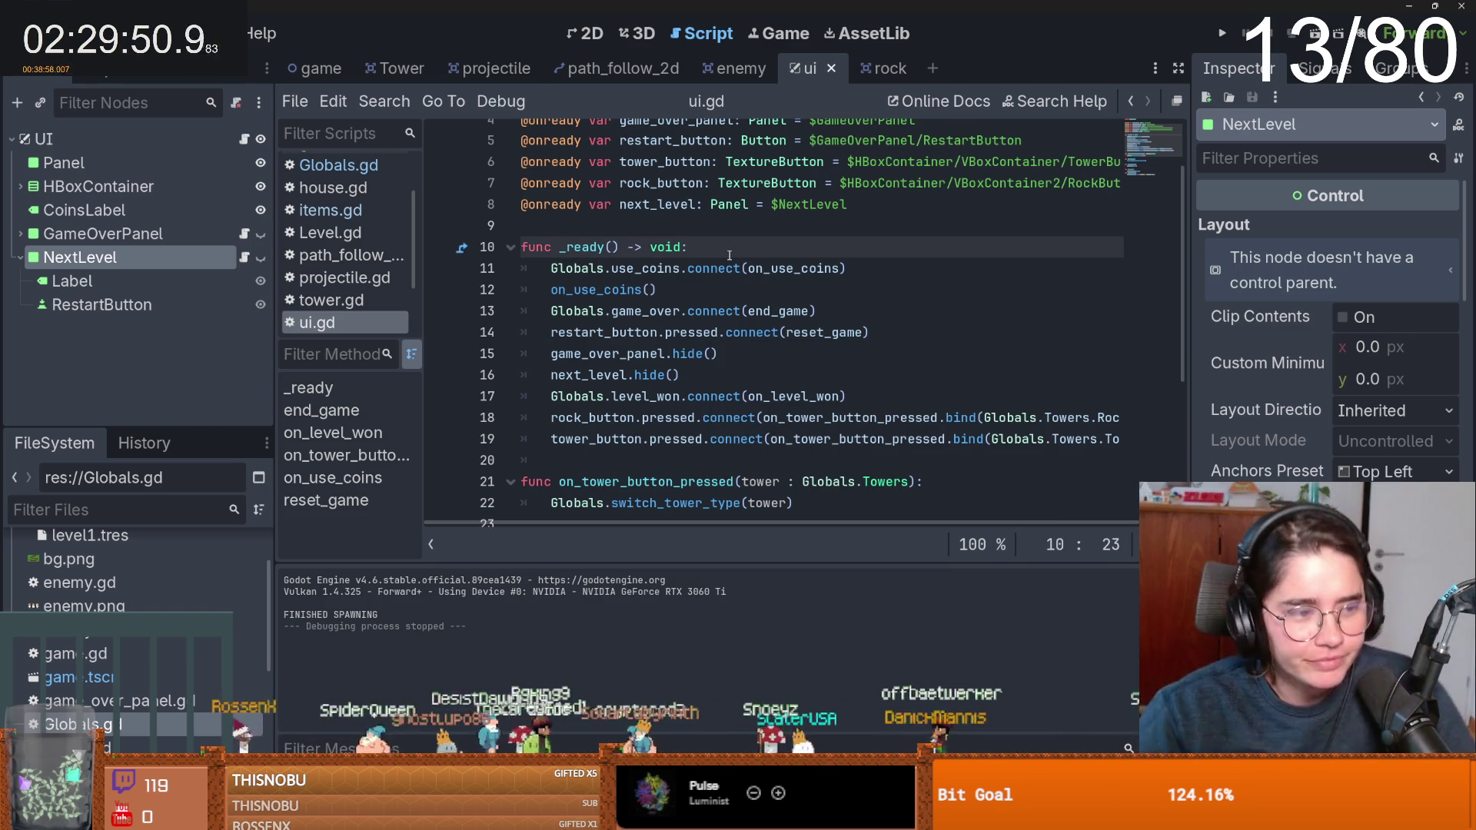
left_click(705, 310)
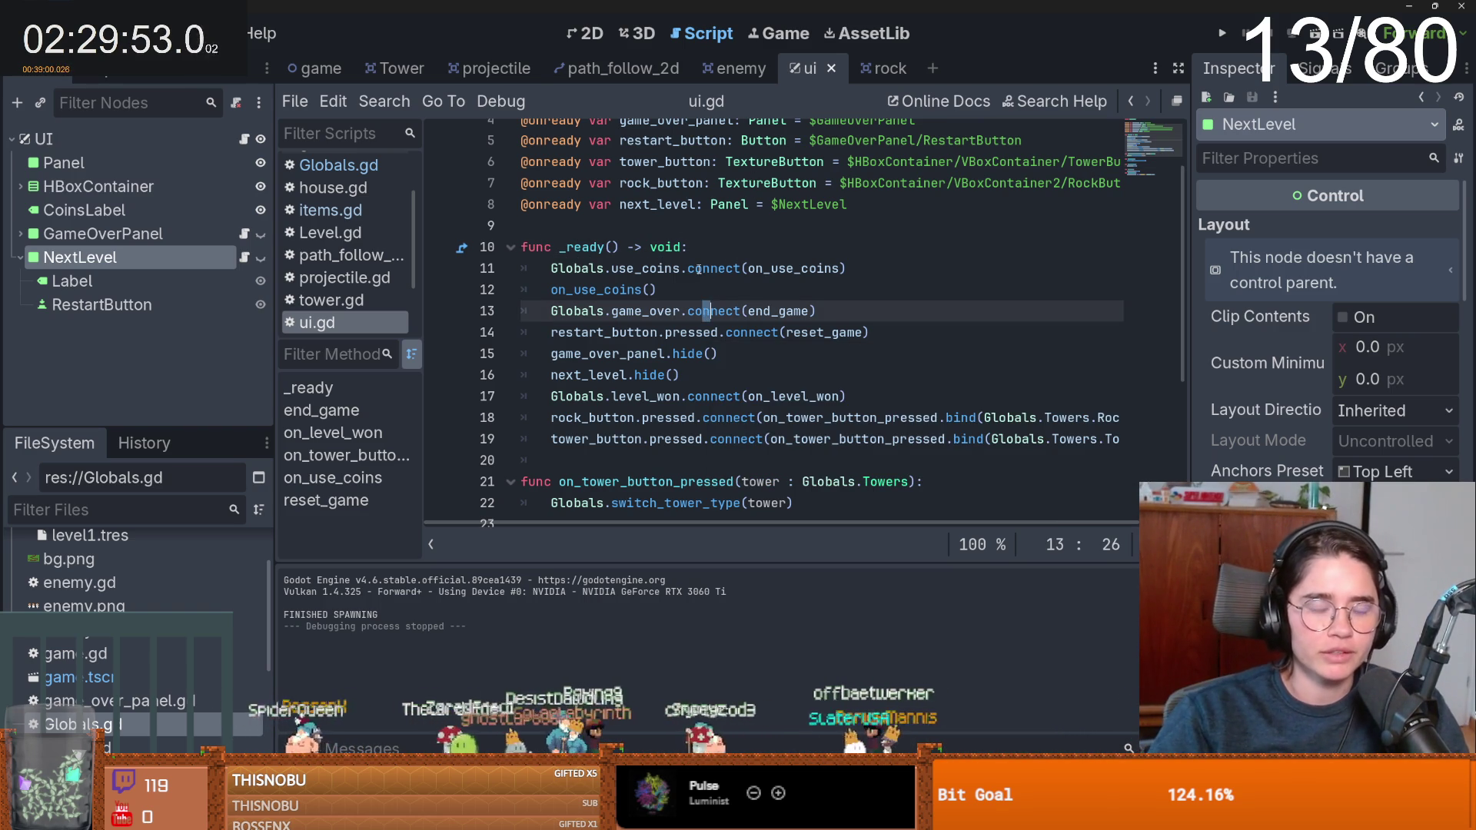
left_click(700, 288)
left_click(476, 69)
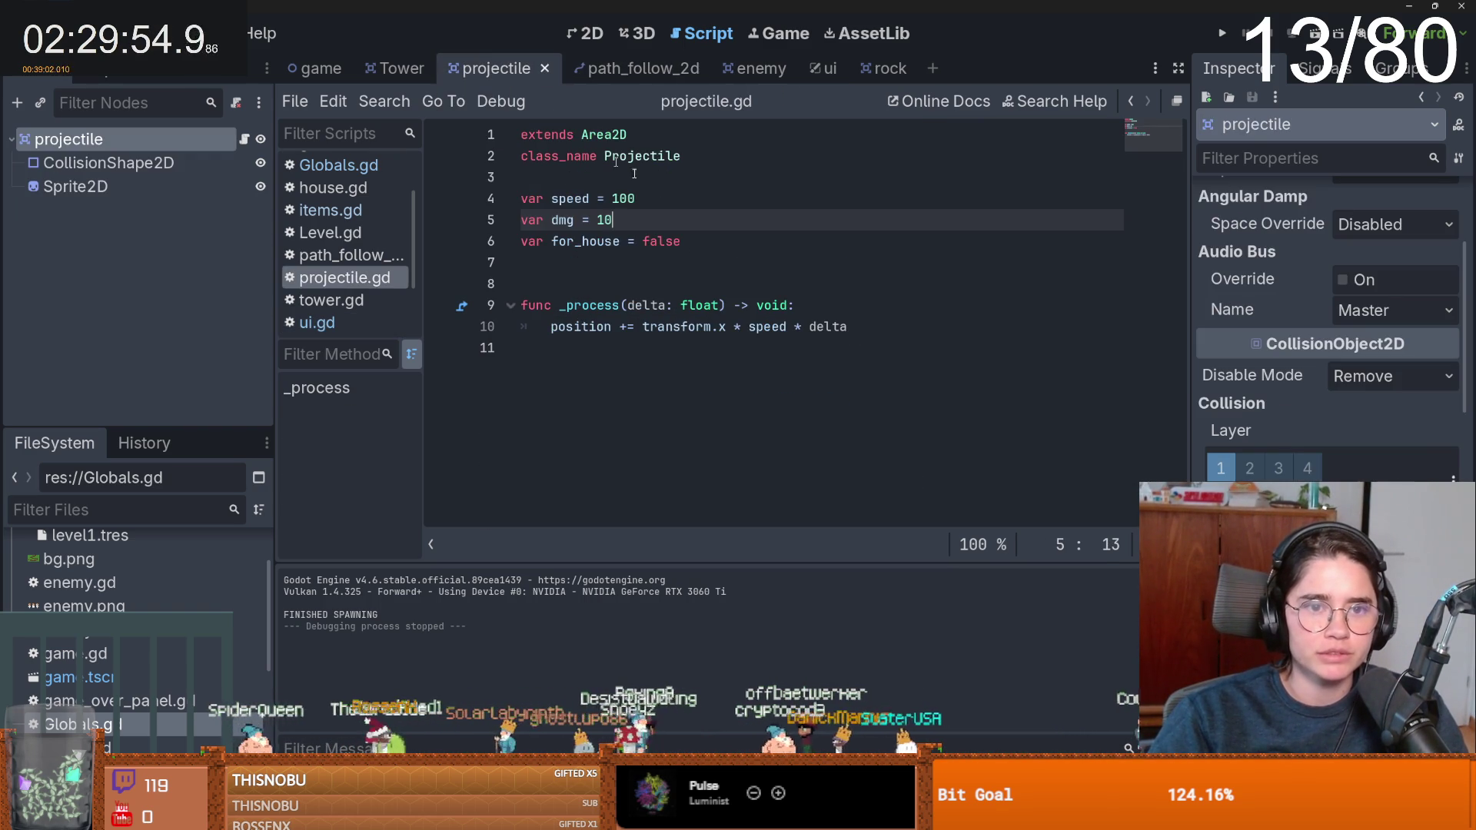
- Save projectile dmg 1, run, place four house towers, win, and close the game
key("ctrl+s")
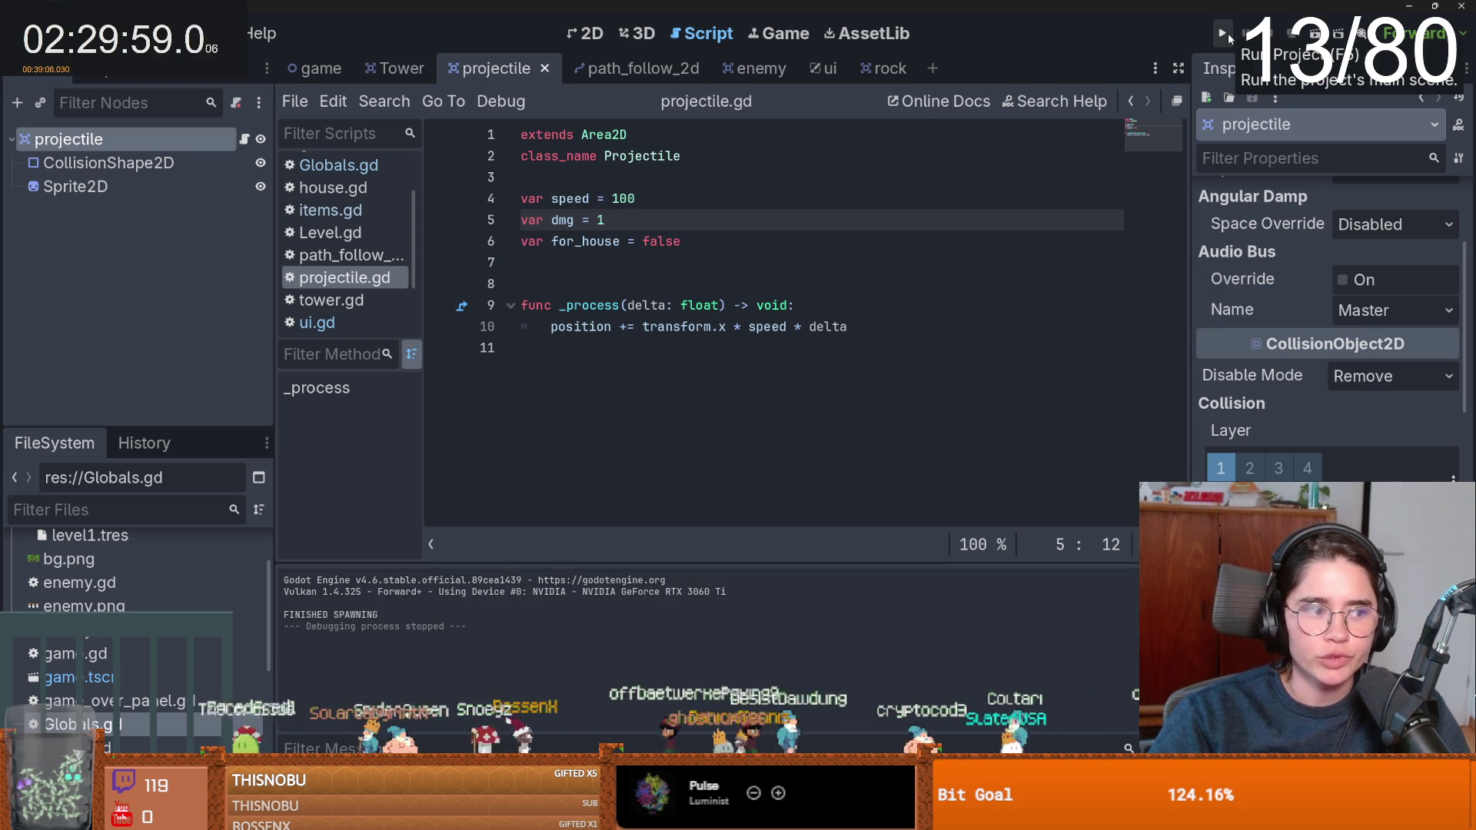
left_click(1228, 34)
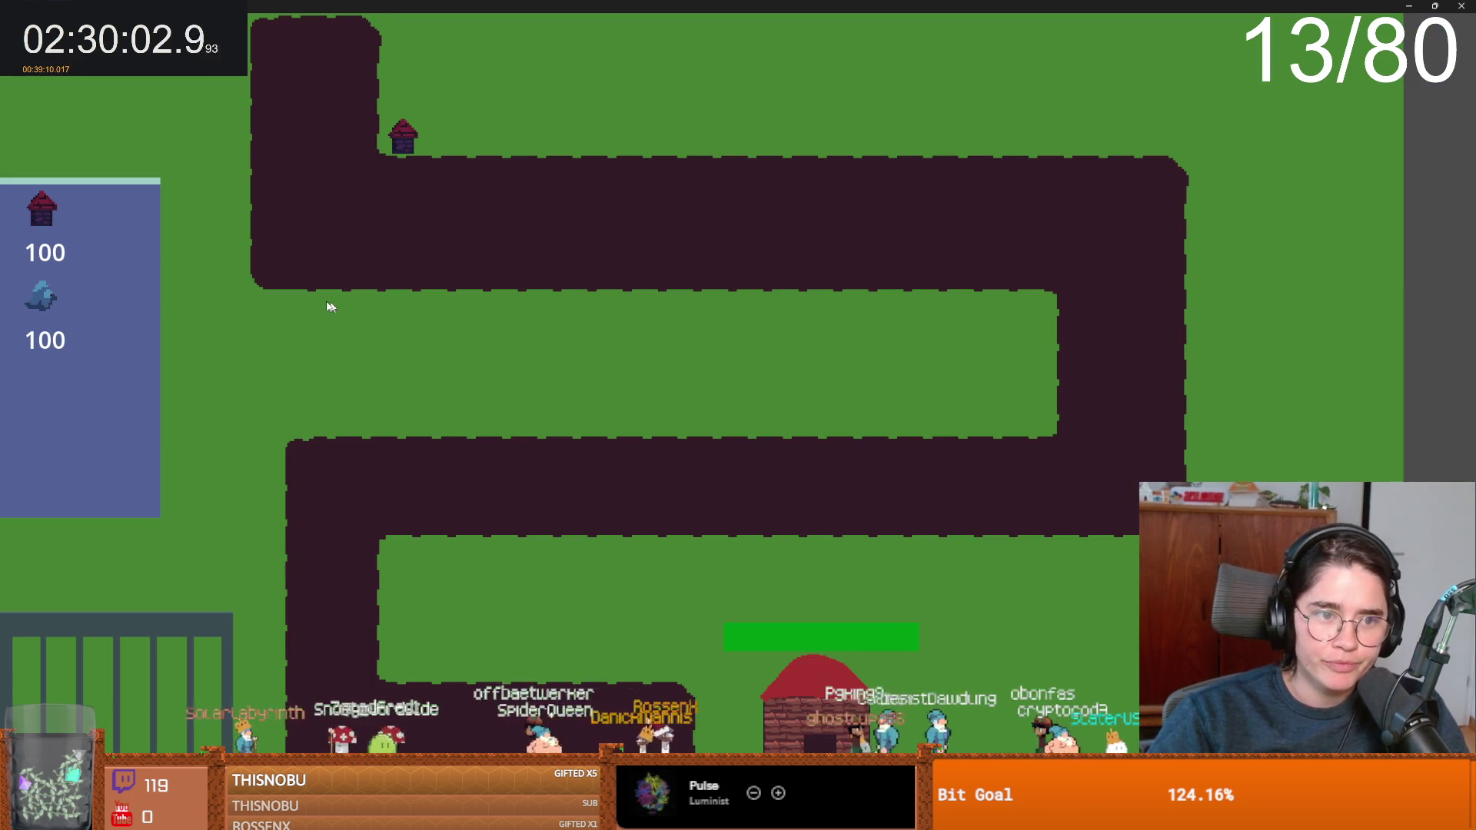
left_click(331, 308)
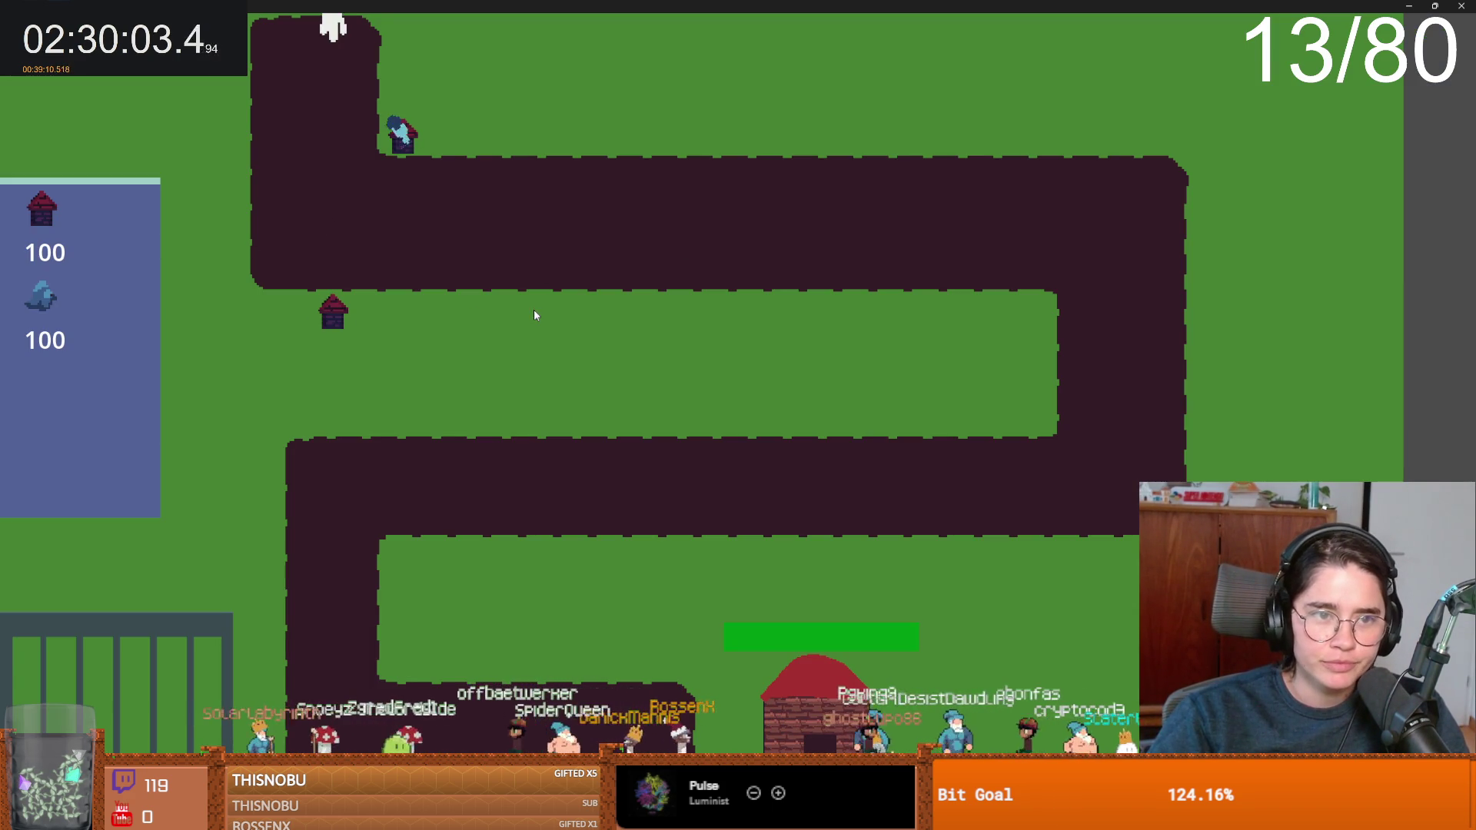
left_click(644, 144)
left_click(612, 311)
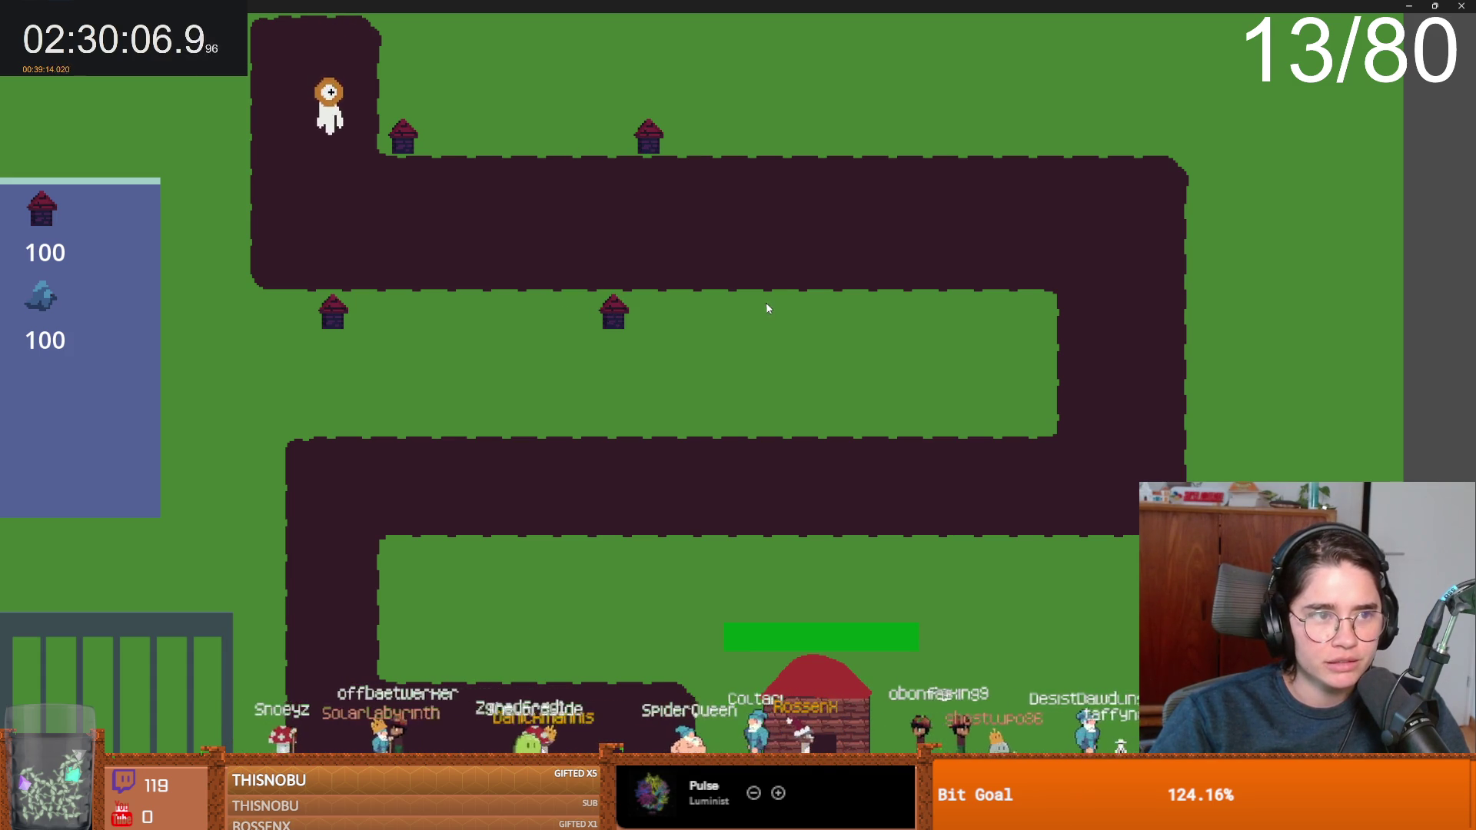
left_click(753, 311)
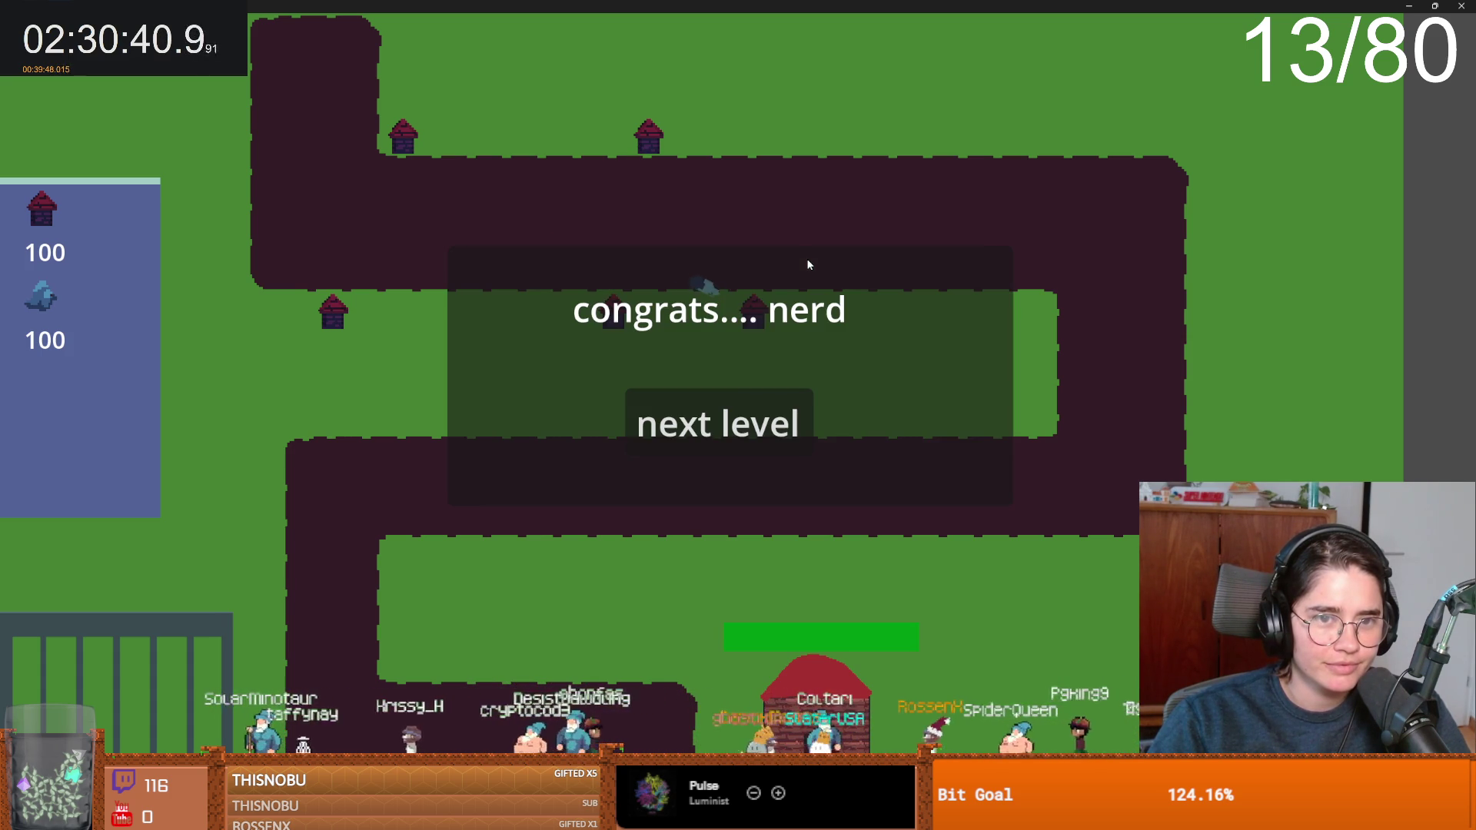
left_click(1434, 6)
left_click(888, 252)
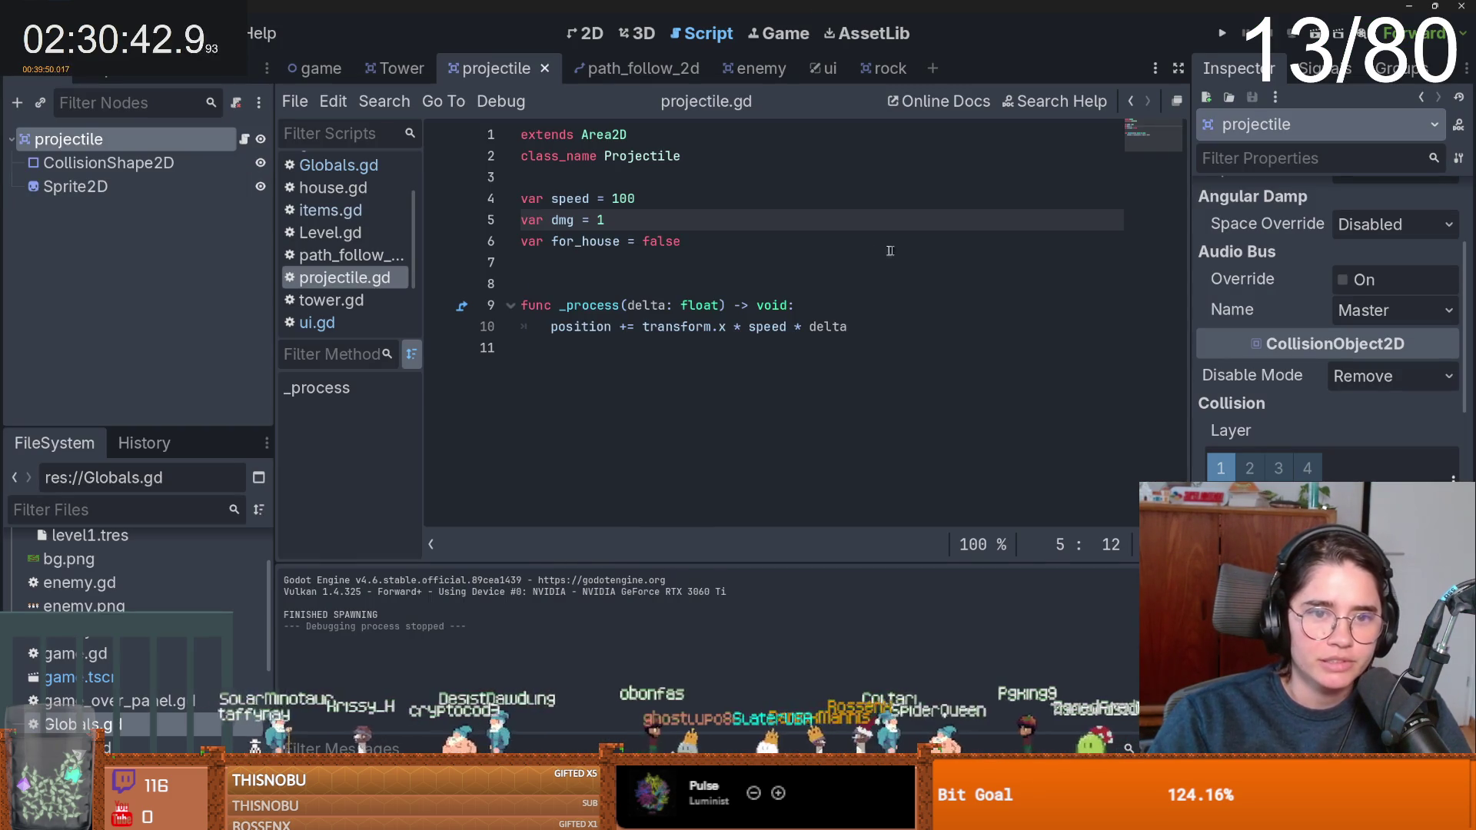
- In Globals.gd, add a func f_bish_get_mon(amount): header below buy()
left_click(876, 243)
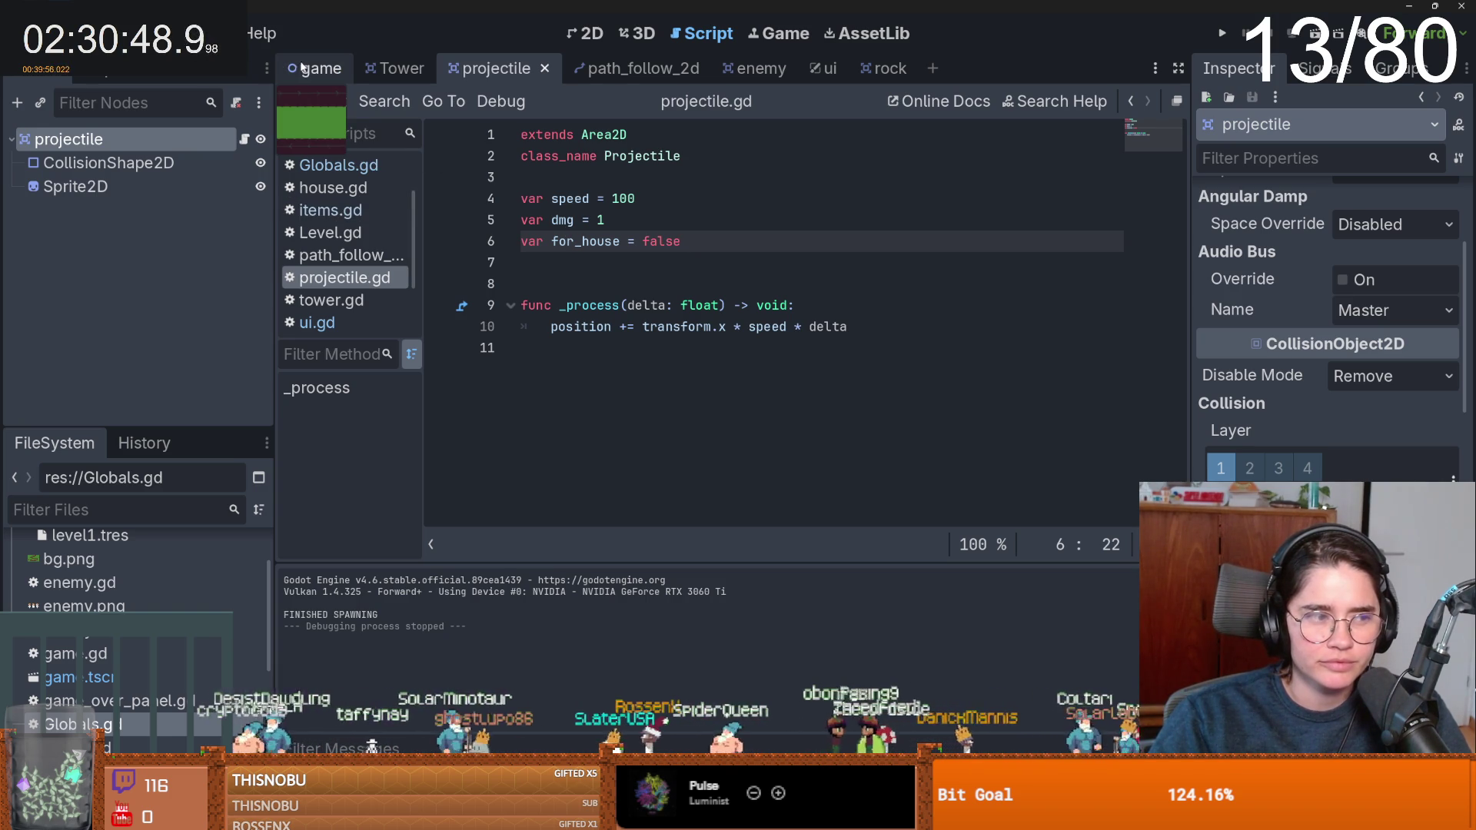
double_click(86, 722)
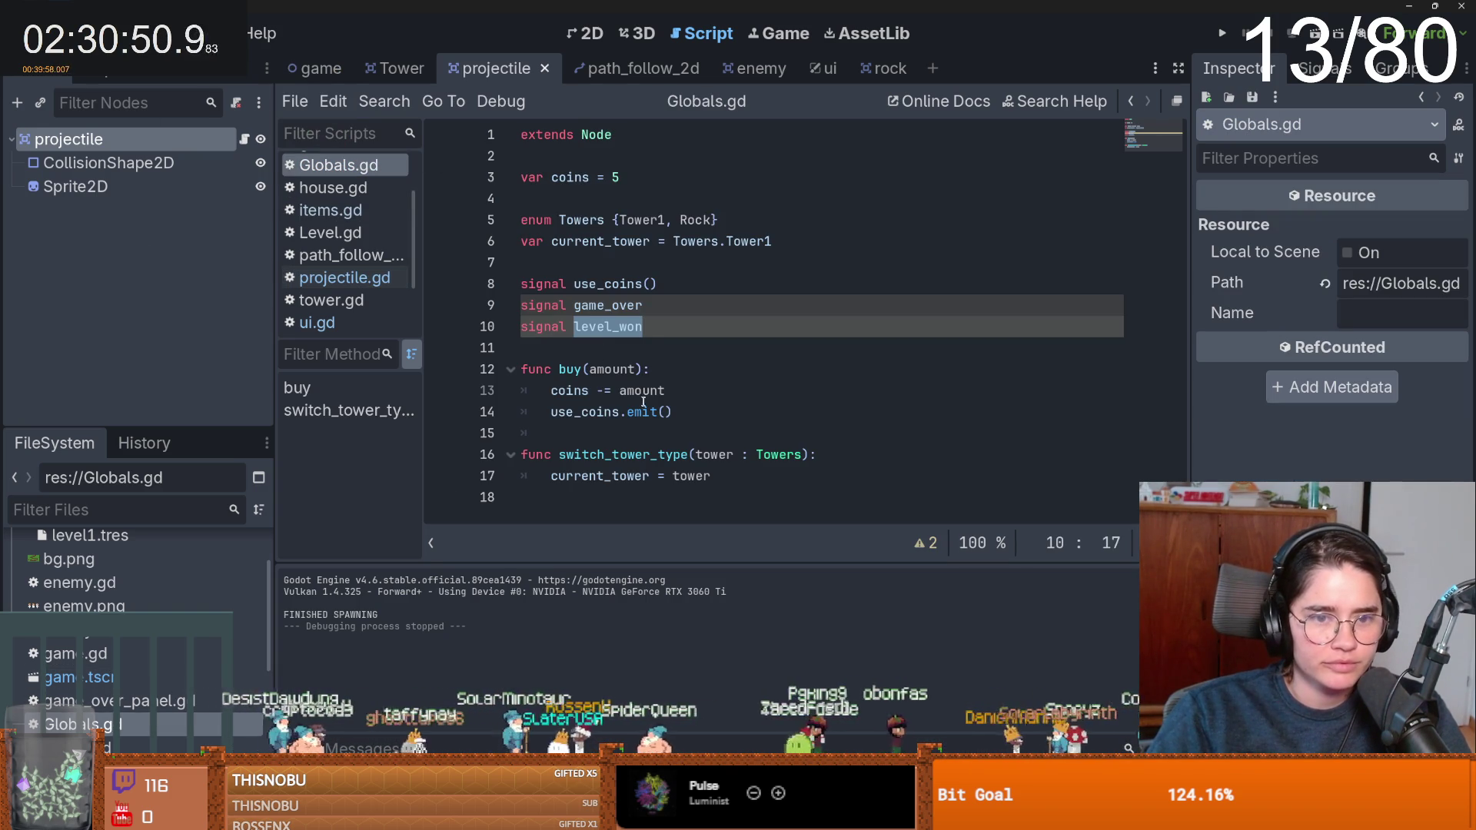
left_click(563, 432)
key("Return")
key("Return")
key("Up")
key("BackSpace")
type("func f")
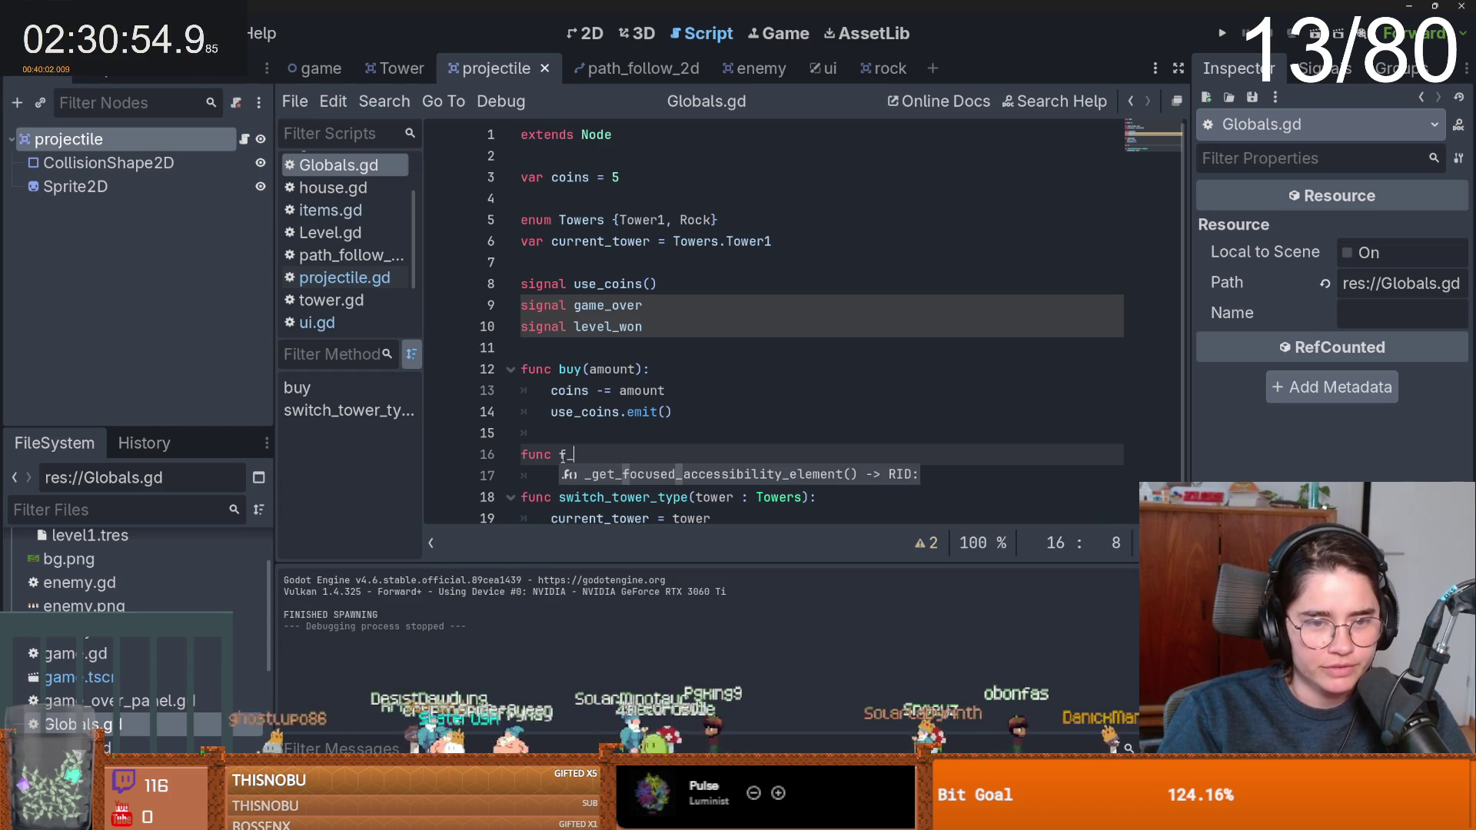
type("_bish_get_mon")
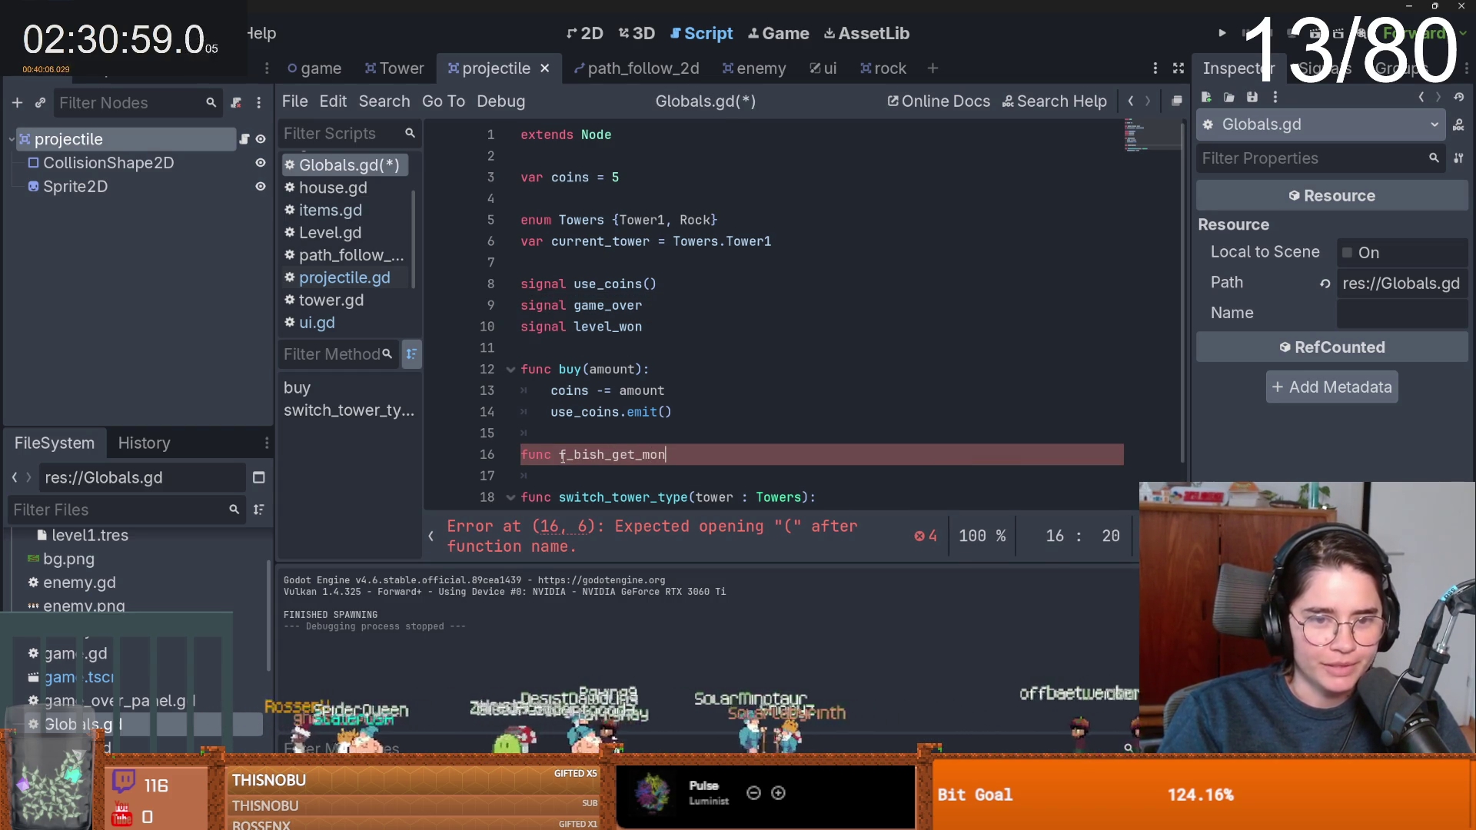
type("(amount)")
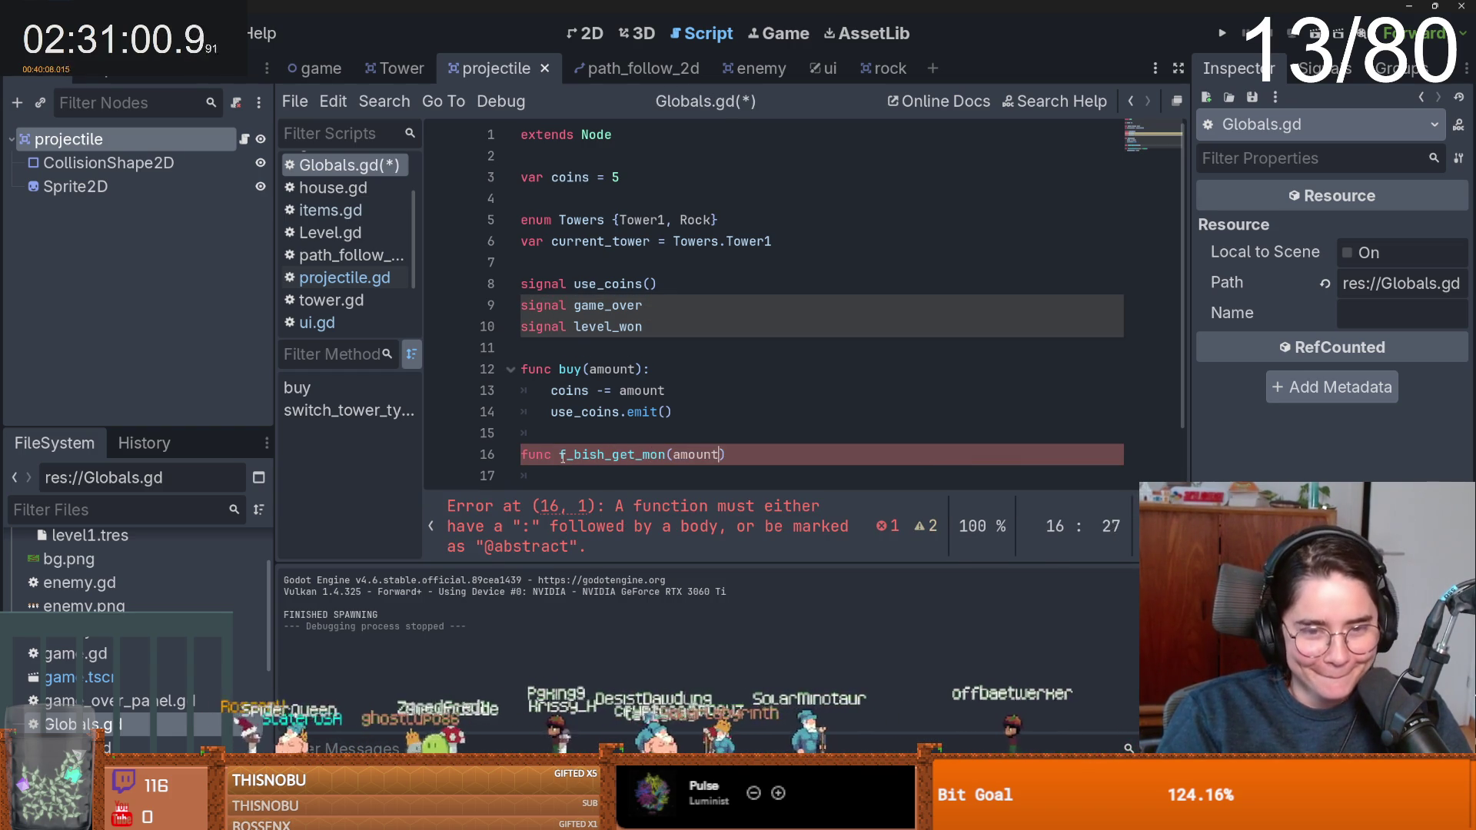
type(":")
- Give it the body coins += amount, save, and switch to Obsidian
key("Return")
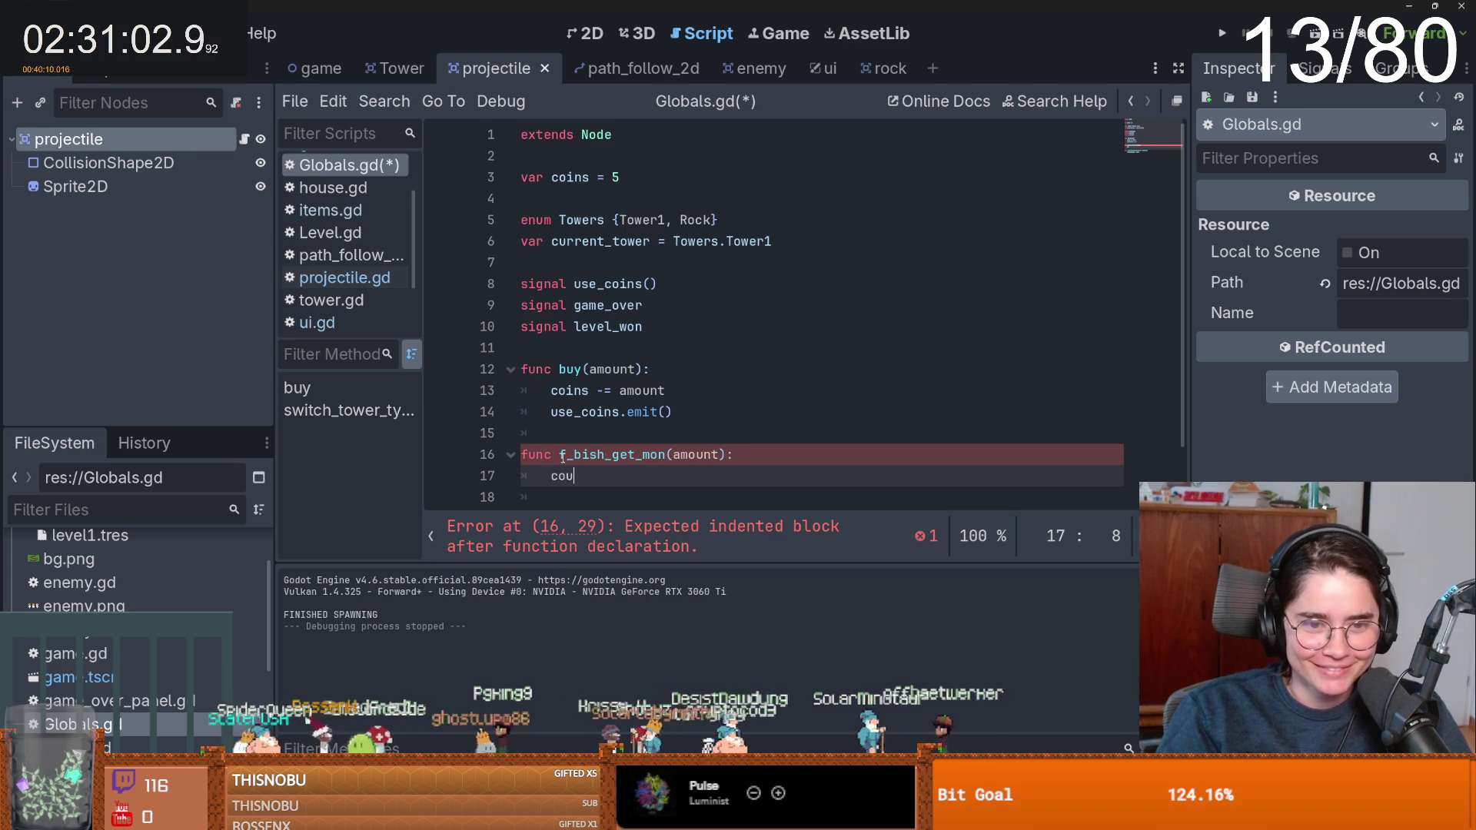
key("BackSpace")
type("ins += ")
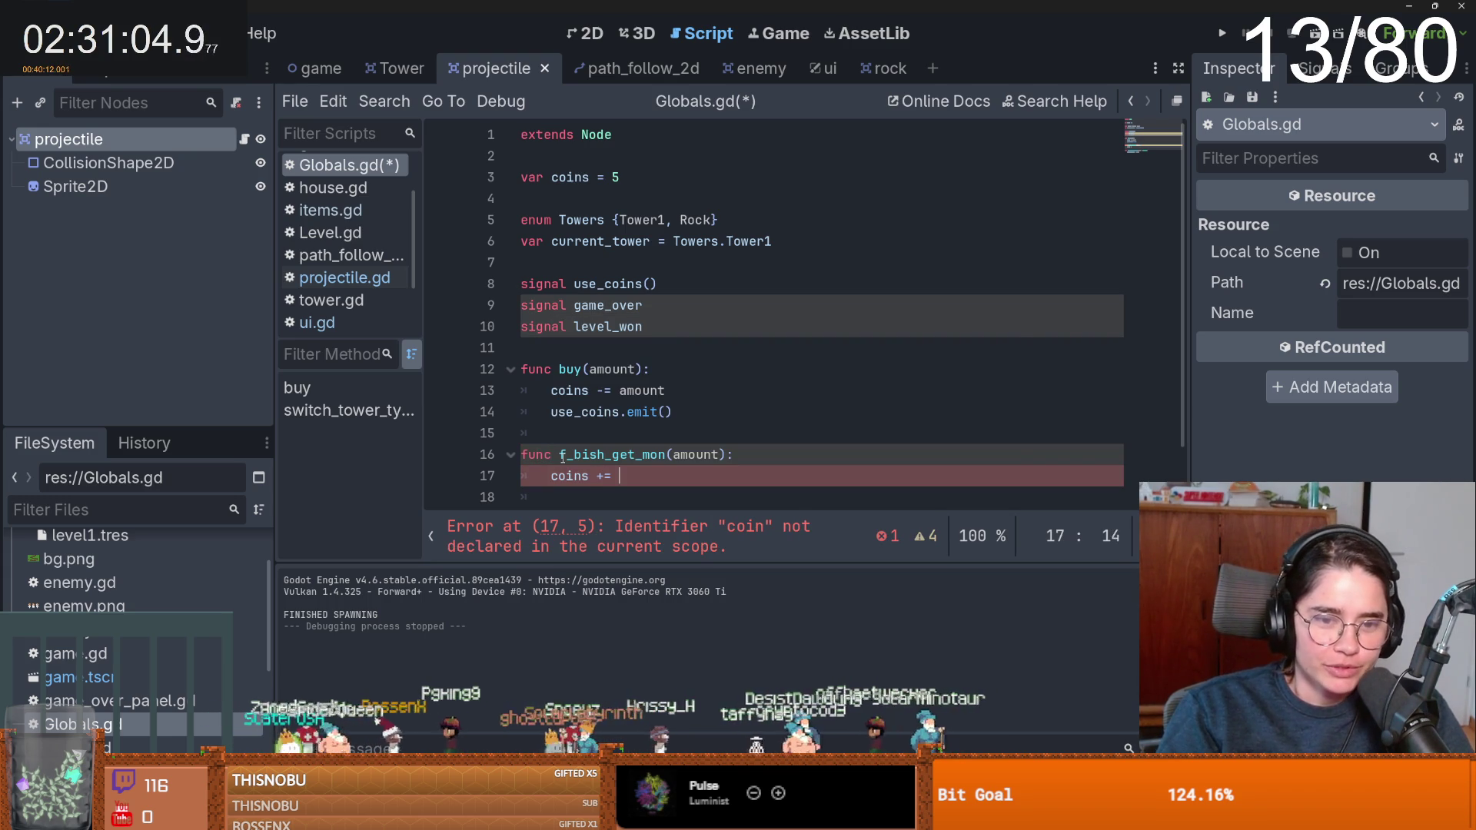
type("amount")
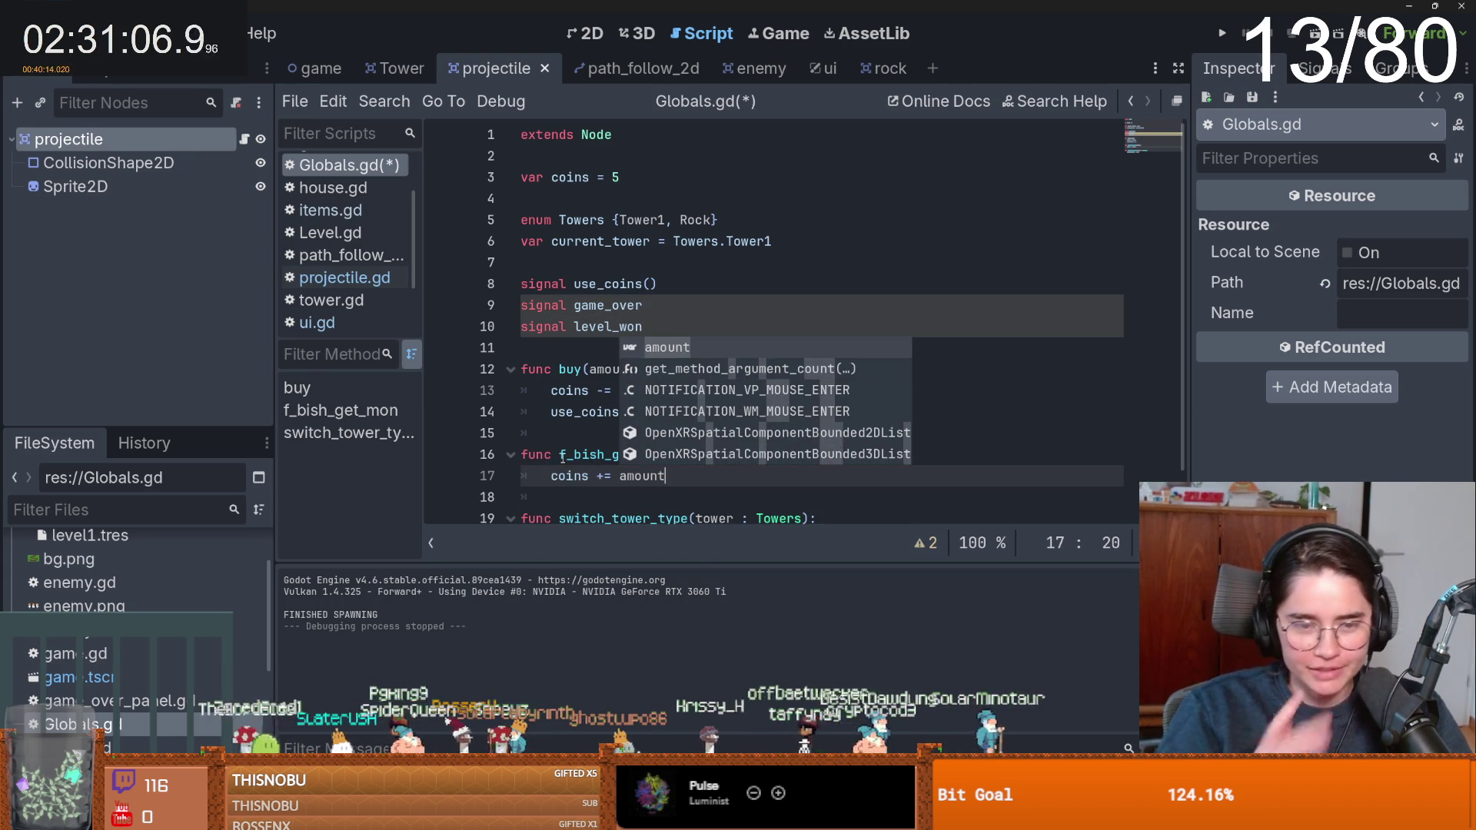
key("ctrl+s")
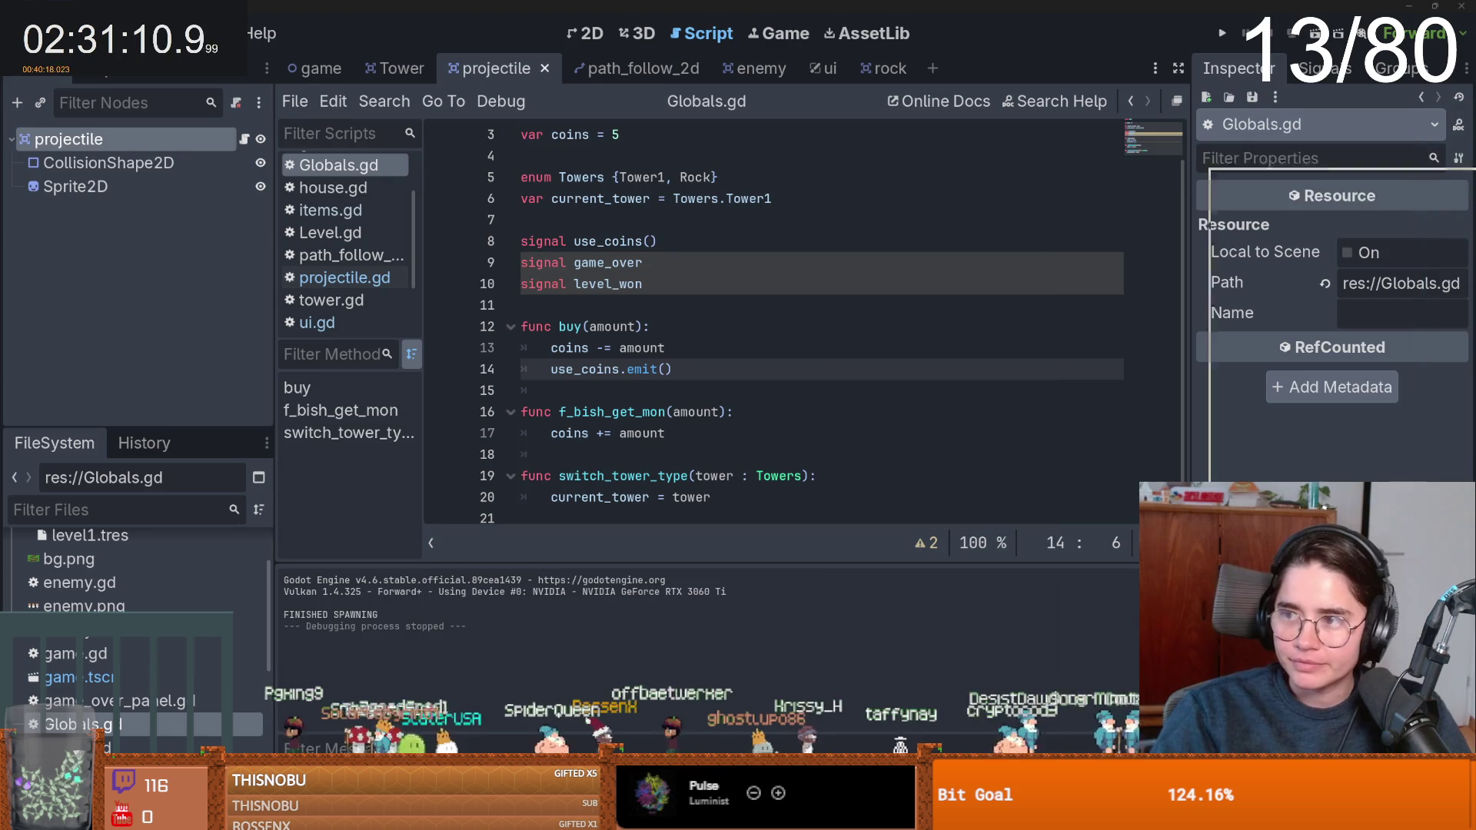
key("alt+Tab")
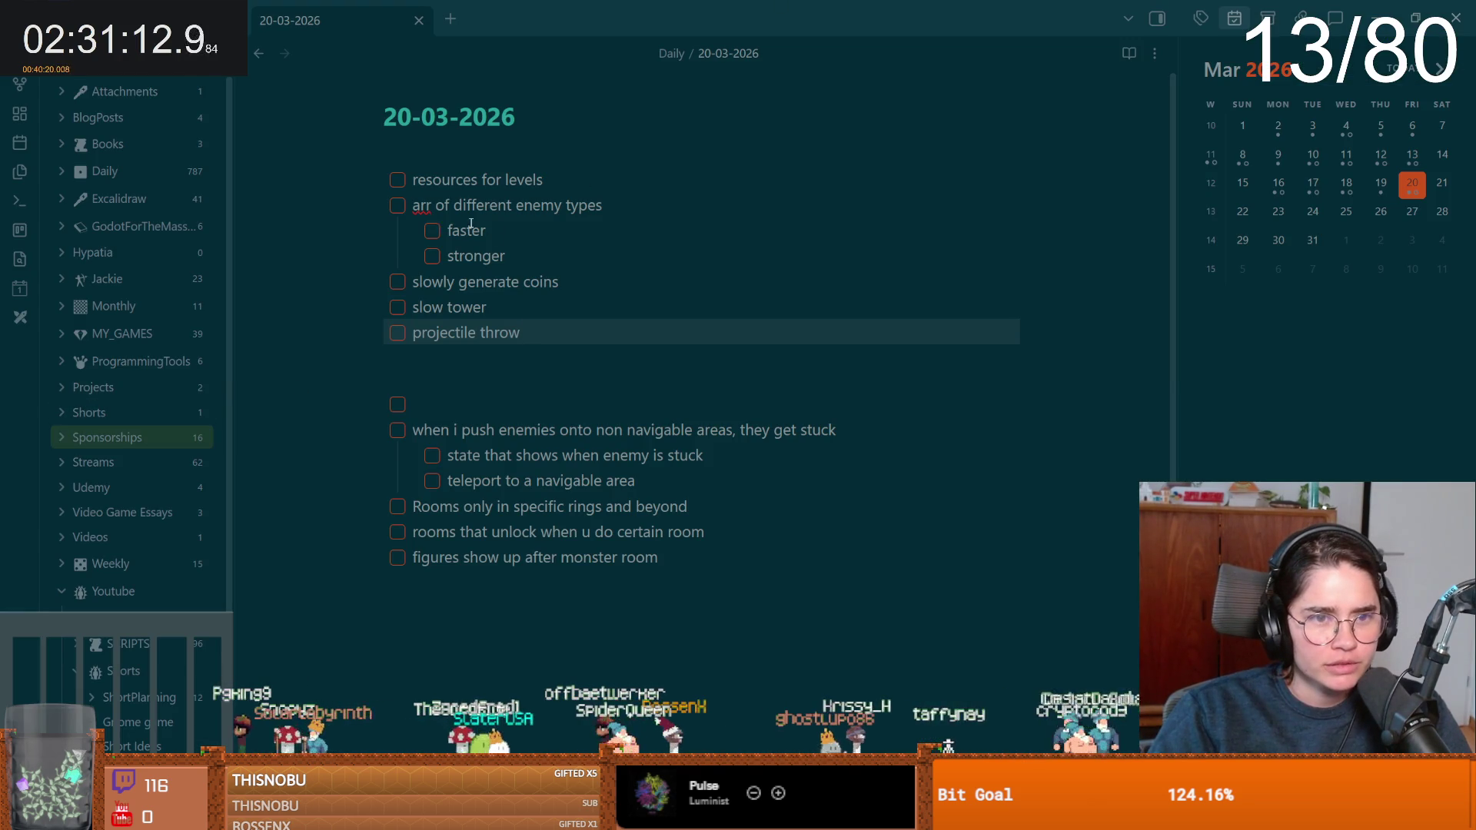
- Review the enemy types, coin generation and projectile throw to-dos, then return to Godot
left_click(470, 223)
left_click(454, 205)
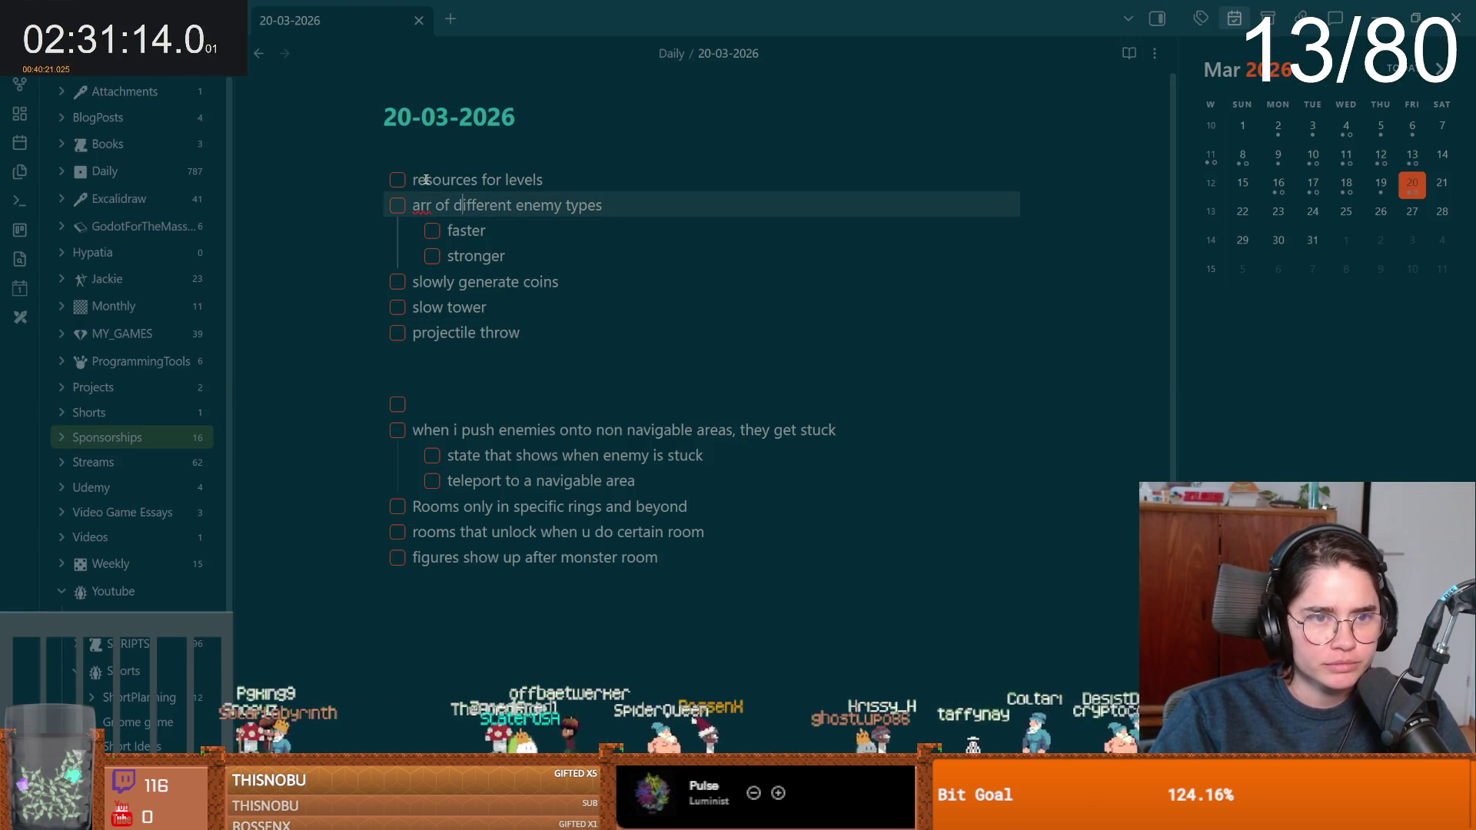
left_click(466, 282)
left_click(435, 305)
left_click(454, 333)
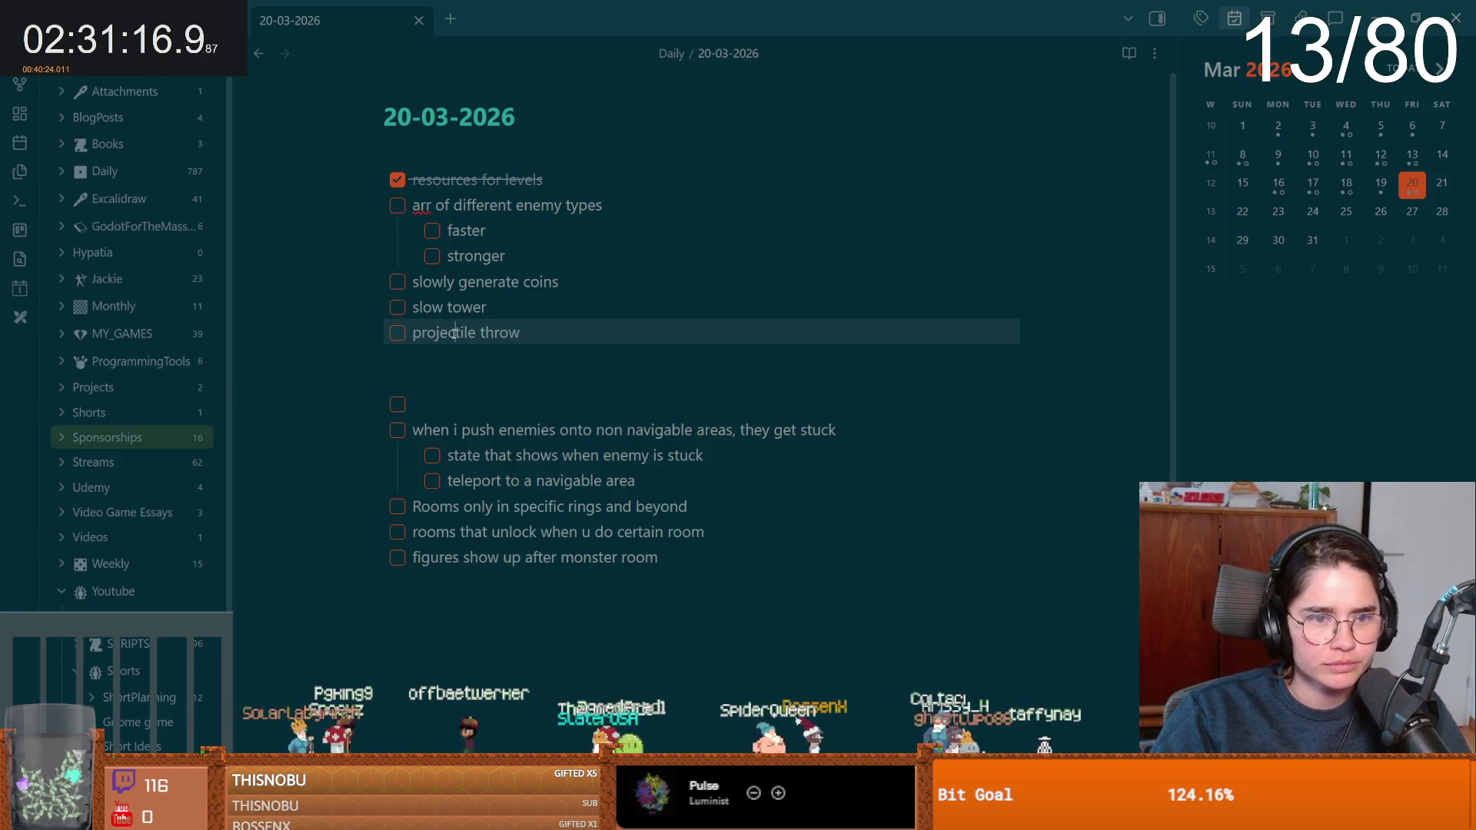
key("alt+Tab")
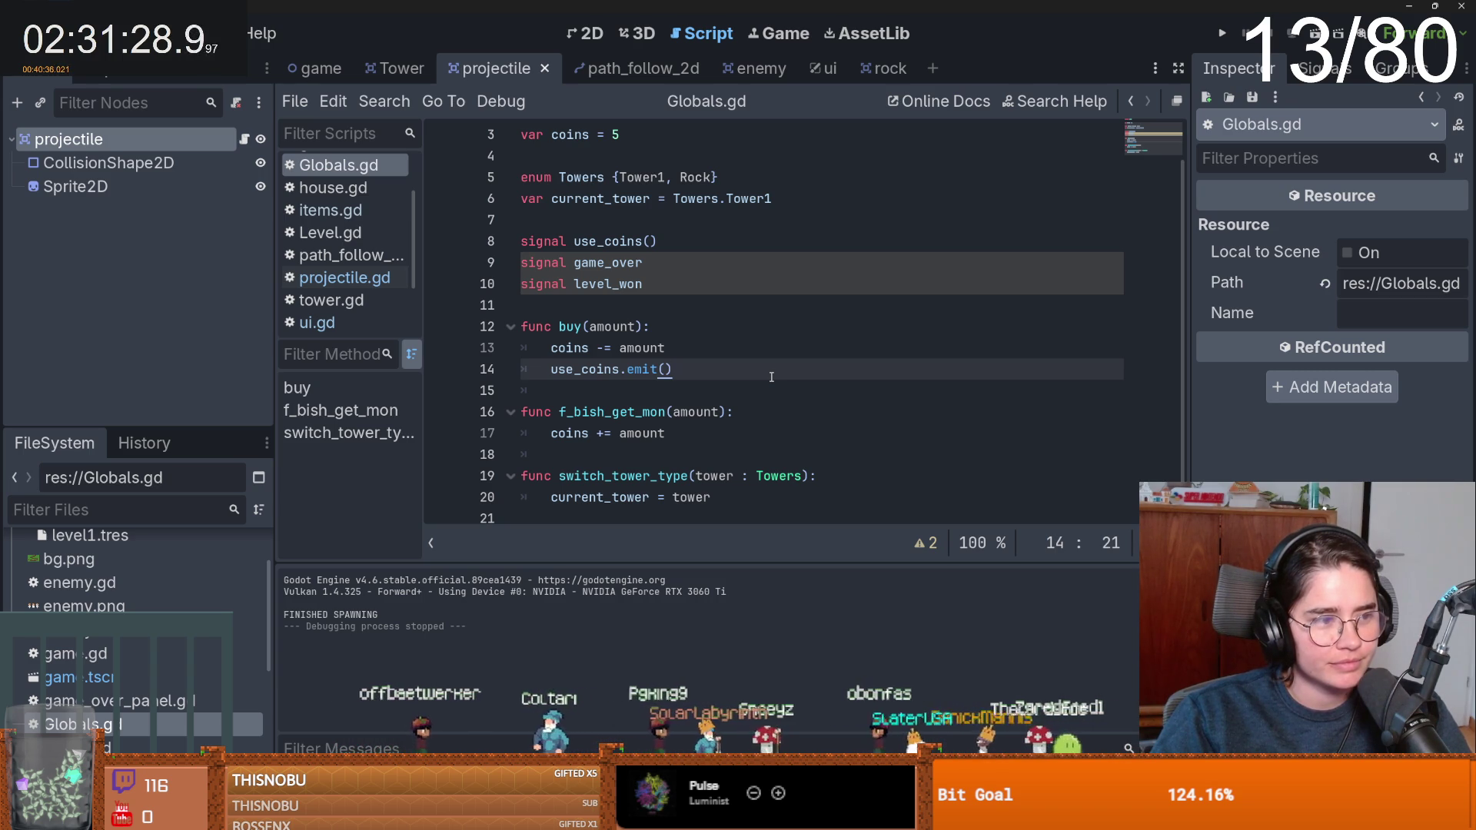
- Review the buy function and use_coins emission, then open the Tower scene's tower.gd
left_click(633, 390)
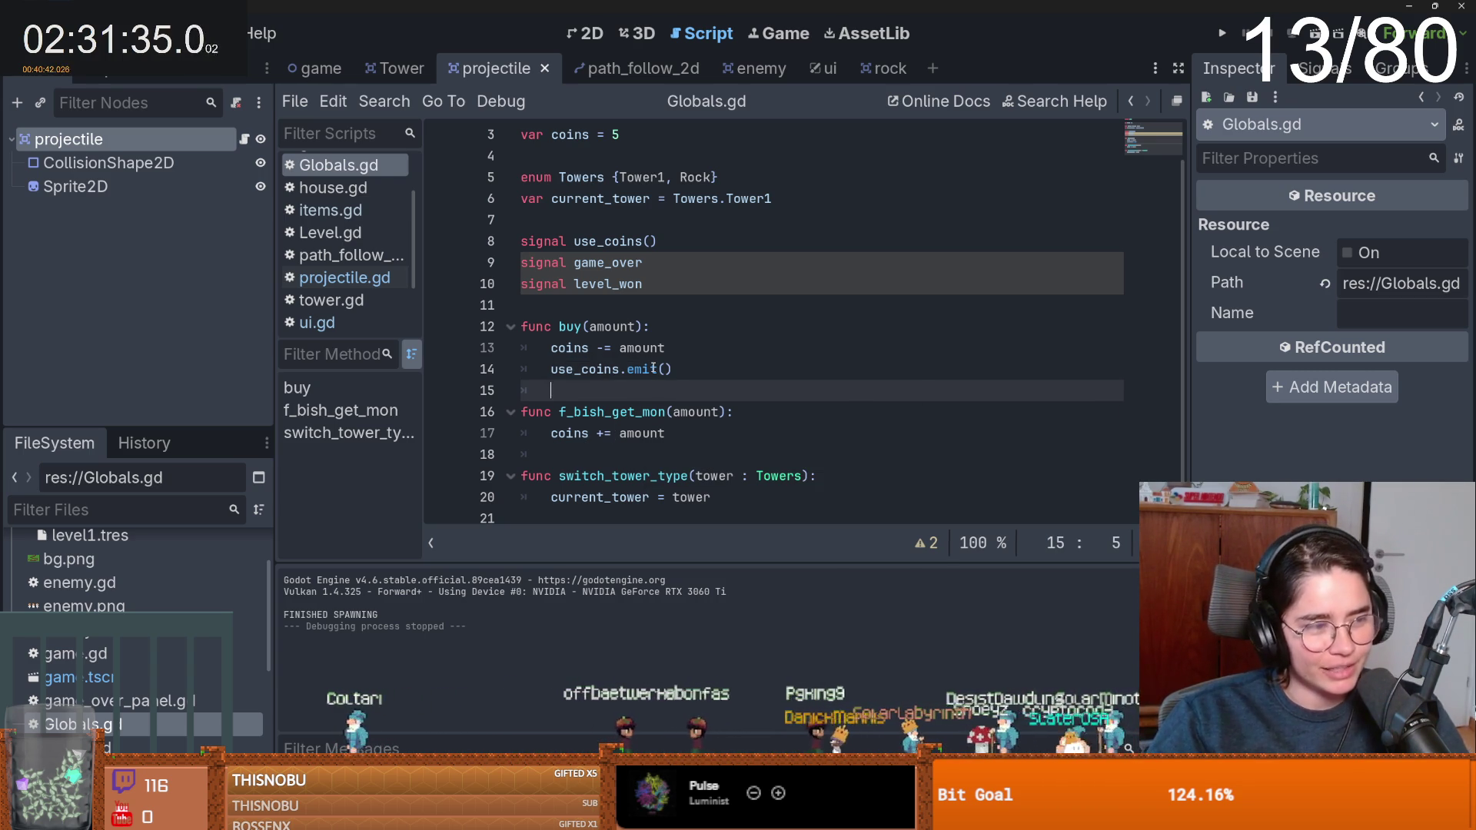
left_click(627, 370)
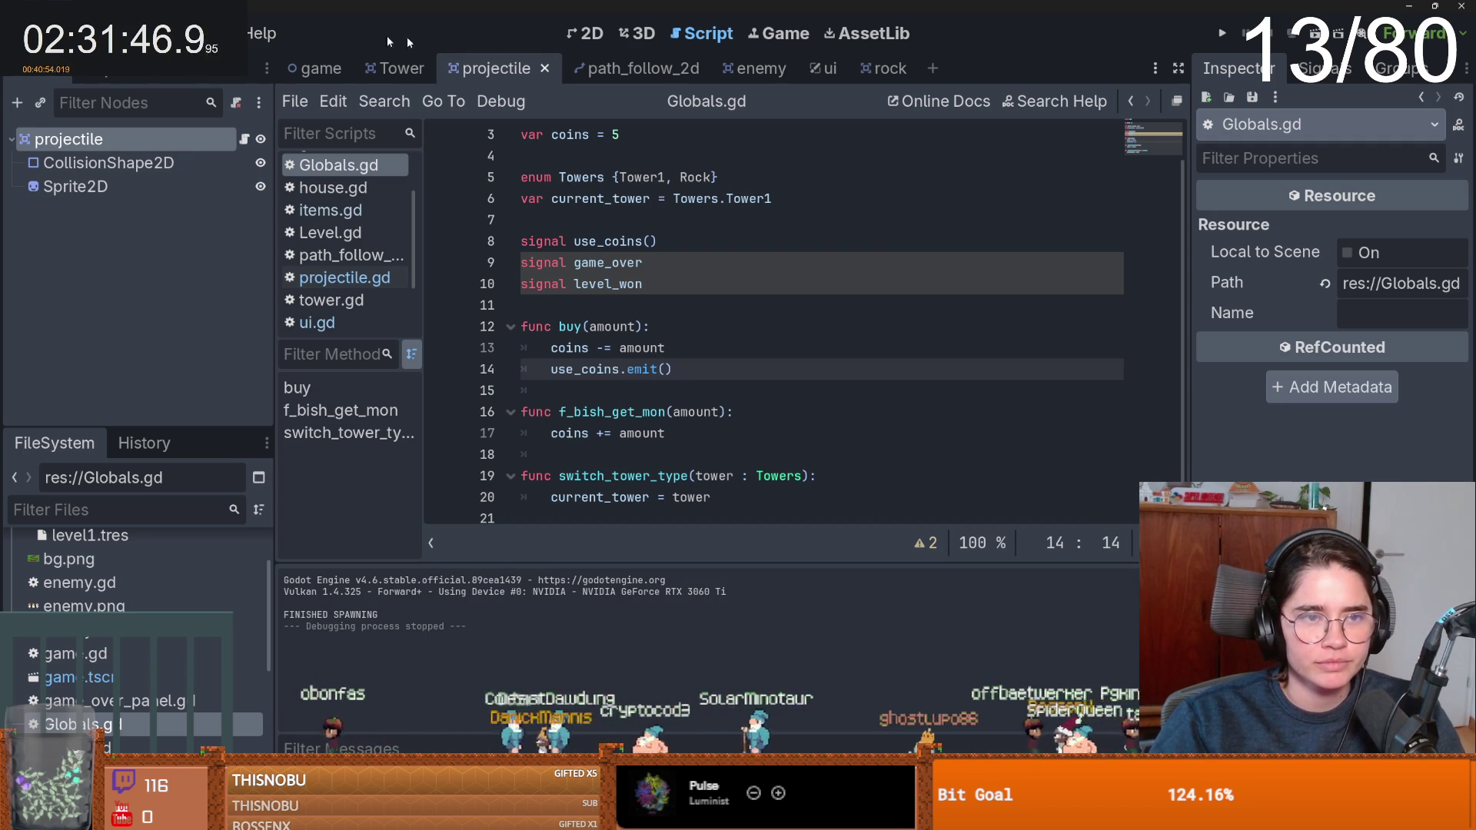
left_click(396, 69)
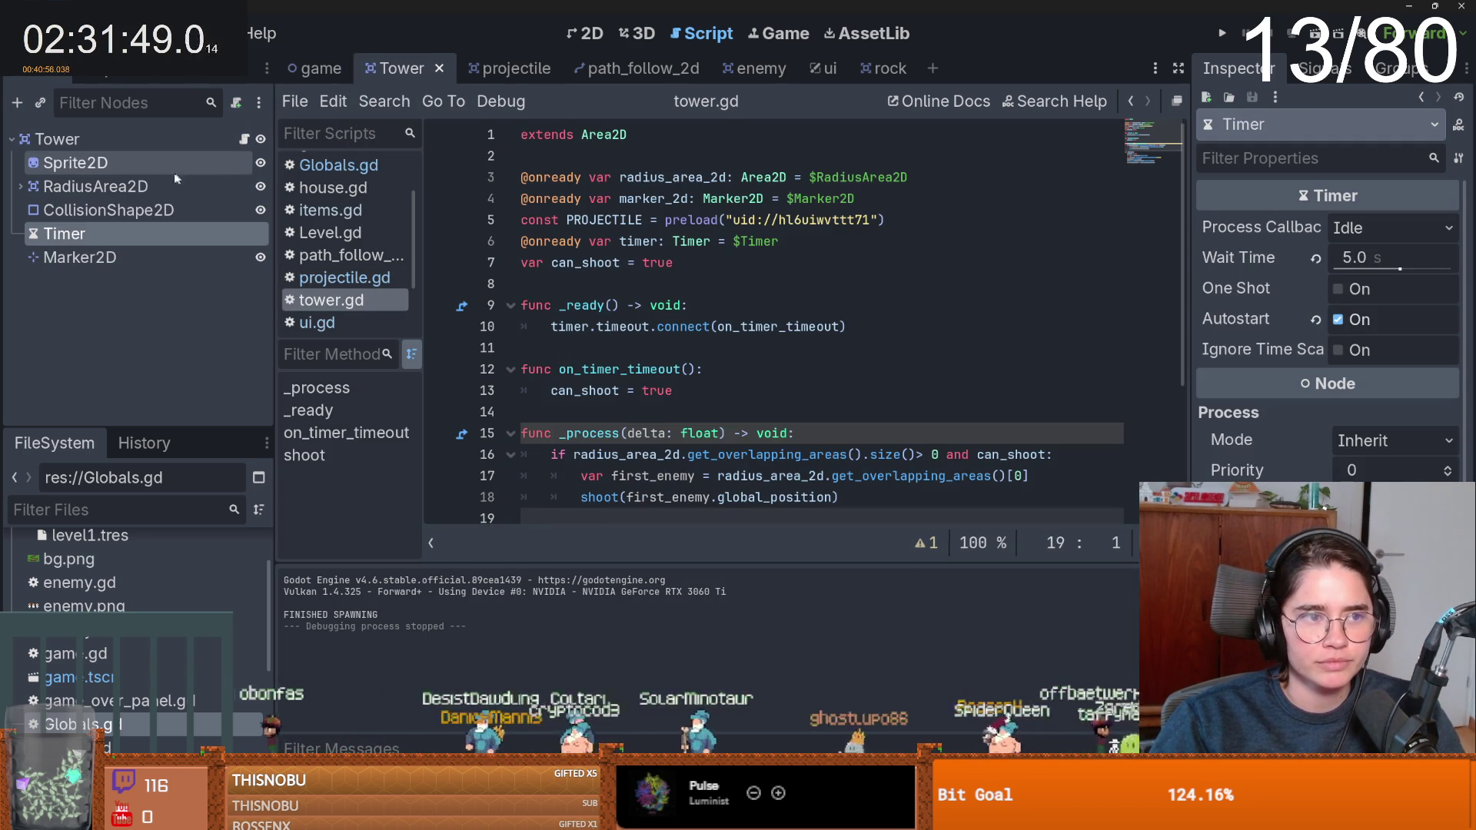
- In the ui scene, change the tower price label's text from 100 to 2
left_click(585, 33)
scroll(635, 312, "down", 4)
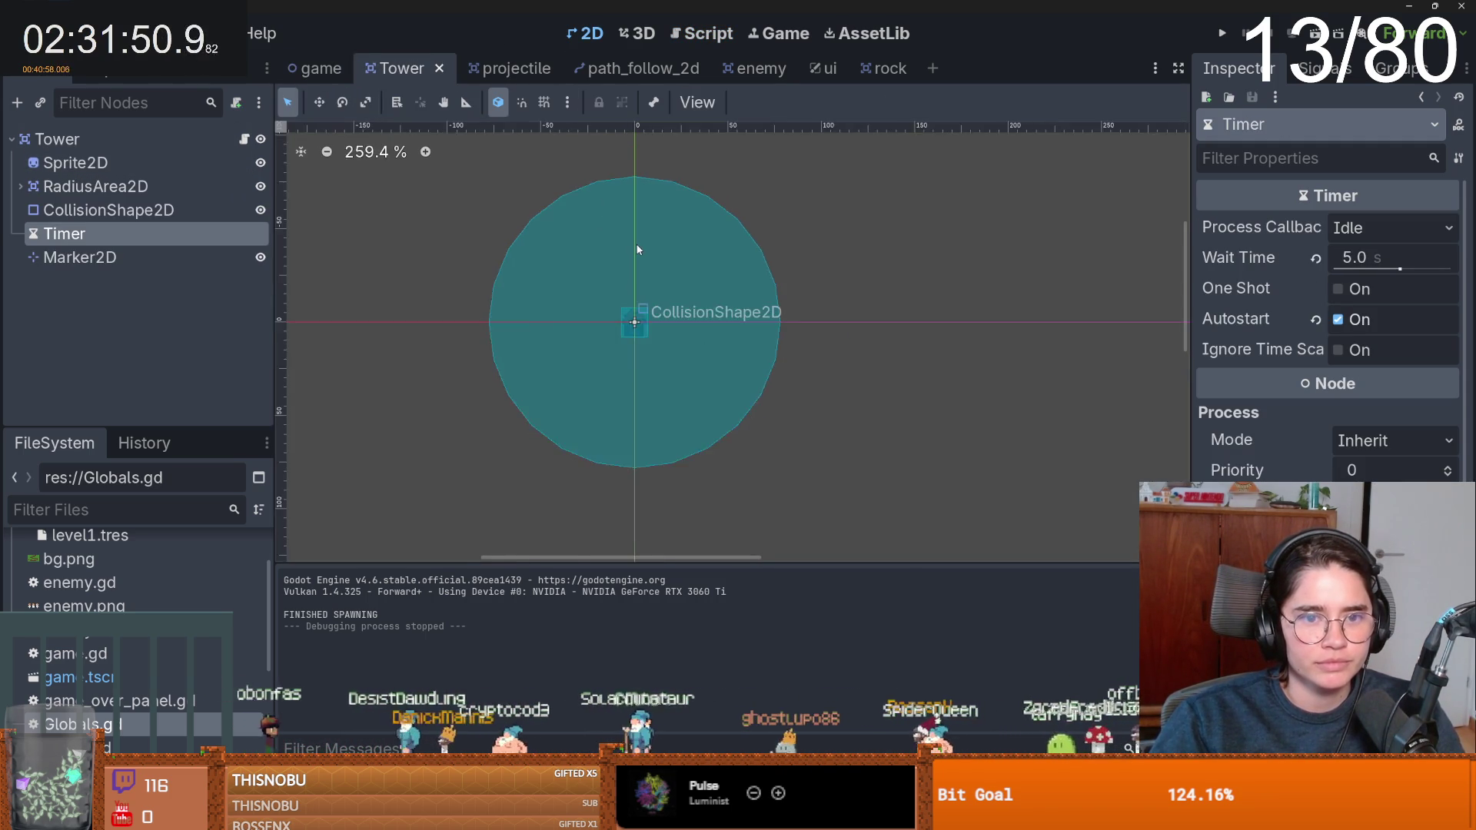
scroll(515, 269, "up", 4)
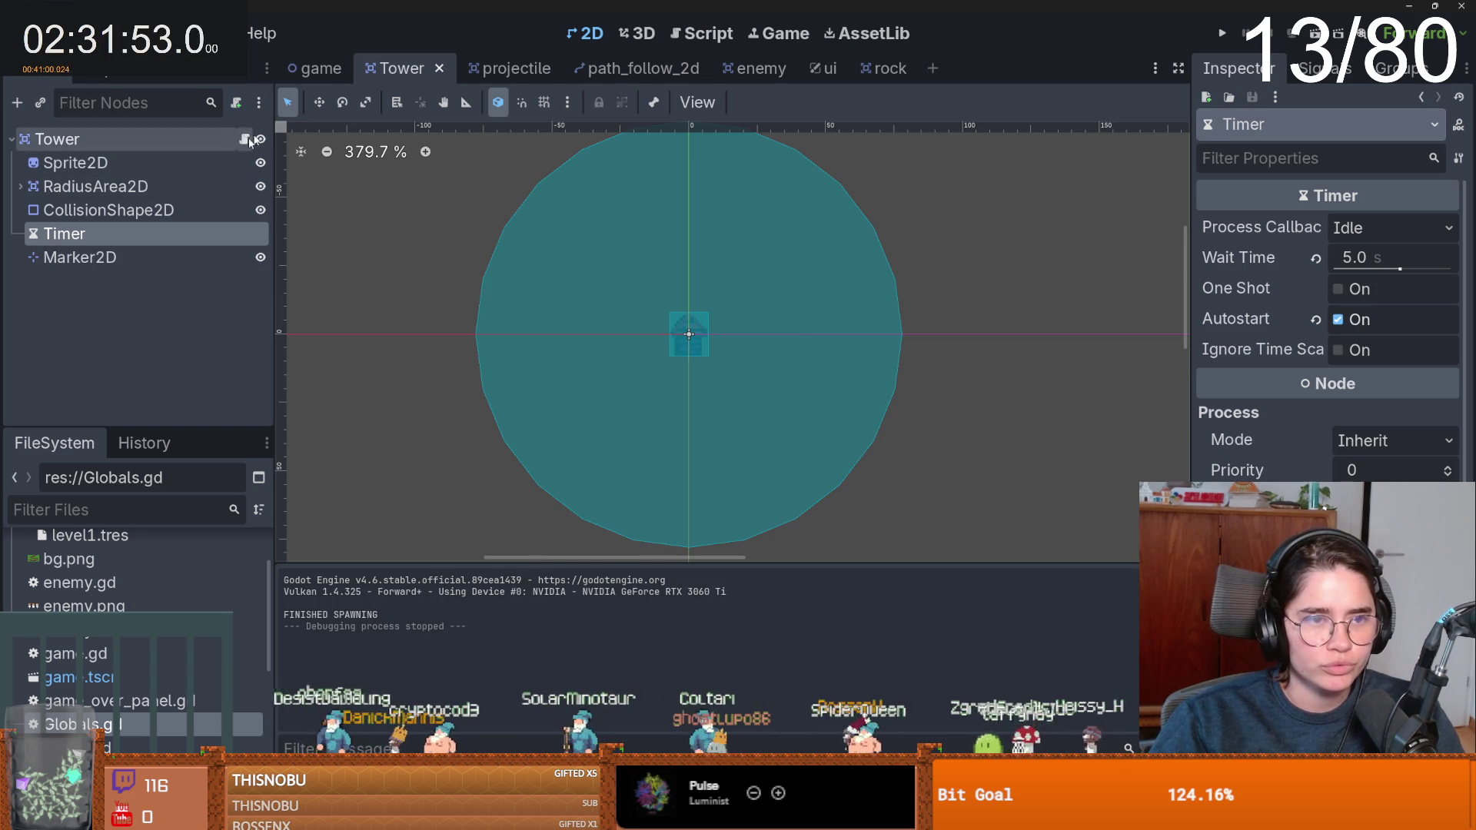
left_click(804, 68)
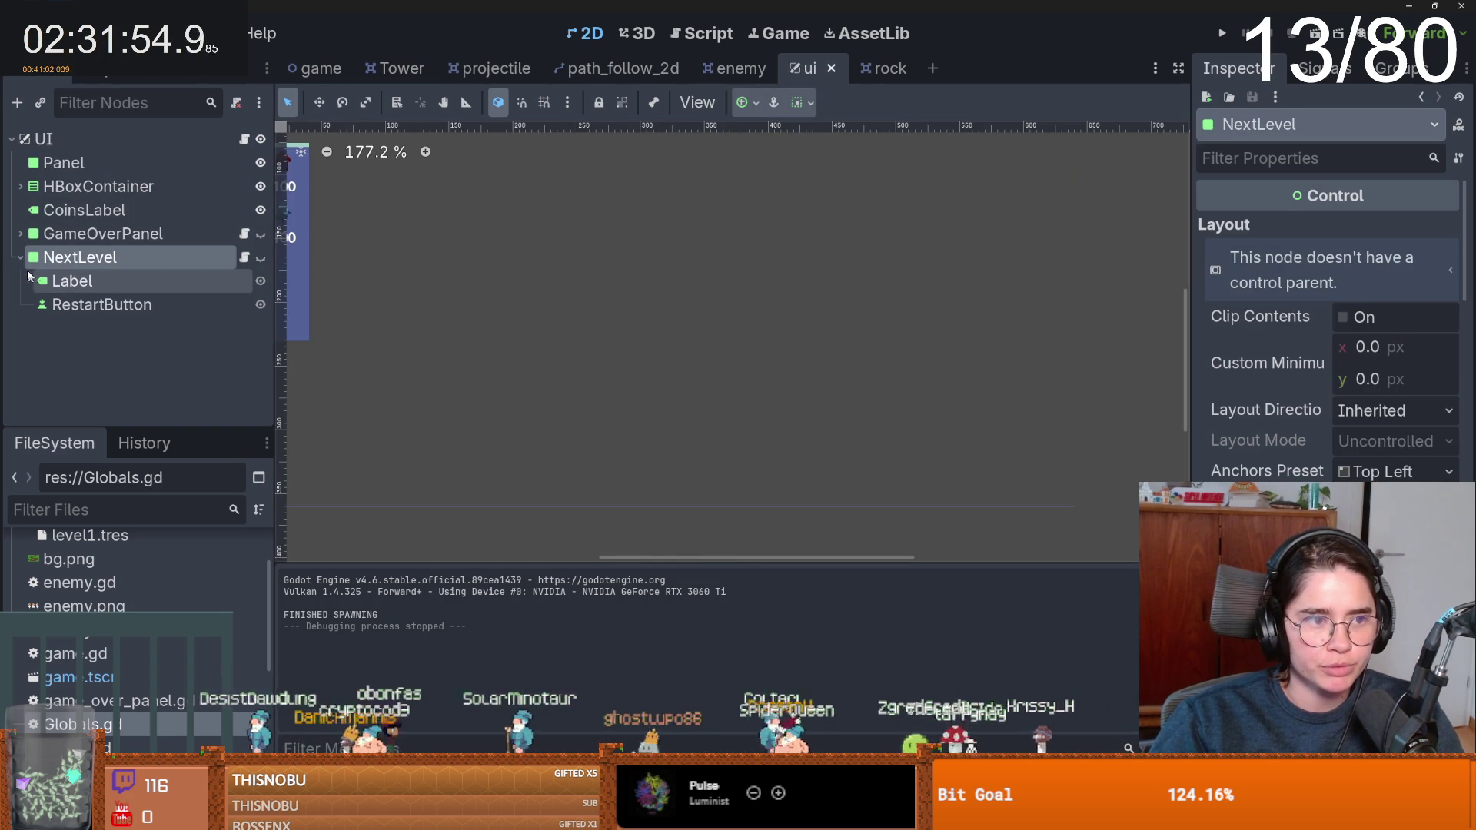
scroll(321, 285, "up", 4)
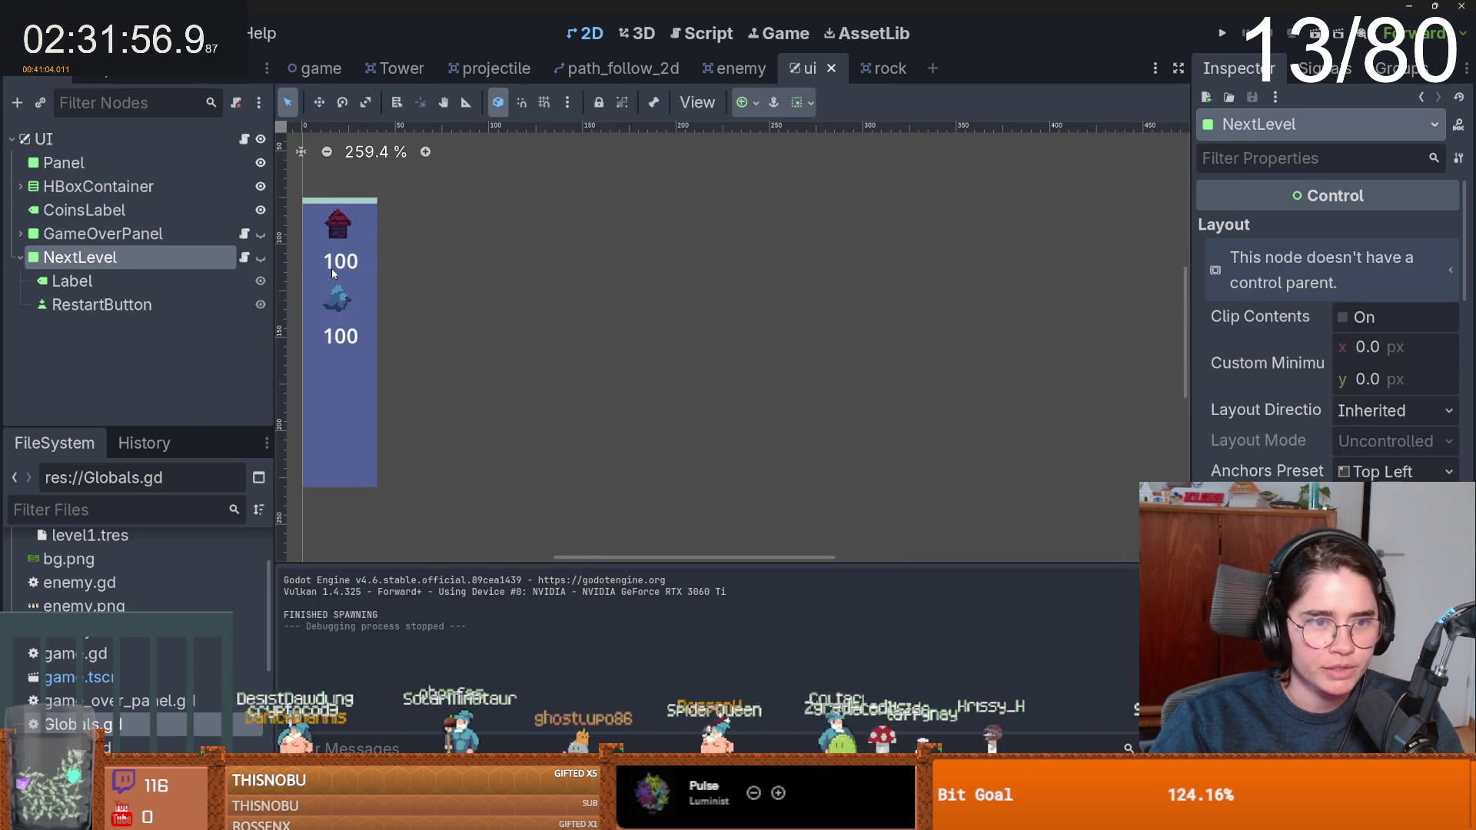
left_click(330, 269)
scroll(1322, 302, "up", 5)
scroll(1322, 301, "up", 10)
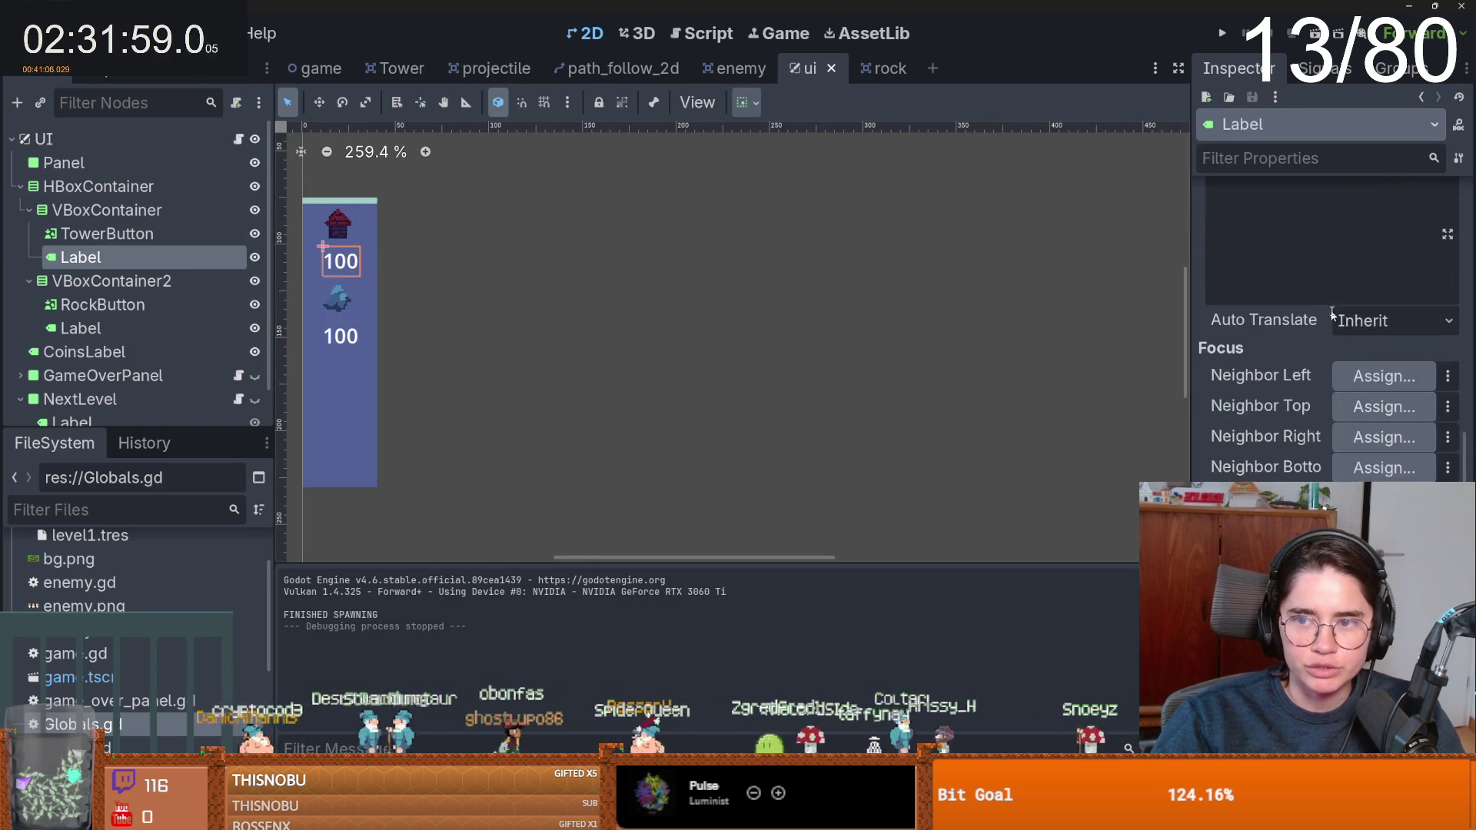
left_click(1335, 307)
key("ctrl+a")
type("2")
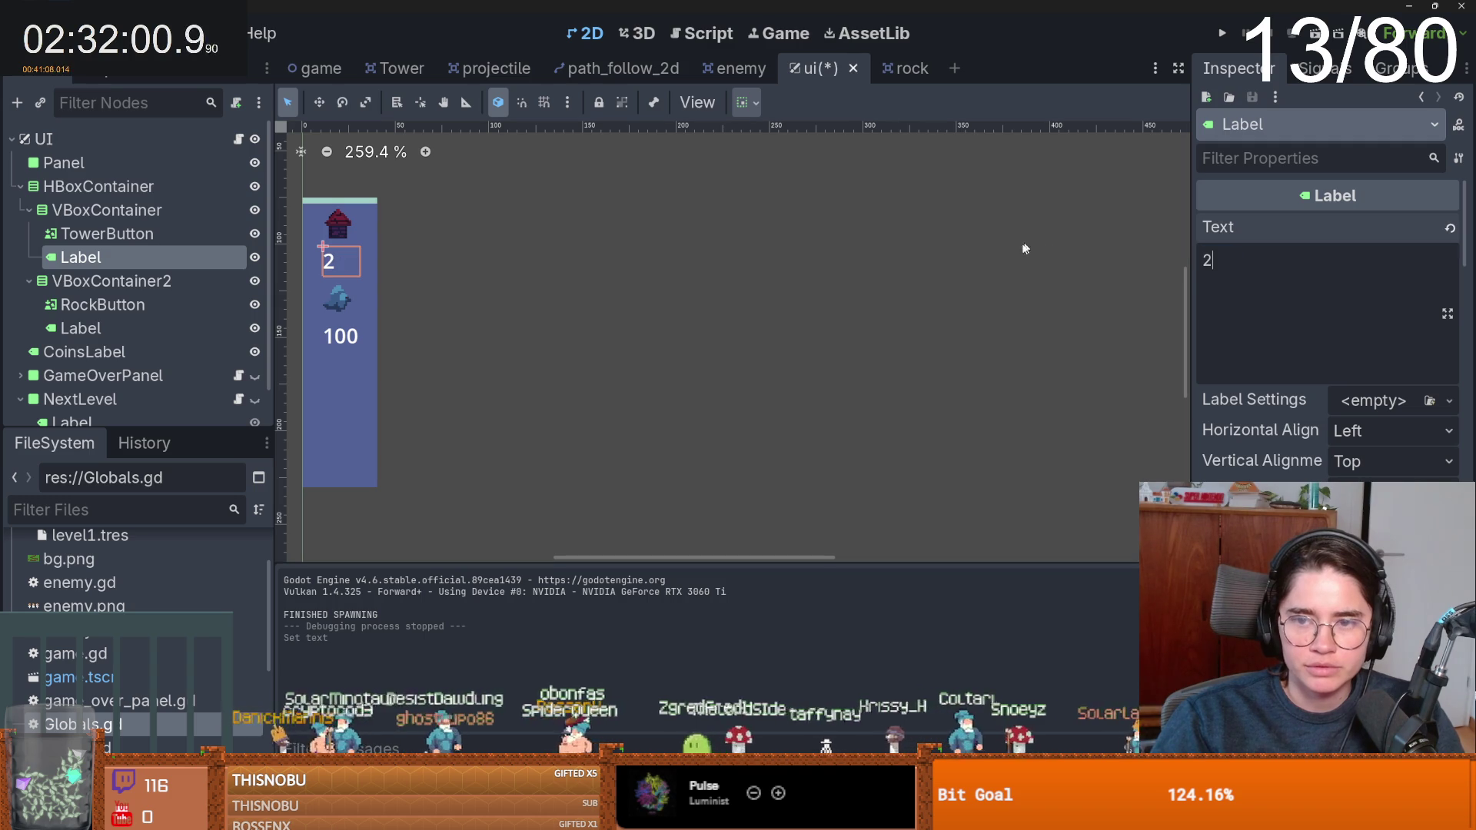
- Change the rock price label from 100 to 2, save the ui scene, and open the game scene
left_click(335, 332)
left_click(1364, 305)
key("ctrl+a")
type("2")
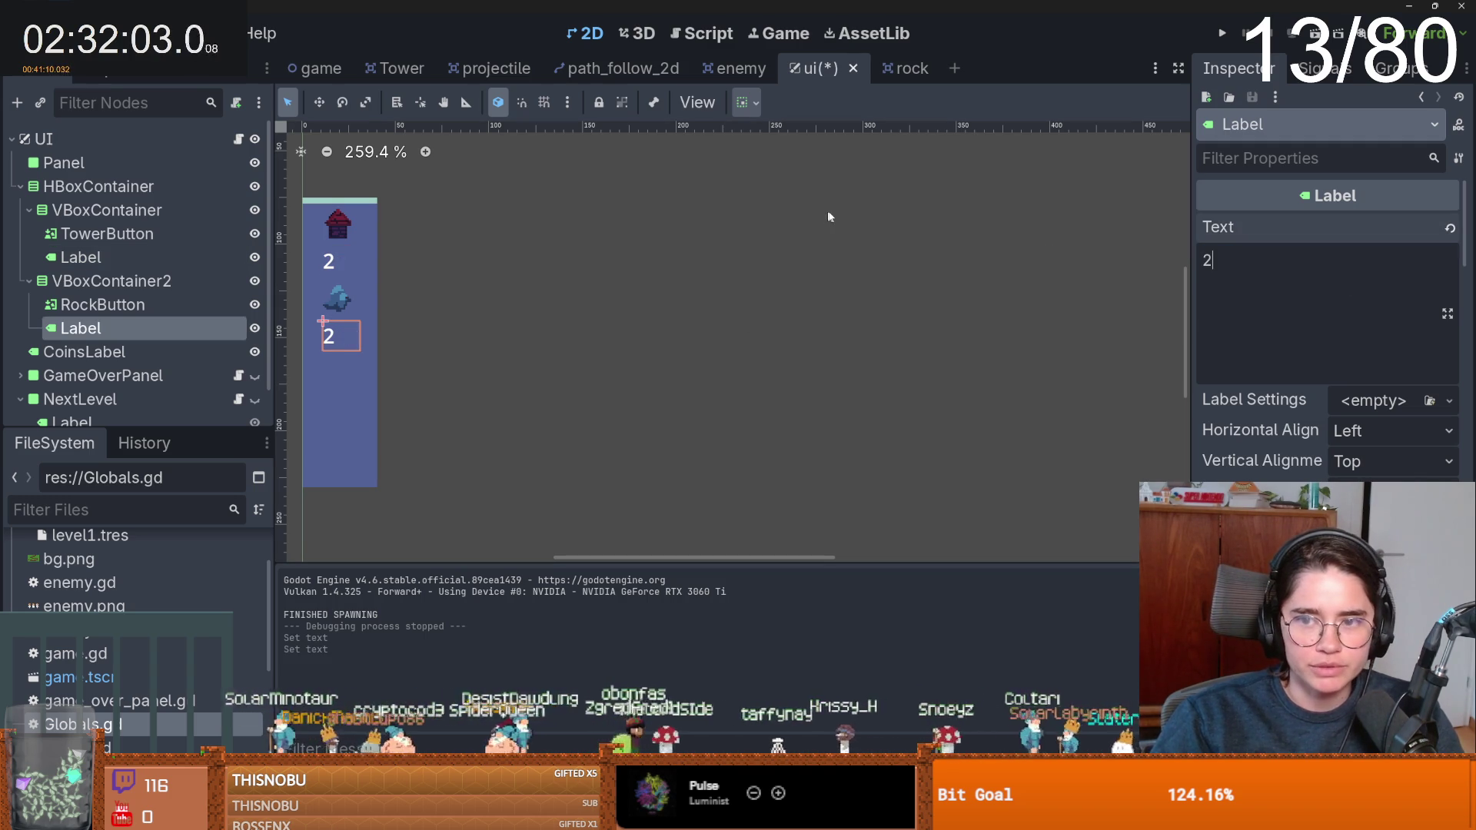
key("ctrl+s")
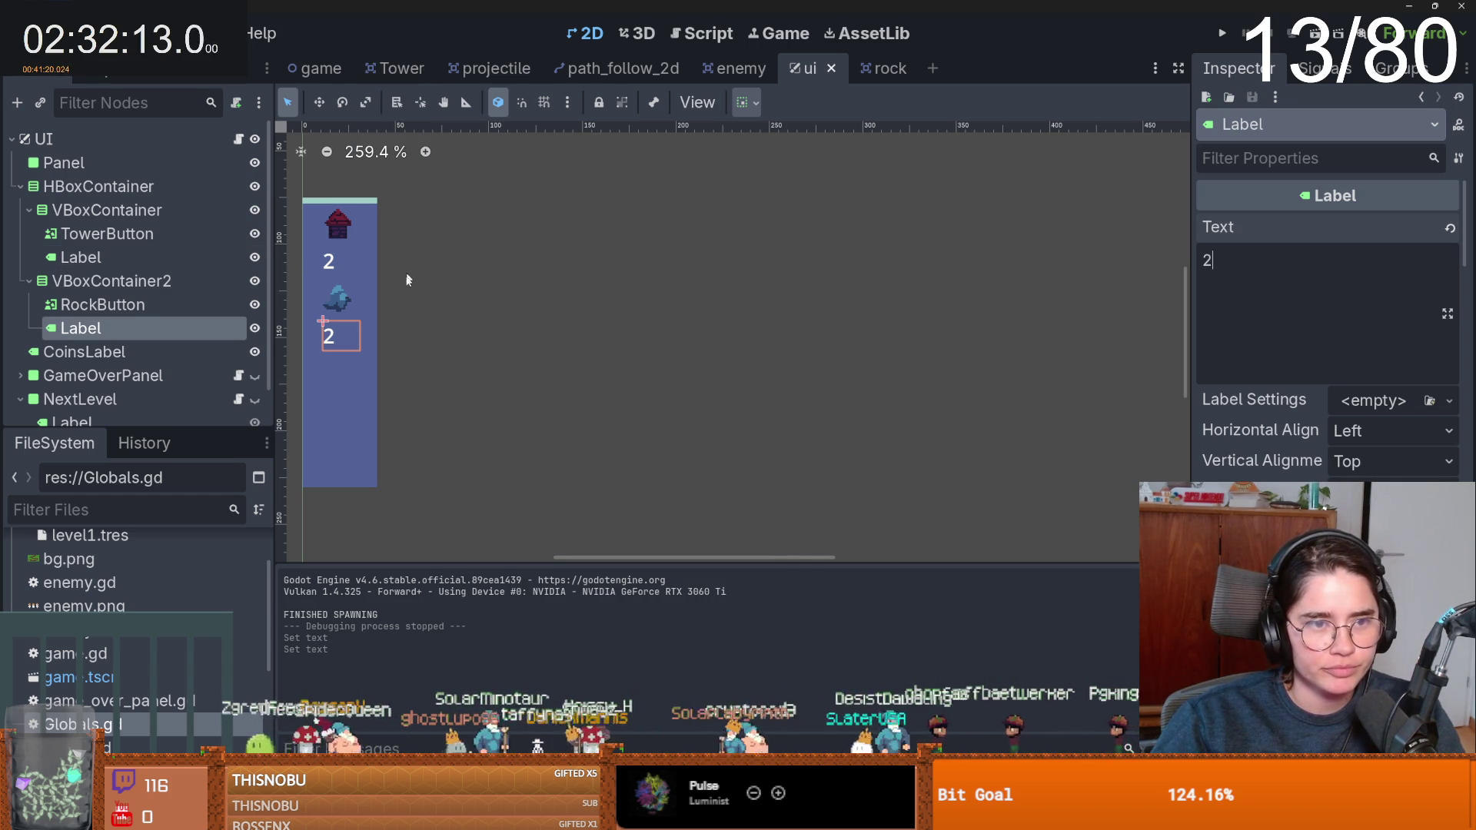
left_click_drag(407, 277, 592, 344)
left_click(315, 69)
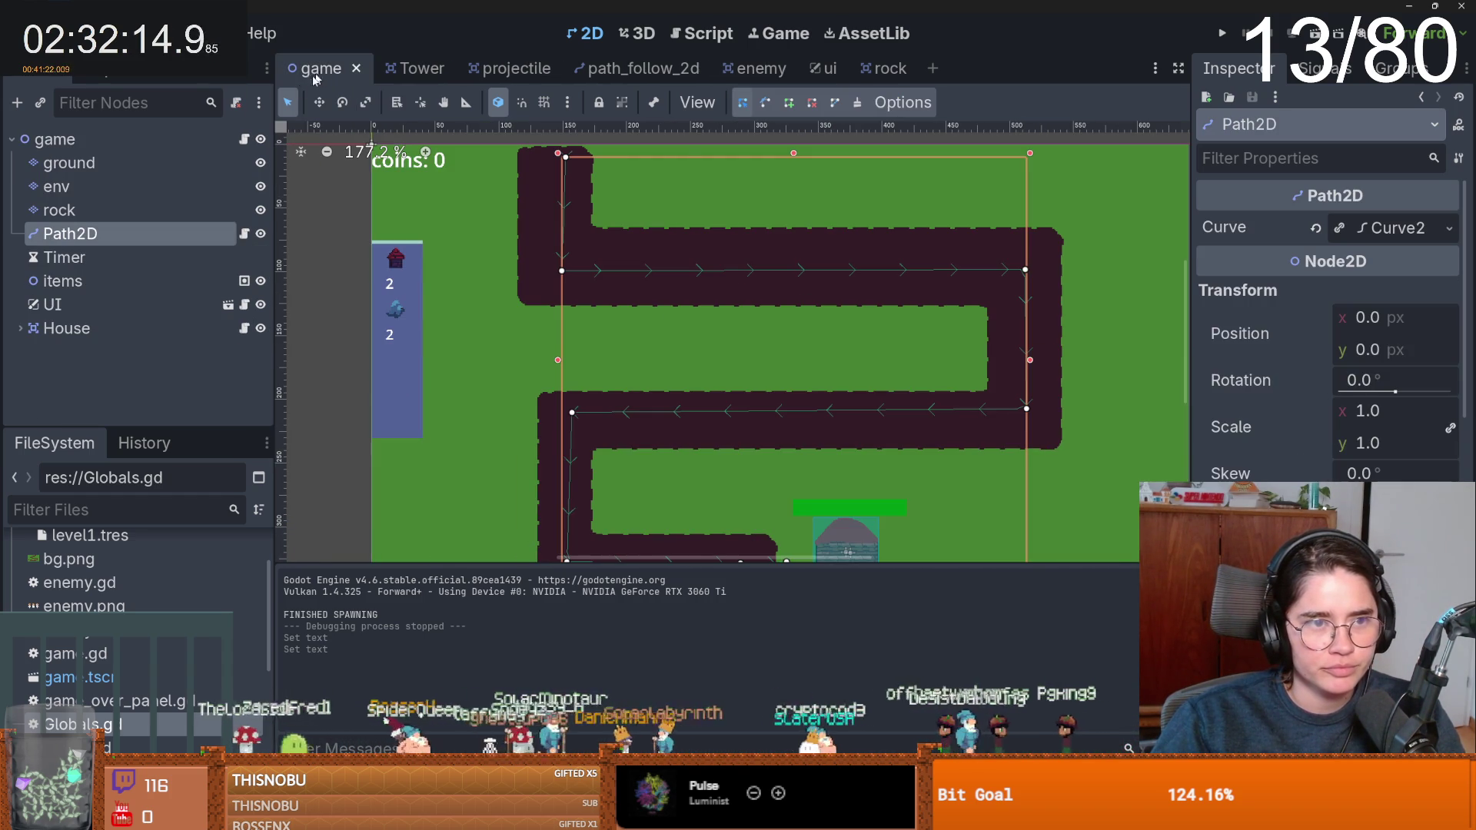
- In game.gd, change the coin check from coins > 0 to coins > 2
left_click(244, 139)
scroll(673, 333, "down", 7)
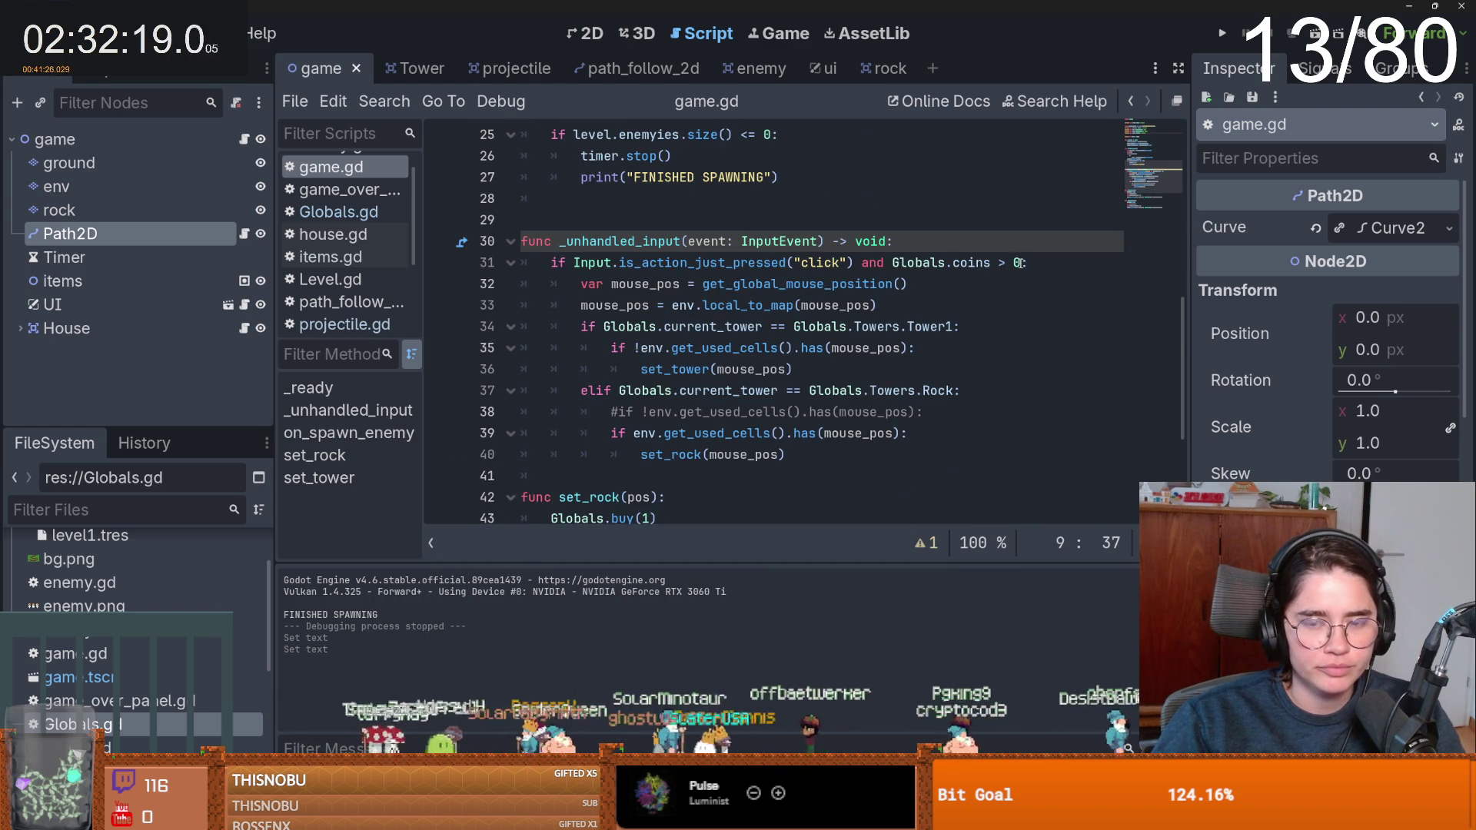
double_click(1019, 263)
type("2")
left_click(913, 347)
scroll(913, 359, "down", 1)
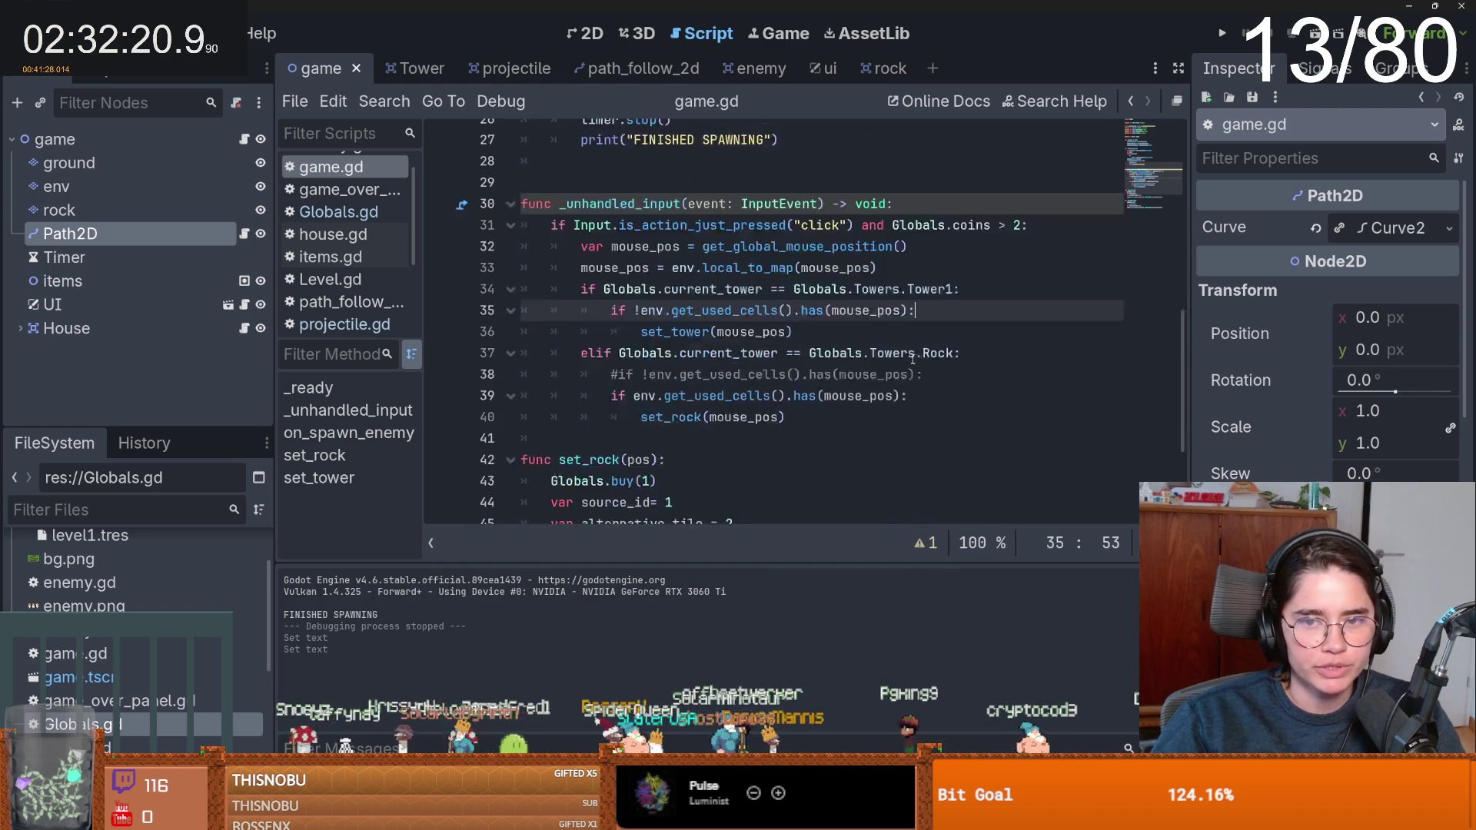
scroll(913, 359, "up", 1)
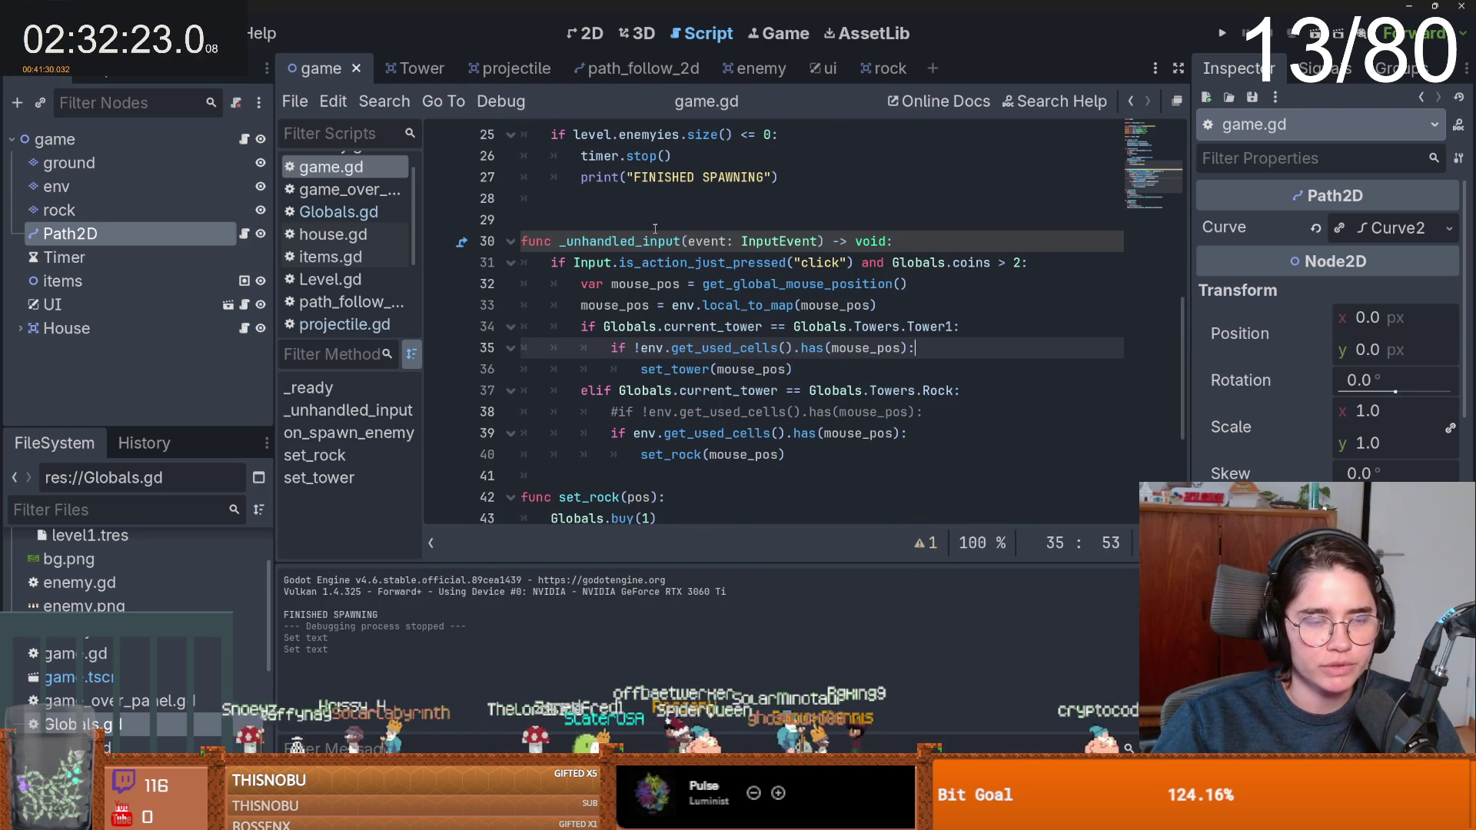
scroll(769, 323, "up", 8)
- Set the starting coins to 2 in Globals.gd
left_click(338, 212)
left_click(648, 137)
key("BackSpace")
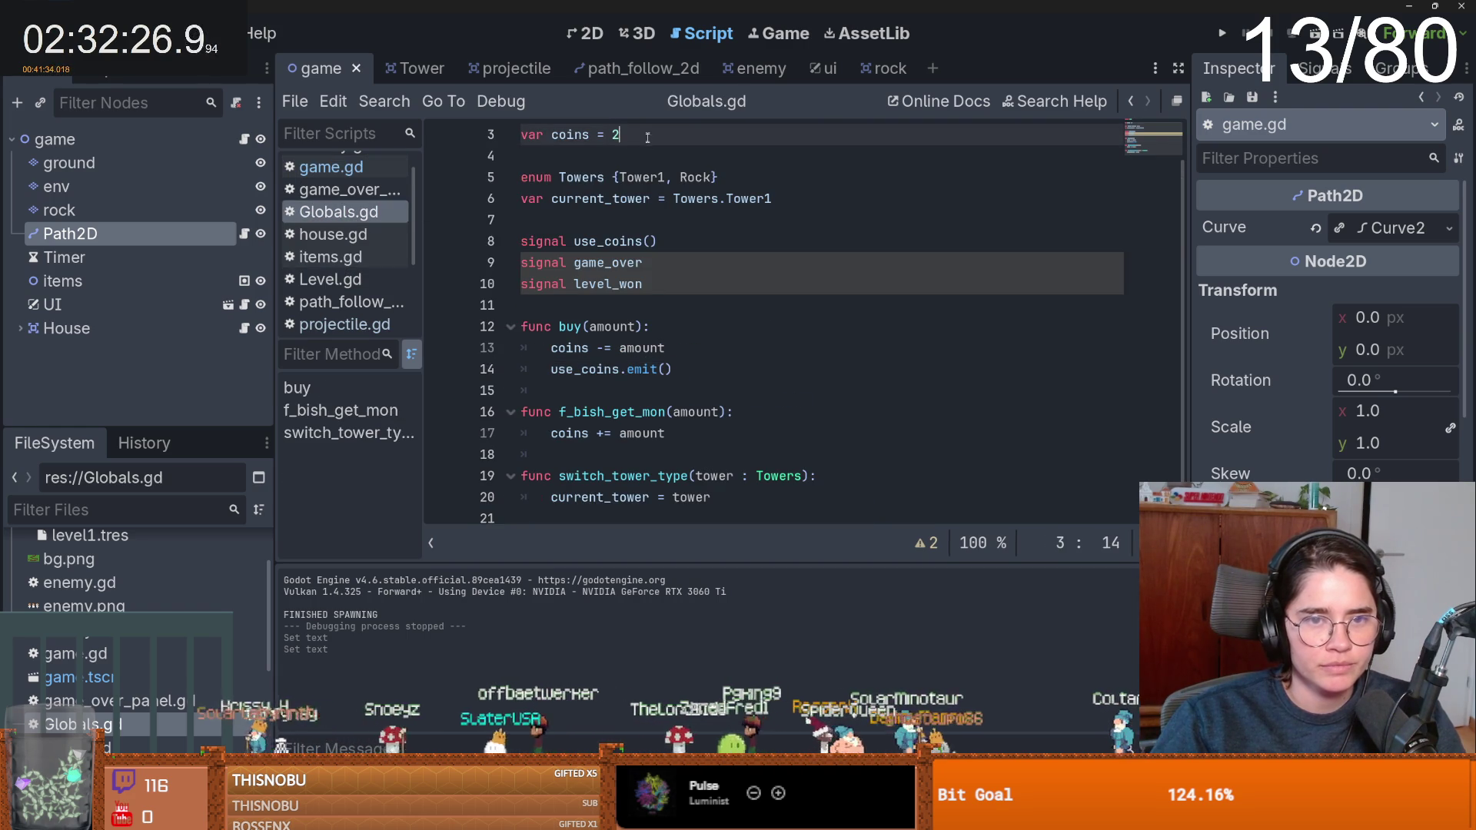
scroll(630, 200, "up", 1)
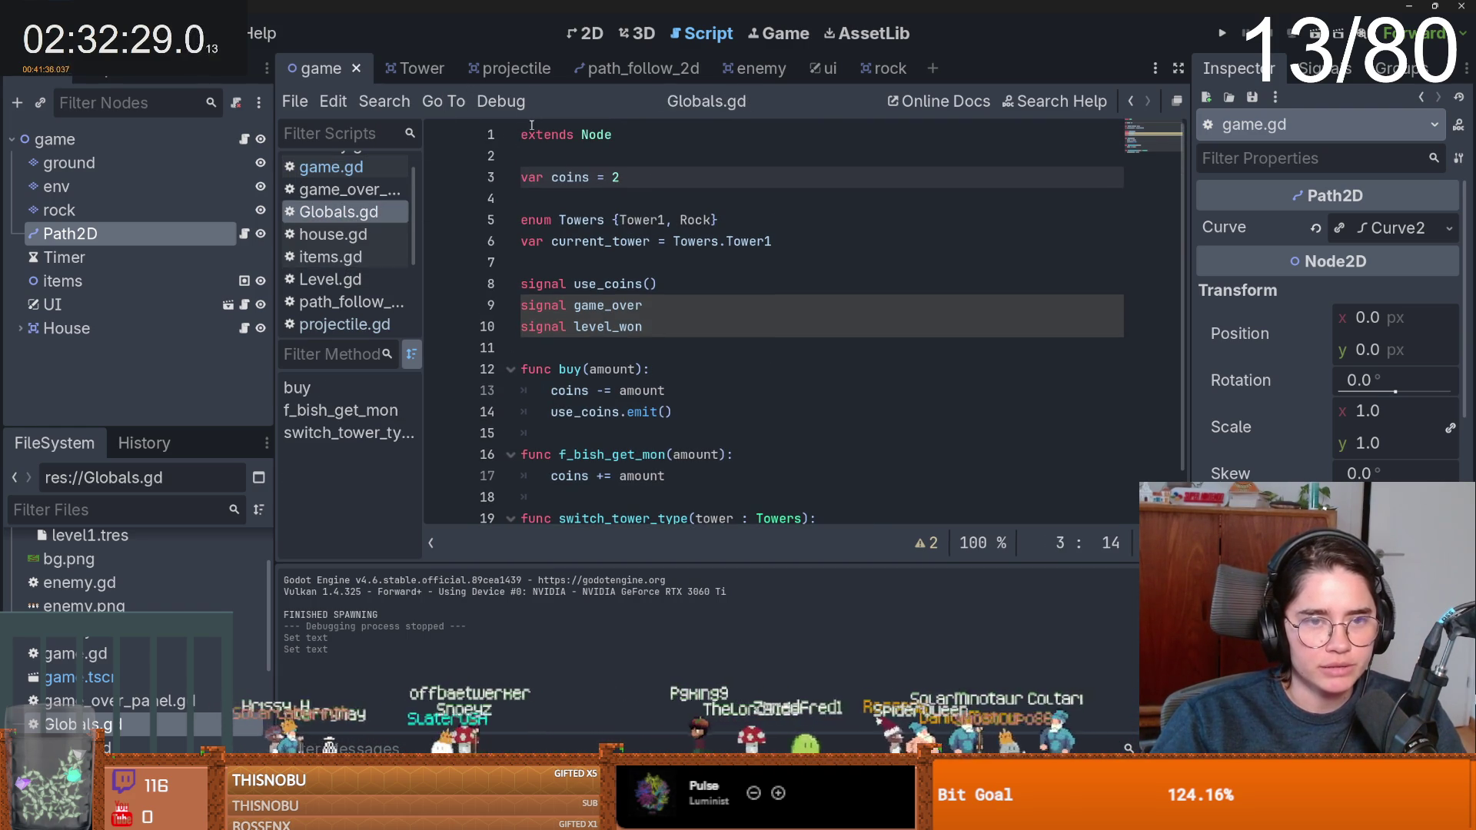
left_click(753, 71)
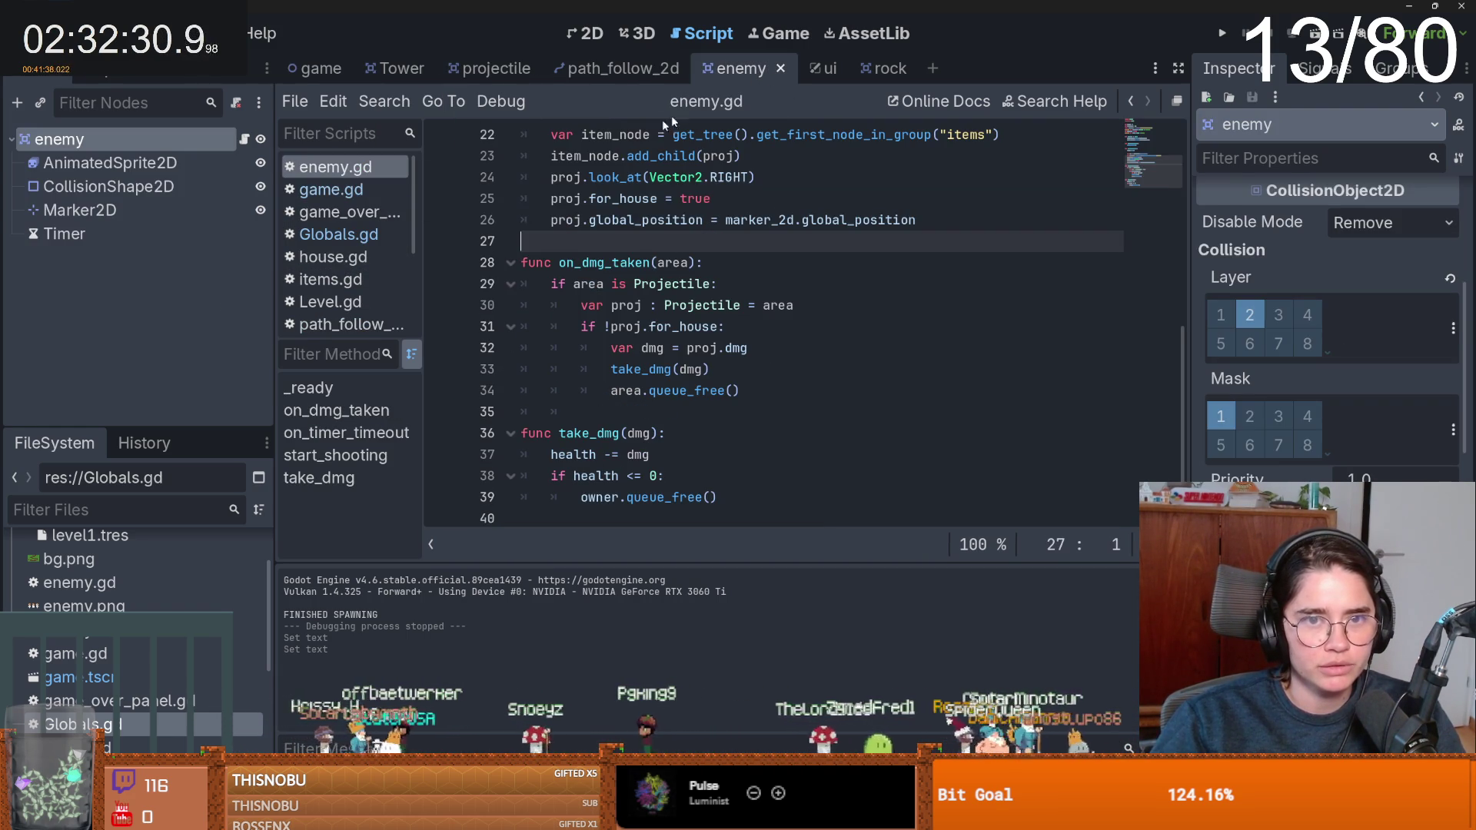
scroll(631, 248, "up", 1)
scroll(632, 248, "down", 1)
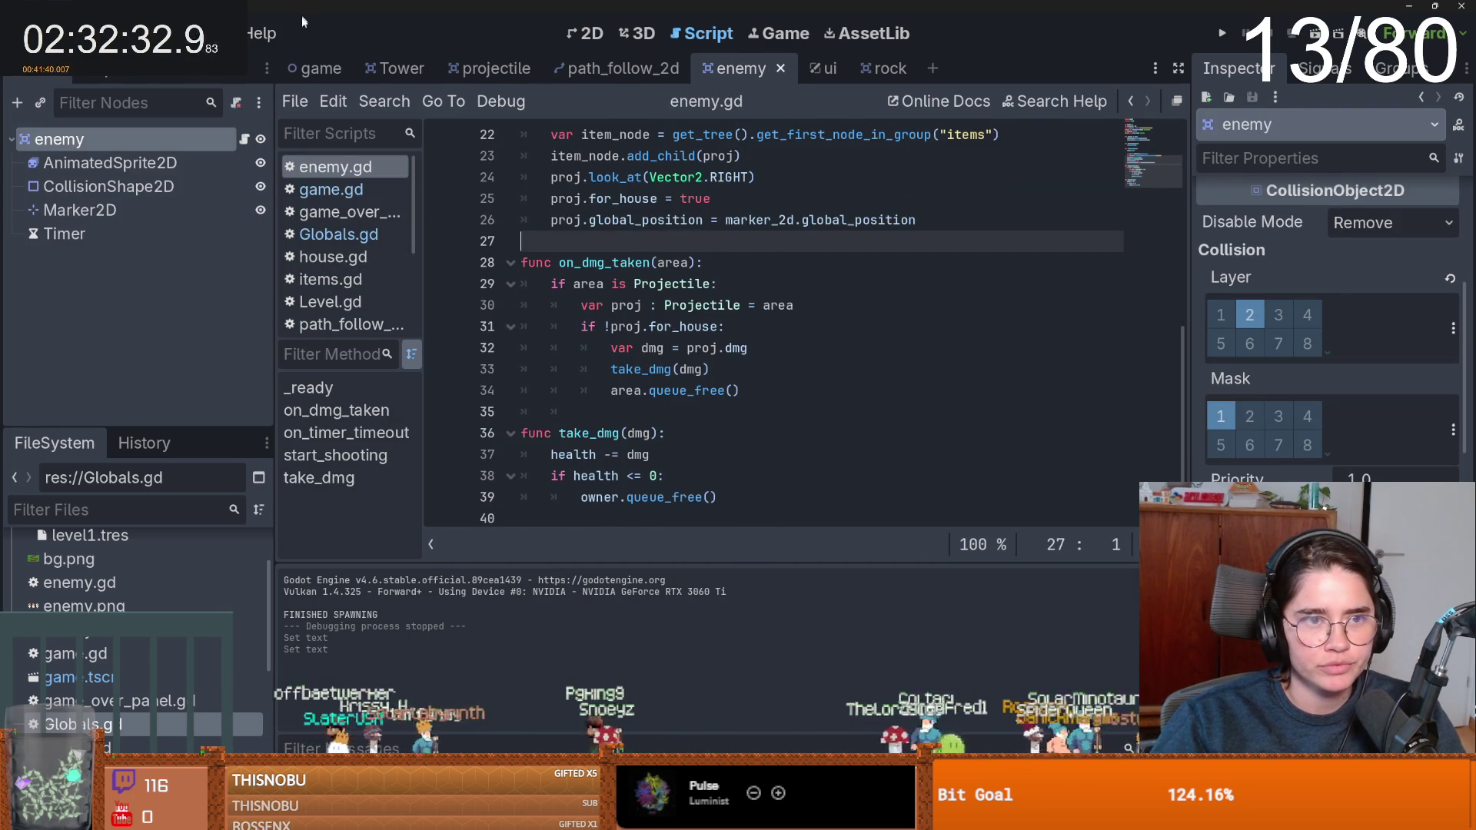
- Start adding a child node under the game root node
left_click(315, 69)
left_click(116, 139)
right_click(90, 141)
key("Escape")
key("ctrl+a")
- Add a Timer node under game and rename it CoinTimer
type("timer")
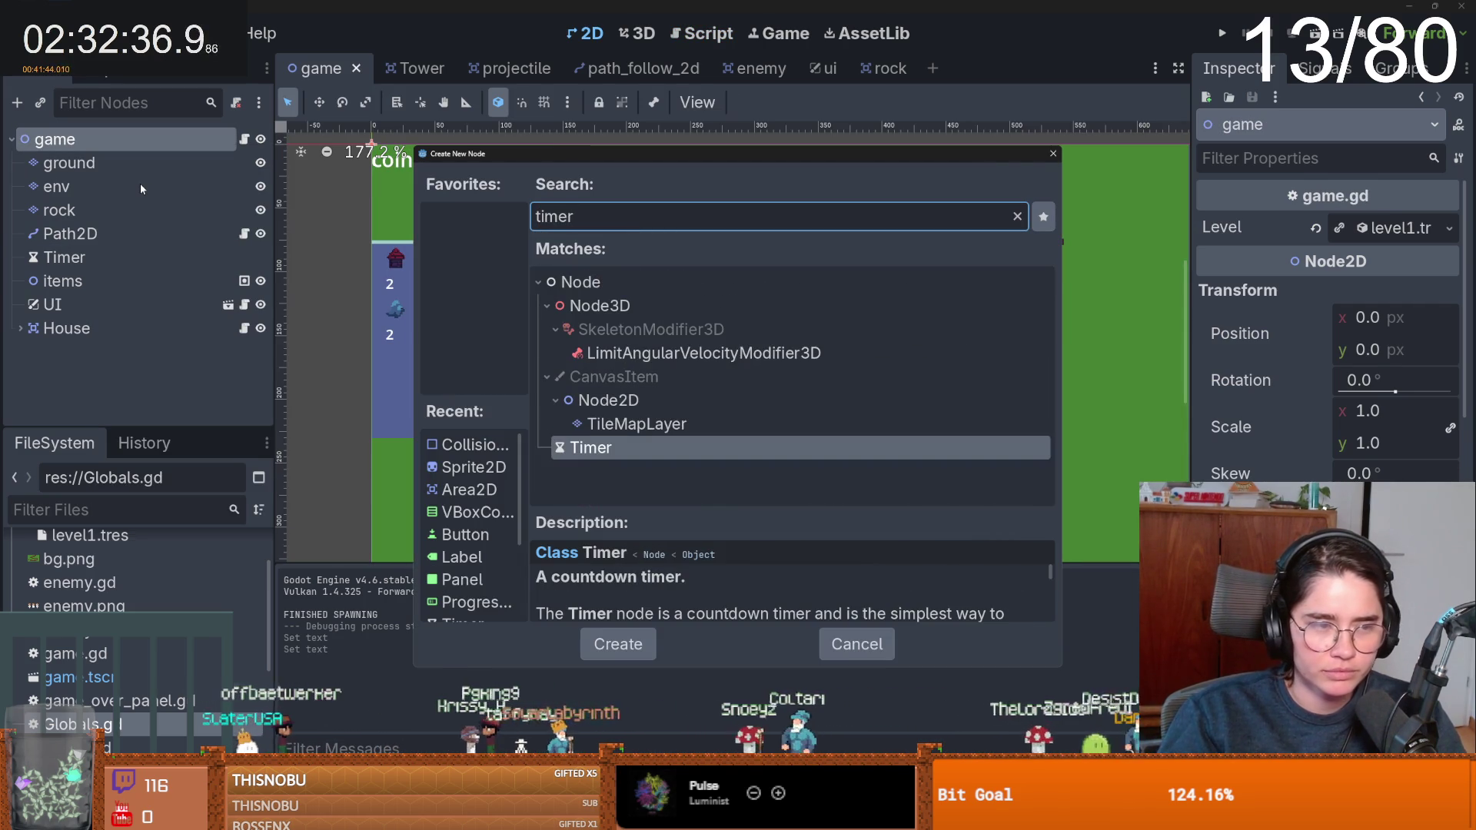
key("Return")
double_click(96, 351)
type("C")
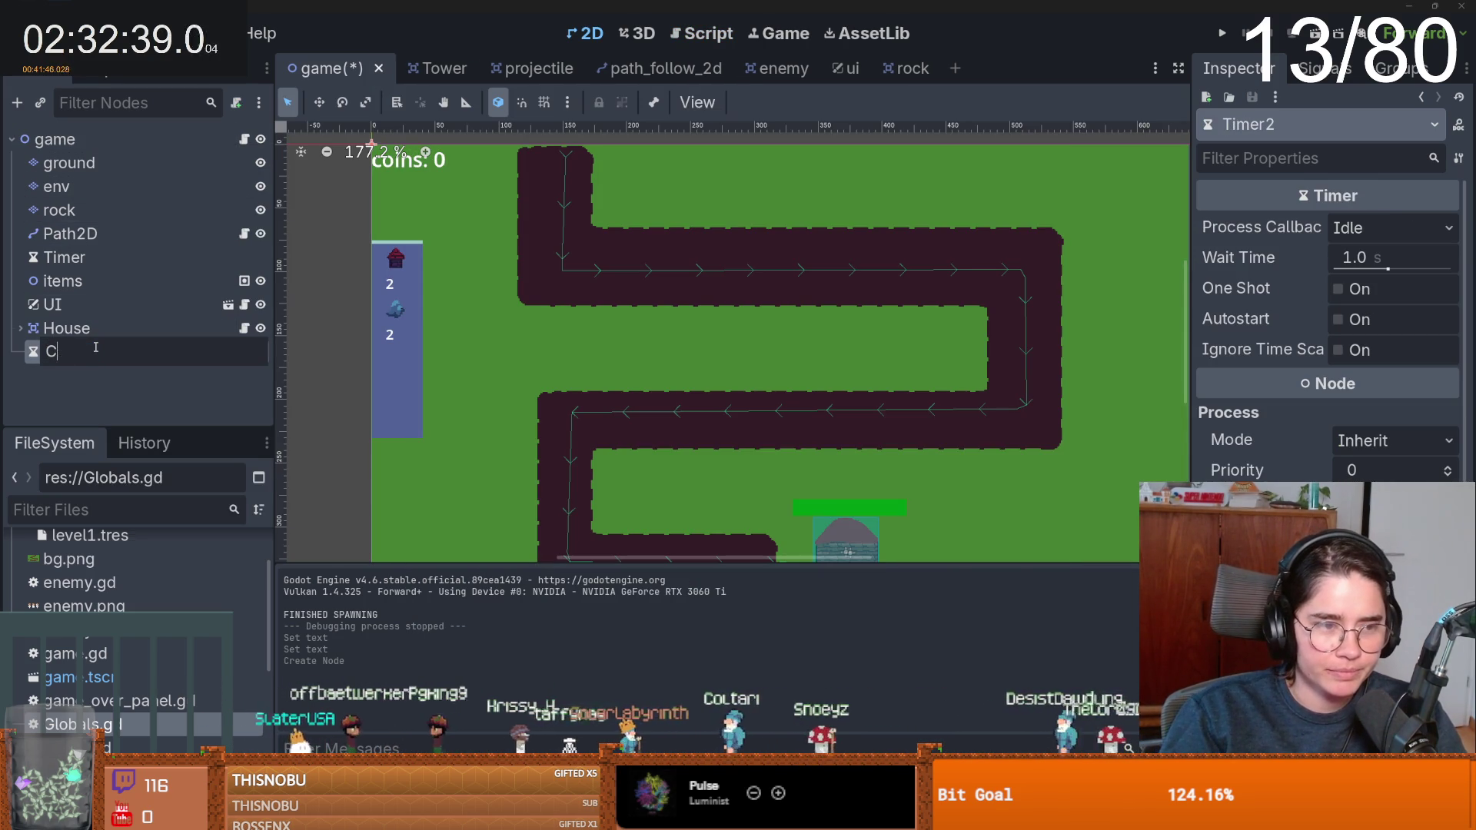
key("BackSpace")
key("BackSpace")
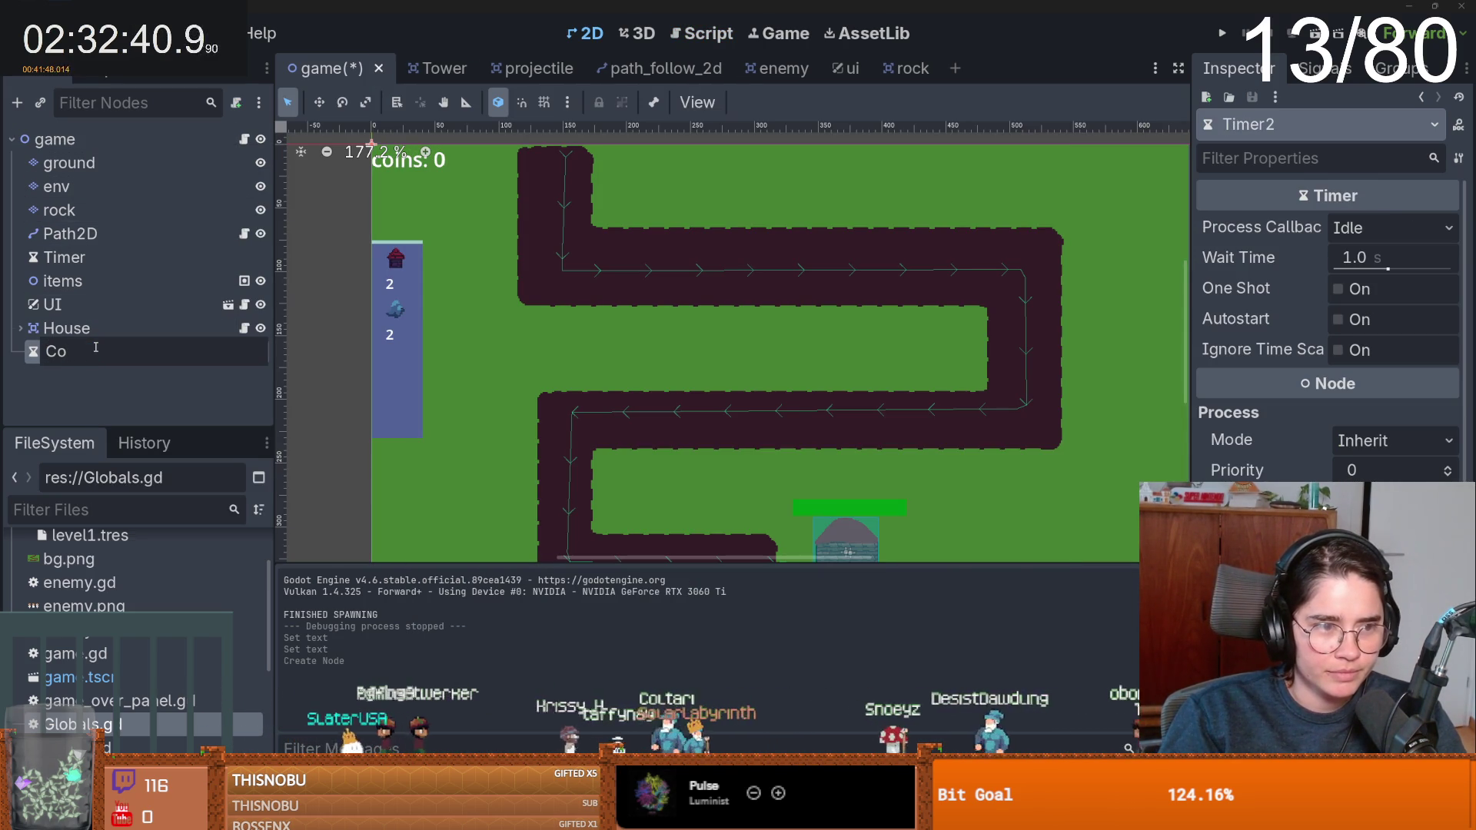
key("Return")
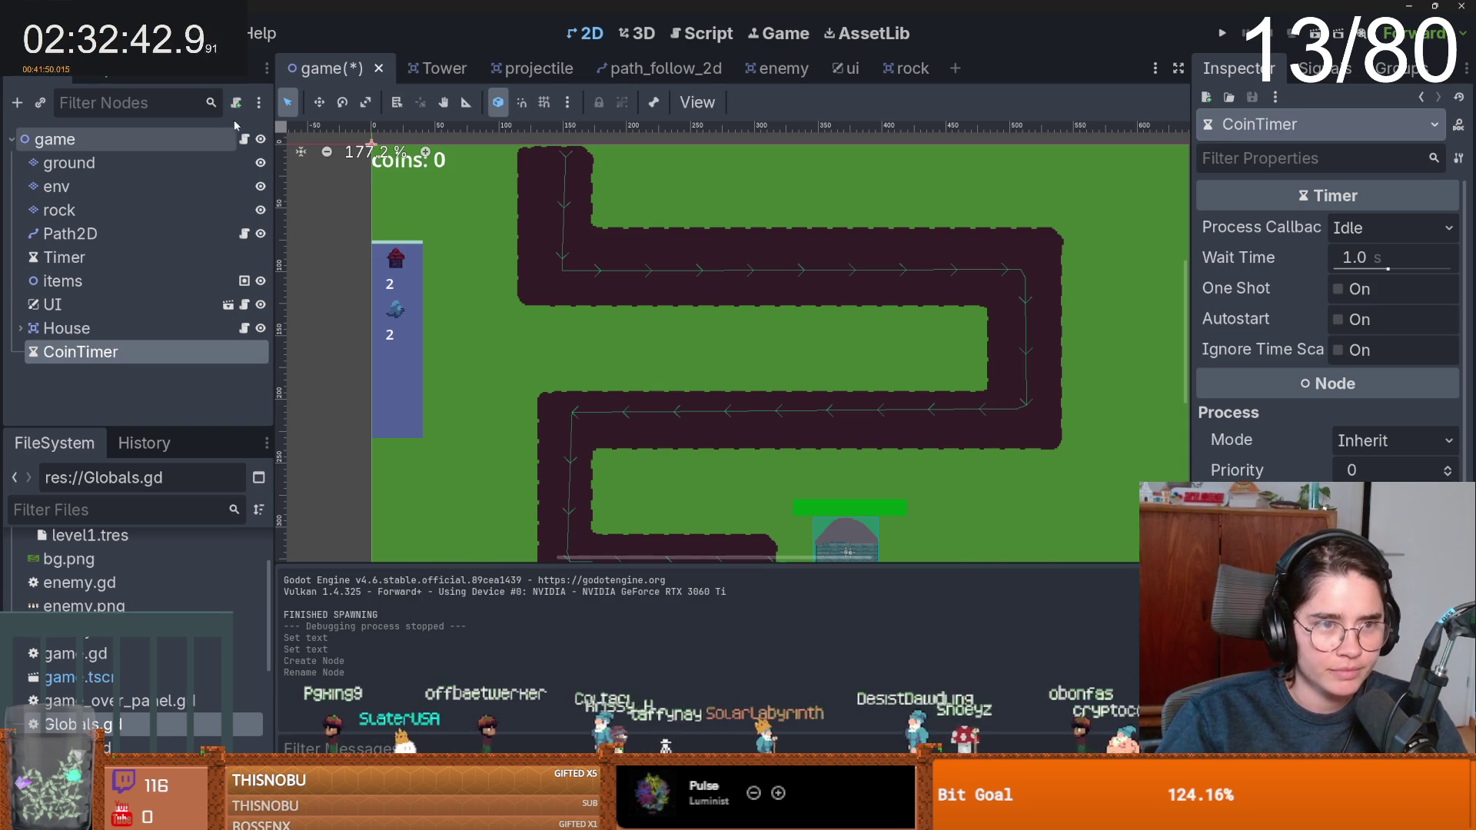
- Reference CoinTimer as coin_timer in game.gd and give it a 10-second wait with Autostart on
left_click(244, 139)
scroll(635, 308, "down", 1)
mouse_move(81, 351)
left_mouse_down()
mouse_move(638, 286)
mouse_move(652, 268)
left_mouse_up()
left_click(1354, 259)
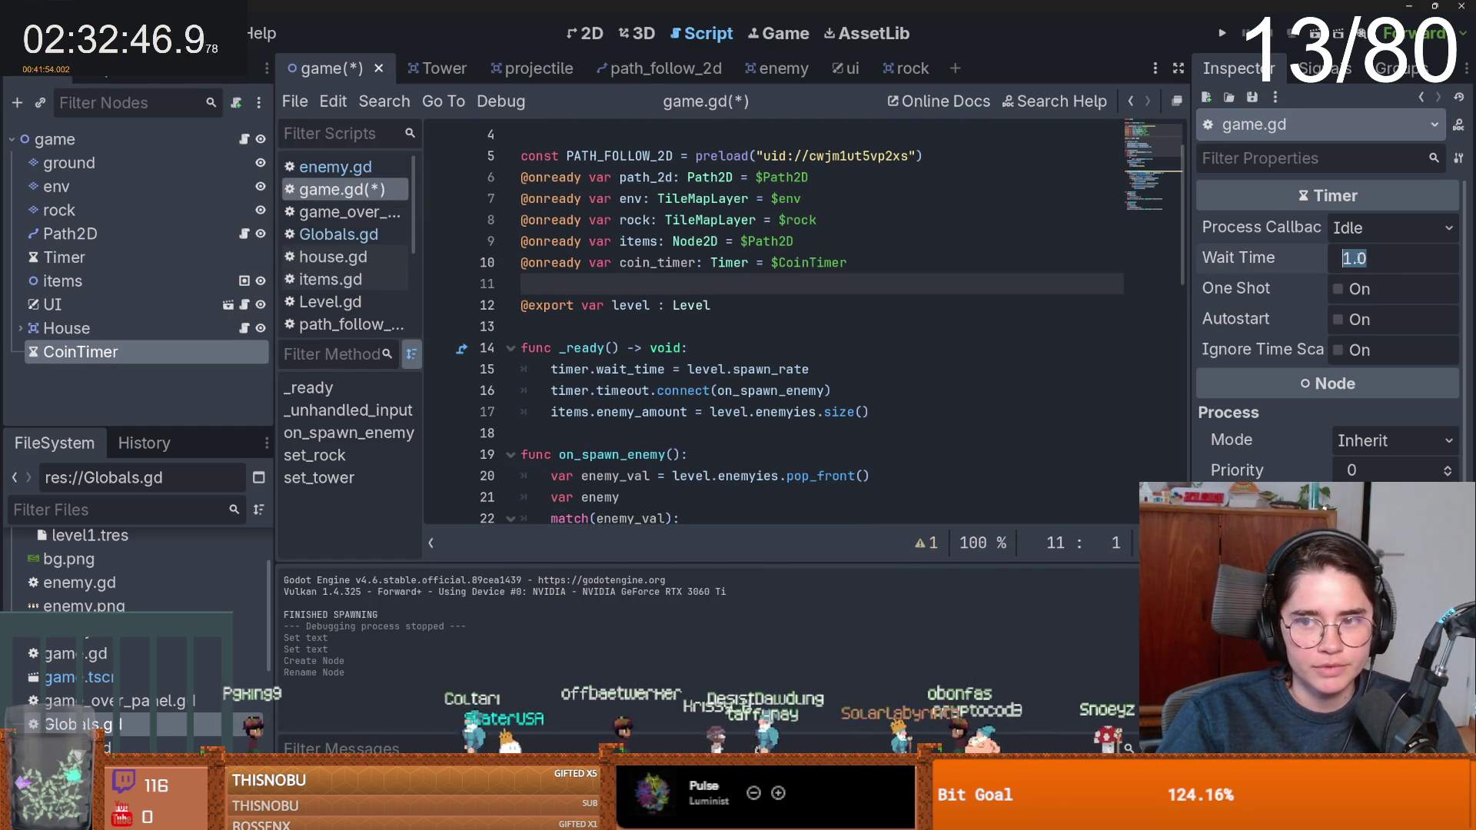
key("Return")
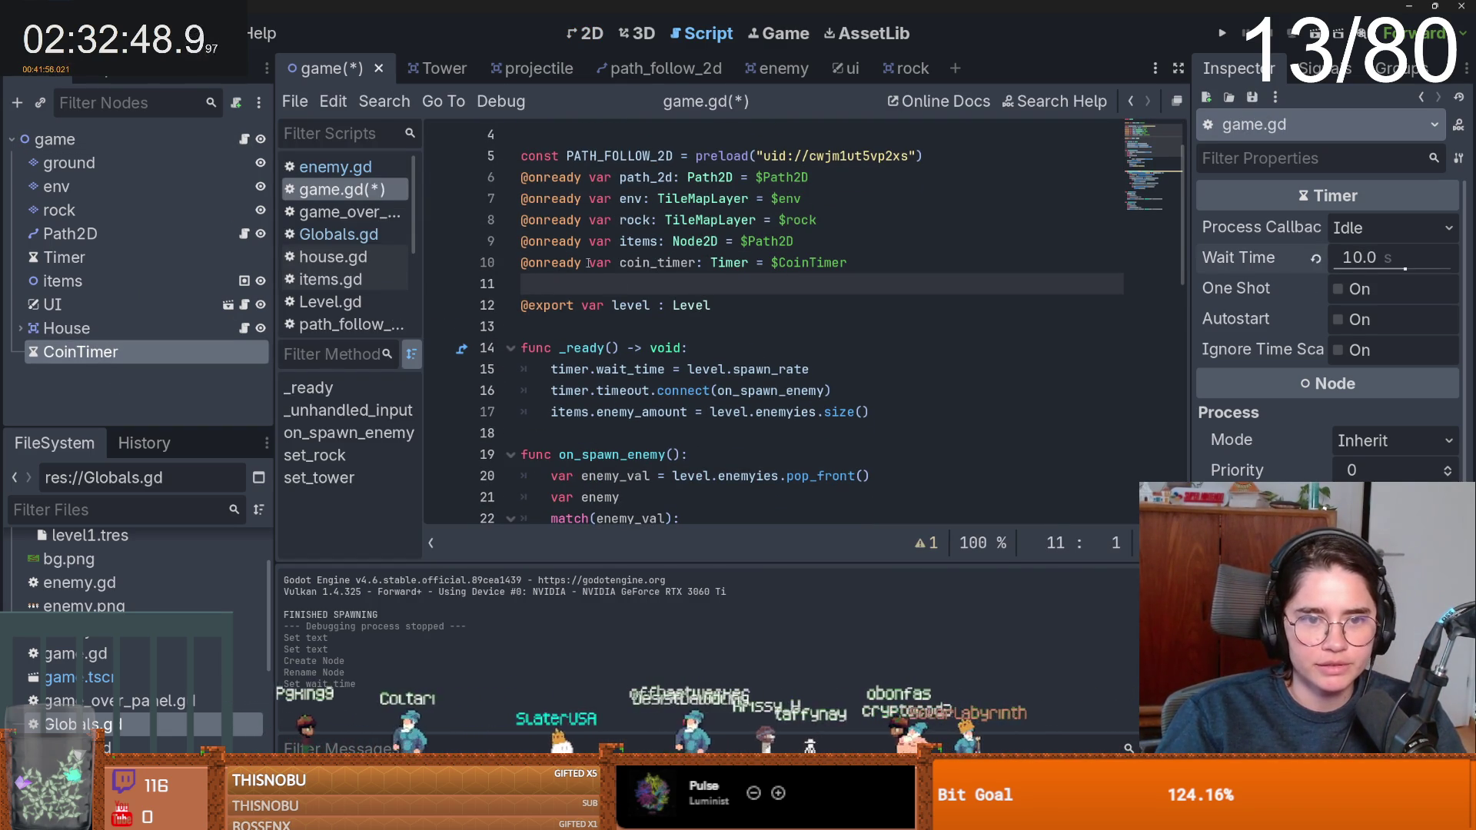
left_click(1337, 320)
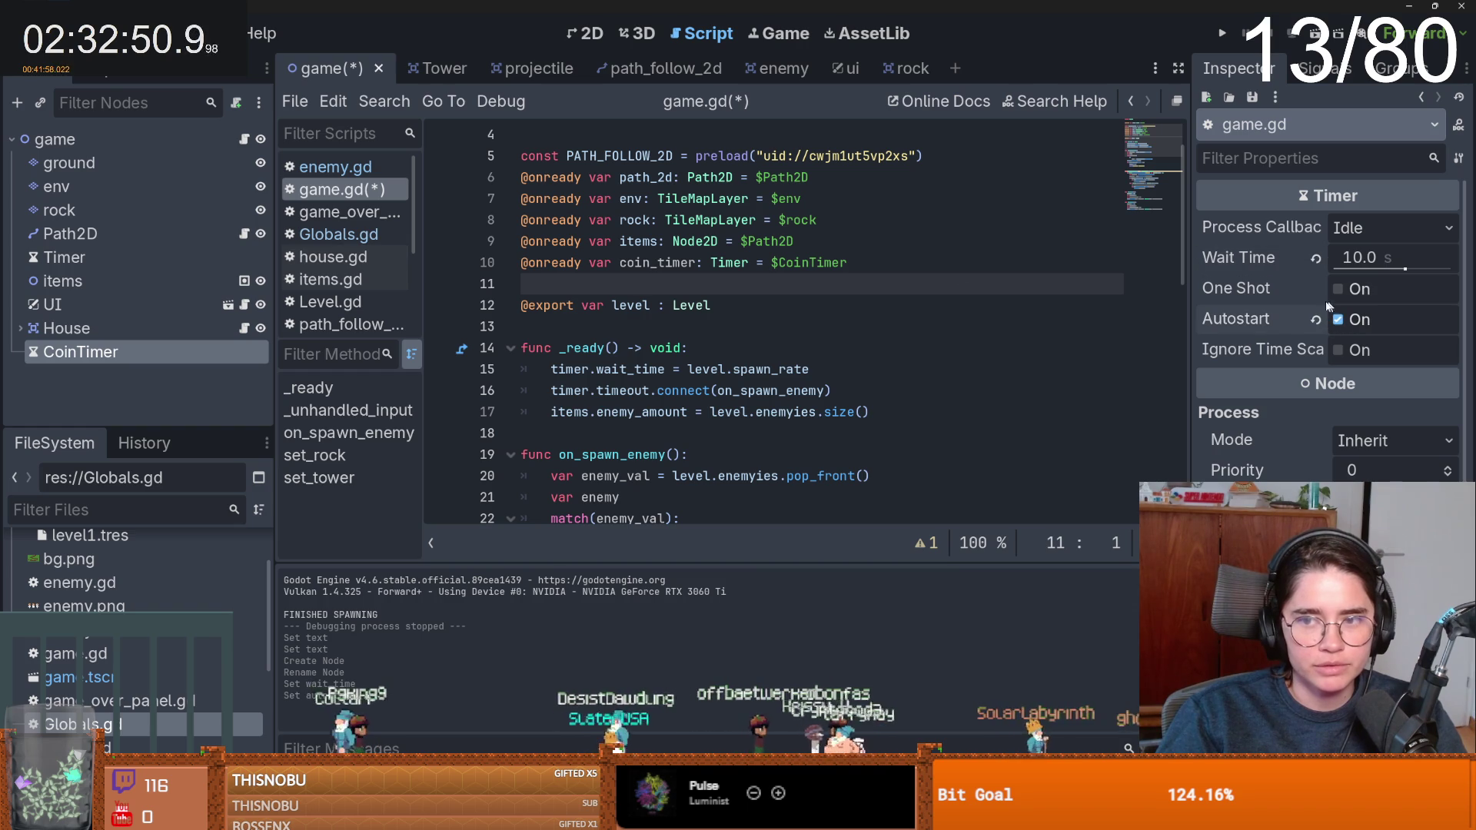
- In _ready, begin connecting coin_timer.timeout to on_coin_increment
left_click(910, 412)
key("Return")
type("coin_timer.timeout.connect")
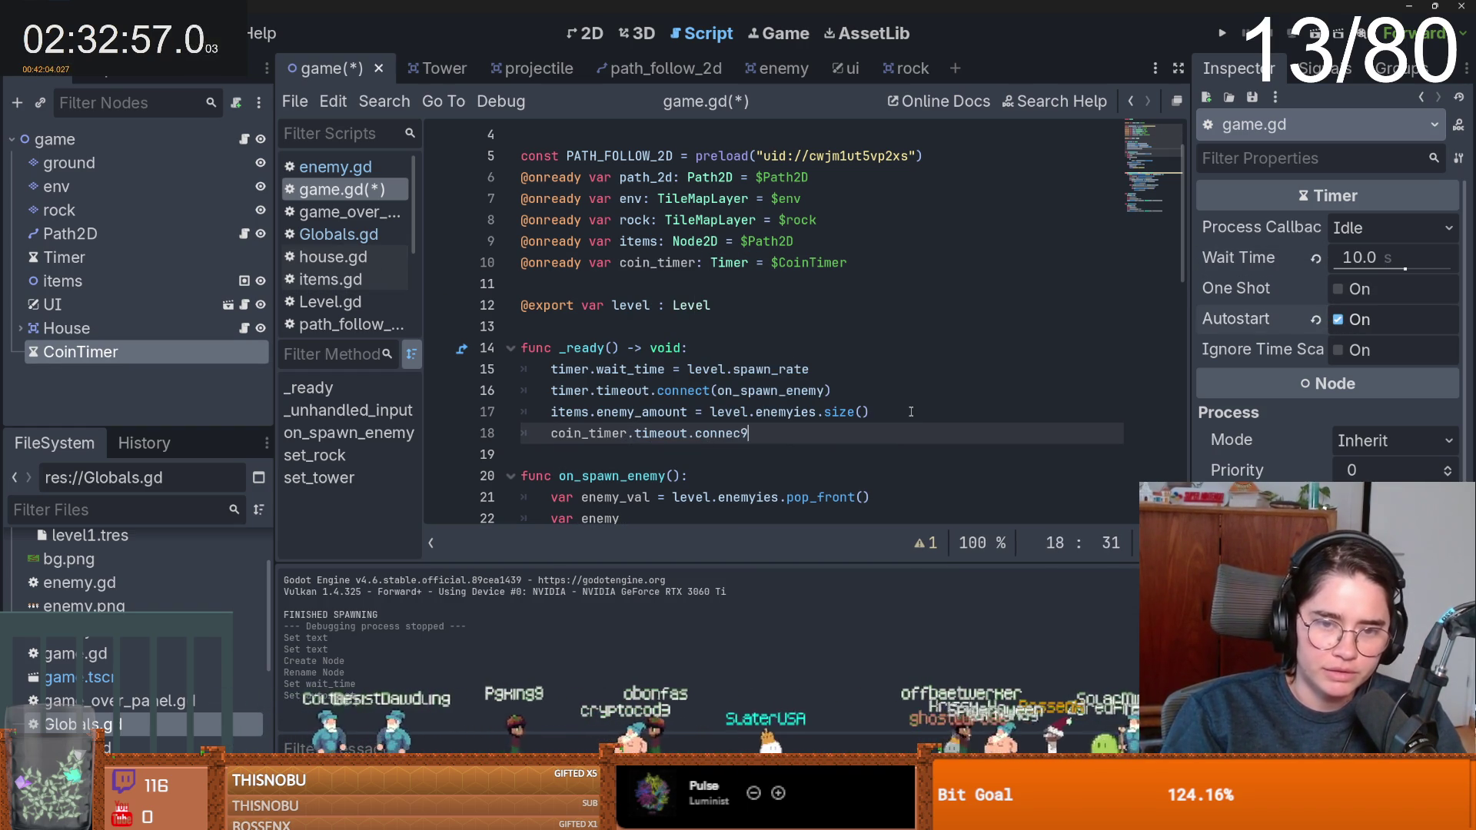
type("(on_coin_incre")
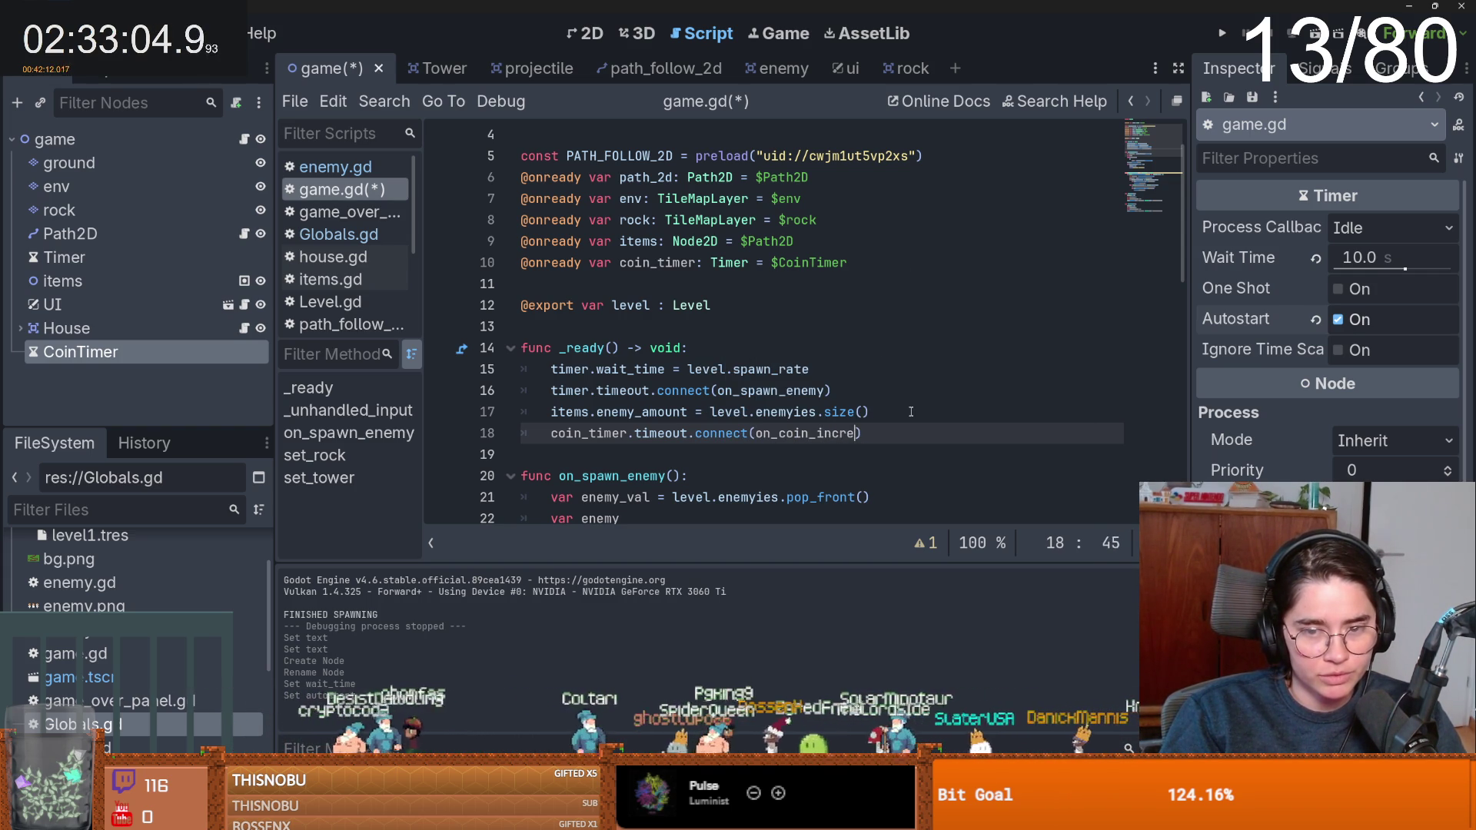
- Declare a new func on_coin_increment(): below _ready in game.gd
double_click(843, 445)
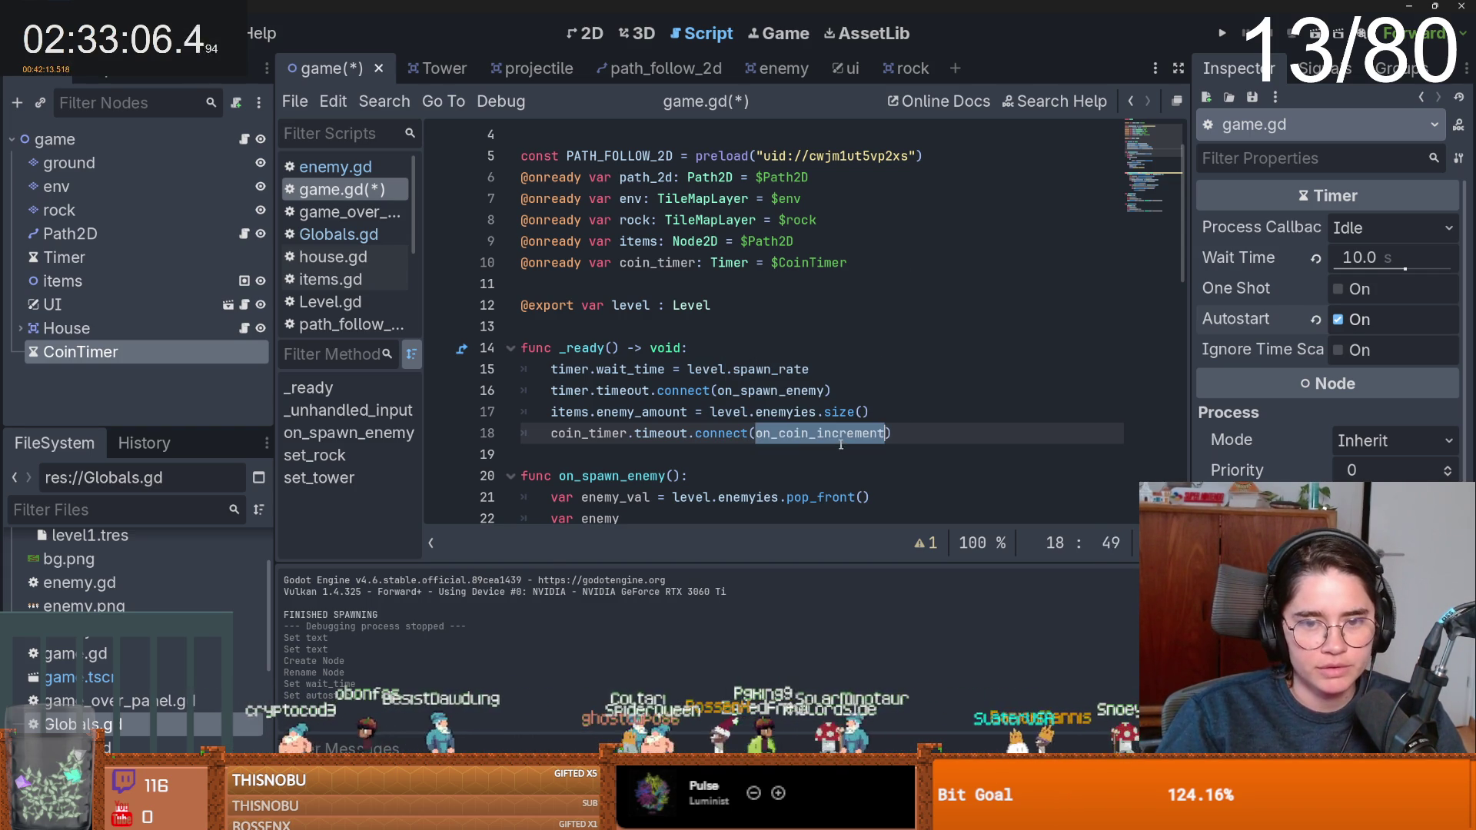
left_click(568, 458)
key("Return")
key("Return")
left_click(556, 459)
type("func on_coin_increment():")
key("Return")
type("pas")
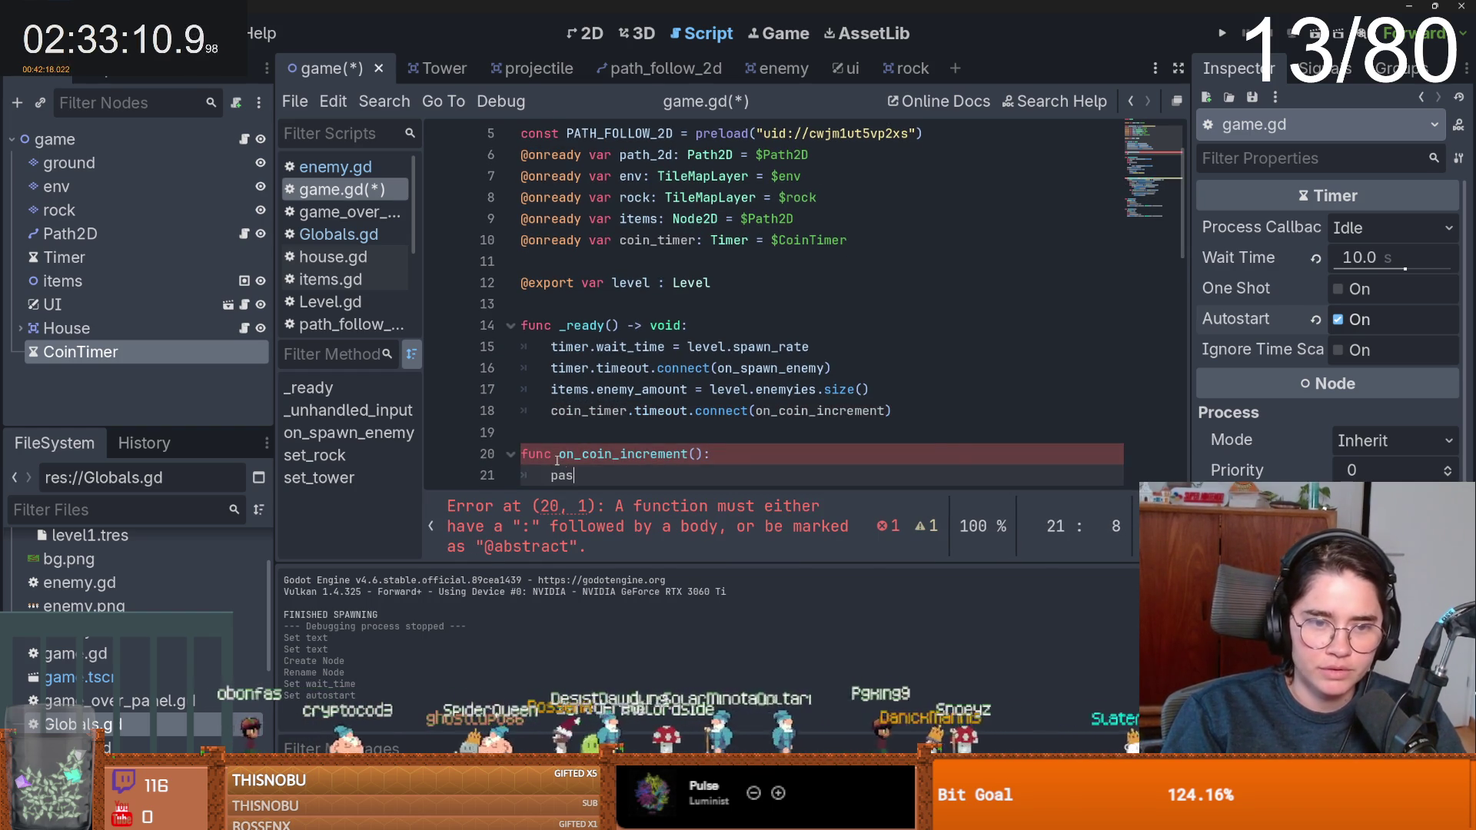
key("BackSpace")
key("BackSpace")
key("BackSpace")
- Make its body Globals.f_bish_get_mon(1) and save game.gd
type("Globals")
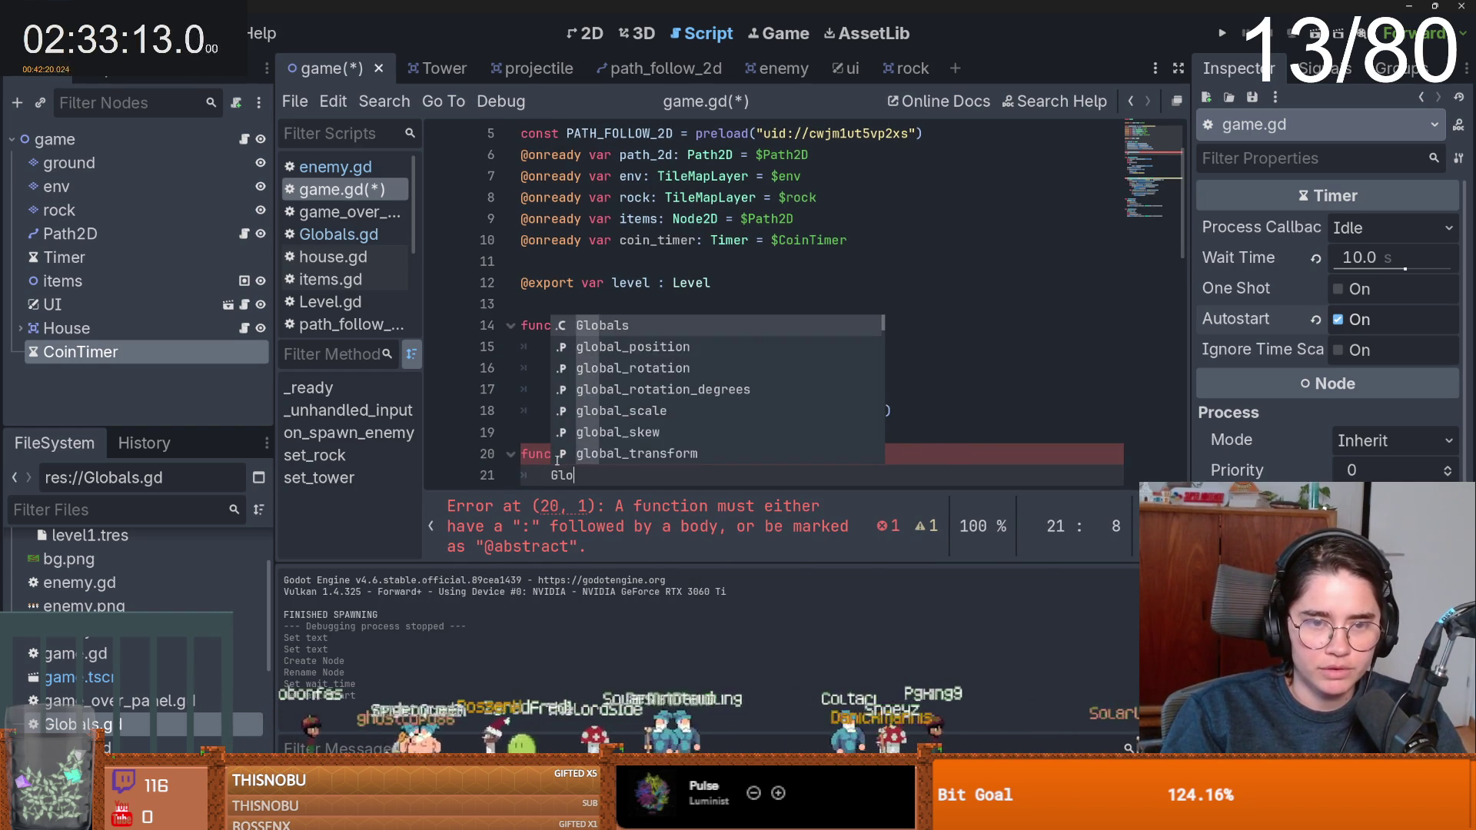
key("Return")
type(".f_bish_get_mon(2")
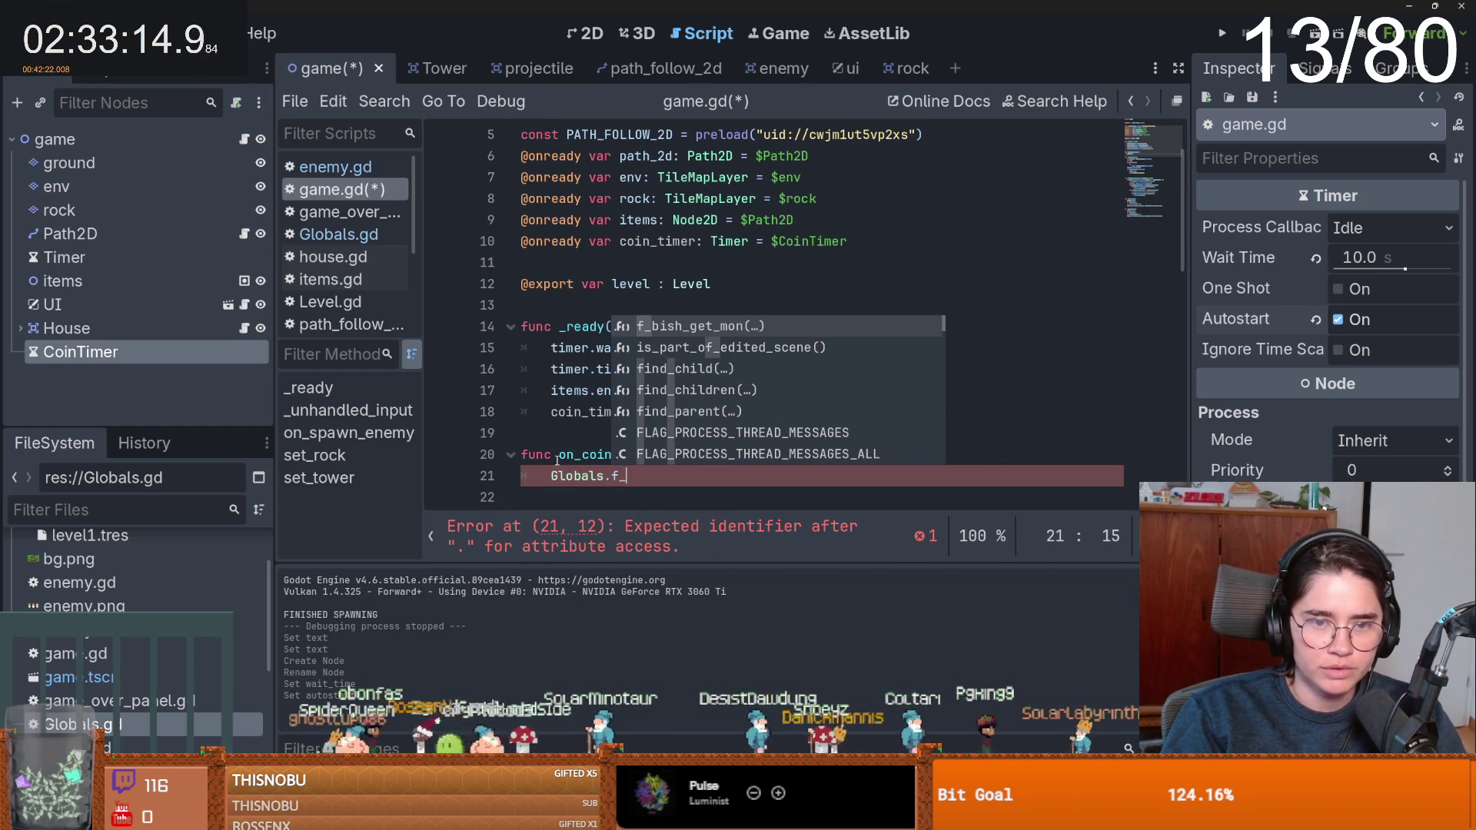
key("Return")
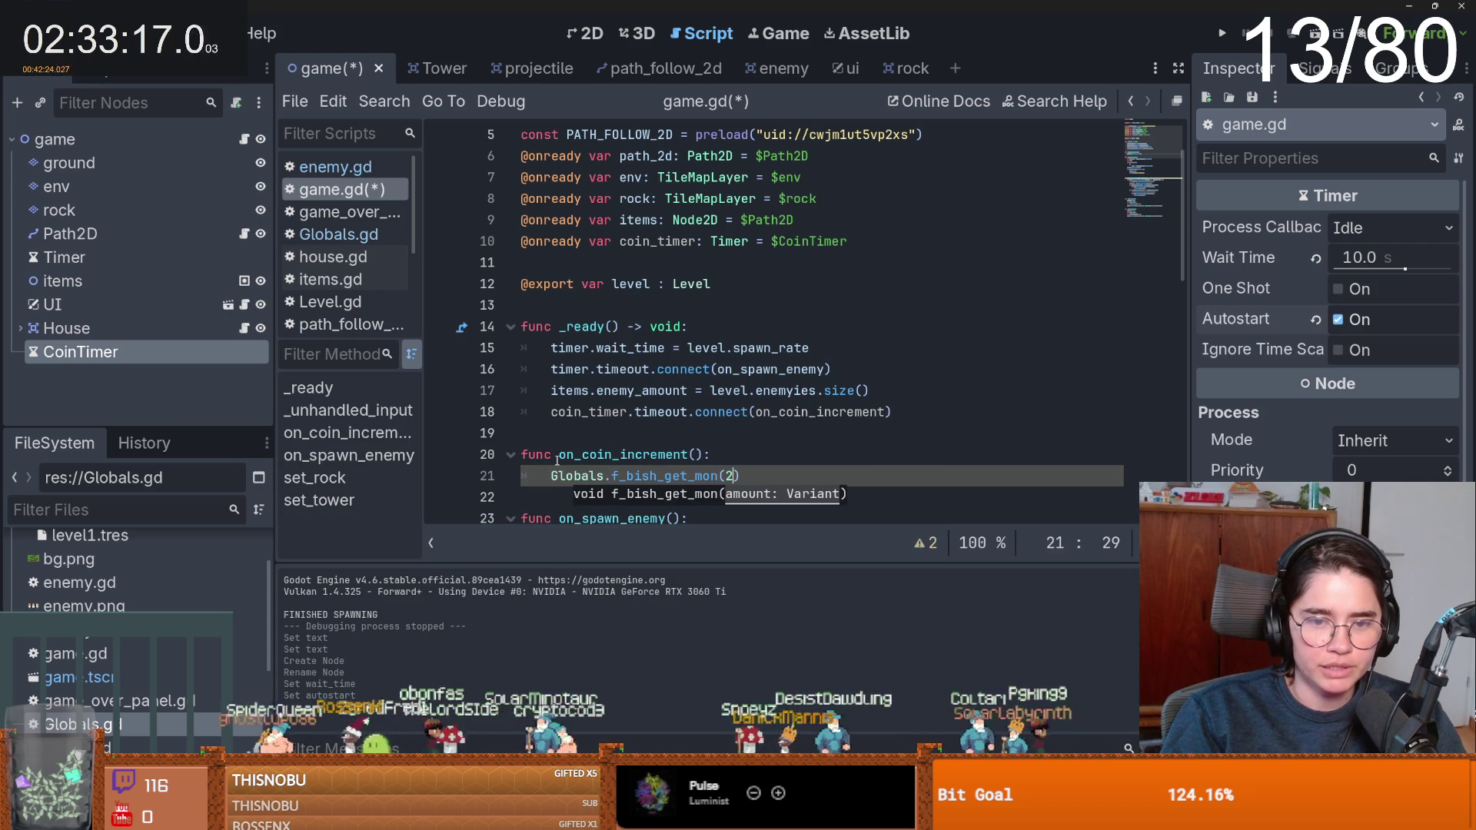
key("ctrl+s")
key("BackSpace")
type("1")
key("ctrl+s")
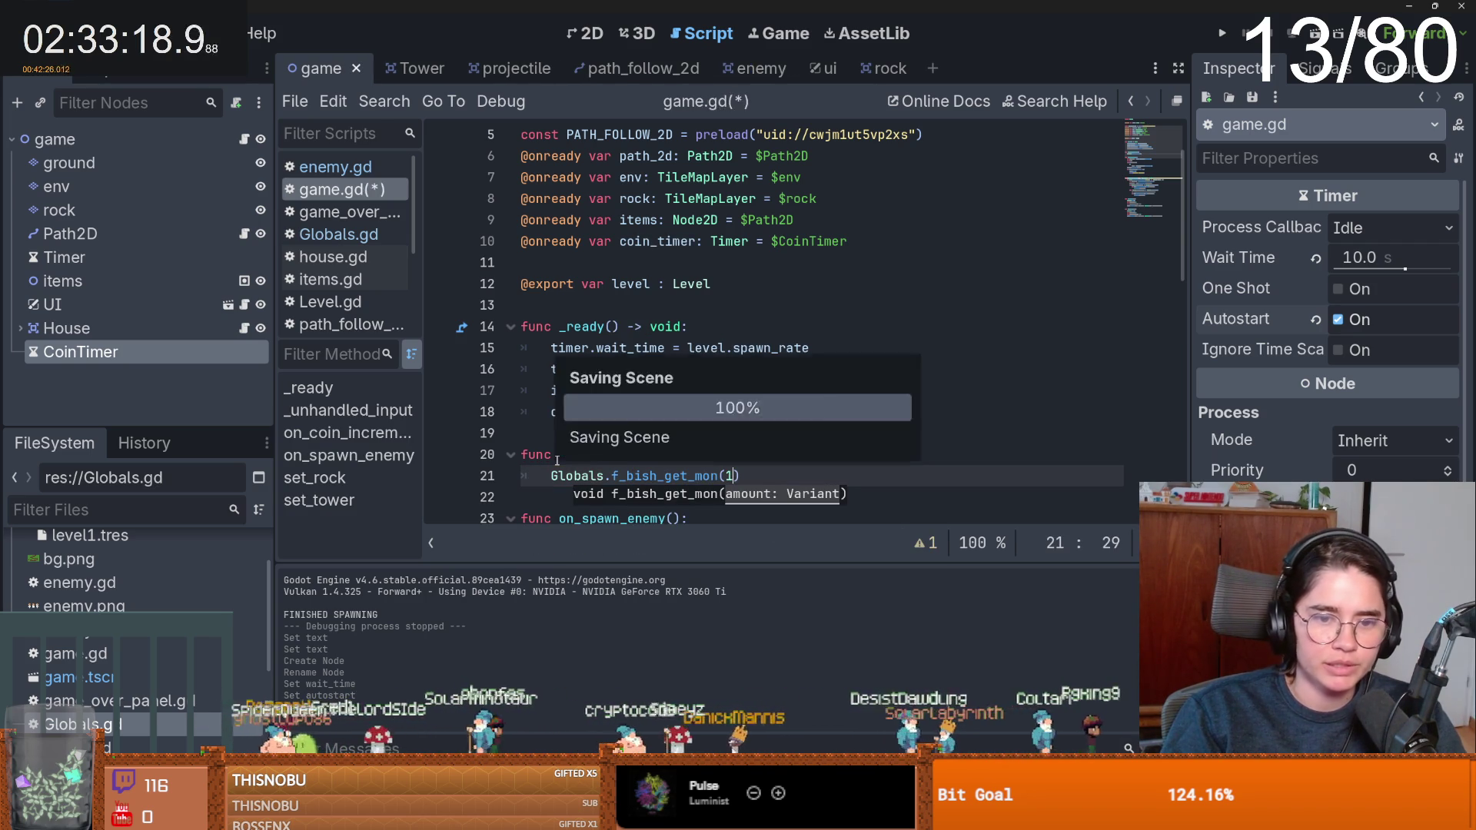
left_click(614, 452)
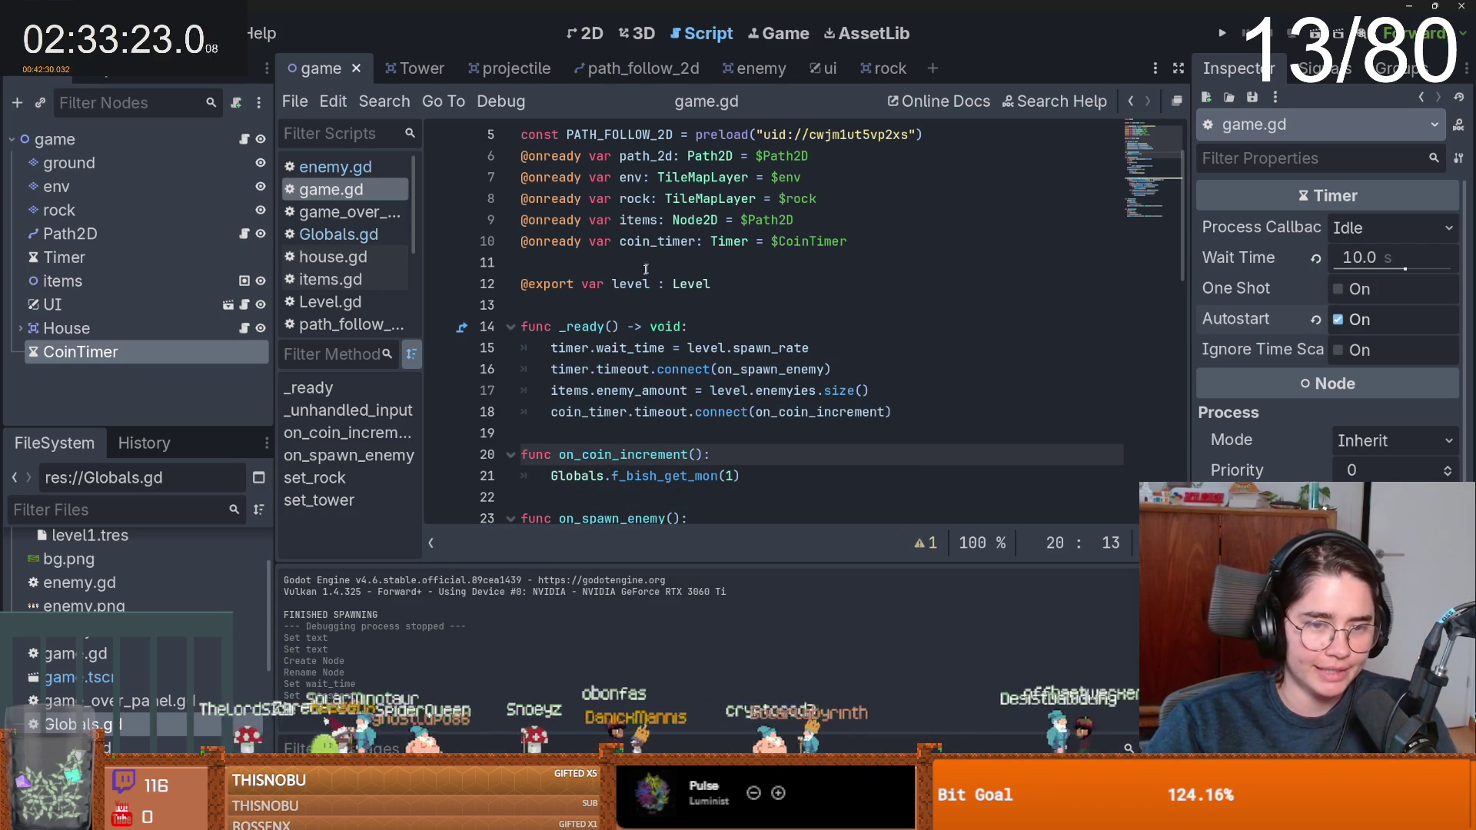
left_click(640, 302)
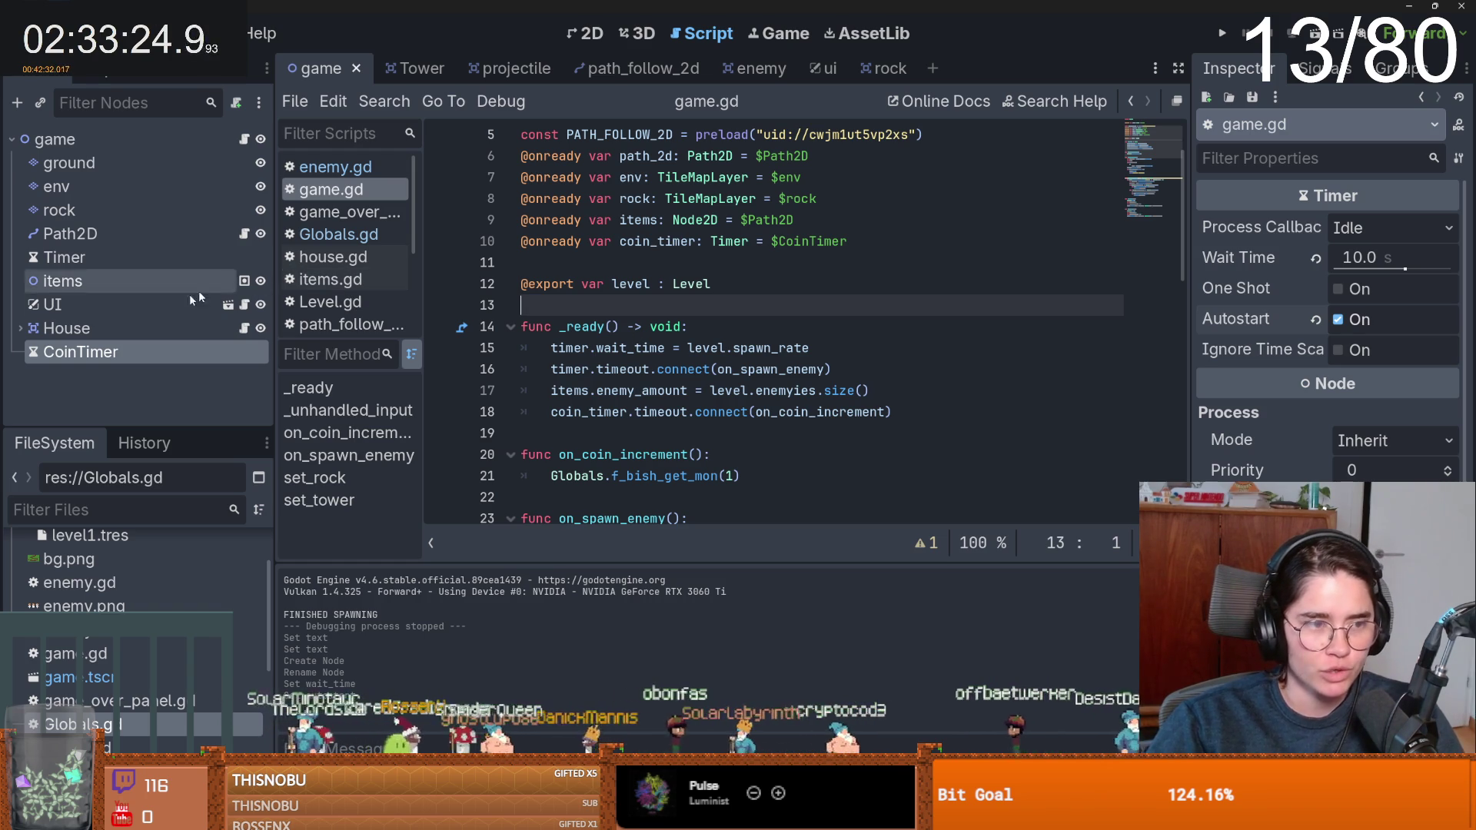
left_click(737, 71)
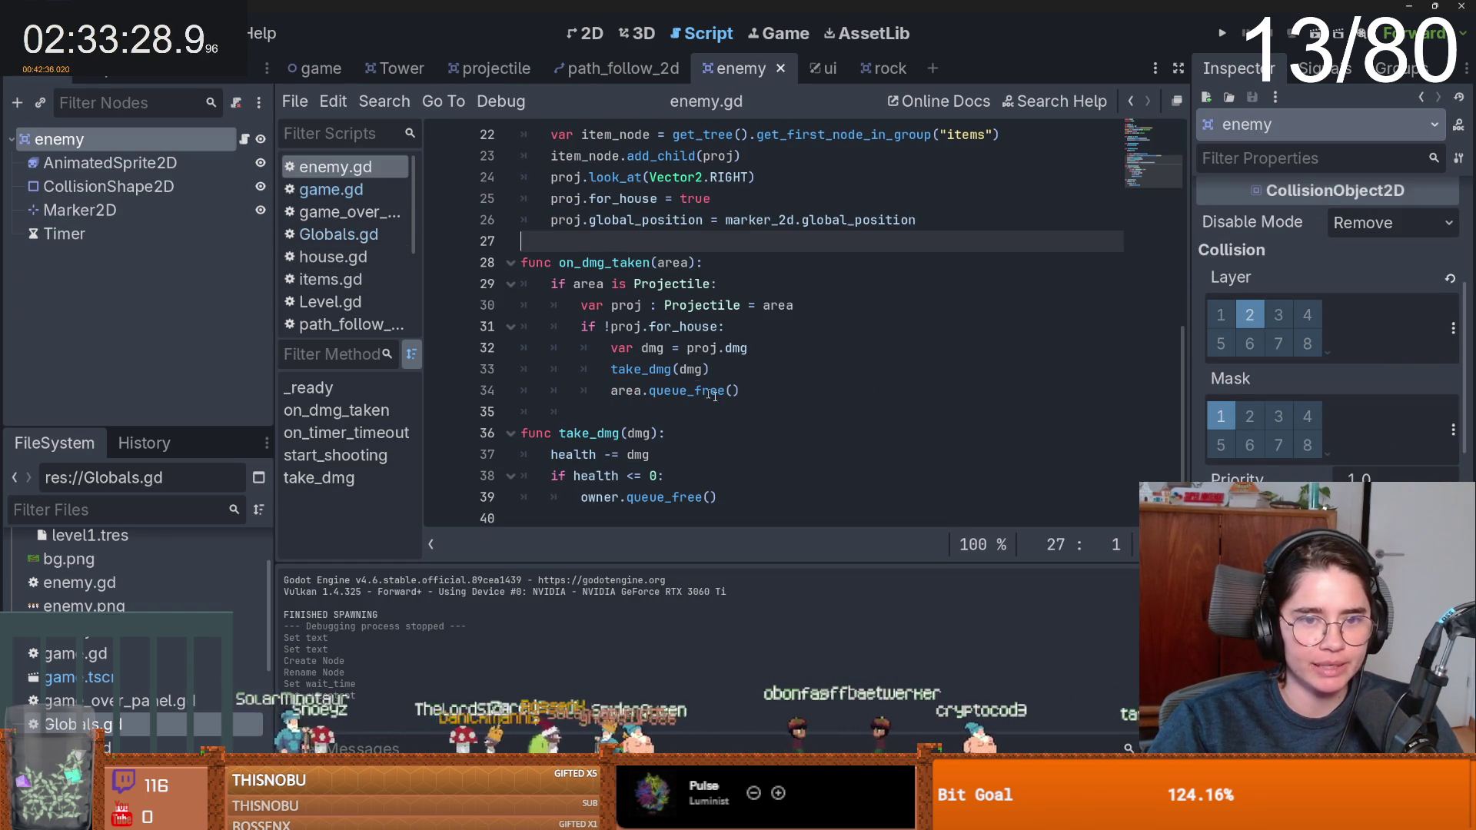
- Add a Globals.f_bish_get_mon call inside the for_house check in enemy.gd and save
left_click(742, 327)
key("Return")
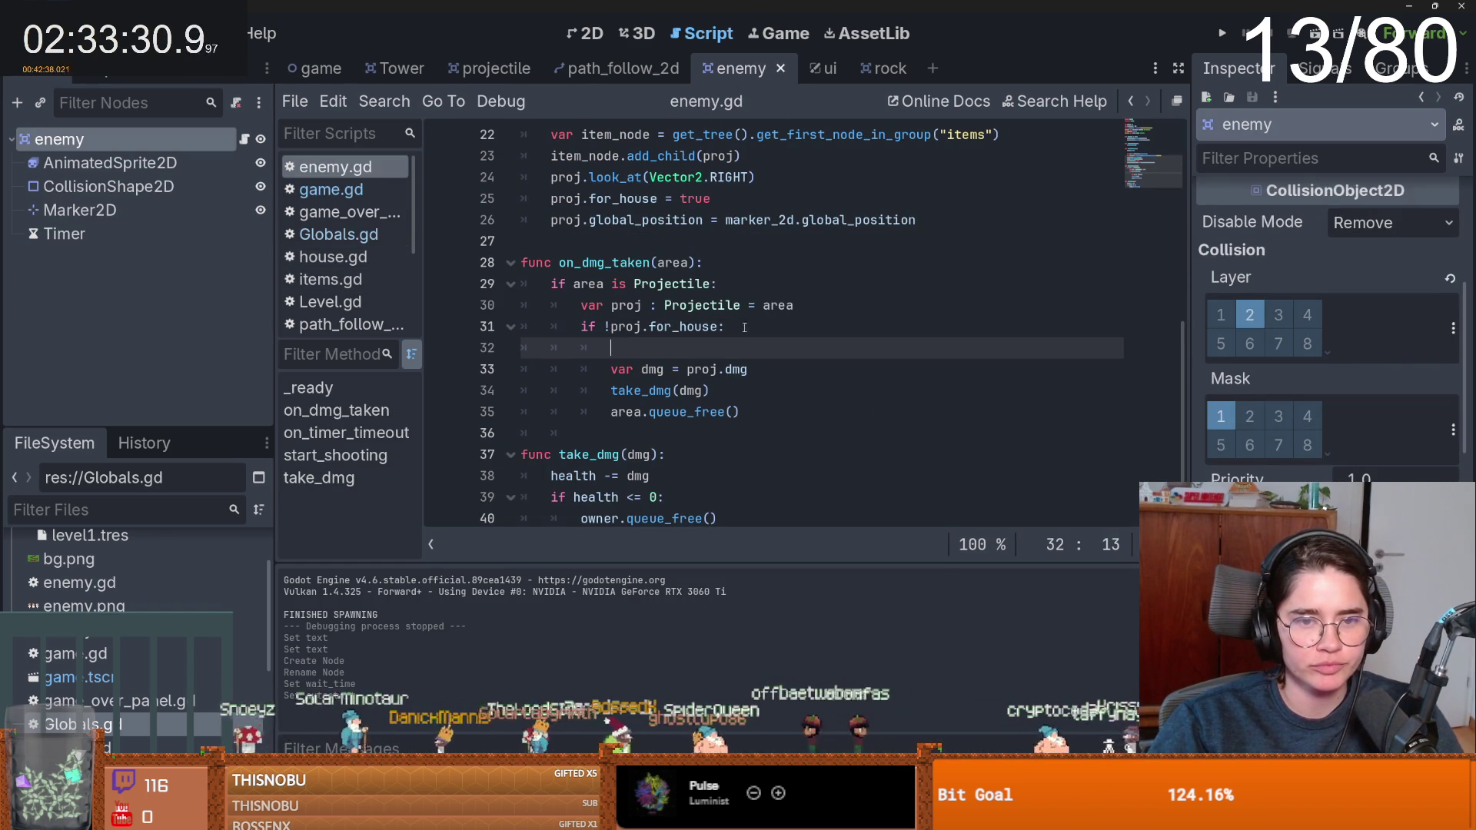
type("on_coin_increment")
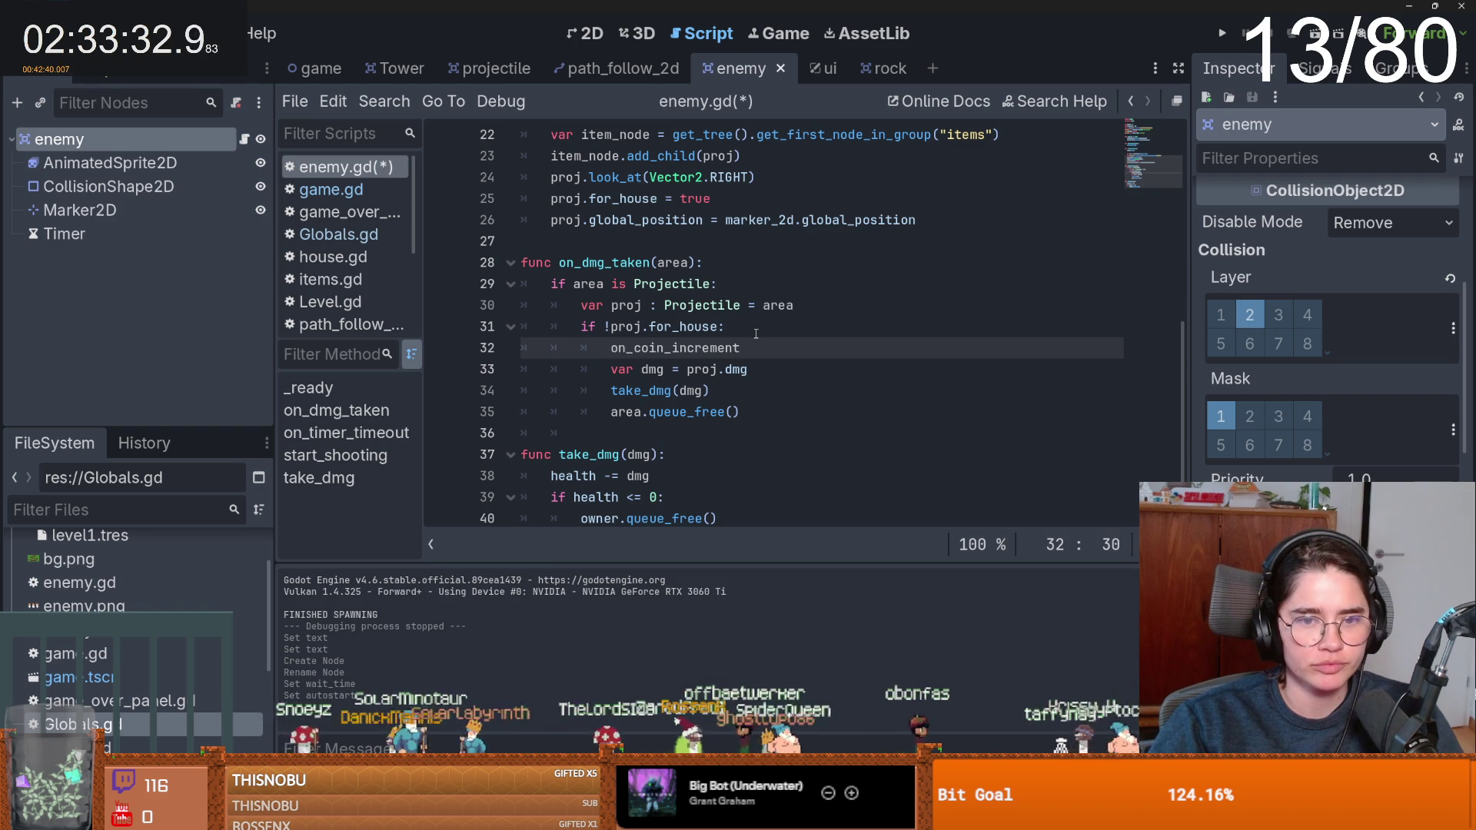
key("ctrl+BackSpace")
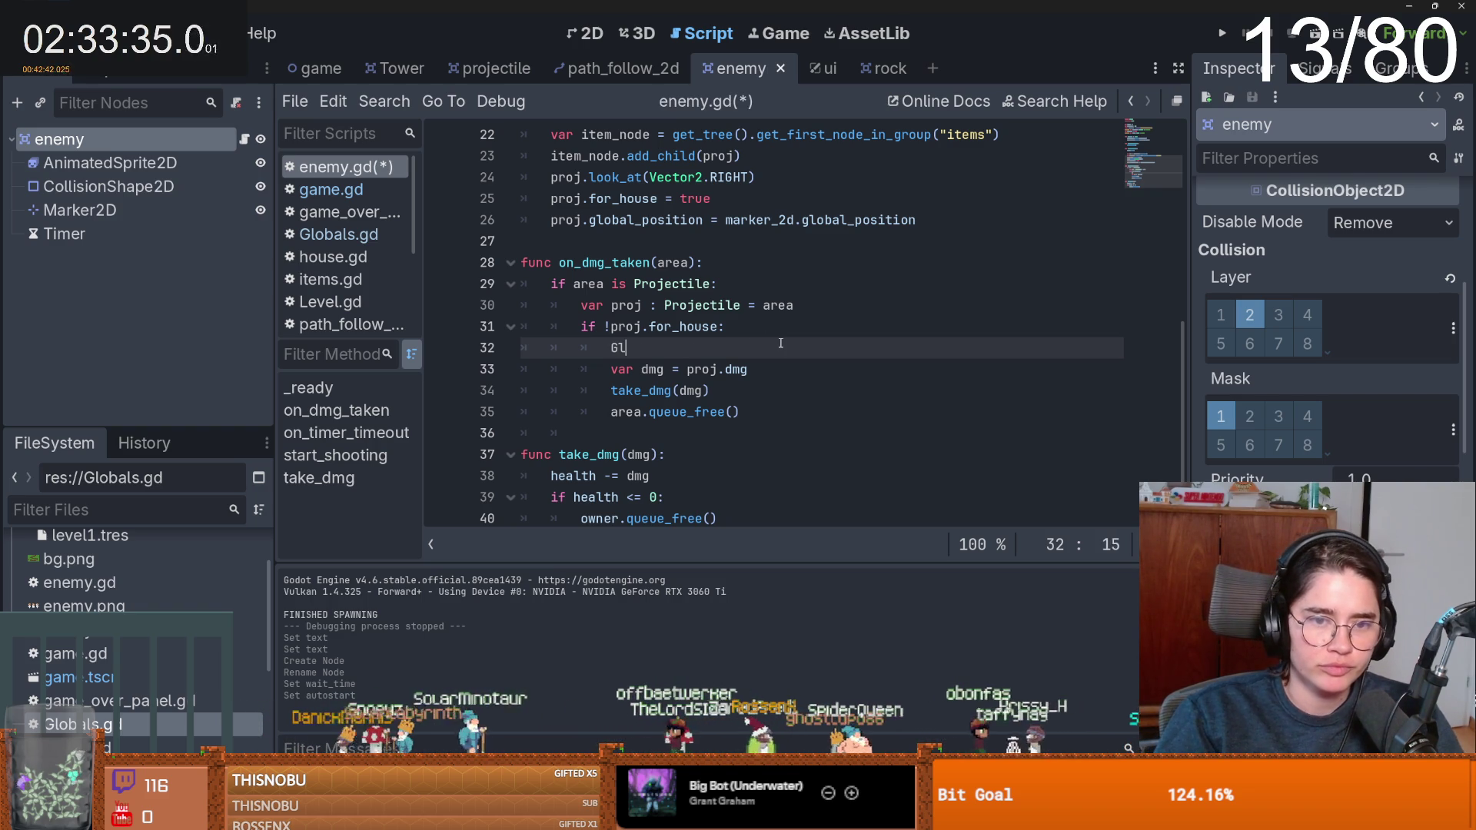
type("Glob")
key("Return")
type(".f")
key("Return")
key("ctrl+s")
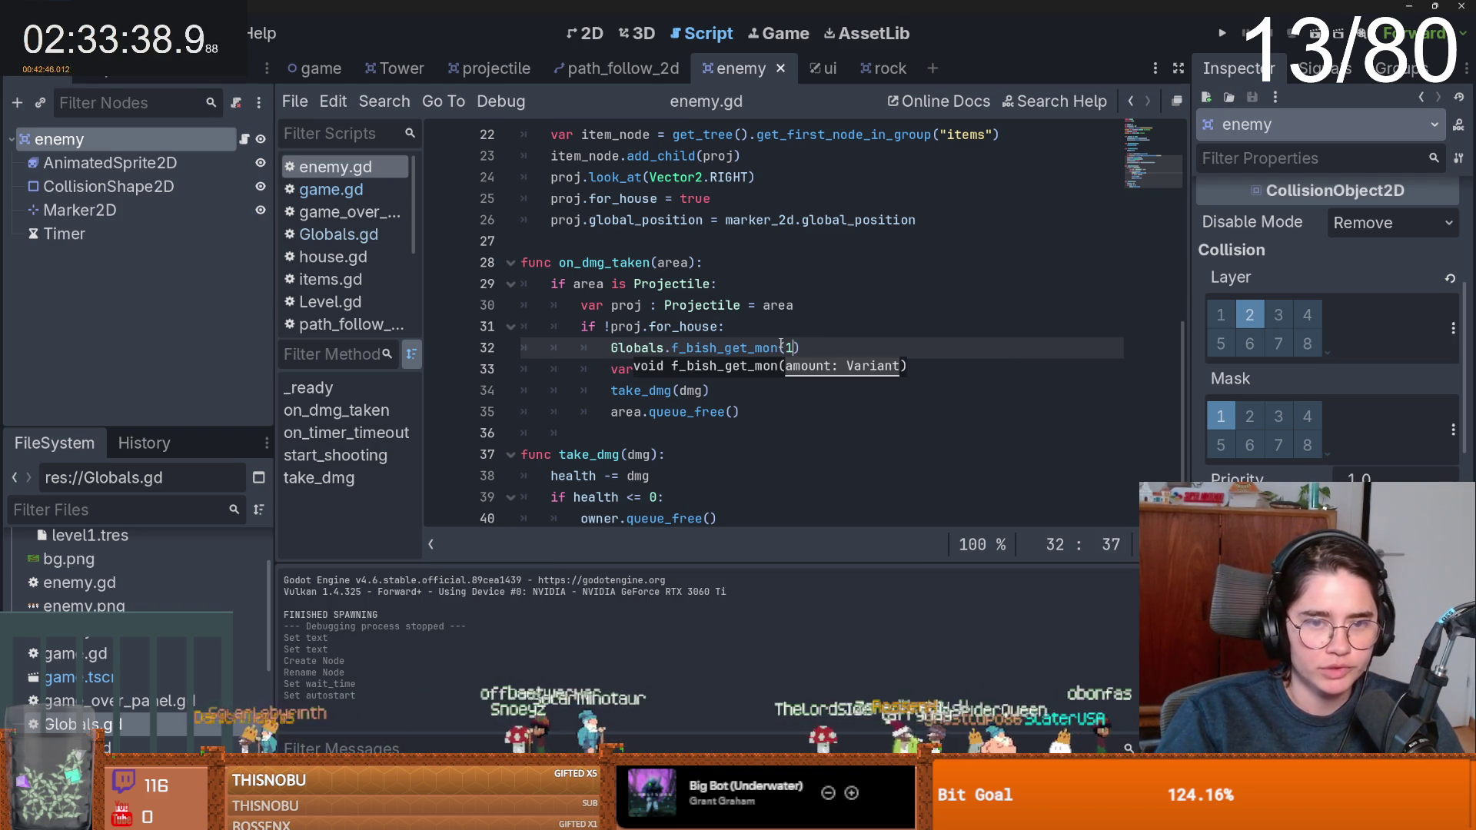
- Move the coin call out of the hit check to under 'if health <= 0:' in take_dmg
left_click(781, 343)
scroll(752, 488, "down", 1)
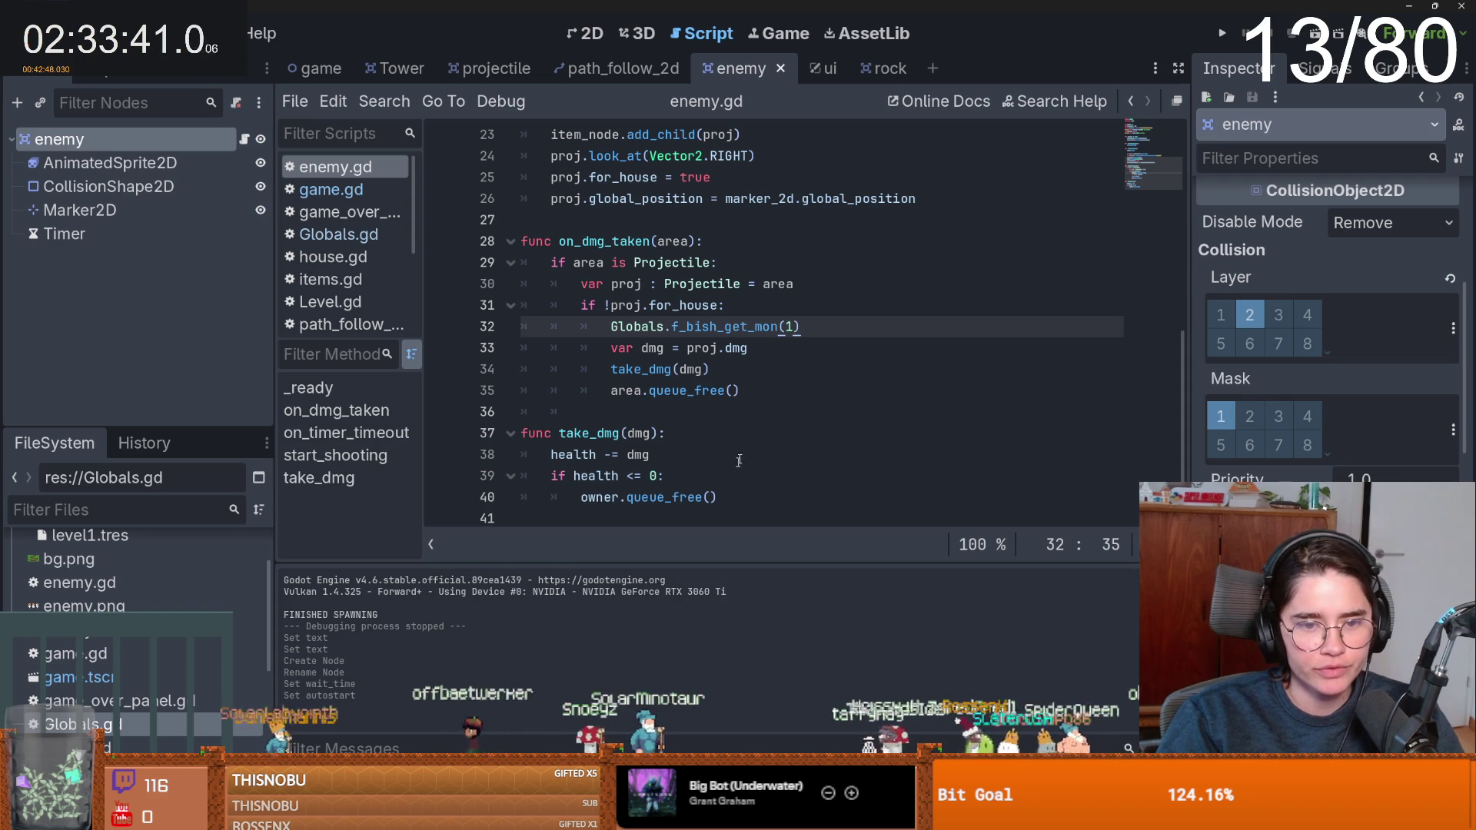
left_click_drag(820, 329, 611, 329)
key("ctrl+c")
key("BackSpace")
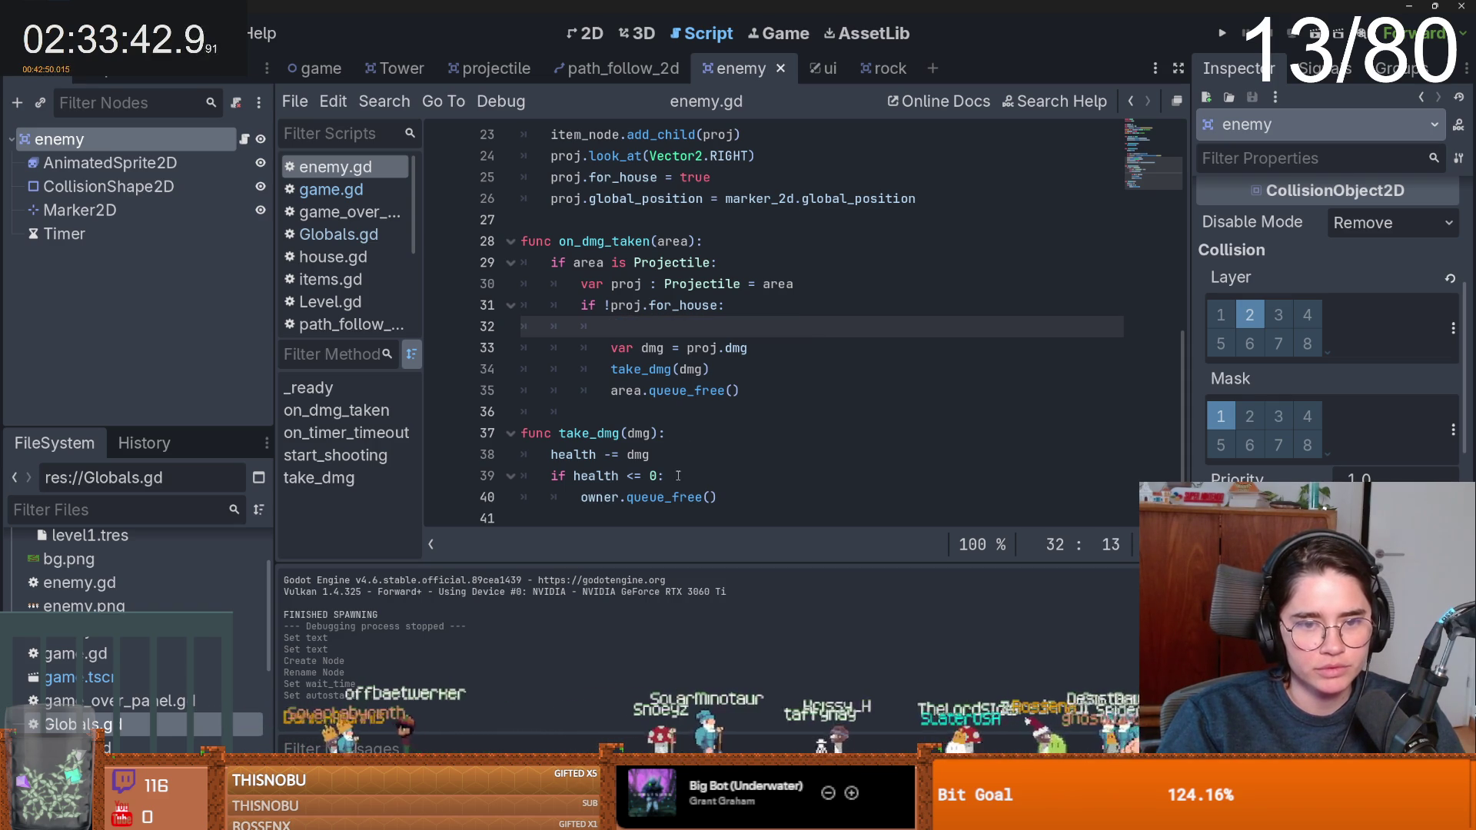
left_click(678, 475)
key("Return")
key("ctrl+v")
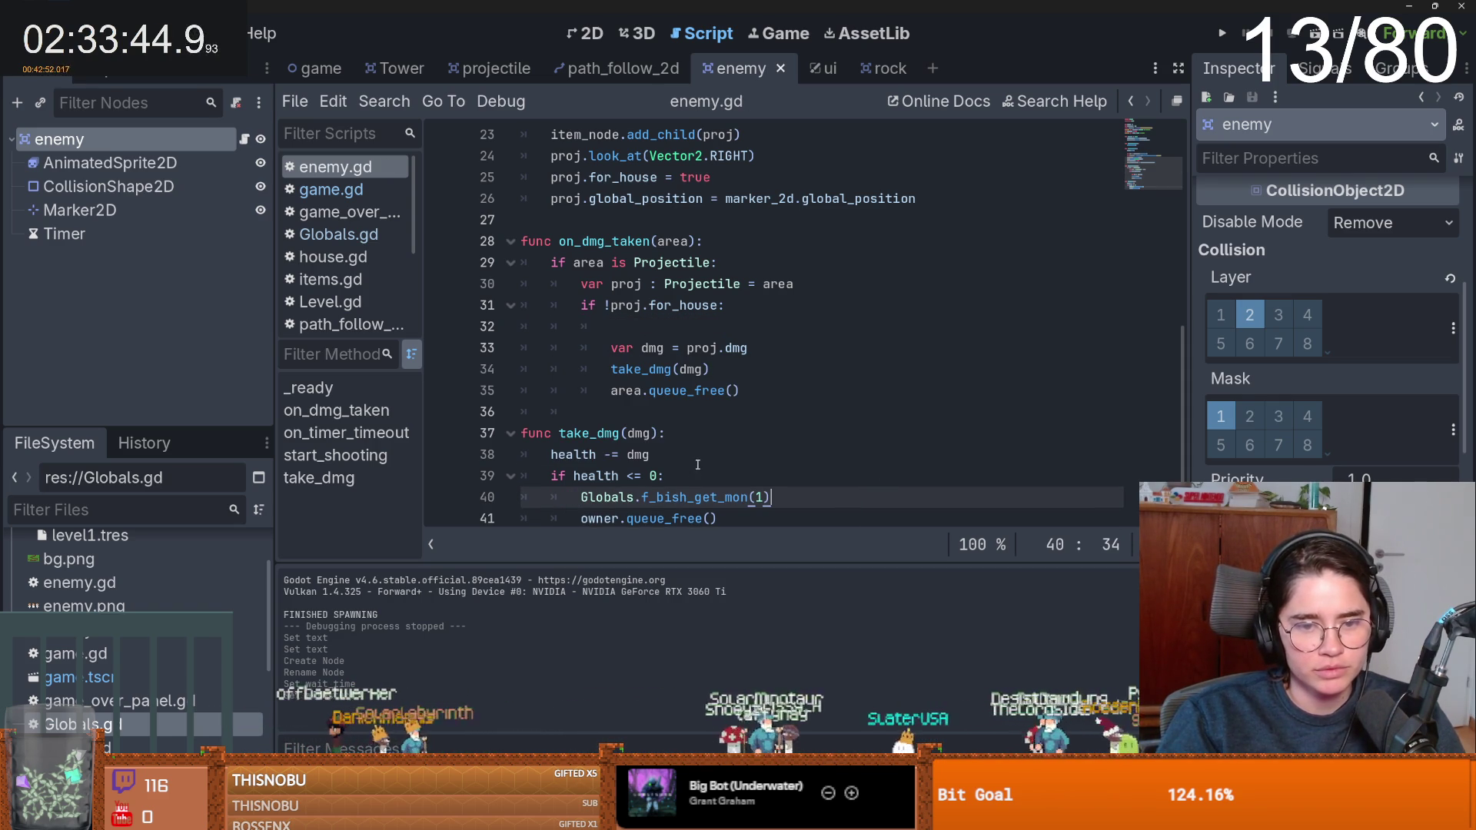
left_click(694, 468)
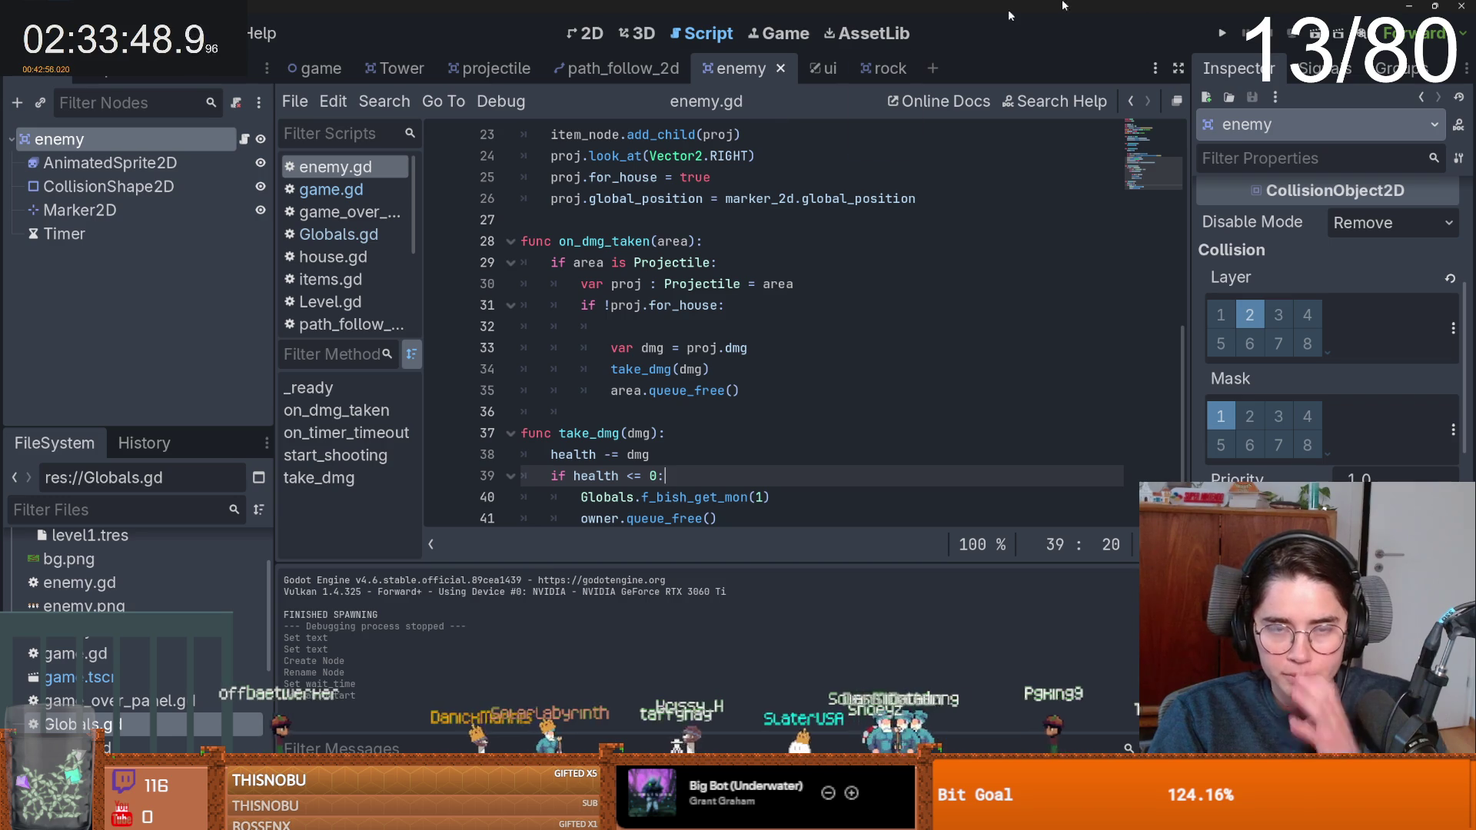
left_click(1221, 34)
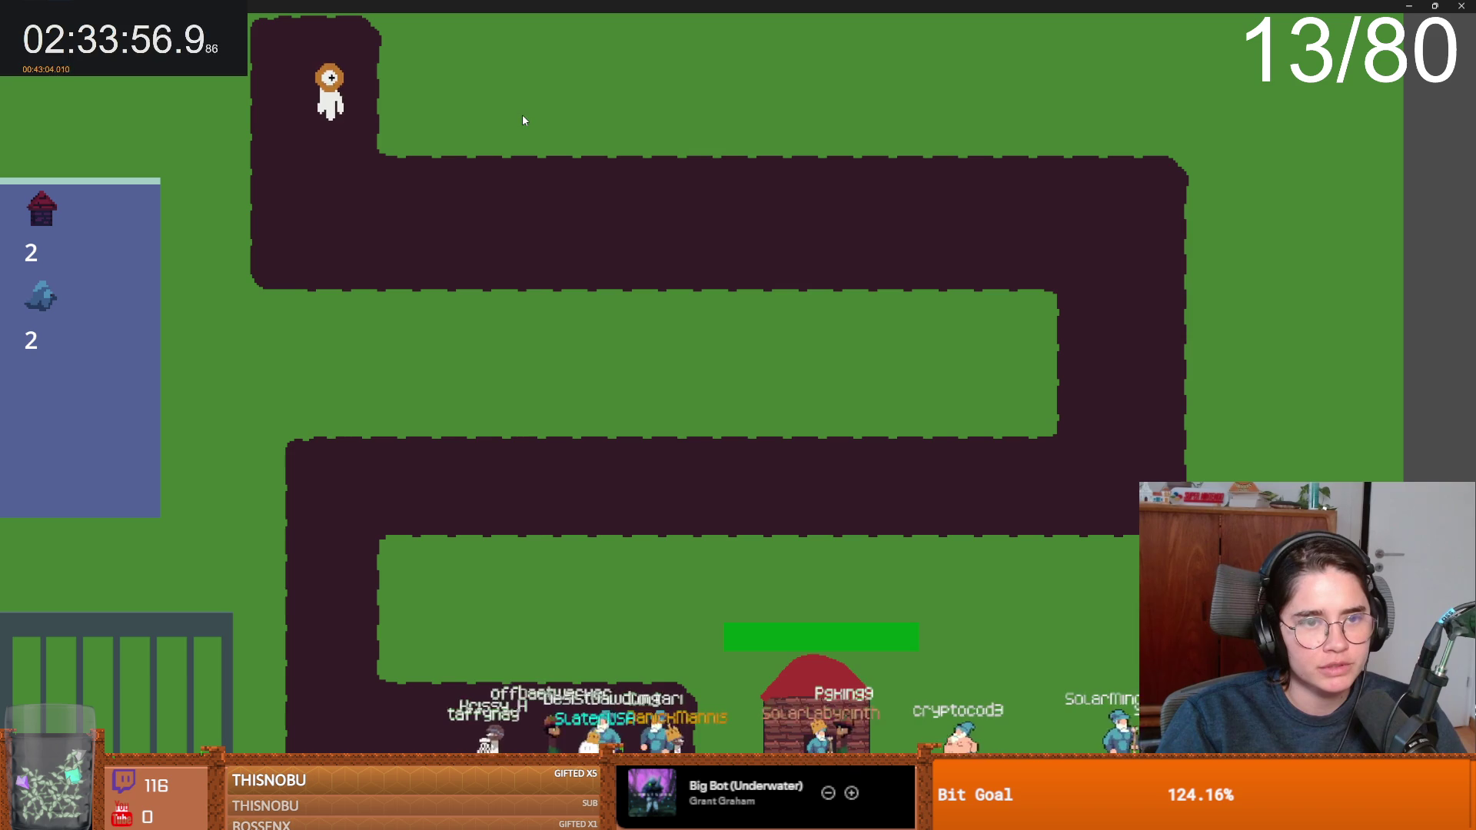
- Close the running game and inspect the coin cost check in game.gd's _unhandled_input
key("alt+F4")
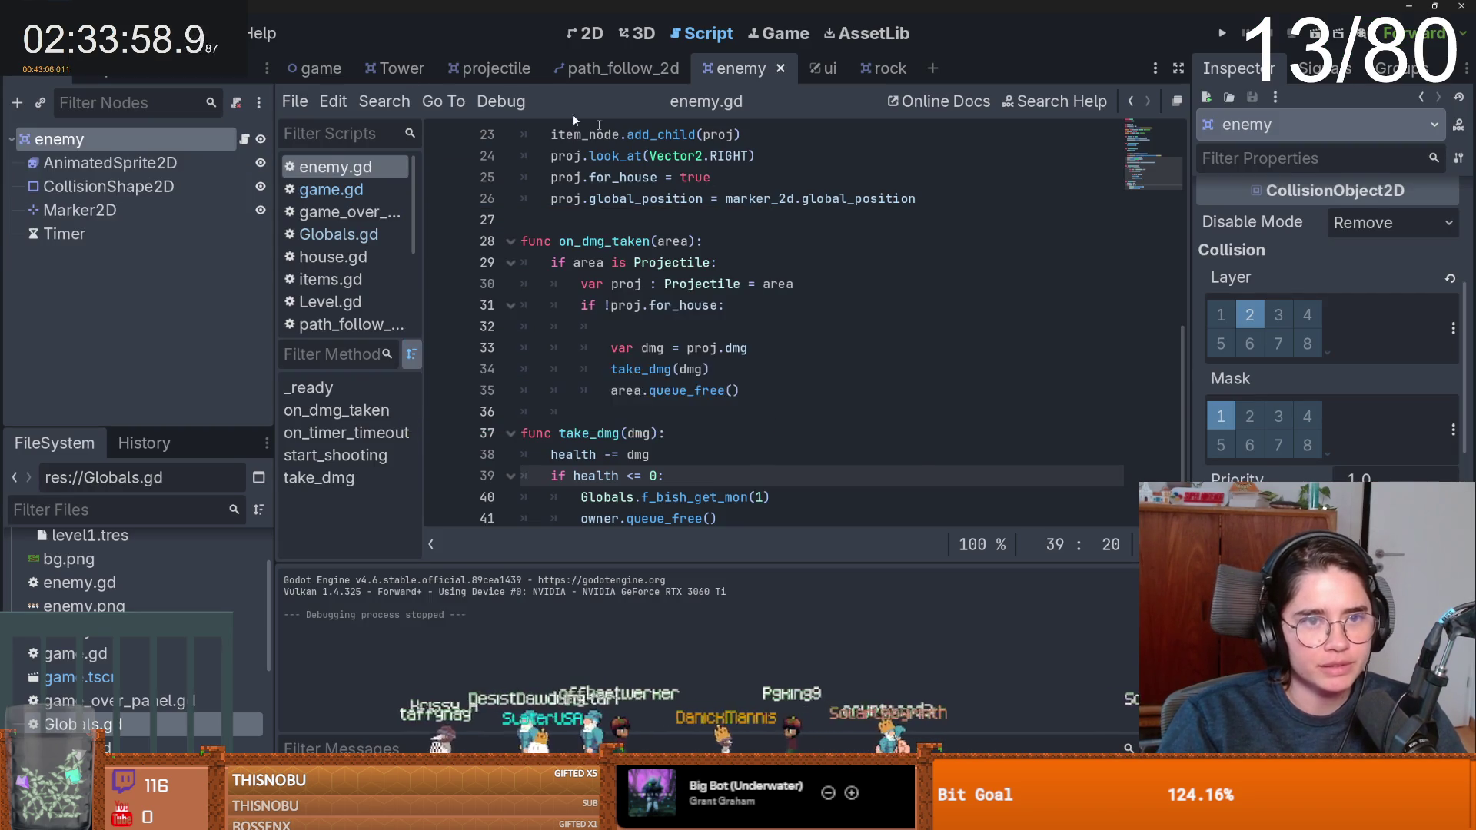
left_click(320, 68)
scroll(880, 352, "down", 7)
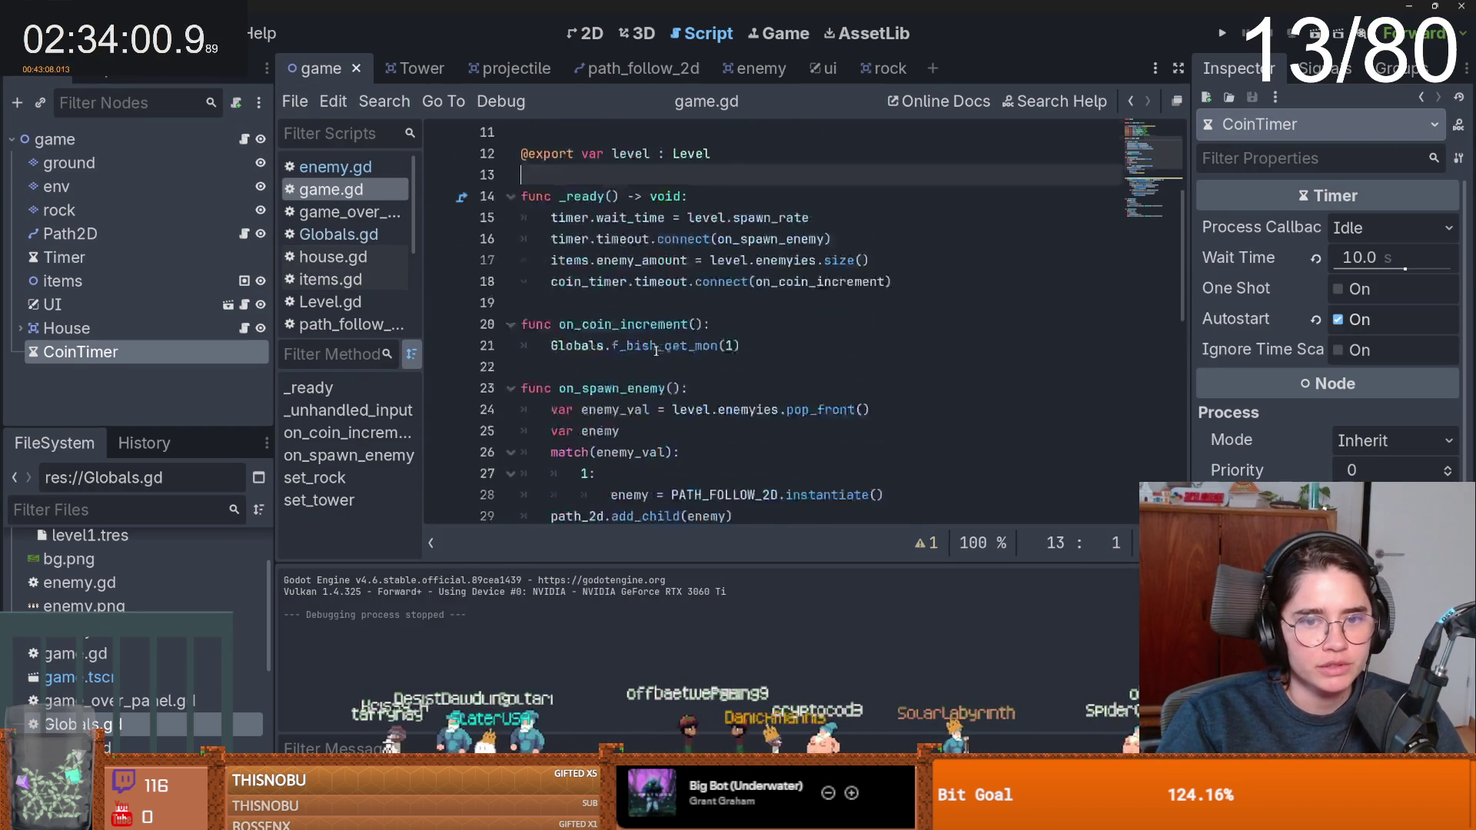
left_click(1000, 348)
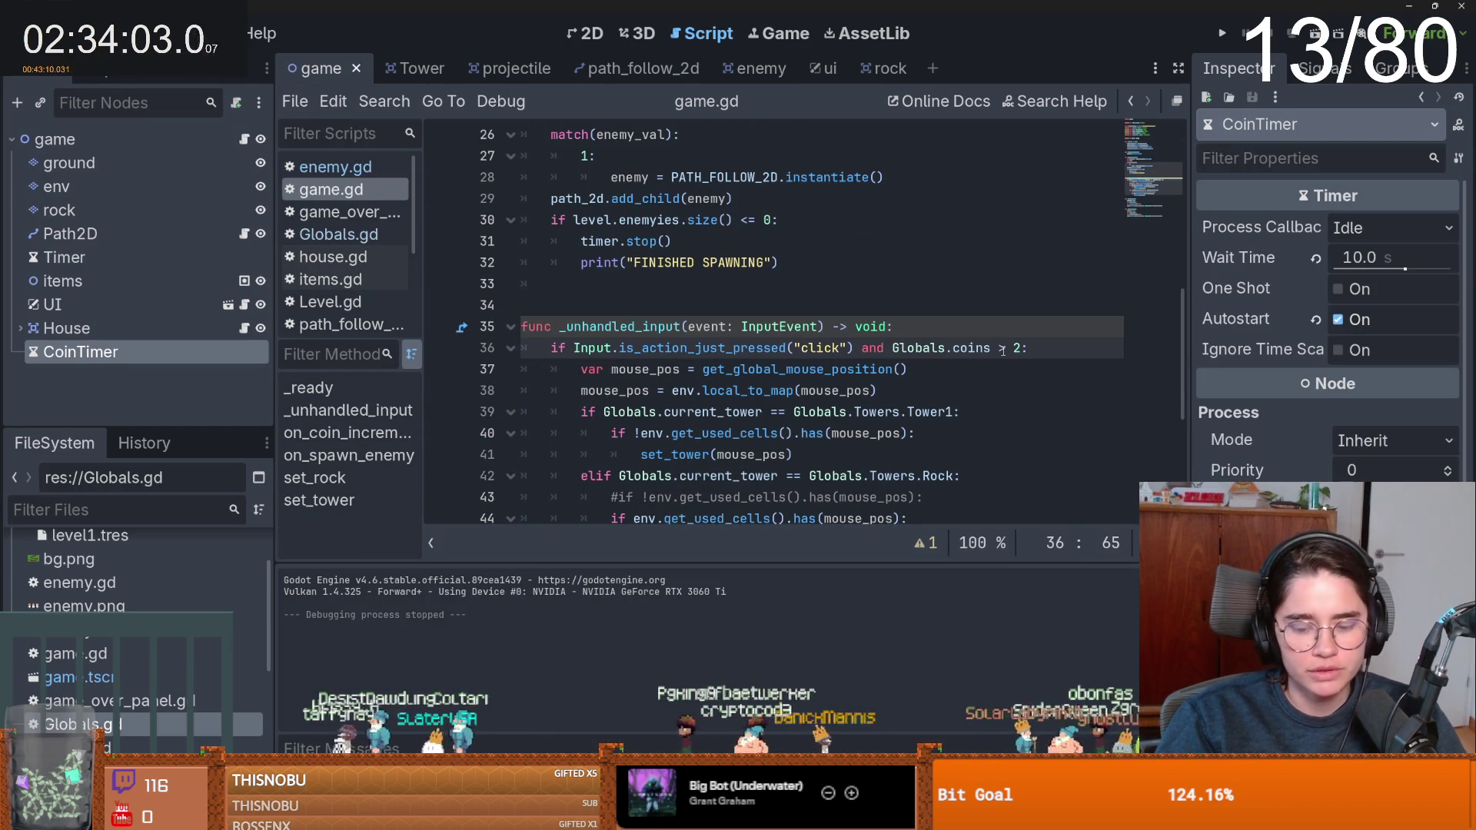
- Playtest the game again, then close its window
key("F5")
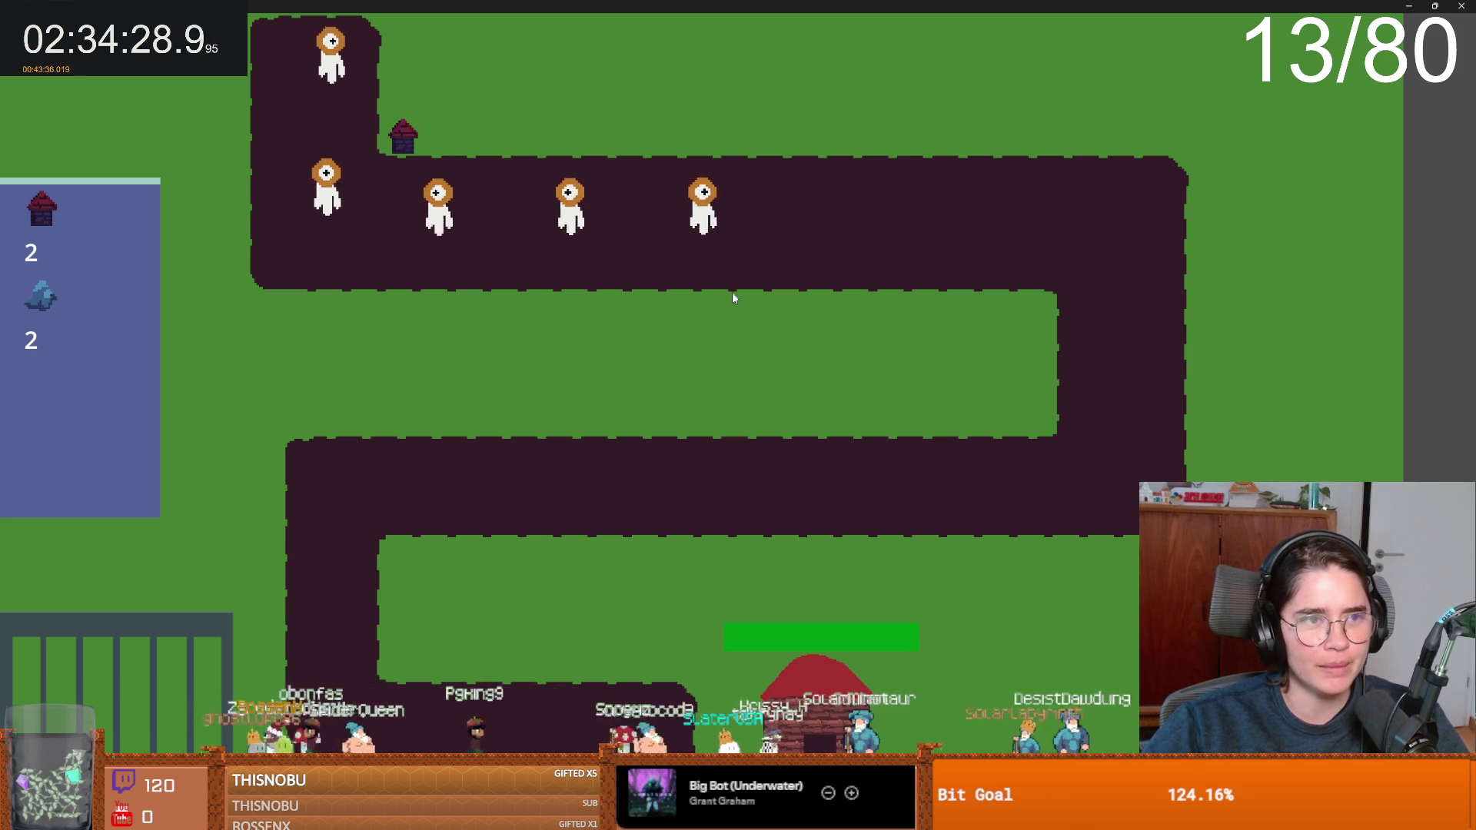
double_click(689, 5)
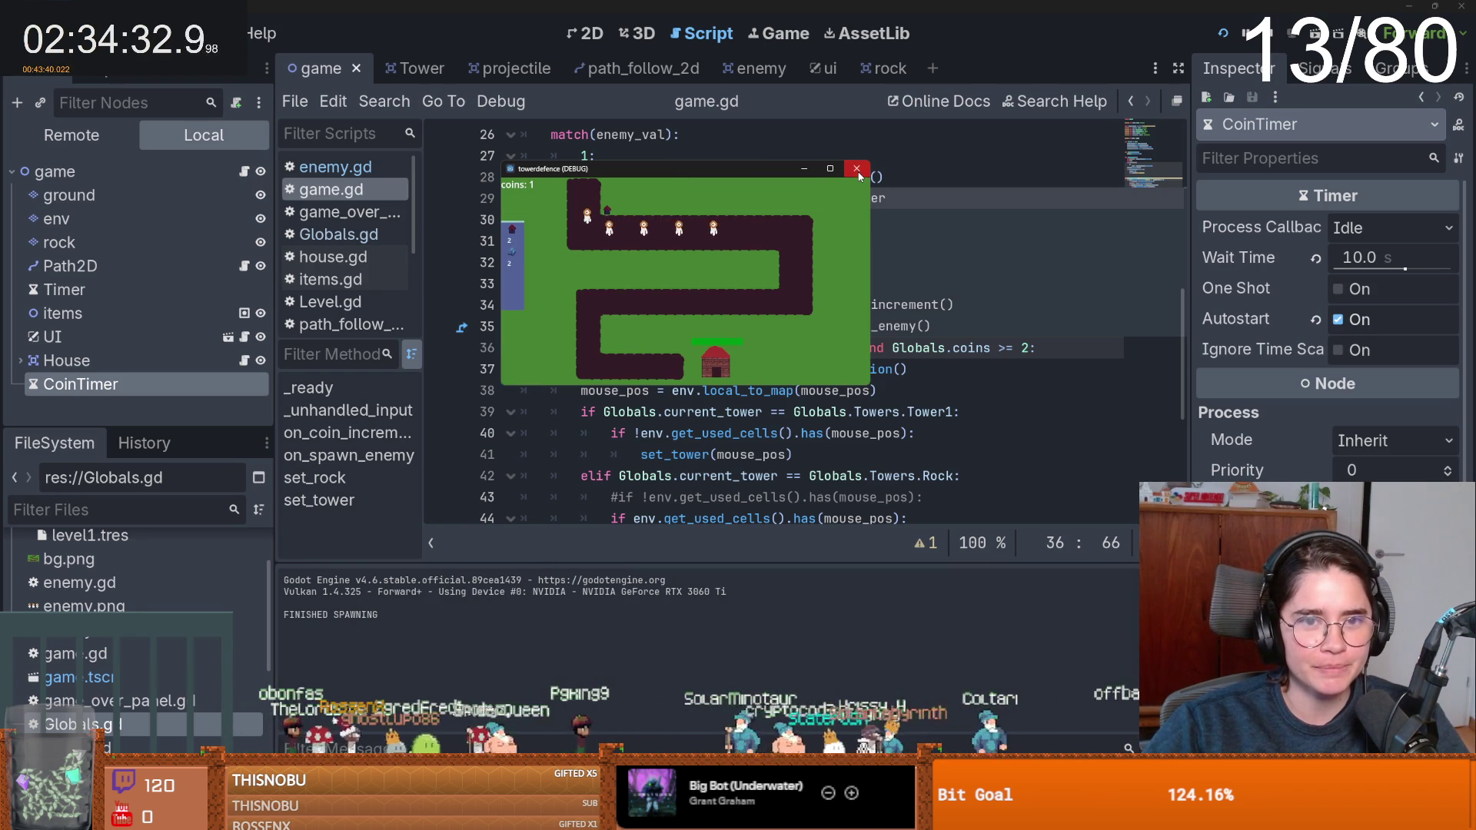
left_click(856, 168)
left_click(689, 326)
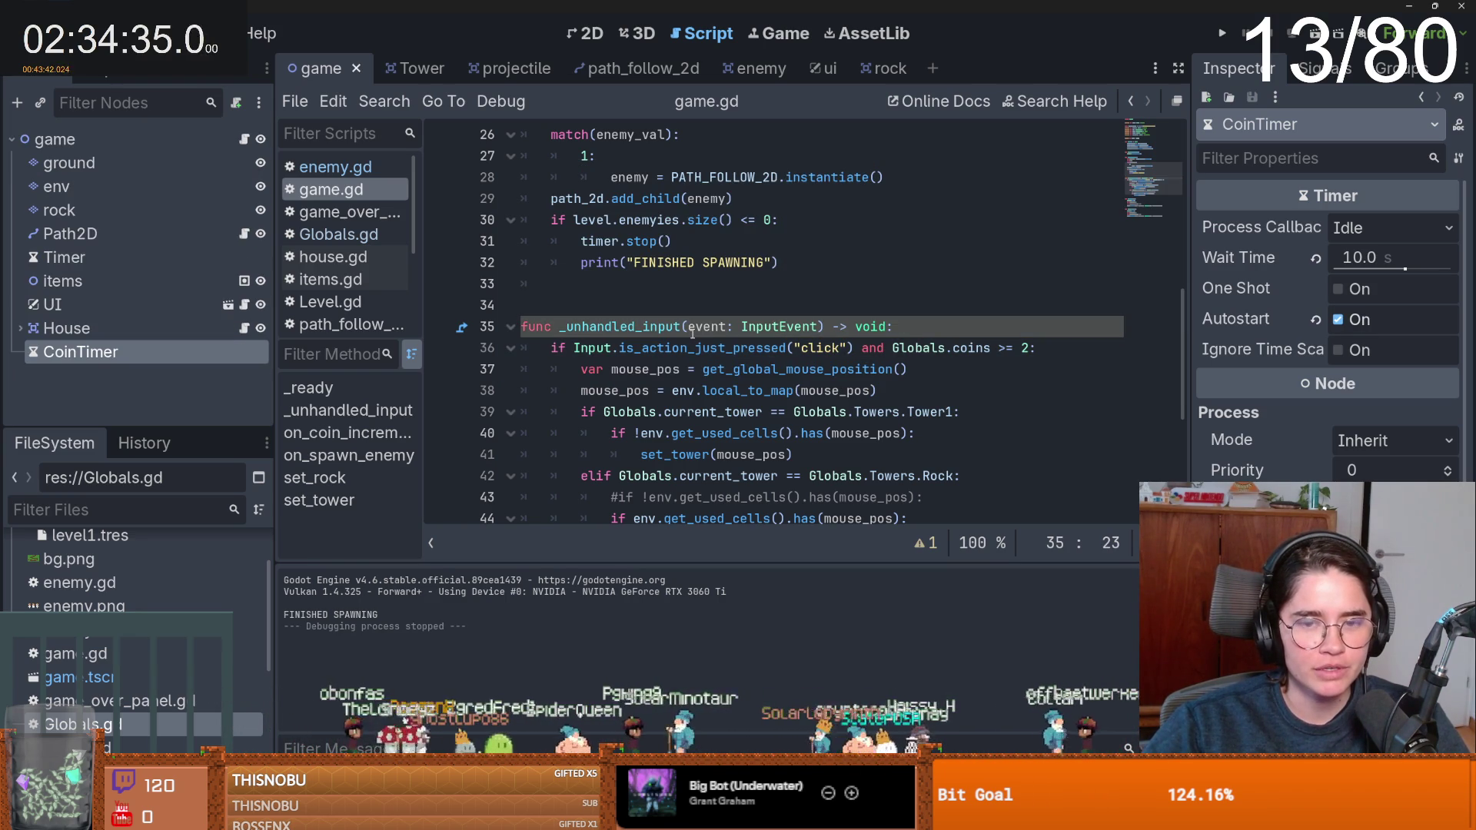
left_click(841, 326)
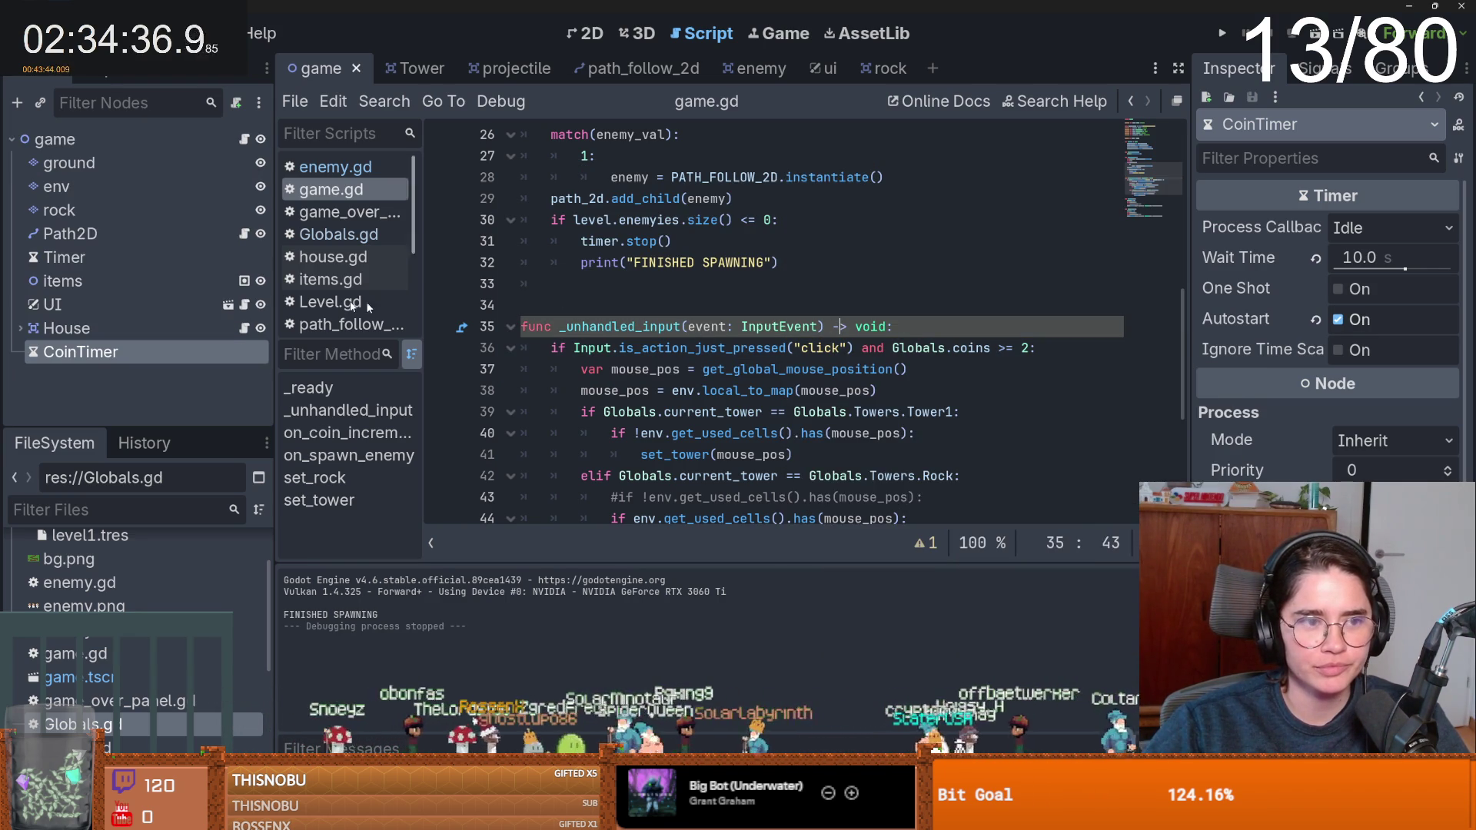
- Paste the use_coins signal emit after coins += amount in Globals' f_bish_get_mon
scroll(692, 323, "up", 3)
scroll(704, 320, "up", 2)
scroll(704, 320, "up", 4)
scroll(692, 327, "down", 3)
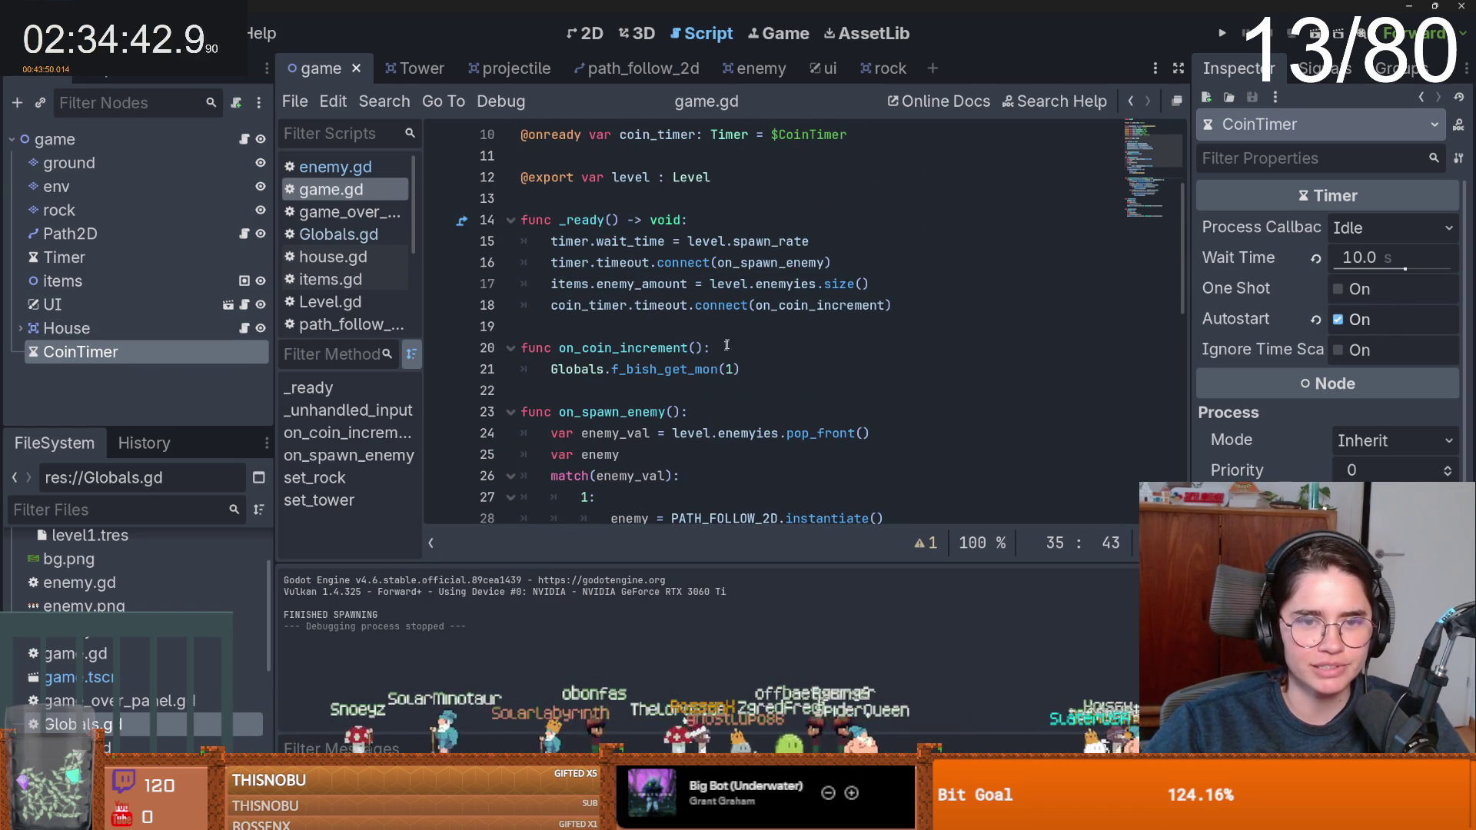
double_click(625, 305)
double_click(848, 308)
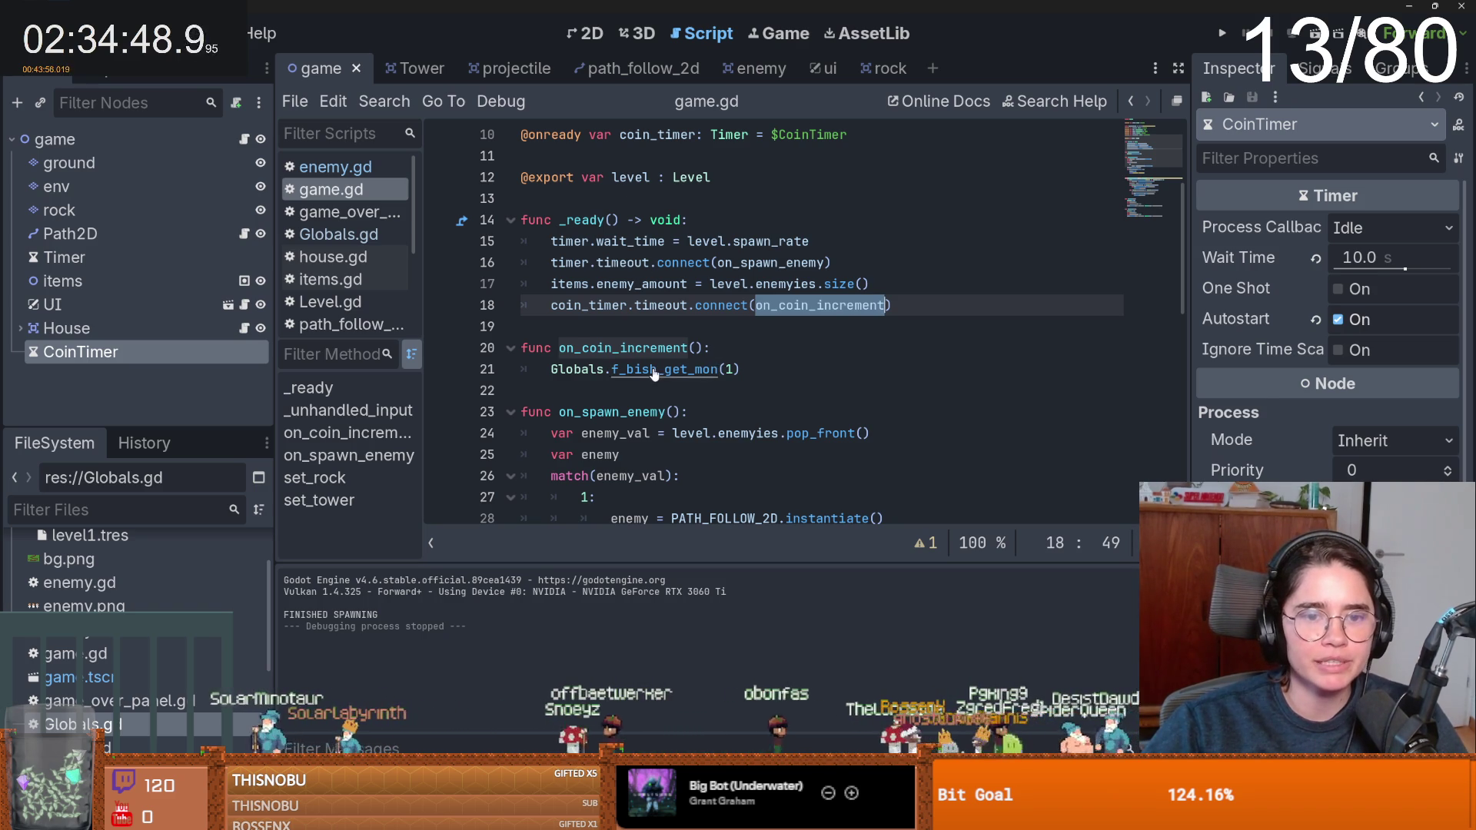
left_click(654, 374, "ctrl")
double_click(577, 369)
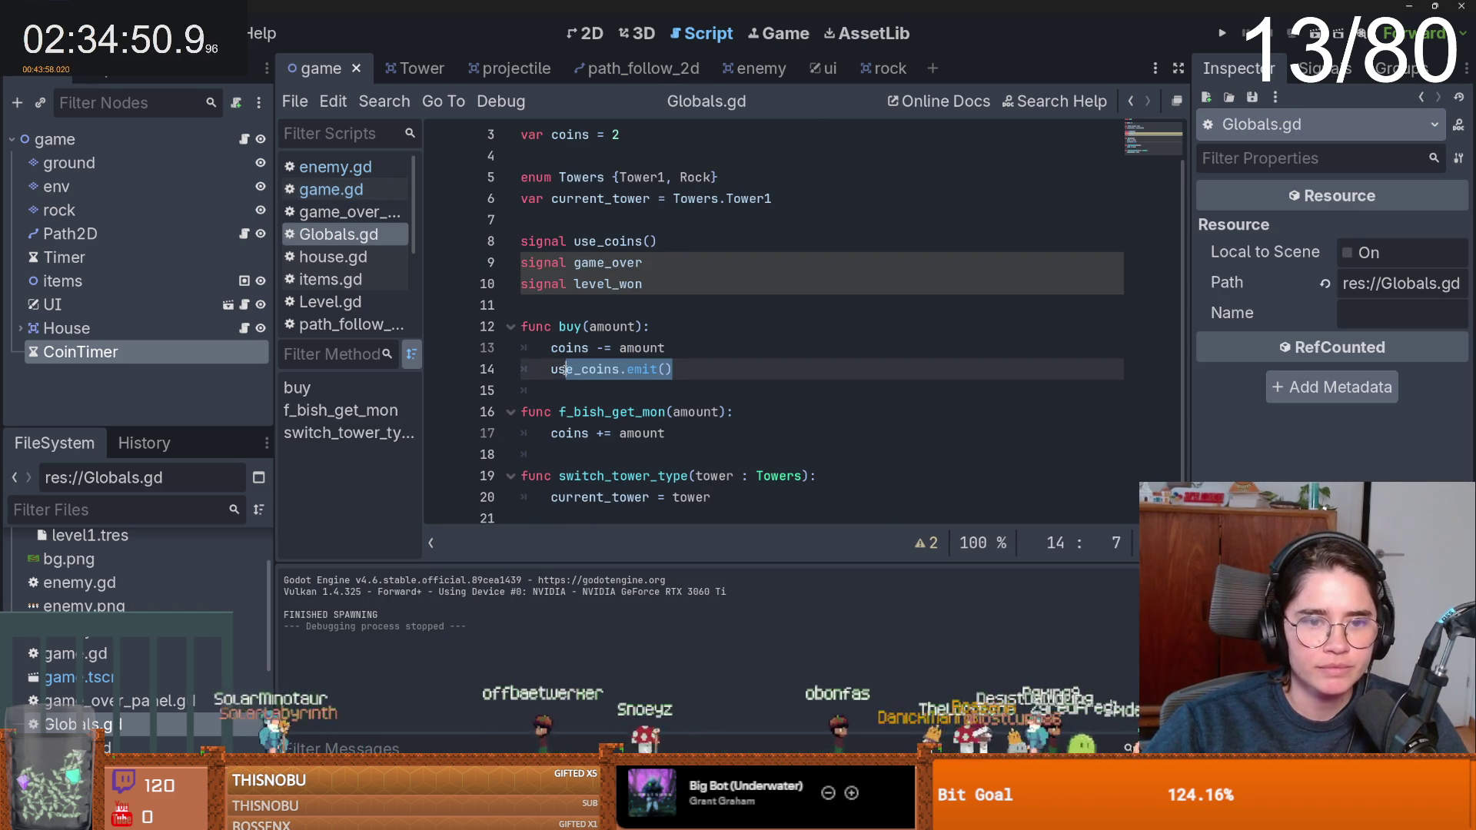
left_click(681, 433)
key("Return")
type("use_coins.emit()")
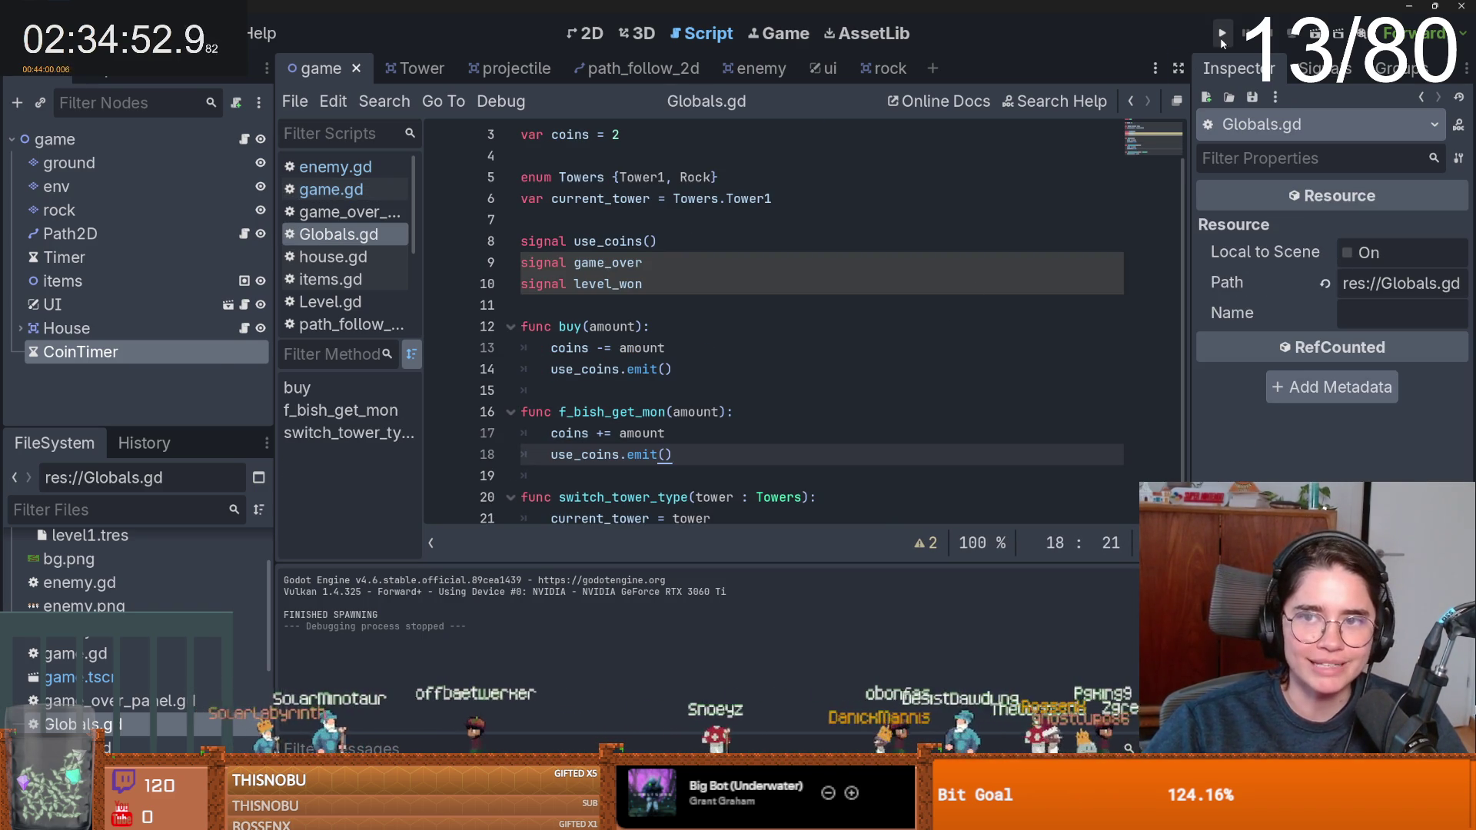
- Test-run the game to check the coin display, then return to game.gd
left_click(1222, 36)
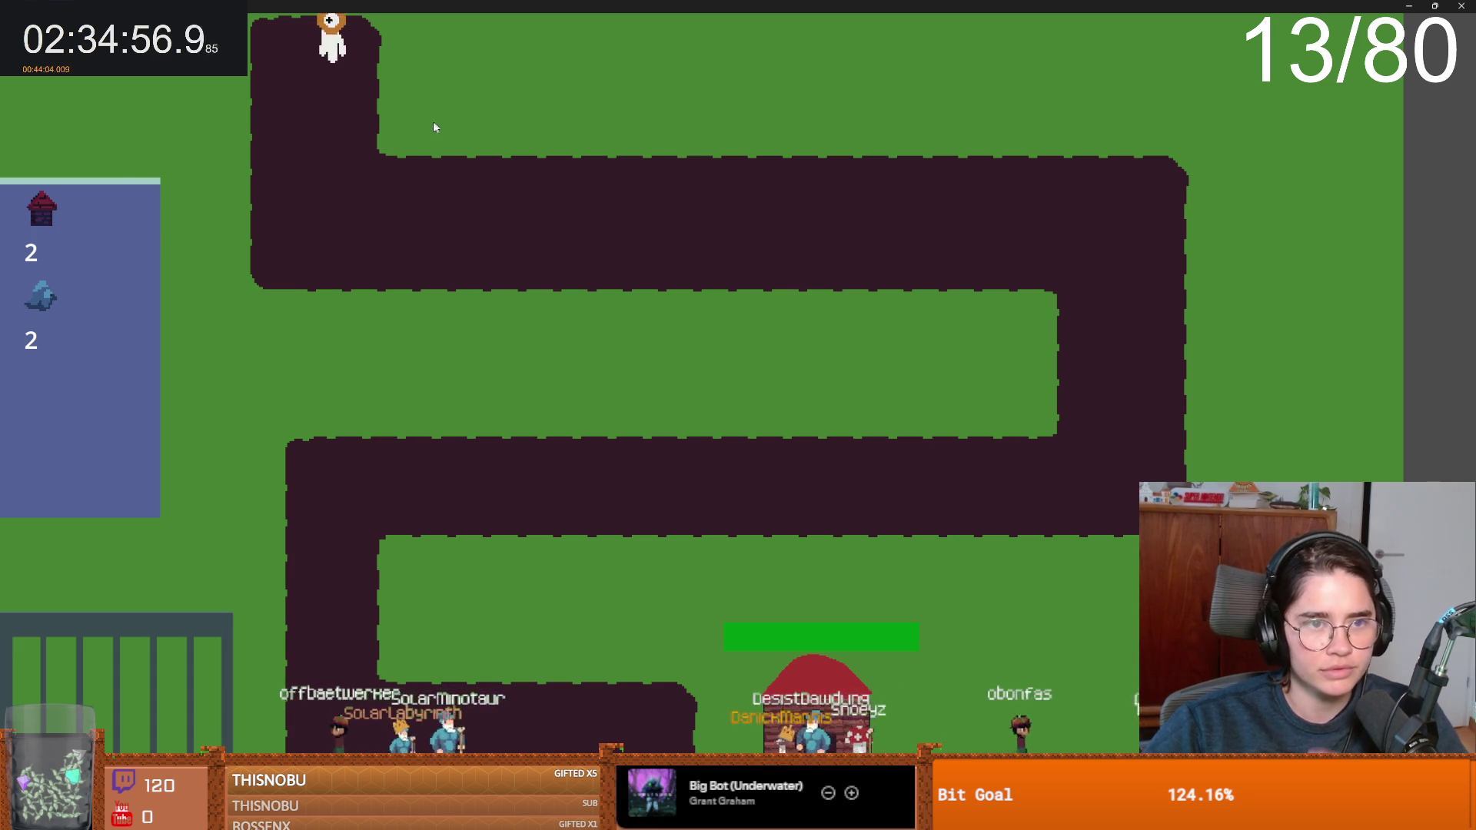
key("alt+F4")
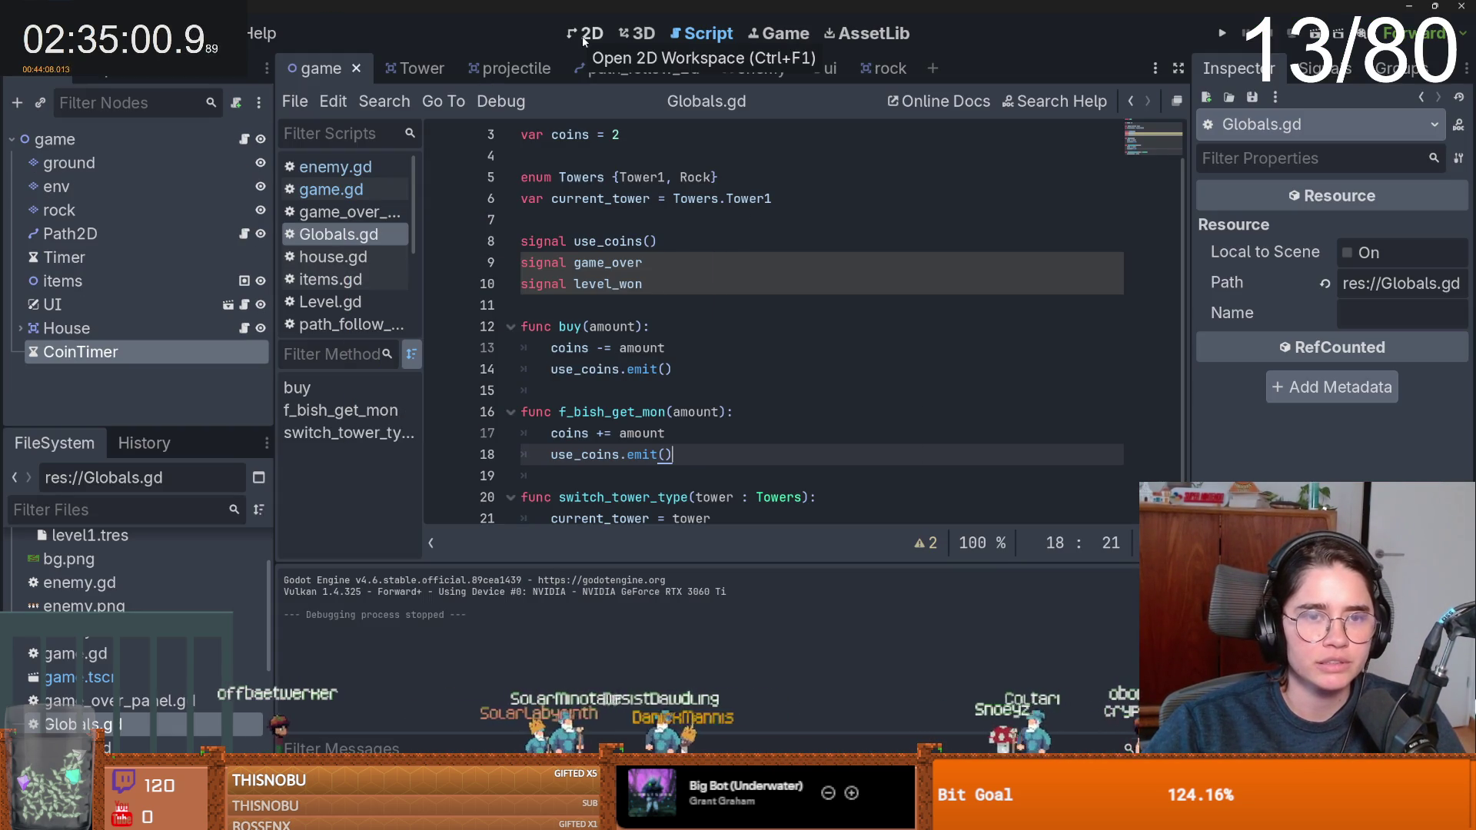
scroll(677, 370, "down", 1)
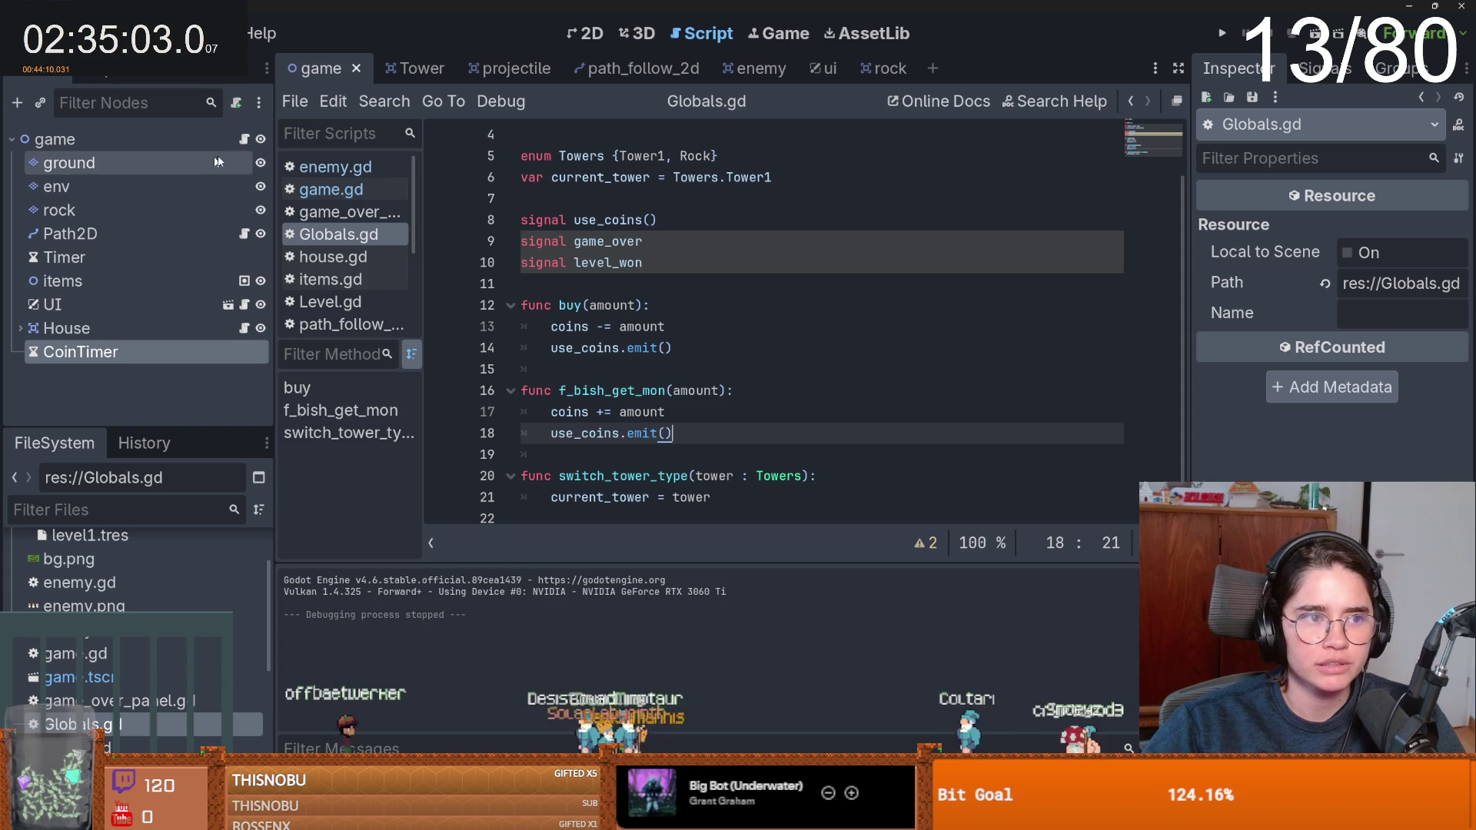
left_click(244, 139)
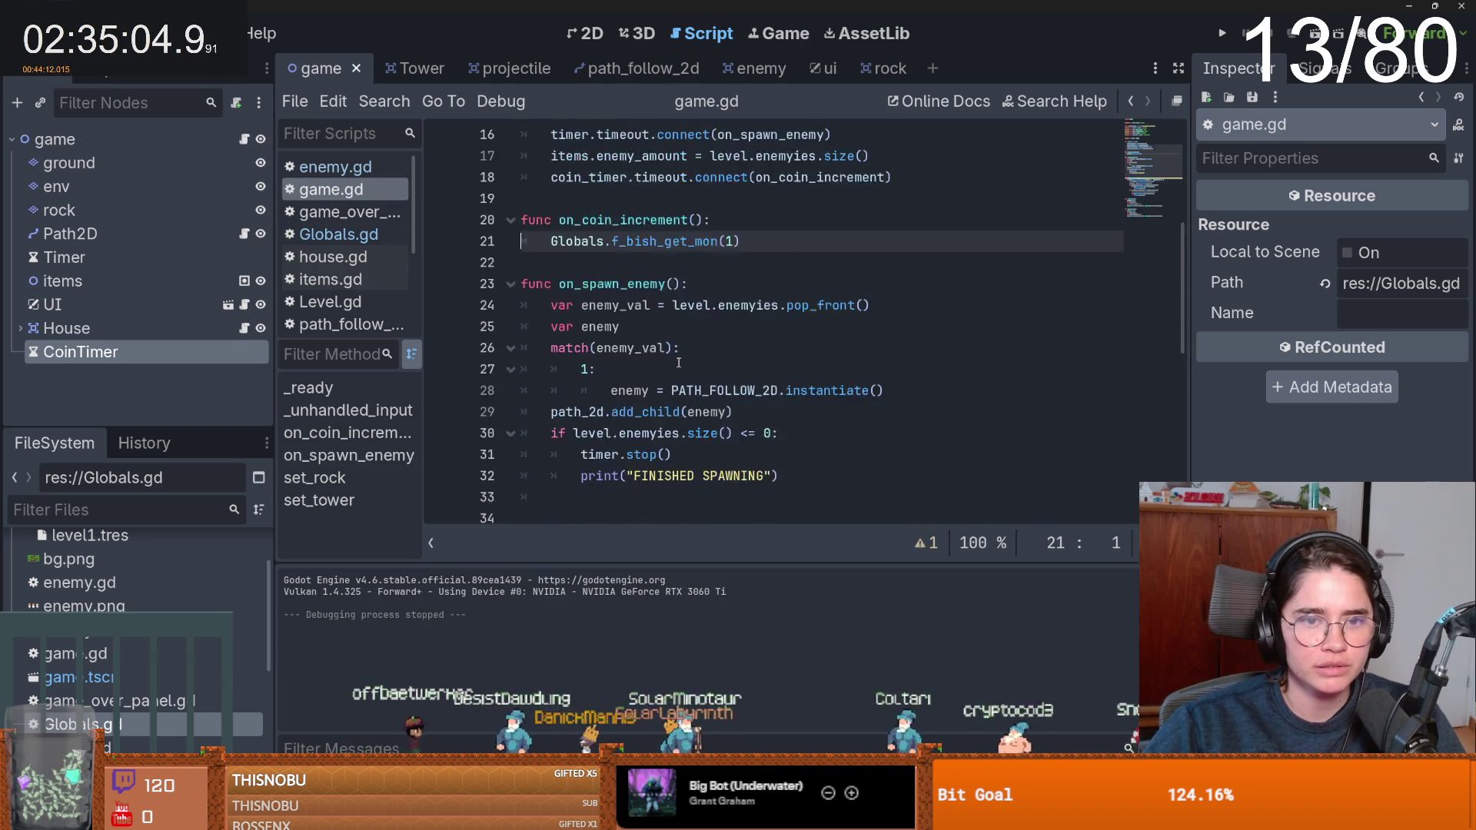
scroll(692, 365, "down", 8)
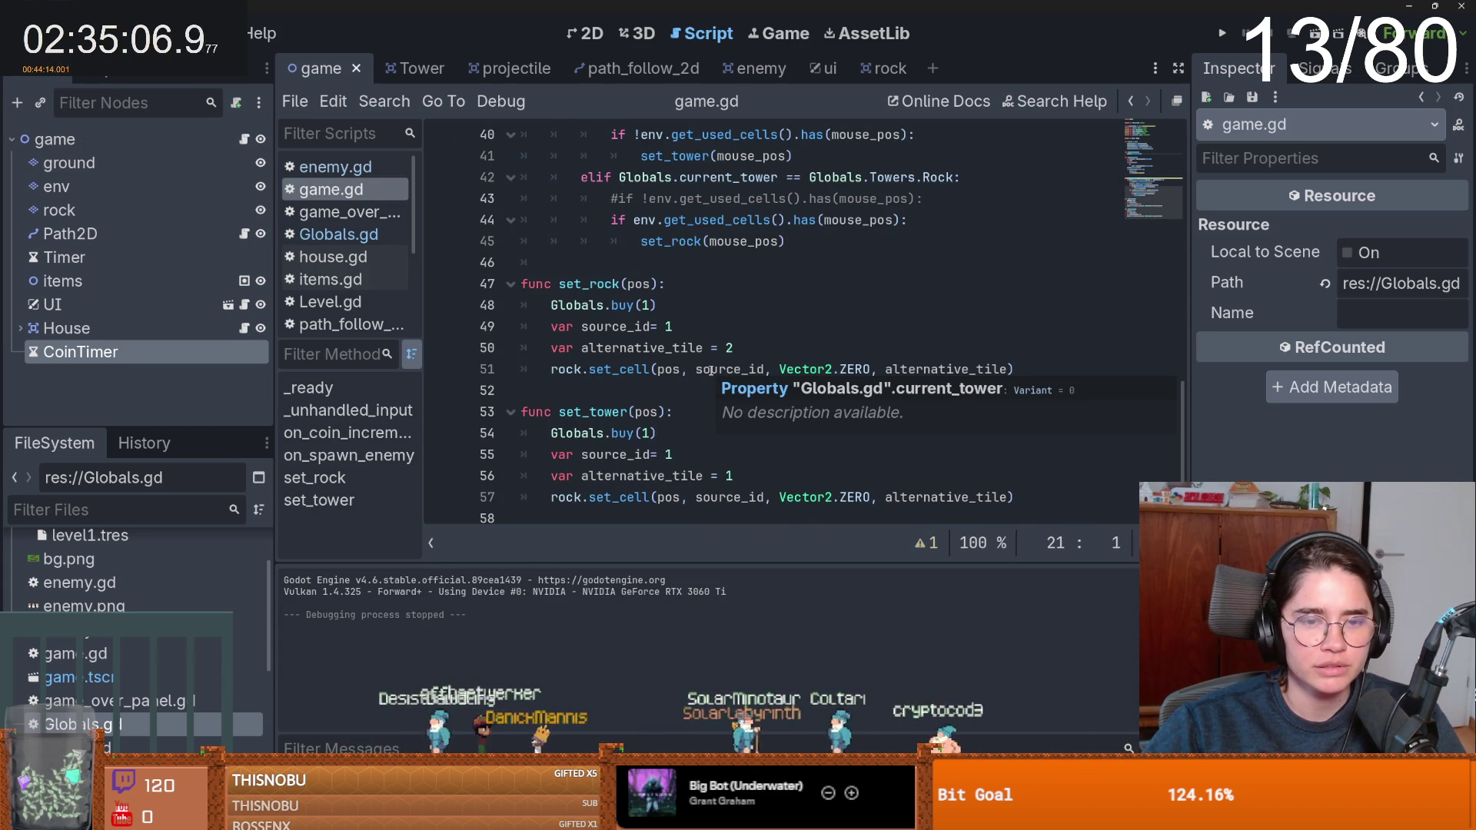
scroll(645, 396, "up", 1)
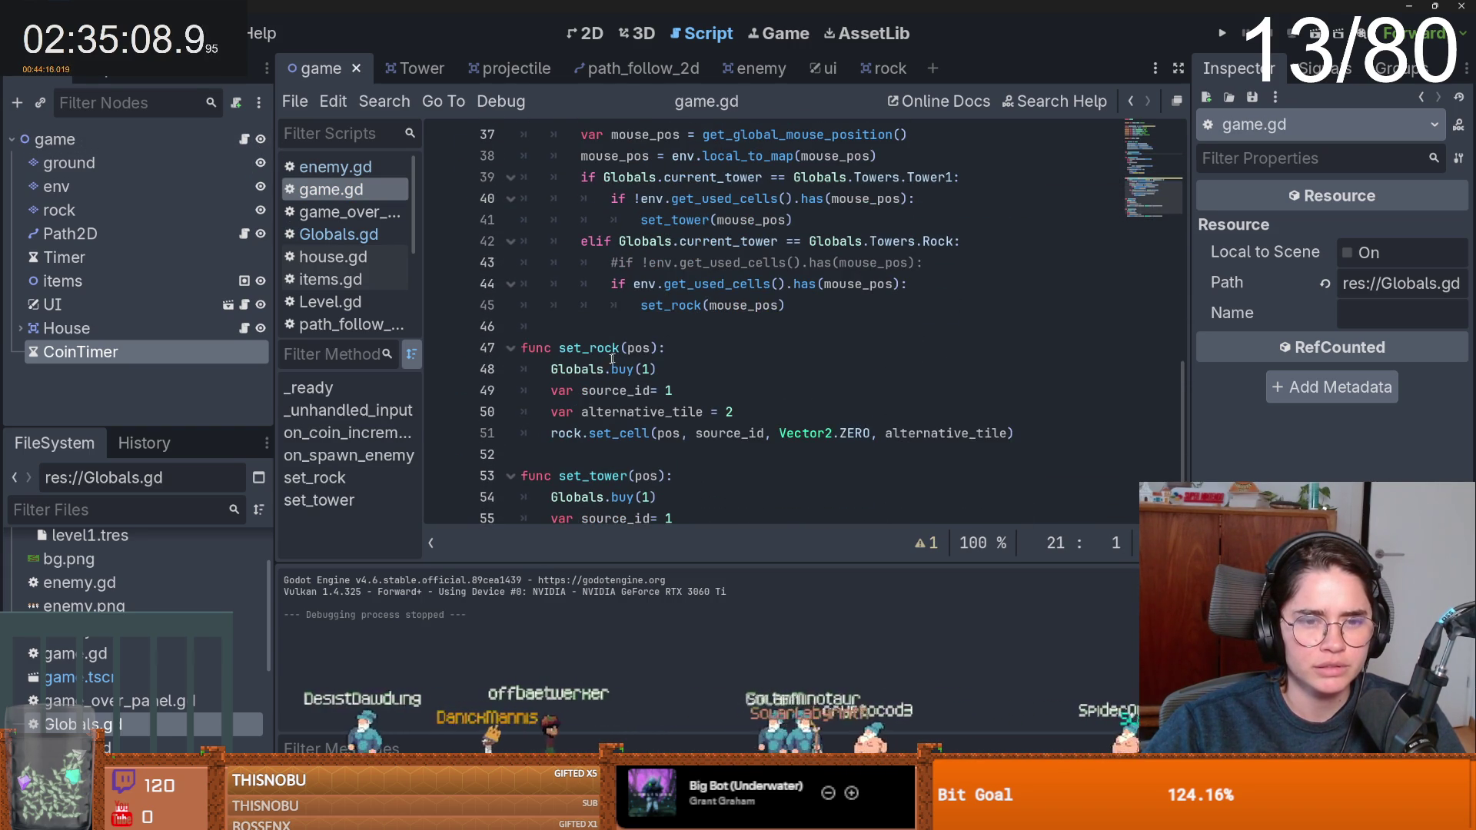
- Jump to the buy function in Globals.gd and run the game again
left_click(624, 370, "ctrl")
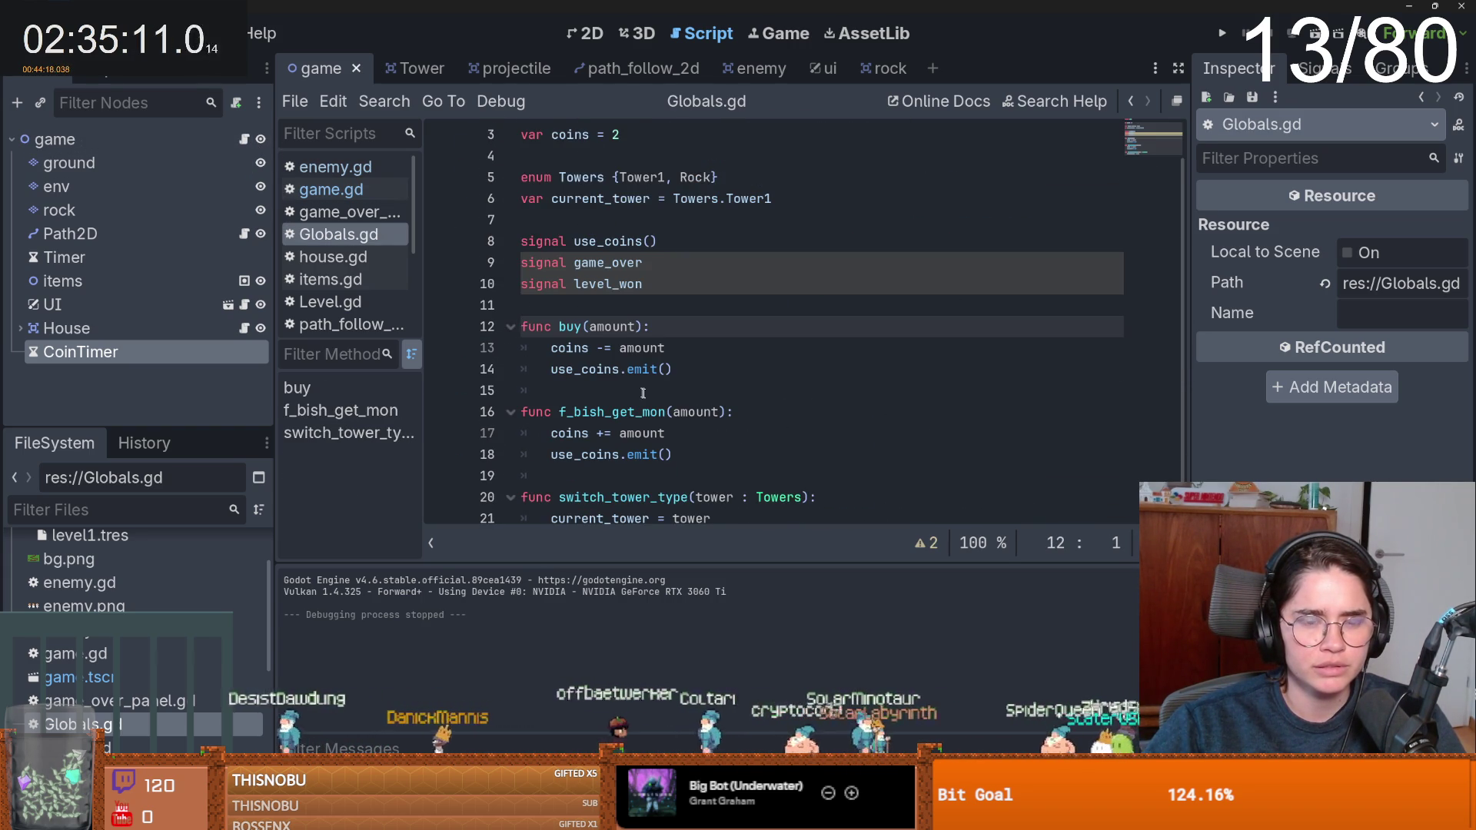
scroll(653, 396, "down", 1)
scroll(670, 400, "up", 1)
scroll(672, 397, "down", 1)
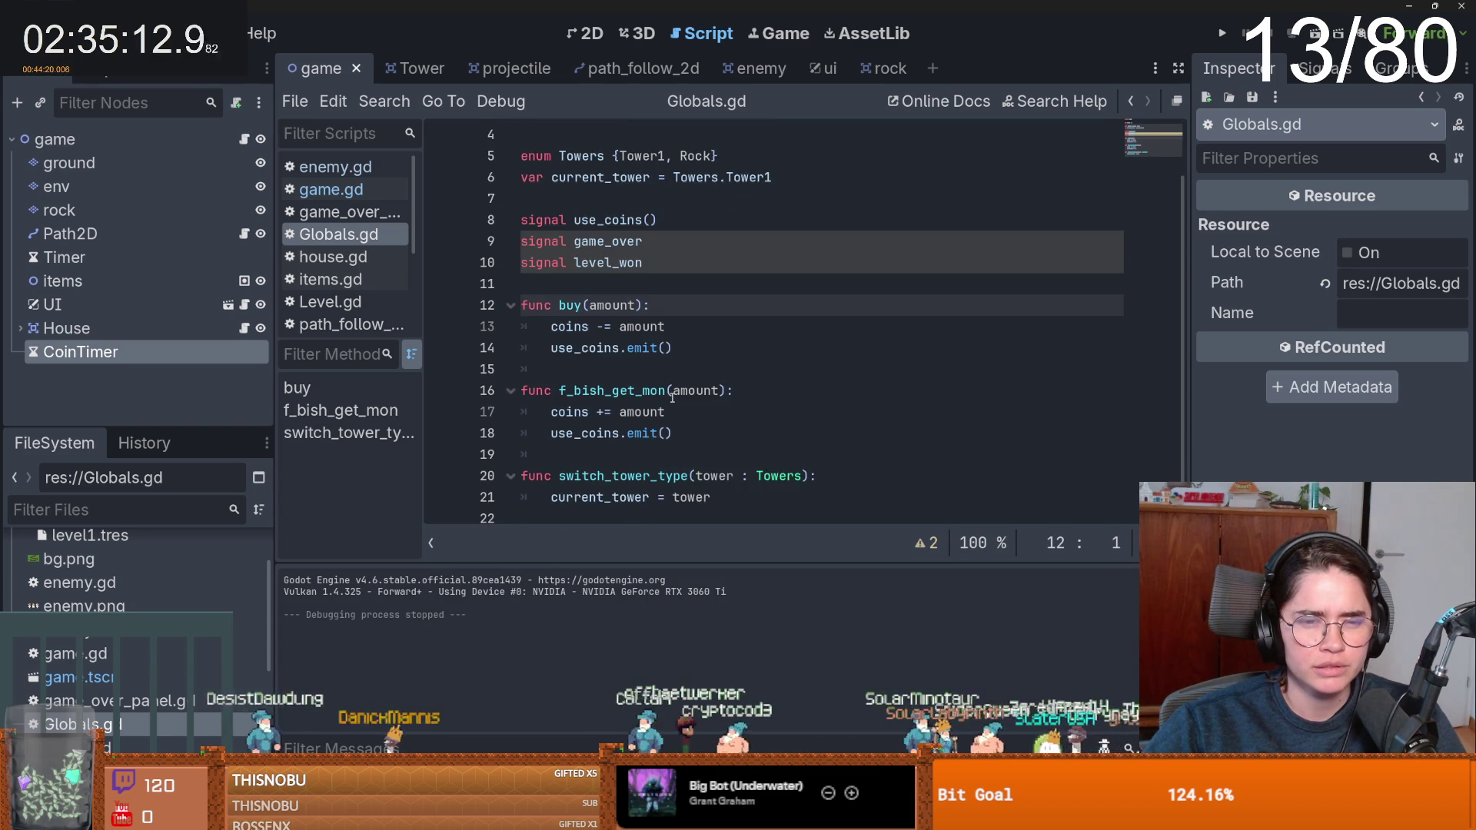
scroll(672, 397, "up", 3)
key("F5")
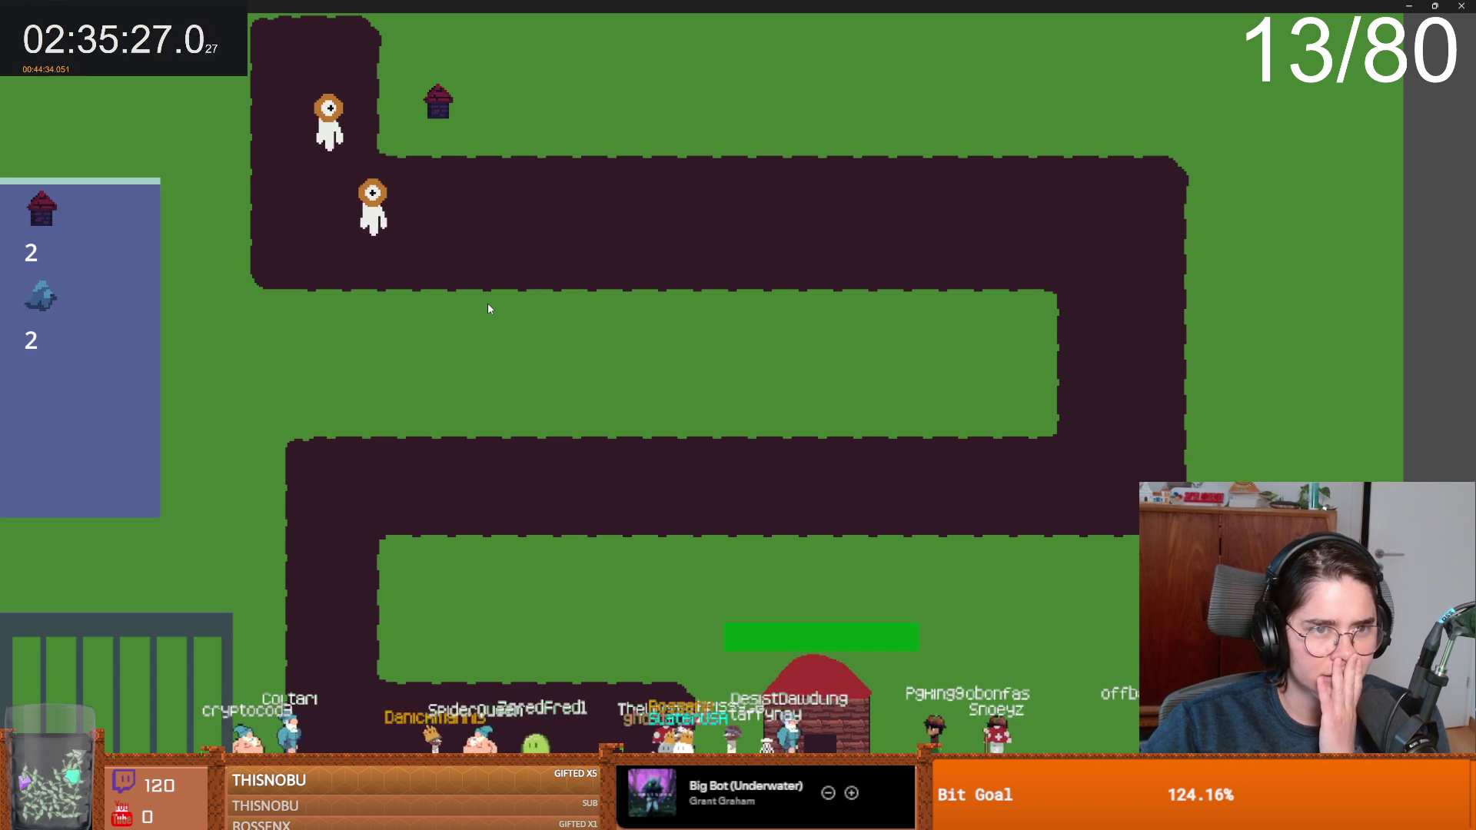
- Place four house towers along the path, win to the 'congrats.... nerd' screen, and close the game
left_click(531, 309)
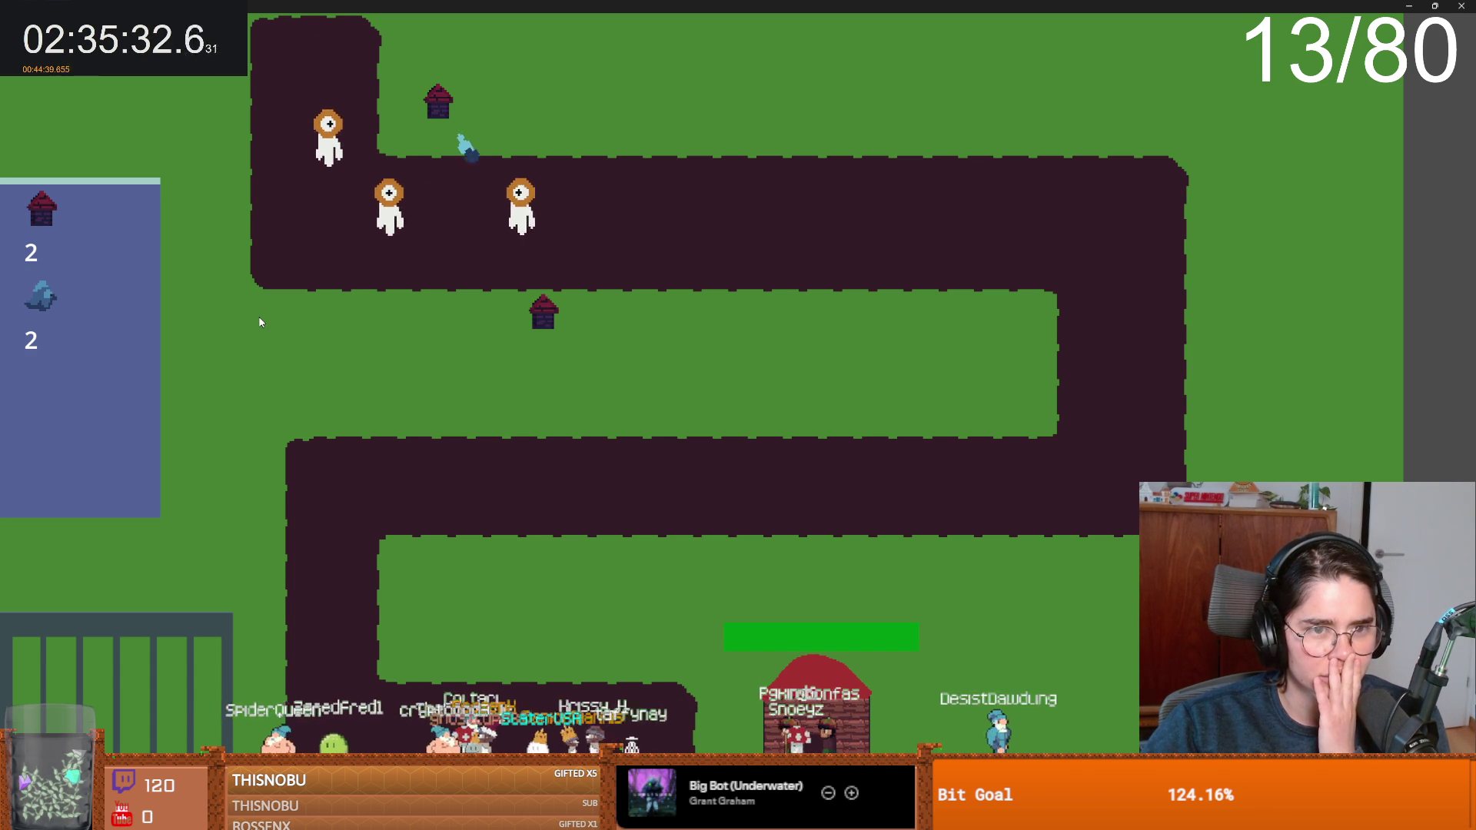
left_click(329, 315)
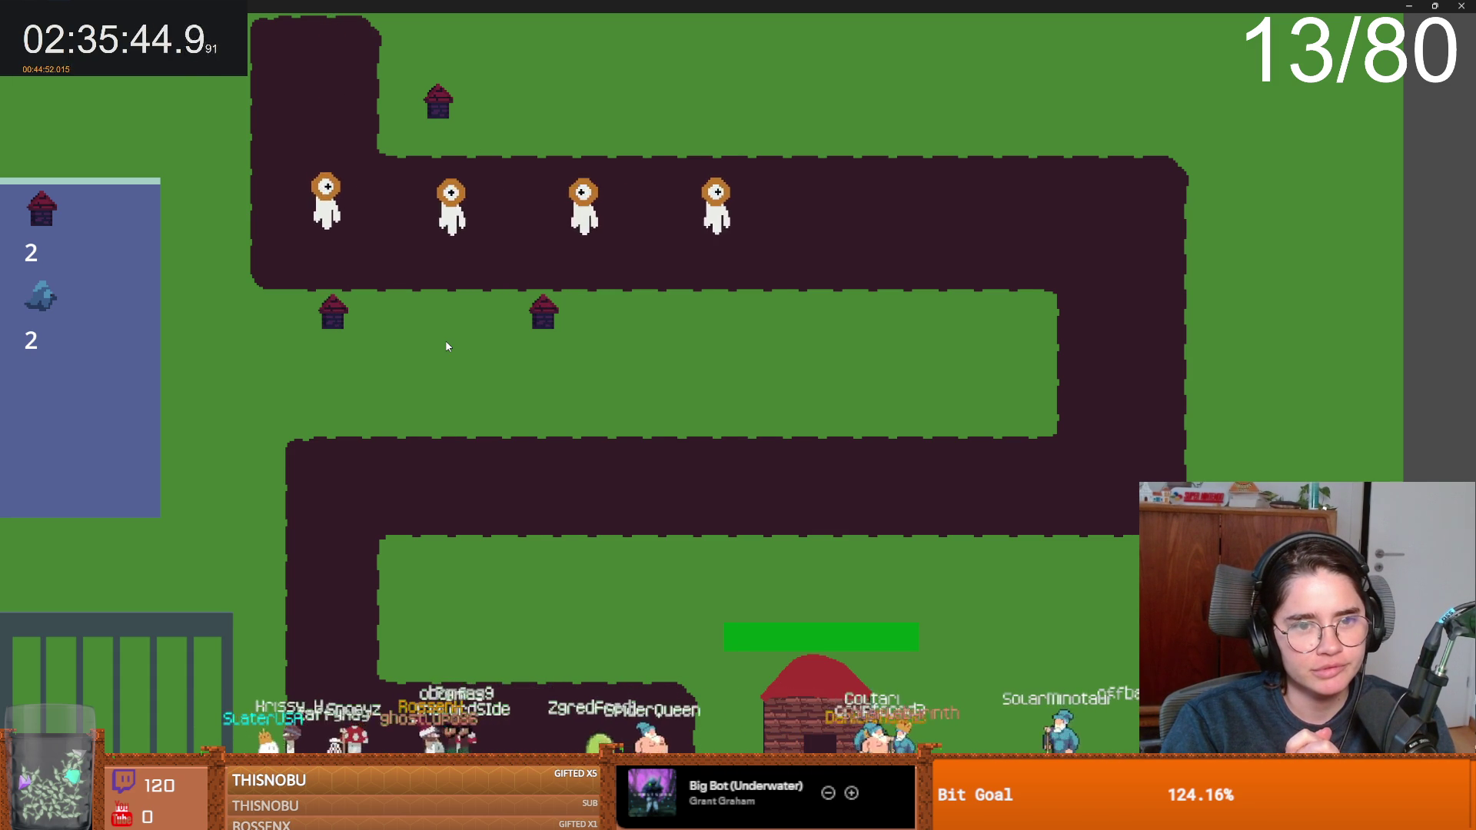
left_click(821, 311)
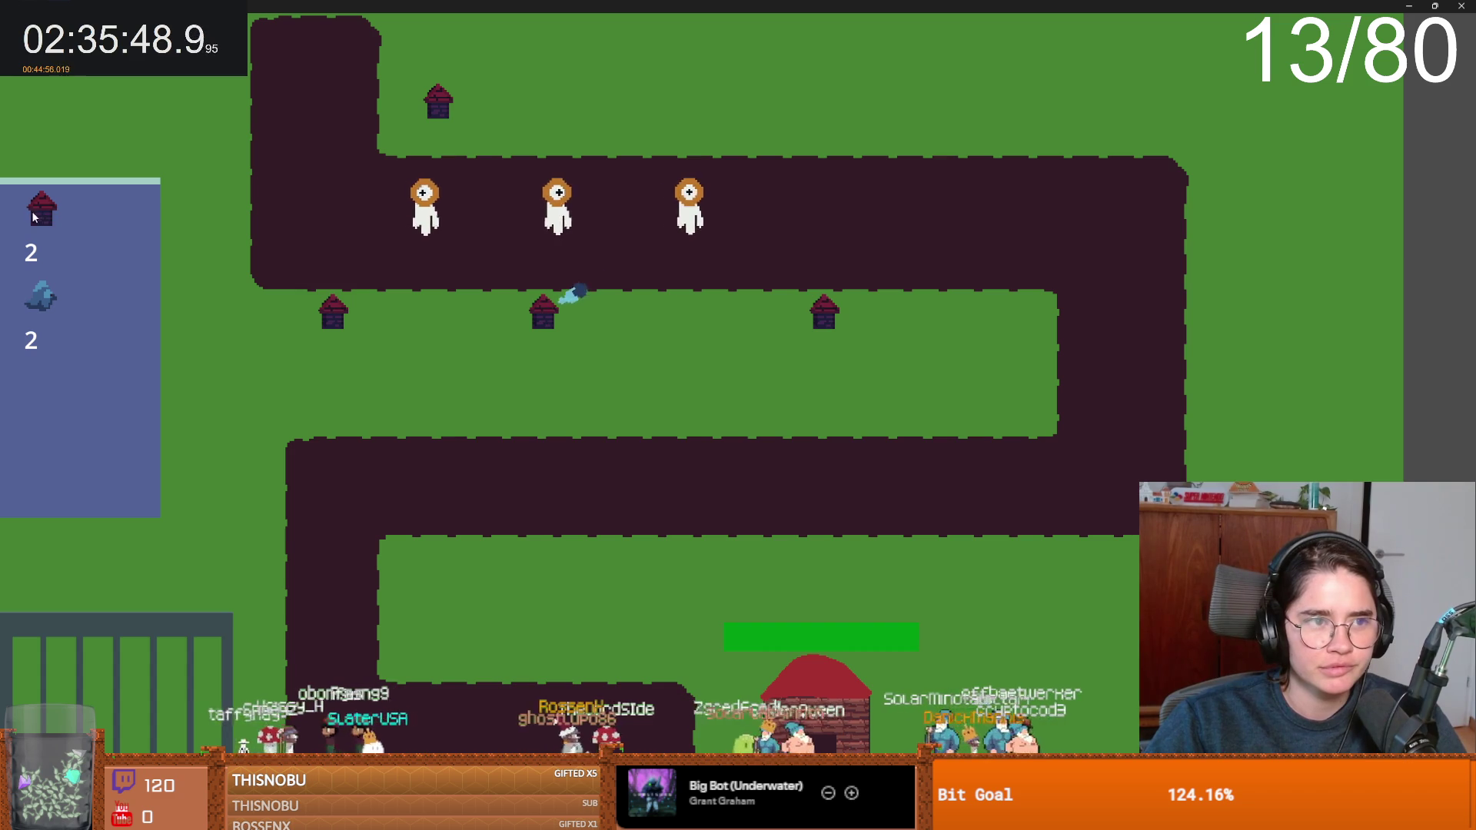
left_click(892, 138)
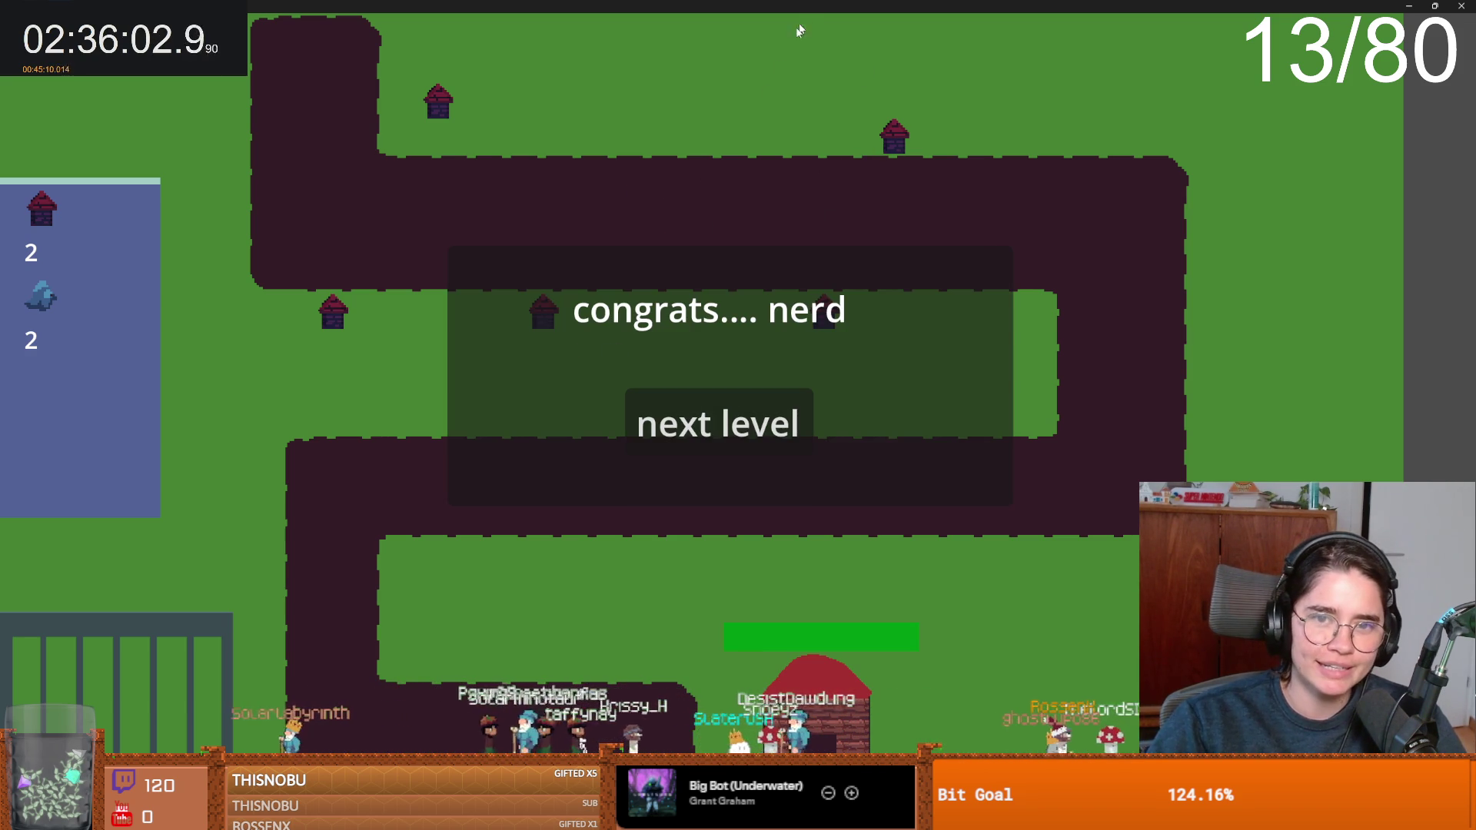
mouse_move(809, 30)
left_mouse_down()
mouse_move(735, 74)
mouse_move(645, 244)
left_mouse_up()
left_click(808, 243)
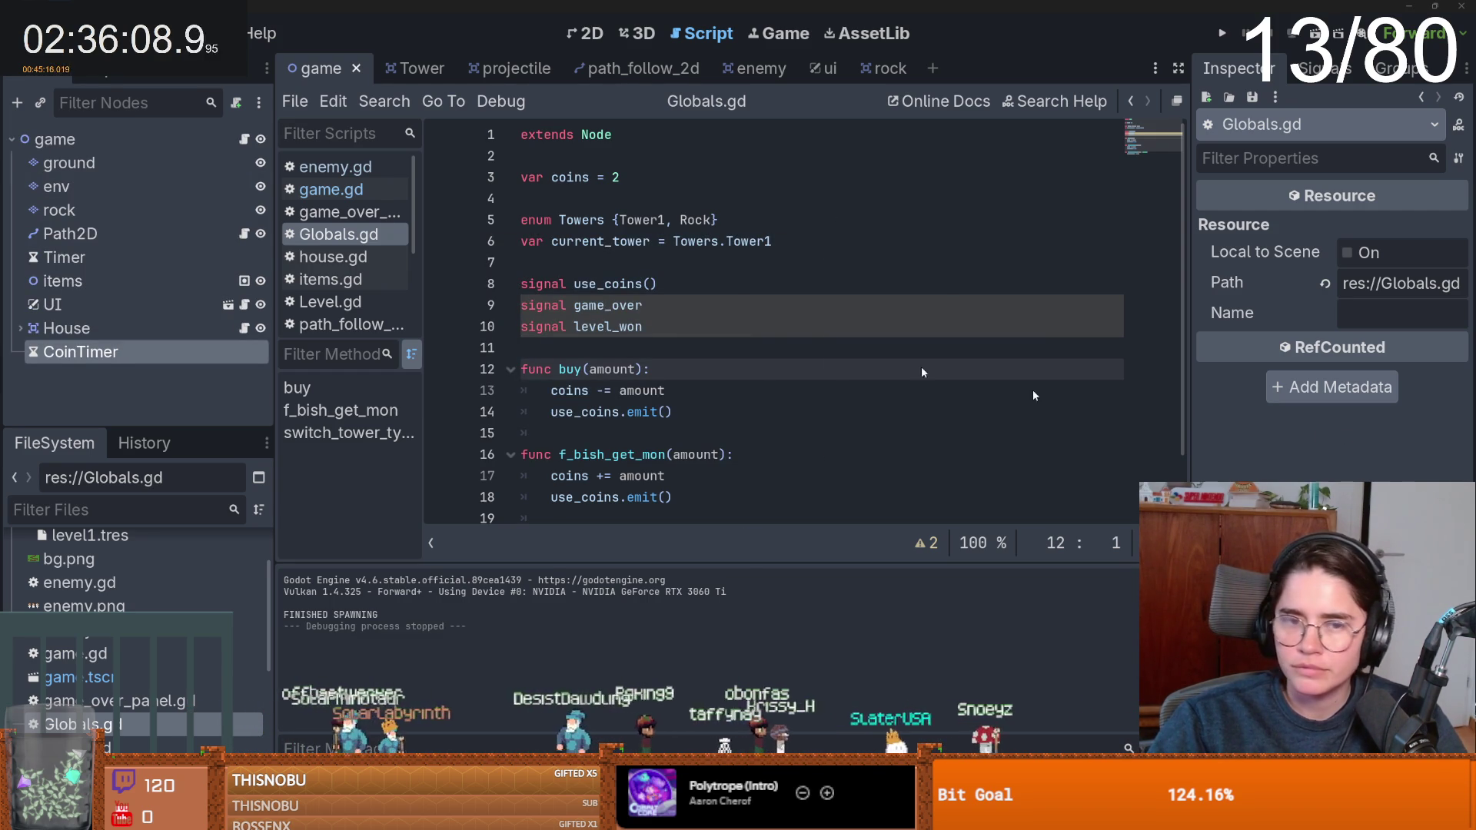
left_click(653, 306)
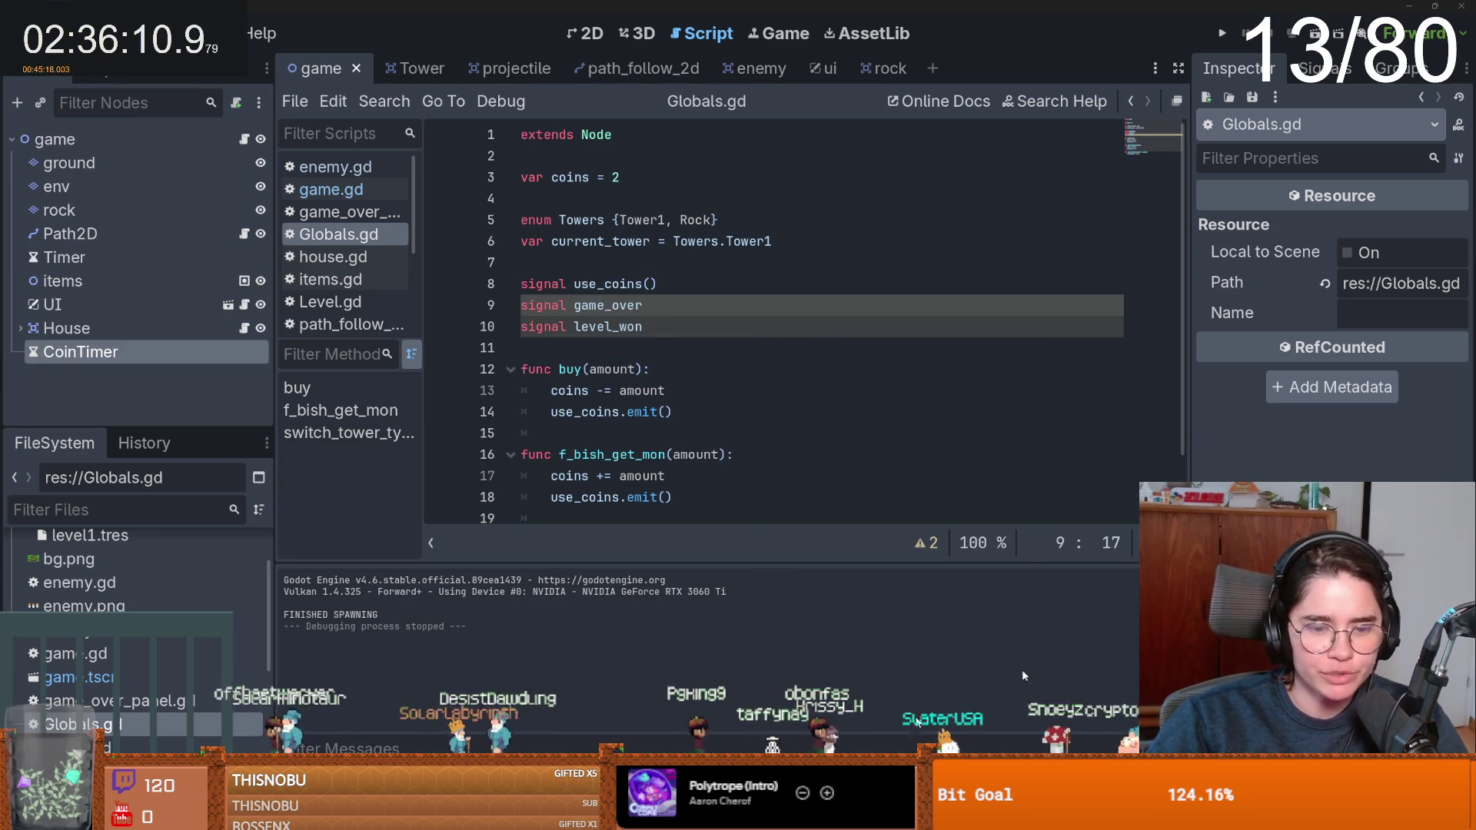
- In Aseprite, select the purple house sprite and duplicate it to the left
key("alt+Tab")
mouse_move(643, 168)
left_mouse_down()
mouse_move(850, 314)
mouse_move(963, 421)
left_mouse_up()
mouse_move(801, 332)
left_mouse_down()
mouse_move(290, 352)
mouse_move(767, 328)
mouse_move(800, 313)
left_mouse_up()
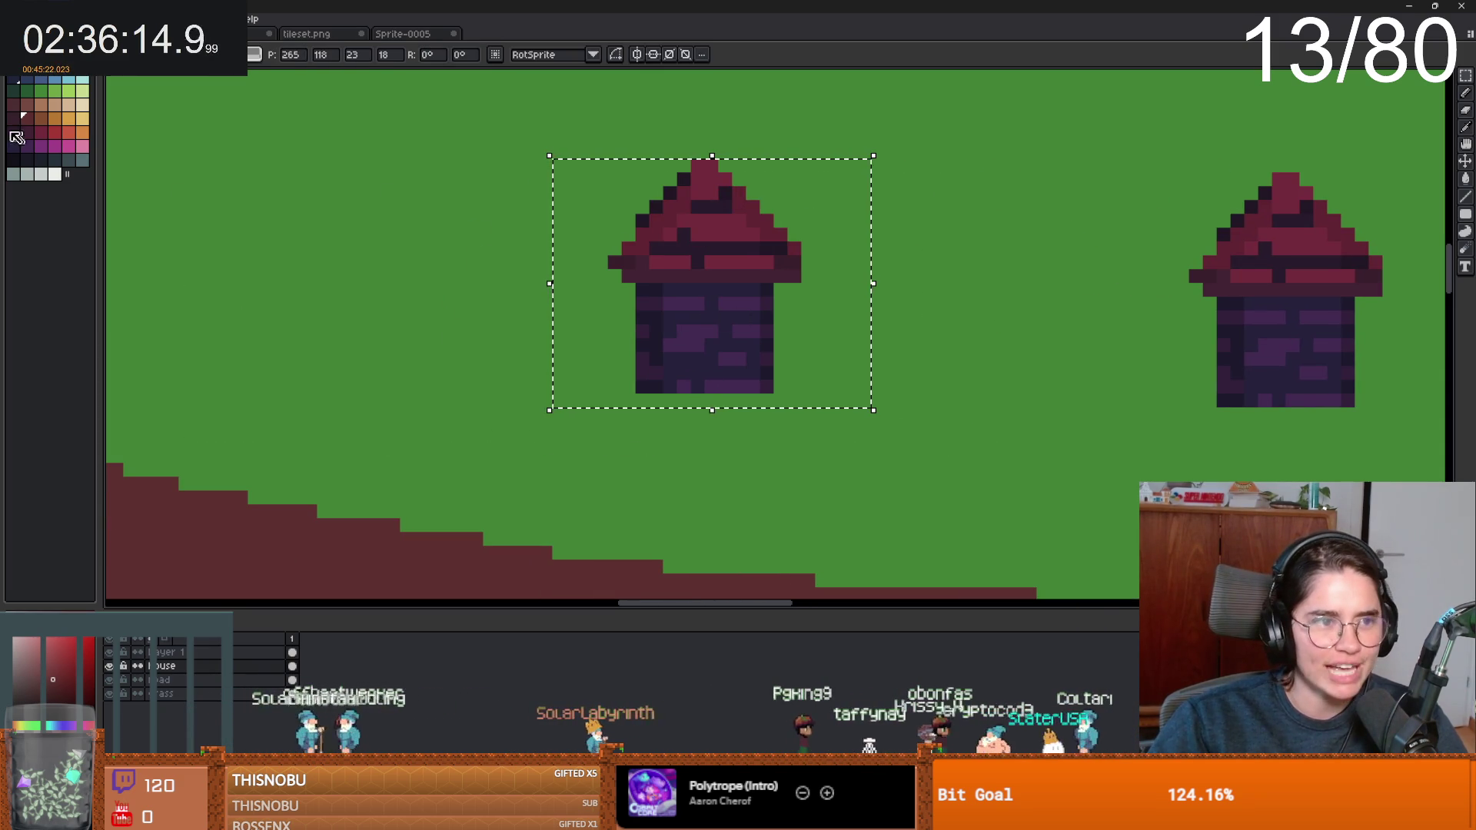
- Commit the placed house copy and select only its brick wall
left_click(35, 18)
left_click(85, 327)
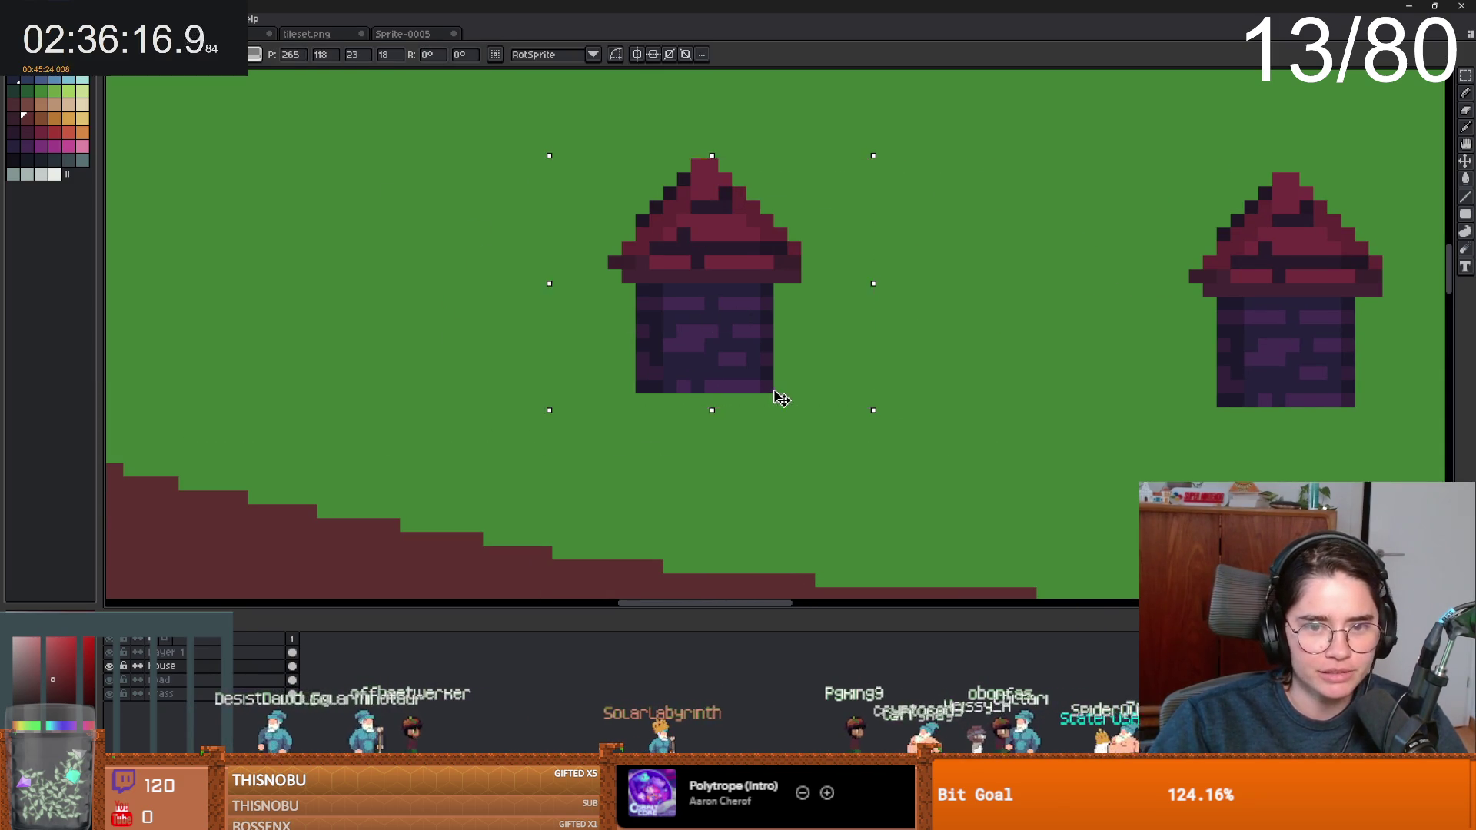
key("Return")
left_click_drag(784, 405, 620, 281)
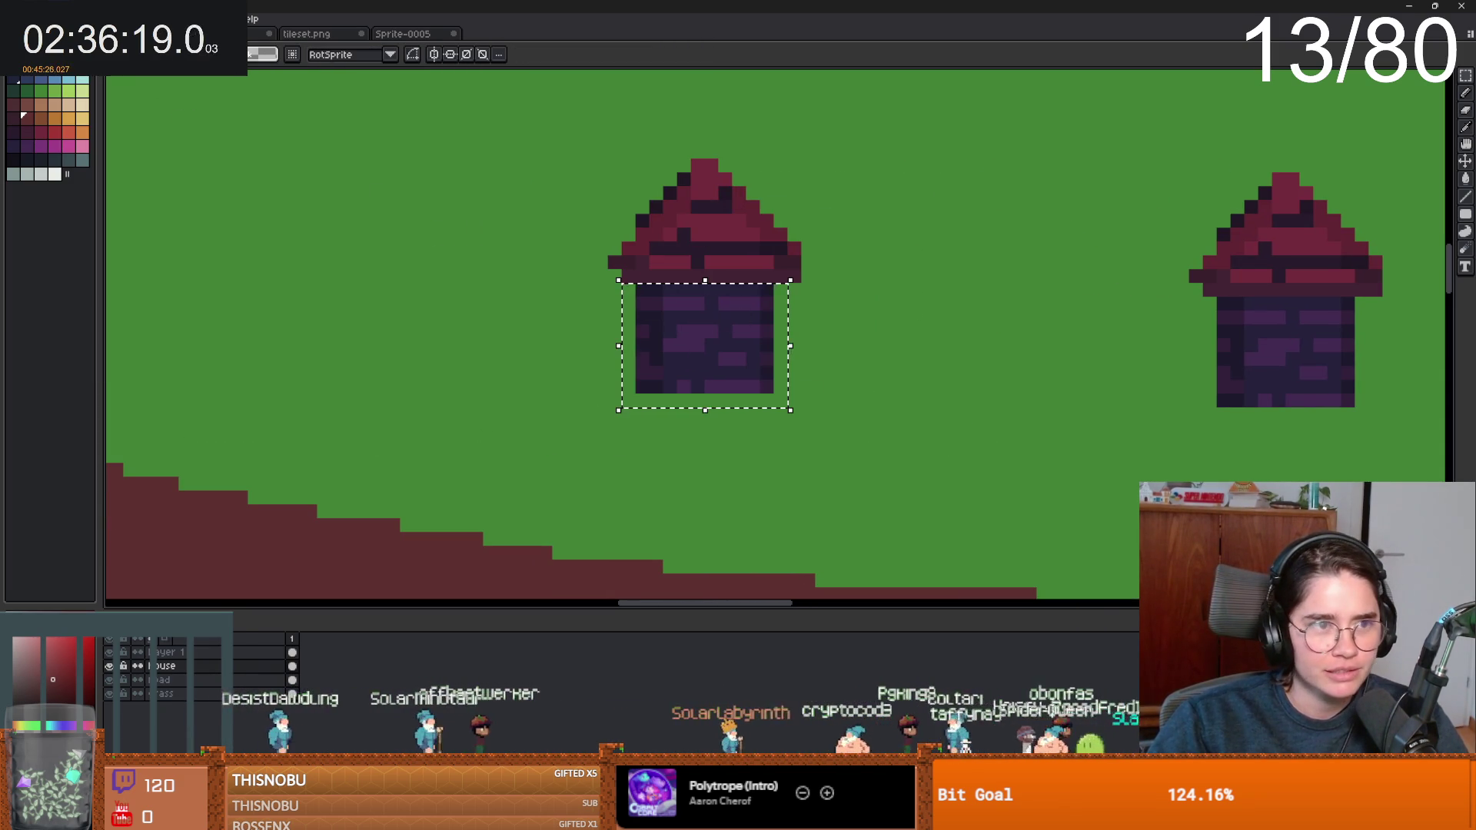
- Shift the copied wall's hue to 132 with Hue/Saturation, turning the bricks brown
key("alt+f")
key("Right")
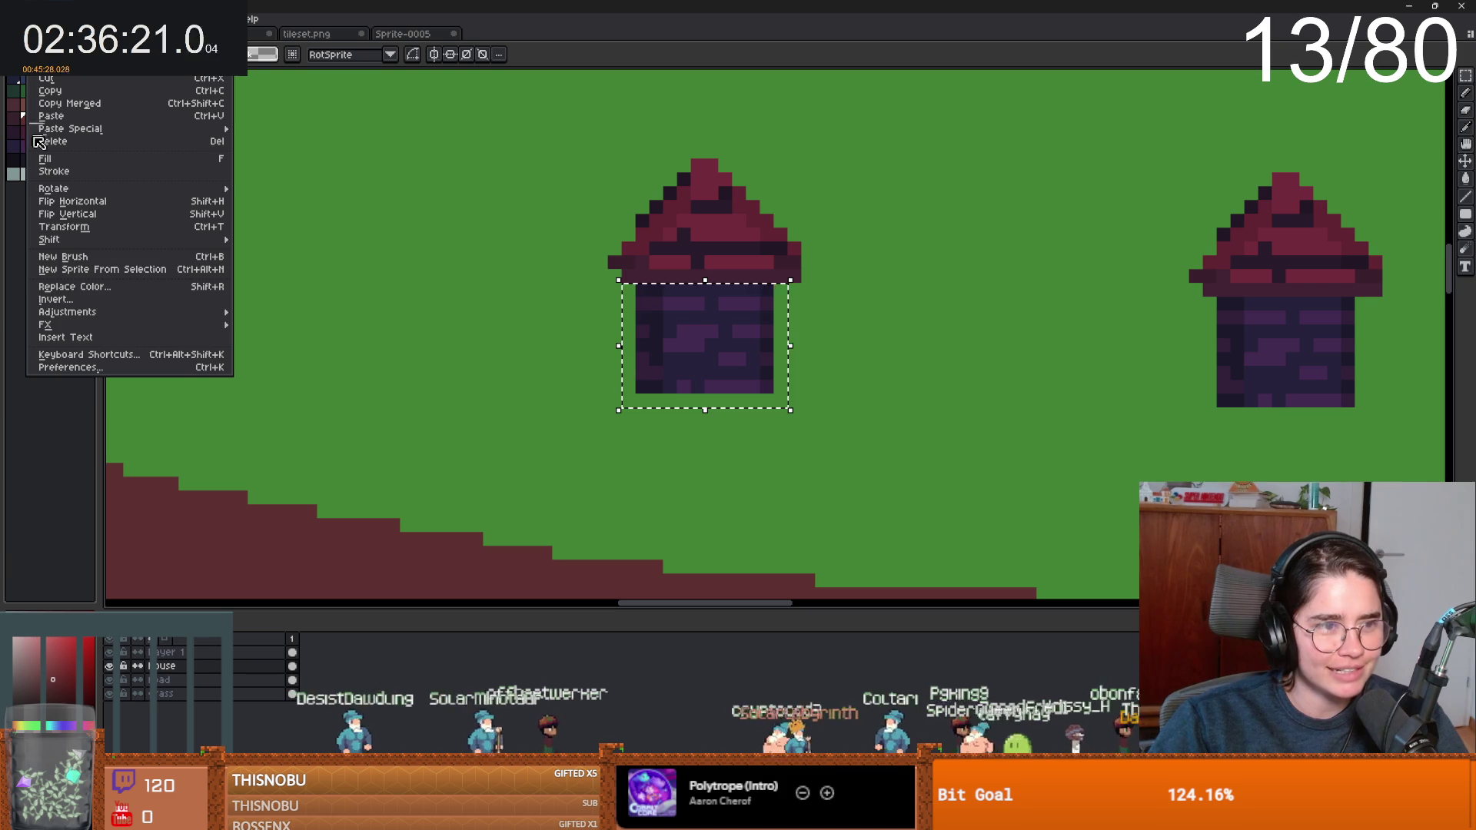
mouse_move(110, 330)
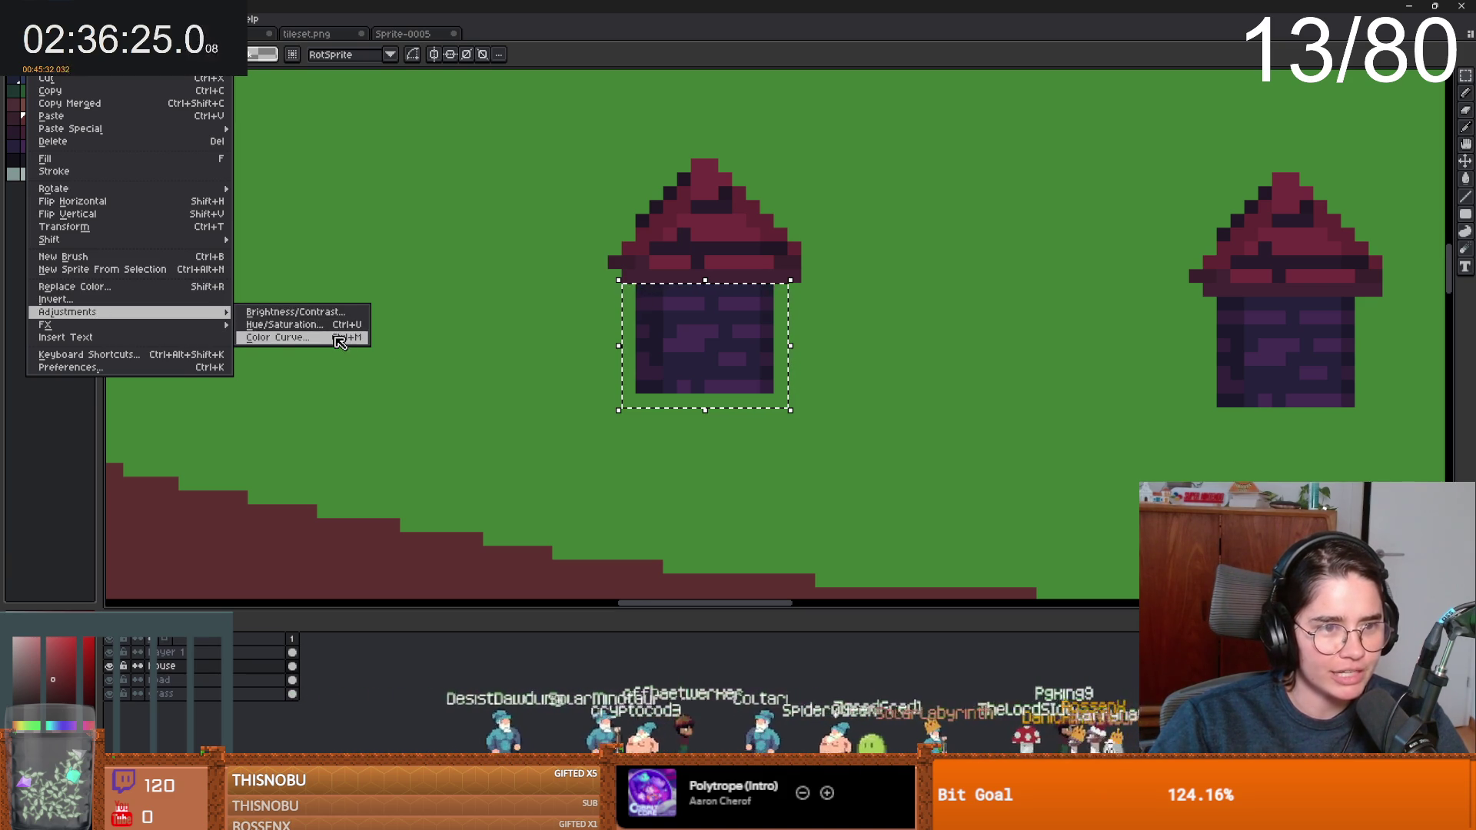
left_click(331, 324)
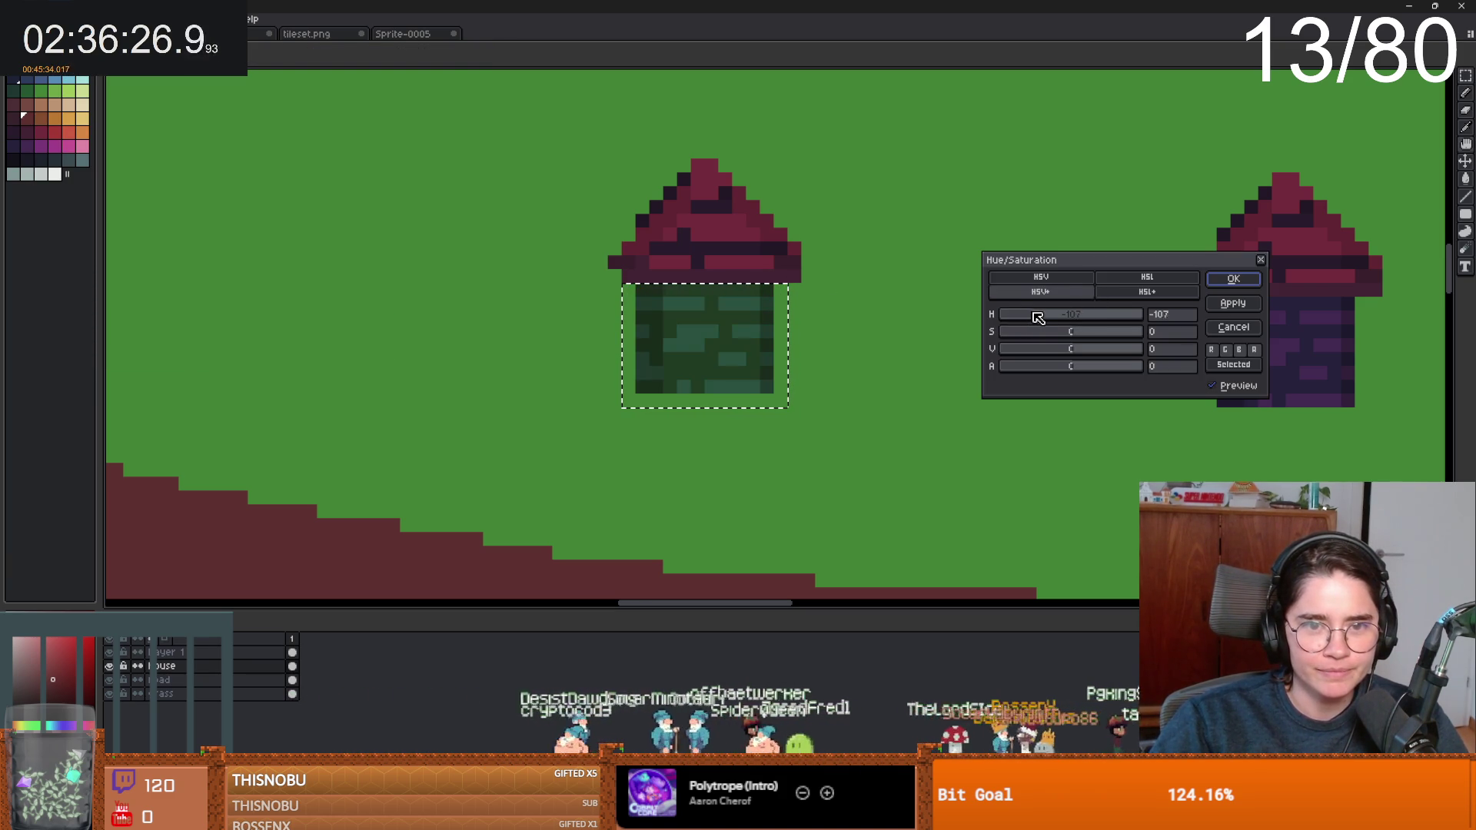
left_click_drag(1038, 317, 1129, 319)
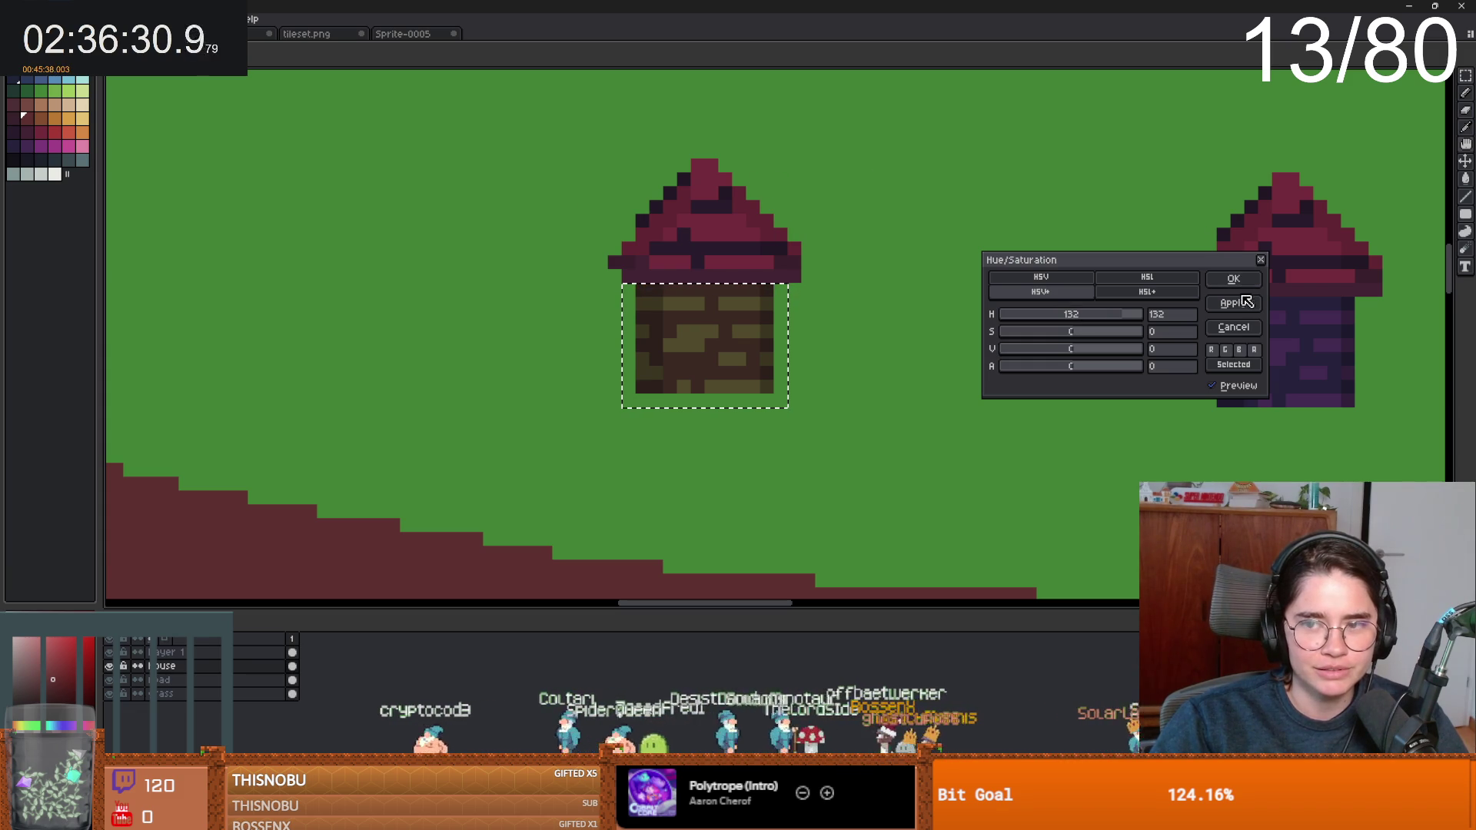
left_click(1241, 304)
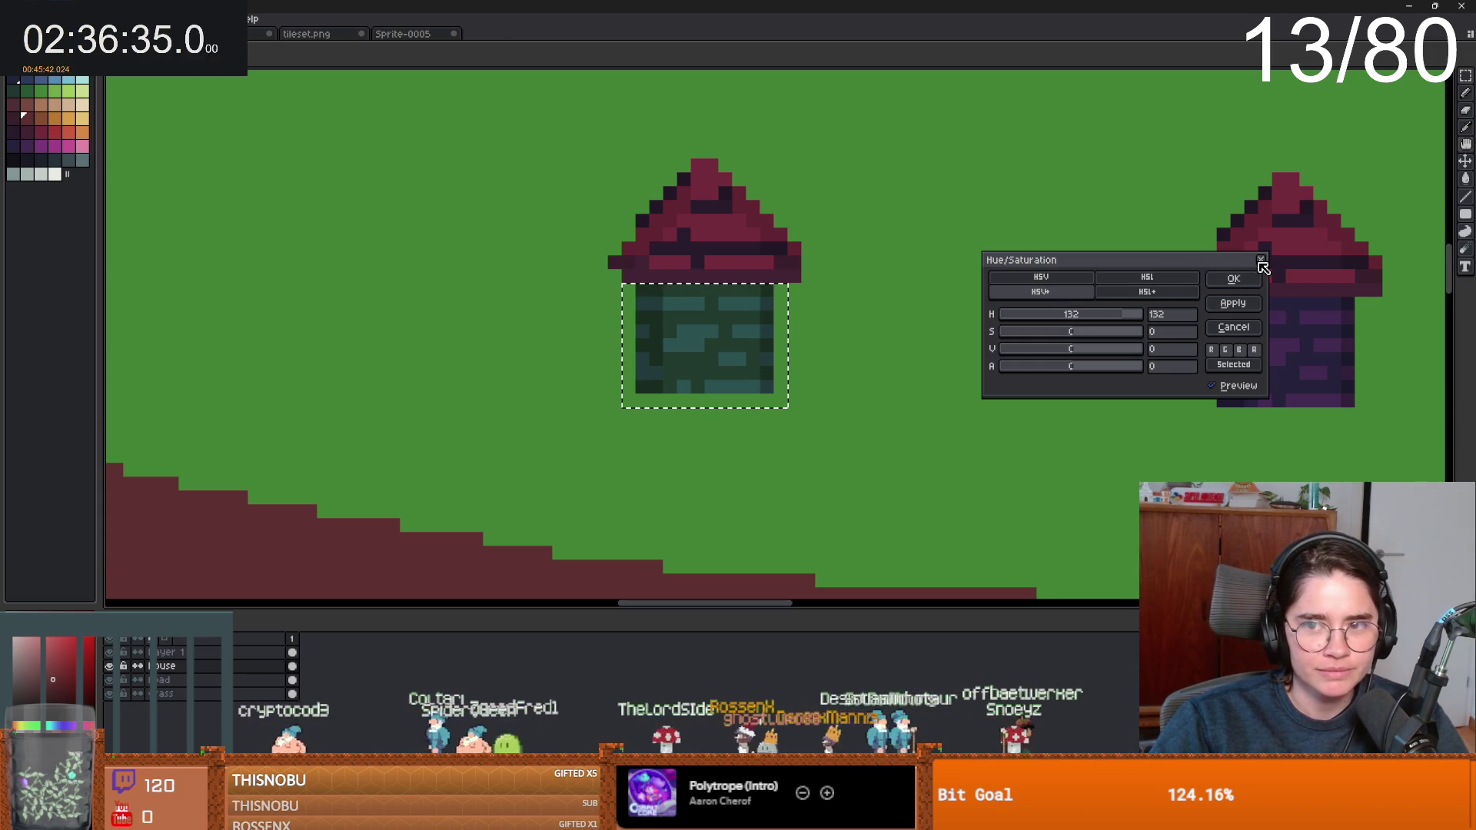
left_click(1261, 260)
scroll(763, 285, "down", 5)
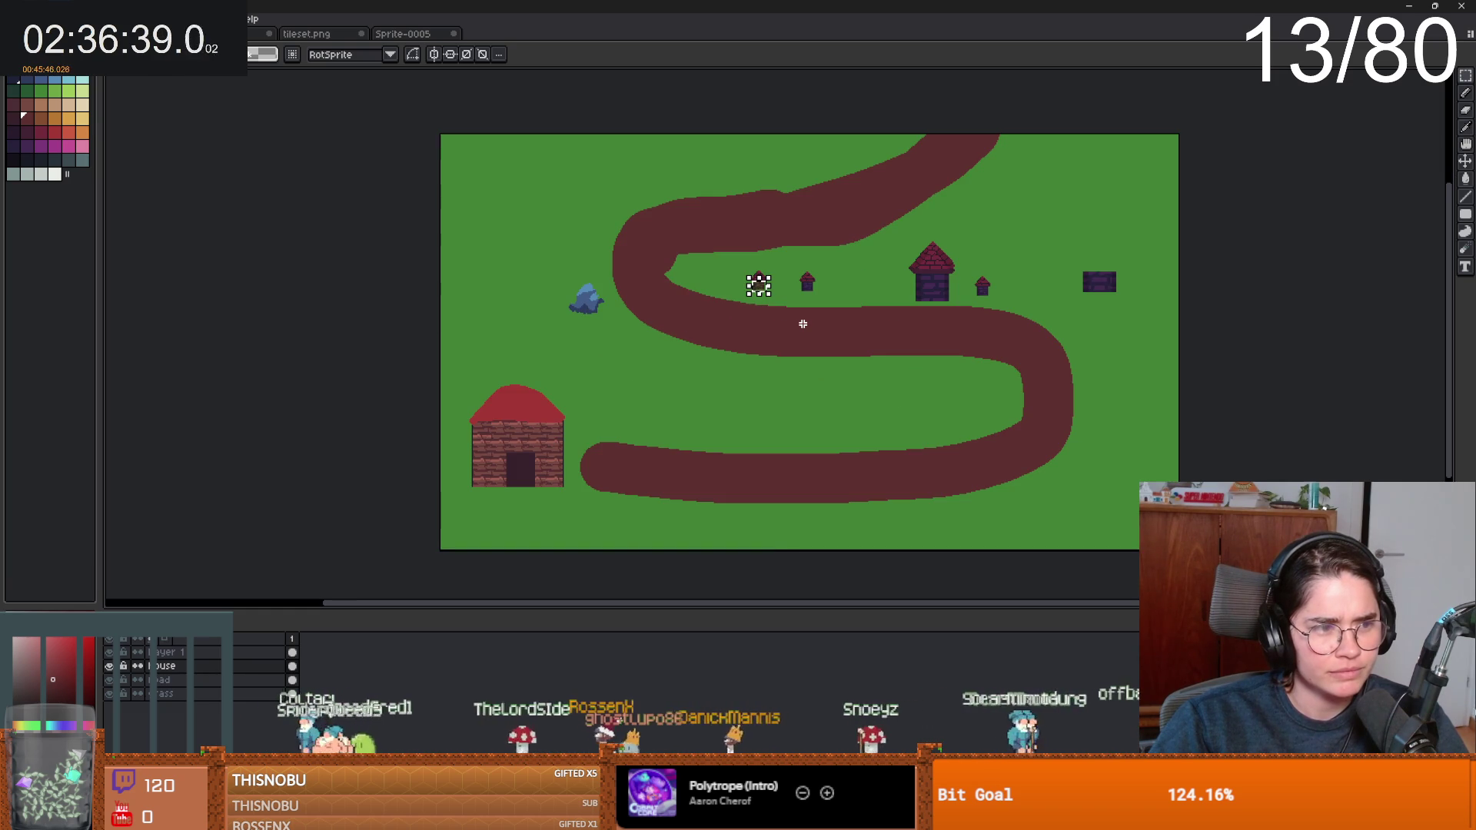
scroll(802, 324, "up", 3)
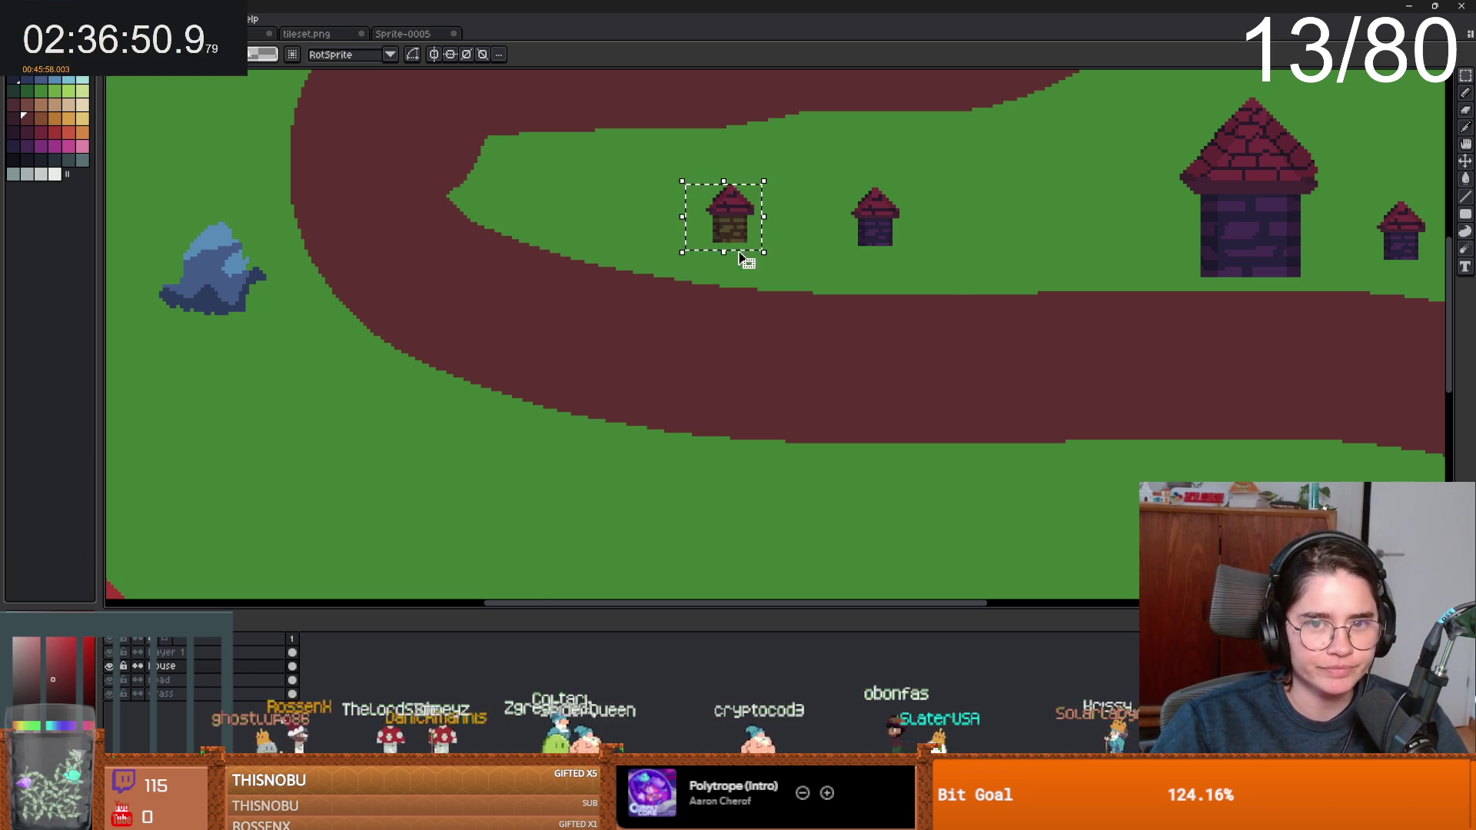
scroll(742, 259, "up", 2)
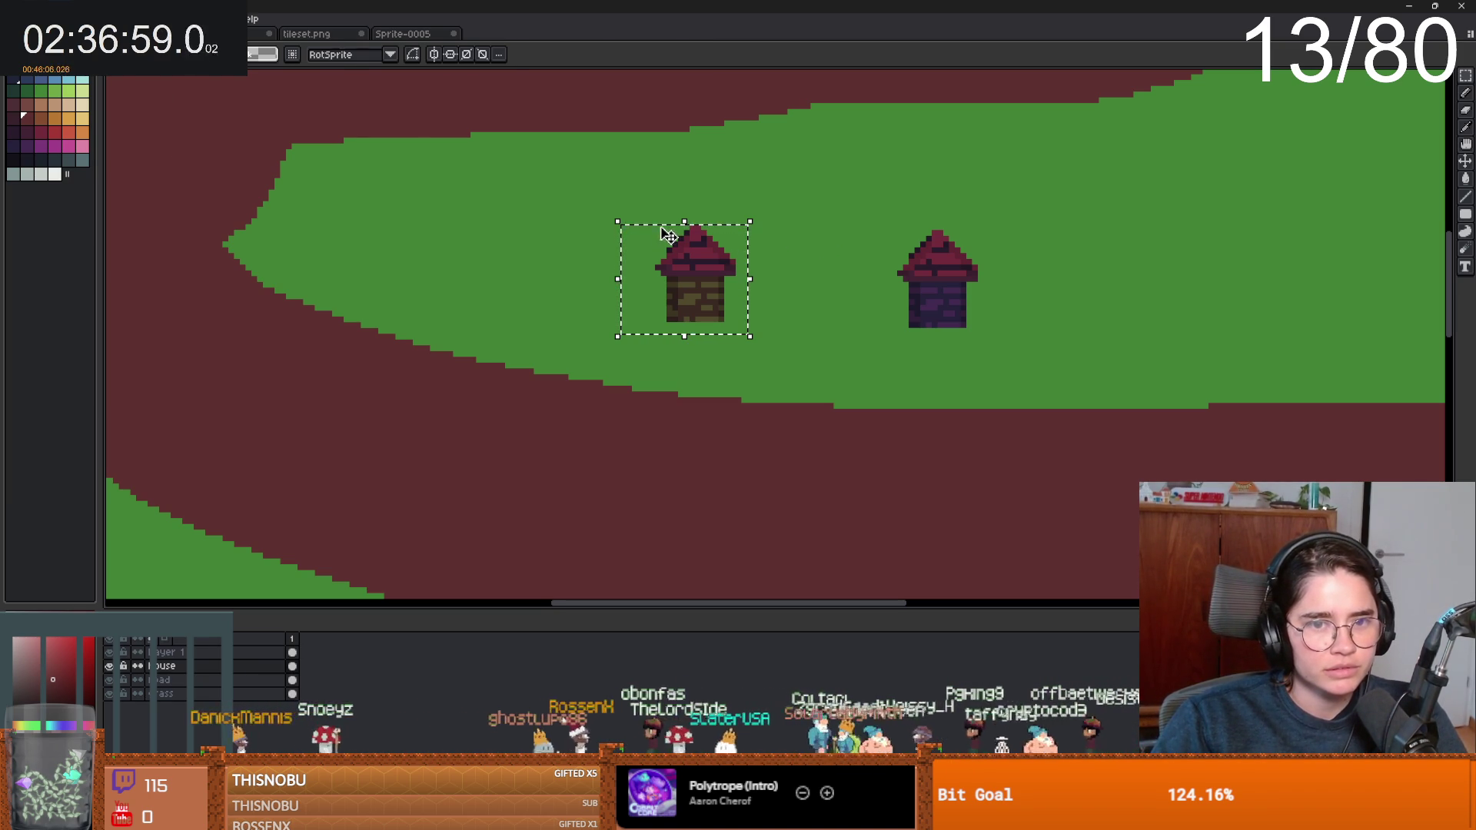
- Select the whole recoloured brown house and bring up tileset.png
key("ctrl+d")
left_click_drag(645, 221, 734, 328)
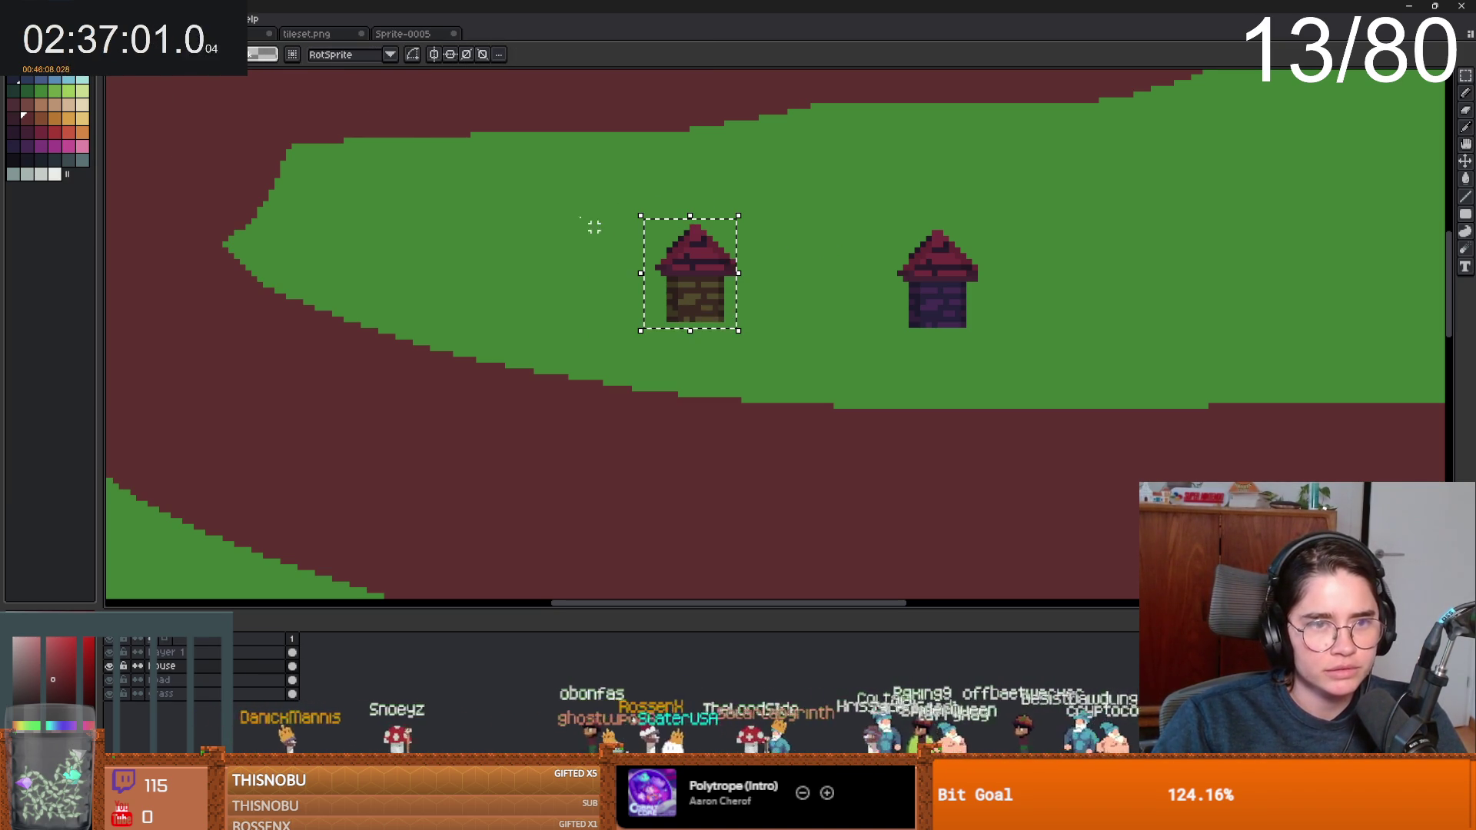
left_click(257, 33)
left_click(324, 36)
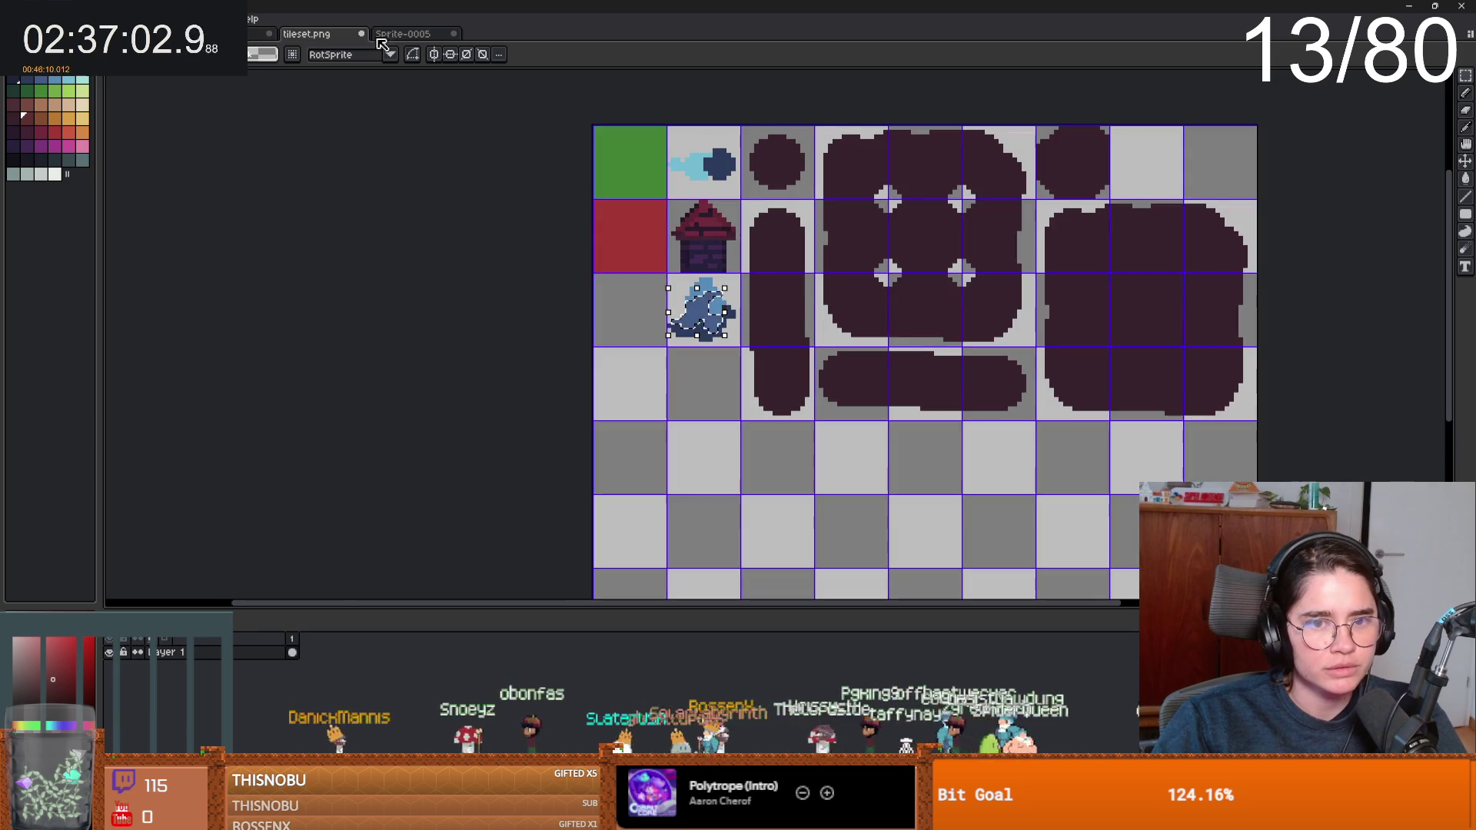
- Paste the brown house into tileset.png's empty cell below the red tile
key("ctrl+v")
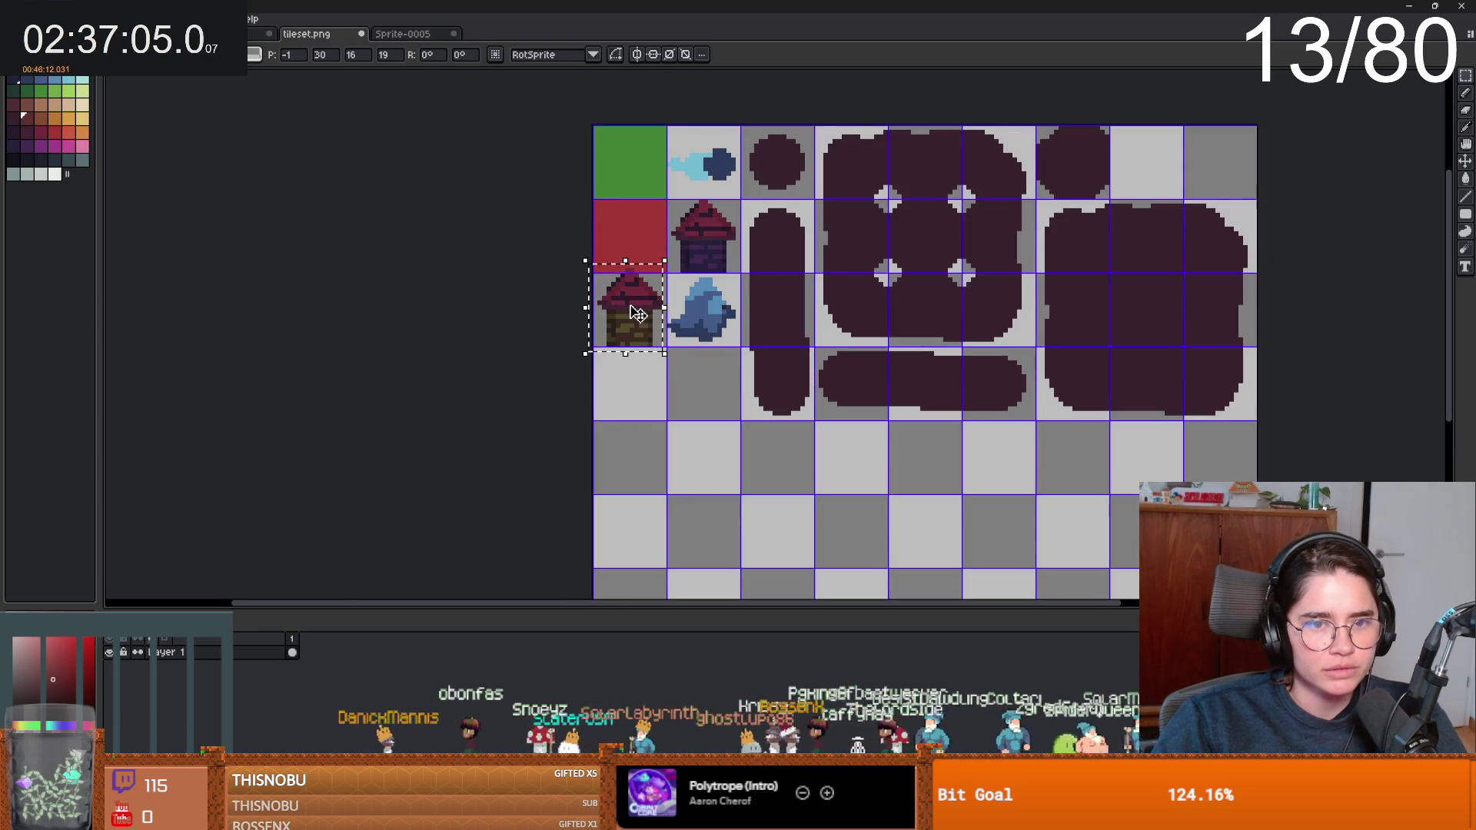
left_click(649, 376)
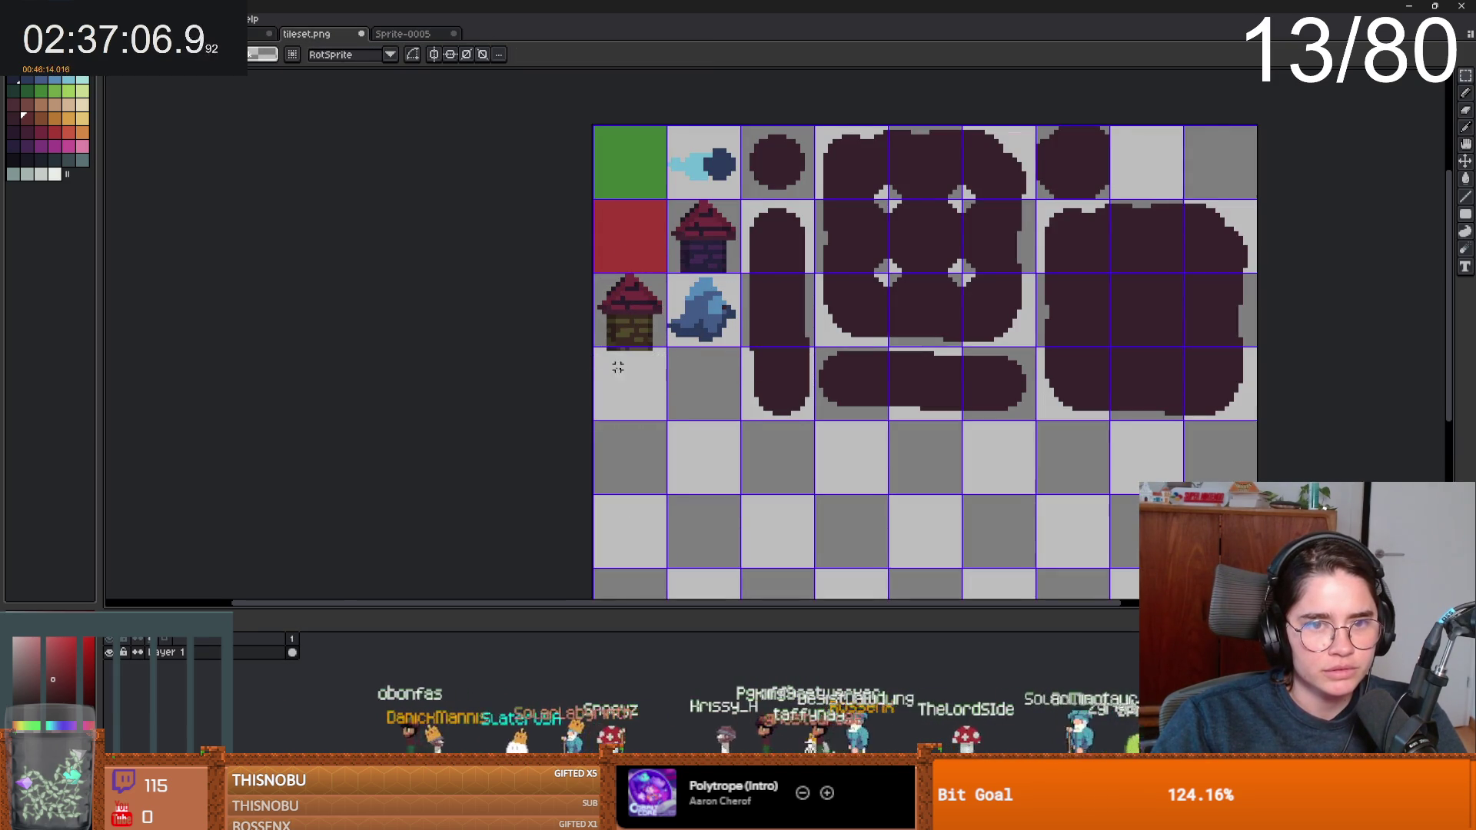
scroll(649, 375, "up", 1)
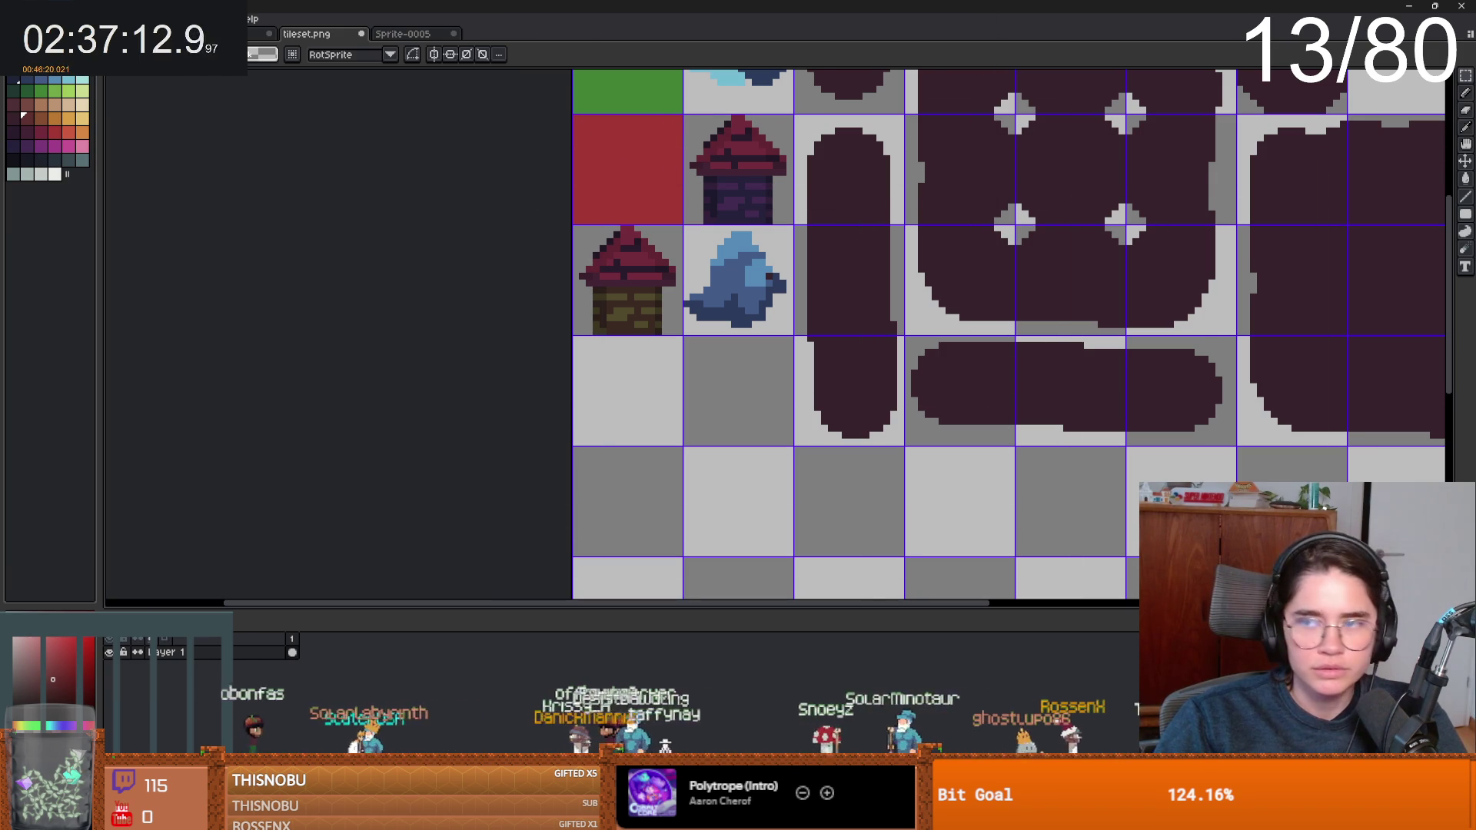
- Look at the Towers enum line in Globals.gd, then end on Godot's rock scene
key("alt+Tab")
left_click(681, 242)
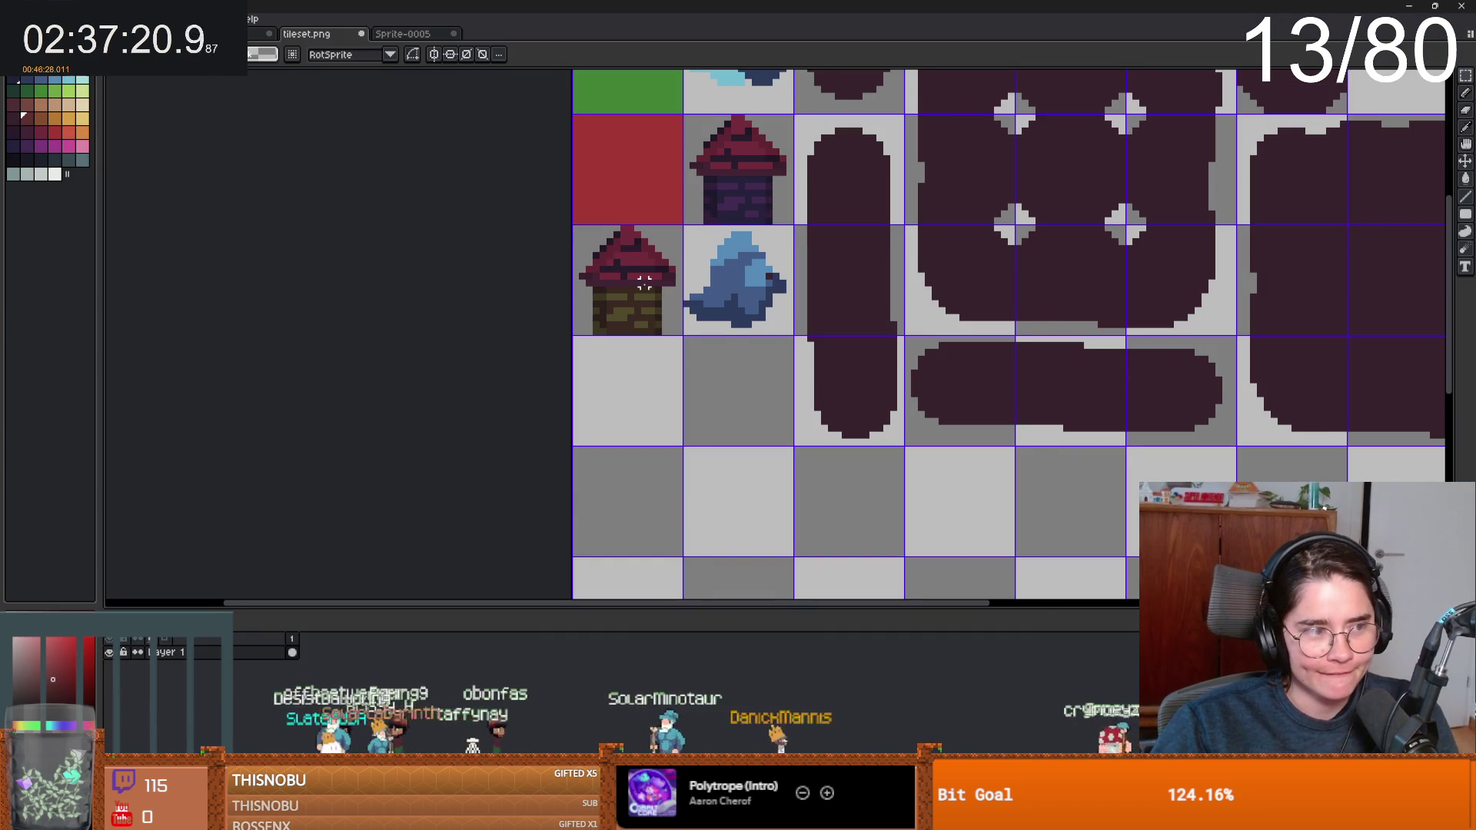
scroll(725, 375, "up", 1)
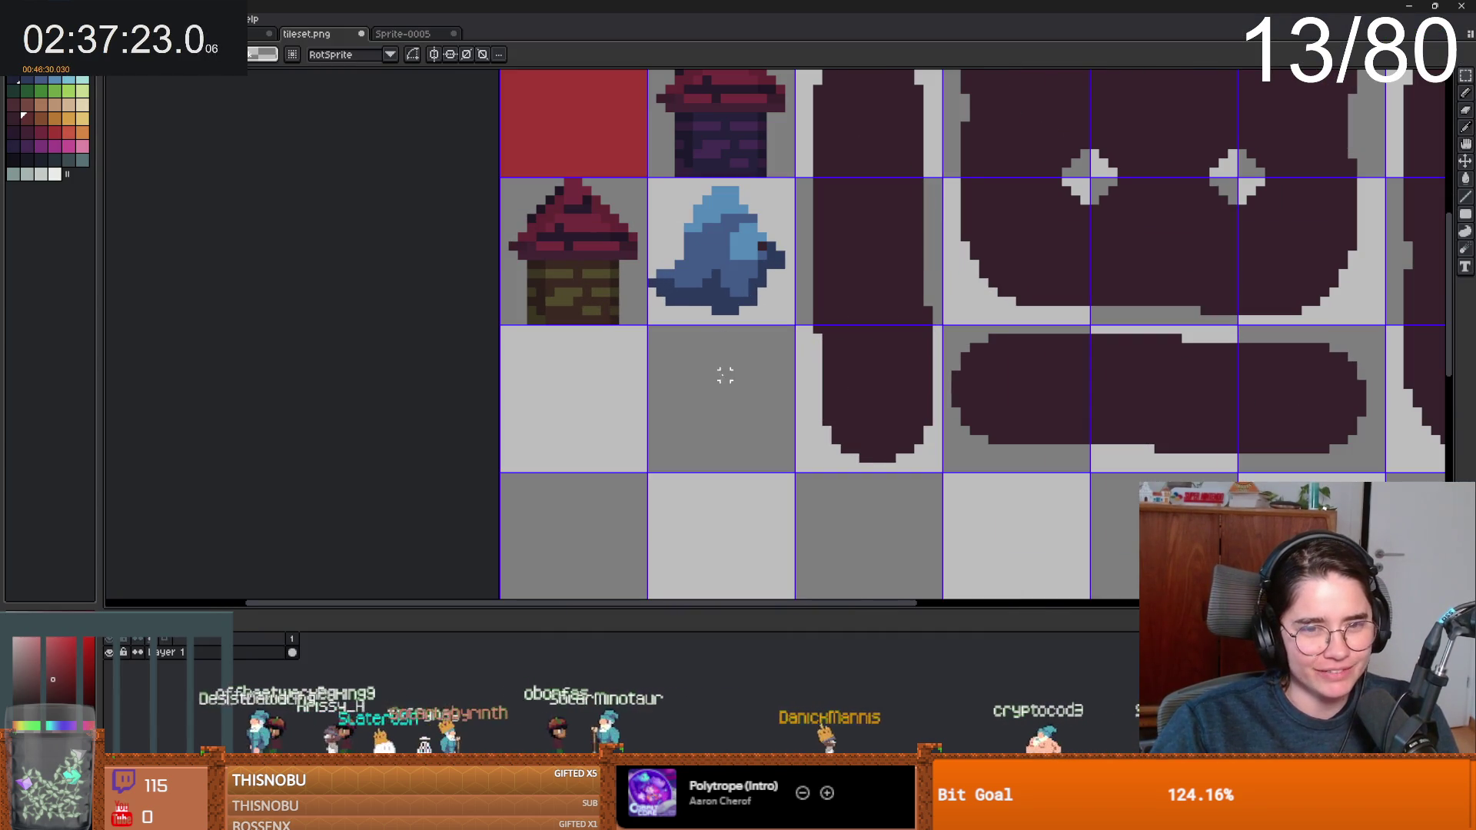
key("i")
key("m")
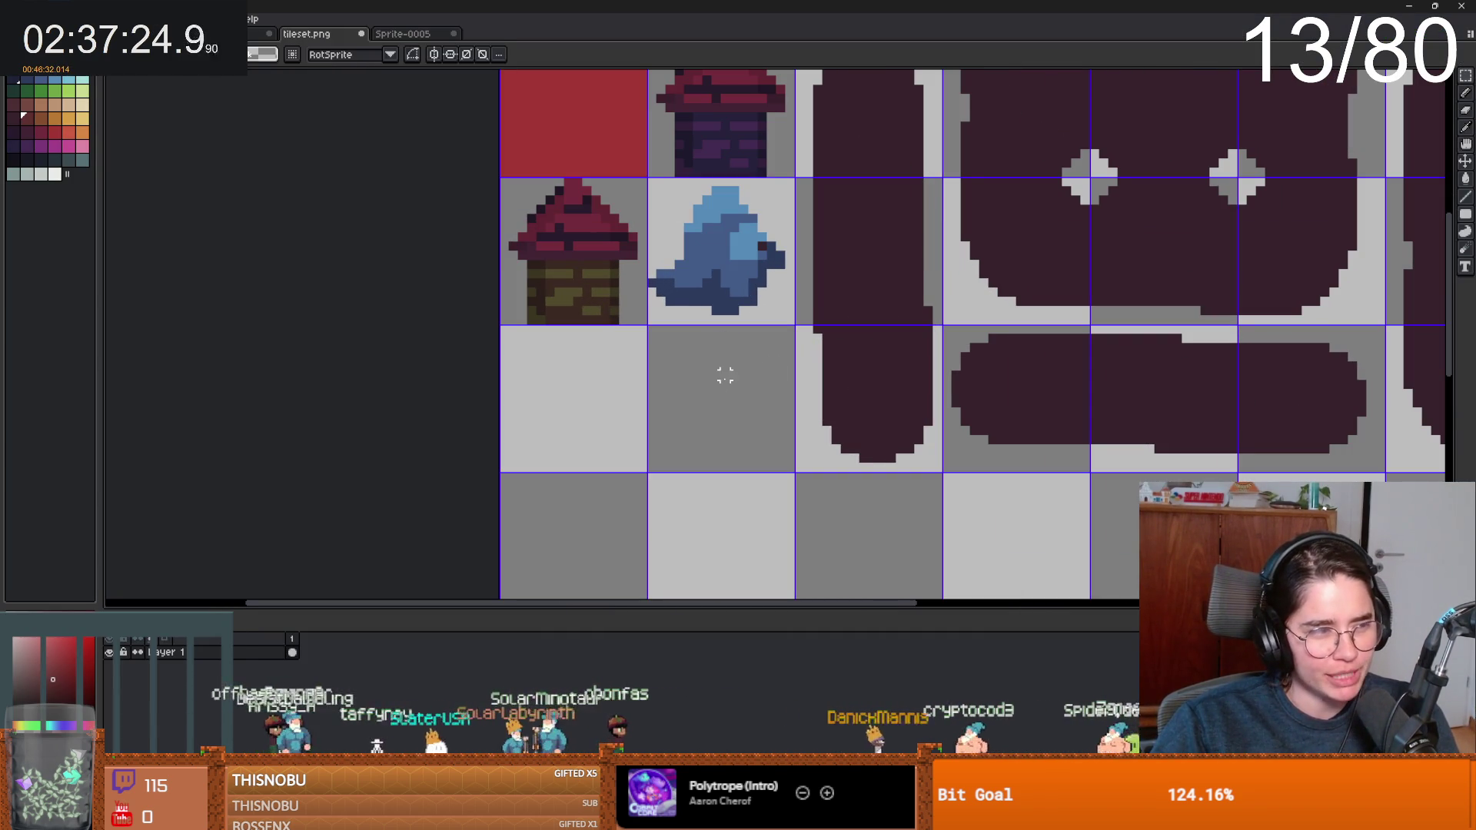
key("alt+Tab")
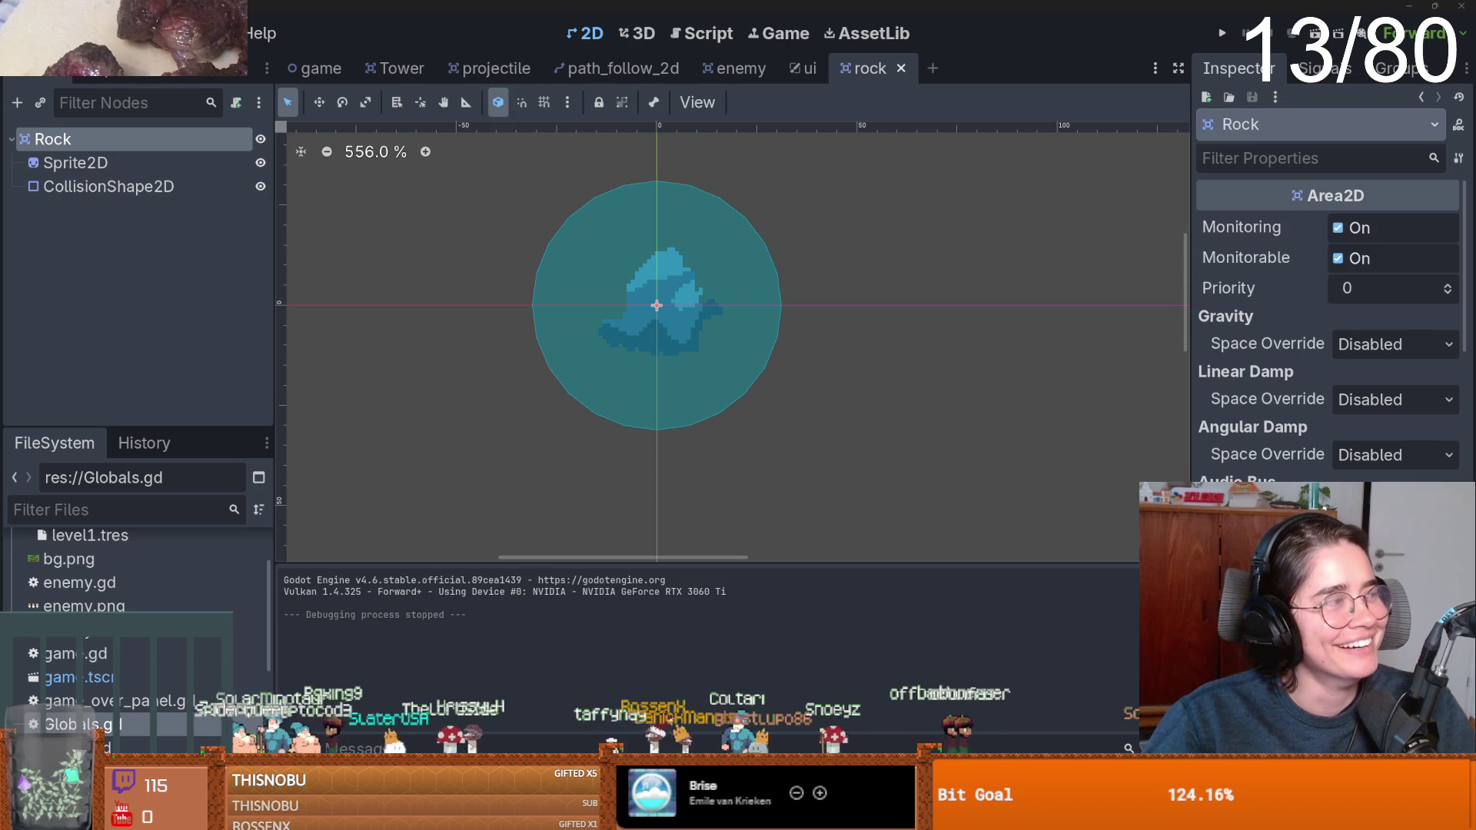